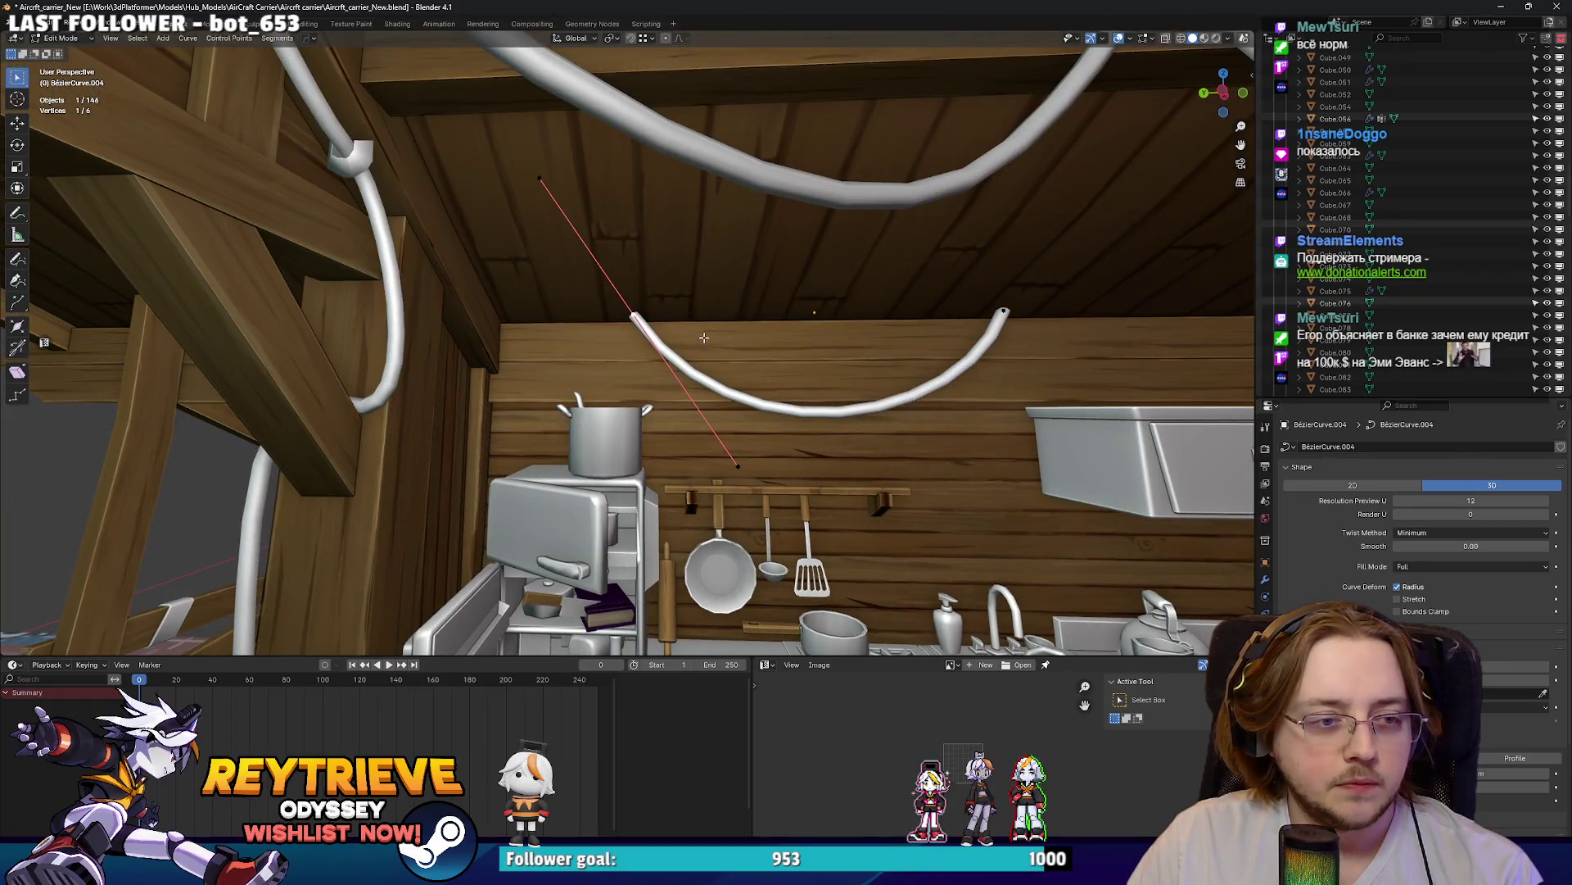
- Duplicate the cable curve and shift the copy along Y to form a second loop
{"action": "scroll", "coordinate": [760, 358], "scroll_direction": "up", "scroll_amount": 3}
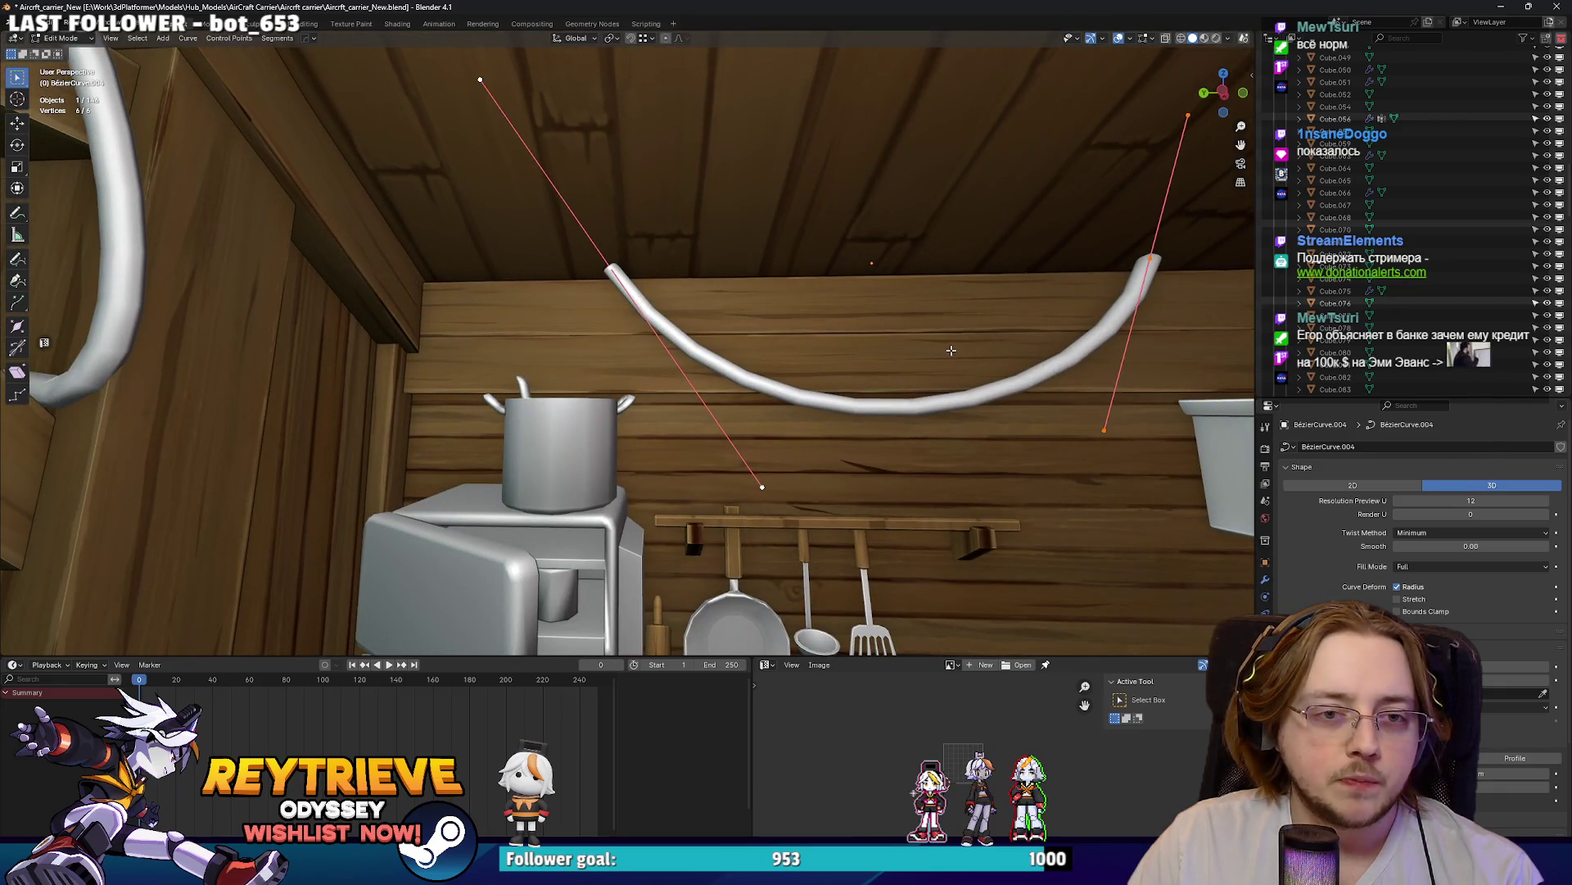
{"action": "key", "text": "shift+d"}
{"action": "key", "text": "Escape"}
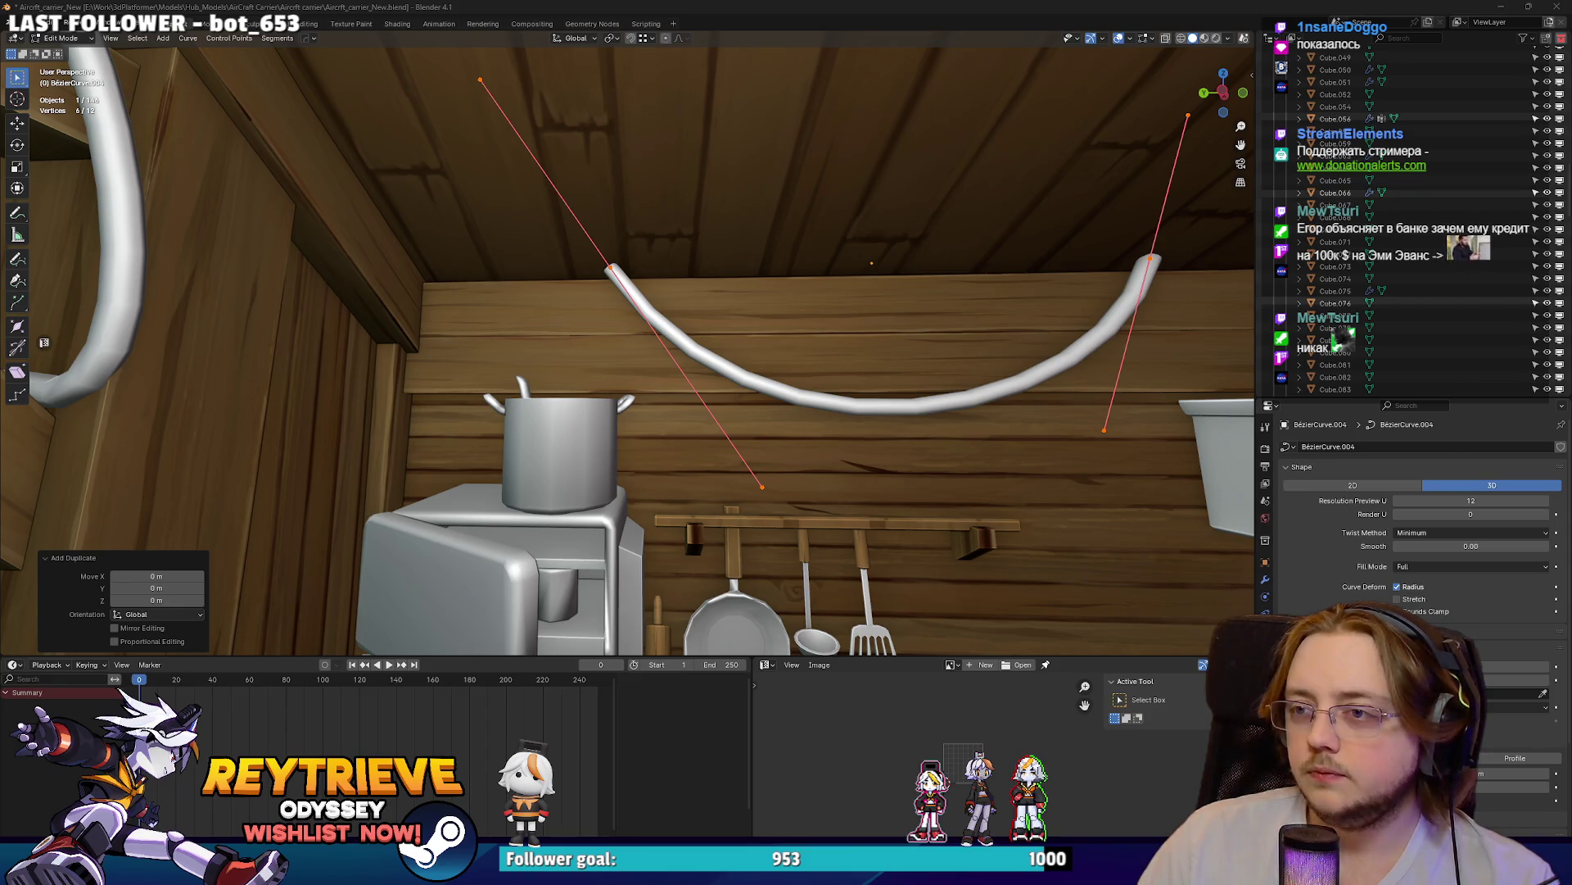
{"action": "middle_click_drag", "start_coordinate": [658, 363], "coordinate": [658, 352]}
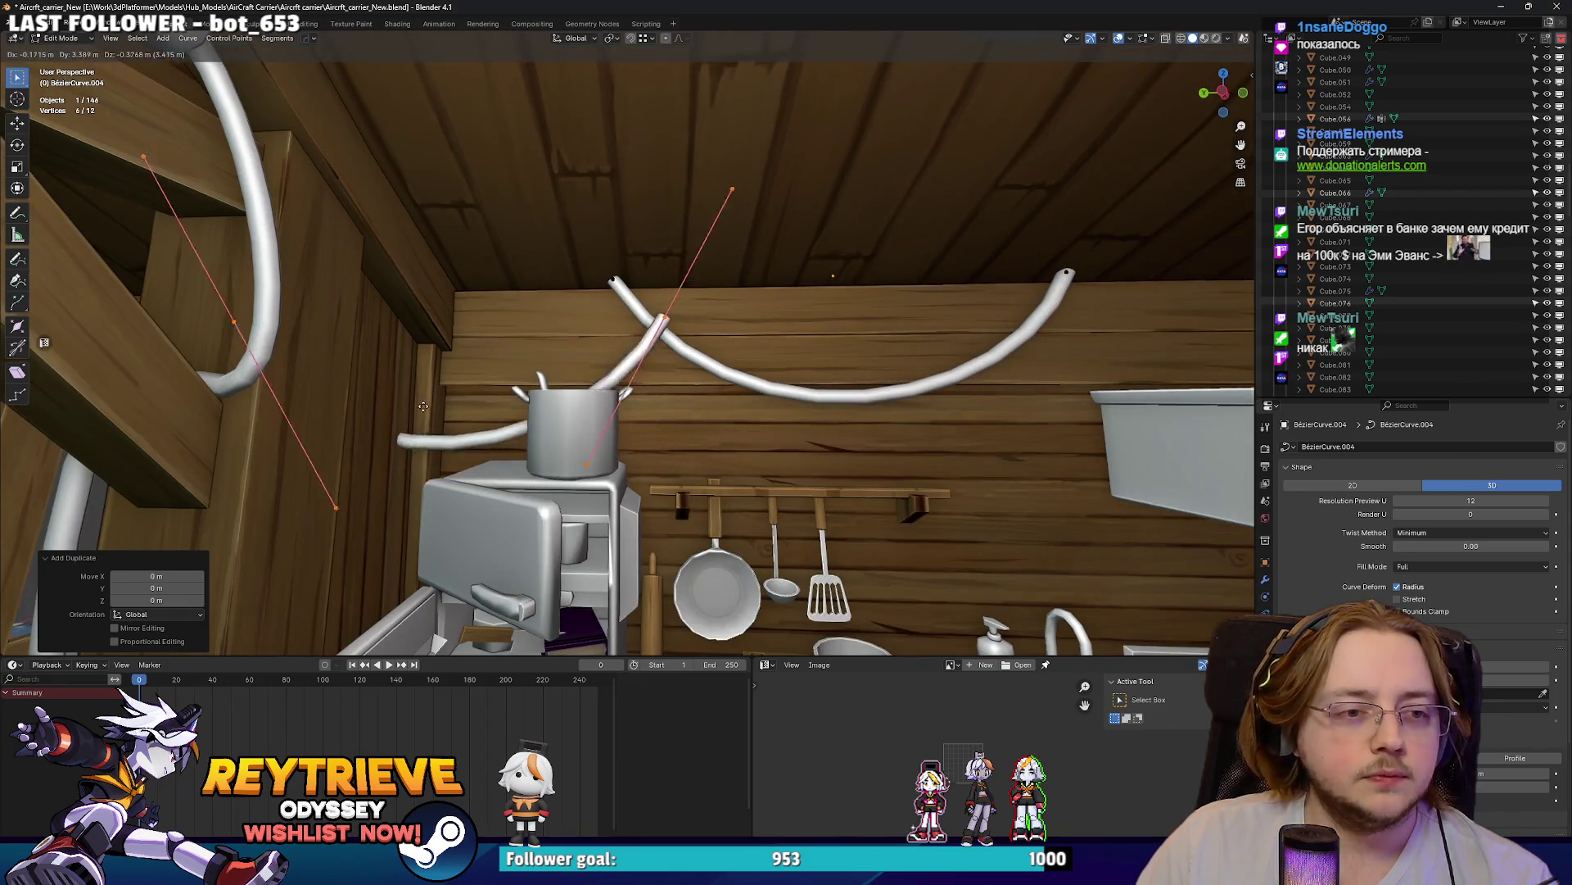
{"action": "scroll", "coordinate": [658, 352], "scroll_direction": "up", "scroll_amount": 1}
{"action": "key", "text": "g"}
{"action": "key", "text": "y"}
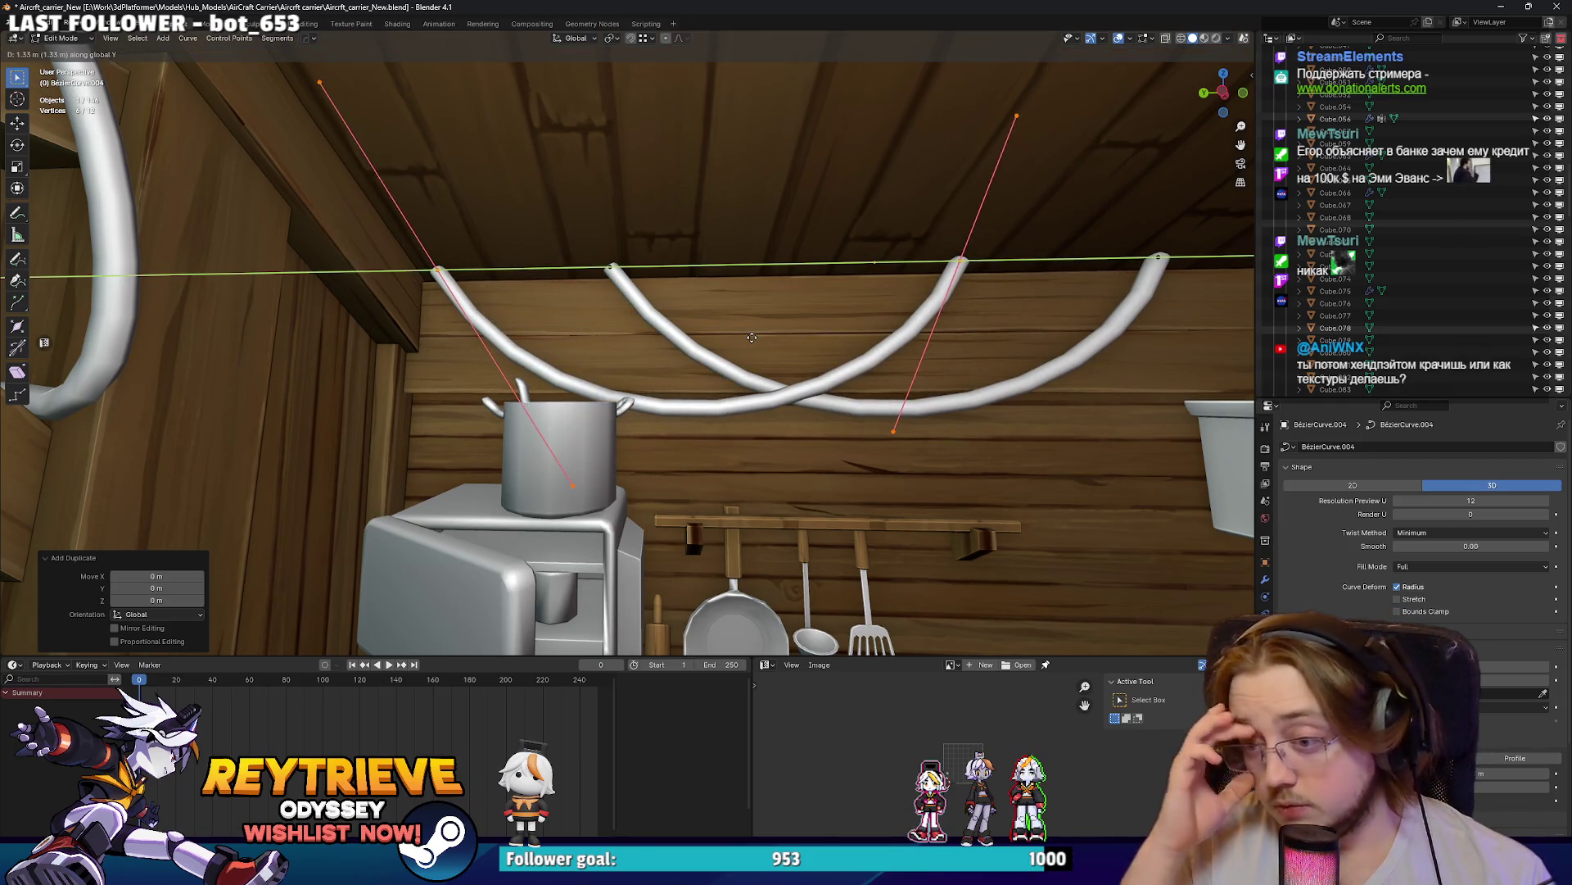
{"action": "left_click", "coordinate": [431, 353]}
- Select the points at the cable's peak where the two loops meet, then switch to Unreal Engine
{"action": "scroll", "coordinate": [630, 335], "scroll_direction": "up", "scroll_amount": 5}
{"action": "mouse_move", "coordinate": [630, 335]}
{"action": "middle_mouse_down"}
{"action": "mouse_move", "coordinate": [700, 192]}
{"action": "mouse_move", "coordinate": [661, 227]}
{"action": "middle_mouse_up"}
{"action": "key", "text": "g"}
{"action": "key", "text": "y"}
{"action": "key", "text": "Escape"}
{"action": "left_click", "coordinate": [672, 309]}
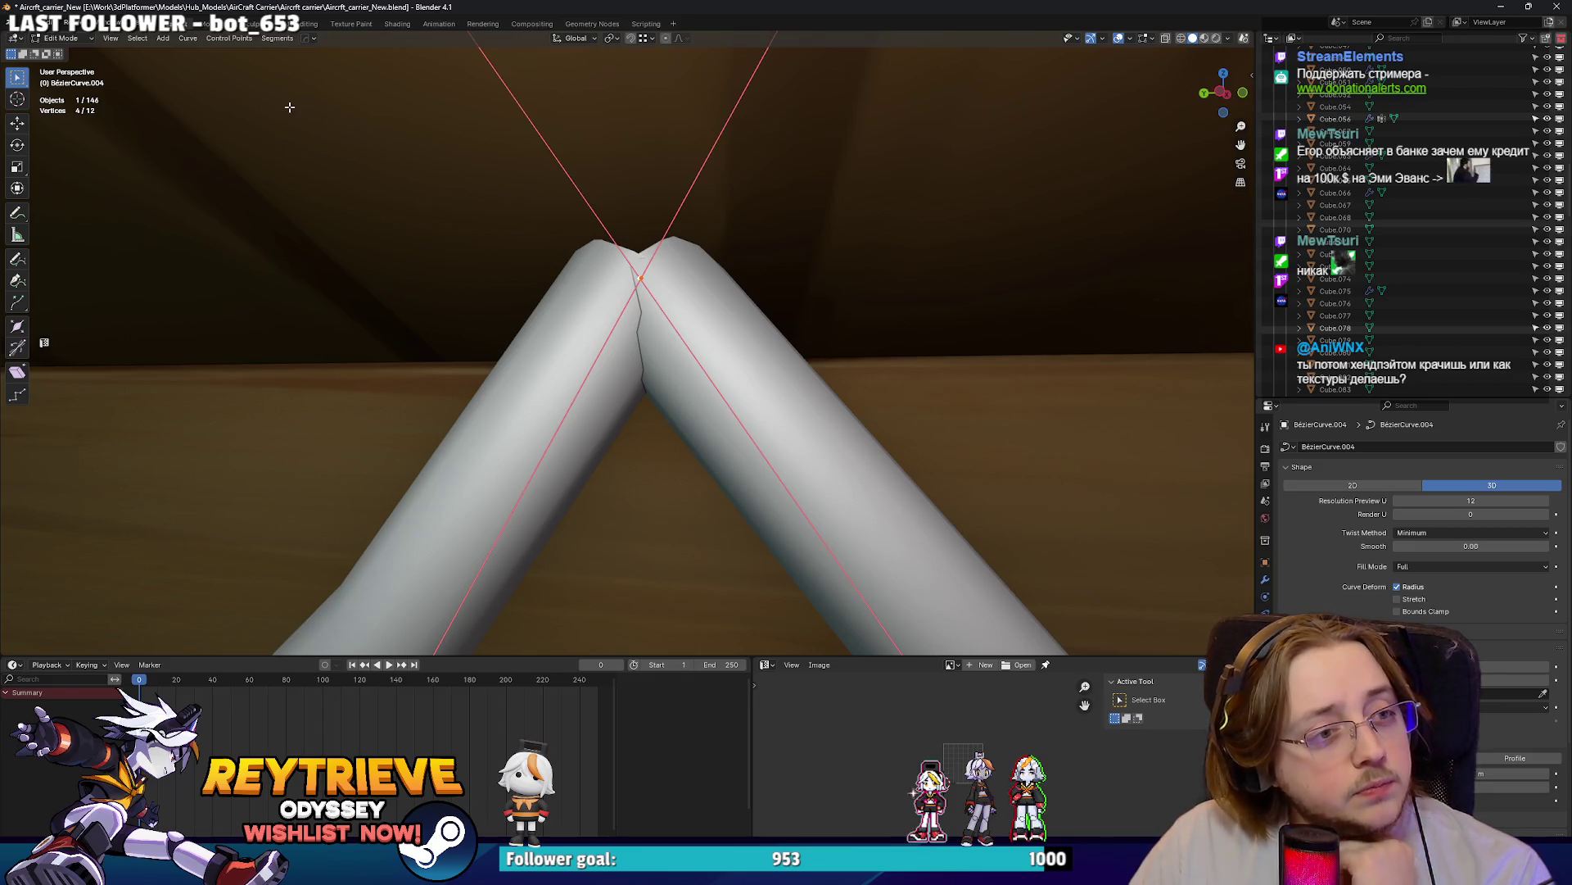
{"action": "scroll", "coordinate": [618, 255], "scroll_direction": "down", "scroll_amount": 4}
{"action": "key", "text": "alt+Tab"}
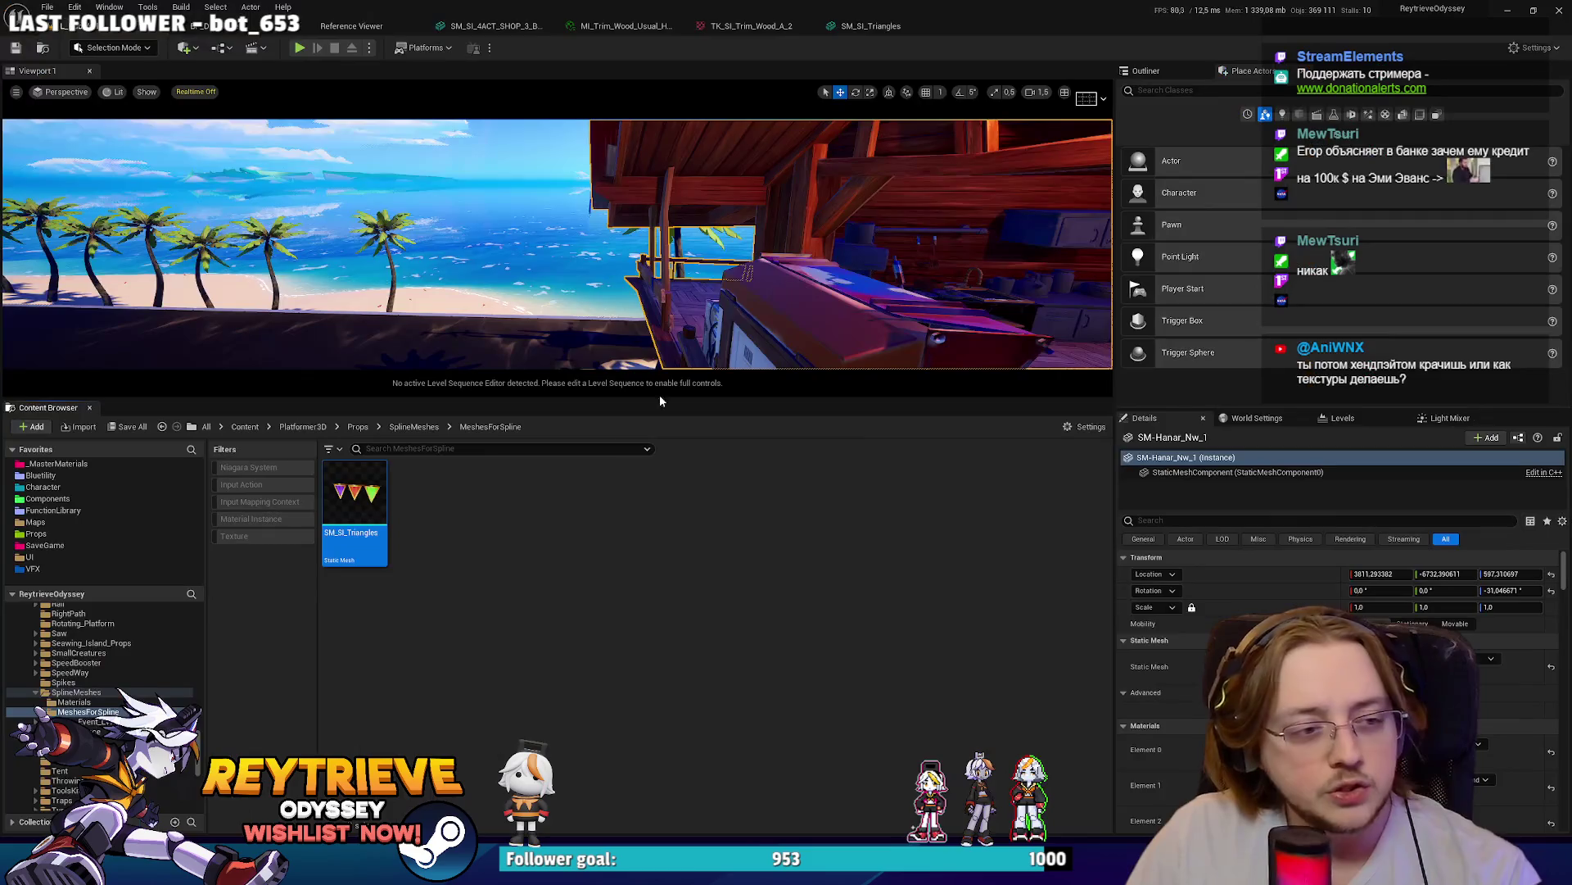
- Enlarge the level viewport and fly the camera to face the arcade machine's front
{"action": "left_click_drag", "start_coordinate": [728, 398], "coordinate": [747, 655]}
{"action": "mouse_move", "coordinate": [737, 409]}
{"action": "right_mouse_down"}
{"action": "mouse_move", "coordinate": [656, 377]}
{"action": "mouse_move", "coordinate": [639, 426]}
{"action": "mouse_move", "coordinate": [615, 377]}
{"action": "mouse_move", "coordinate": [590, 381]}
{"action": "right_mouse_up"}
{"action": "right_click_drag", "start_coordinate": [889, 377], "coordinate": [890, 377]}
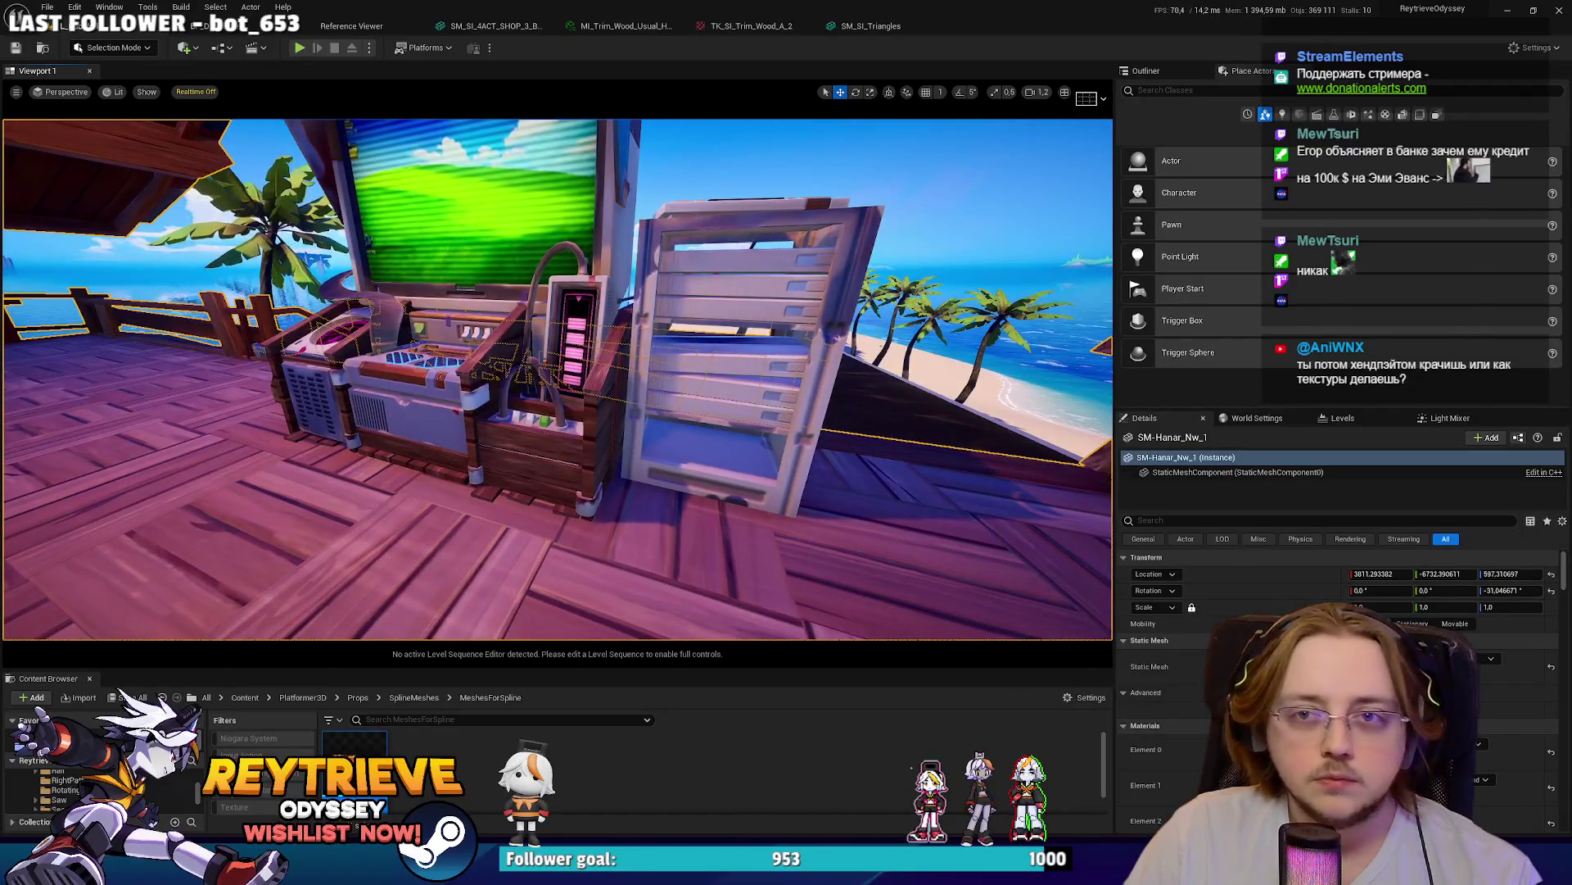
{"action": "left_click", "coordinate": [1507, 11]}
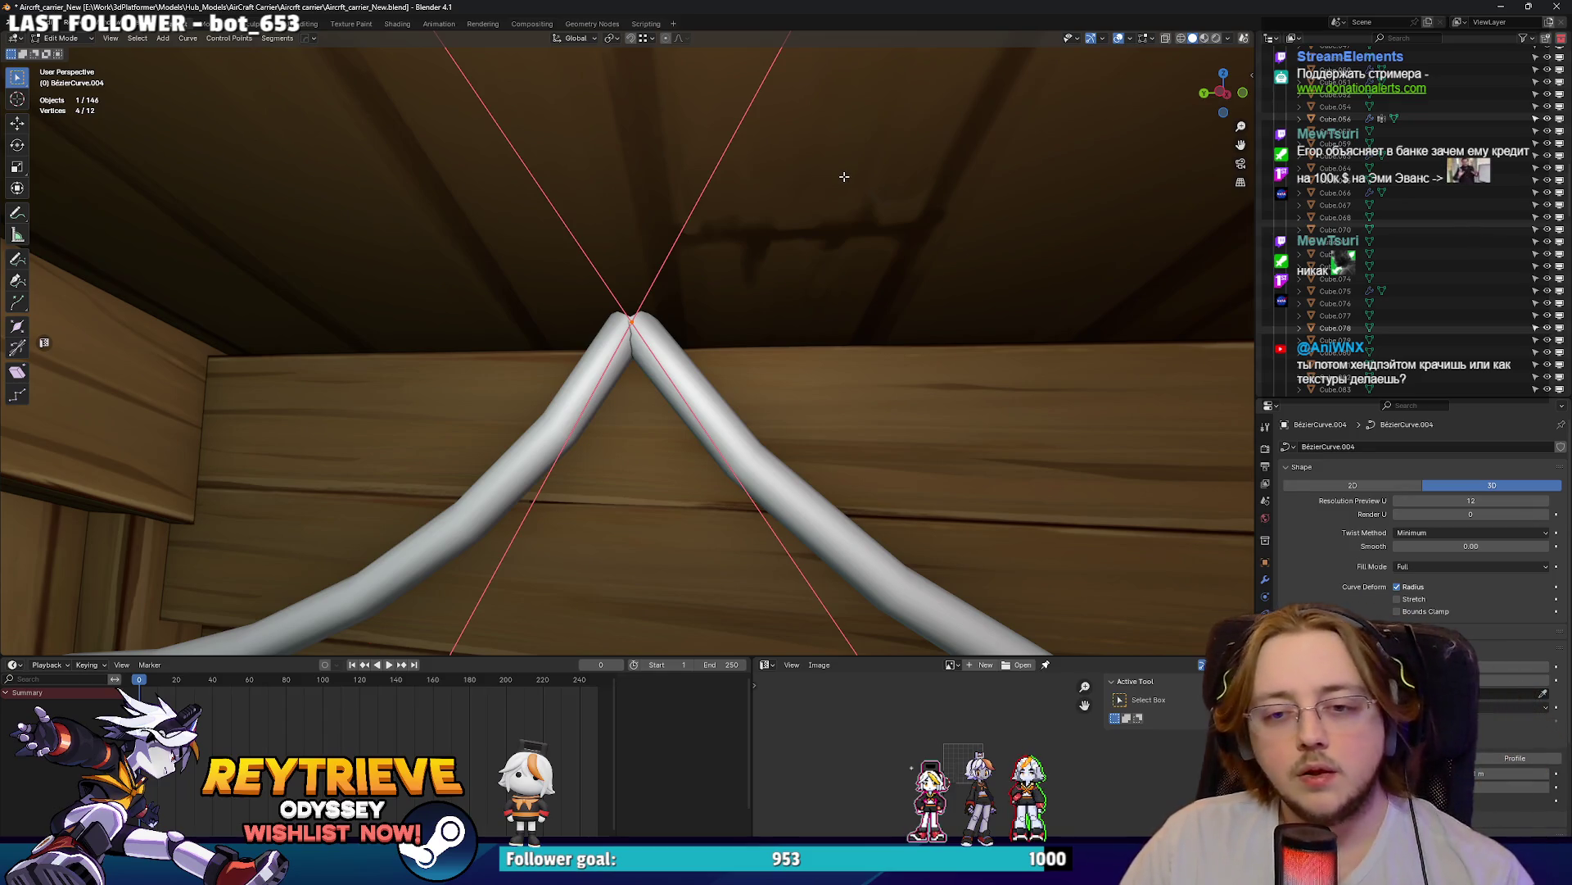
- Leave Edit Mode, select the pennant flags and the cable, and bend the flags along the cable
{"action": "scroll", "coordinate": [848, 186], "scroll_direction": "down", "scroll_amount": 8}
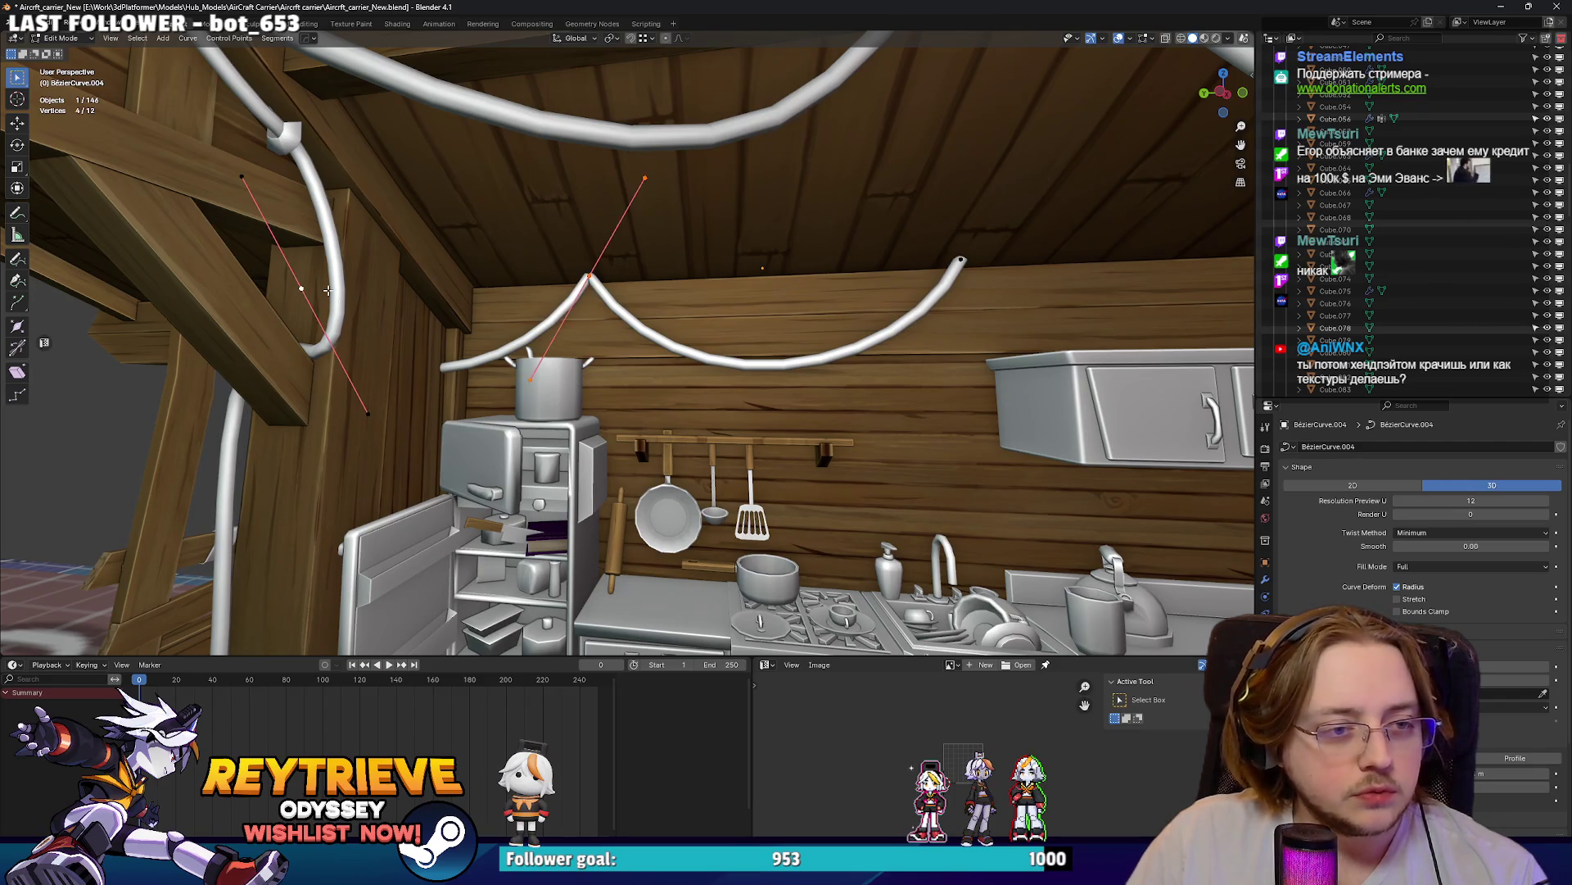
{"action": "key", "text": "Tab"}
{"action": "middle_click_drag", "start_coordinate": [327, 290], "coordinate": [611, 354]}
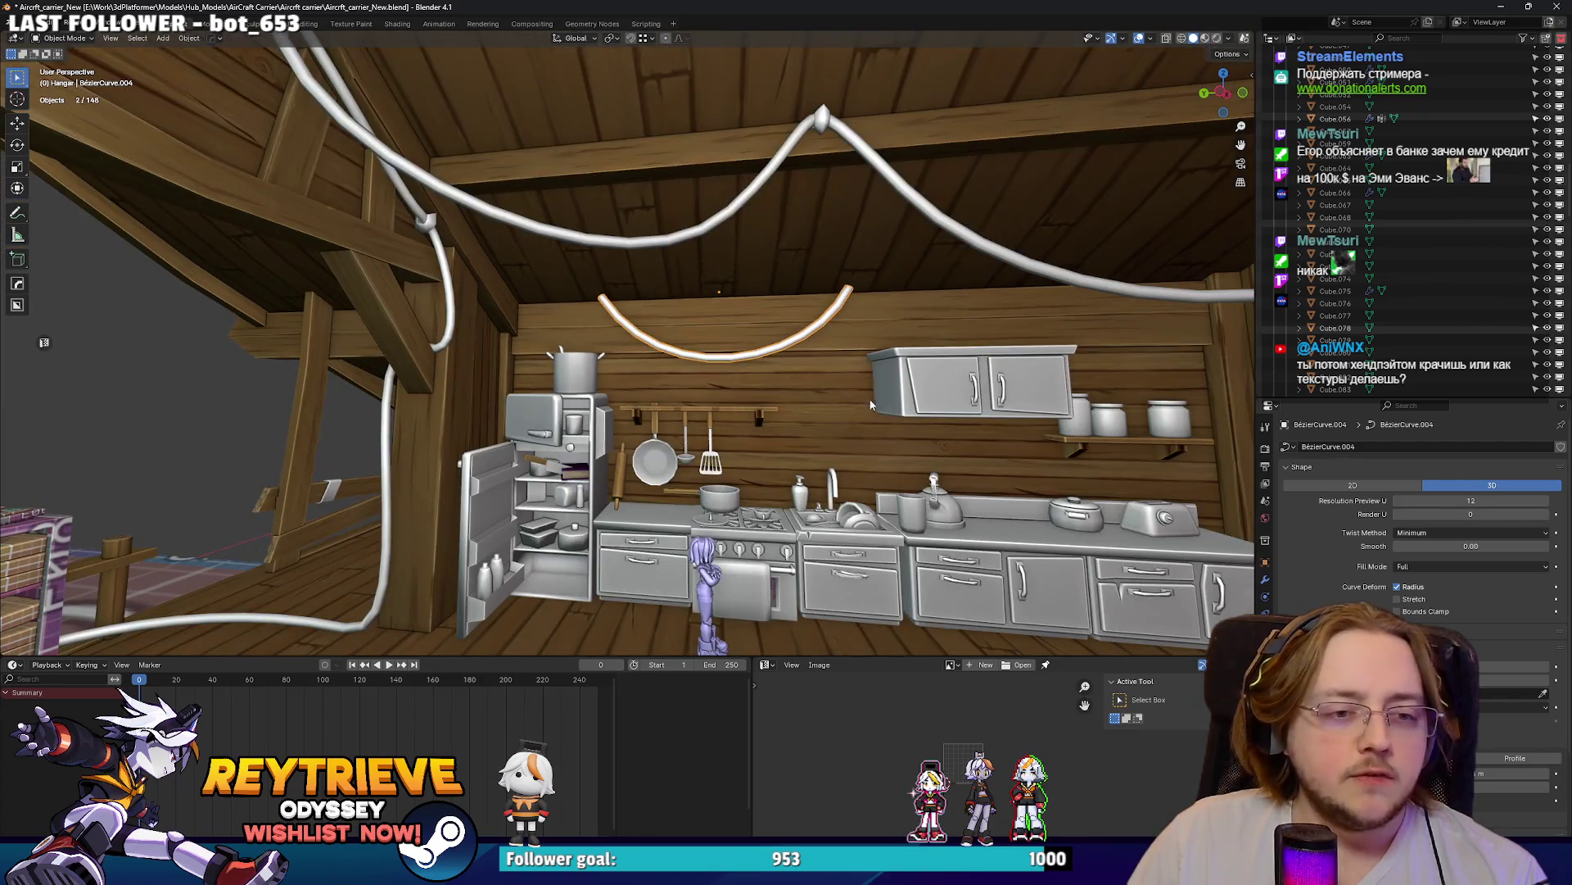
{"action": "middle_click_drag", "start_coordinate": [878, 398], "coordinate": [775, 392]}
{"action": "left_click", "coordinate": [905, 405], "text": "shift"}
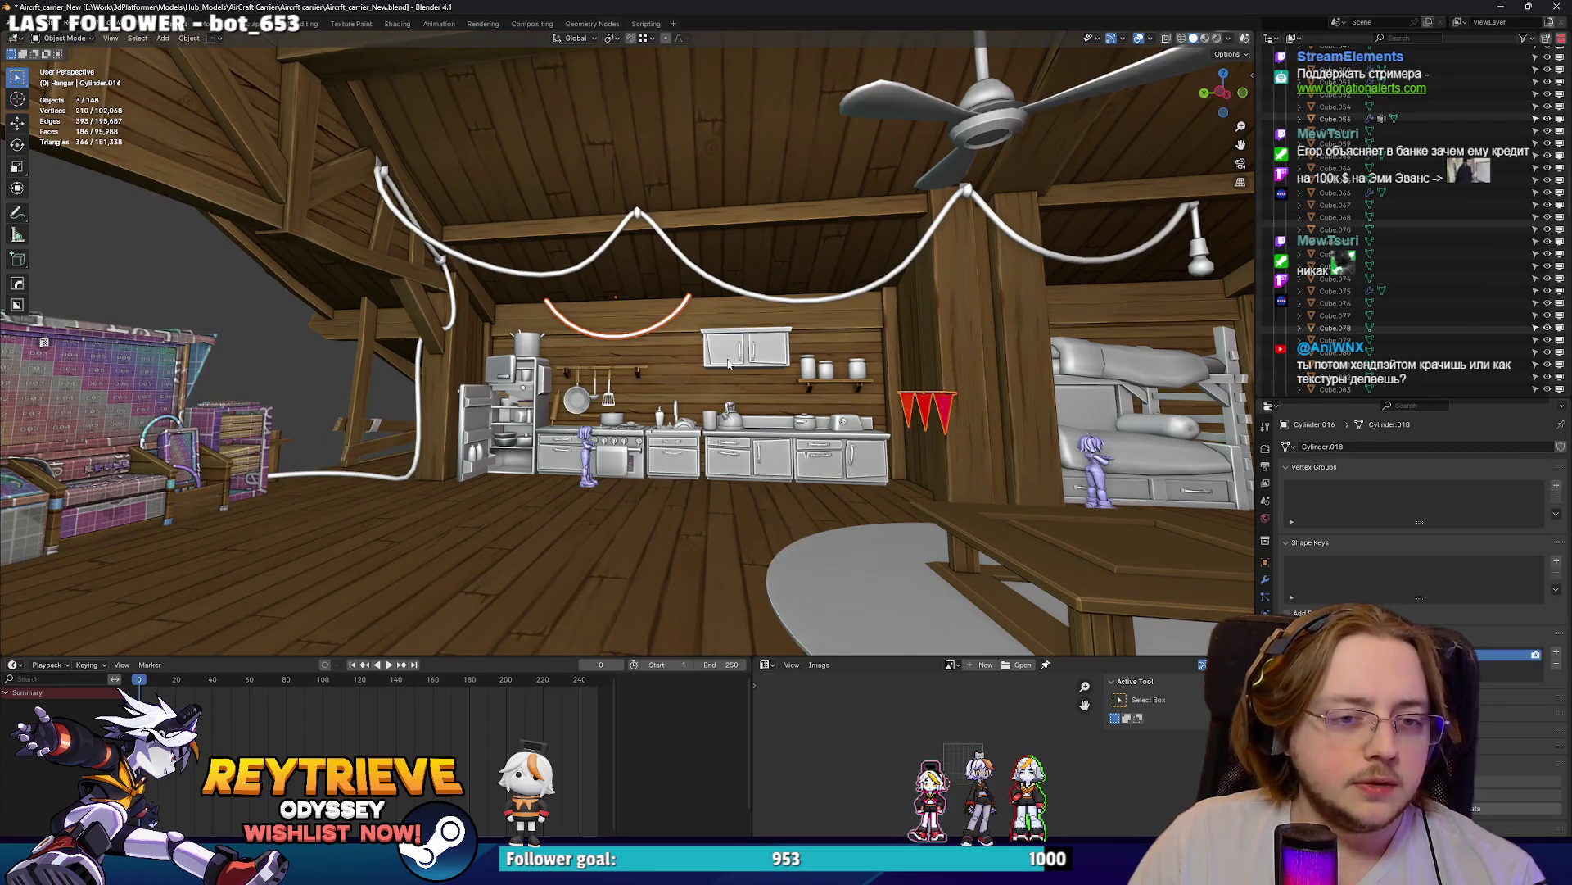
{"action": "left_click", "coordinate": [668, 320], "text": "shift"}
{"action": "key", "text": "q"}
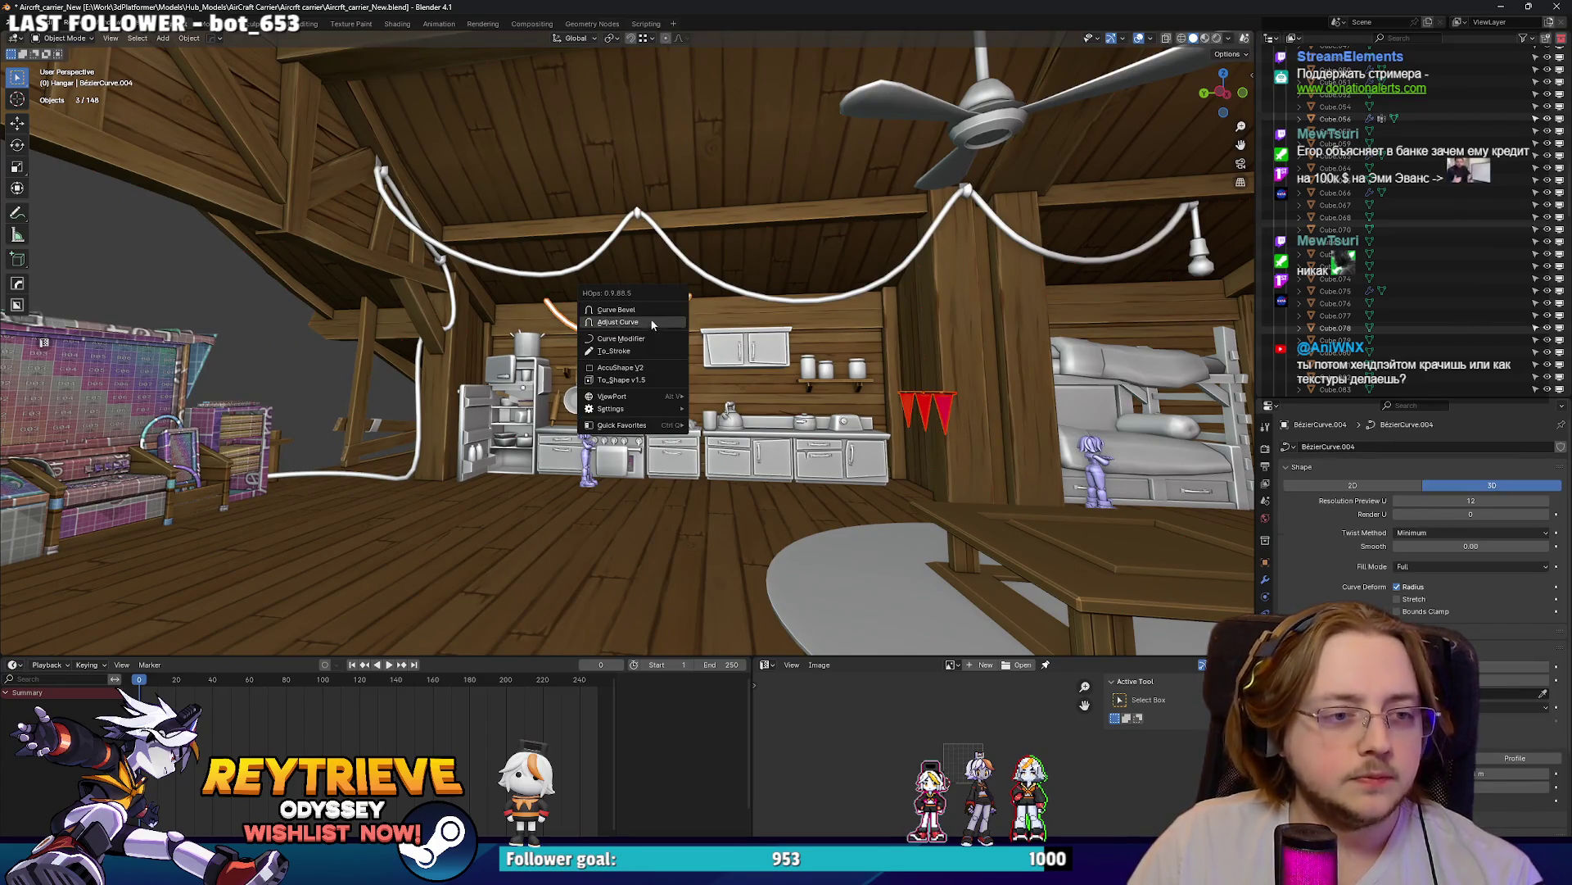
{"action": "left_click", "coordinate": [641, 337]}
{"action": "scroll", "coordinate": [640, 337], "scroll_direction": "up", "scroll_amount": 5}
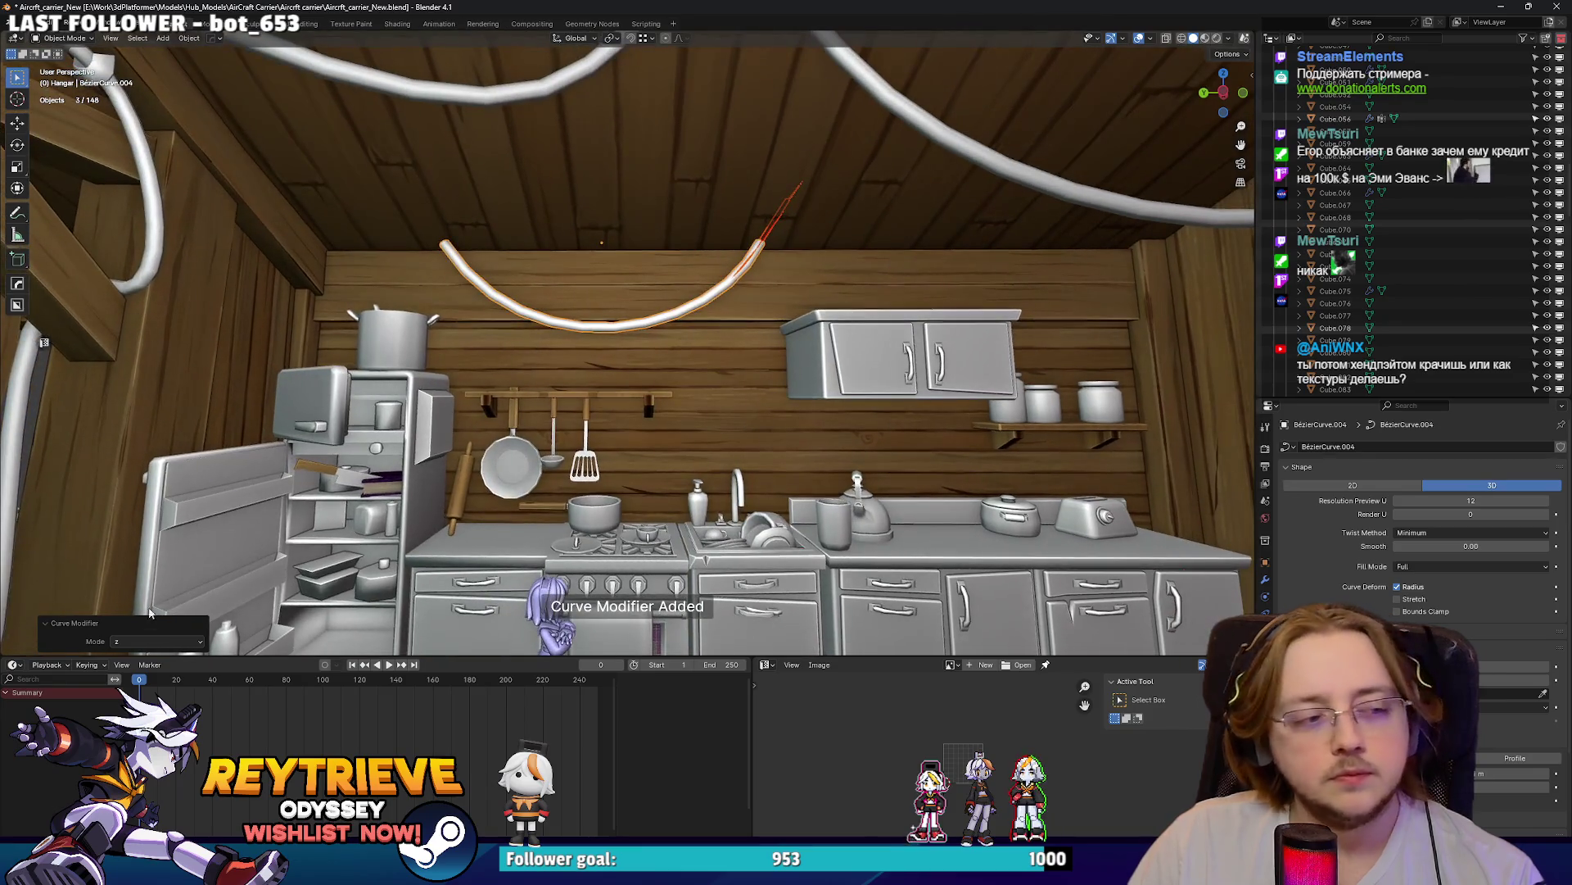
- Set the curve deform axis to -Z
{"action": "left_click", "coordinate": [143, 641]}
{"action": "left_click", "coordinate": [134, 668]}
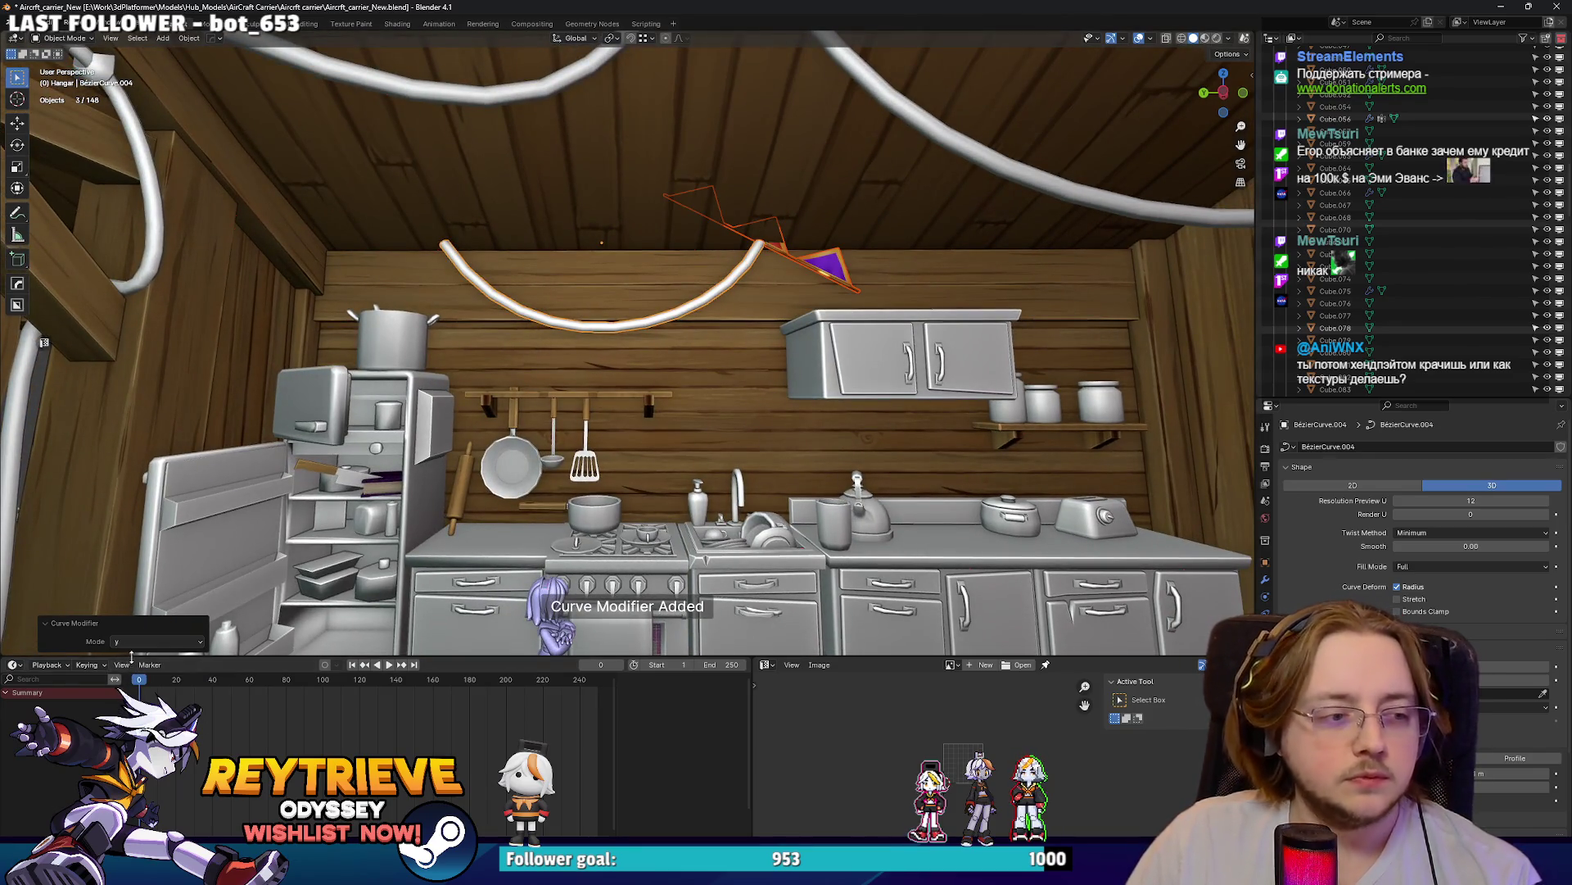
{"action": "left_click", "coordinate": [137, 643]}
{"action": "left_click", "coordinate": [136, 656]}
{"action": "left_click", "coordinate": [144, 643]}
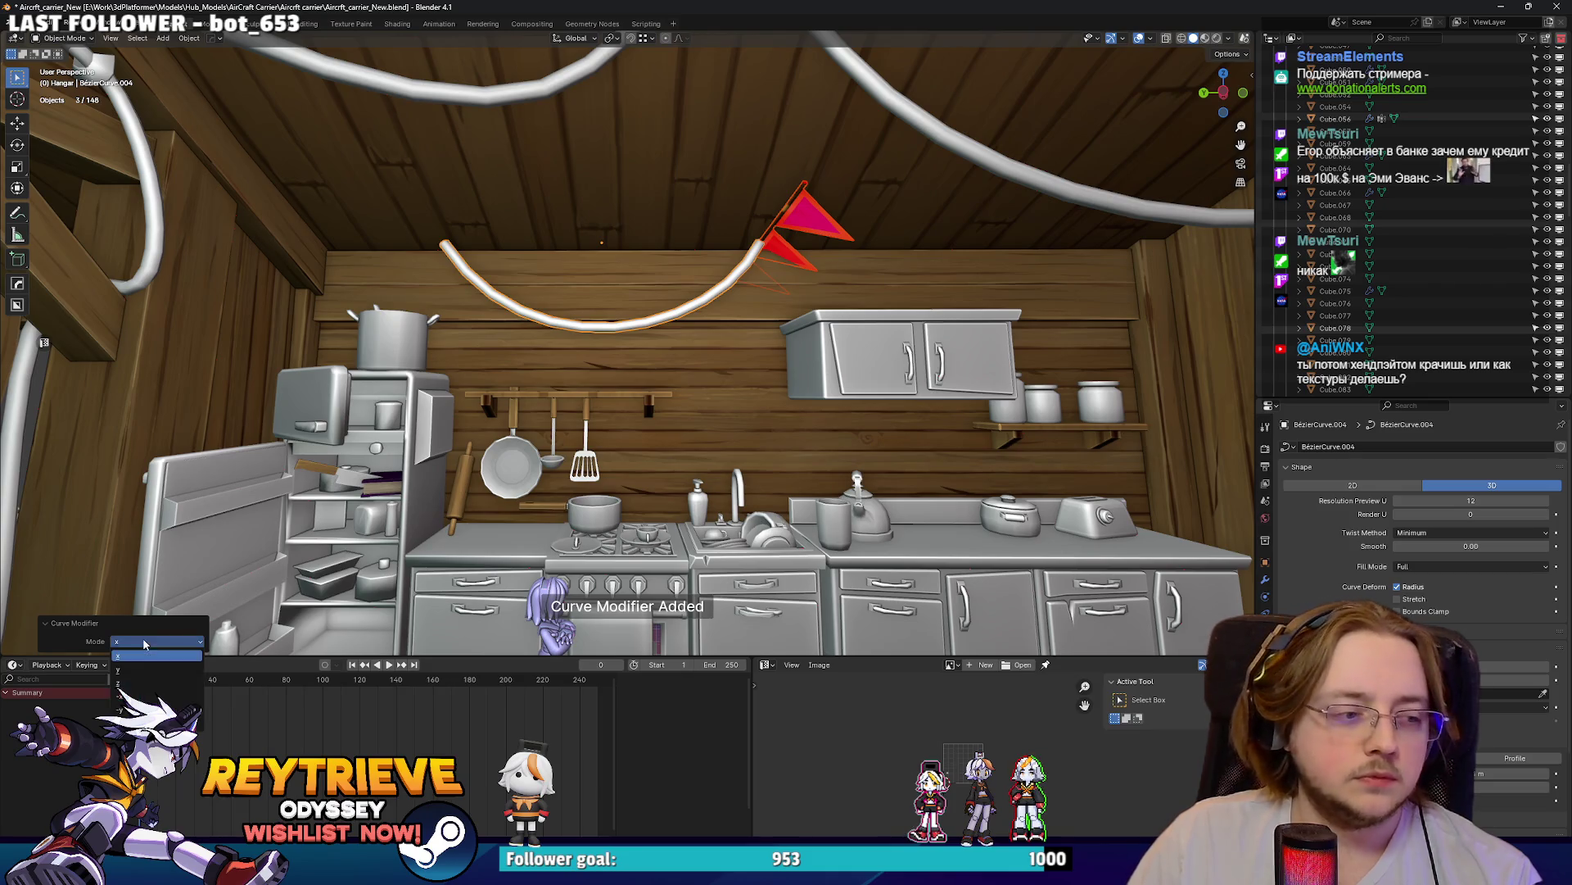
{"action": "left_click", "coordinate": [131, 720]}
{"action": "scroll", "coordinate": [776, 307], "scroll_direction": "up", "scroll_amount": 3}
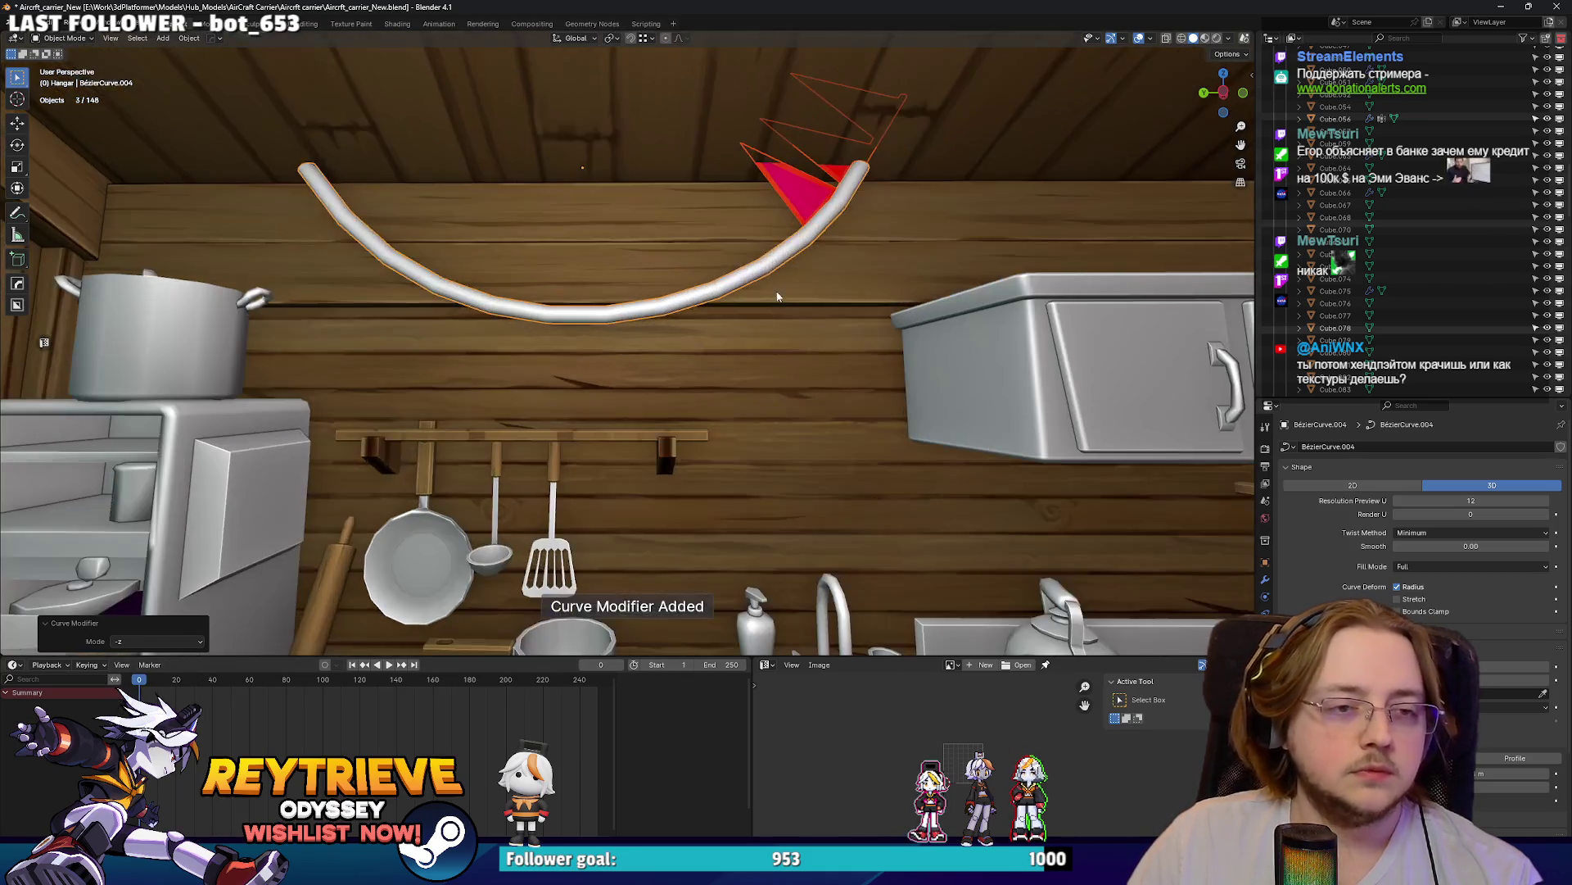
- Rotate the flags 180° around X and slide them along X onto the cable
{"action": "left_click", "coordinate": [784, 200]}
{"action": "type", "text": "rx180"}
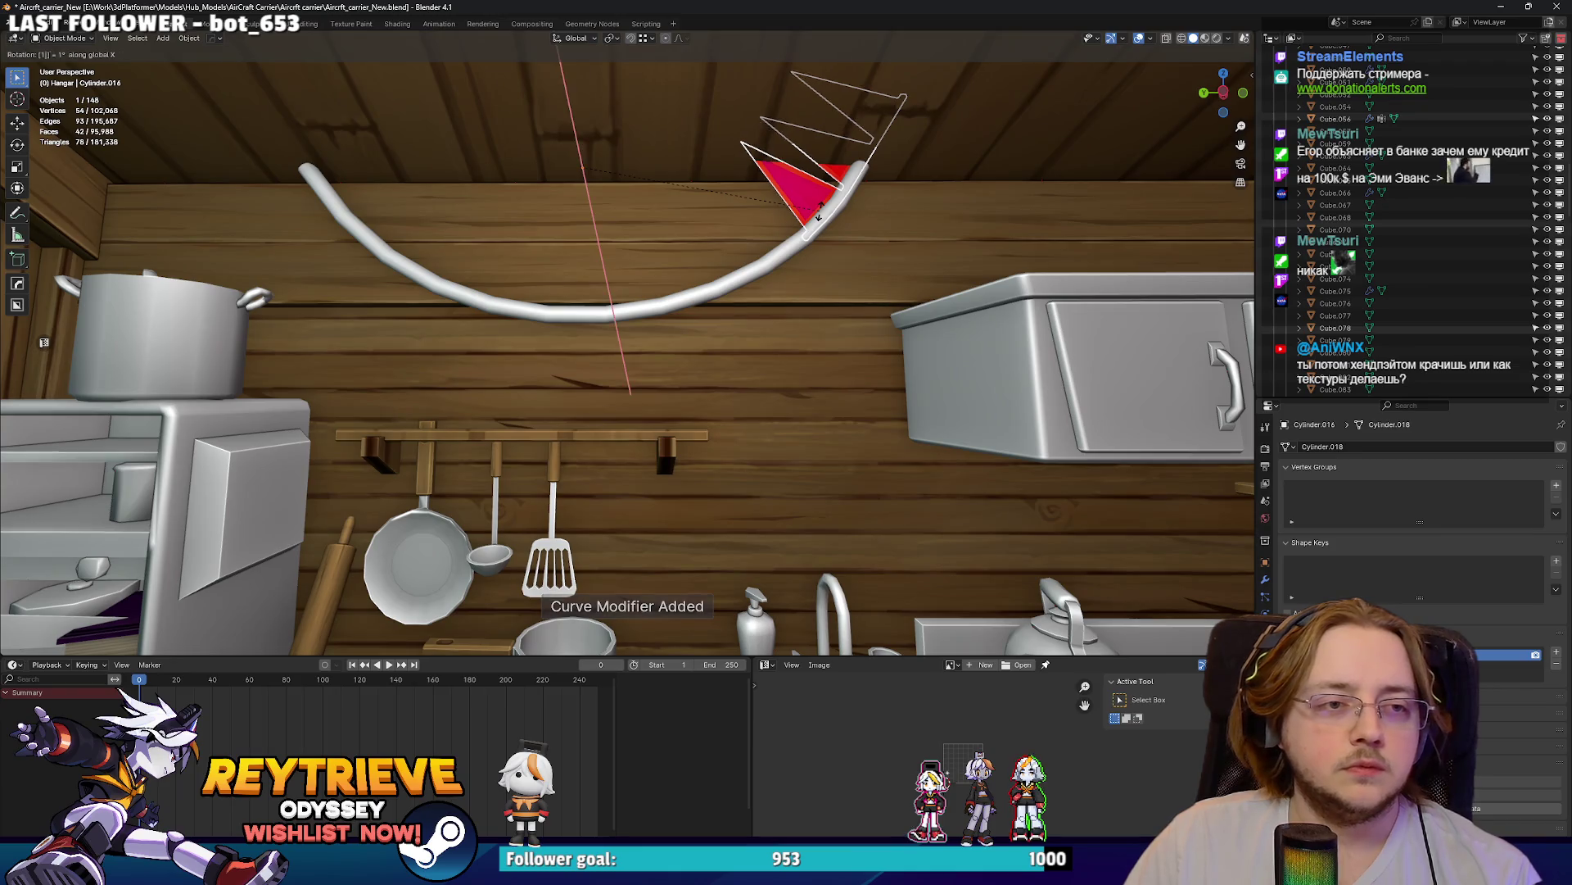
{"action": "key", "text": "Return"}
{"action": "key", "text": "g"}
{"action": "key", "text": "z"}
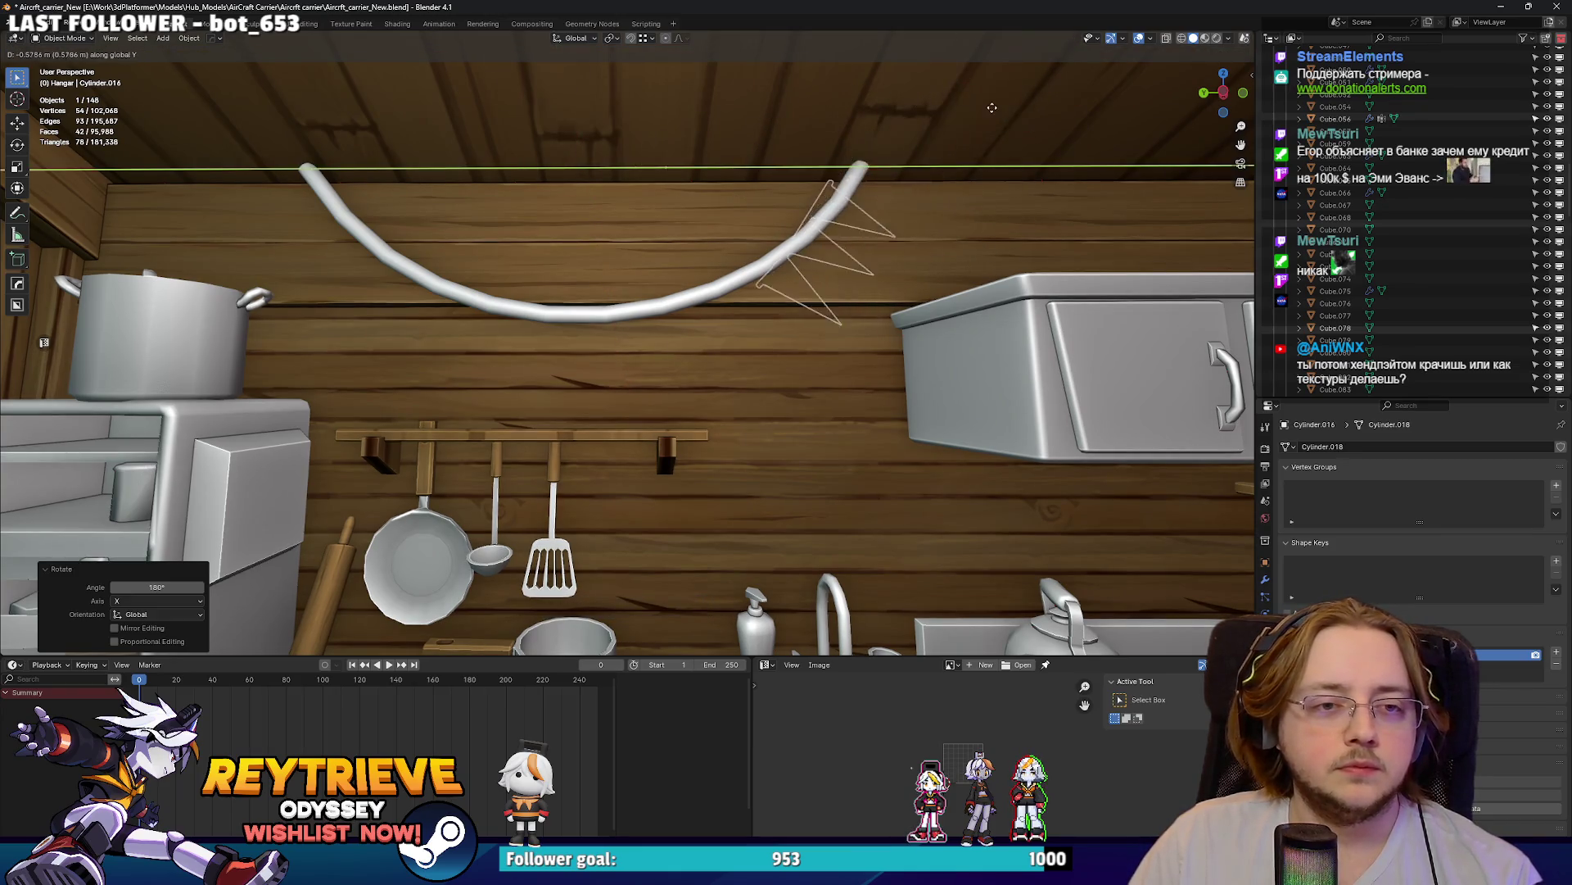
{"action": "key", "text": "x"}
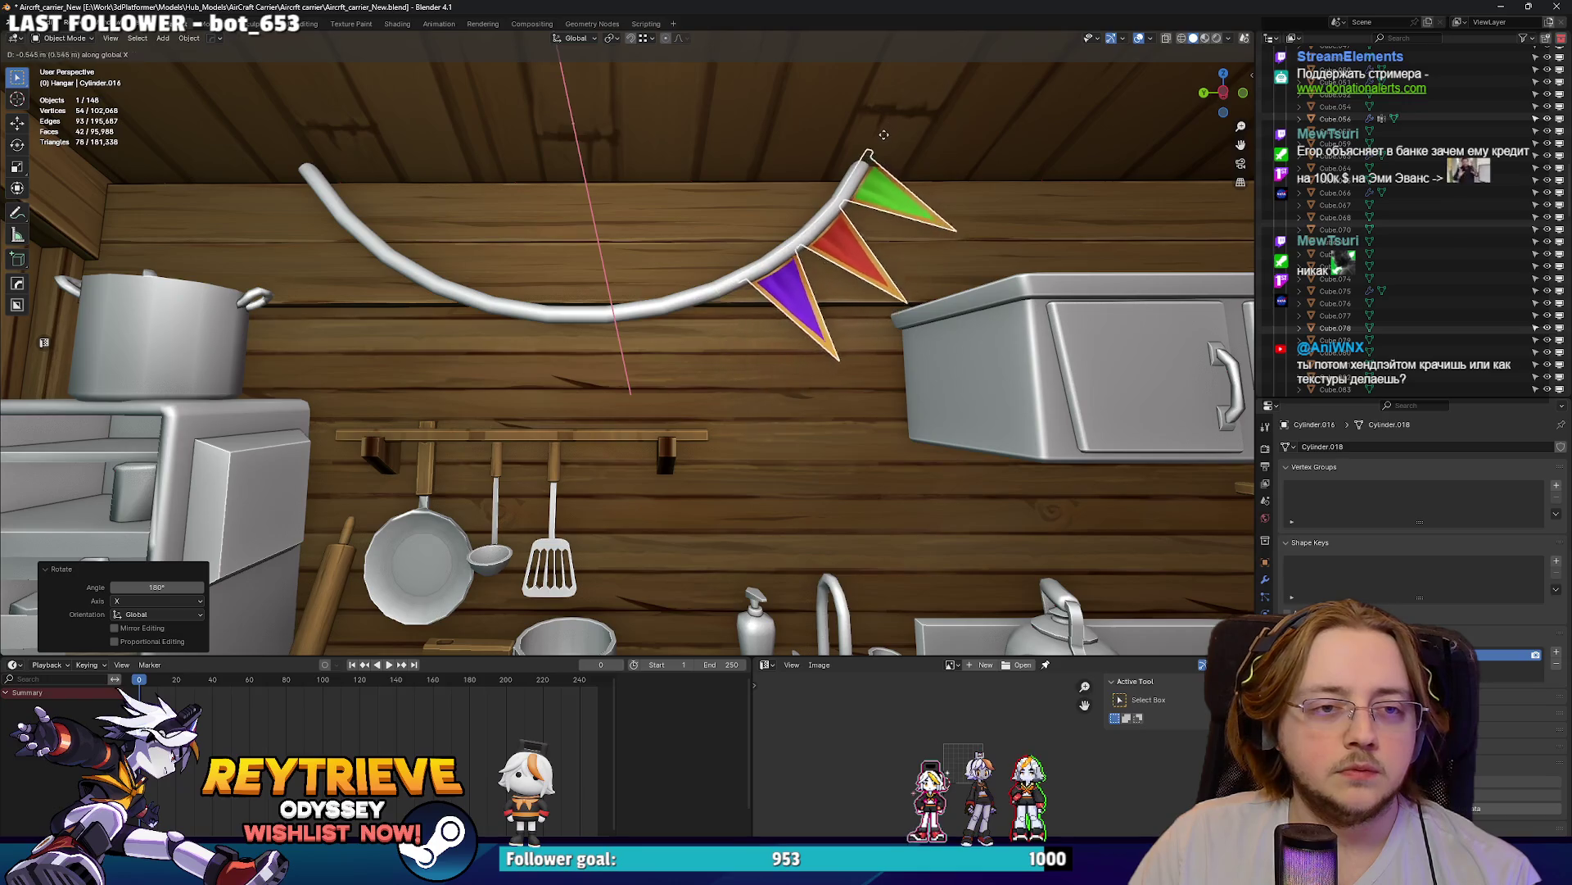
{"action": "left_click", "coordinate": [903, 128]}
- Apply all transforms to the pennant flags and the cable curve
{"action": "key", "text": "ctrl+a"}
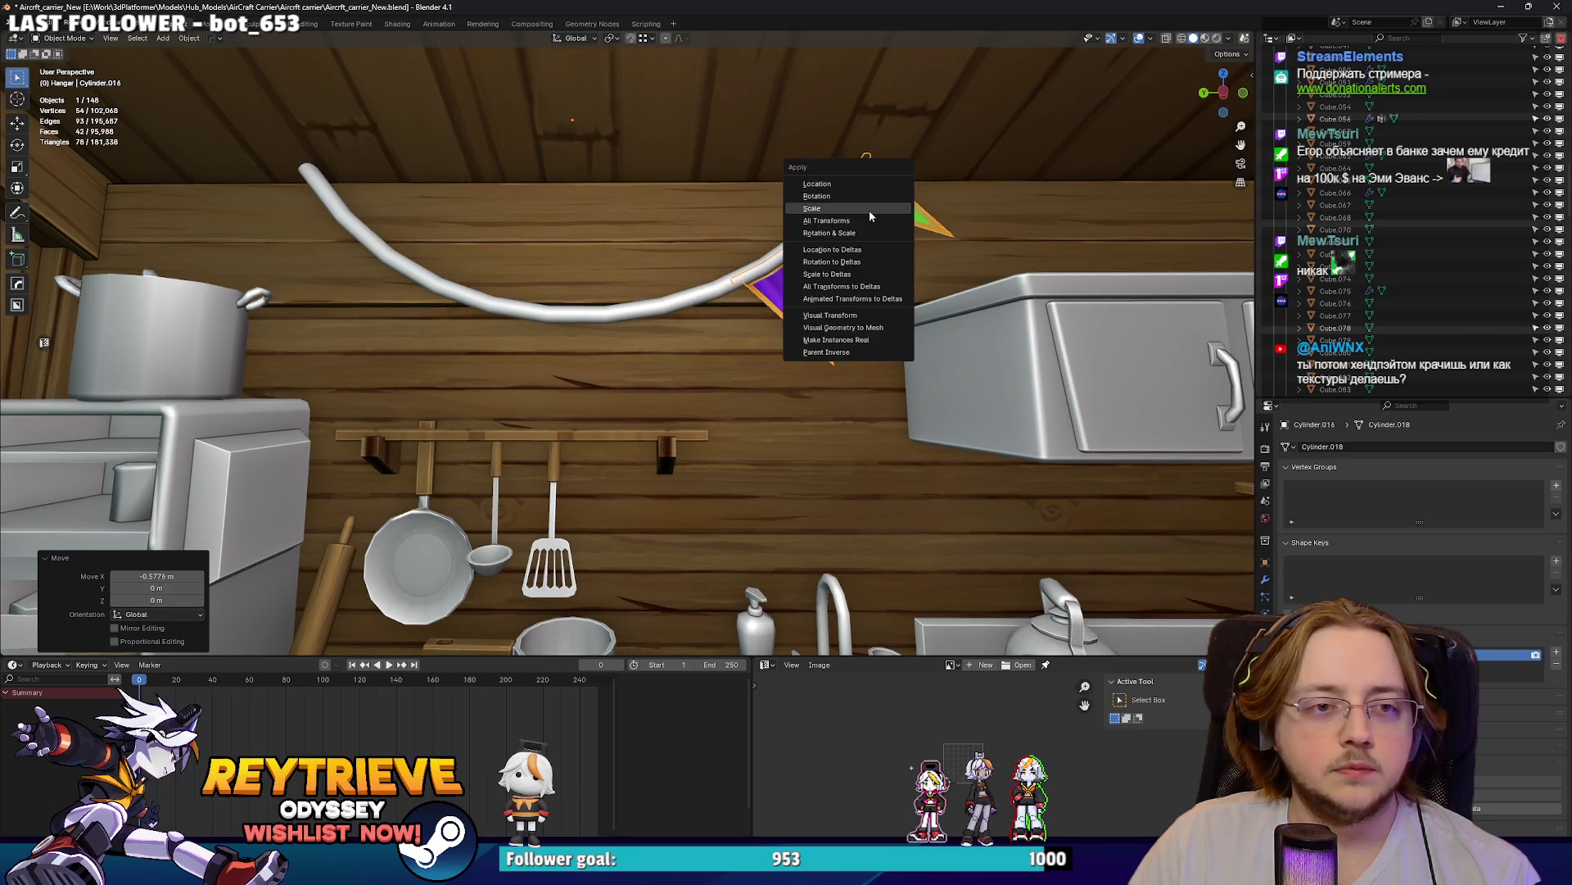
{"action": "left_click", "coordinate": [868, 209]}
{"action": "key", "text": "ctrl+a"}
{"action": "left_click", "coordinate": [845, 226]}
{"action": "key", "text": "ctrl+a"}
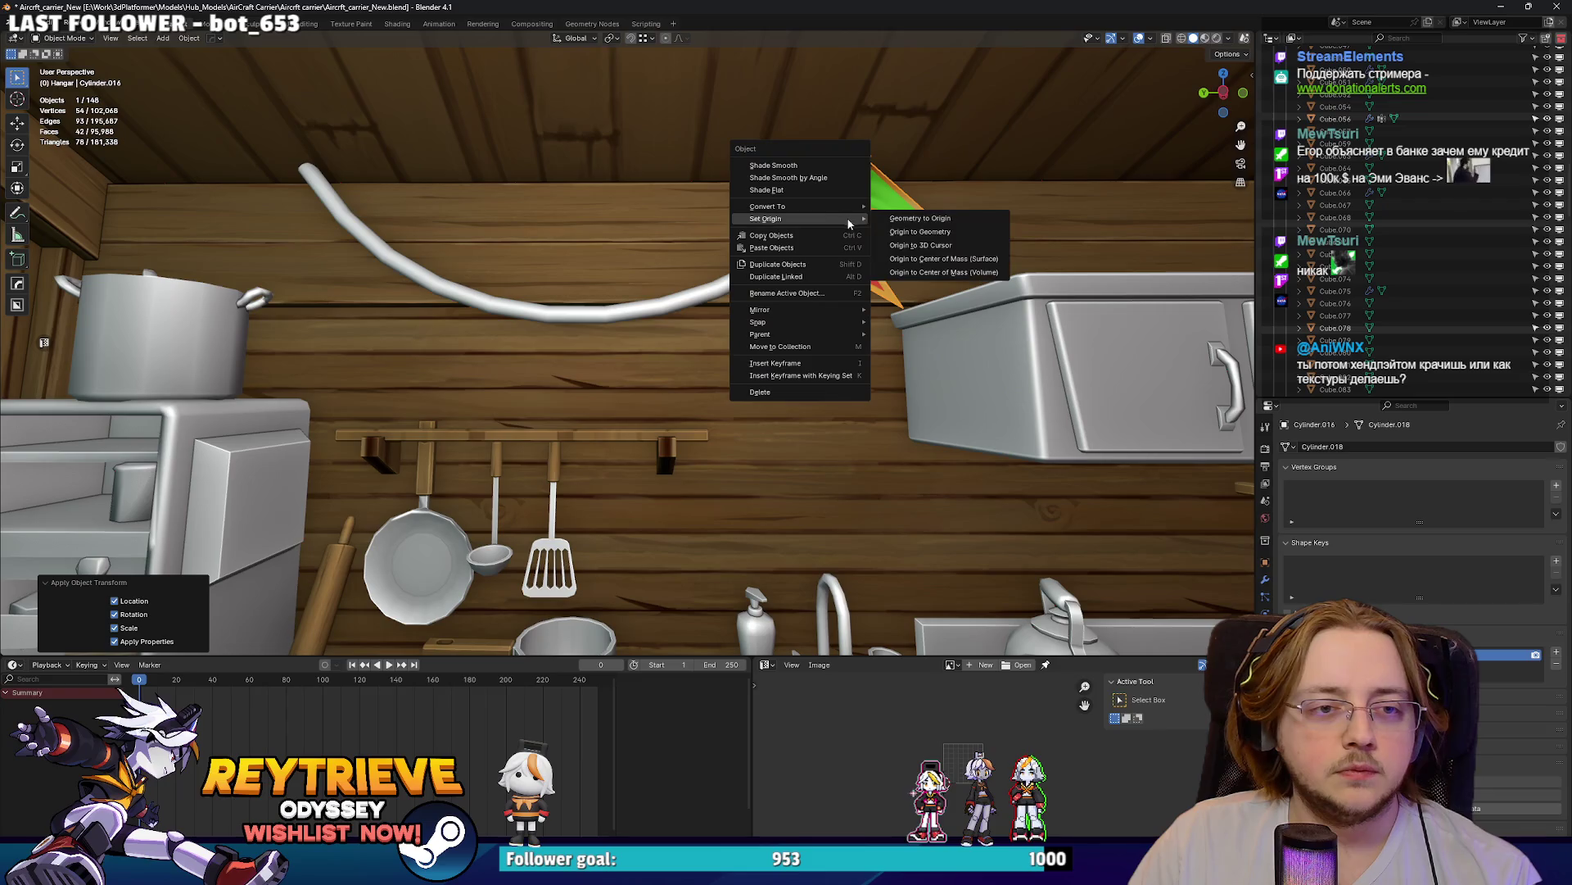
{"action": "left_click", "coordinate": [845, 226]}
{"action": "left_click", "coordinate": [775, 260], "text": "shift"}
{"action": "key", "text": "ctrl+a"}
{"action": "left_click", "coordinate": [776, 256]}
{"action": "key", "text": "ctrl+a"}
{"action": "left_click", "coordinate": [778, 249]}
{"action": "key", "text": "KP_Decimal"}
{"action": "scroll", "coordinate": [768, 241], "scroll_direction": "down", "scroll_amount": 5}
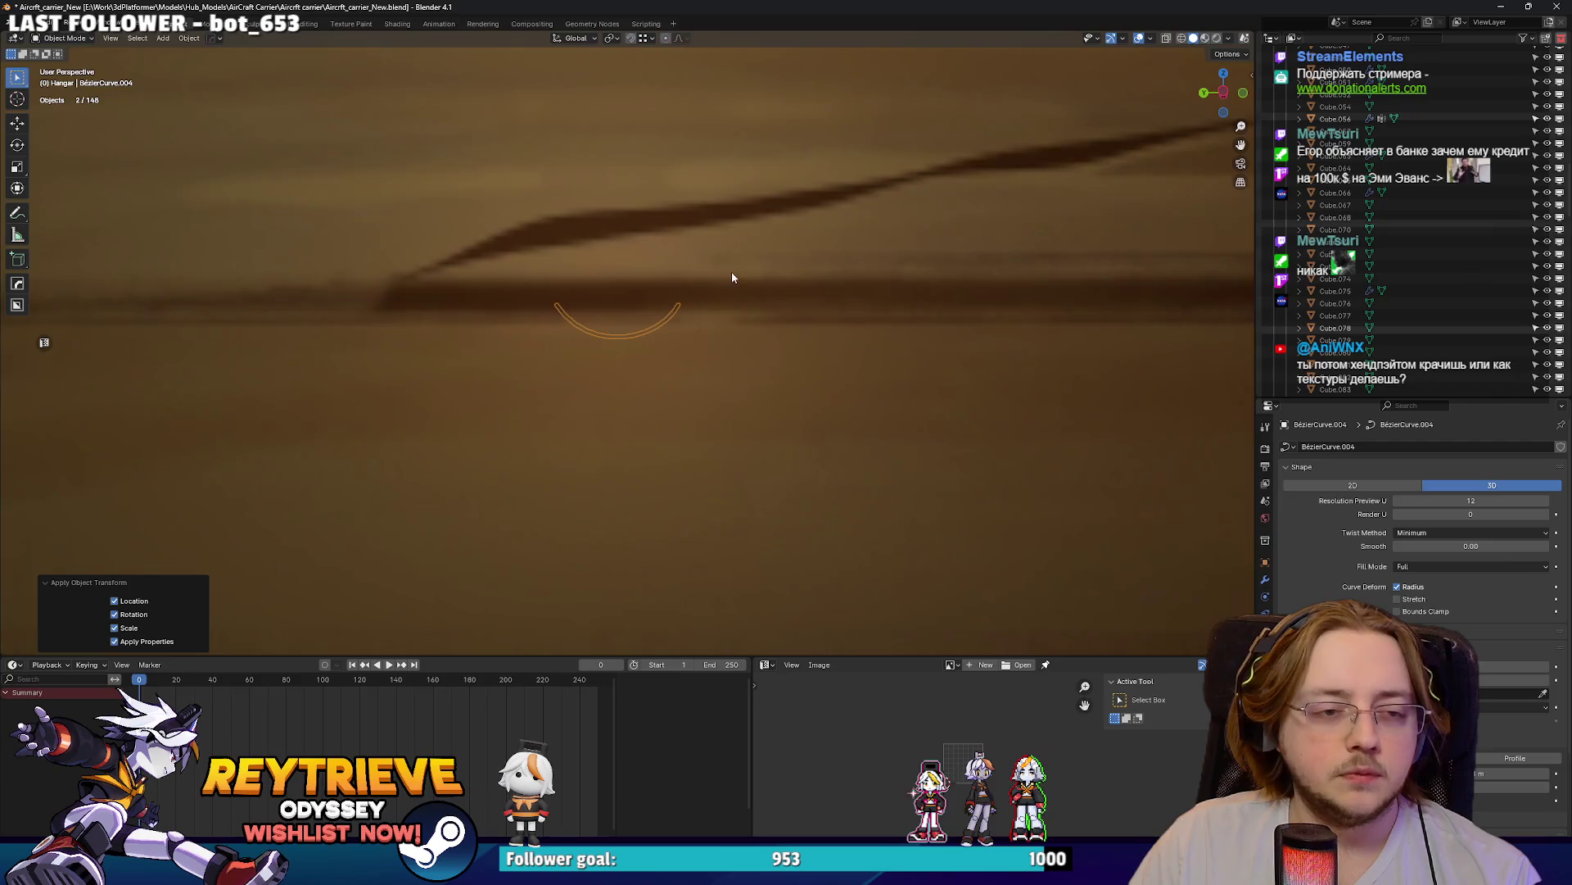
- Set the origins of the selected objects to their geometry
{"action": "key", "text": "shift+grave"}
{"action": "key", "text": "s"}
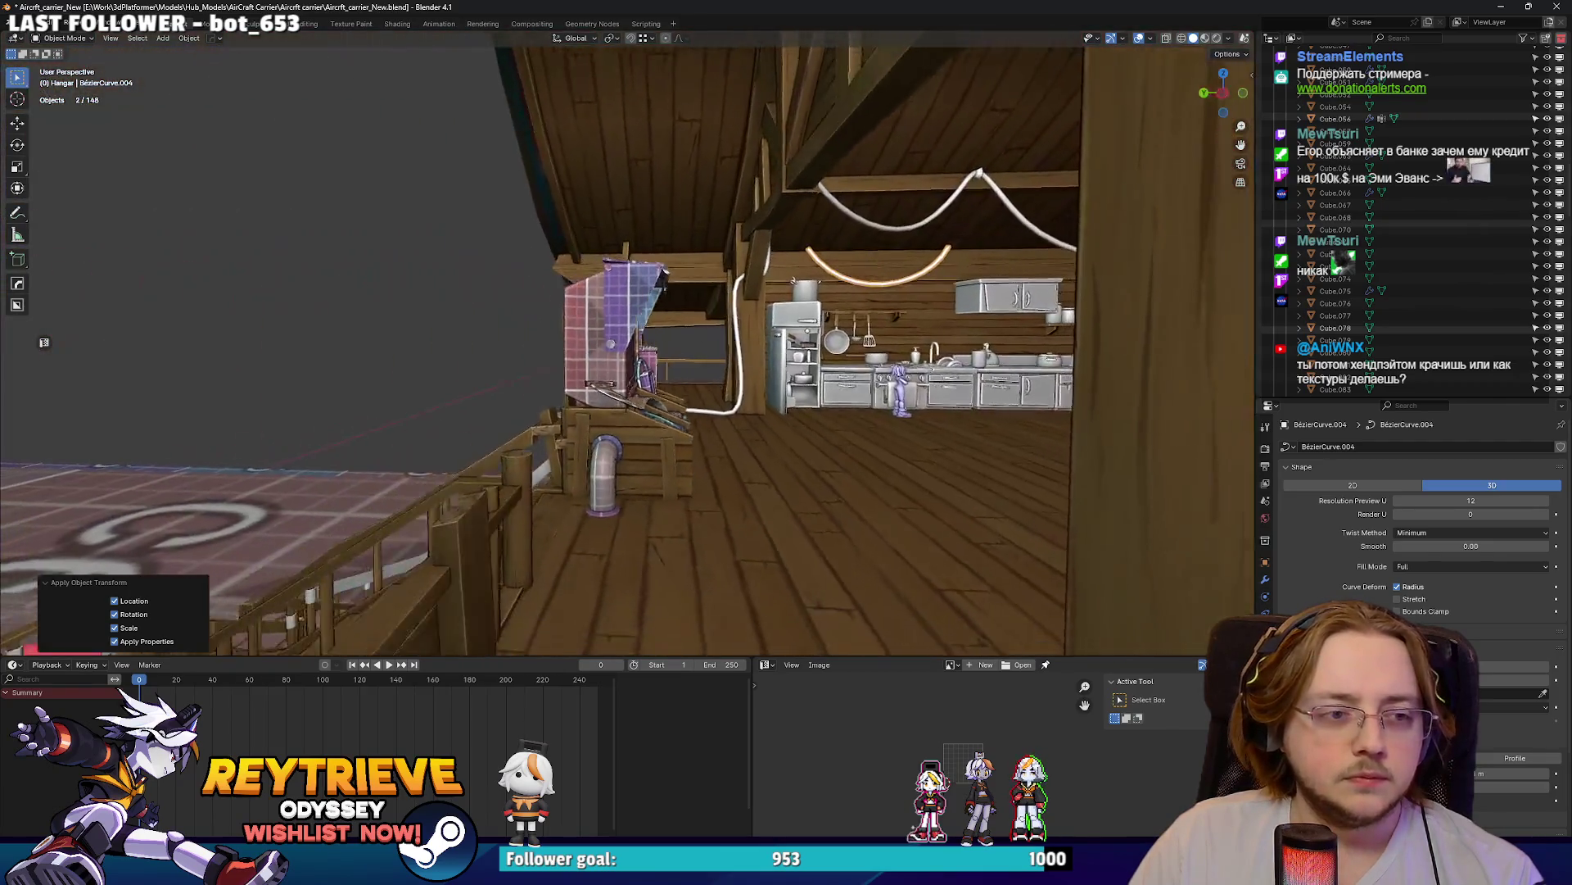
{"action": "key", "text": "w"}
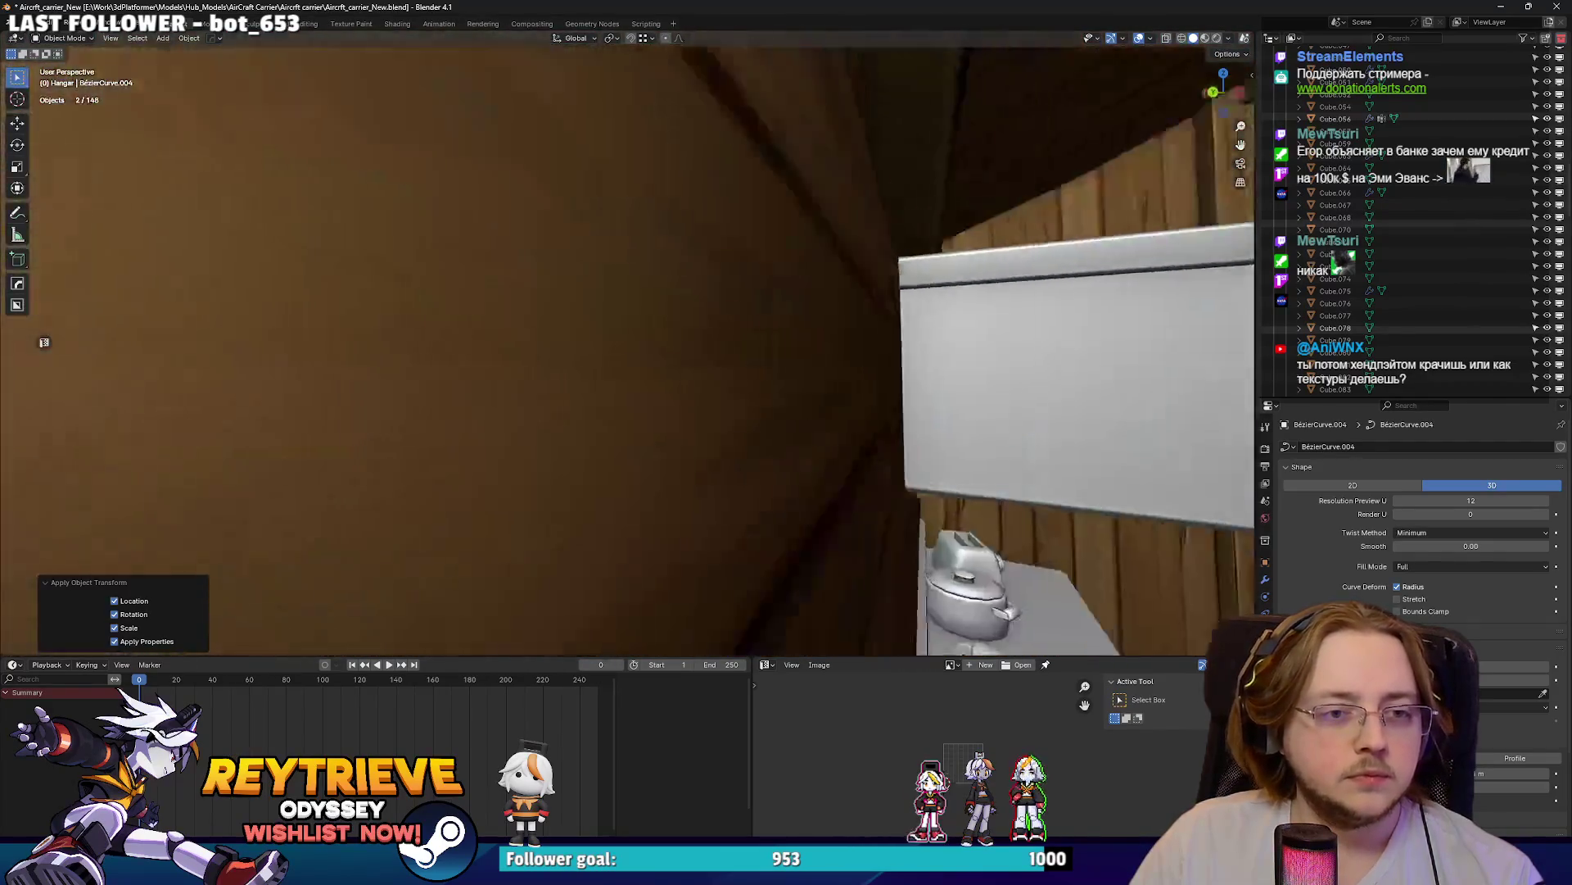
{"action": "key", "text": "s"}
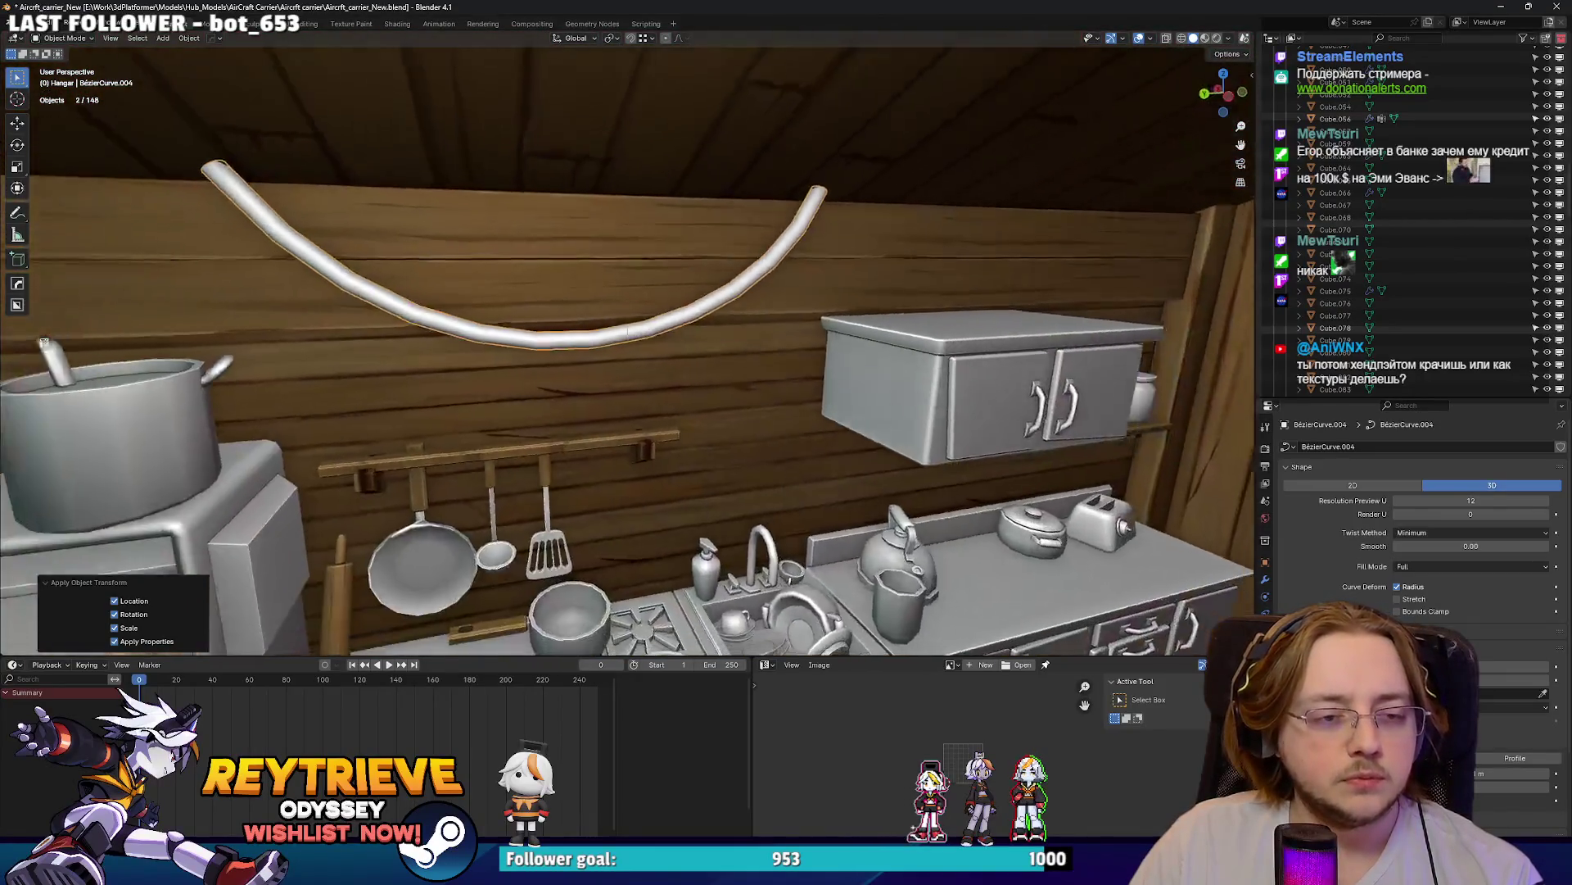
{"action": "key", "text": "g"}
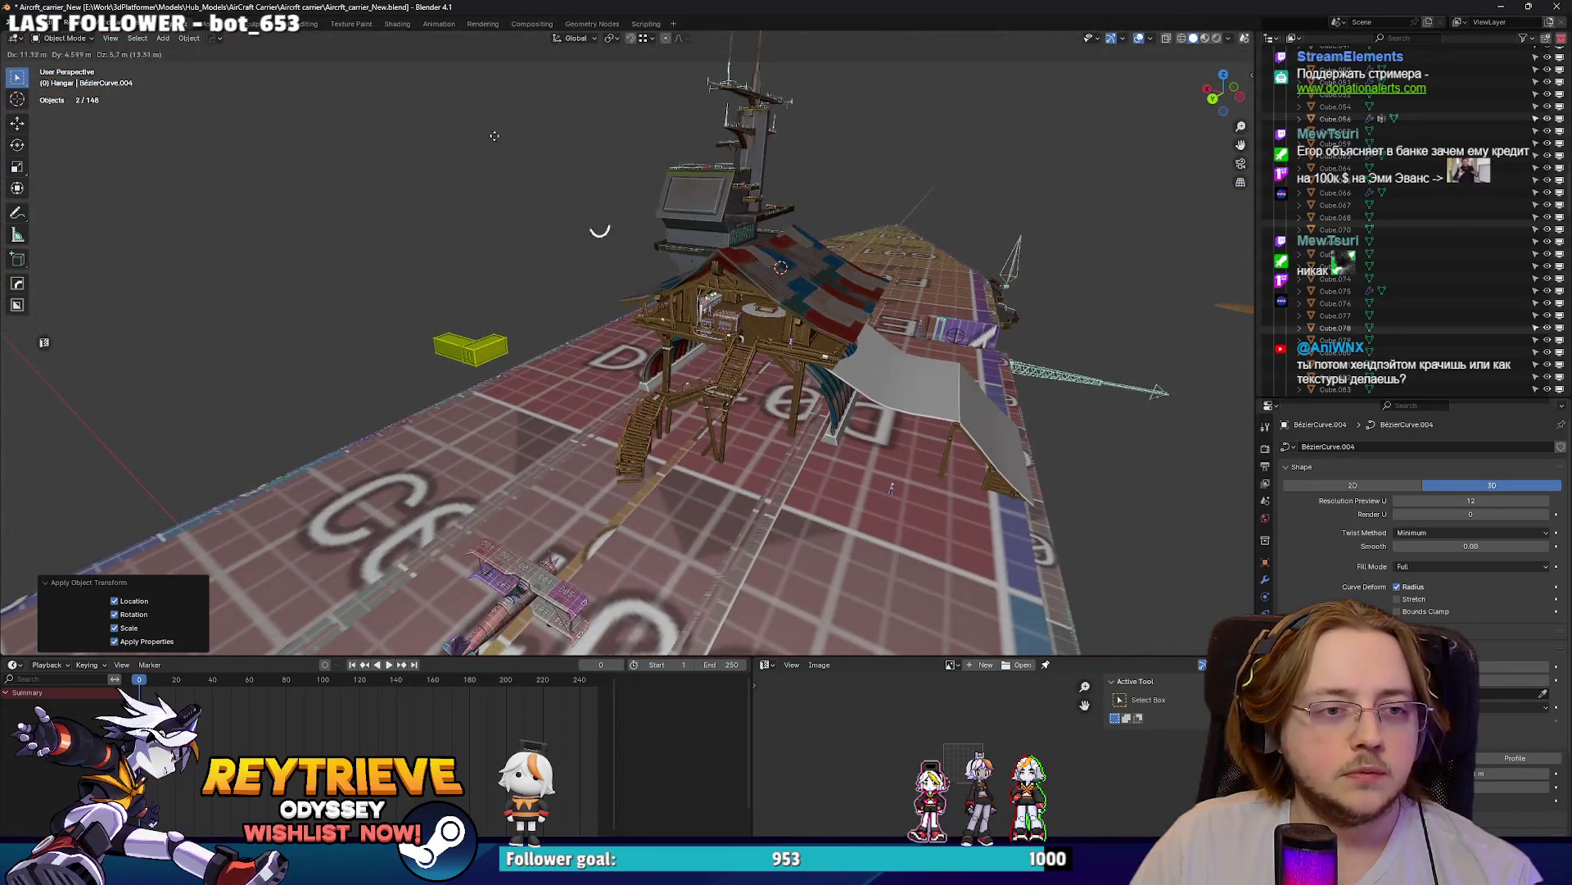
{"action": "right_click", "coordinate": [1121, 285]}
{"action": "scroll", "coordinate": [819, 328], "scroll_direction": "up", "scroll_amount": 5}
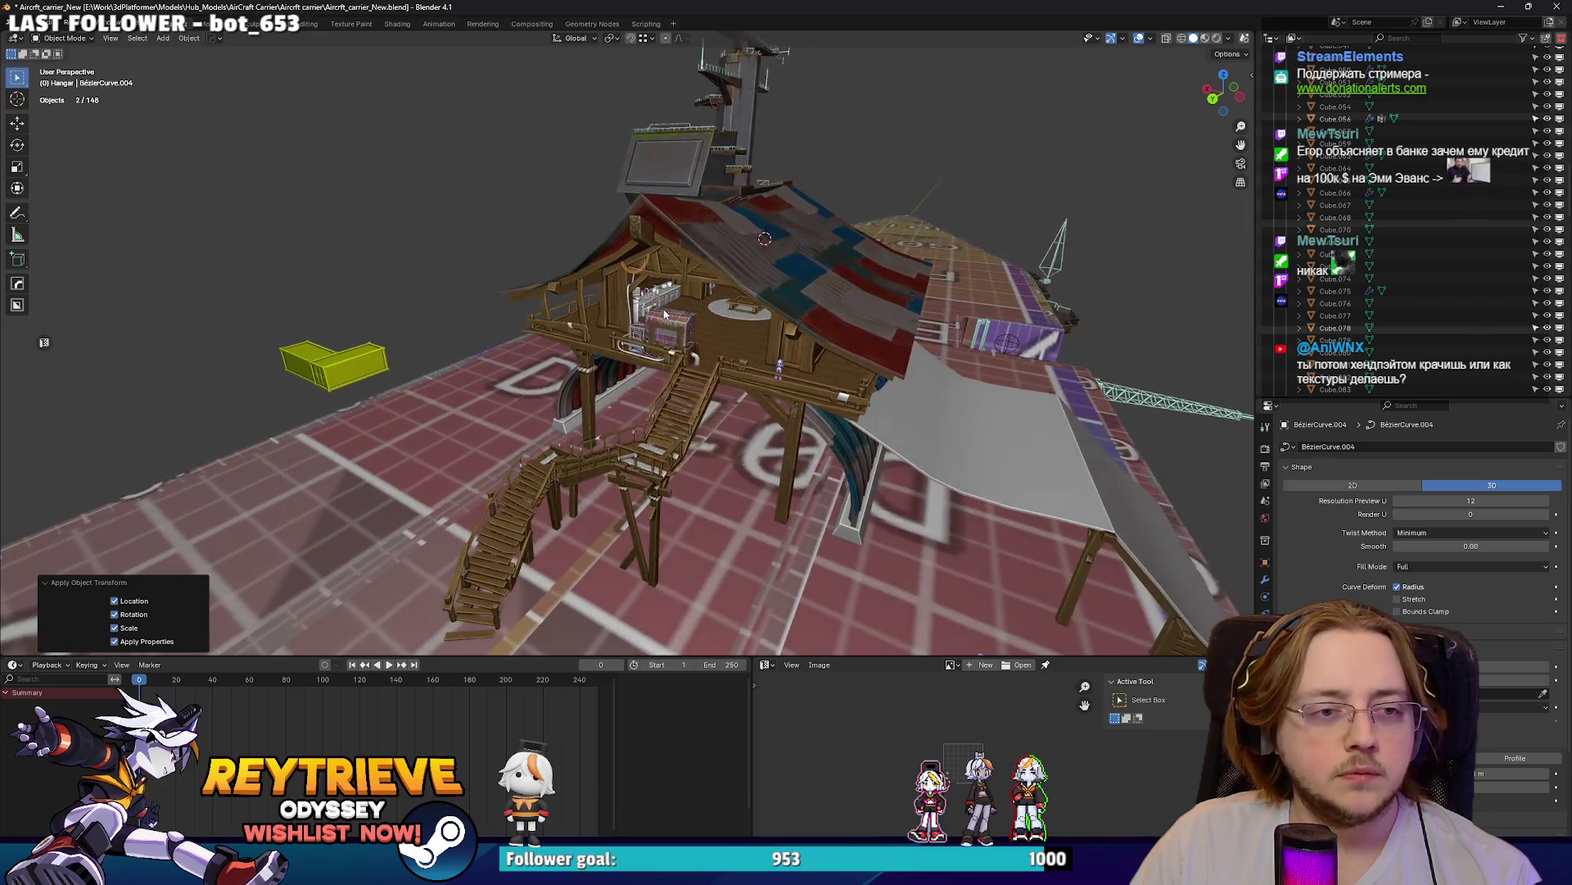
{"action": "right_click", "coordinate": [685, 310]}
{"action": "mouse_move", "coordinate": [685, 310]}
{"action": "left_click", "coordinate": [731, 320]}
{"action": "key", "text": "KP_Decimal"}
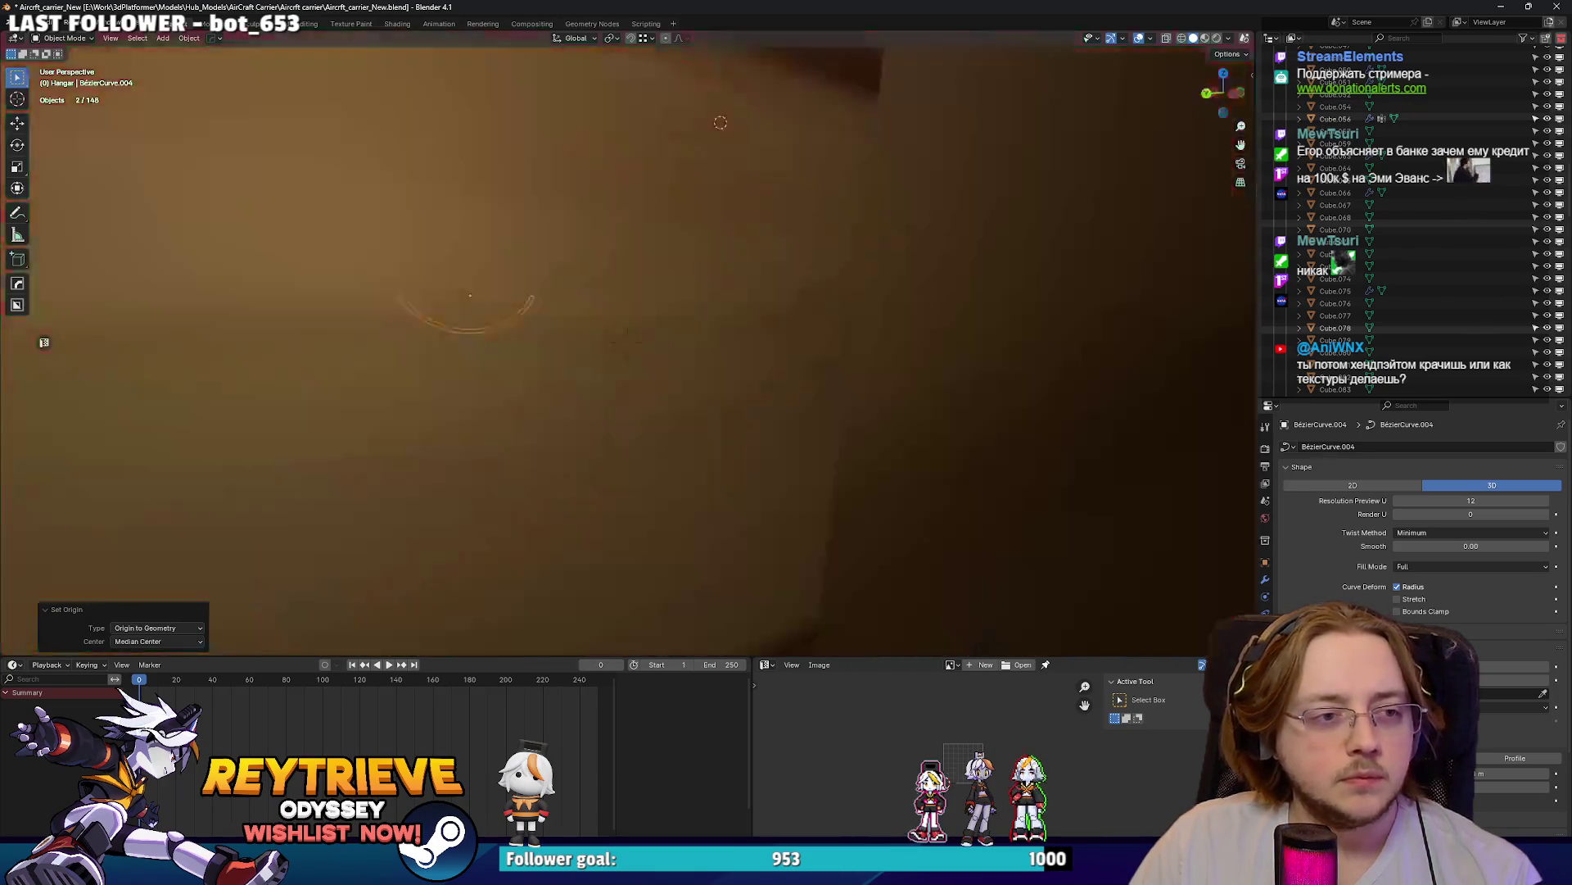
{"action": "scroll", "coordinate": [738, 311], "scroll_direction": "up", "scroll_amount": 5}
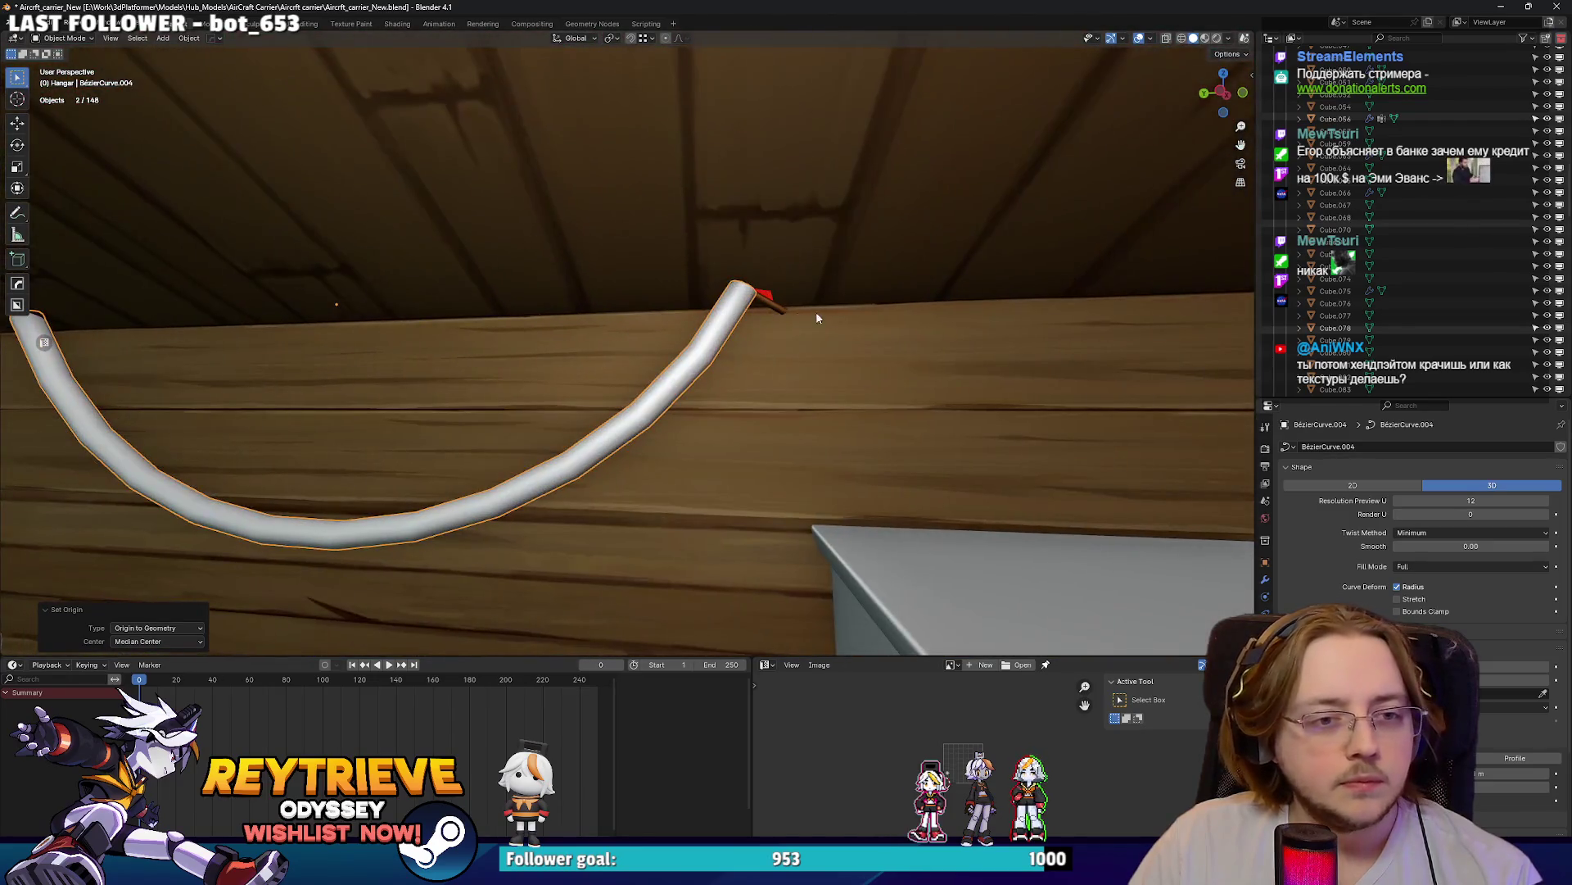
- Set the flags' Curve modifier deform axis to X
{"action": "left_click", "coordinate": [765, 304]}
{"action": "middle_click_drag", "start_coordinate": [742, 320], "coordinate": [789, 287]}
{"action": "scroll", "coordinate": [789, 287], "scroll_direction": "up", "scroll_amount": 3}
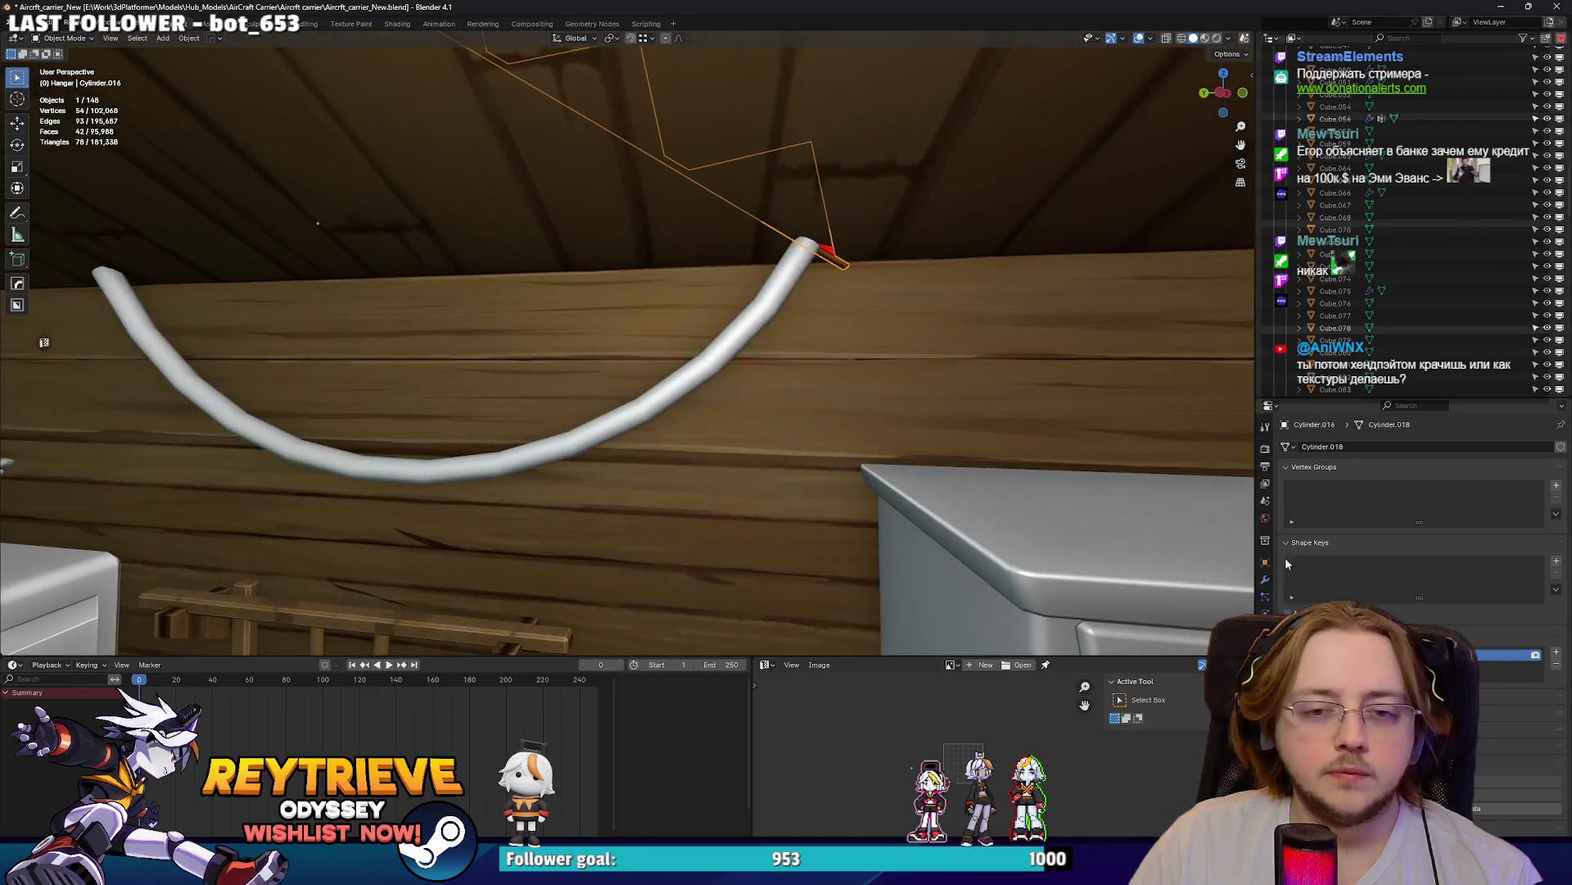
{"action": "left_click", "coordinate": [1265, 579]}
{"action": "left_click", "coordinate": [1404, 501]}
{"action": "left_click", "coordinate": [1423, 541]}
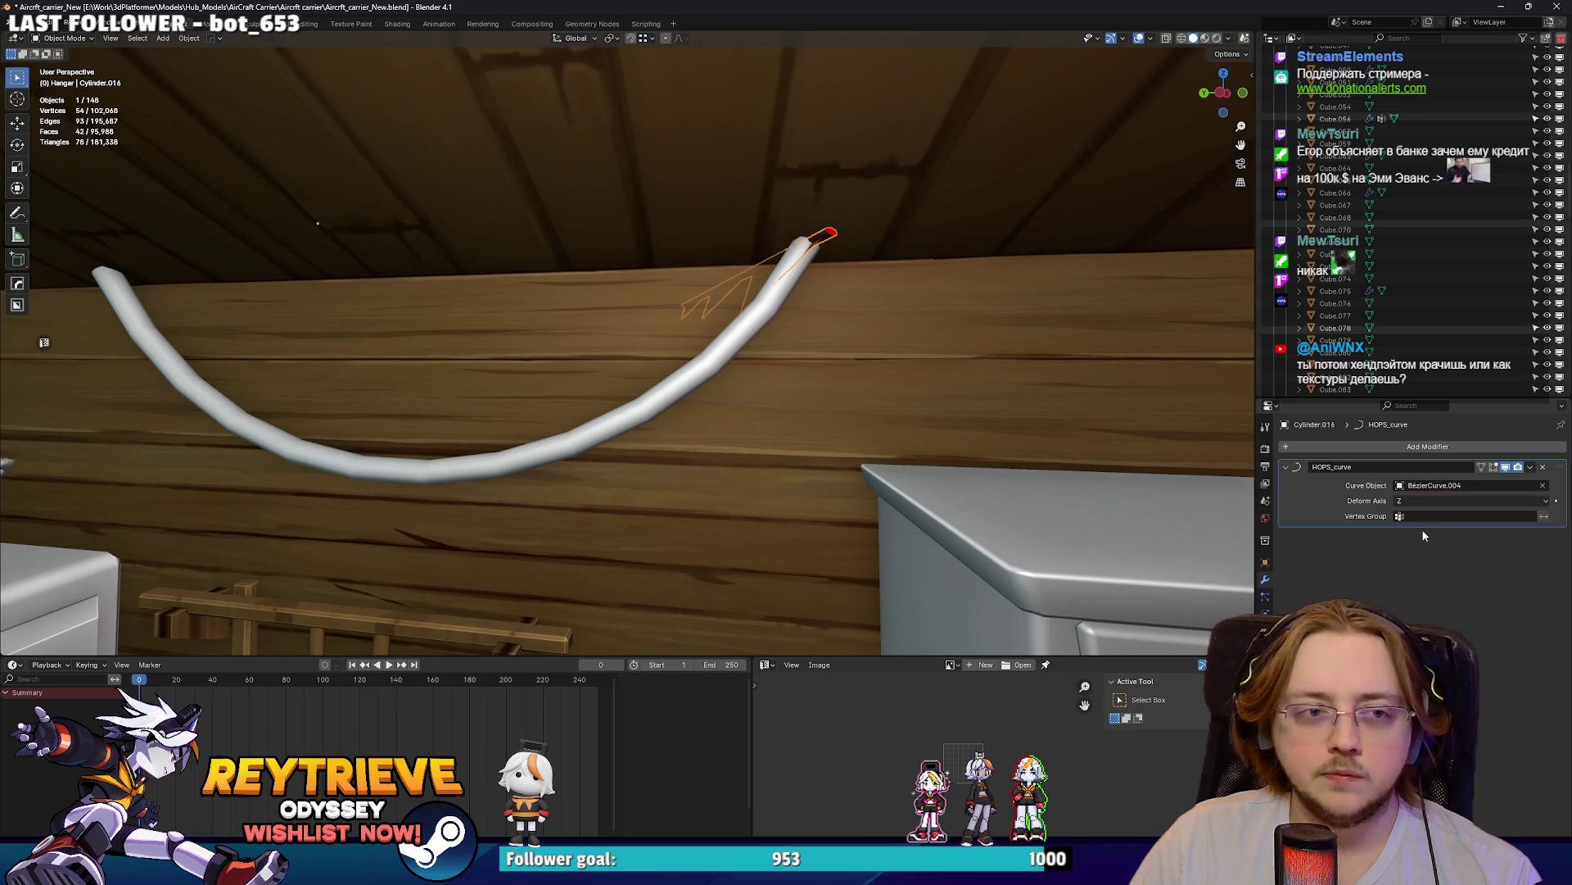
{"action": "left_click", "coordinate": [1423, 500]}
{"action": "left_click", "coordinate": [1427, 528]}
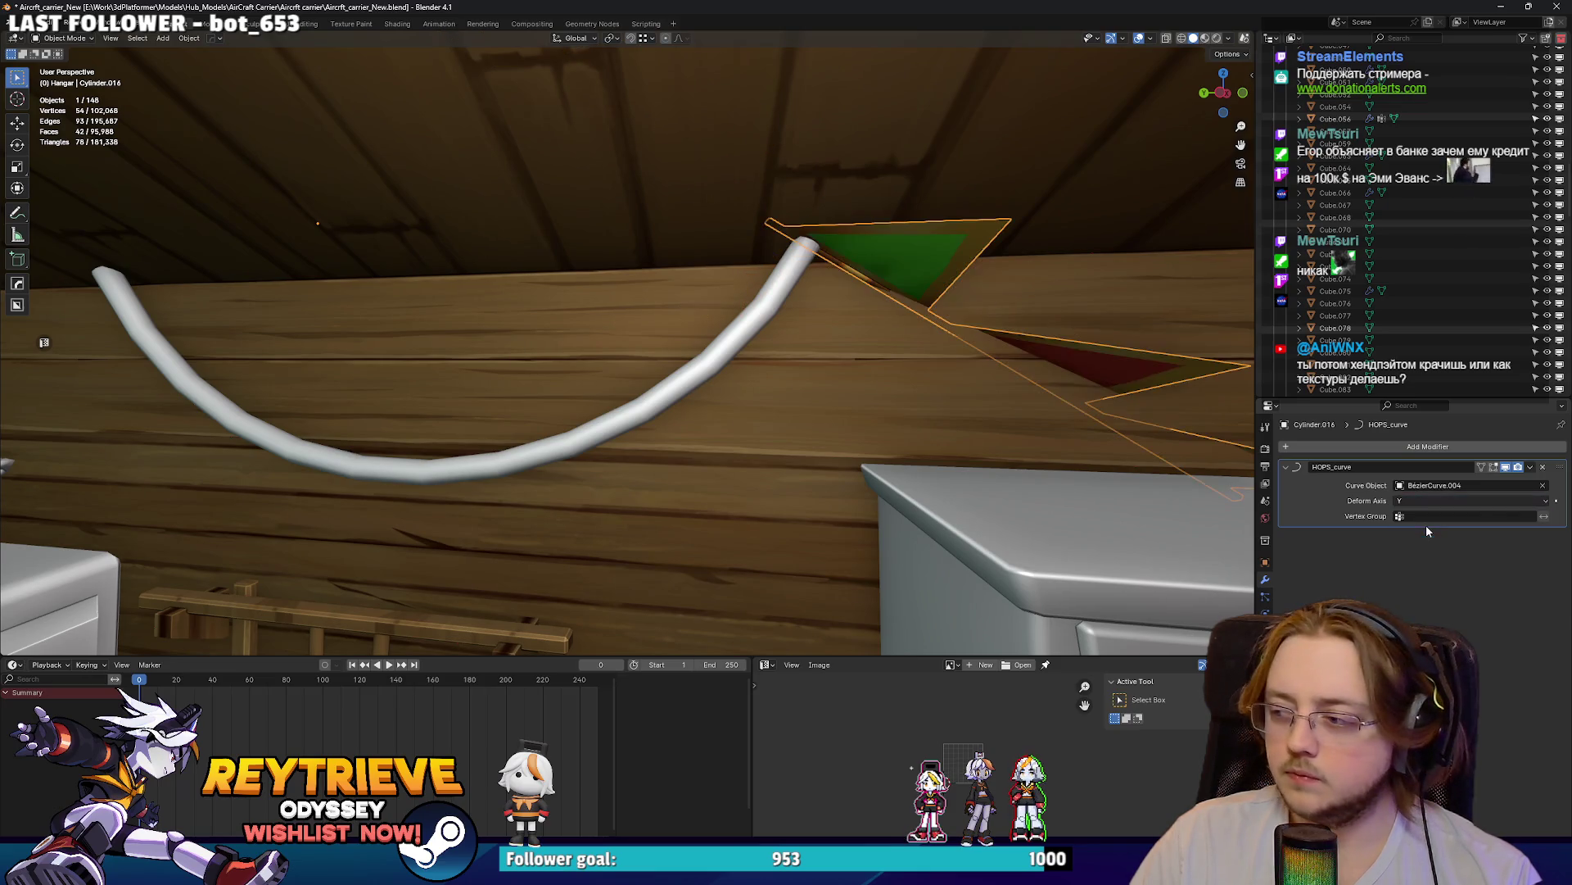
{"action": "left_click", "coordinate": [1418, 501]}
{"action": "left_click", "coordinate": [1416, 515]}
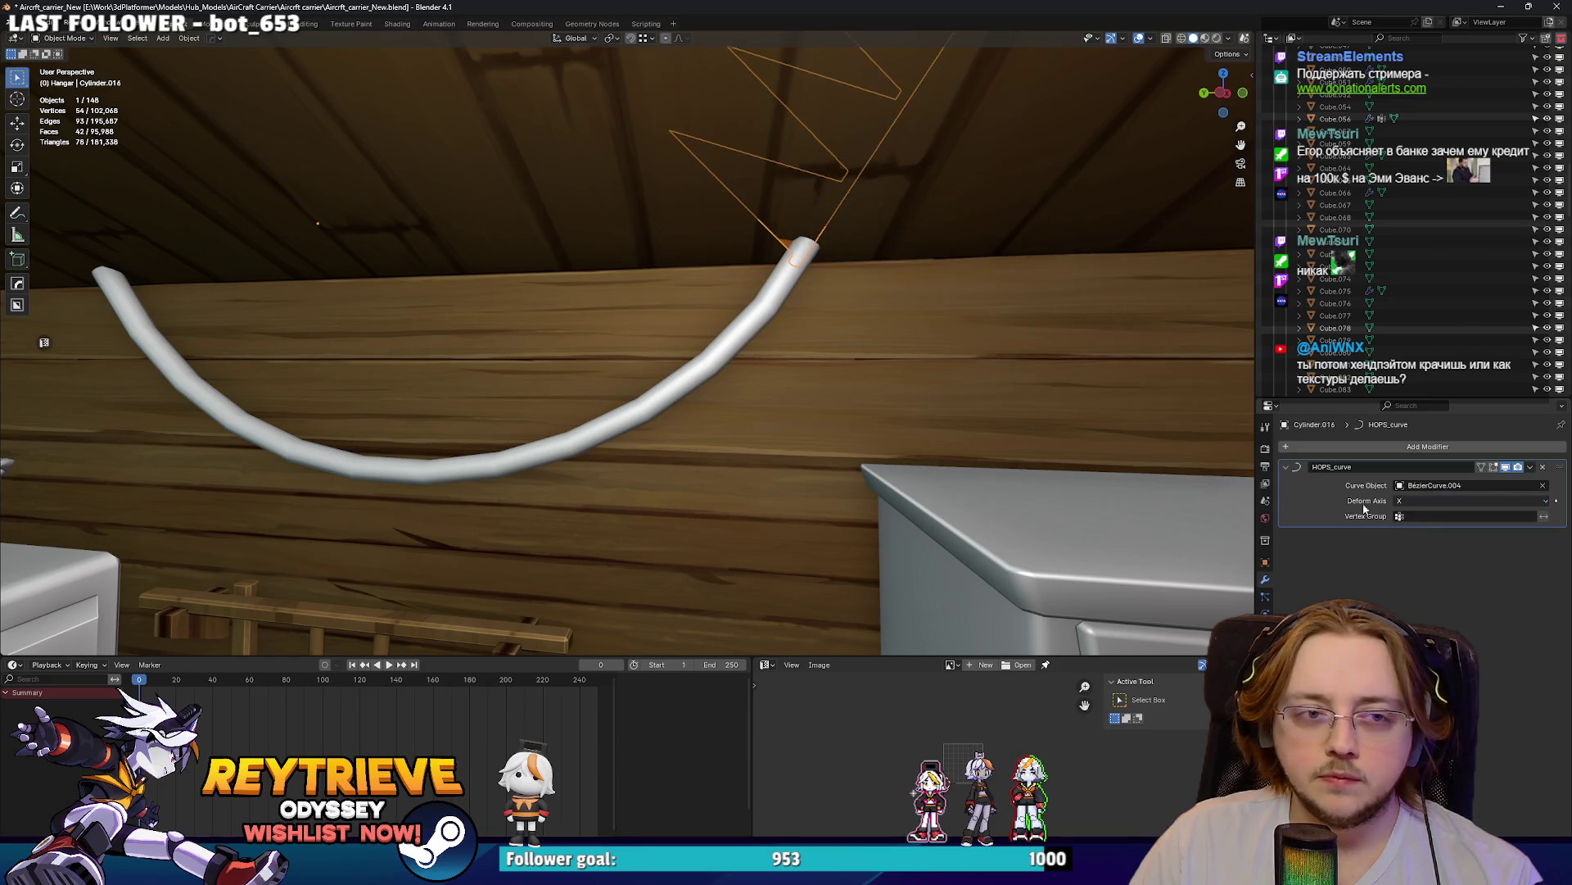
{"action": "scroll", "coordinate": [798, 317], "scroll_direction": "down", "scroll_amount": 3}
- Move the flags onto the pipe and rotate them X 180 and Z 180 to hang below
{"action": "key", "text": "g"}
{"action": "key", "text": "x"}
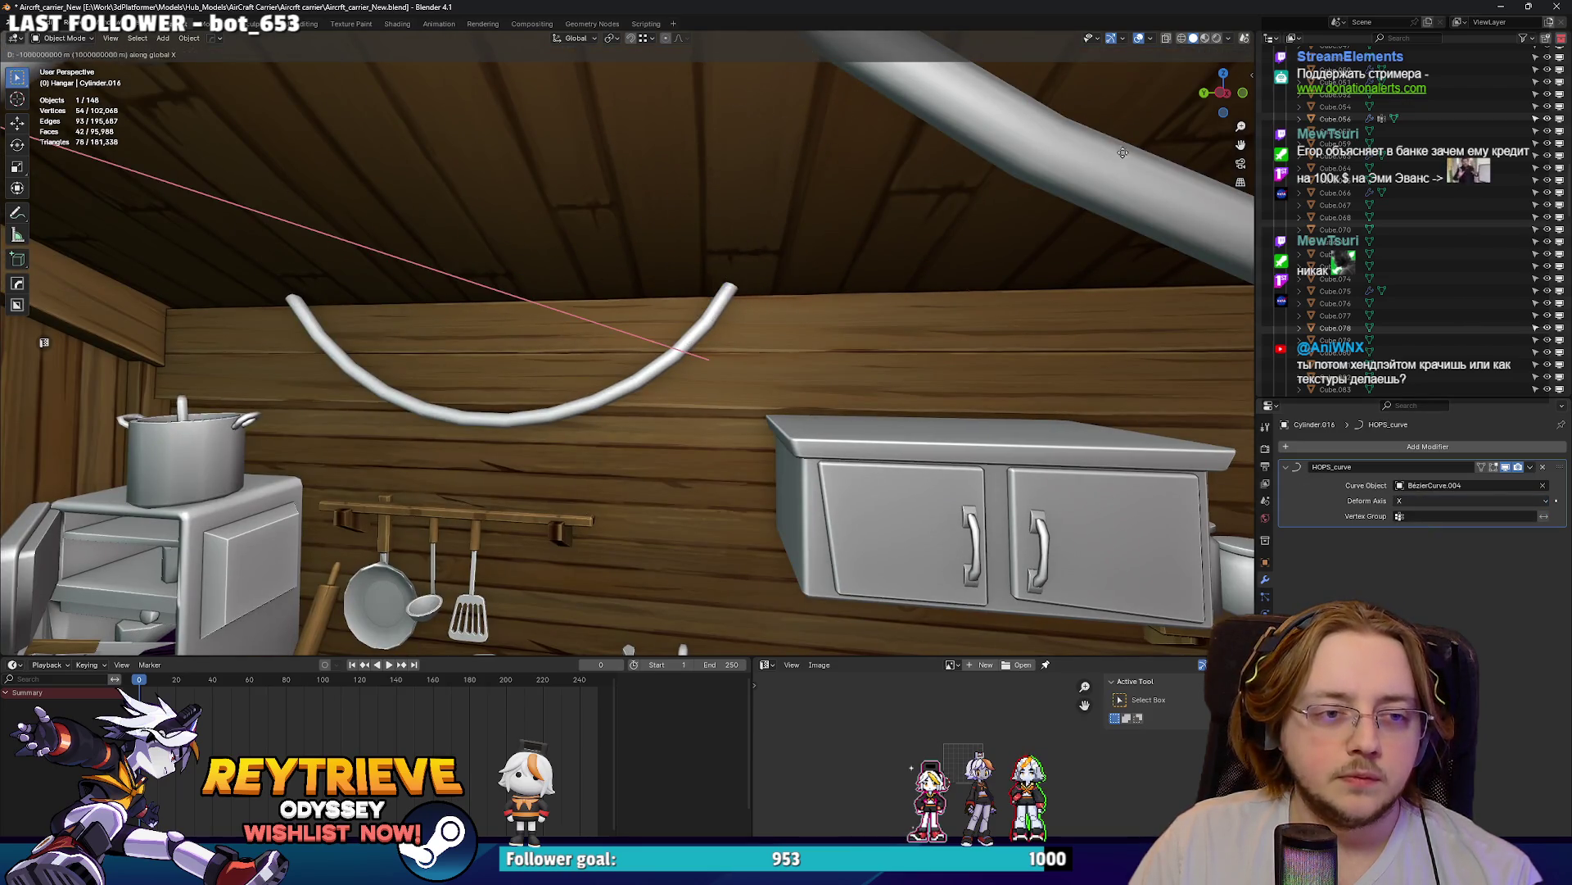
{"action": "left_click", "coordinate": [819, 256]}
{"action": "type", "text": "rx180"}
{"action": "key", "text": "Return"}
{"action": "scroll", "coordinate": [791, 268], "scroll_direction": "up", "scroll_amount": 3}
{"action": "key", "text": "g"}
{"action": "key", "text": "z"}
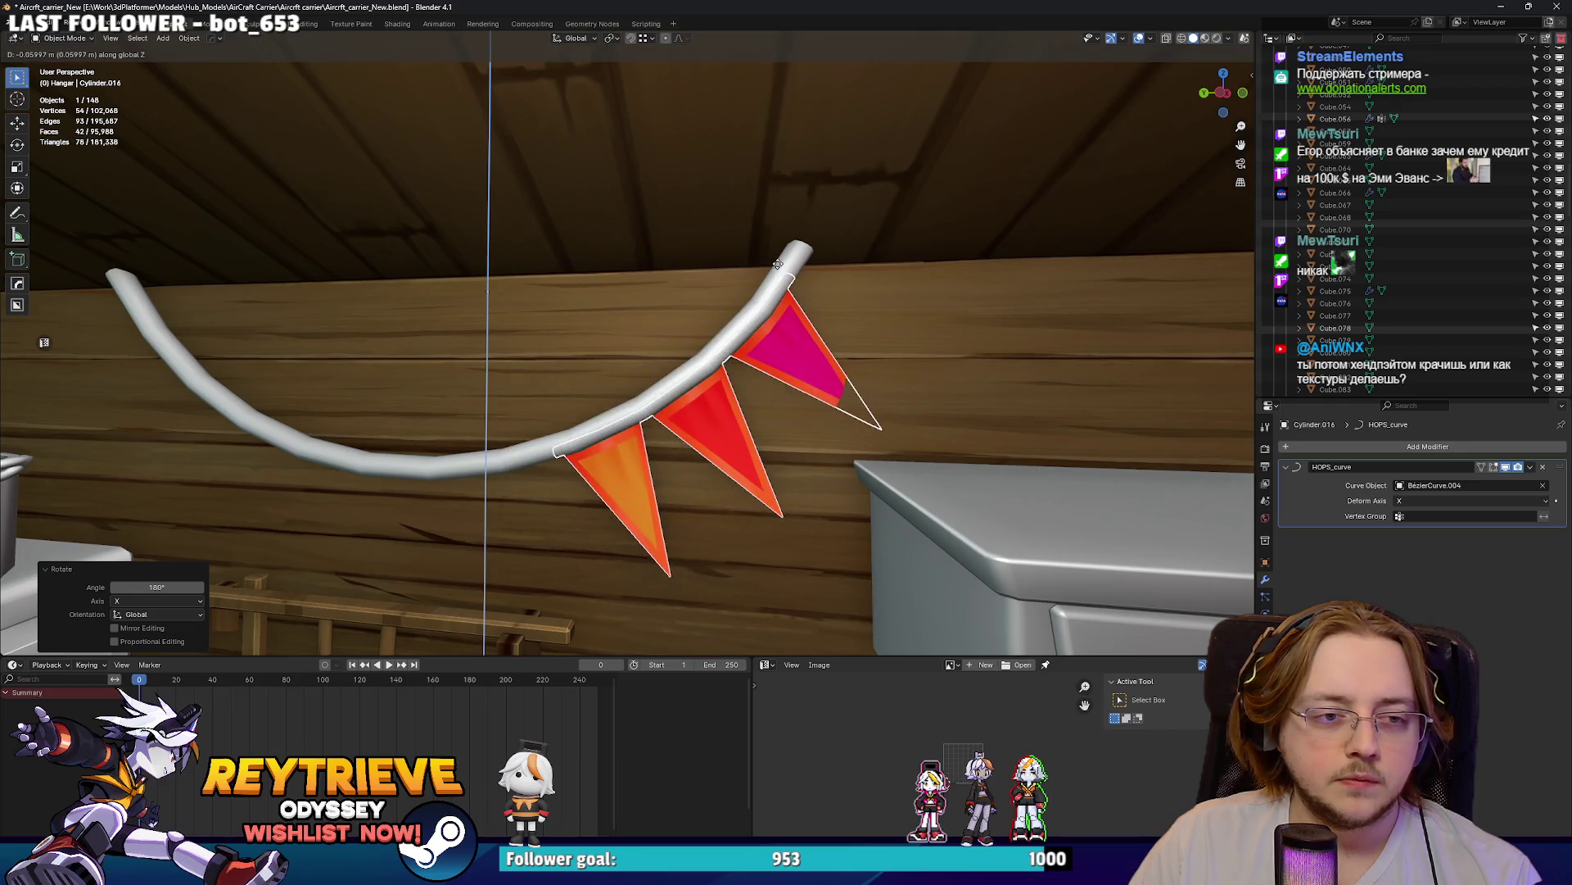
{"action": "left_click", "coordinate": [782, 270]}
{"action": "mouse_move", "coordinate": [782, 270]}
{"action": "middle_mouse_down"}
{"action": "mouse_move", "coordinate": [783, 306]}
{"action": "mouse_move", "coordinate": [799, 288]}
{"action": "middle_mouse_up"}
{"action": "type", "text": "rz180"}
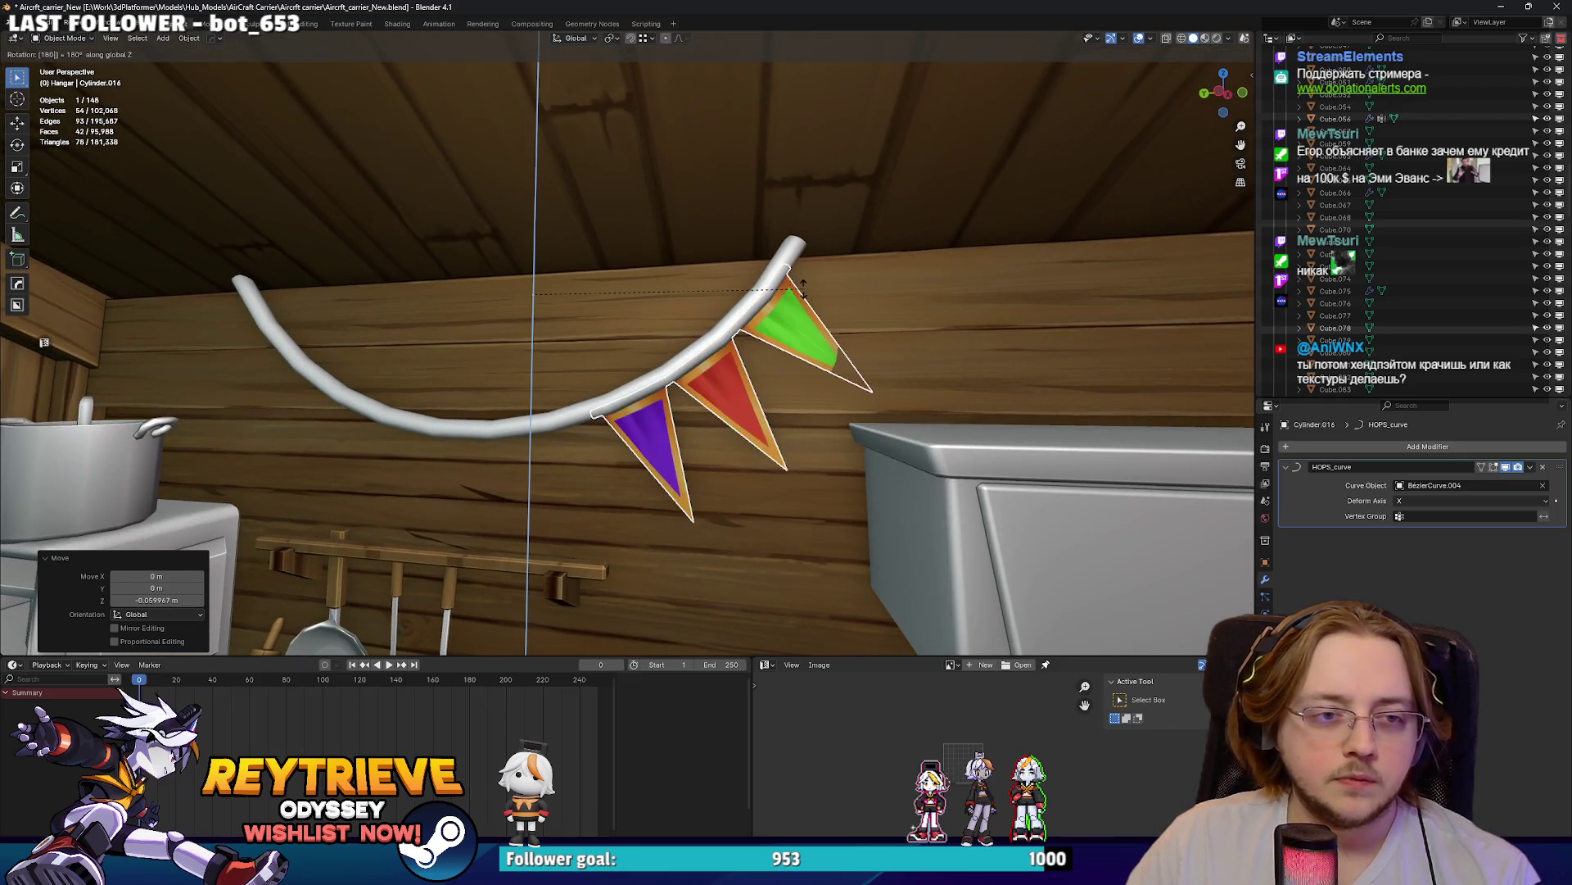
{"action": "key", "text": "Return"}
- Add an Array modifier with factor X -1 and count 4
{"action": "left_click", "coordinate": [1339, 446]}
{"action": "type", "text": "a"}
{"action": "left_click", "coordinate": [1328, 487]}
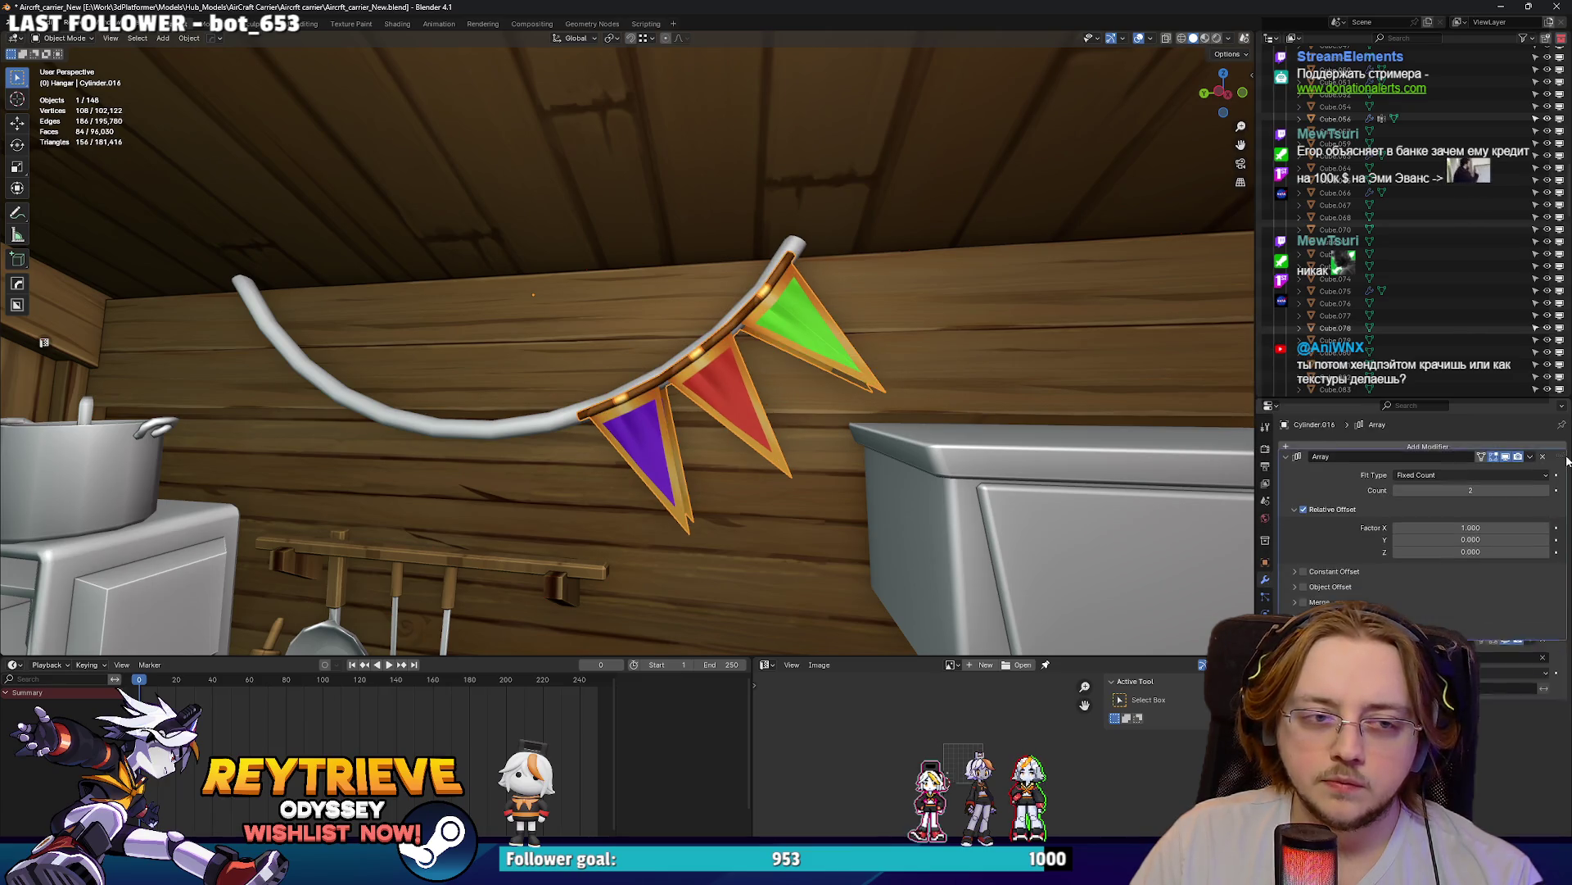
{"action": "key", "text": "minus"}
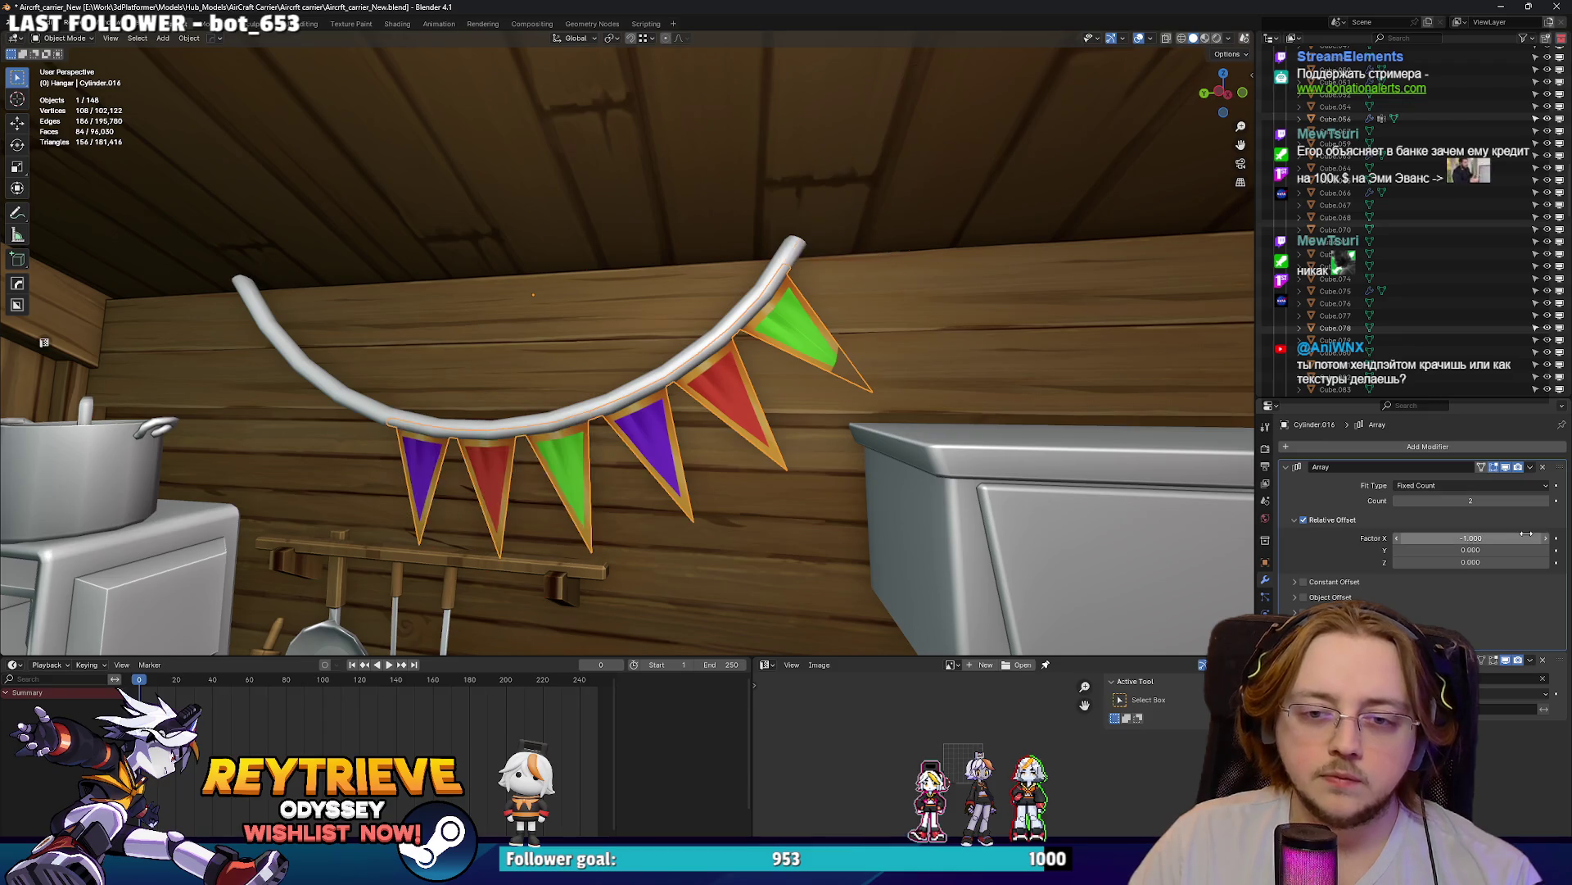
{"action": "left_click", "coordinate": [1545, 500]}
{"action": "left_click", "coordinate": [1545, 500]}
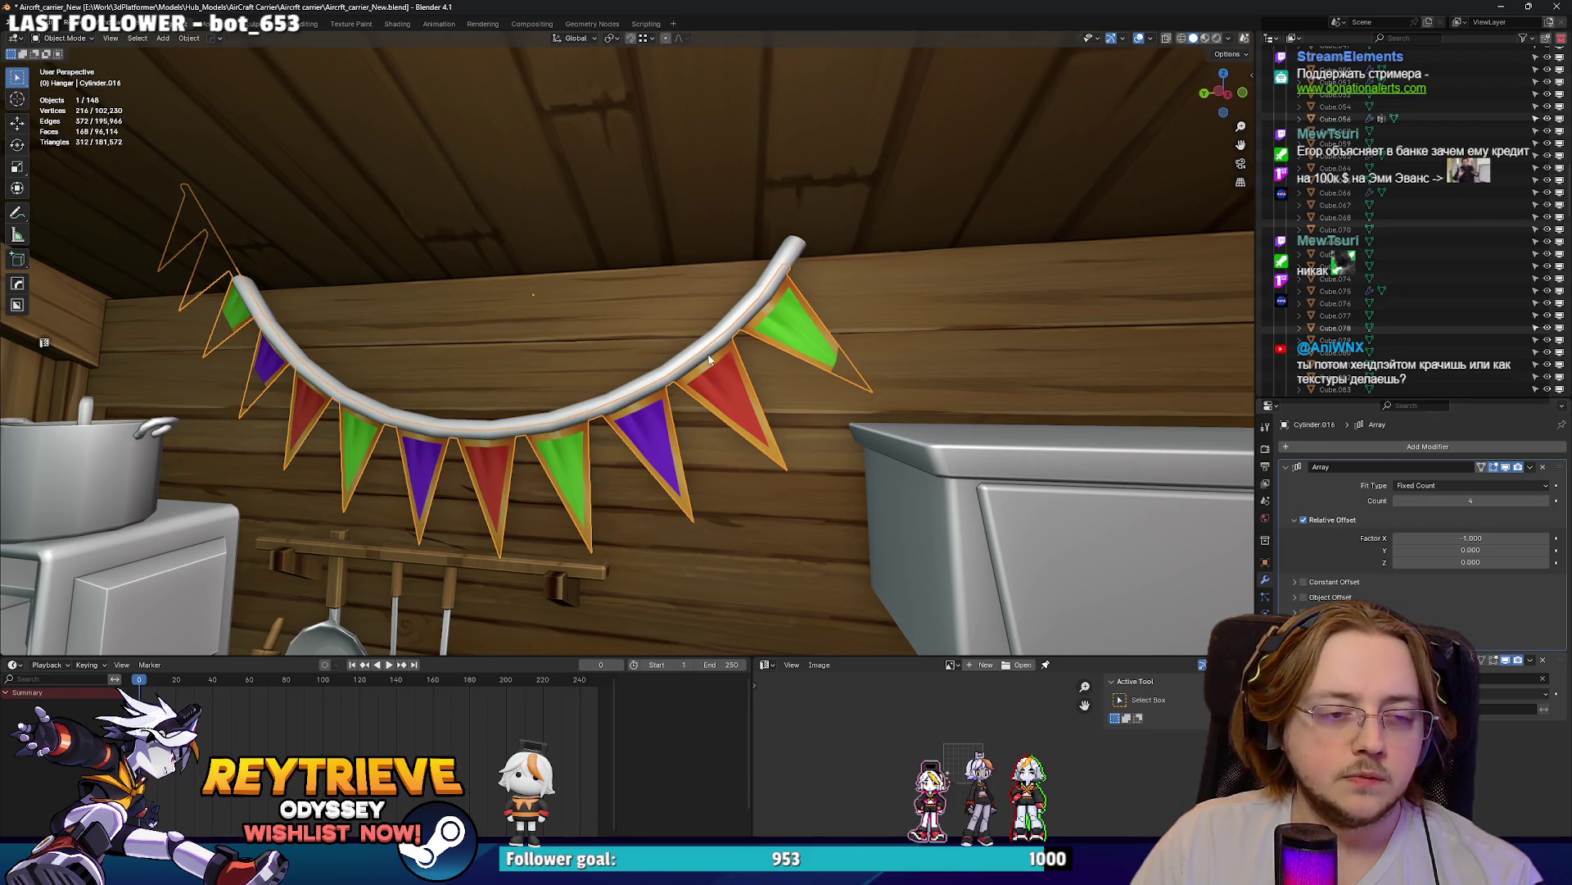
{"action": "scroll", "coordinate": [719, 355], "scroll_direction": "down", "scroll_amount": 1}
- Scale the garland along X and shift it sideways so it spans the full cable
{"action": "key", "text": "s"}
{"action": "key", "text": "x"}
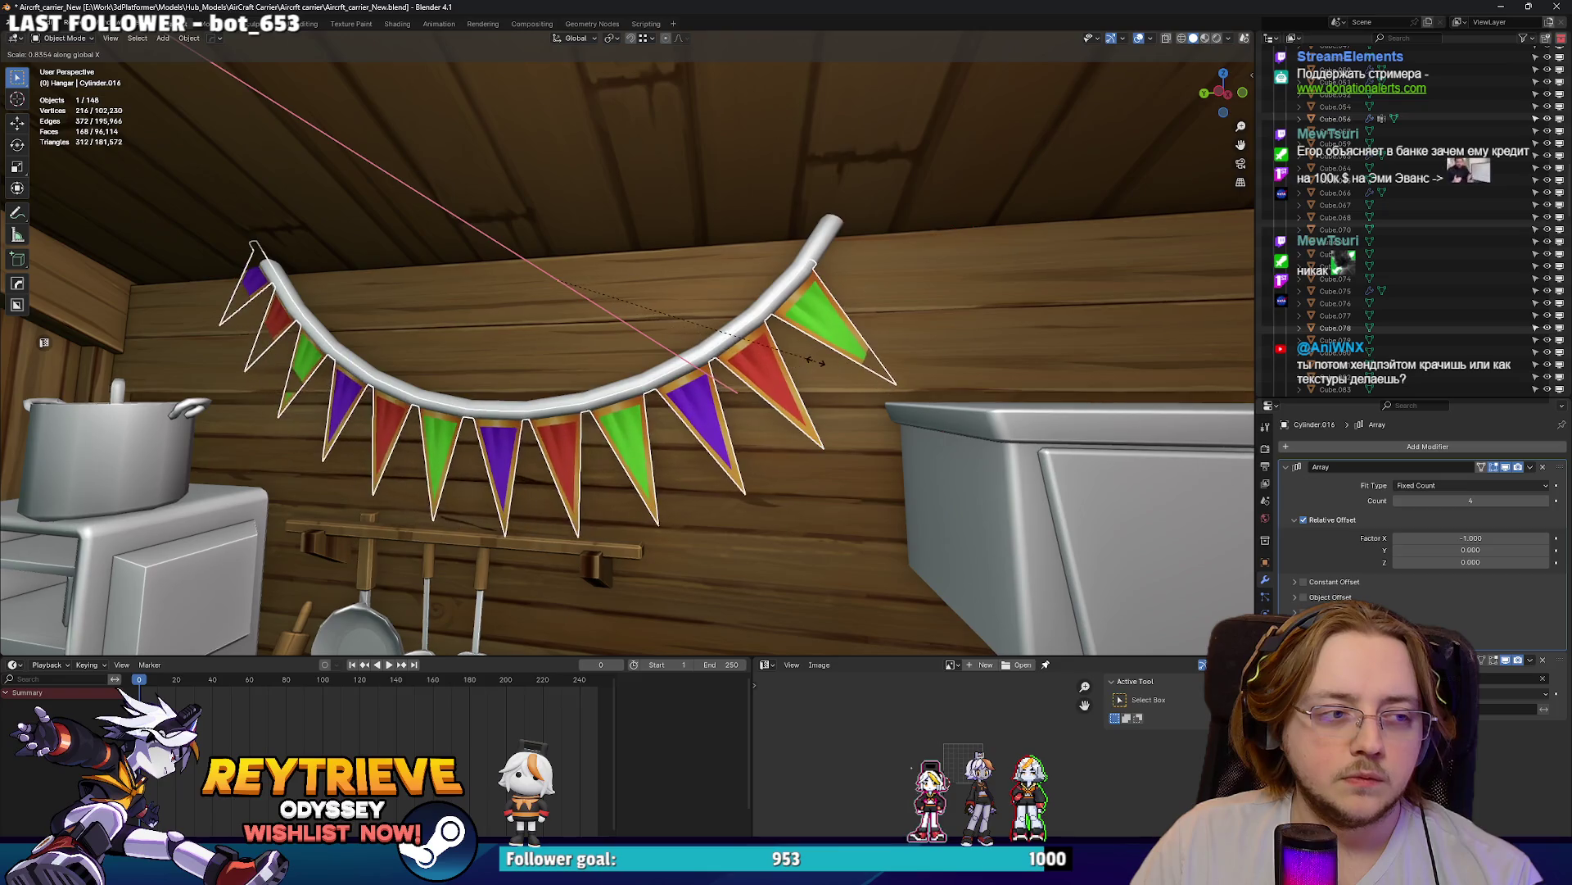
{"action": "left_click", "coordinate": [811, 360]}
{"action": "key", "text": "g"}
{"action": "key", "text": "x"}
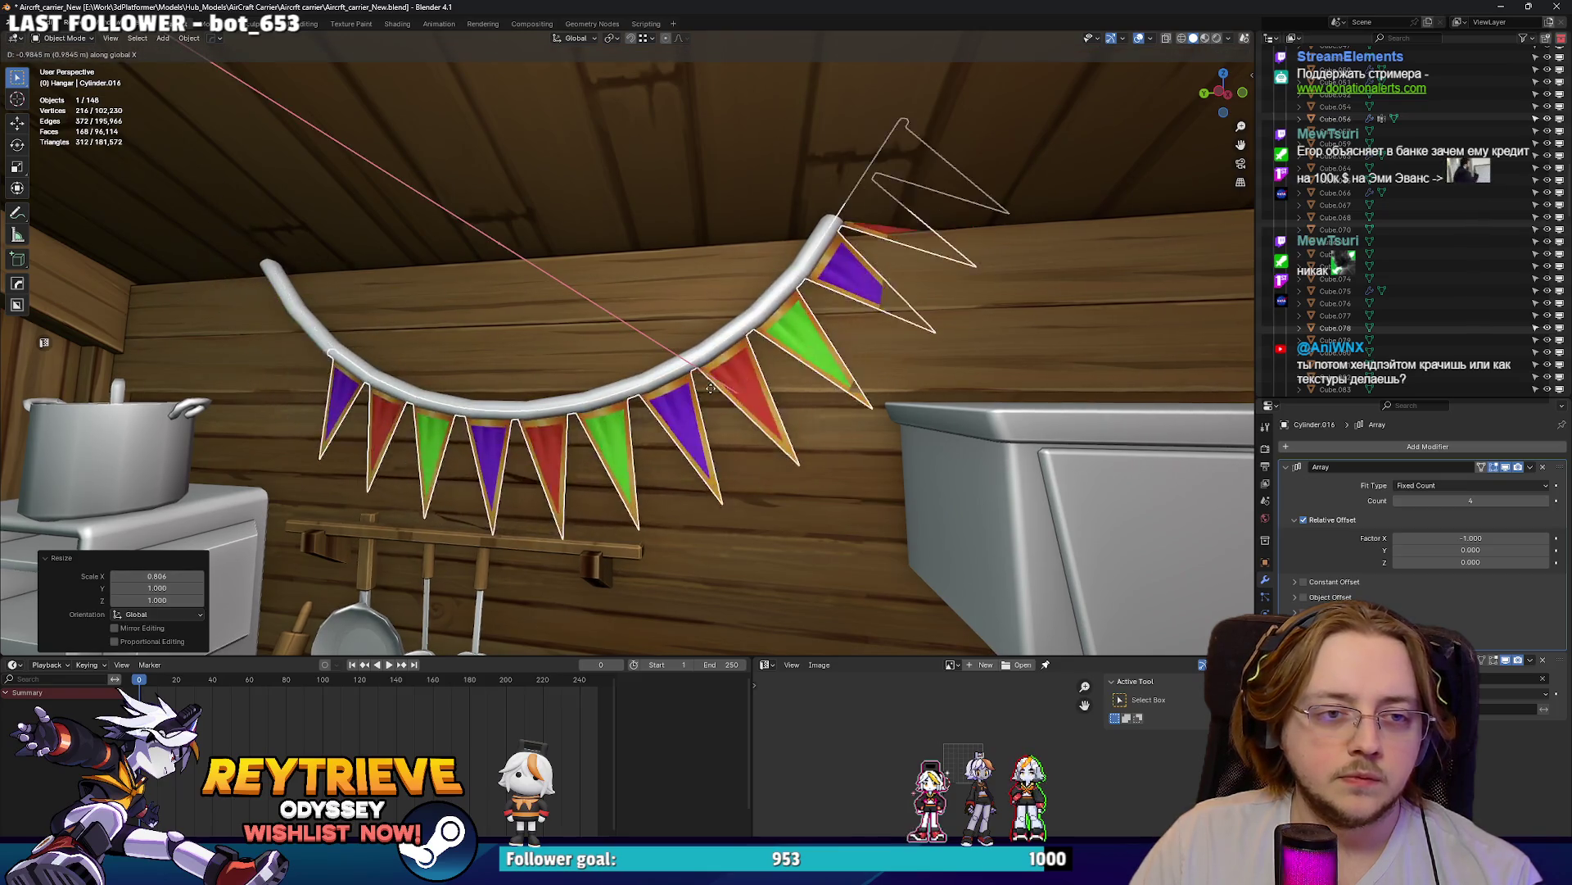
{"action": "left_click", "coordinate": [793, 370]}
{"action": "key", "text": "s"}
{"action": "key", "text": "x"}
{"action": "left_click", "coordinate": [837, 357]}
{"action": "middle_click_drag", "start_coordinate": [837, 357], "coordinate": [787, 322]}
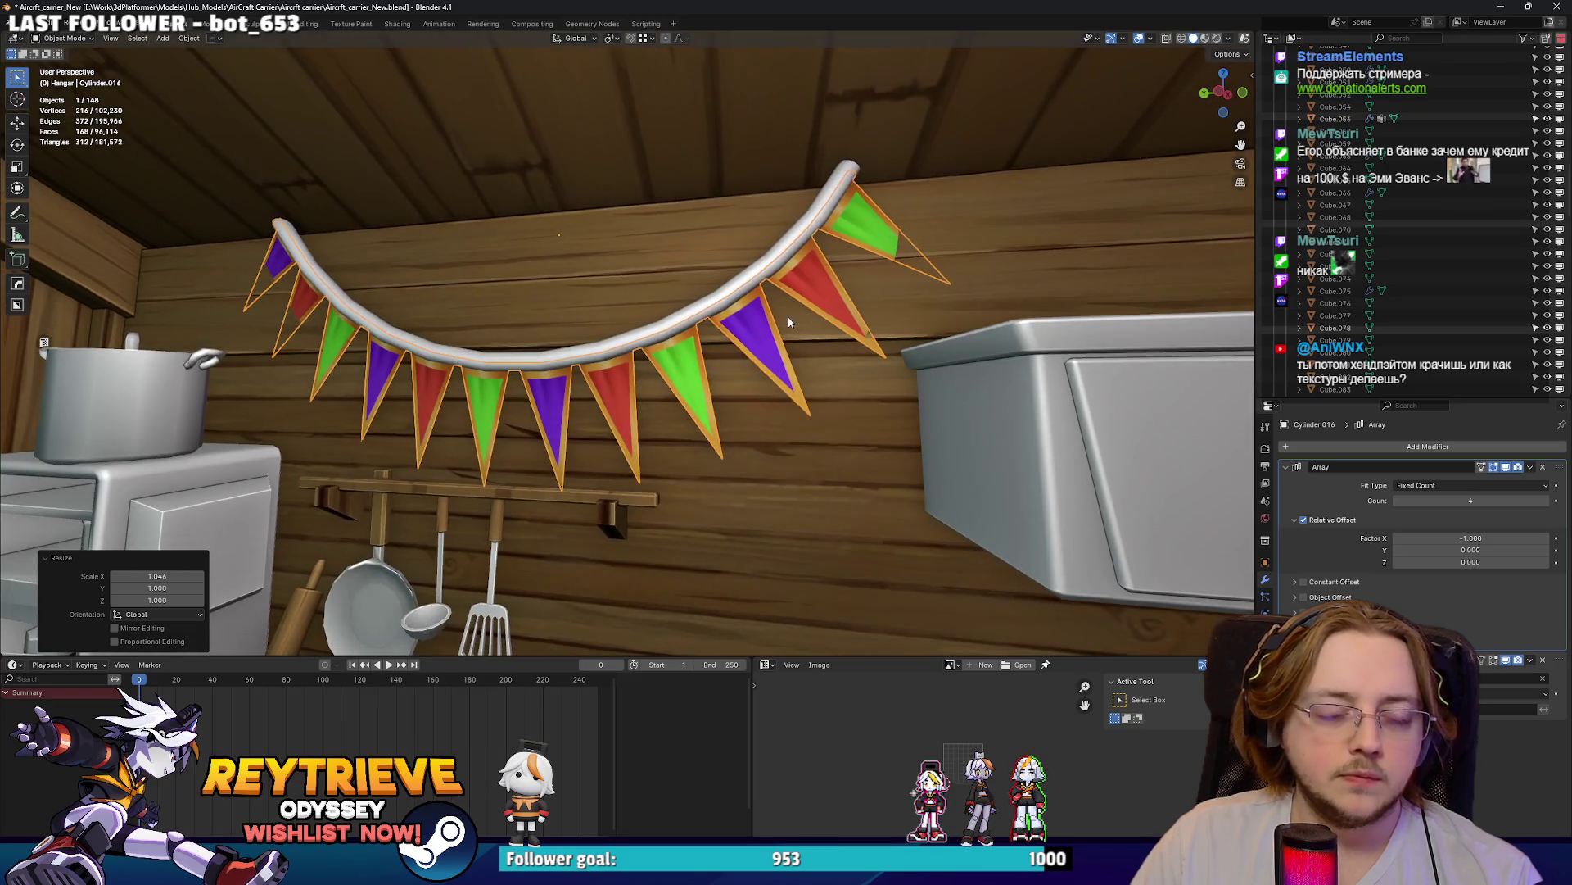
{"action": "mouse_move", "coordinate": [917, 348]}
{"action": "middle_mouse_down"}
{"action": "mouse_move", "coordinate": [832, 361]}
{"action": "mouse_move", "coordinate": [868, 368]}
{"action": "middle_mouse_up"}
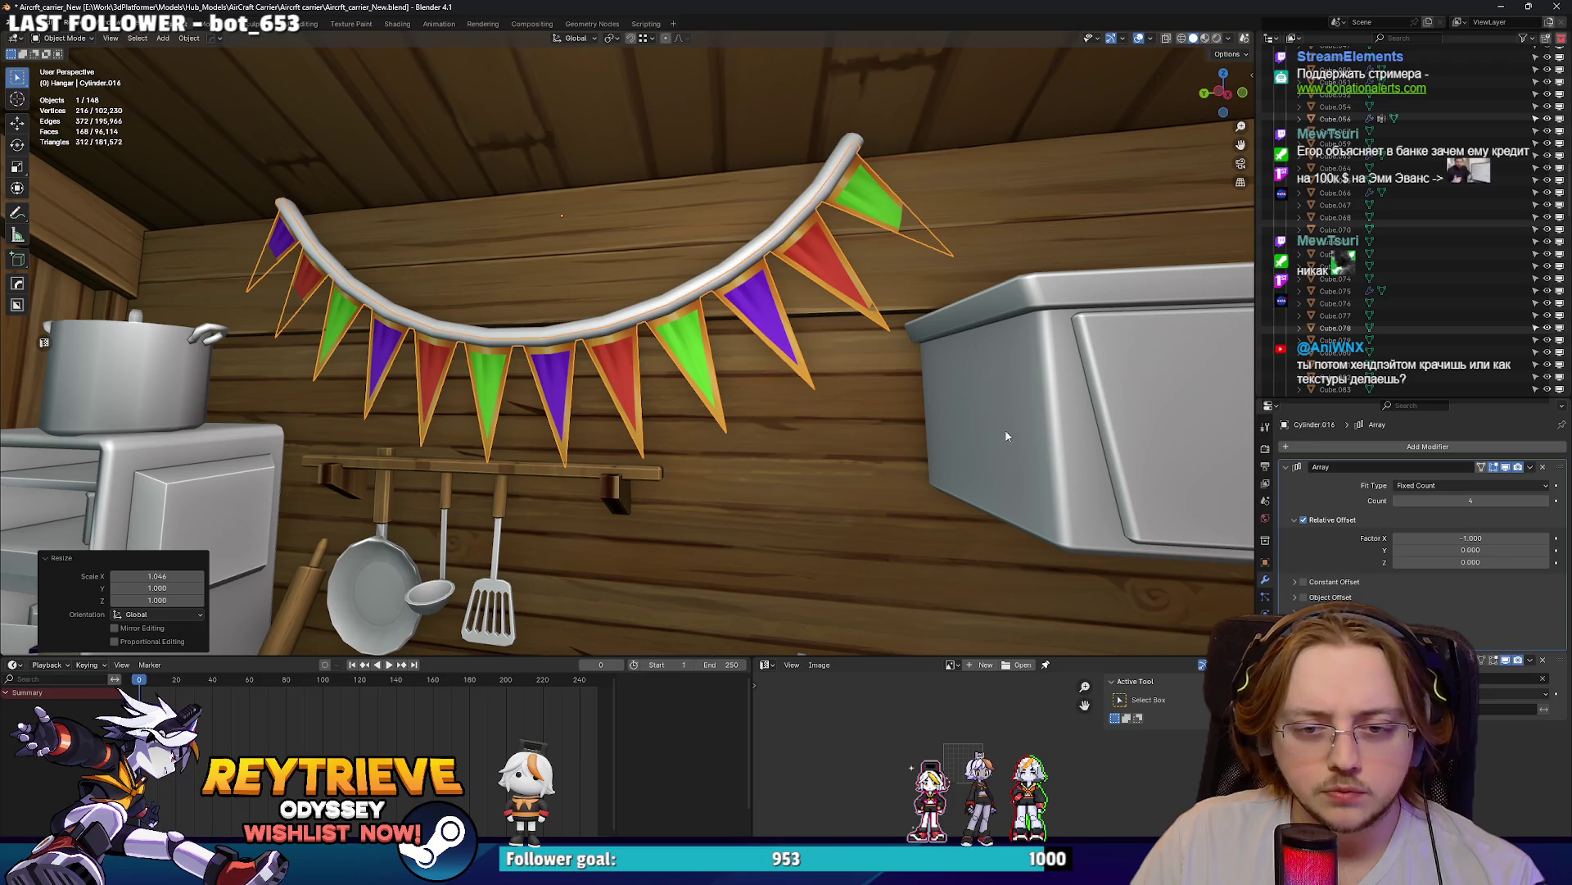
{"action": "middle_click_drag", "start_coordinate": [767, 409], "coordinate": [758, 399]}
- Lengthen the flags vertically, then enter Edit Mode in wireframe view
{"action": "key", "text": "s"}
{"action": "key", "text": "z"}
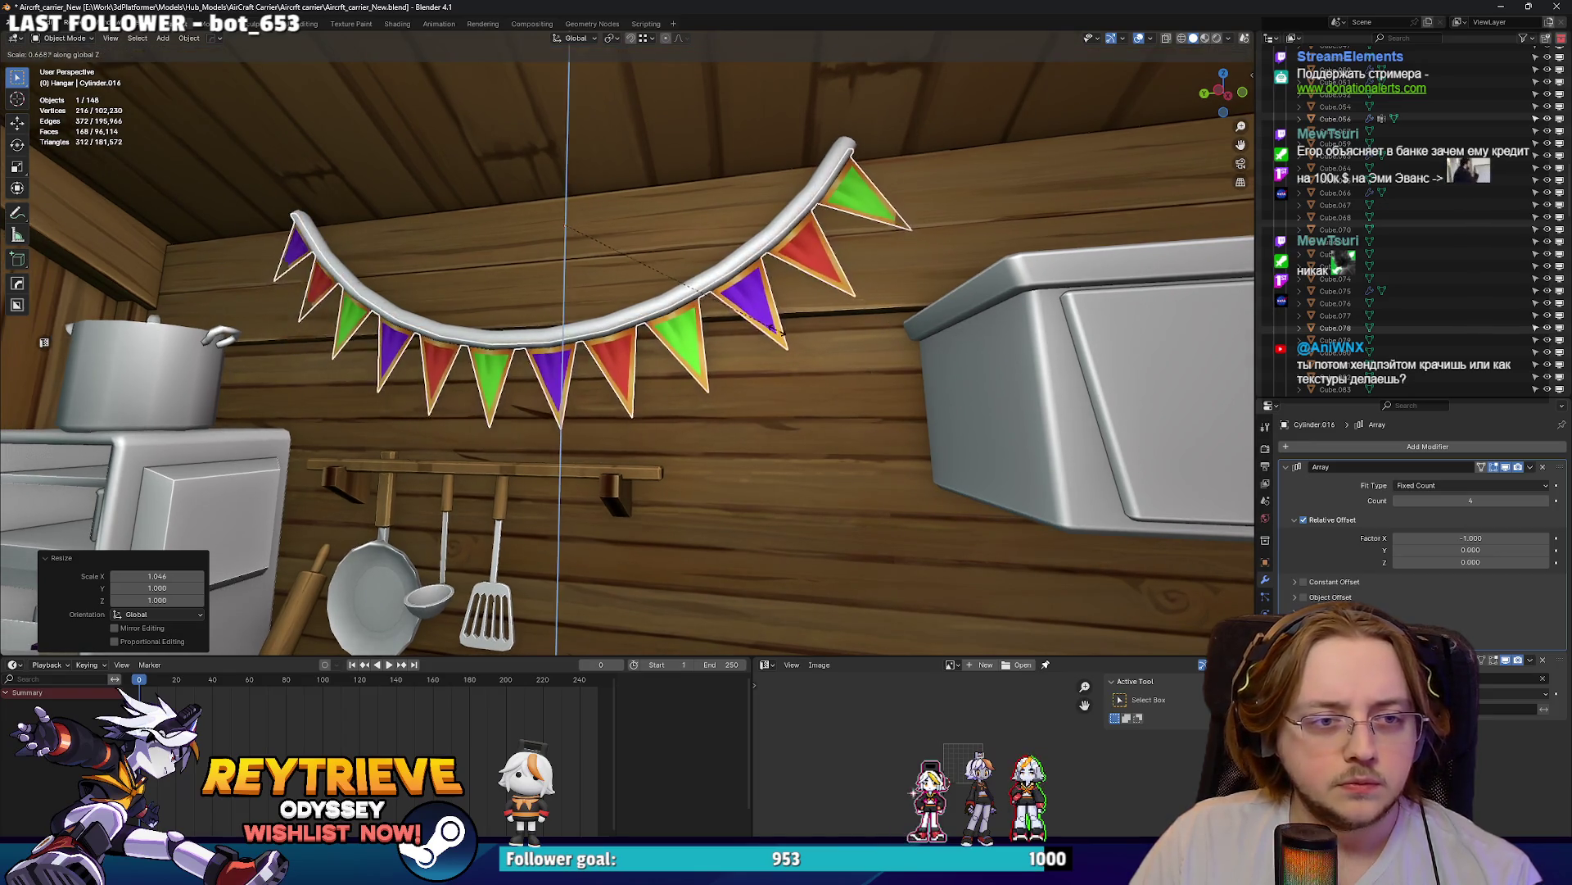
{"action": "left_click", "coordinate": [724, 295]}
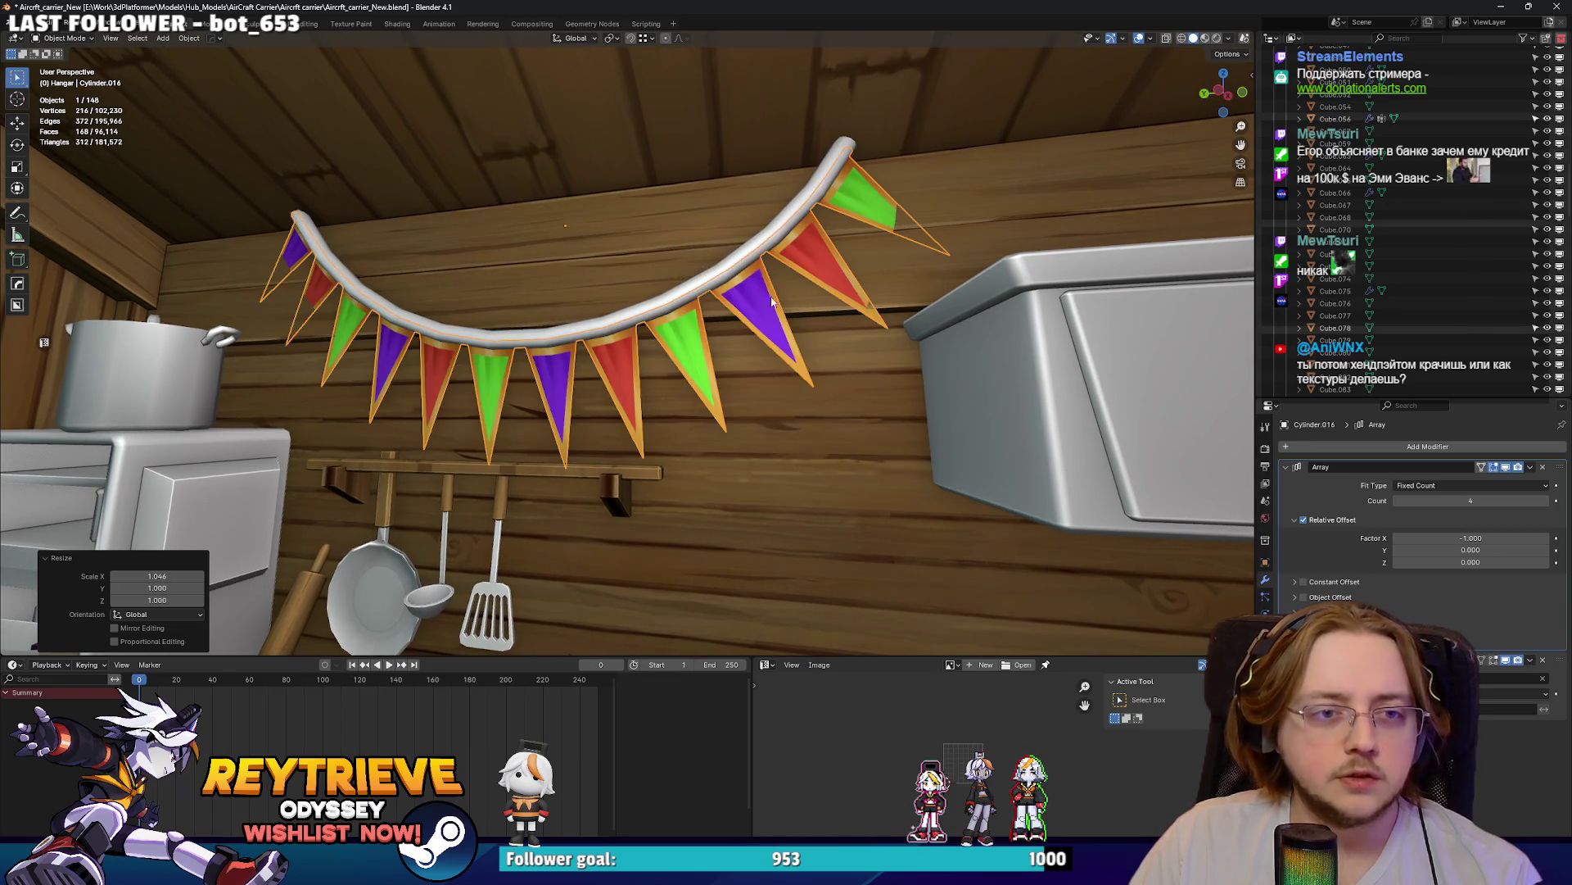
{"action": "key", "text": "Tab"}
{"action": "key", "text": "shift+z"}
{"action": "middle_click_drag", "start_coordinate": [584, 203], "coordinate": [509, 200]}
- Select the flag tips and raise them 0.227 m along Z, with the array shown while editing
{"action": "key", "text": "z"}
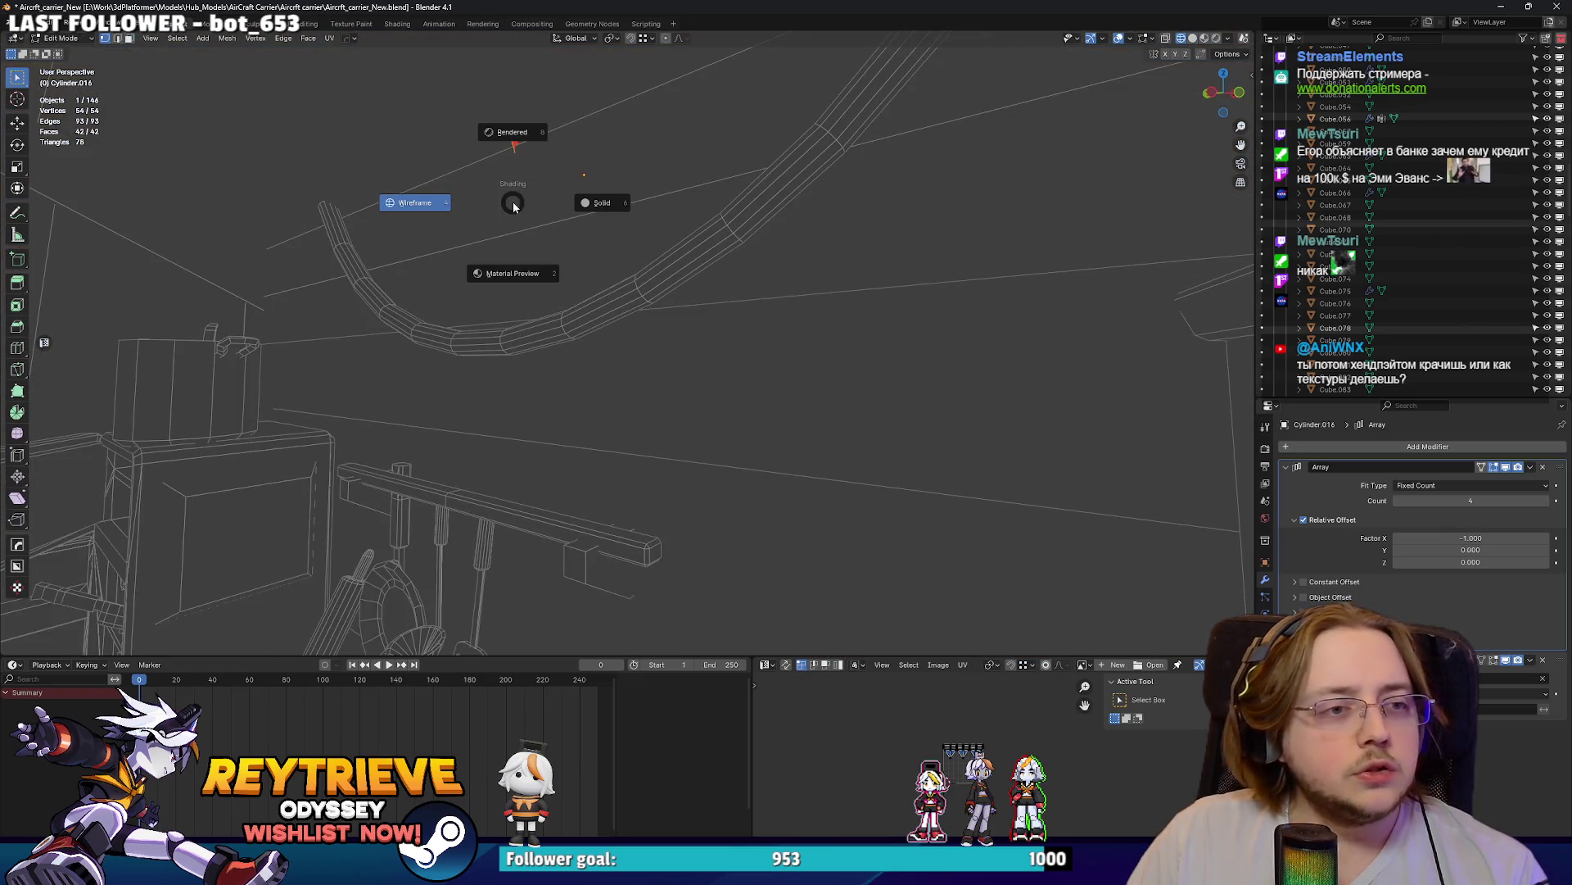
{"action": "left_click_drag", "start_coordinate": [509, 200], "coordinate": [686, 286]}
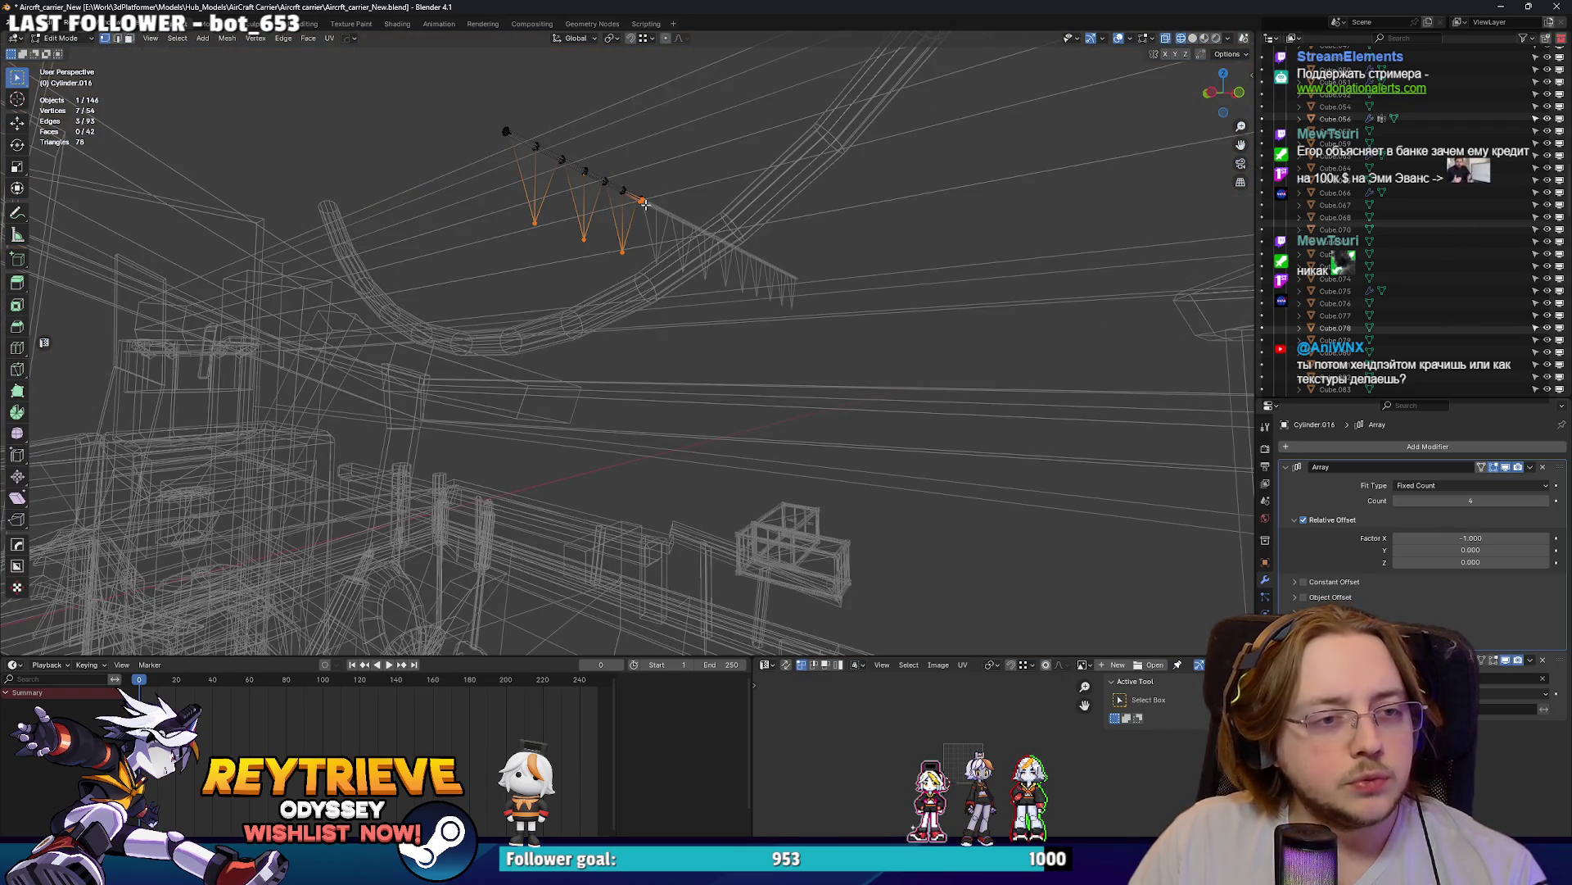
{"action": "key", "text": "KP_Decimal"}
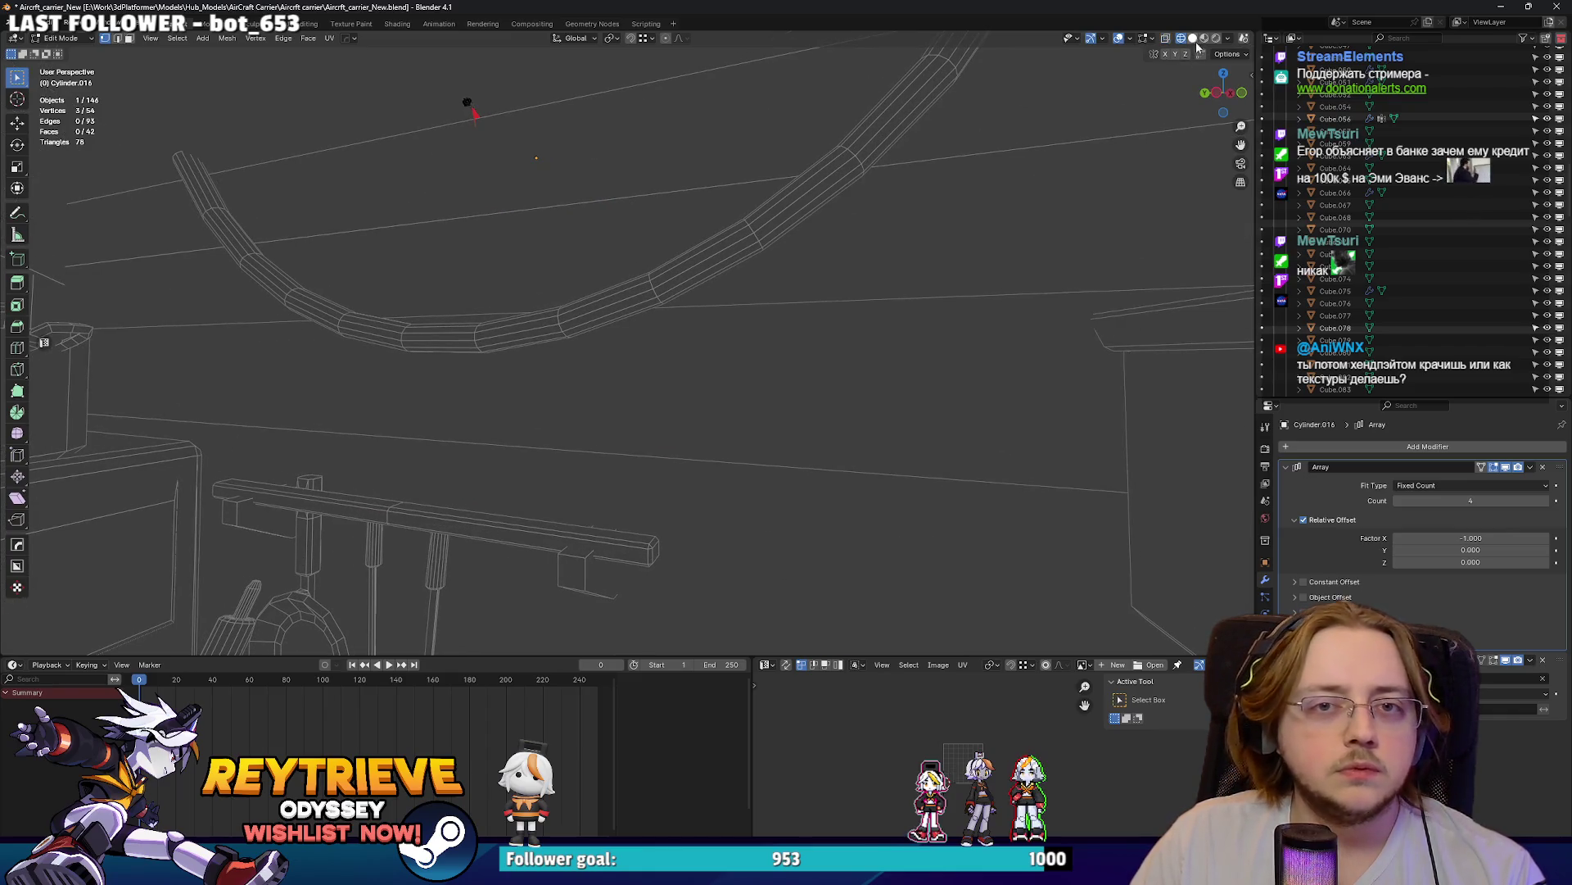
{"action": "left_click", "coordinate": [1197, 43]}
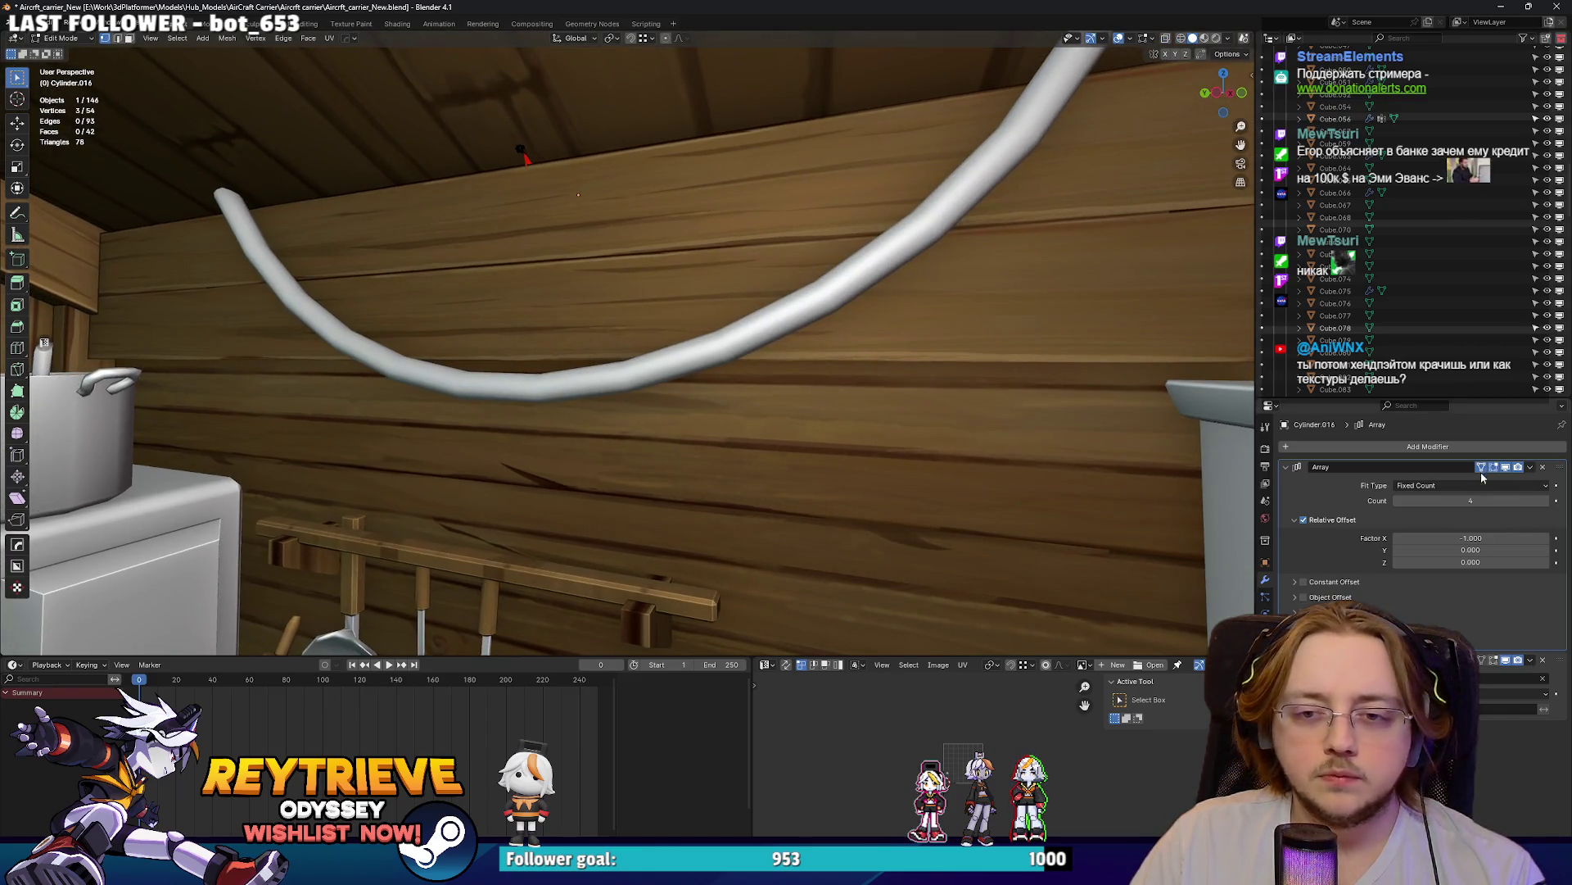
{"action": "left_click", "coordinate": [1492, 660]}
{"action": "key", "text": "g"}
{"action": "key", "text": "z"}
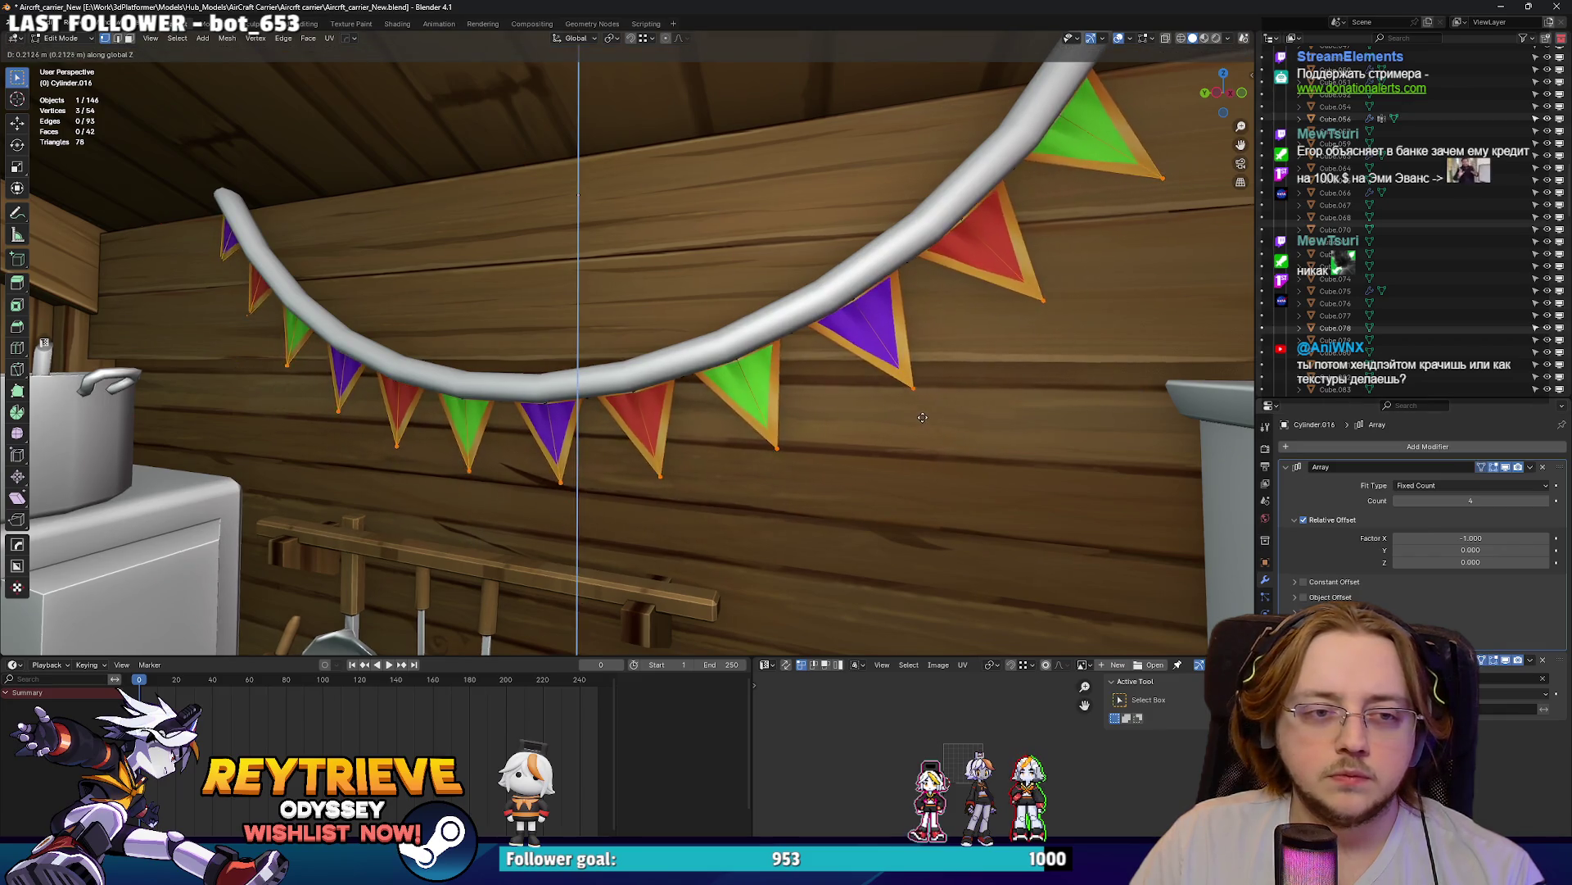
{"action": "left_click", "coordinate": [772, 298]}
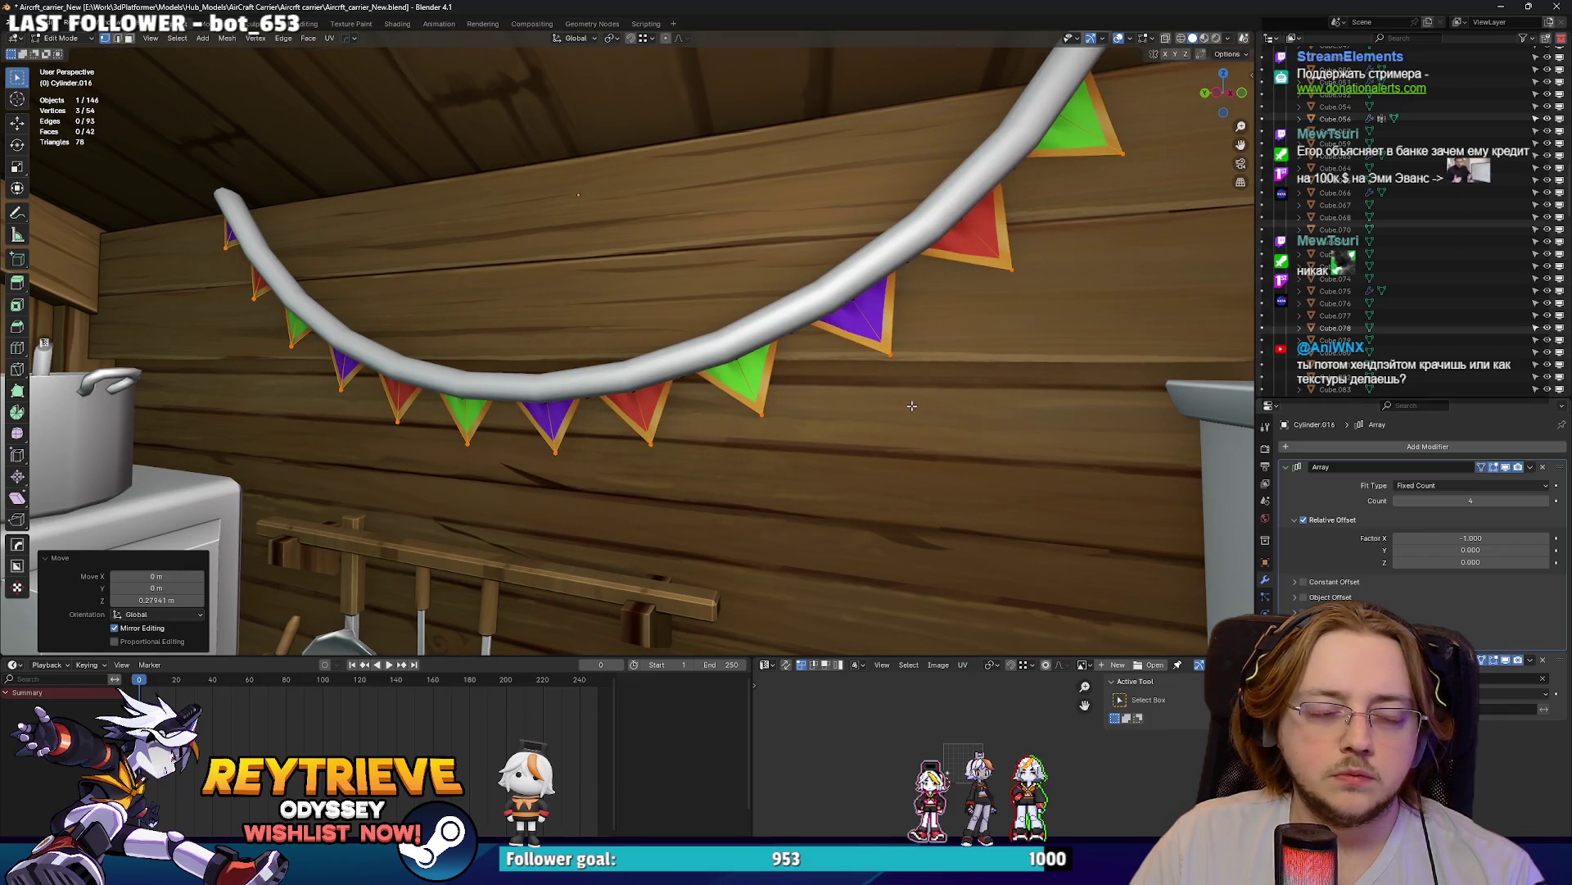
- Leave Edit Mode, add the rope curve to the selection, and show its shape settings
{"action": "key", "text": "Tab"}
{"action": "left_click", "coordinate": [849, 343], "text": "shift"}
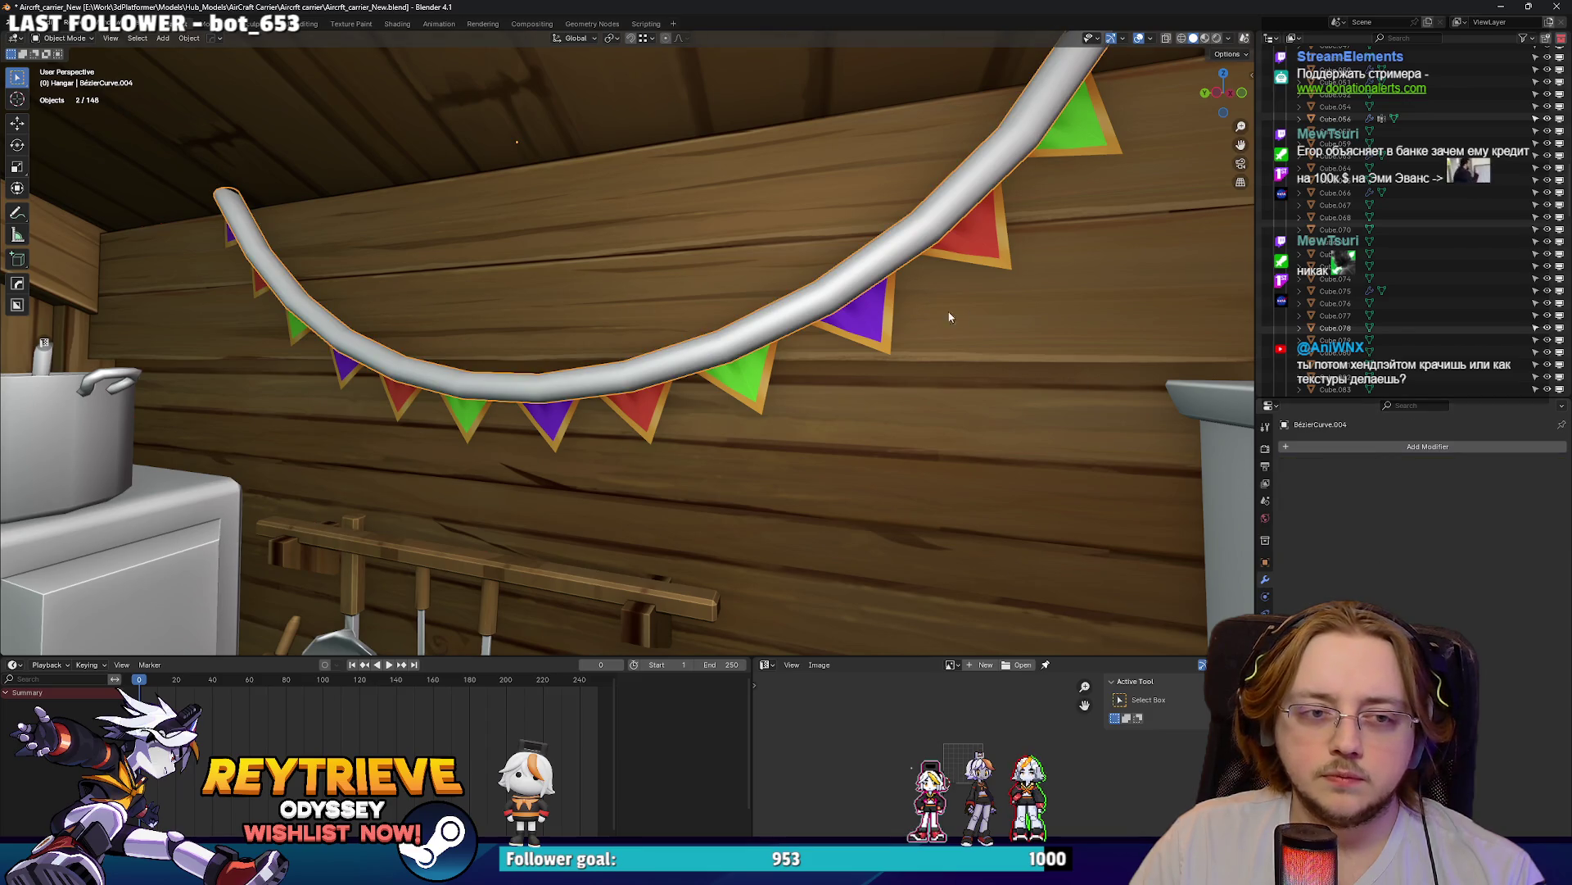
{"action": "left_click", "coordinate": [1265, 647]}
- Set the rope's Bevel depth to 0, then grow the selection to whole pennants and lower them slightly
{"action": "left_click_drag", "start_coordinate": [1489, 766], "coordinate": [1441, 767]}
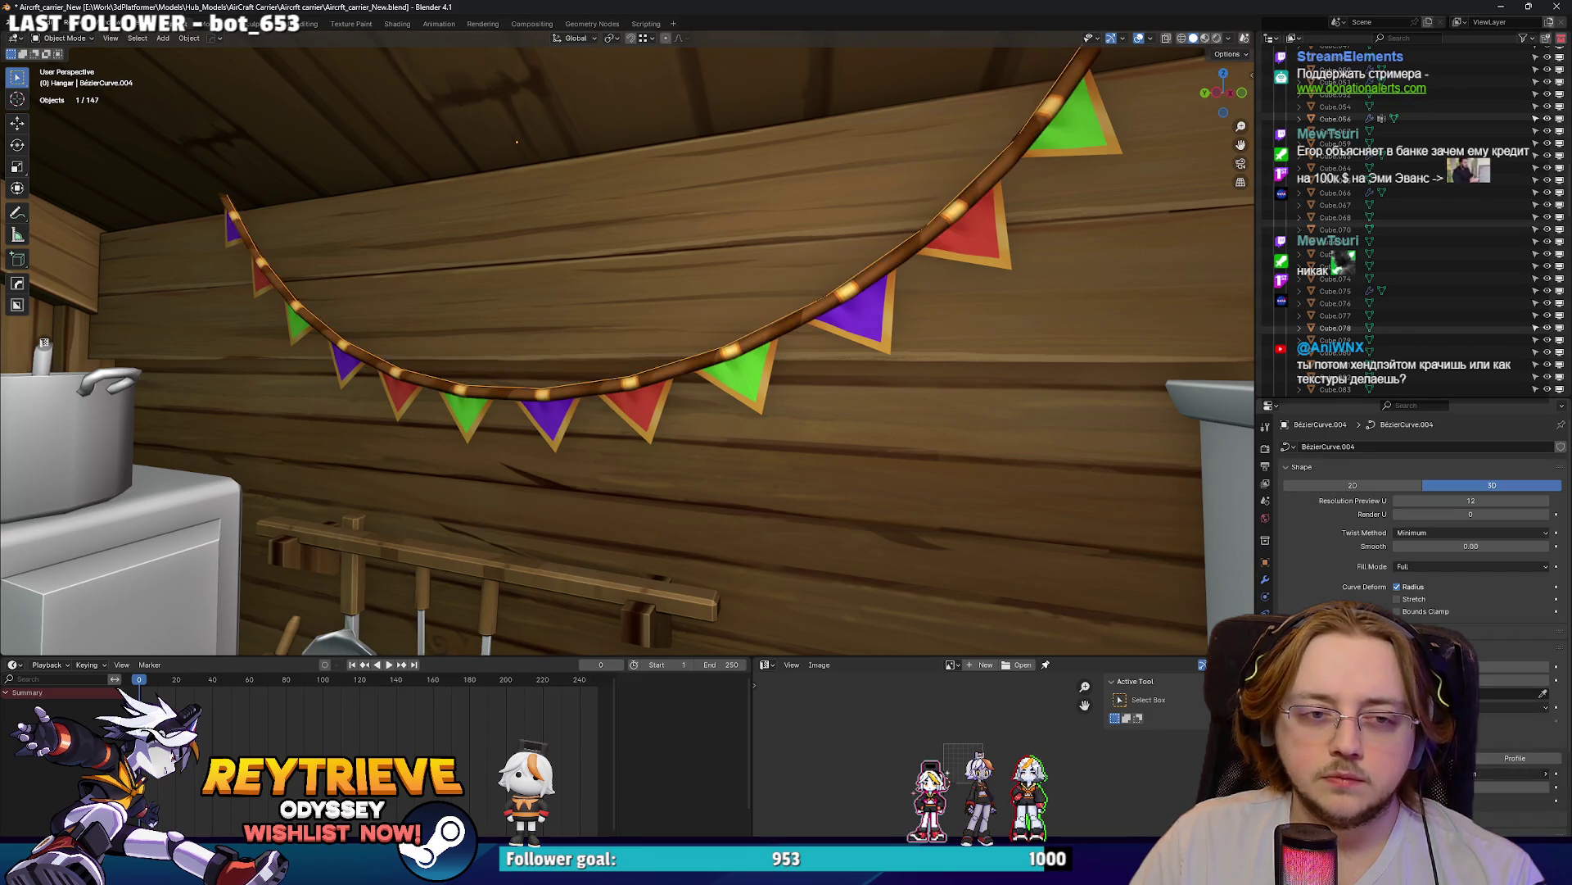
{"action": "mouse_move", "coordinate": [797, 397]}
{"action": "middle_mouse_down"}
{"action": "mouse_move", "coordinate": [823, 367]}
{"action": "mouse_move", "coordinate": [722, 370]}
{"action": "mouse_move", "coordinate": [807, 348]}
{"action": "middle_mouse_up"}
{"action": "key", "text": "ctrl+z"}
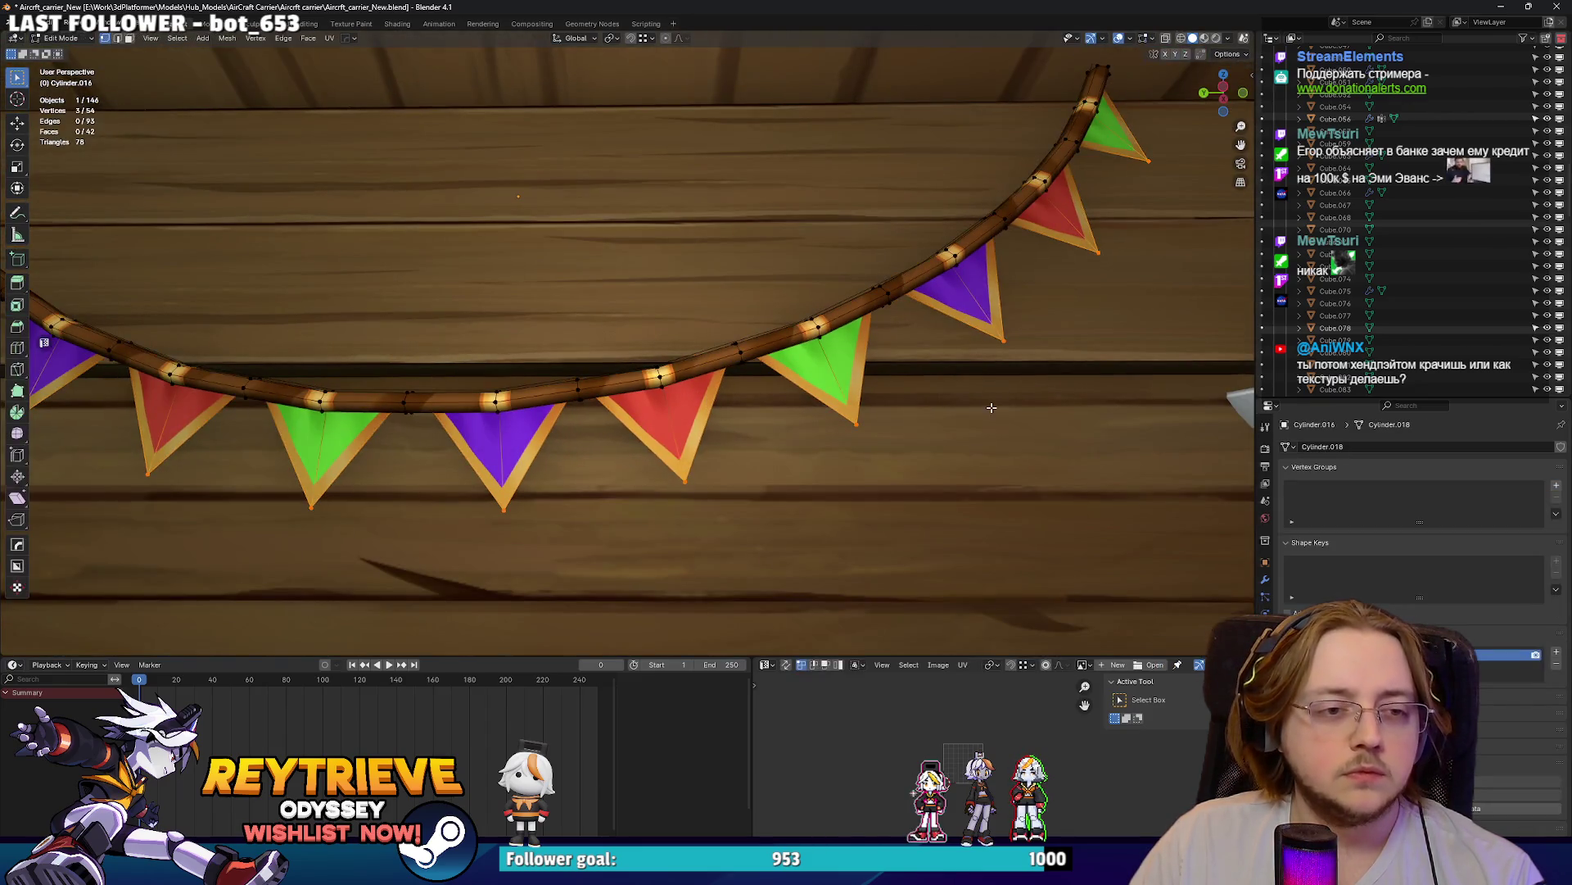
{"action": "key", "text": "alt+z"}
{"action": "key", "text": "ctrl+KP_Add"}
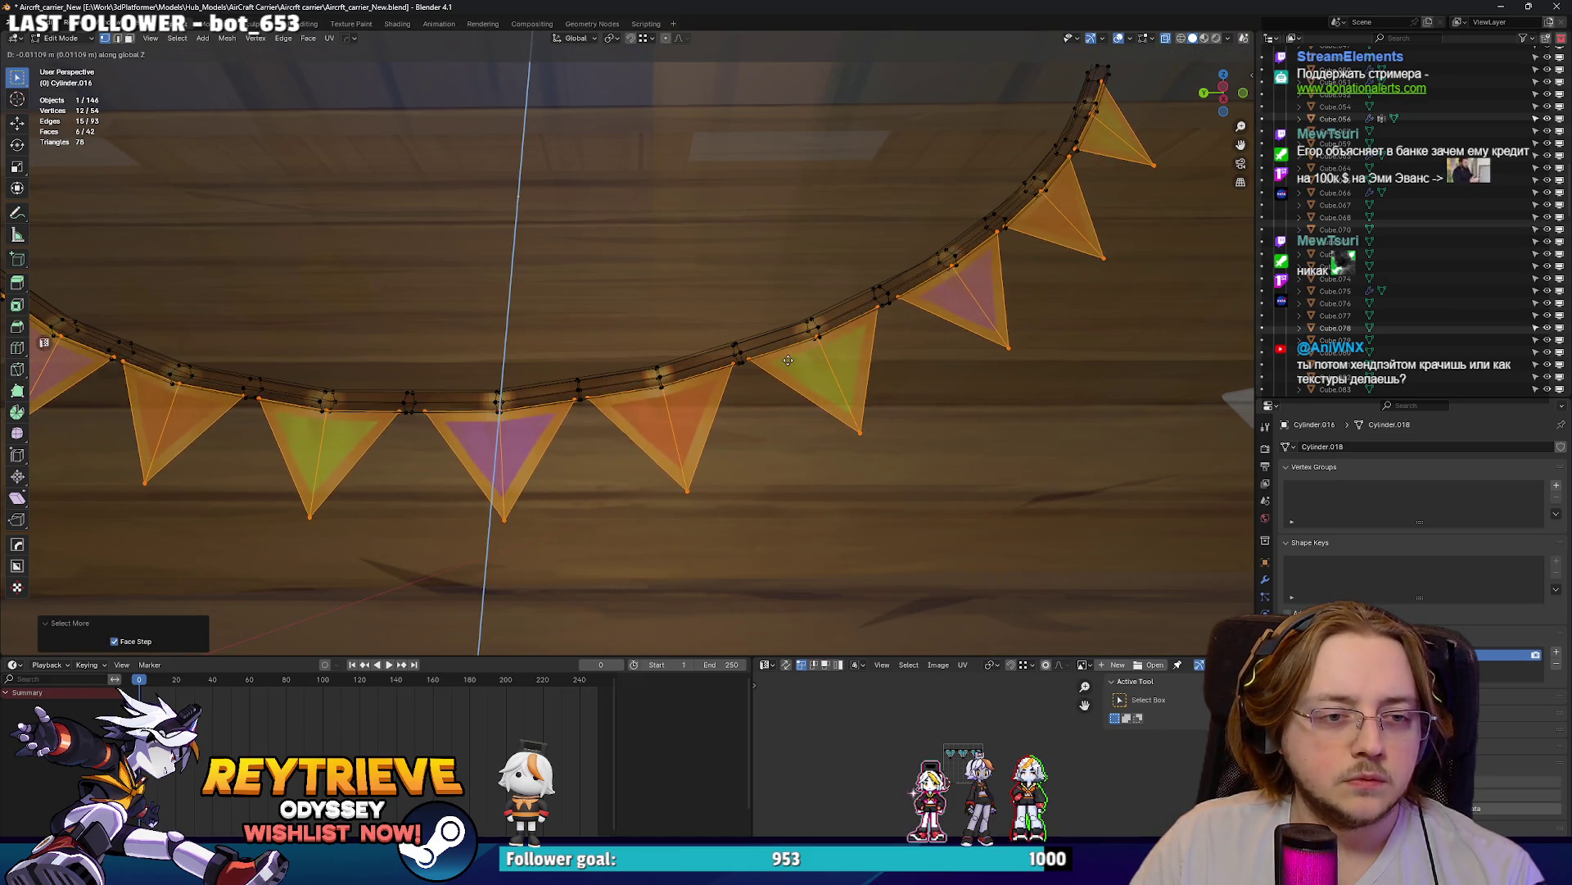
{"action": "left_click", "coordinate": [788, 361]}
- Switch the viewport to solid shading and return to Object Mode
{"action": "key", "text": "z"}
{"action": "left_click", "coordinate": [877, 360]}
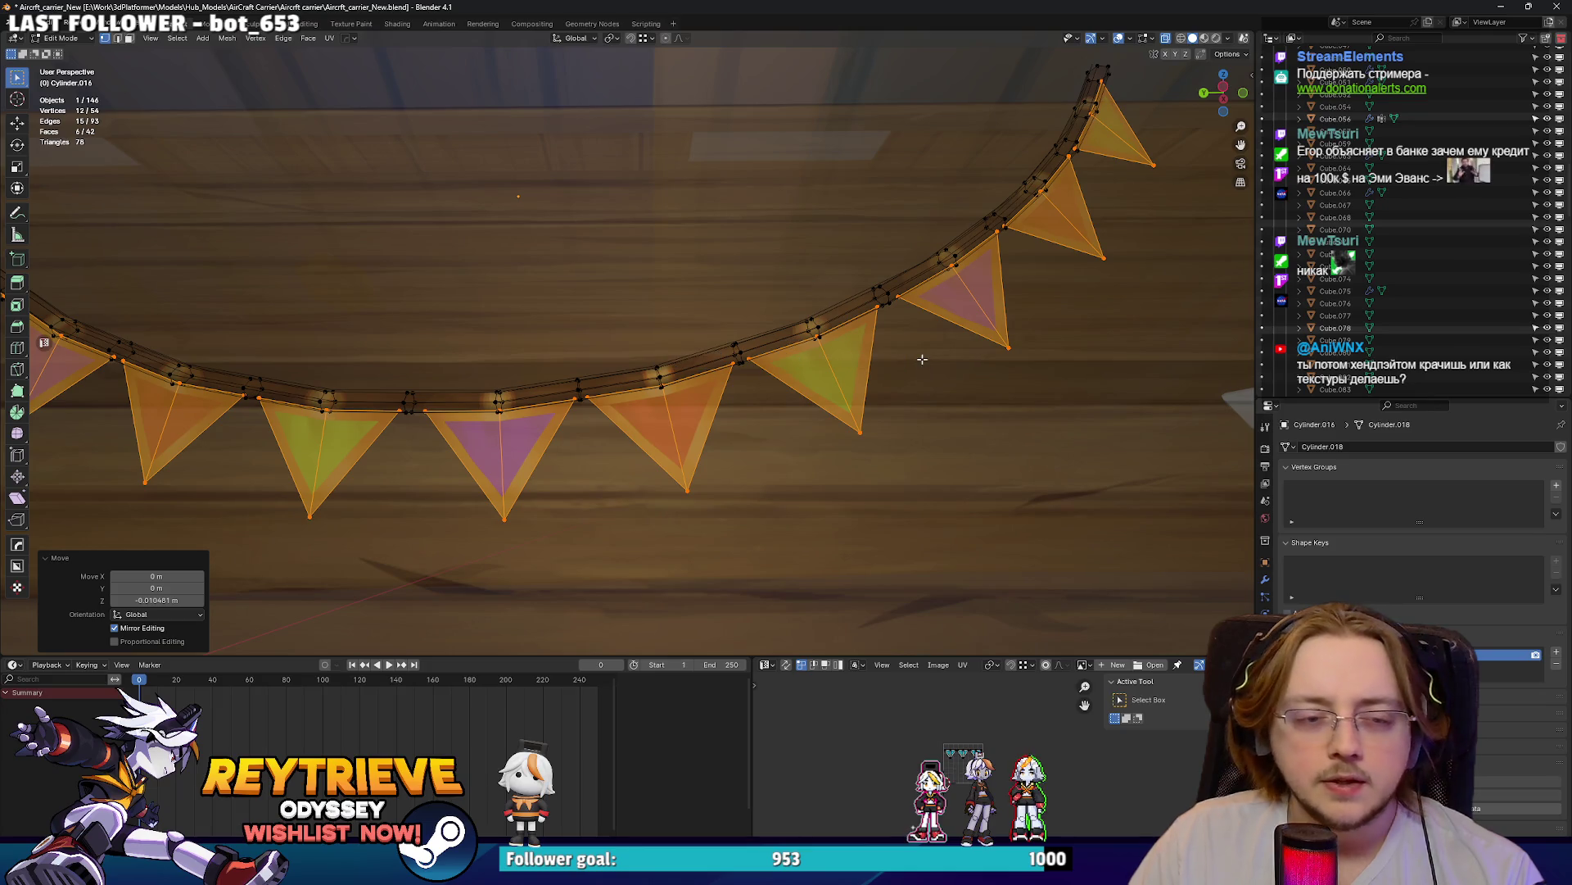
{"action": "key", "text": "Tab"}
{"action": "scroll", "coordinate": [716, 351], "scroll_direction": "down", "scroll_amount": 3}
{"action": "middle_click_drag", "start_coordinate": [716, 351], "coordinate": [737, 392]}
- Lower a single pennant tip along Z
{"action": "key", "text": "Tab"}
{"action": "left_click", "coordinate": [737, 393]}
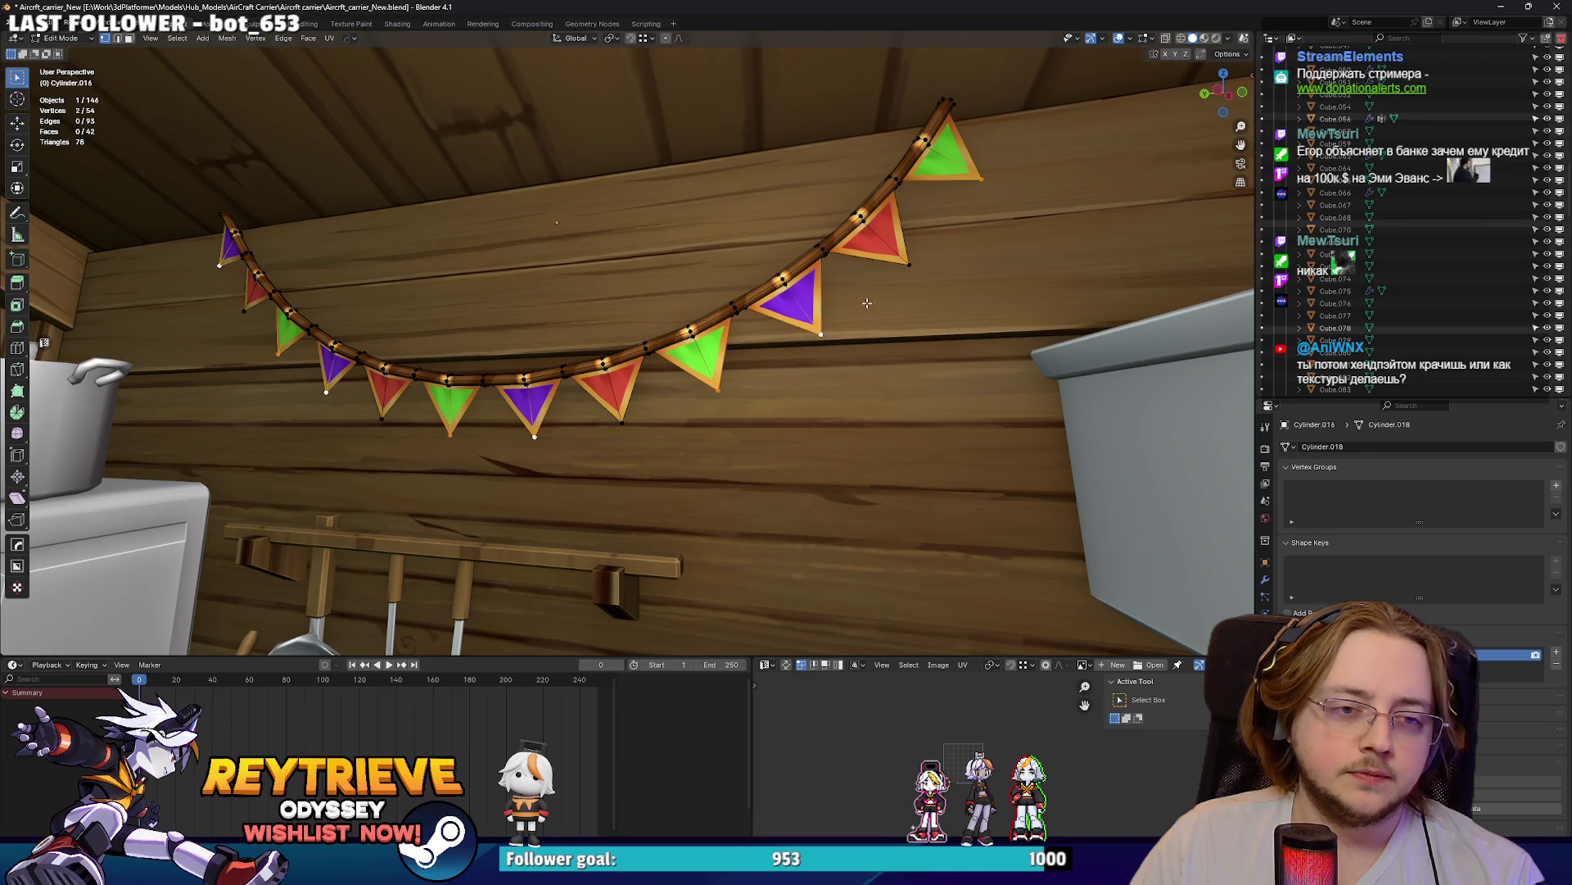
{"action": "key", "text": "g"}
{"action": "key", "text": "z"}
{"action": "left_click", "coordinate": [844, 240]}
{"action": "key", "text": "Tab"}
{"action": "scroll", "coordinate": [844, 240], "scroll_direction": "down", "scroll_amount": 3}
{"action": "mouse_move", "coordinate": [844, 239]}
{"action": "middle_mouse_down"}
{"action": "mouse_move", "coordinate": [781, 328]}
{"action": "mouse_move", "coordinate": [853, 351]}
{"action": "mouse_move", "coordinate": [838, 342]}
{"action": "middle_mouse_up"}
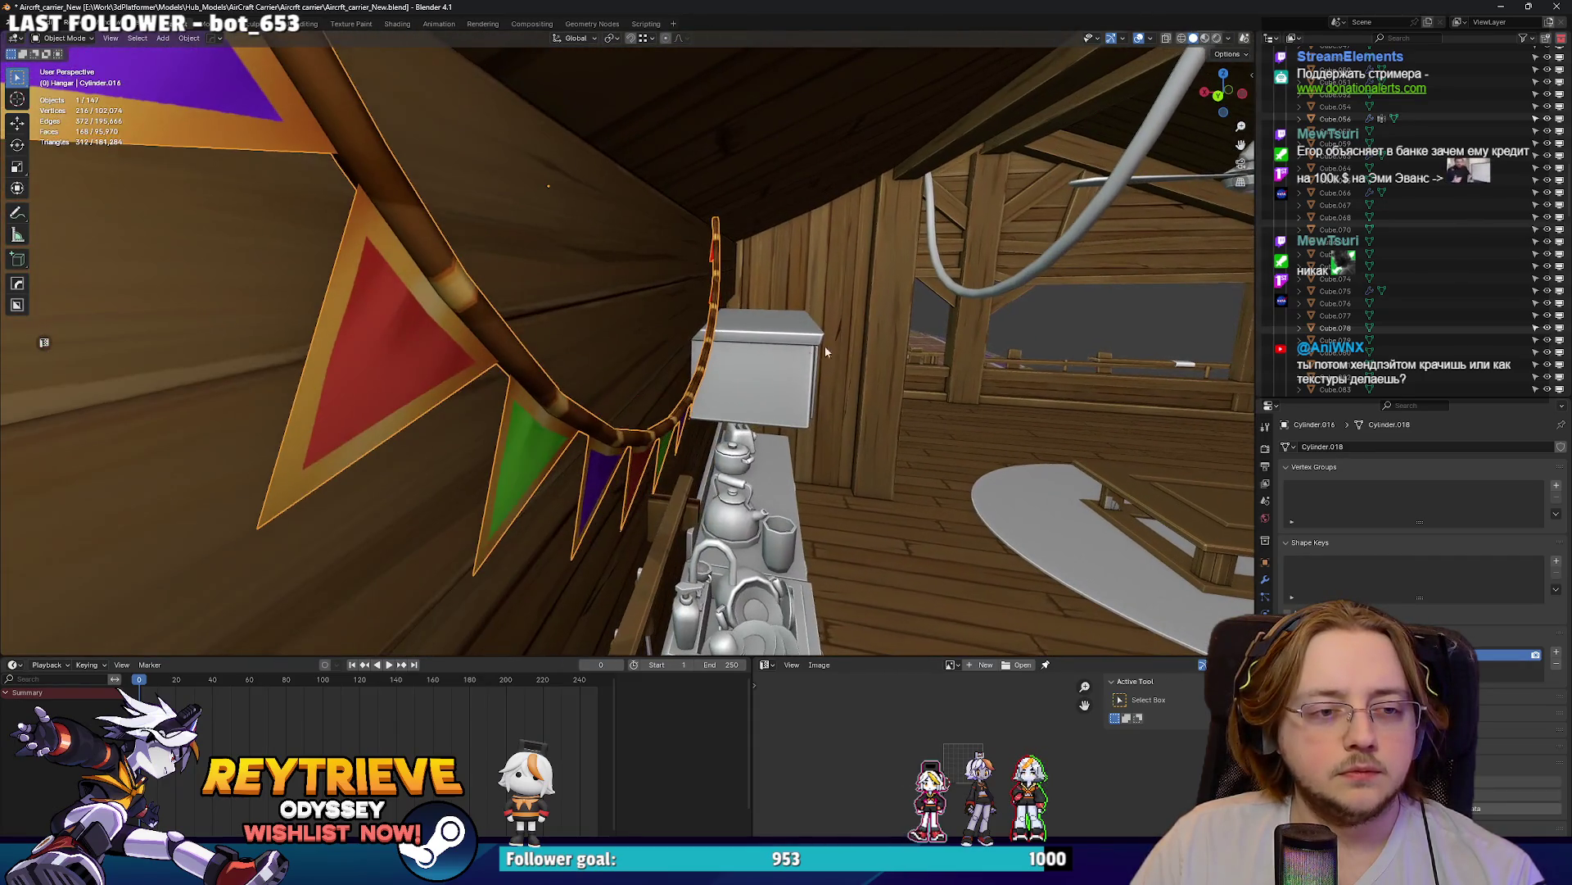
- Flatten the rope curve's points to zero along X
{"action": "left_click", "coordinate": [702, 373]}
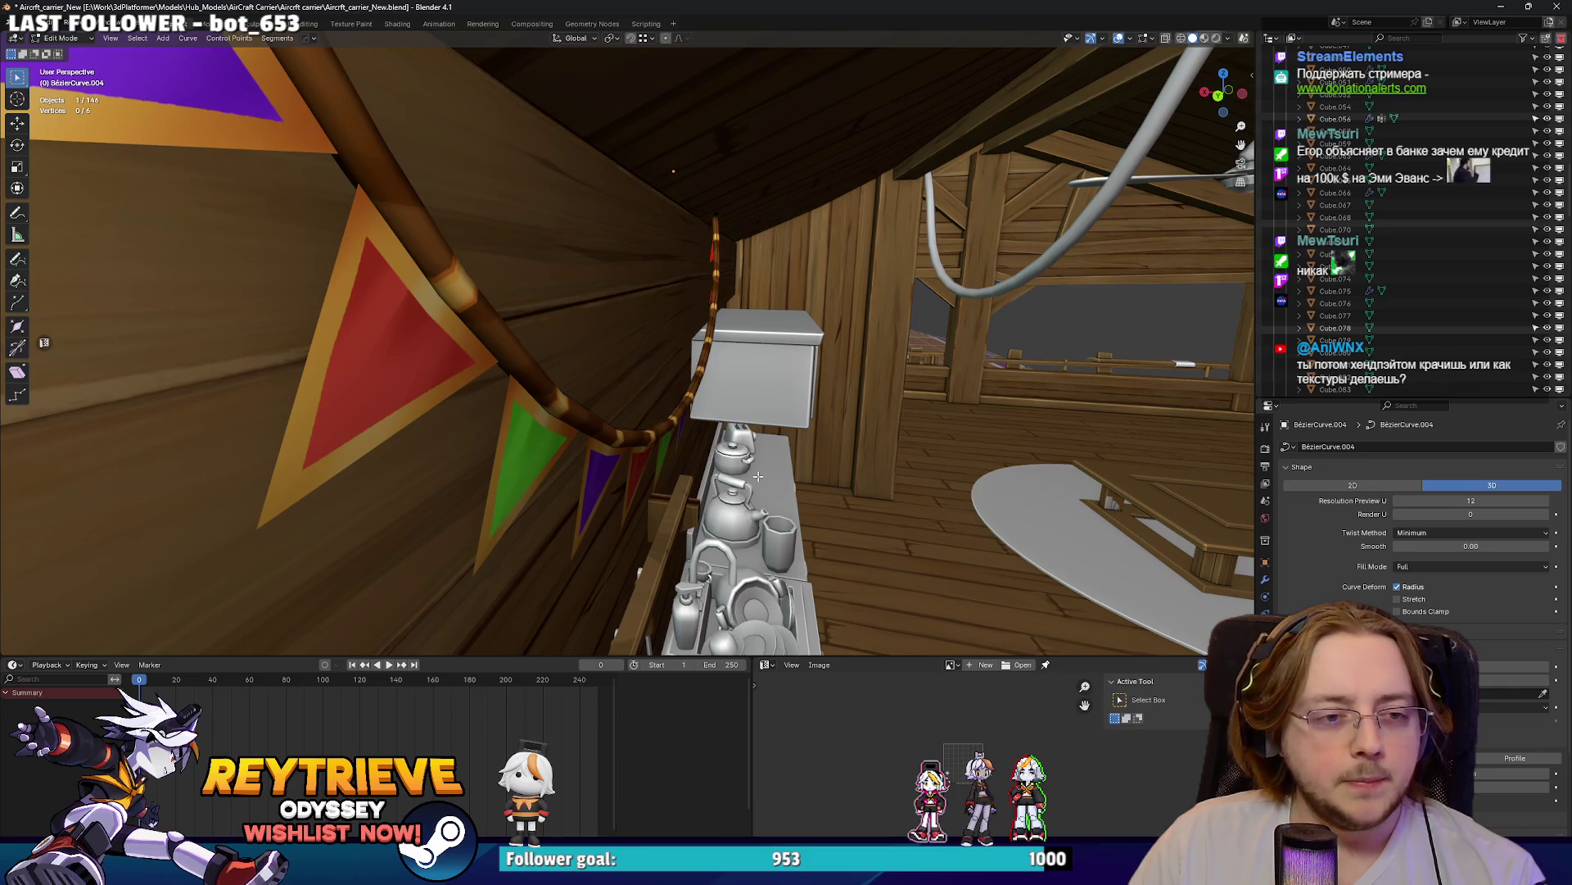
{"action": "mouse_move", "coordinate": [742, 359]}
{"action": "middle_mouse_down"}
{"action": "mouse_move", "coordinate": [729, 306]}
{"action": "mouse_move", "coordinate": [559, 293]}
{"action": "mouse_move", "coordinate": [655, 377]}
{"action": "middle_mouse_up"}
{"action": "key", "text": "s"}
{"action": "key", "text": "x"}
{"action": "key", "text": "0"}
{"action": "key", "text": "Return"}
{"action": "key", "text": "Tab"}
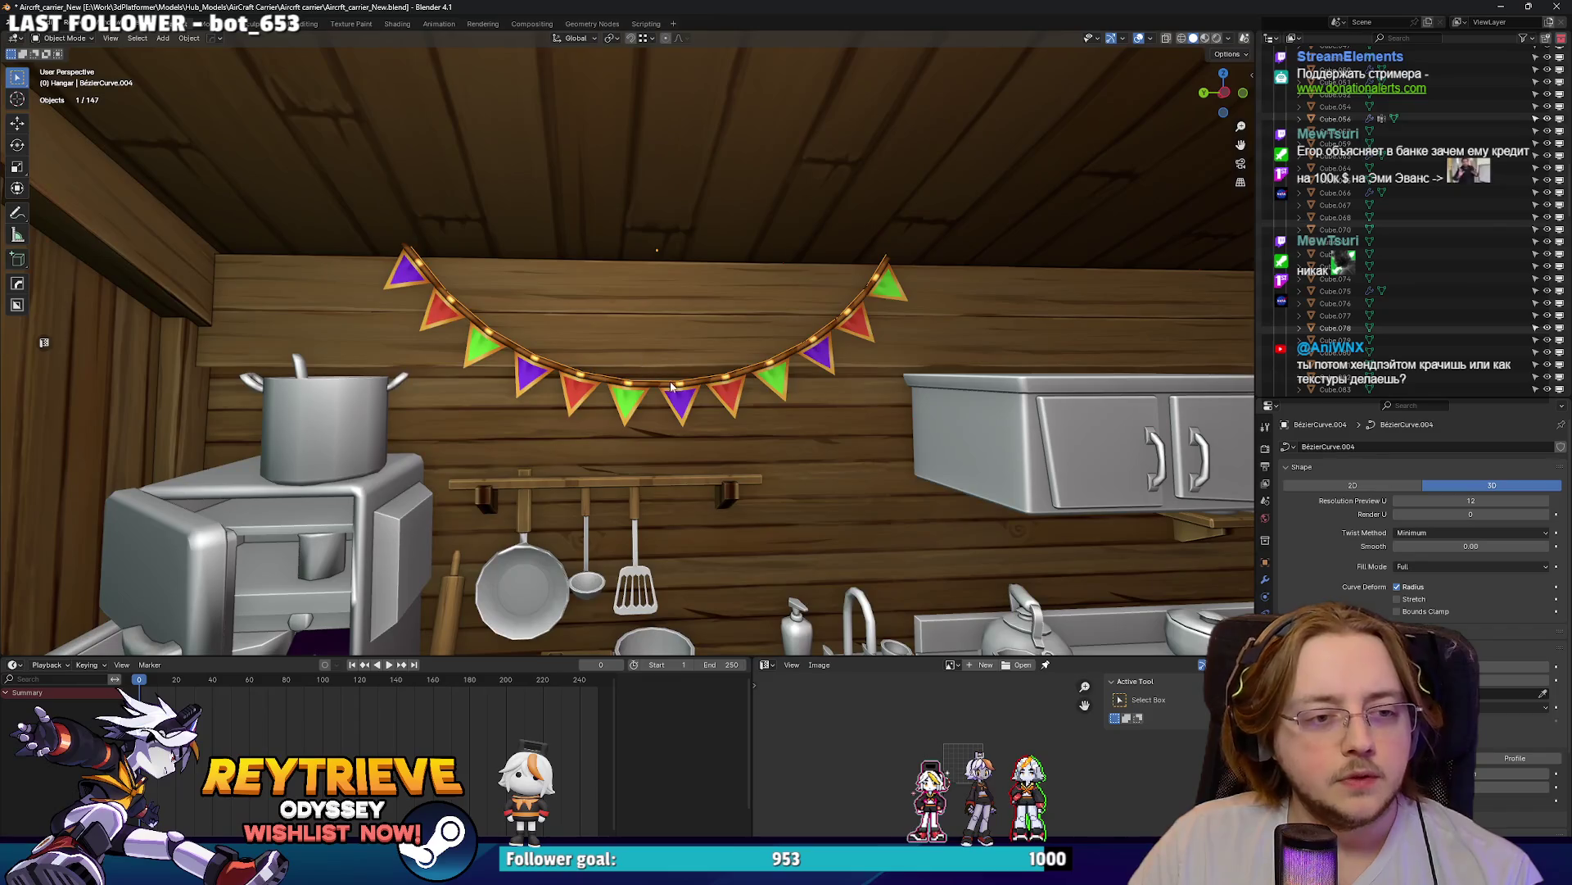
- Select the garland's guide curve together with the flag strip
{"action": "left_click", "coordinate": [678, 397]}
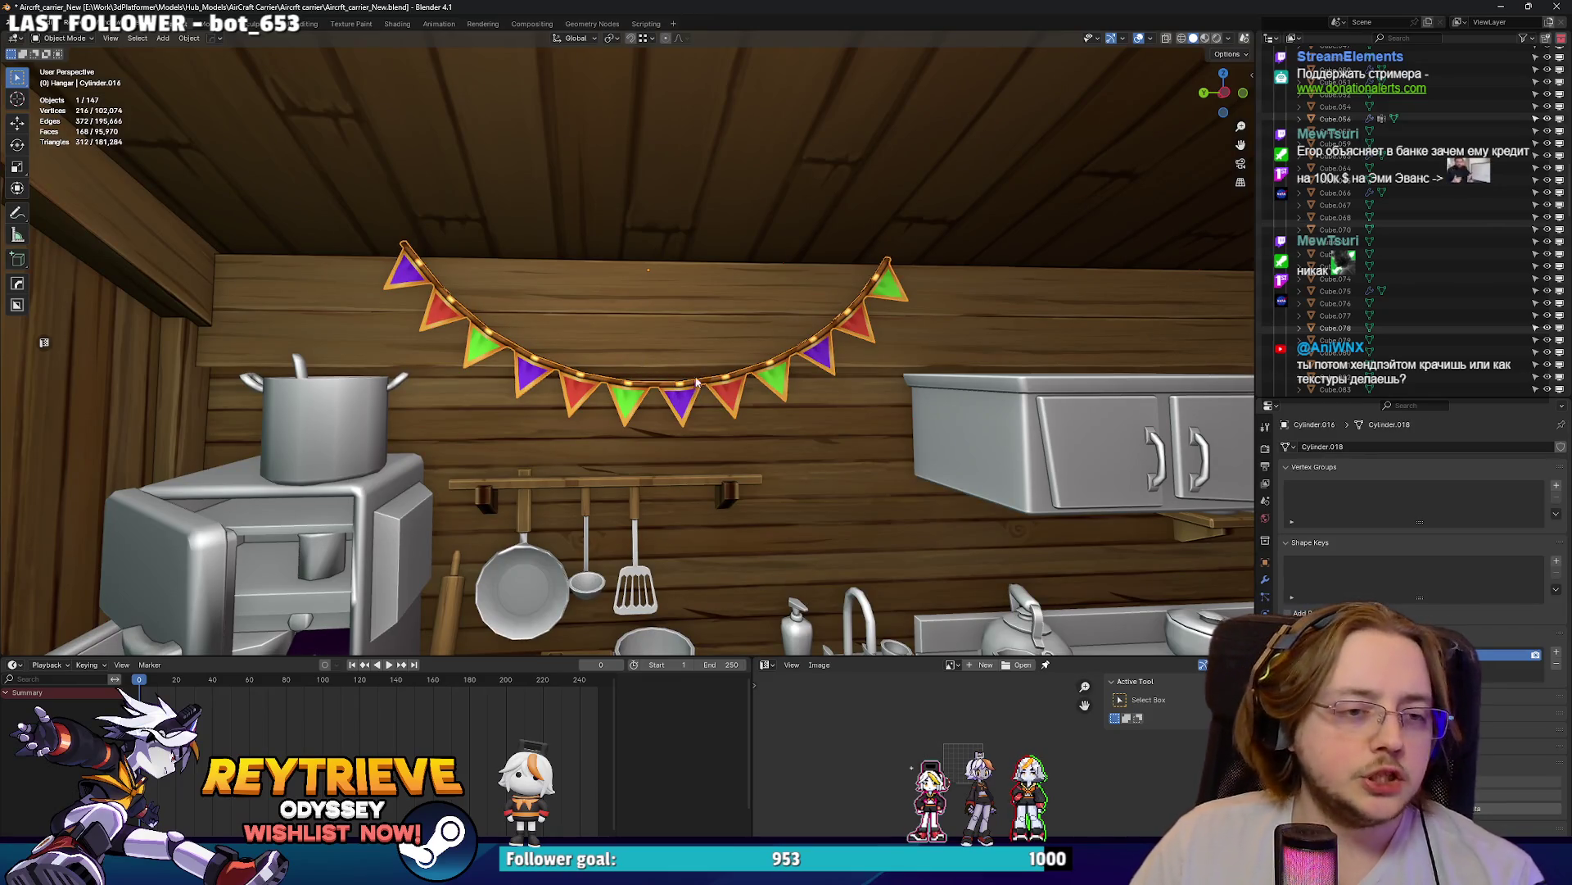
{"action": "scroll", "coordinate": [688, 352], "scroll_direction": "down", "scroll_amount": 6}
{"action": "scroll", "coordinate": [709, 327], "scroll_direction": "up", "scroll_amount": 3}
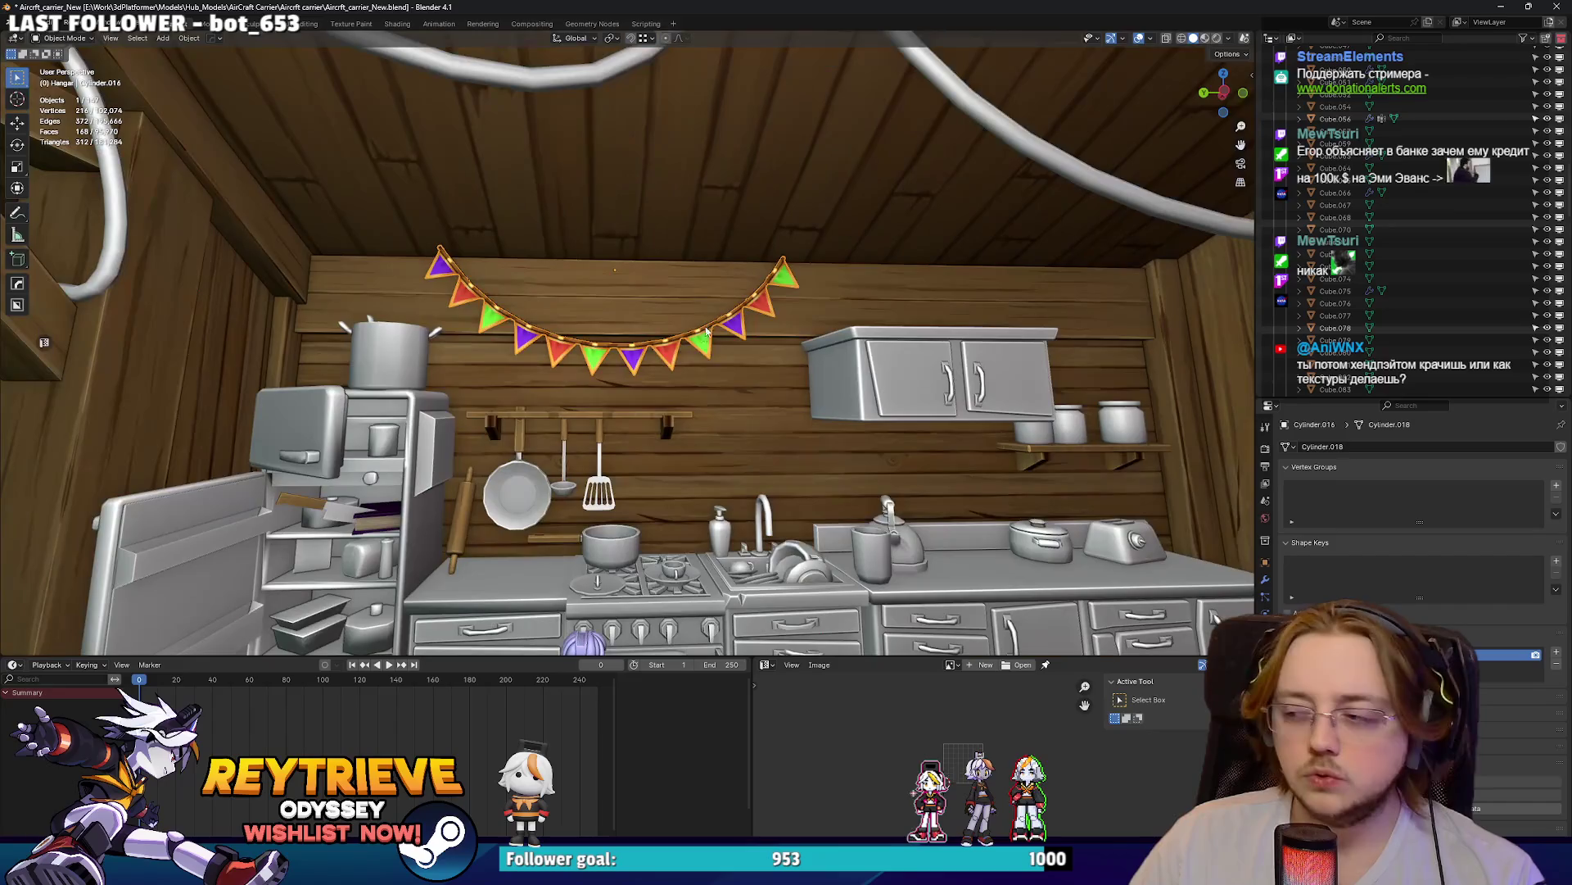
{"action": "scroll", "coordinate": [708, 328], "scroll_direction": "up", "scroll_amount": 3}
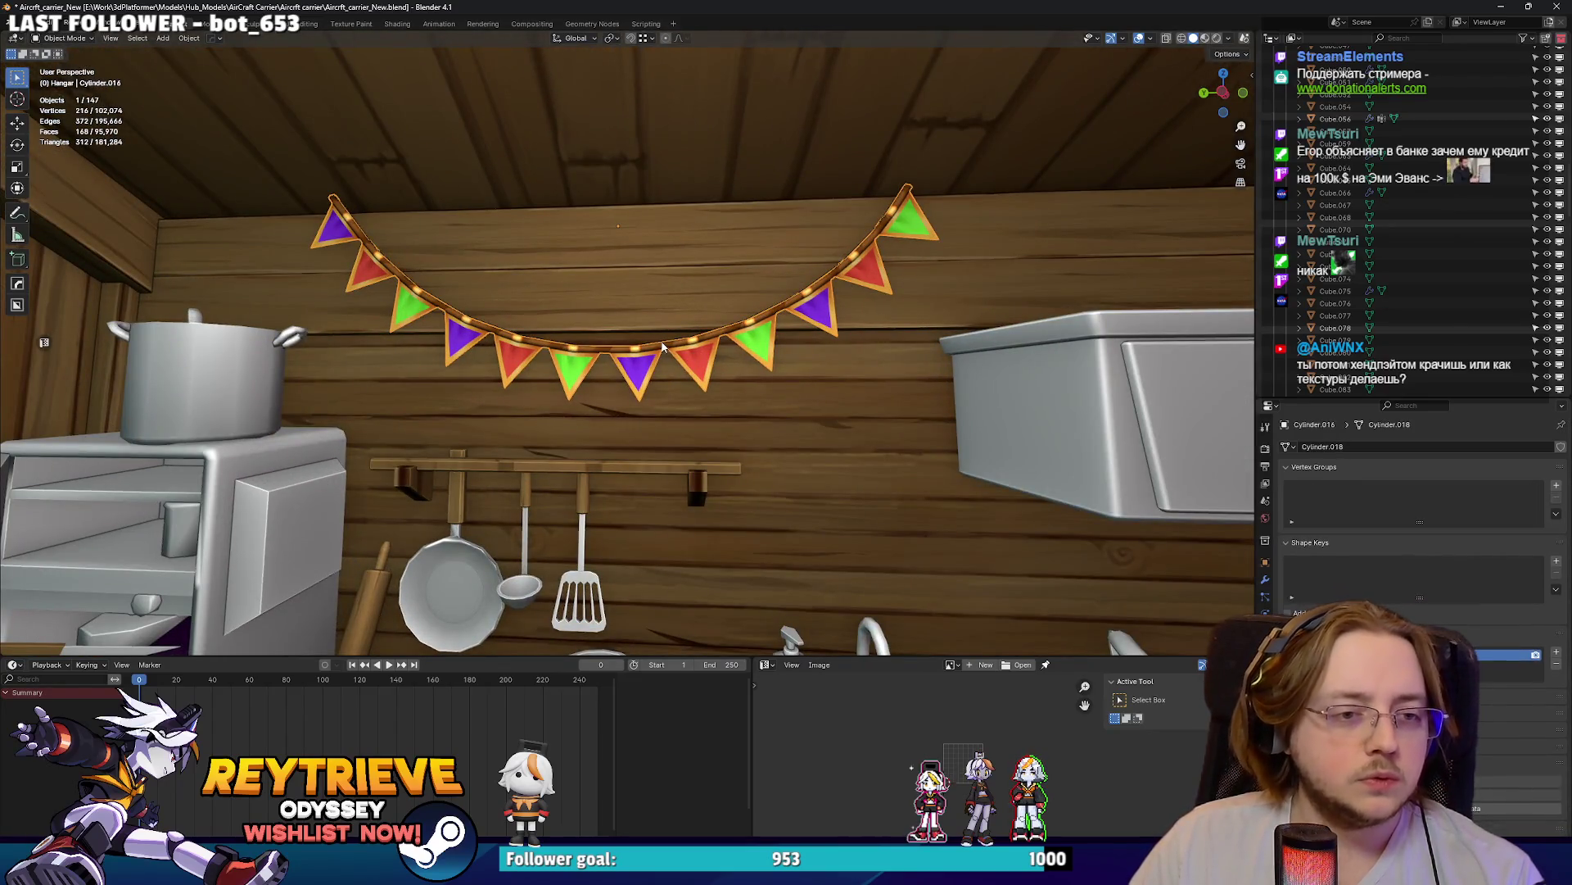
{"action": "left_click", "coordinate": [657, 344]}
{"action": "middle_click_drag", "start_coordinate": [657, 344], "coordinate": [710, 362], "text": "shift"}
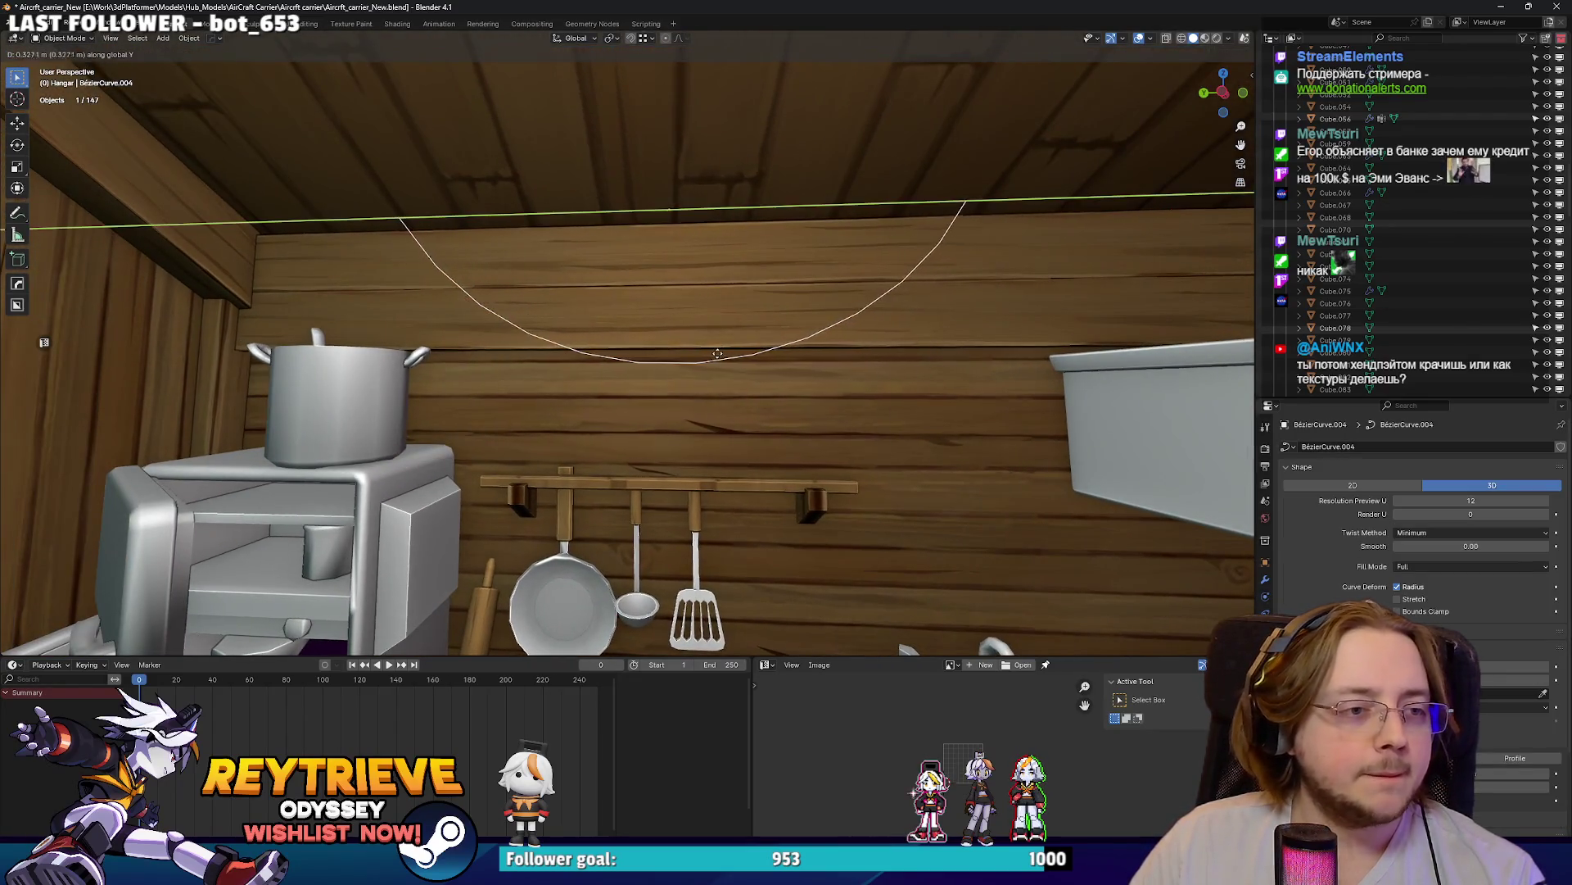
{"action": "left_click", "coordinate": [698, 368], "text": "shift"}
- Move the garland along Y onto the kitchen wall above the pot
{"action": "key", "text": "g"}
{"action": "key", "text": "y"}
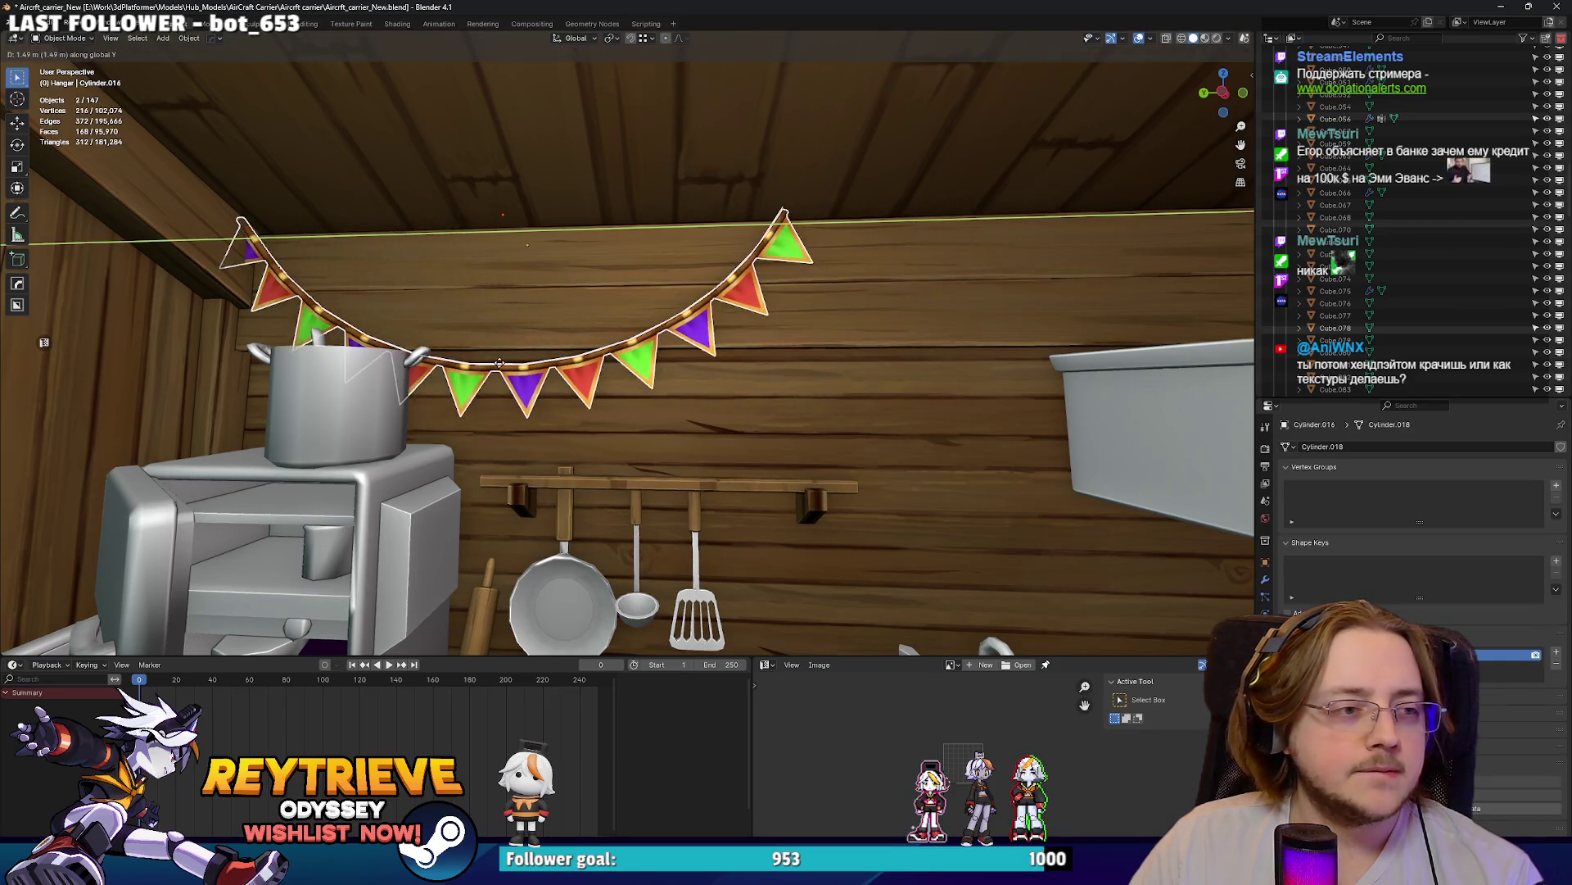
{"action": "key", "text": "Return"}
{"action": "middle_click_drag", "start_coordinate": [533, 360], "coordinate": [466, 351]}
{"action": "scroll", "coordinate": [465, 346], "scroll_direction": "up", "scroll_amount": 2}
{"action": "key", "text": "g"}
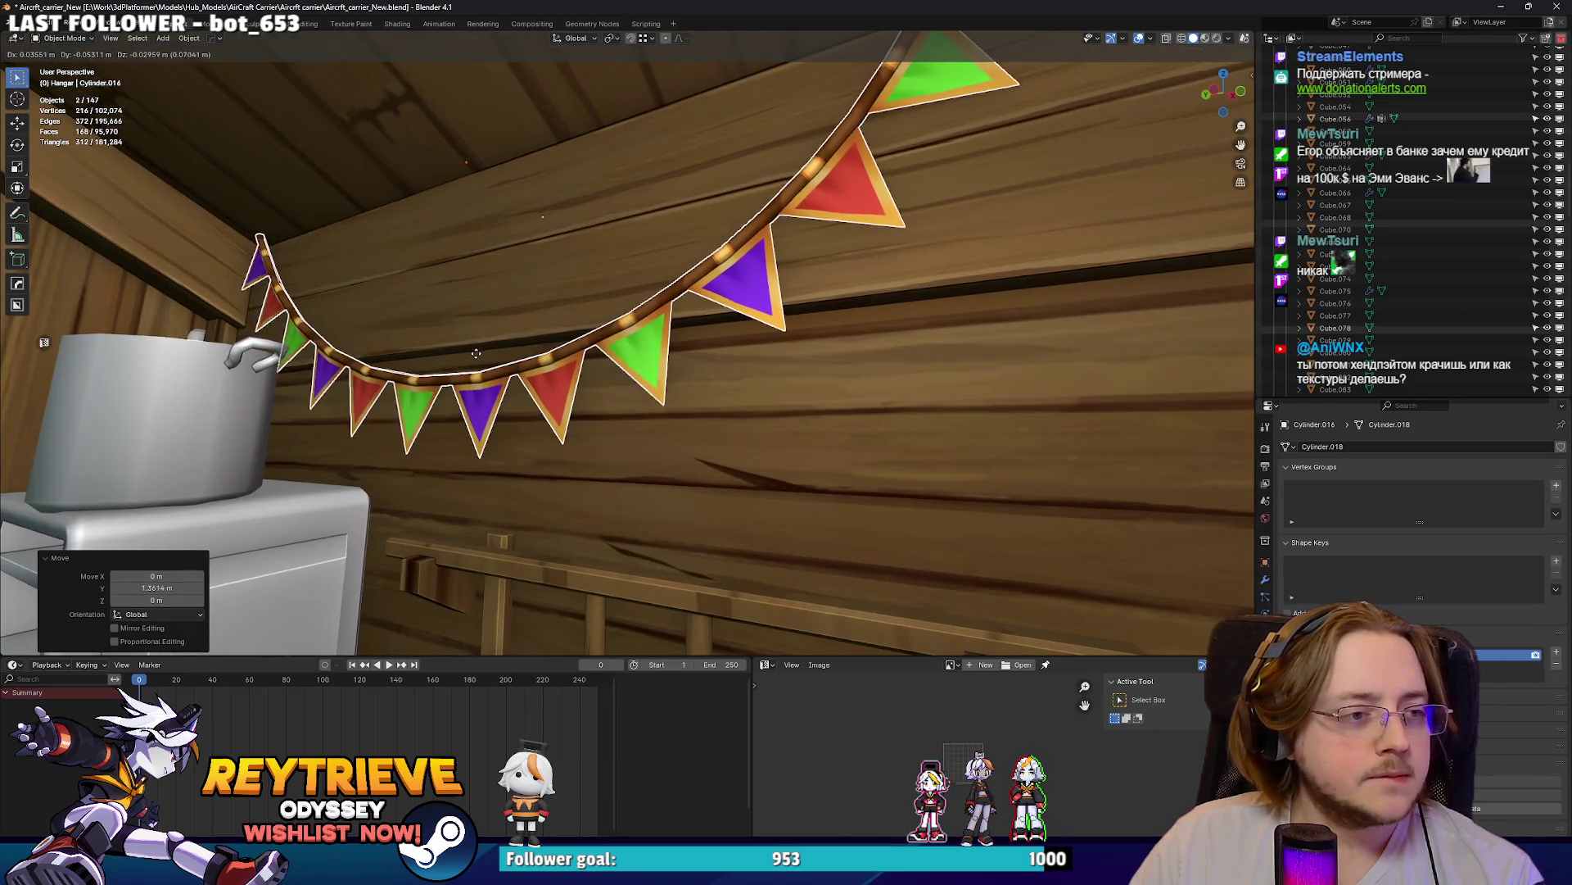
{"action": "left_click", "coordinate": [477, 357]}
- View the kitchen wall and stove, then reselect the garland's guide curve
{"action": "scroll", "coordinate": [459, 366], "scroll_direction": "up", "scroll_amount": 1}
{"action": "scroll", "coordinate": [459, 367], "scroll_direction": "down", "scroll_amount": 3}
{"action": "mouse_move", "coordinate": [500, 343]}
{"action": "middle_mouse_down"}
{"action": "mouse_move", "coordinate": [621, 326]}
{"action": "mouse_move", "coordinate": [715, 358]}
{"action": "middle_mouse_up"}
{"action": "scroll", "coordinate": [715, 358], "scroll_direction": "up", "scroll_amount": 3}
{"action": "left_click", "coordinate": [671, 400]}
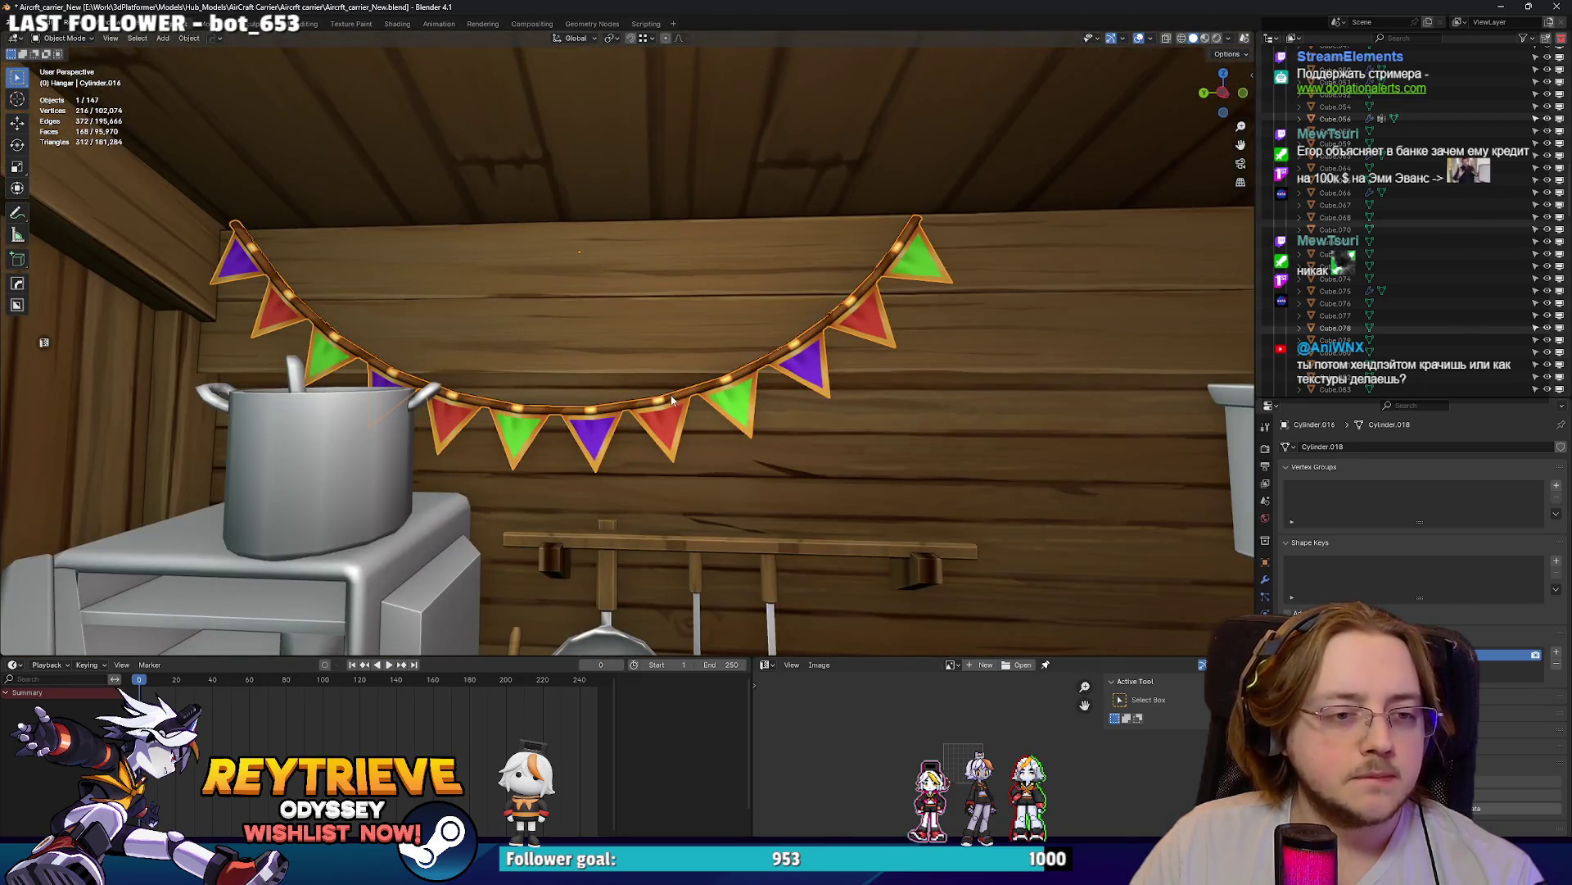
{"action": "left_click", "coordinate": [672, 397]}
{"action": "middle_click_drag", "start_coordinate": [671, 396], "coordinate": [621, 387]}
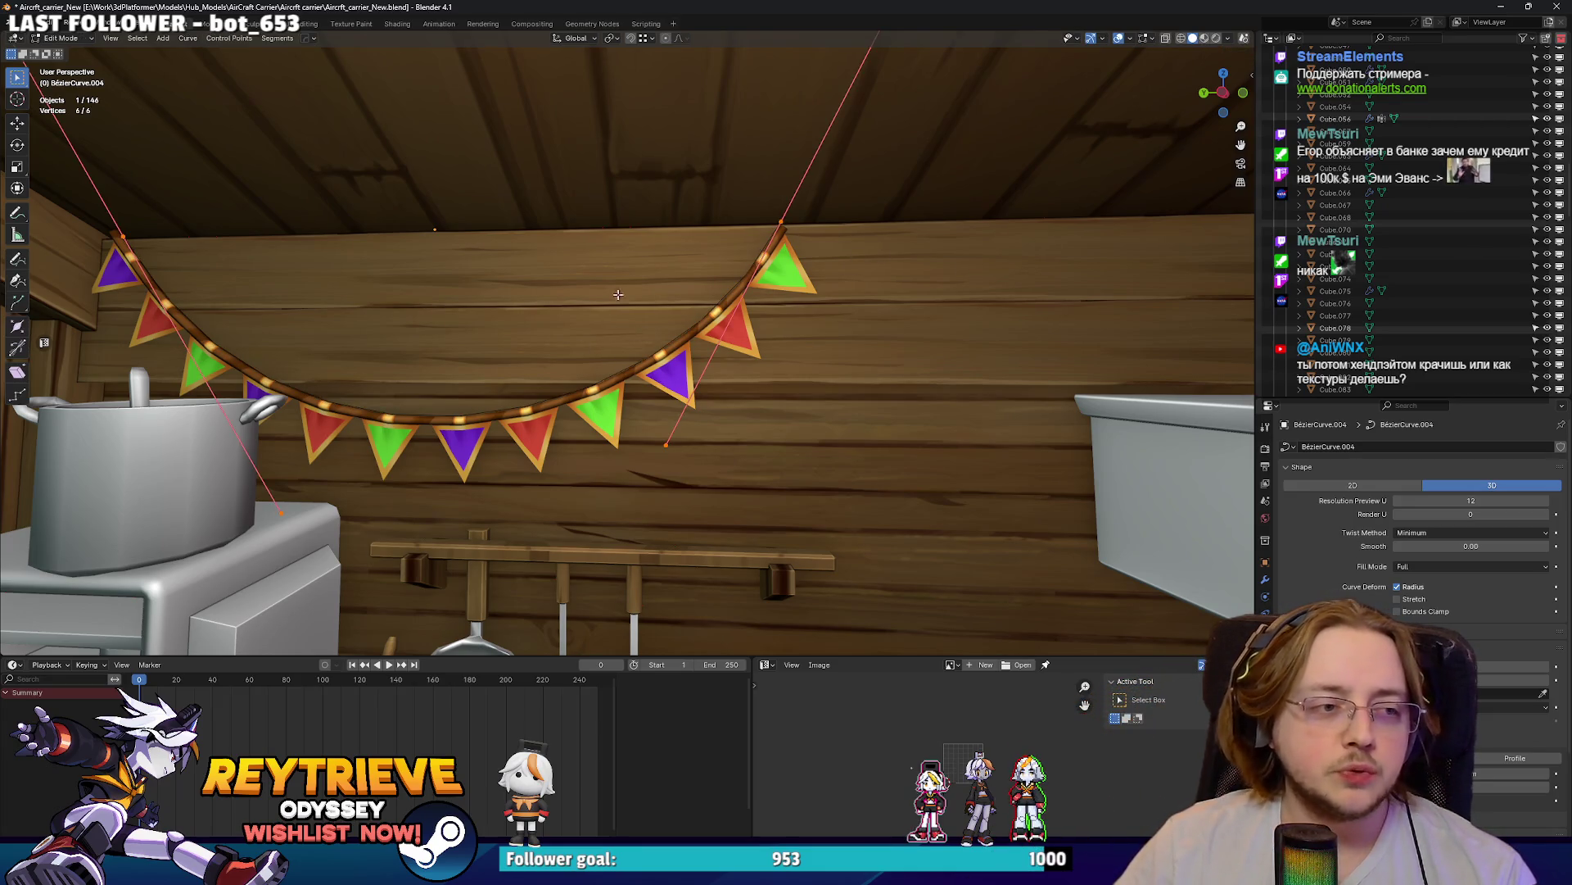
- Extrude a new point from the curve end, raise it along Z and rotate its handle
{"action": "left_click", "coordinate": [812, 317]}
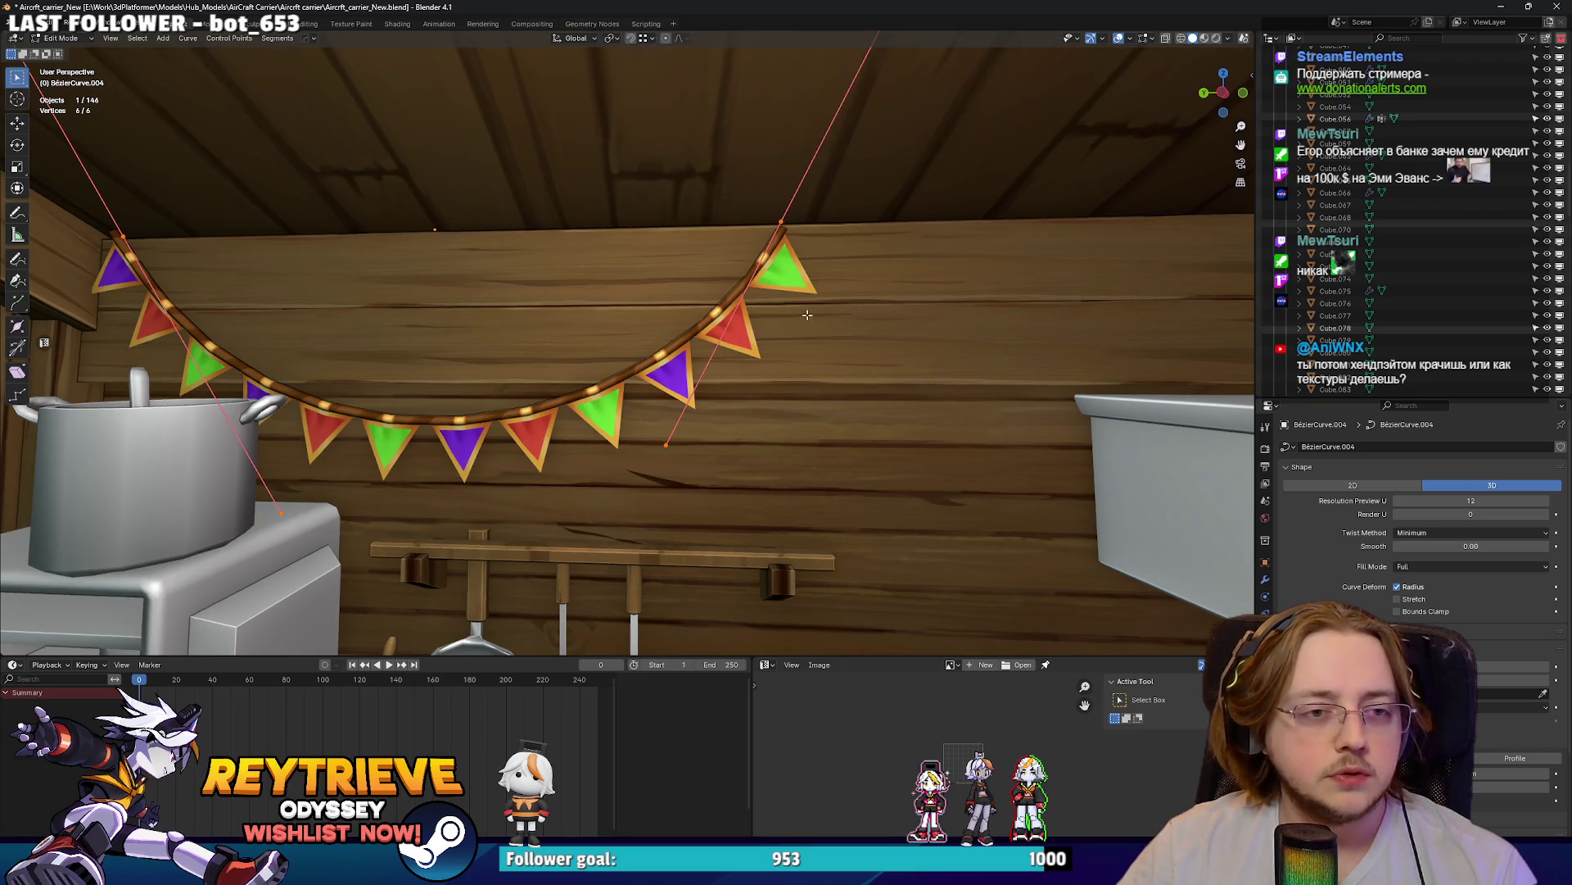
{"action": "key", "text": "e"}
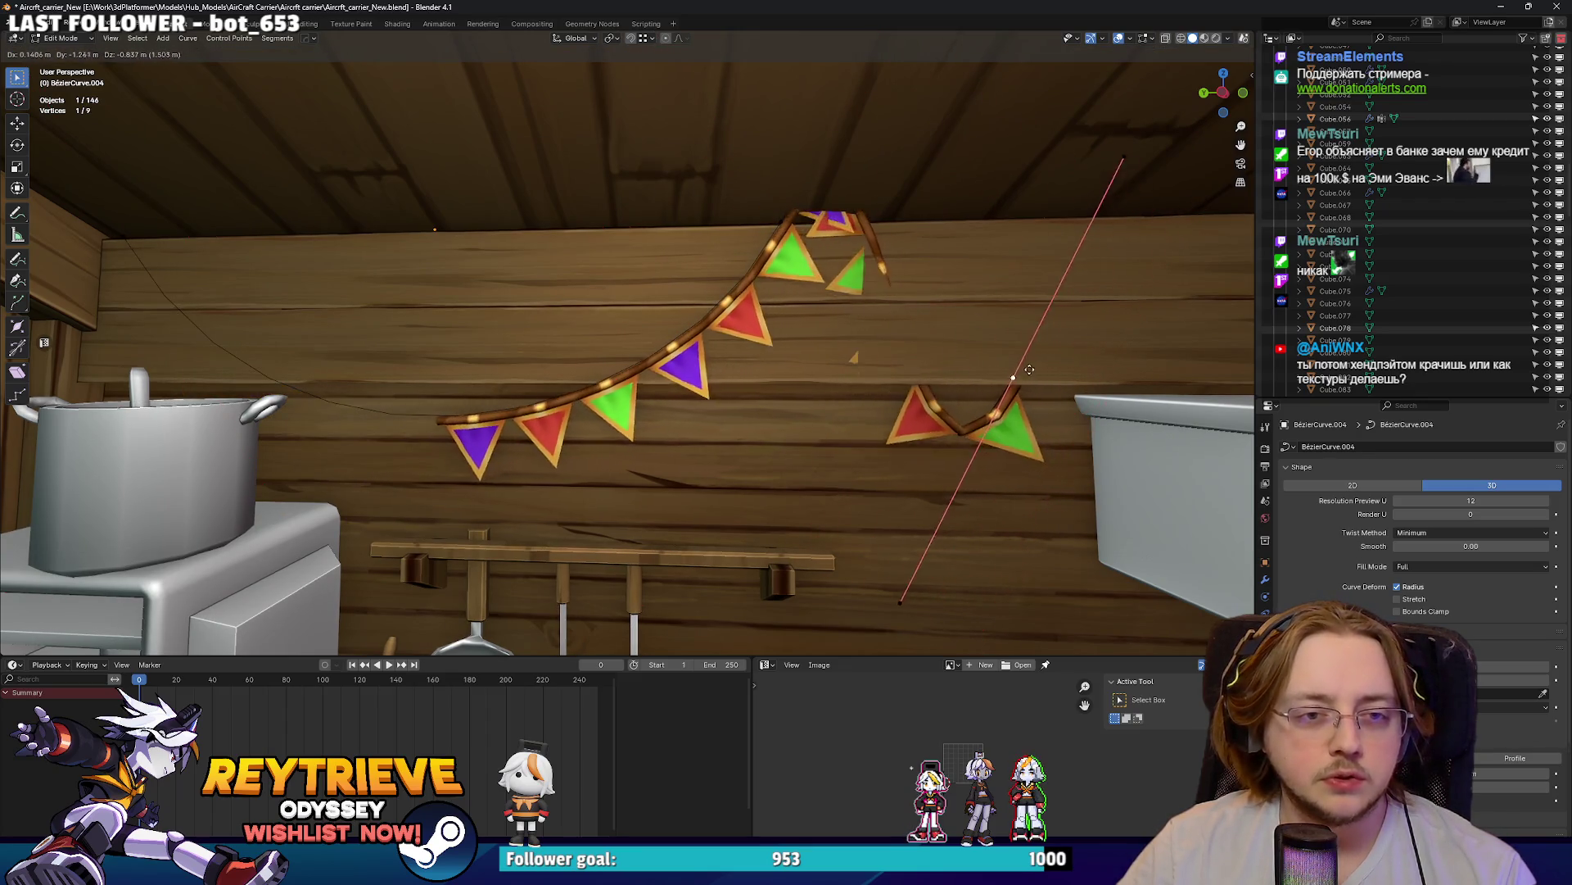
{"action": "key", "text": "z"}
{"action": "left_click", "coordinate": [1007, 233]}
{"action": "key", "text": "r"}
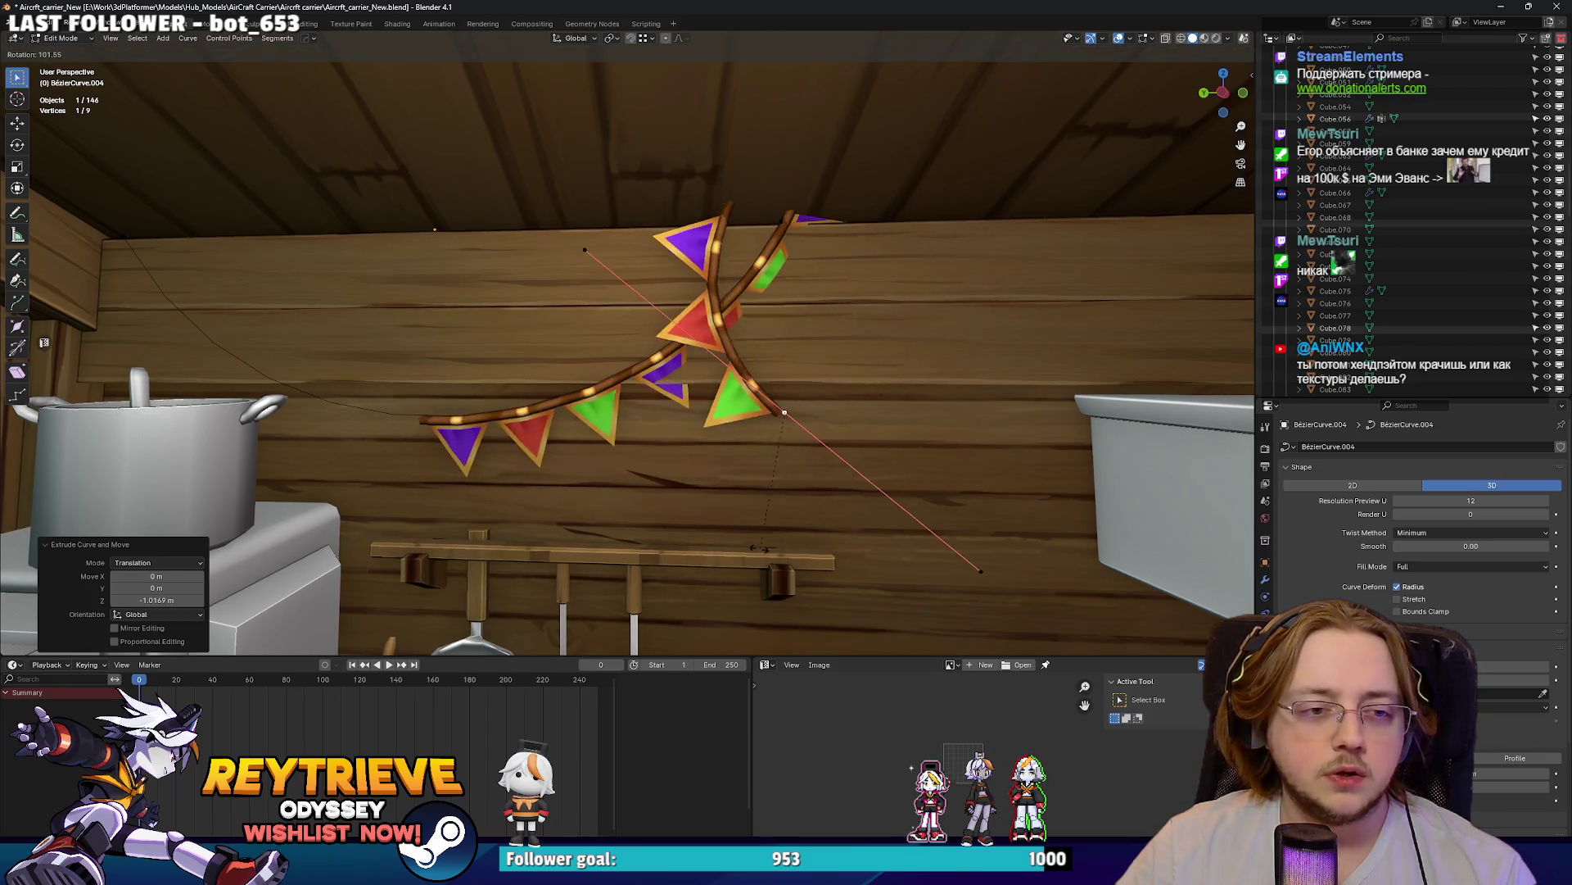
{"action": "left_click", "coordinate": [811, 459]}
- Slide the new curve point along Y
{"action": "middle_click_drag", "start_coordinate": [811, 458], "coordinate": [776, 475]}
{"action": "key", "text": "g"}
{"action": "key", "text": "y"}
{"action": "left_click", "coordinate": [837, 480]}
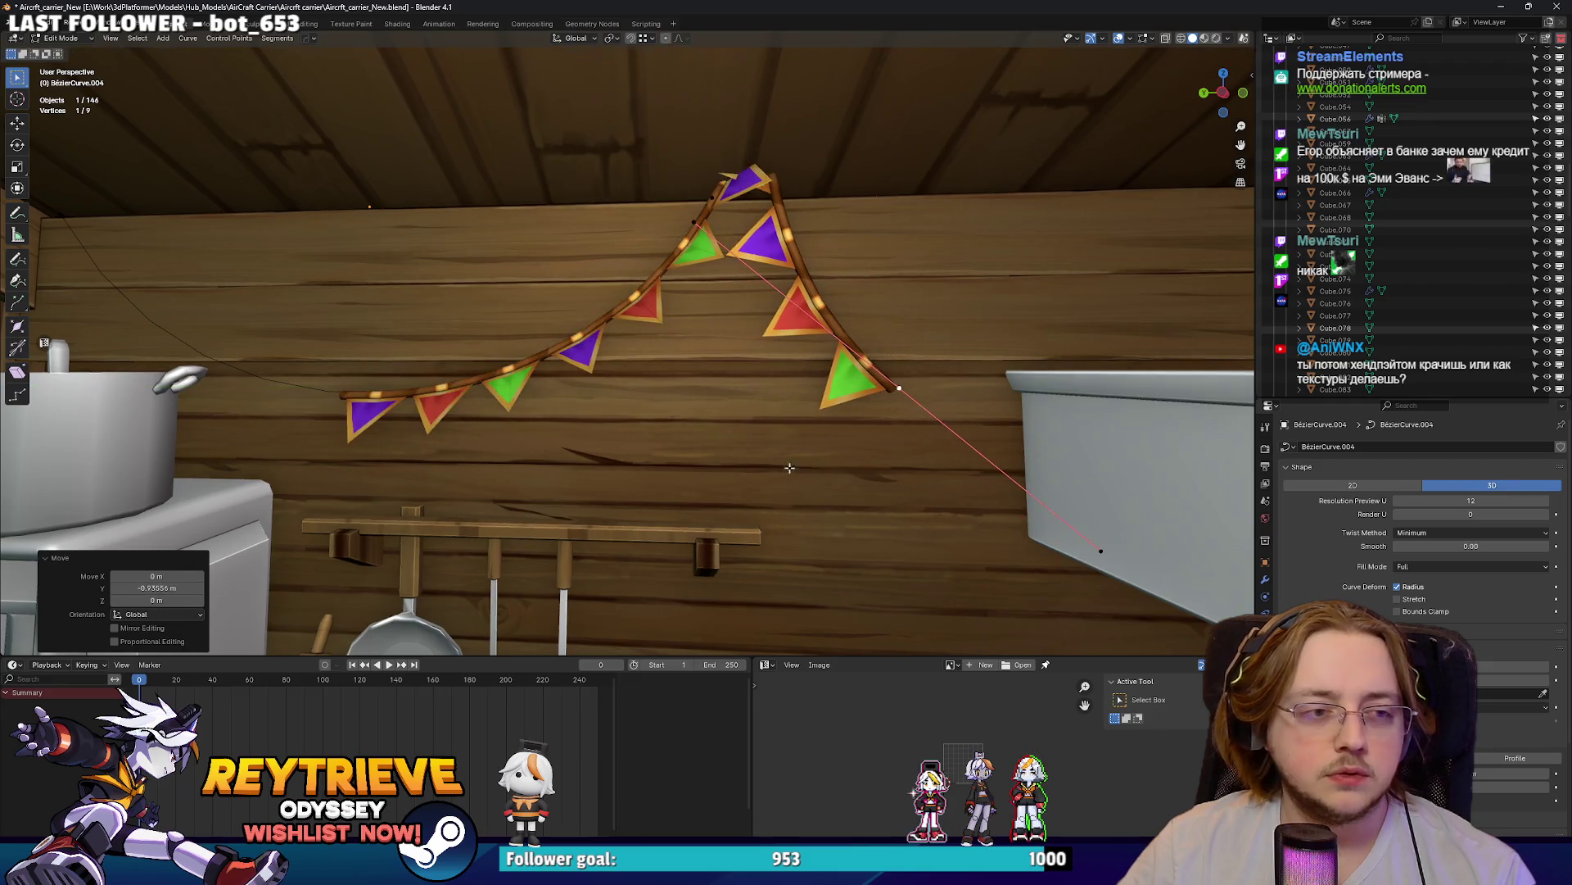
{"action": "middle_click_drag", "start_coordinate": [565, 391], "coordinate": [611, 391]}
- Slide the flag strip along X and bring up its Array modifier settings
{"action": "key", "text": "Tab"}
{"action": "left_click", "coordinate": [611, 392]}
{"action": "key", "text": "g"}
{"action": "key", "text": "x"}
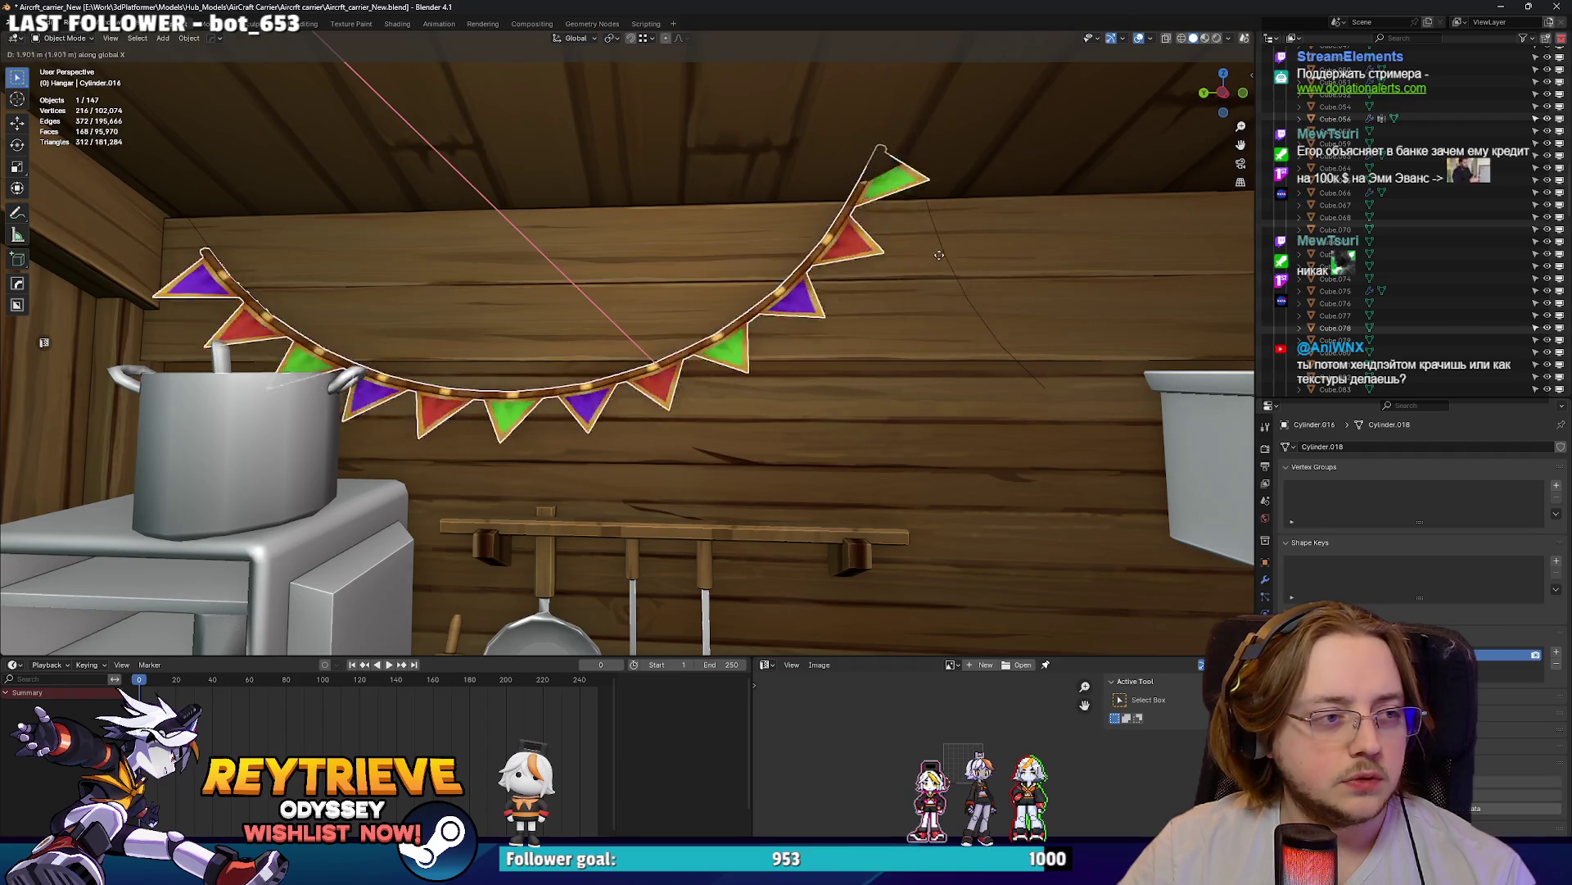
{"action": "left_click", "coordinate": [942, 254]}
{"action": "scroll", "coordinate": [1008, 365], "scroll_direction": "up", "scroll_amount": 2}
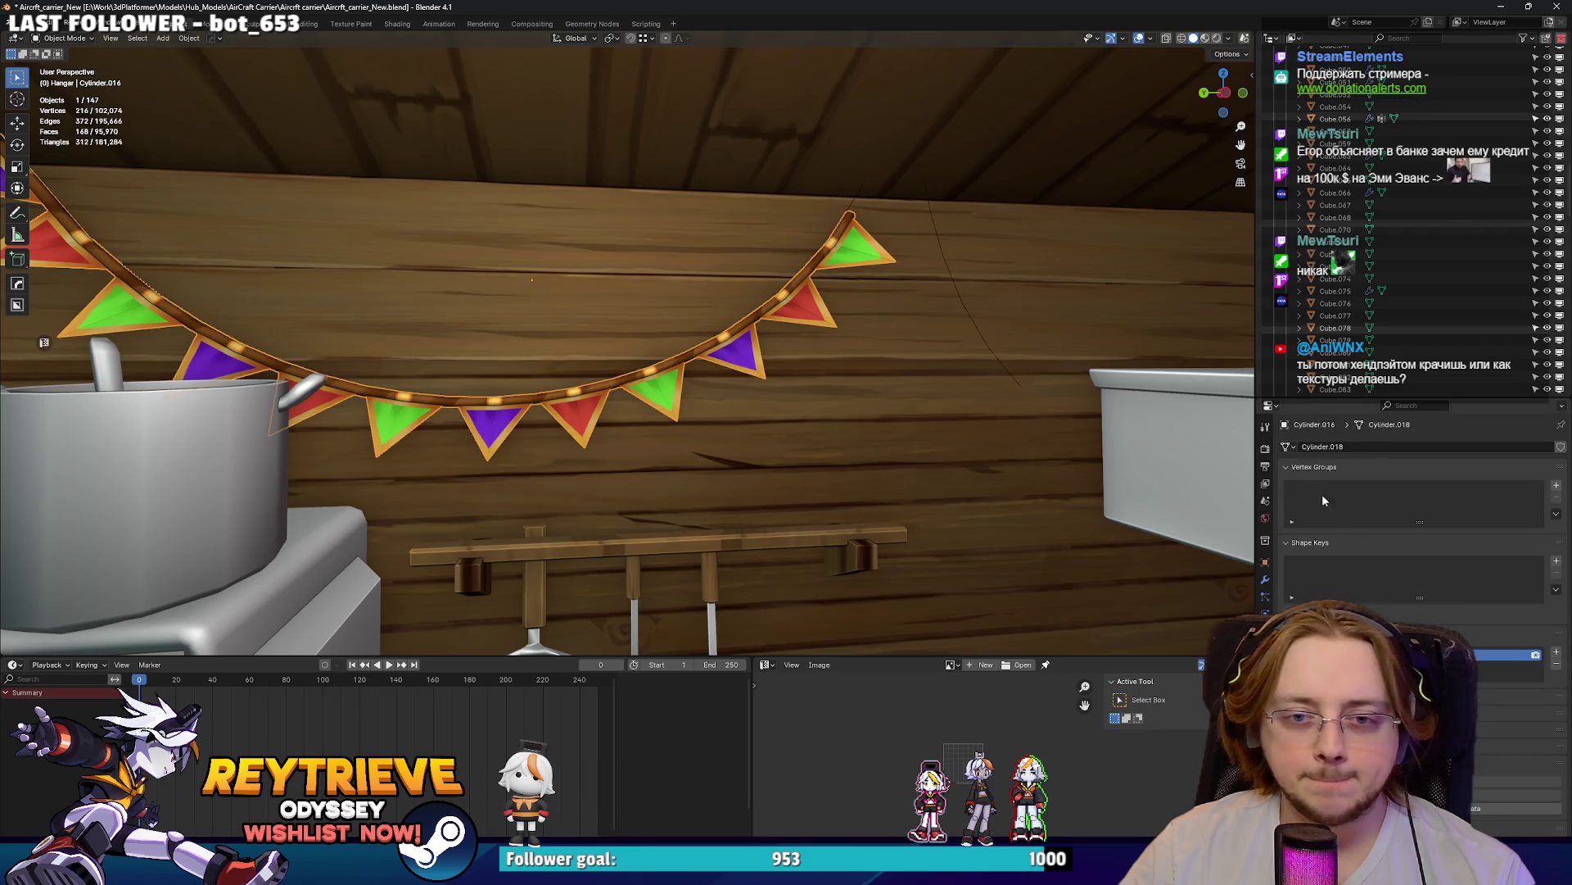
{"action": "left_click", "coordinate": [1265, 580]}
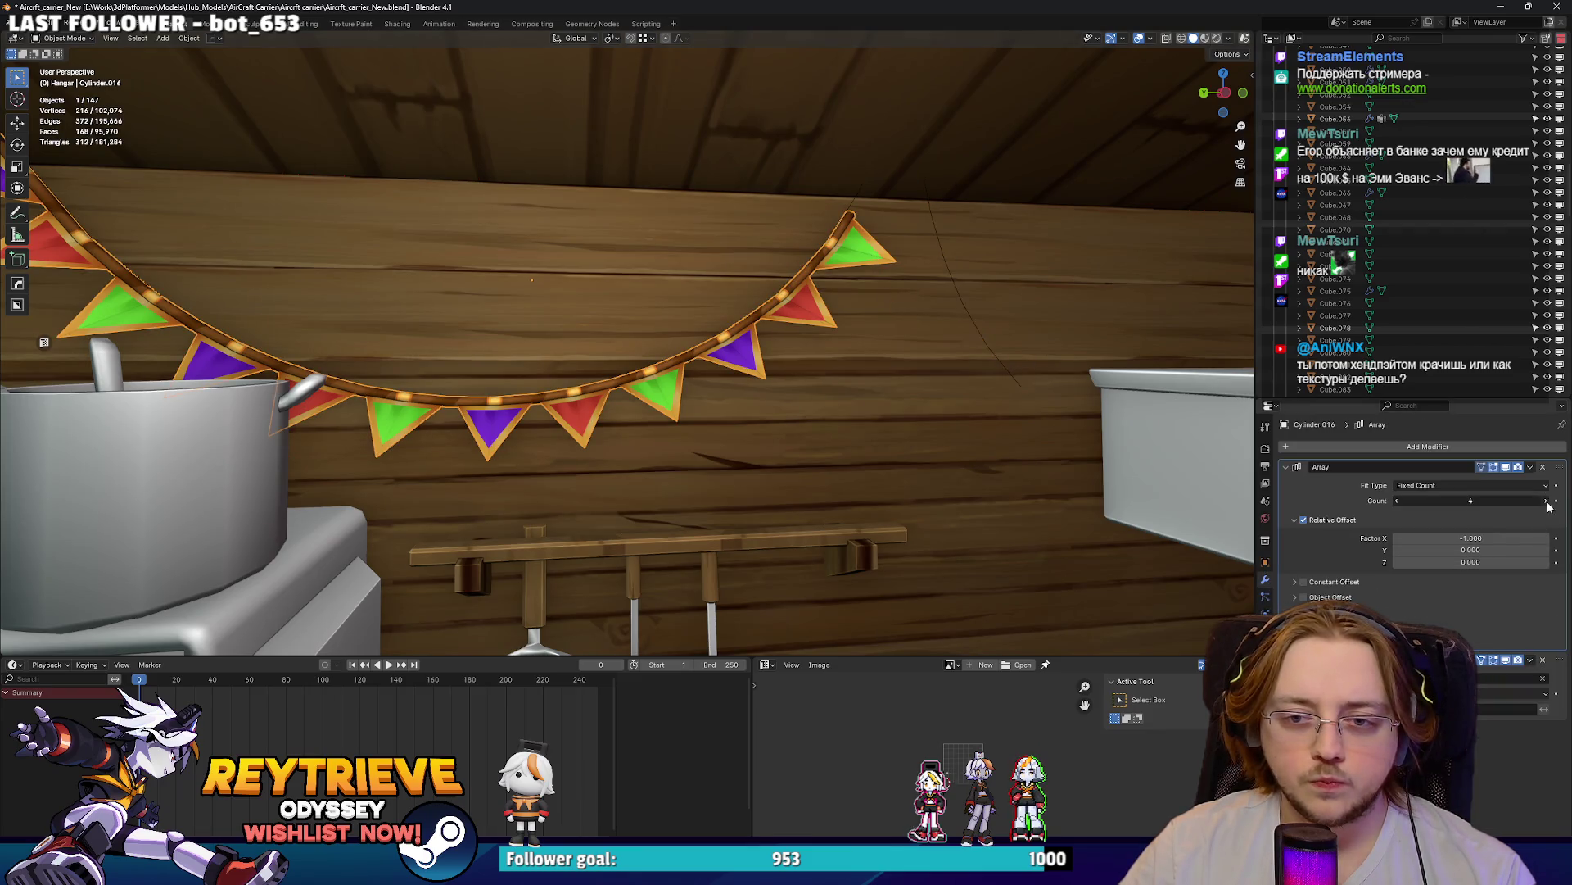
{"action": "scroll", "coordinate": [661, 282], "scroll_direction": "down", "scroll_amount": 5}
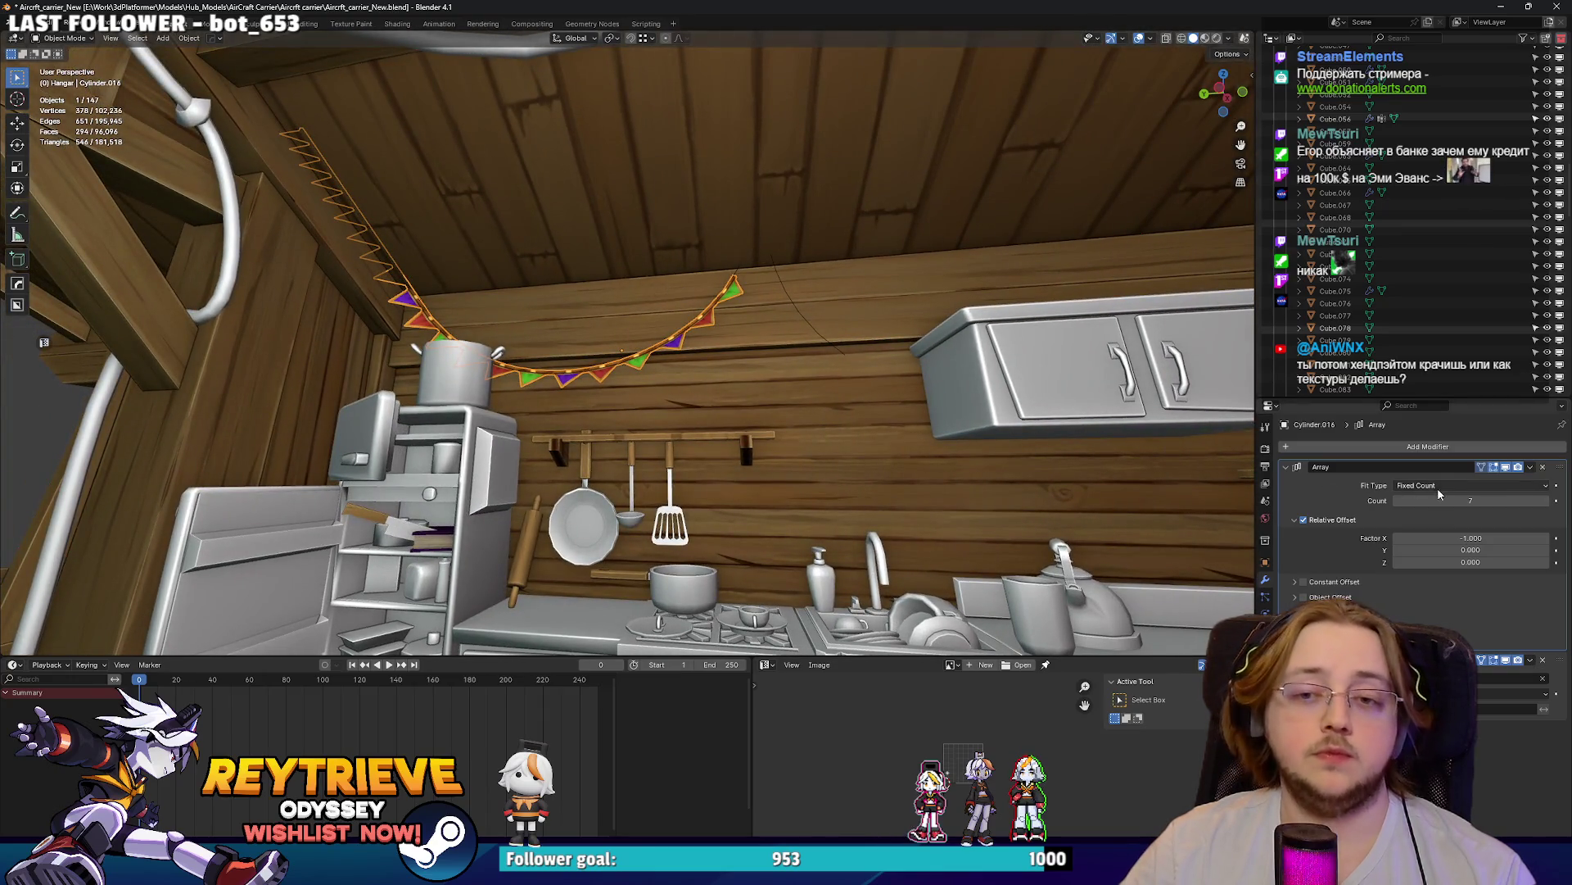
- Reverse the Array direction for 11 flag copies and slide the strip 3.0979 m along X
{"action": "key", "text": "minus"}
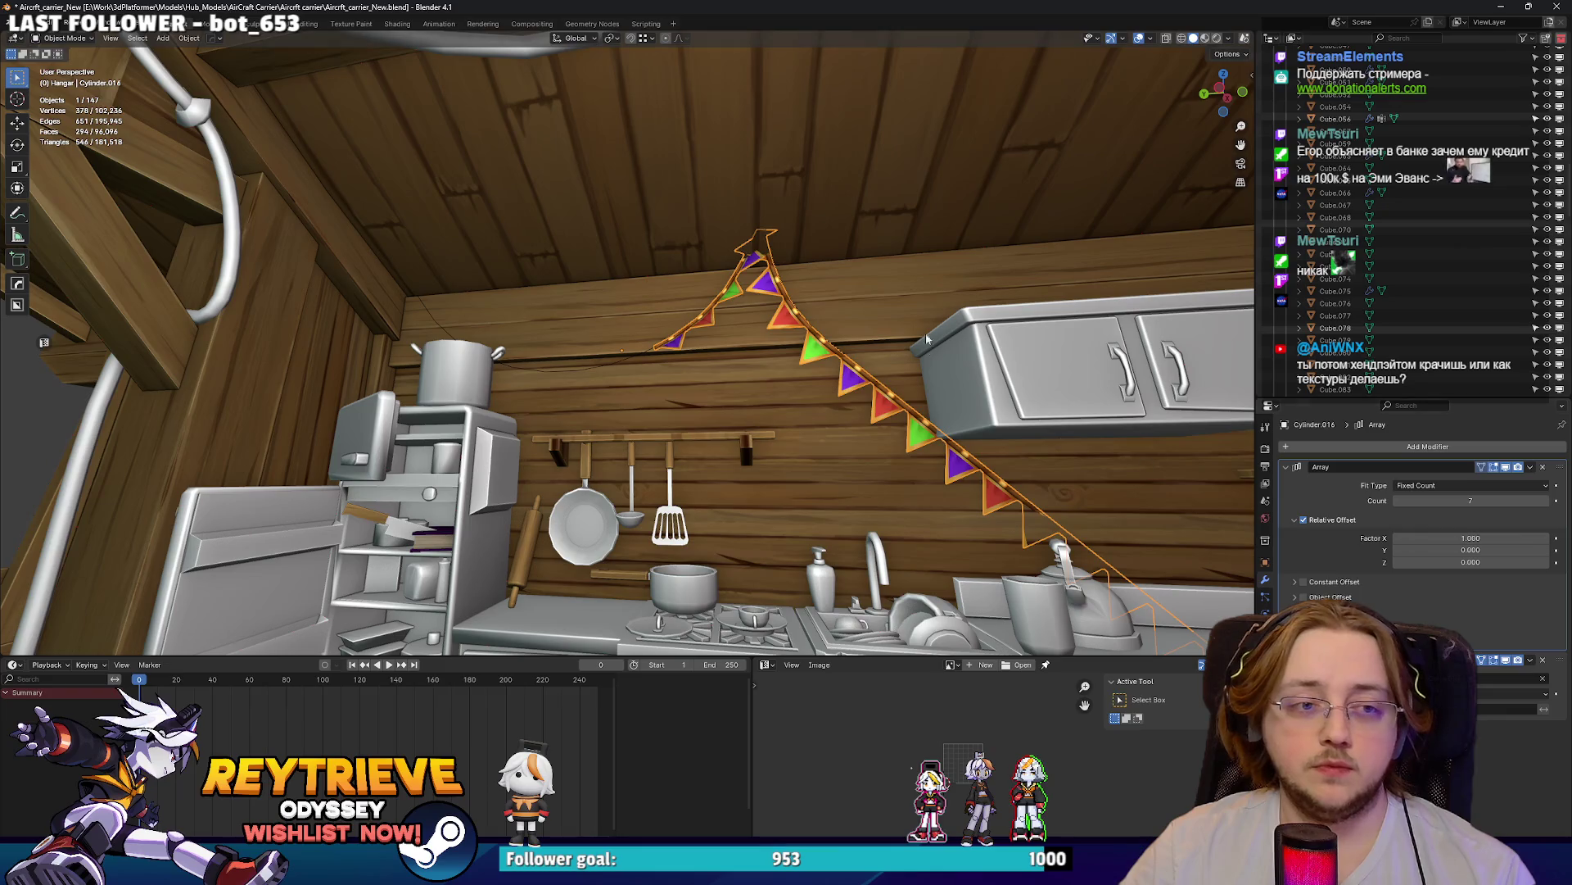
{"action": "key", "text": "g"}
{"action": "key", "text": "x"}
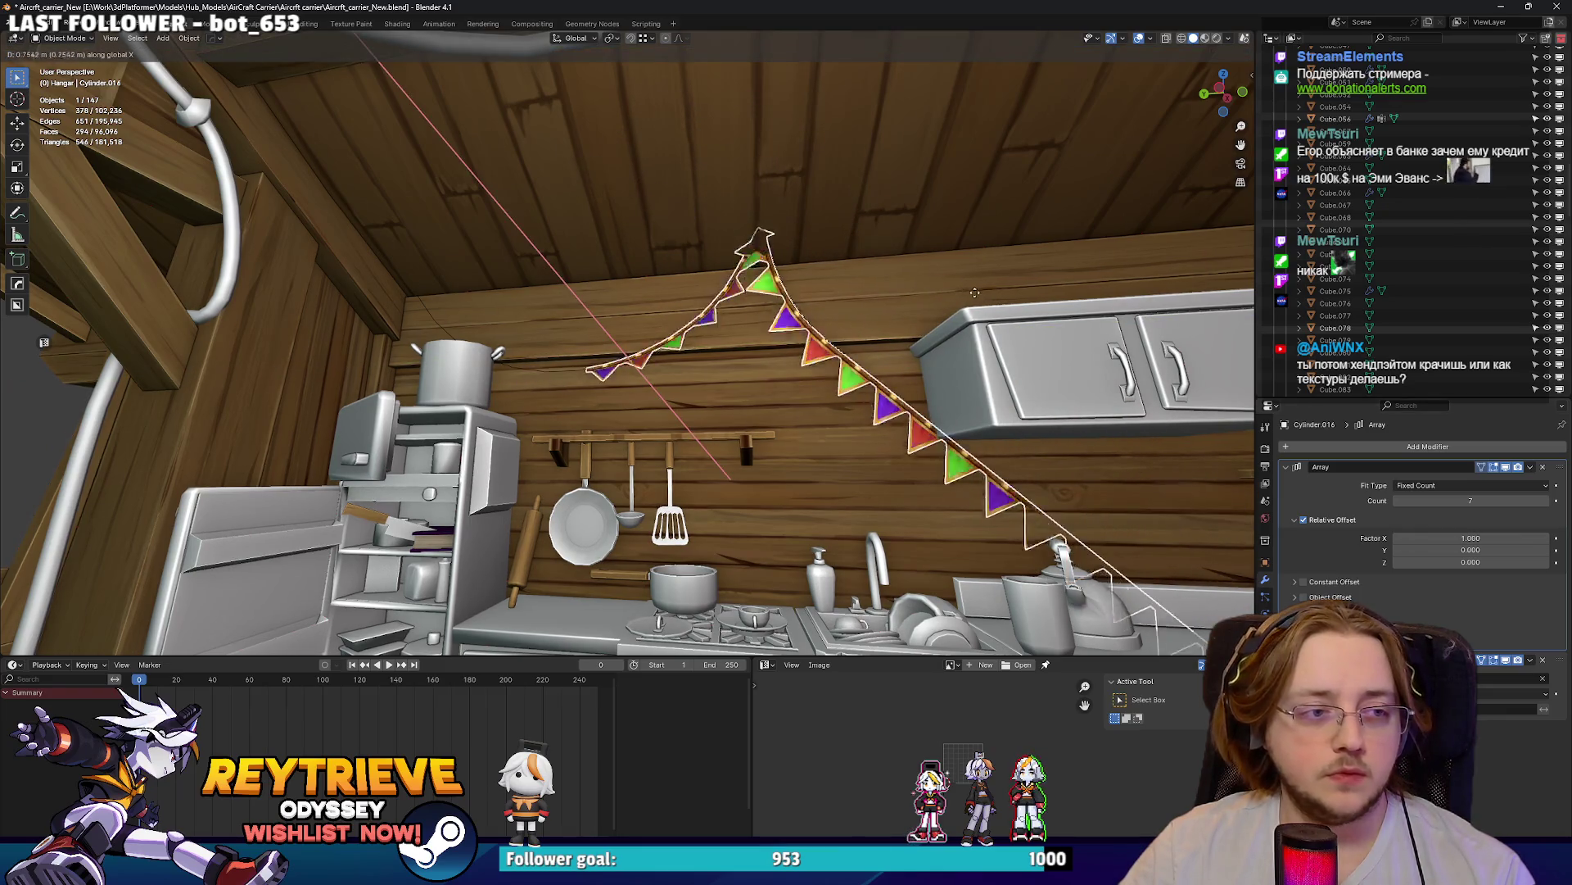
{"action": "key", "text": "Return"}
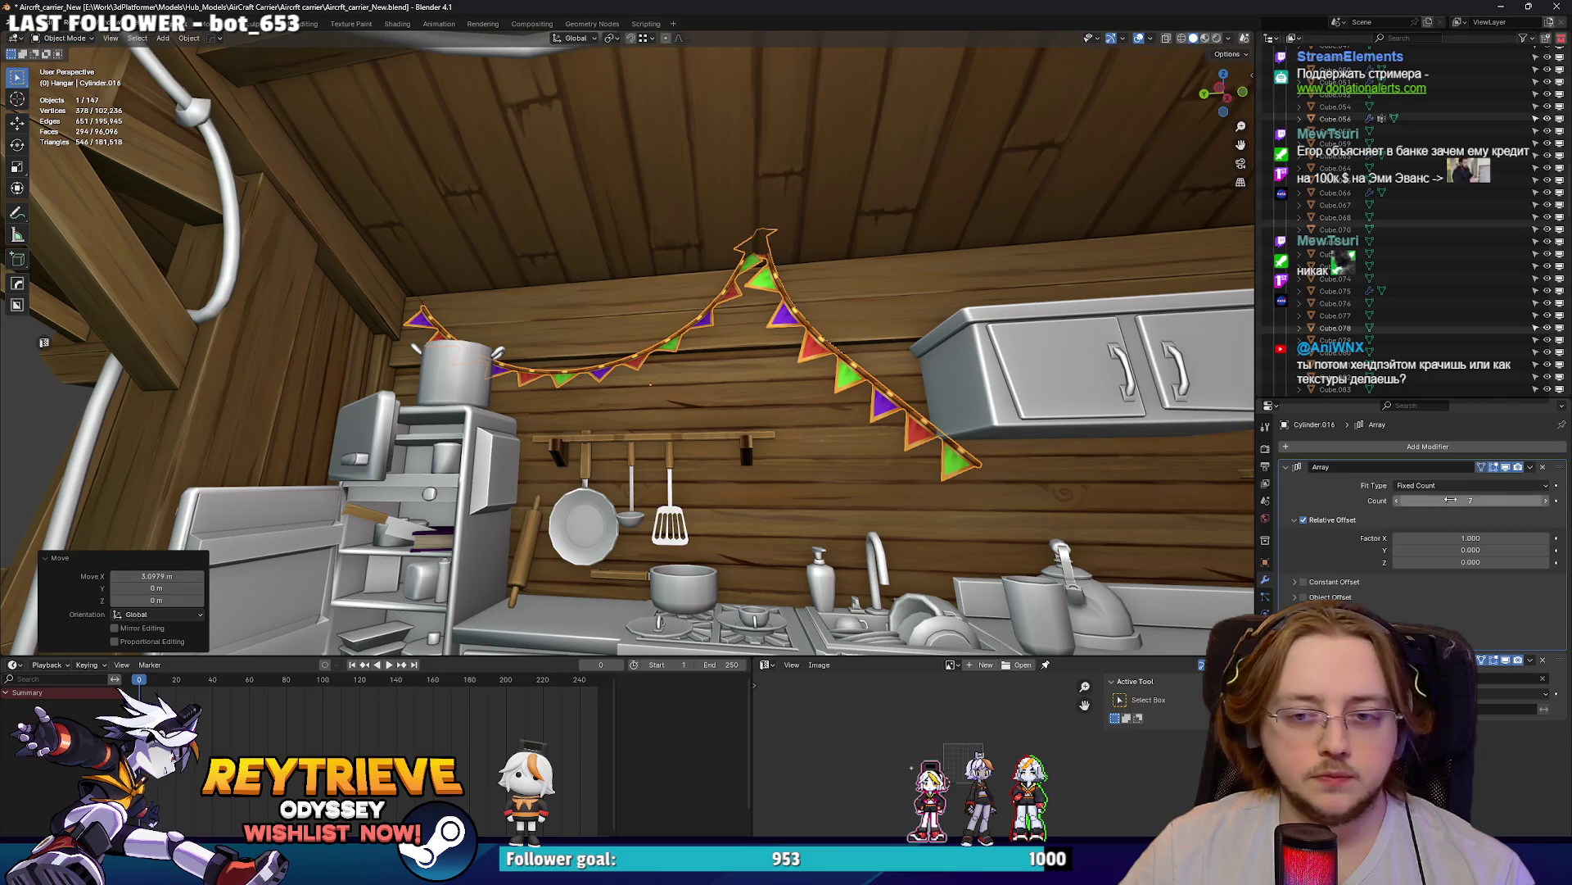
{"action": "key", "text": "KP_Decimal"}
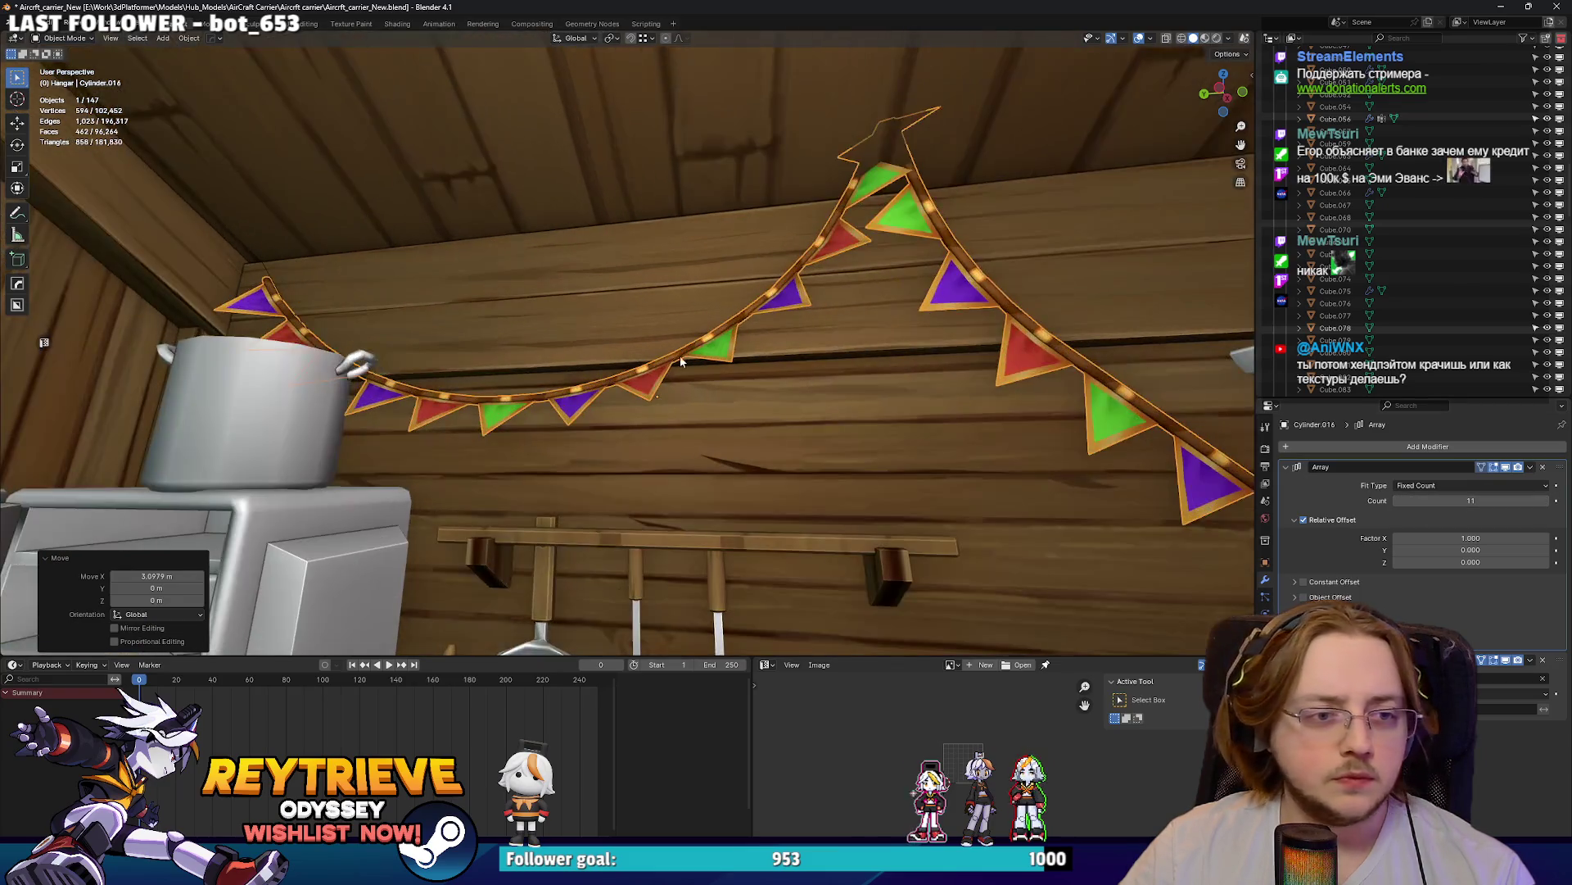
{"action": "scroll", "coordinate": [880, 344], "scroll_direction": "up", "scroll_amount": 3}
{"action": "mouse_move", "coordinate": [880, 344]}
{"action": "middle_mouse_down"}
{"action": "mouse_move", "coordinate": [881, 404]}
{"action": "mouse_move", "coordinate": [824, 390]}
{"action": "mouse_move", "coordinate": [608, 451]}
{"action": "middle_mouse_up"}
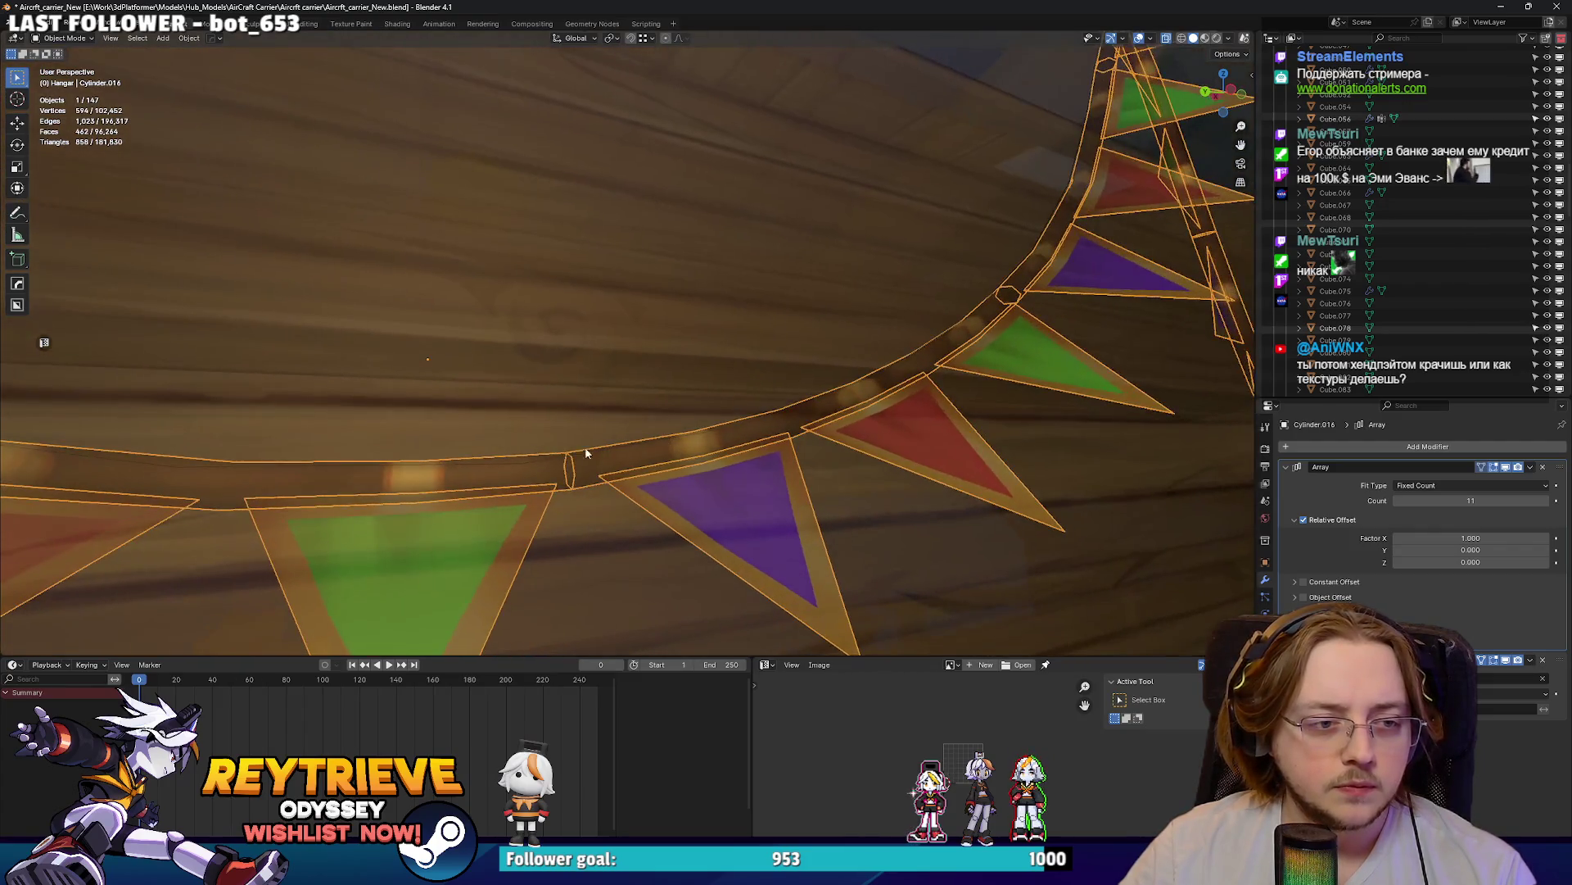
{"action": "scroll", "coordinate": [496, 465], "scroll_direction": "down", "scroll_amount": 5}
- Extrude a new curve section and rotate and move its end toward the cabinets
{"action": "key", "text": "ctrl+z"}
{"action": "middle_click_drag", "start_coordinate": [858, 400], "coordinate": [670, 387]}
{"action": "key", "text": "e"}
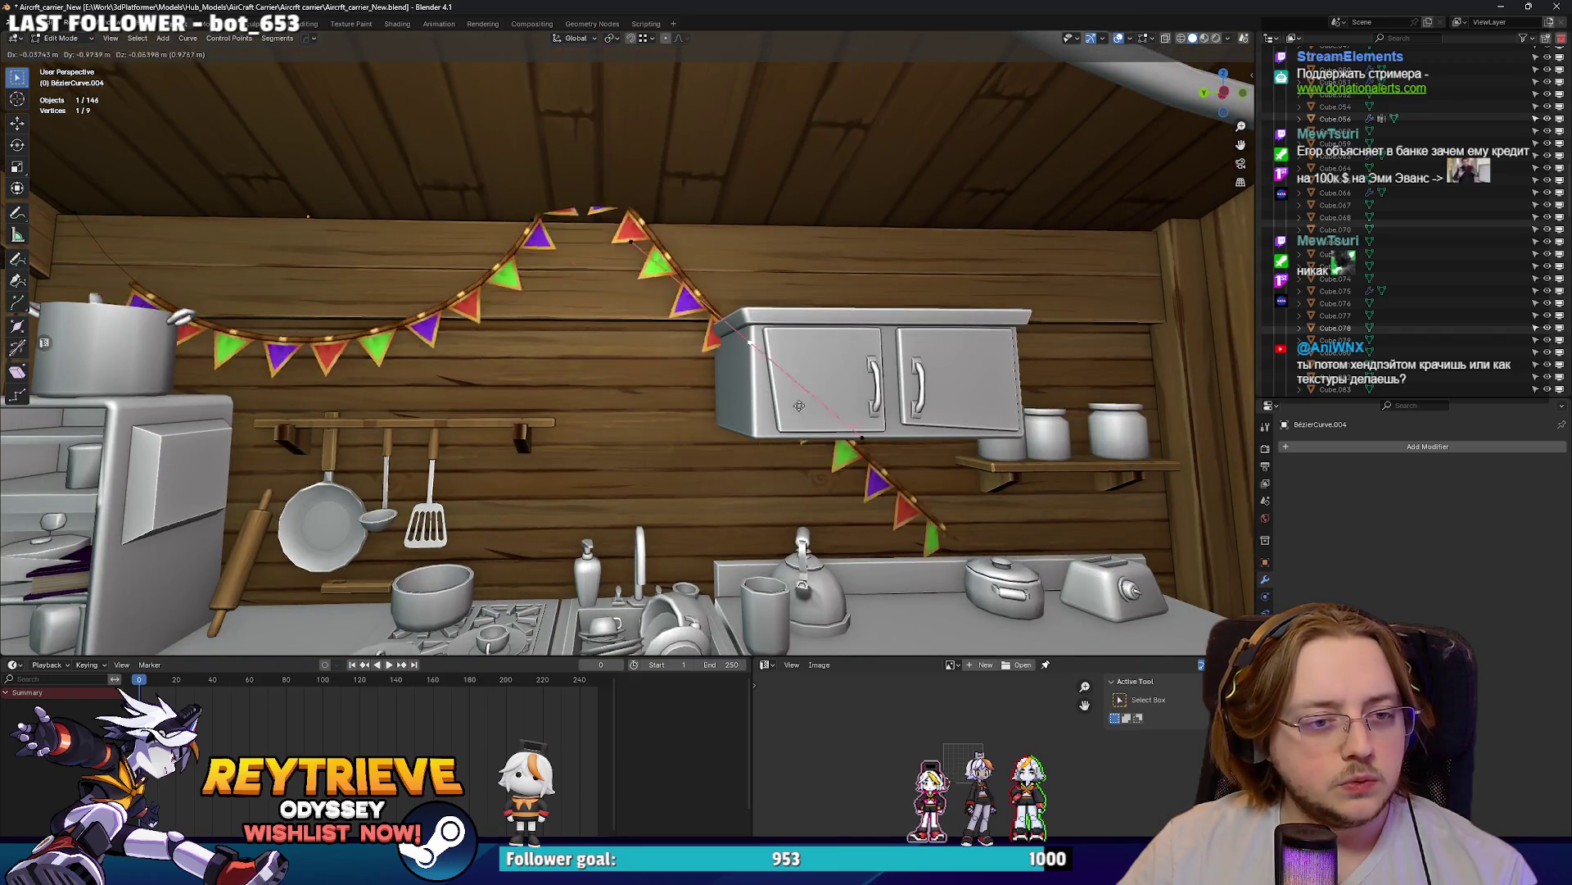
{"action": "left_click", "coordinate": [950, 340]}
{"action": "key", "text": "r"}
{"action": "key", "text": "g"}
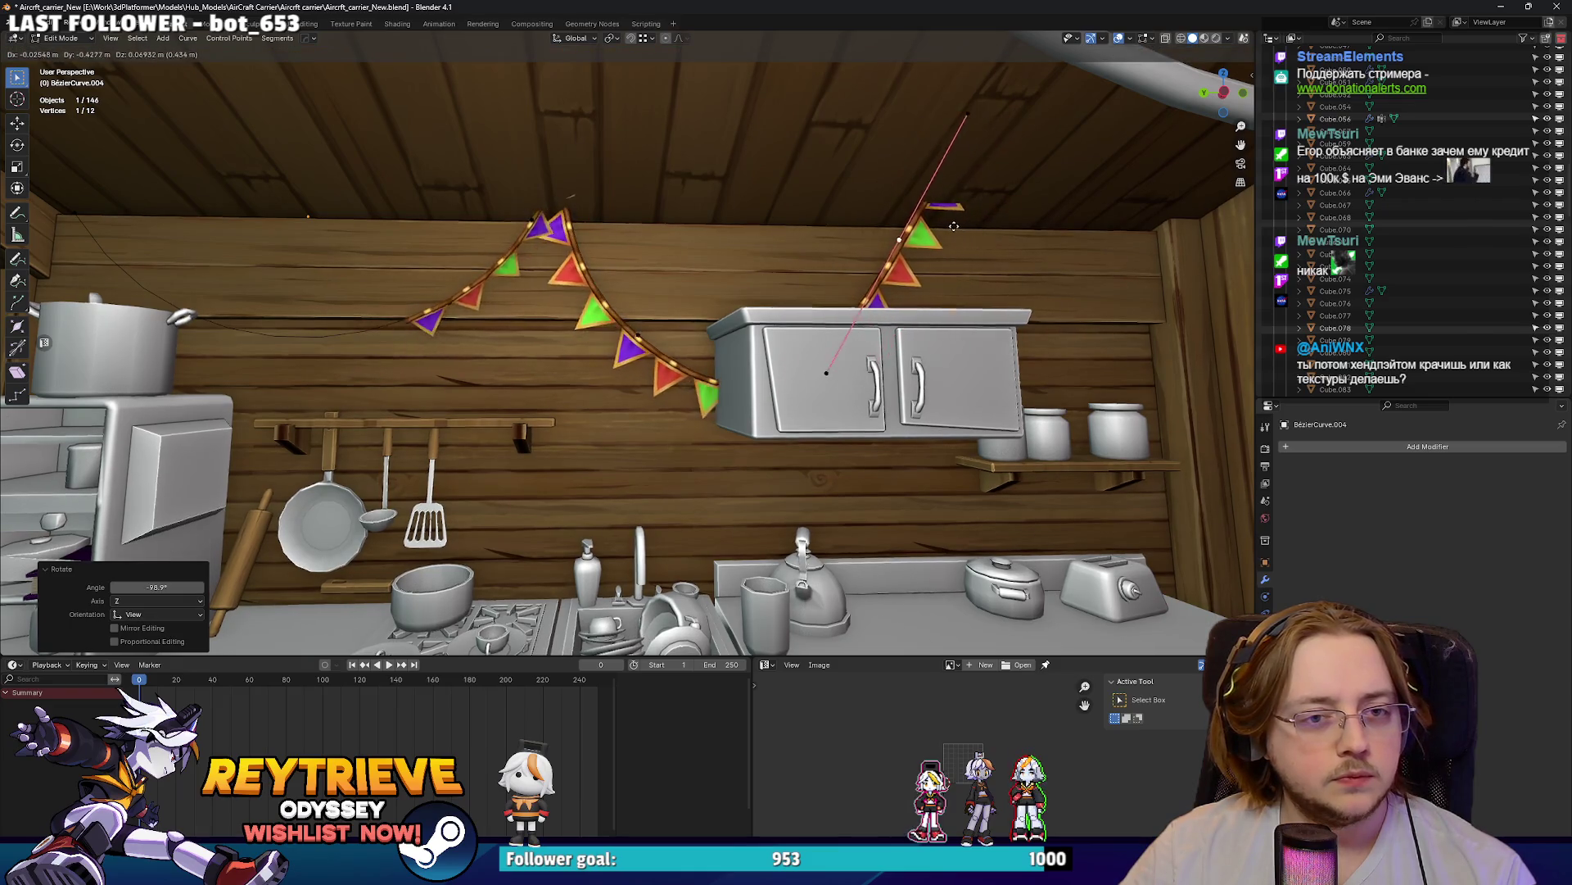
{"action": "left_click", "coordinate": [817, 226]}
{"action": "left_click", "coordinate": [638, 347]}
- Move, scale and rotate a control point and its handle to shape the curve
{"action": "key", "text": "g"}
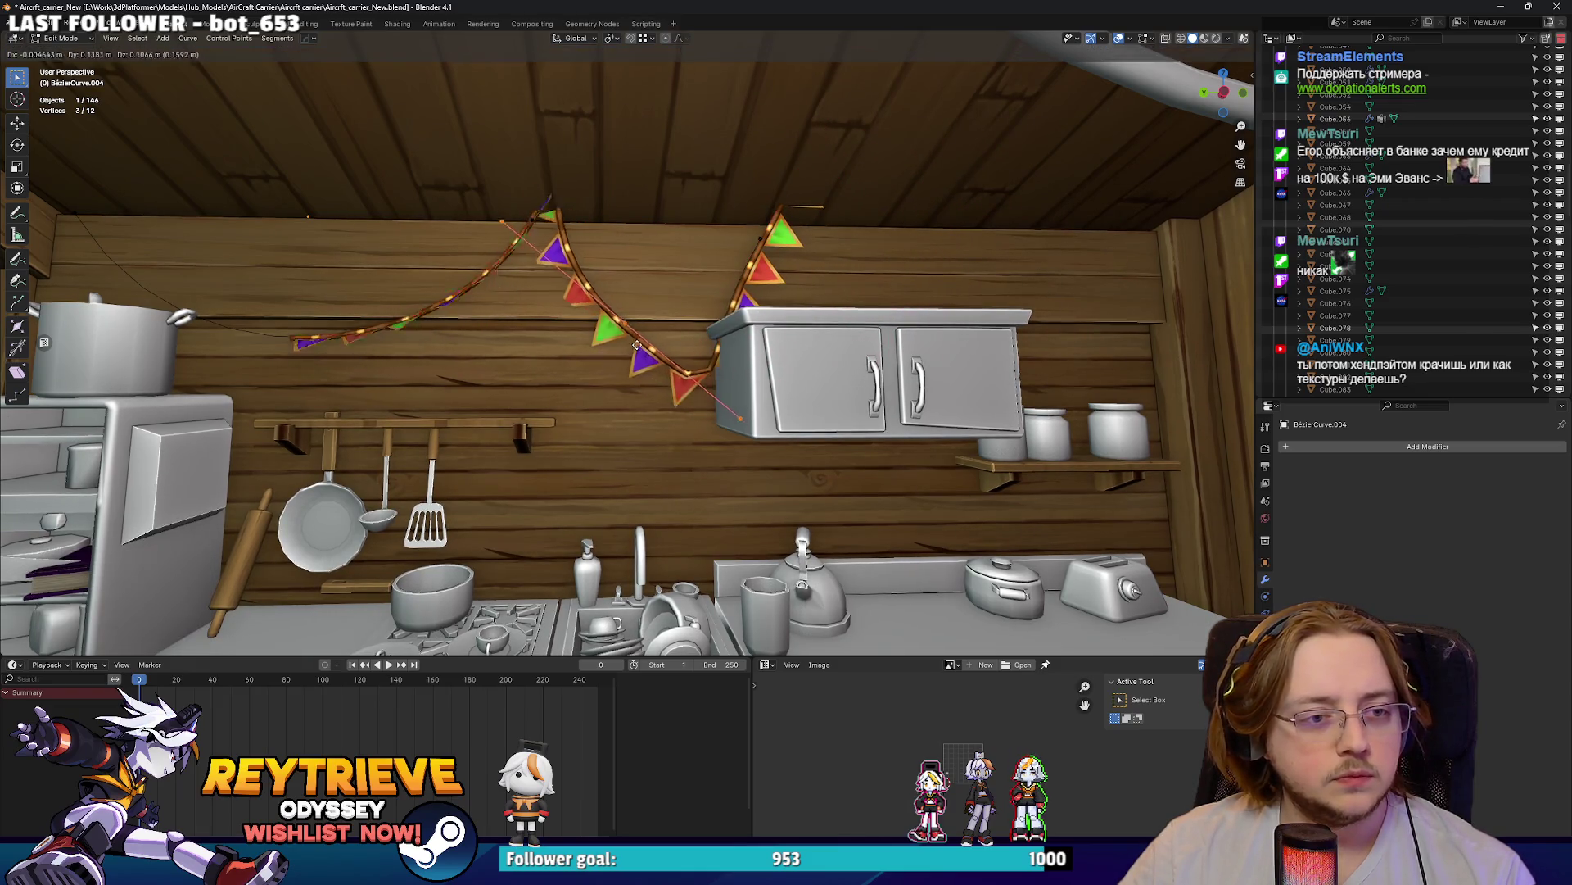
{"action": "left_click", "coordinate": [597, 300]}
{"action": "key", "text": "s"}
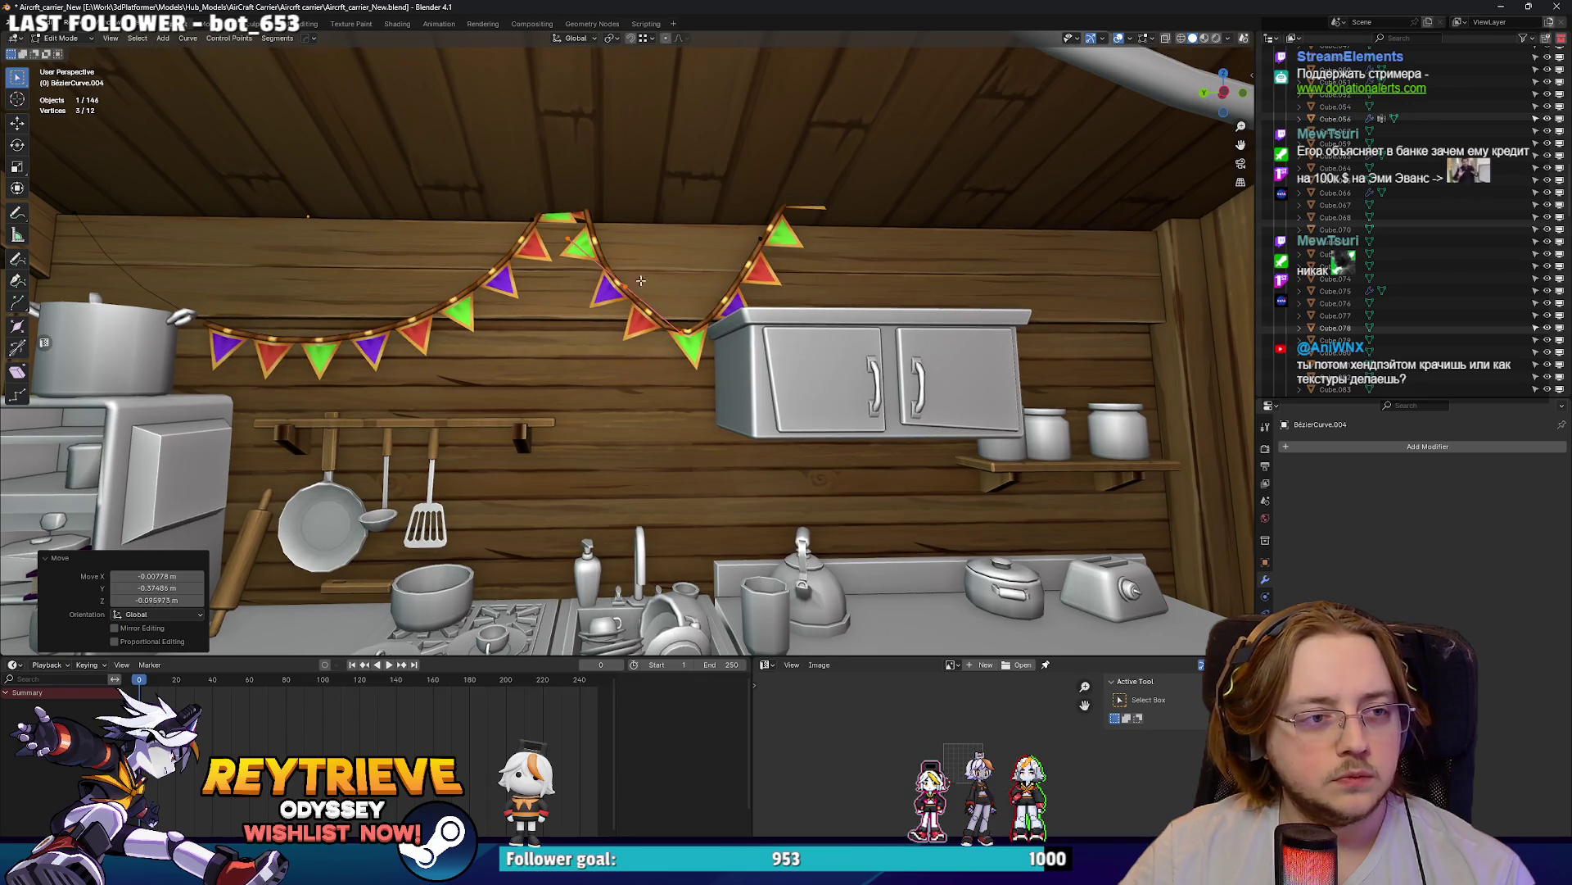
{"action": "scroll", "coordinate": [655, 286], "scroll_direction": "up", "scroll_amount": 1}
{"action": "key", "text": "g"}
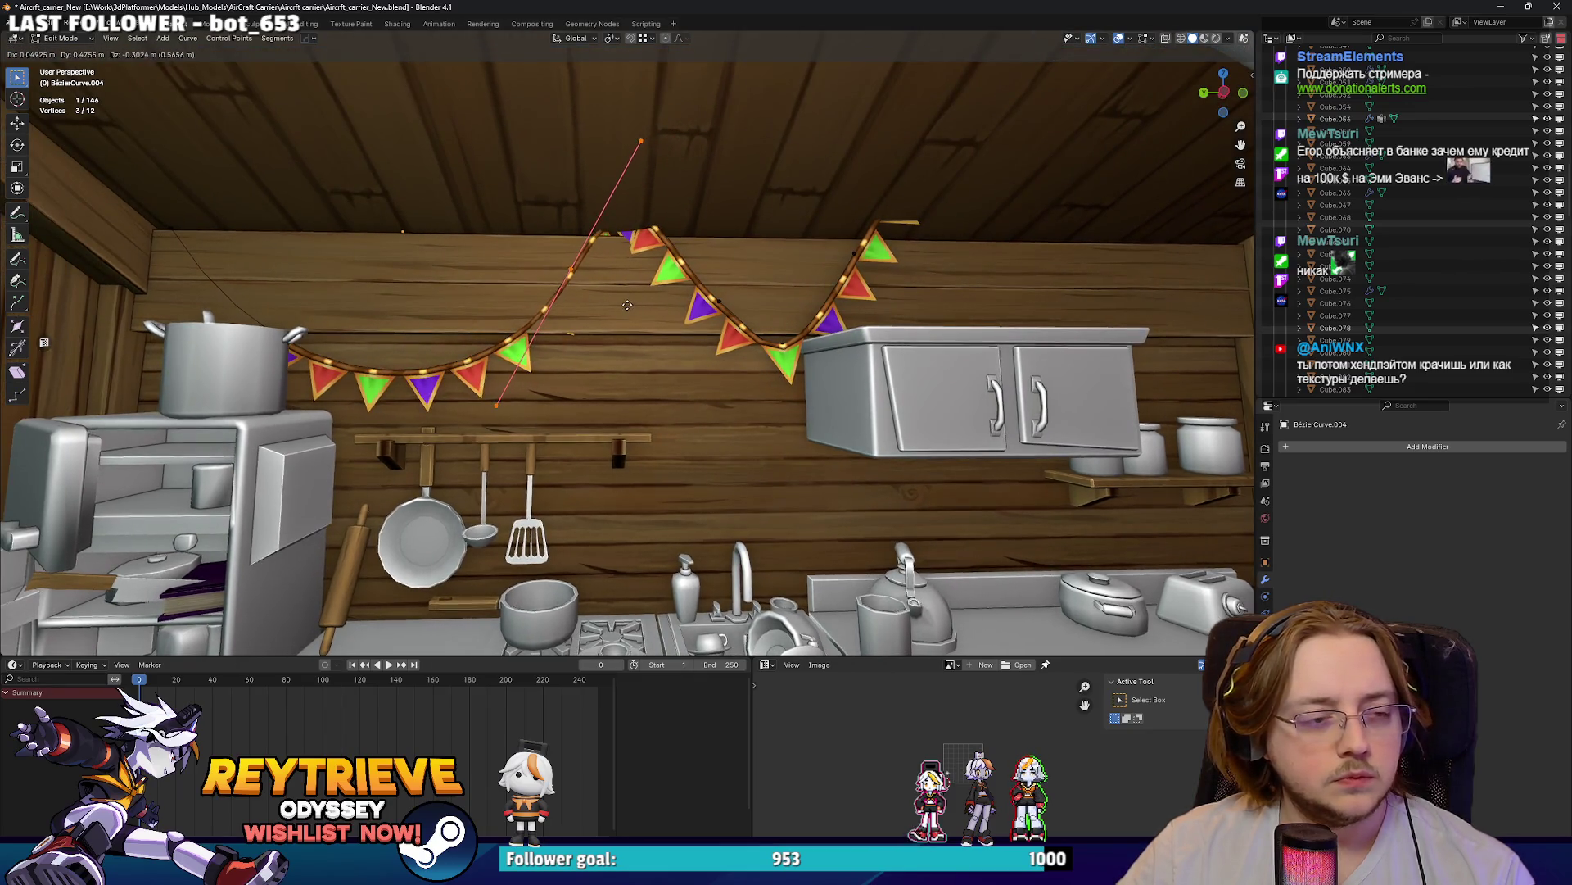
{"action": "left_click", "coordinate": [627, 304]}
{"action": "middle_click_drag", "start_coordinate": [611, 292], "coordinate": [614, 317], "text": "shift"}
{"action": "key", "text": "r"}
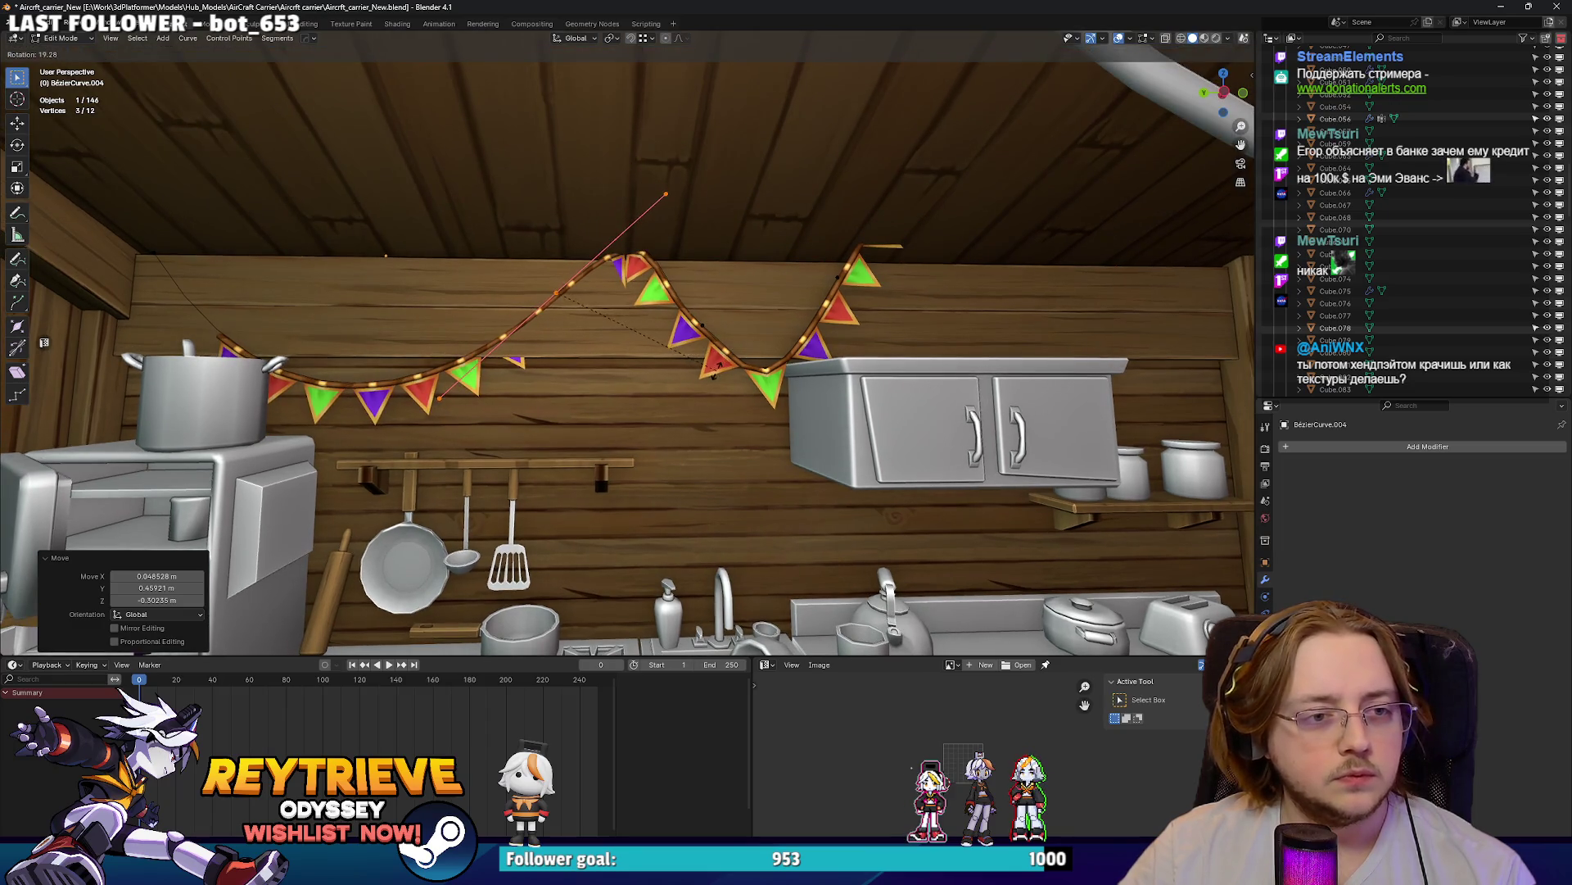
{"action": "left_click", "coordinate": [650, 373]}
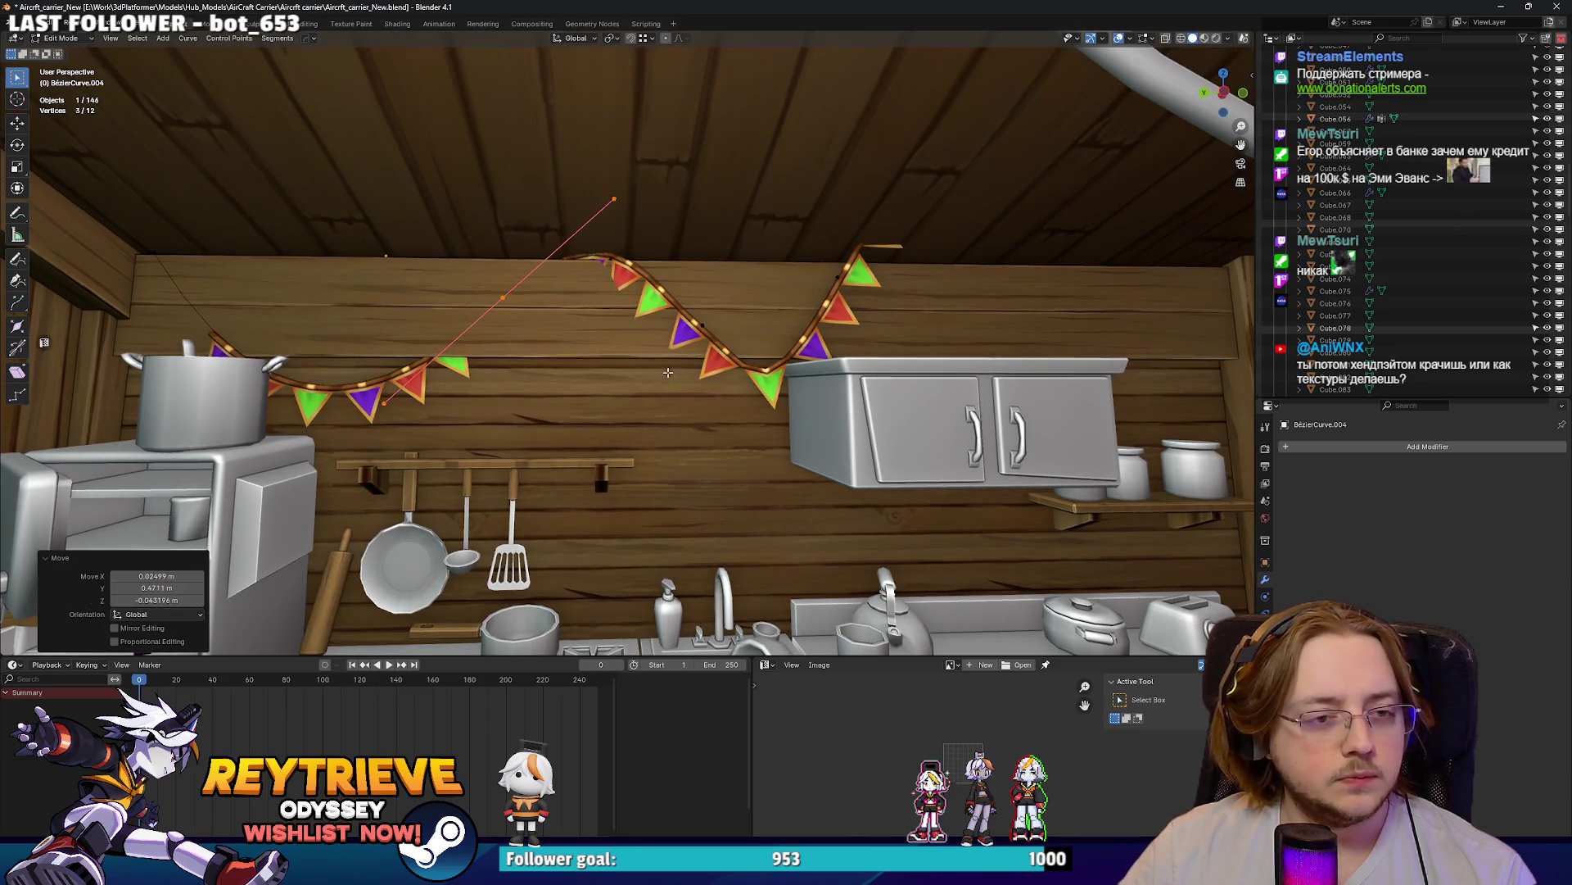
- Scale the whole curve, then move a single point along Y
{"action": "key", "text": "a"}
{"action": "key", "text": "s"}
{"action": "left_click", "coordinate": [811, 364]}
{"action": "left_click", "coordinate": [823, 373]}
{"action": "scroll", "coordinate": [872, 428], "scroll_direction": "up", "scroll_amount": 3}
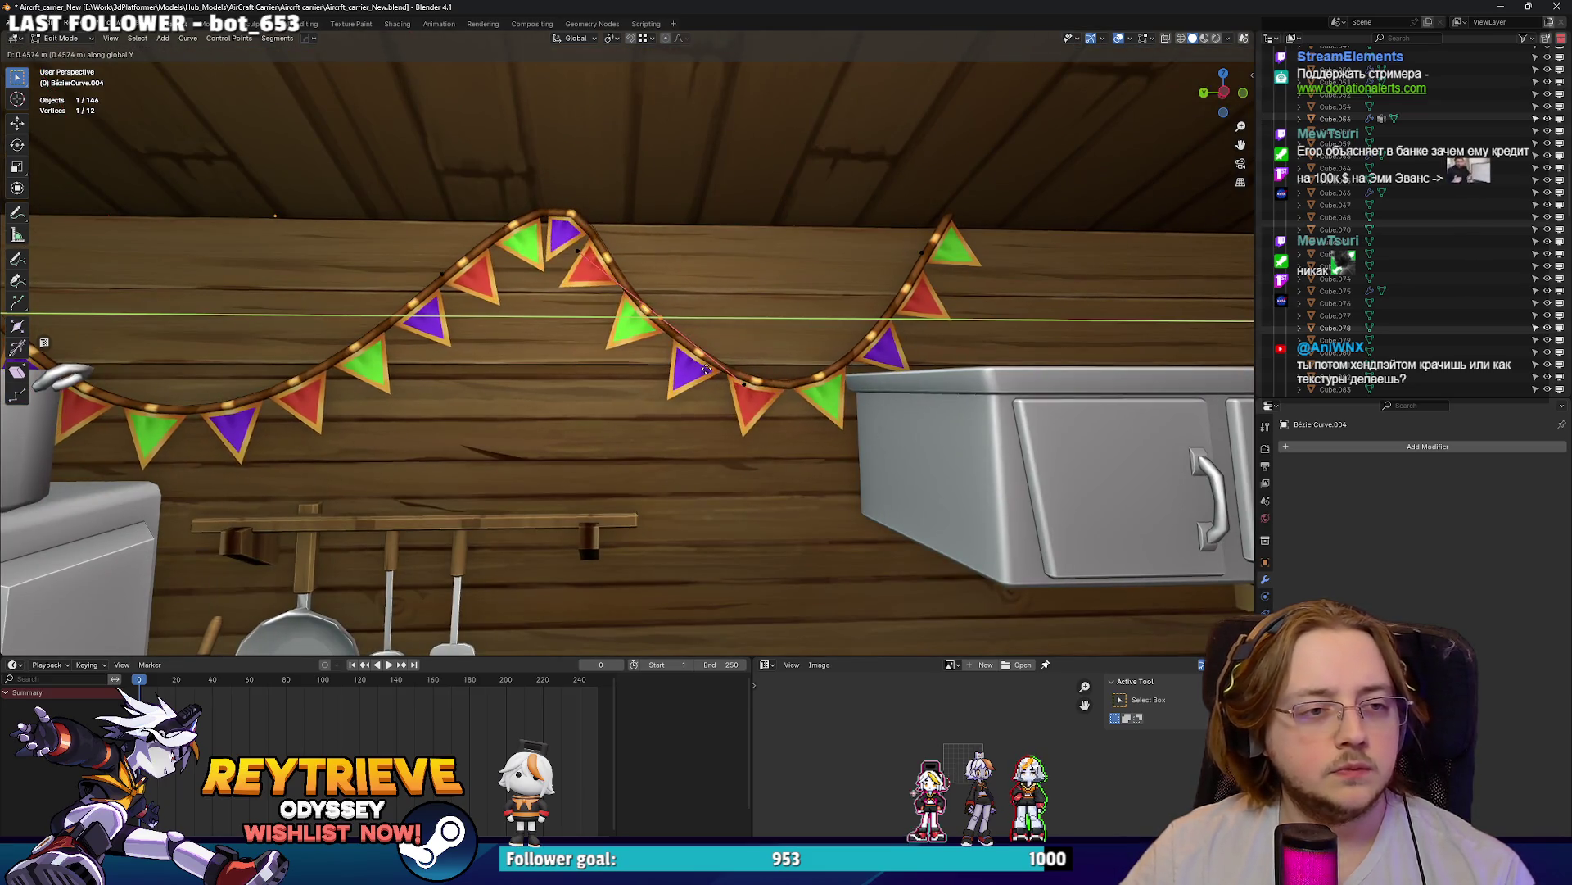
{"action": "left_click", "coordinate": [728, 368]}
- Move the curve's end section up and right, shrinking and rotating it
{"action": "left_click_drag", "start_coordinate": [967, 303], "coordinate": [967, 303]}
{"action": "scroll", "coordinate": [968, 303], "scroll_direction": "down", "scroll_amount": 1}
{"action": "key", "text": "g"}
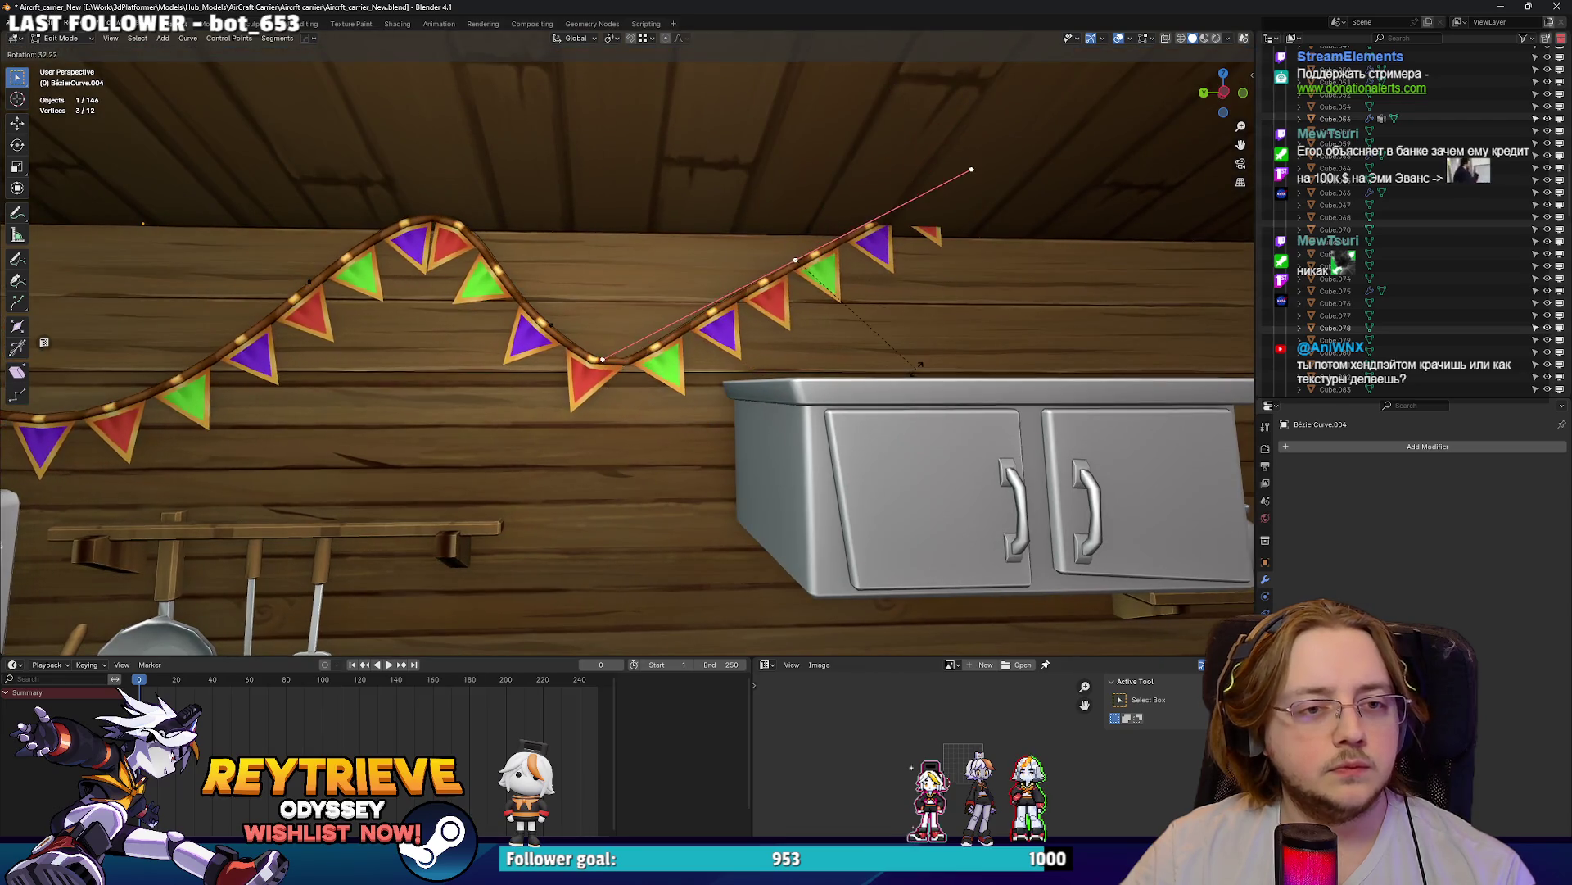
{"action": "left_click", "coordinate": [982, 373]}
{"action": "key", "text": "s"}
{"action": "left_click", "coordinate": [898, 313]}
{"action": "key", "text": "r"}
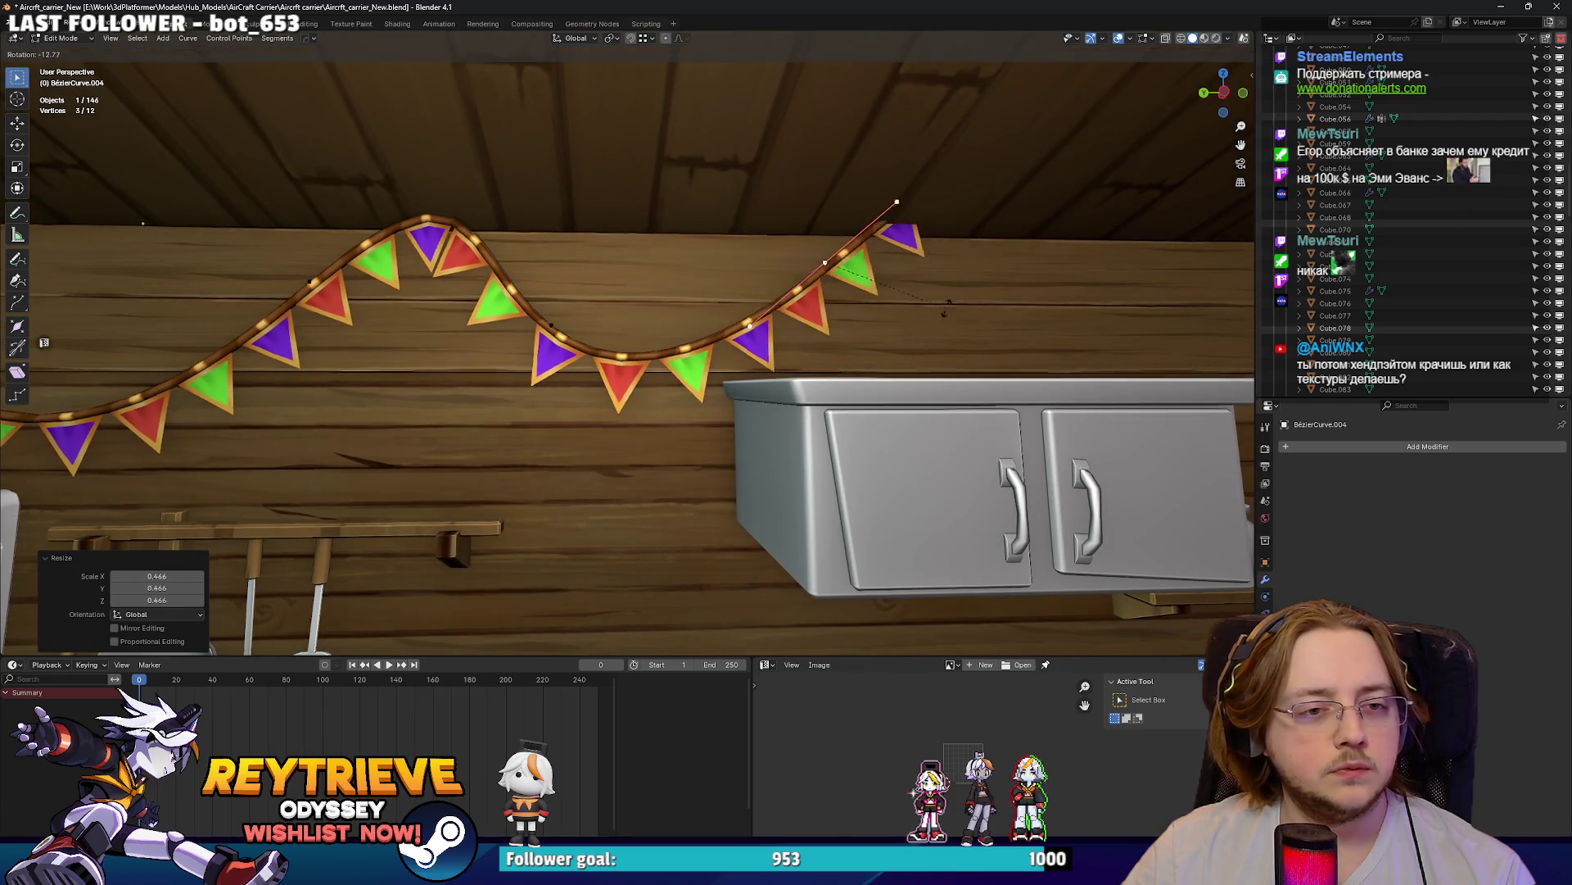
{"action": "left_click", "coordinate": [933, 297]}
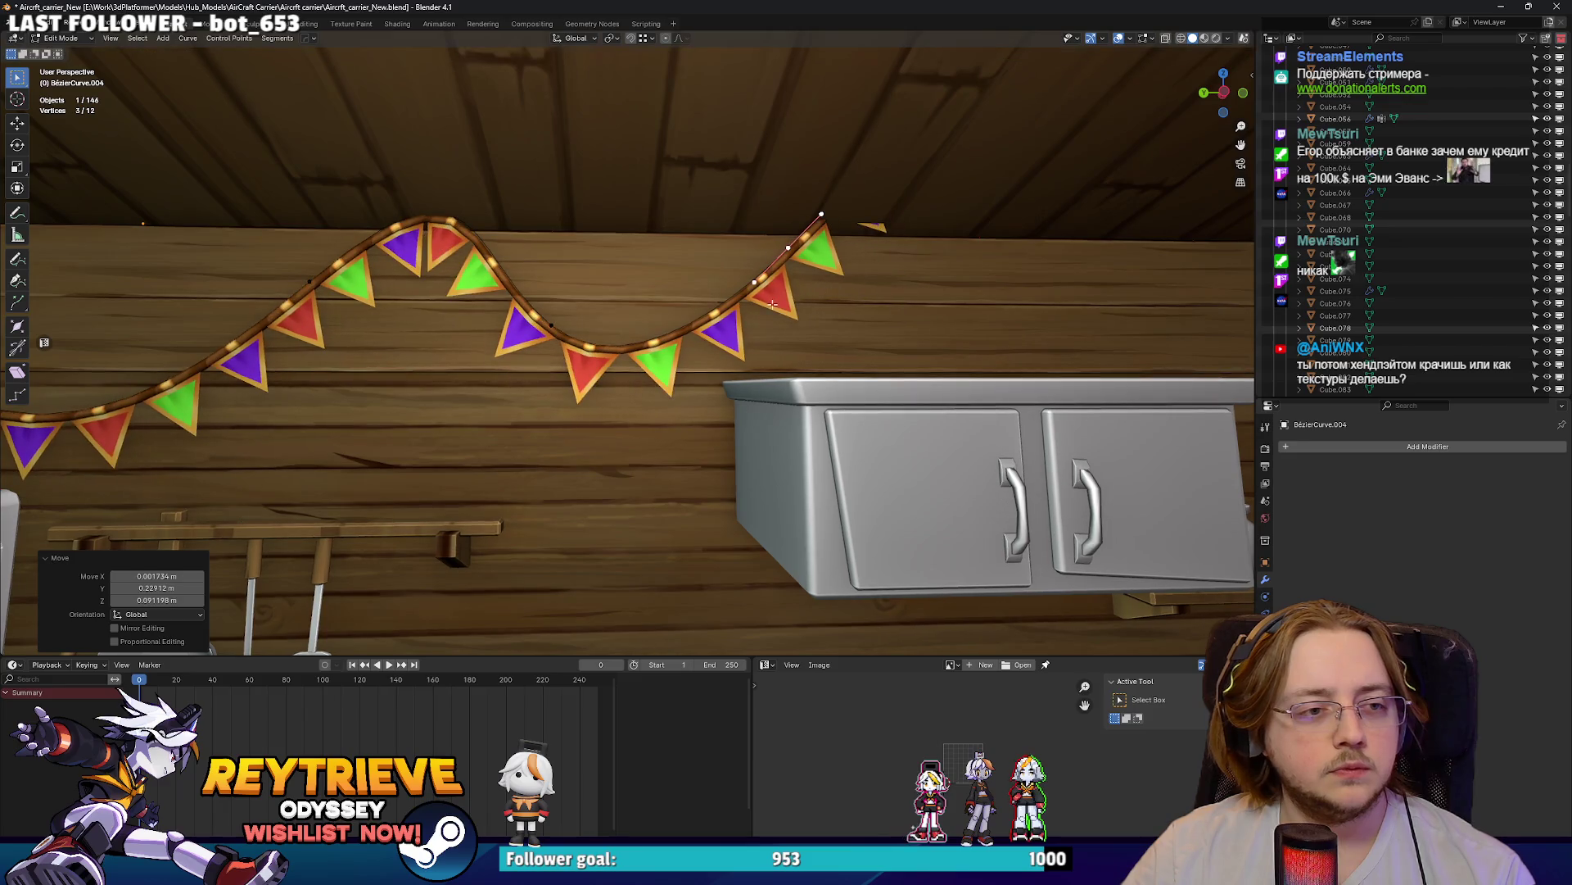
- Move a curve handle down-right and rotate it
{"action": "left_click", "coordinate": [668, 412]}
{"action": "key", "text": "g"}
{"action": "left_click", "coordinate": [701, 437]}
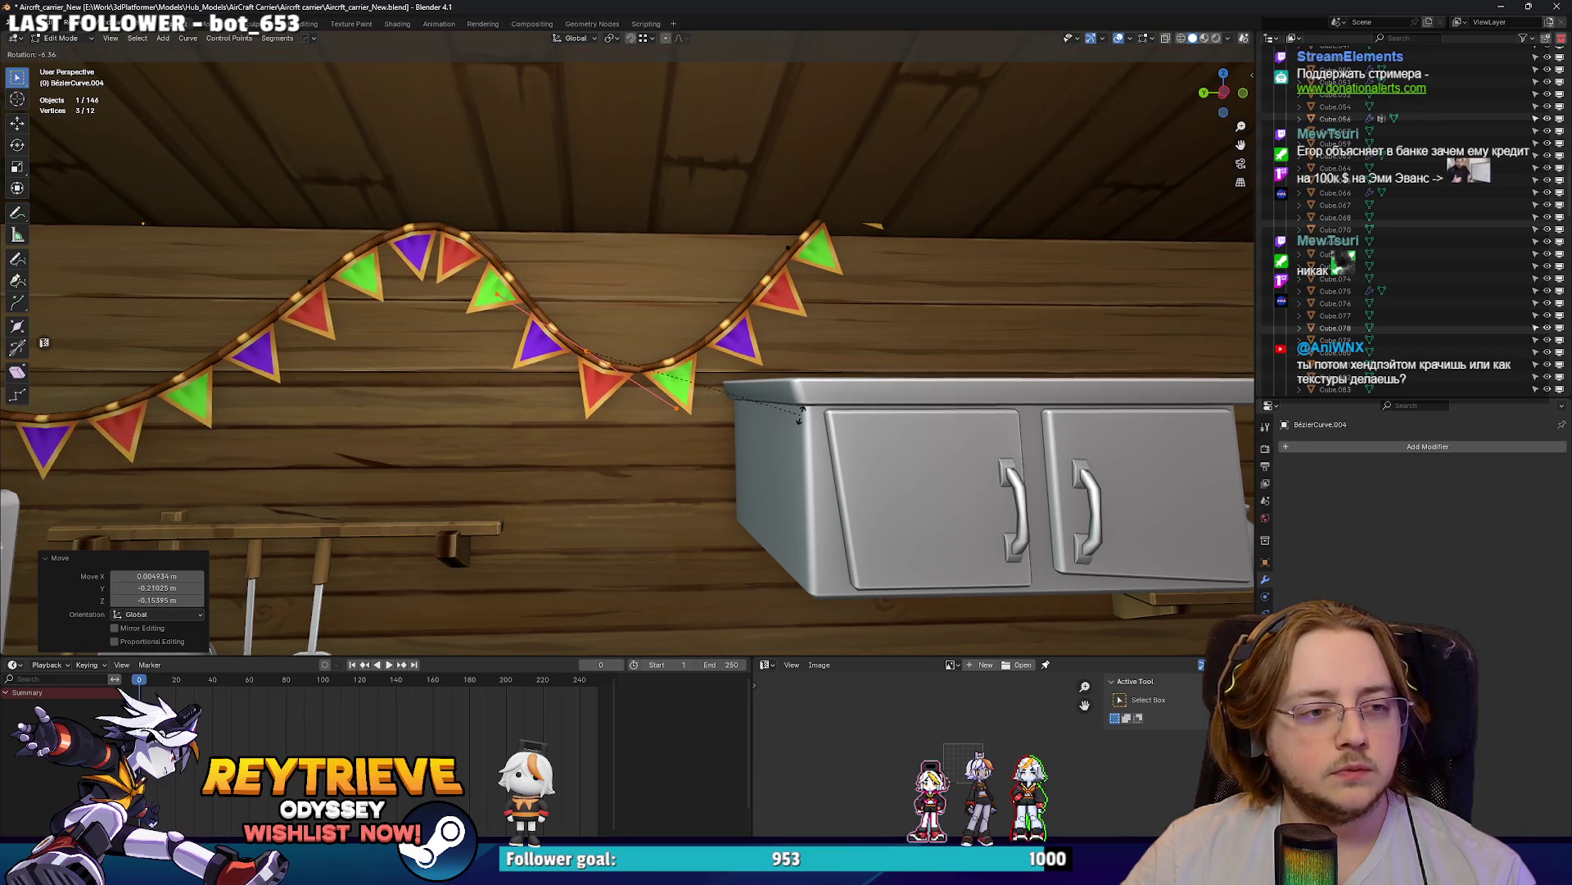
{"action": "left_click", "coordinate": [816, 397]}
- Enlarge a group of curve points near the pot and move them into place
{"action": "left_click_drag", "start_coordinate": [399, 328], "coordinate": [399, 328]}
{"action": "key", "text": "s"}
{"action": "left_click", "coordinate": [459, 344]}
{"action": "mouse_move", "coordinate": [491, 328]}
{"action": "middle_mouse_down"}
{"action": "mouse_move", "coordinate": [688, 295]}
{"action": "mouse_move", "coordinate": [596, 357]}
{"action": "middle_mouse_up"}
{"action": "key", "text": "g"}
{"action": "left_click", "coordinate": [695, 289]}
{"action": "mouse_move", "coordinate": [810, 296]}
{"action": "middle_mouse_down"}
{"action": "mouse_move", "coordinate": [574, 287]}
{"action": "mouse_move", "coordinate": [759, 235]}
{"action": "middle_mouse_up"}
- Move the end point along Y and extend the bunting along the beam to the right corner
{"action": "key", "text": "g"}
{"action": "key", "text": "y"}
{"action": "left_click", "coordinate": [550, 276]}
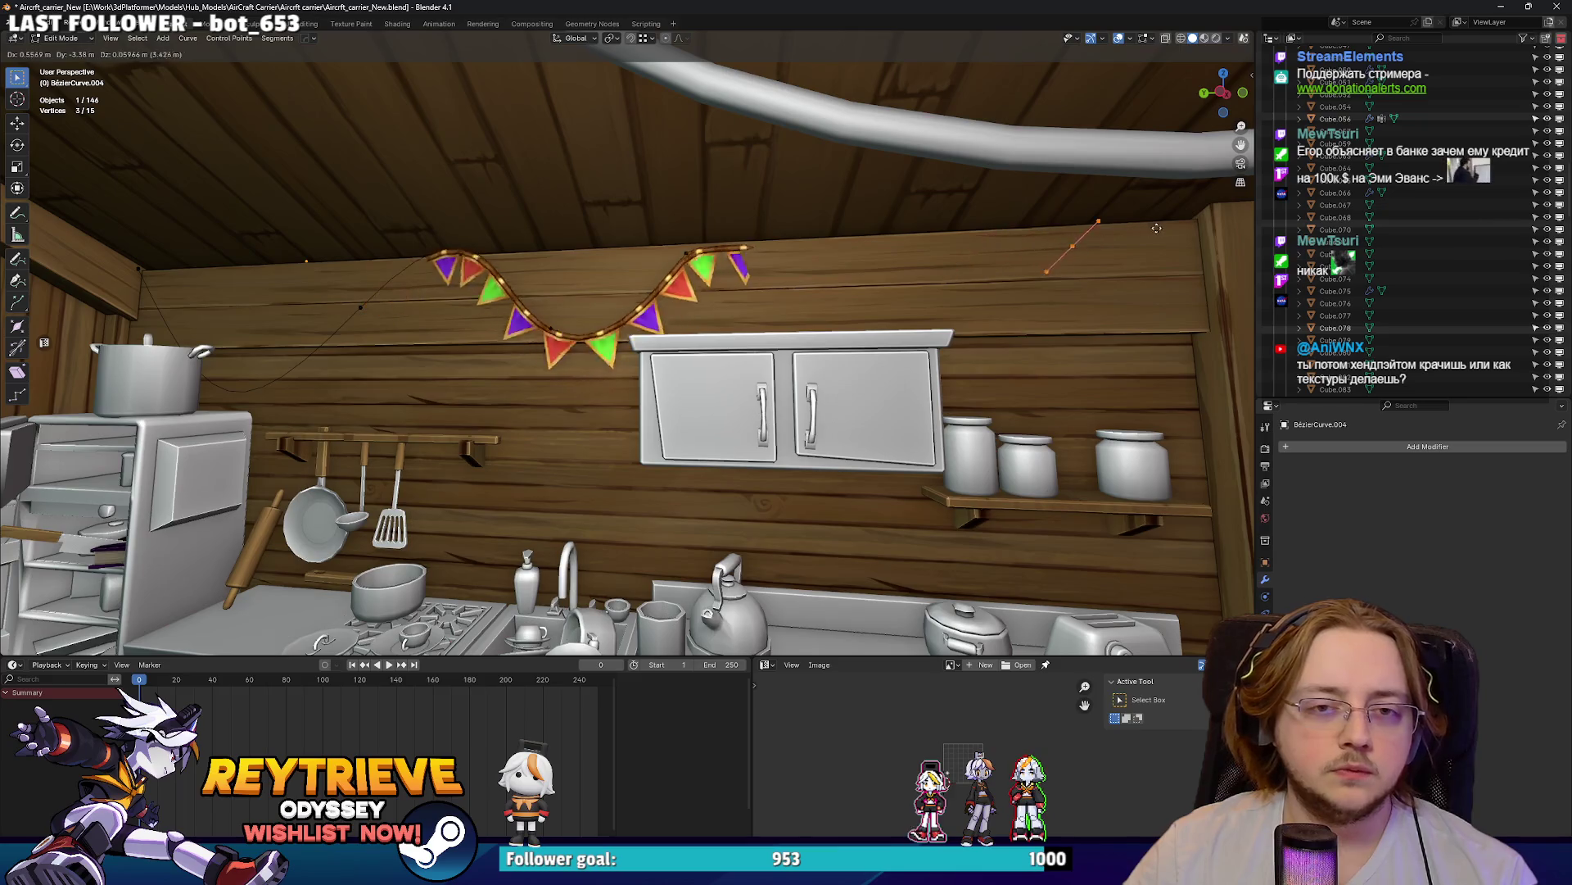
{"action": "left_click", "coordinate": [16, 235]}
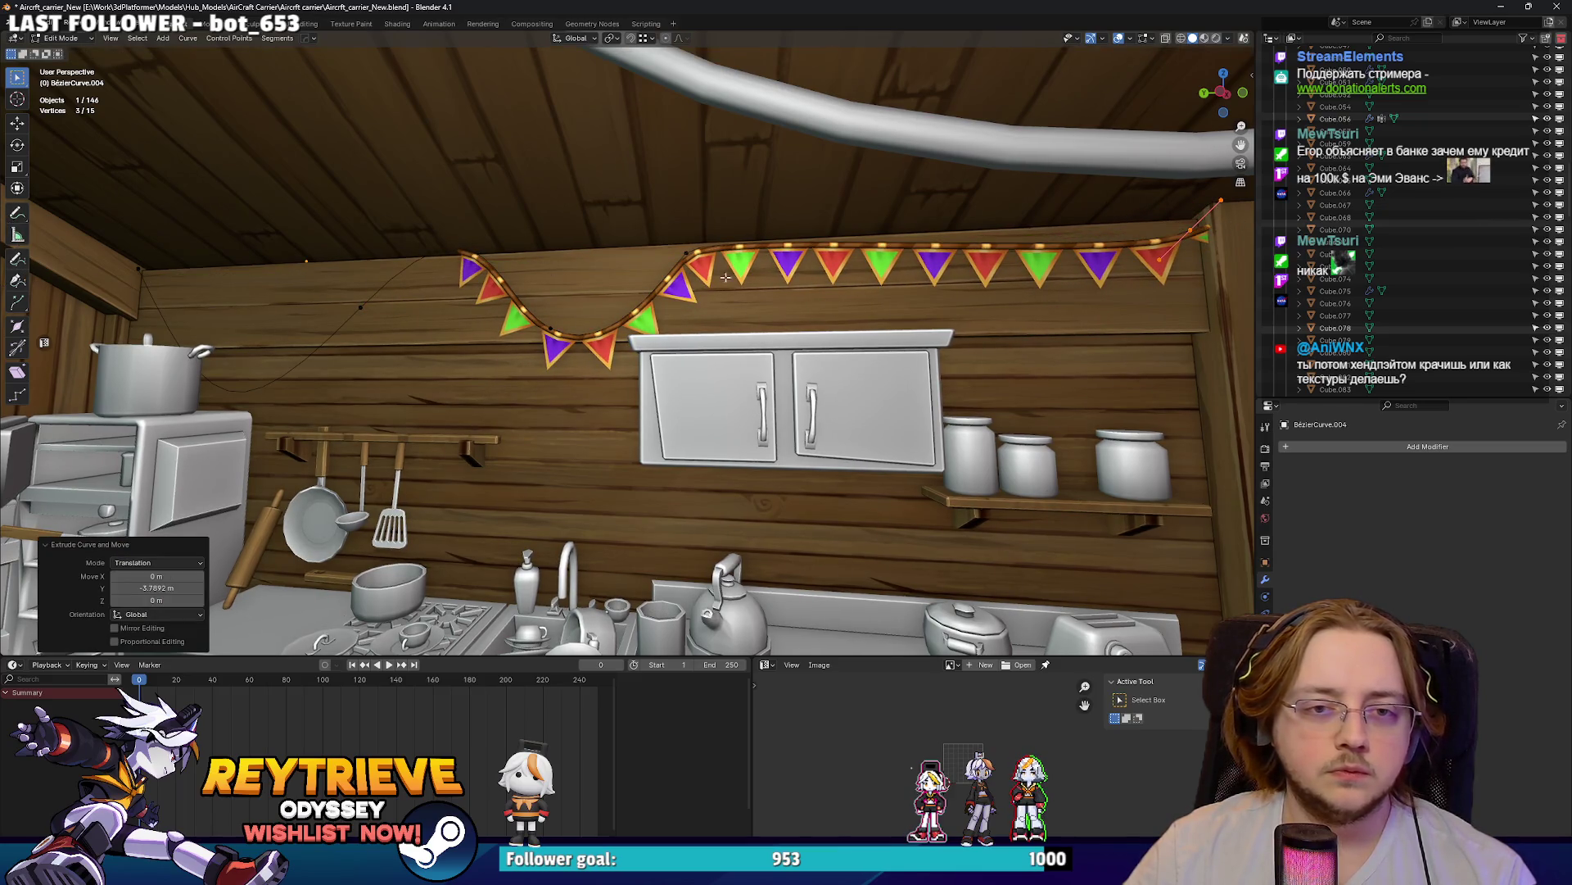
{"action": "middle_click_drag", "start_coordinate": [647, 273], "coordinate": [1199, 266]}
{"action": "left_click", "coordinate": [1149, 369]}
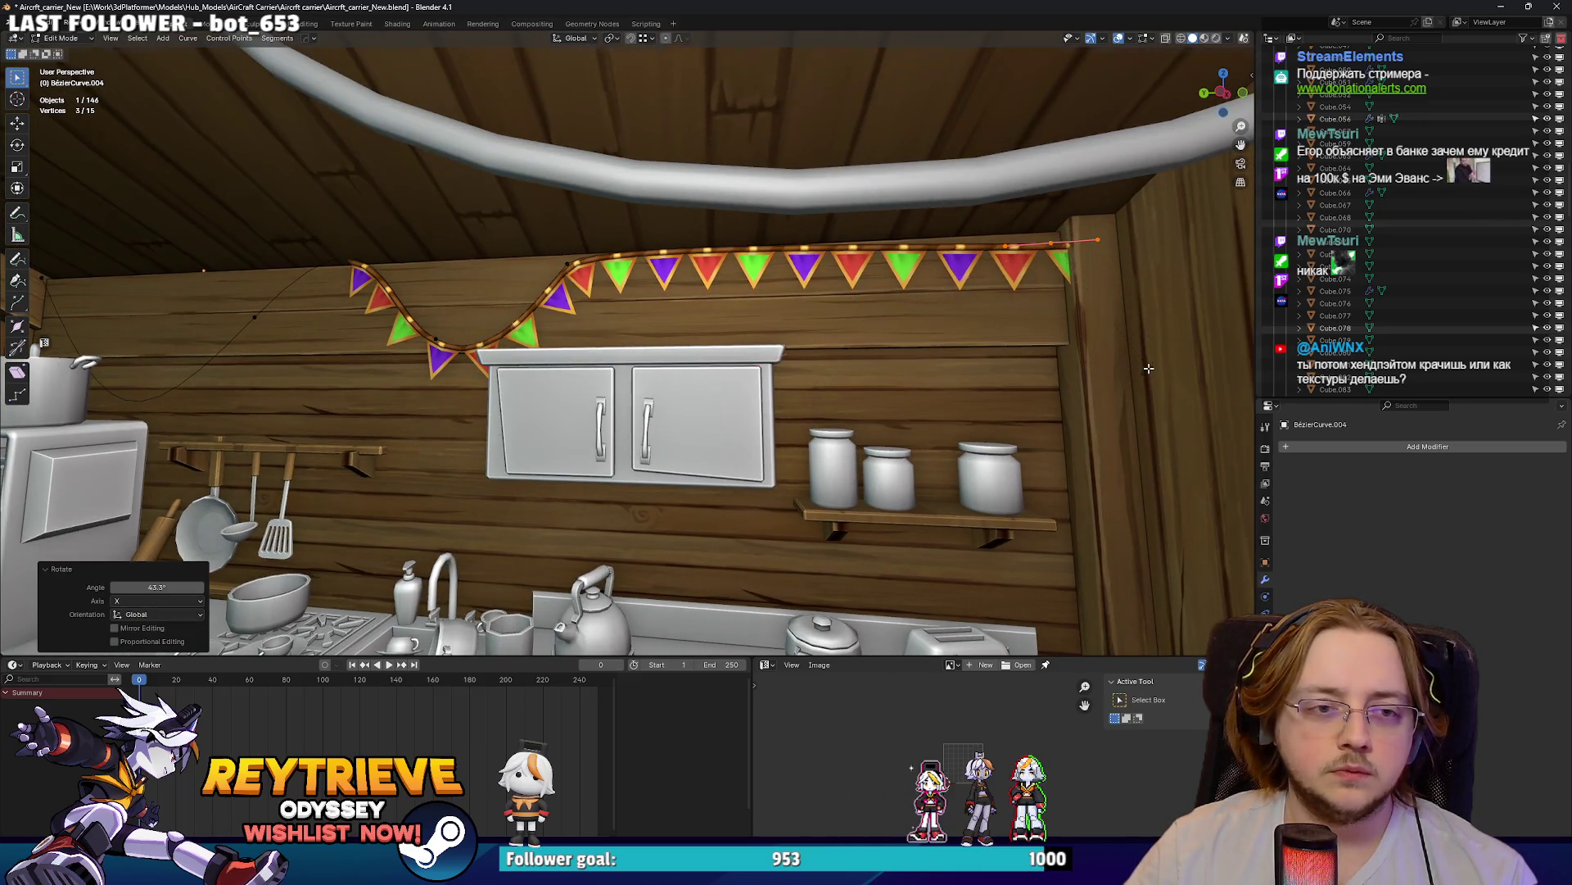
- Subdivide the bunting curve segments and select the whole curve
{"action": "left_click", "coordinate": [579, 251], "text": "shift"}
{"action": "right_click", "coordinate": [597, 261]}
{"action": "left_click", "coordinate": [639, 283]}
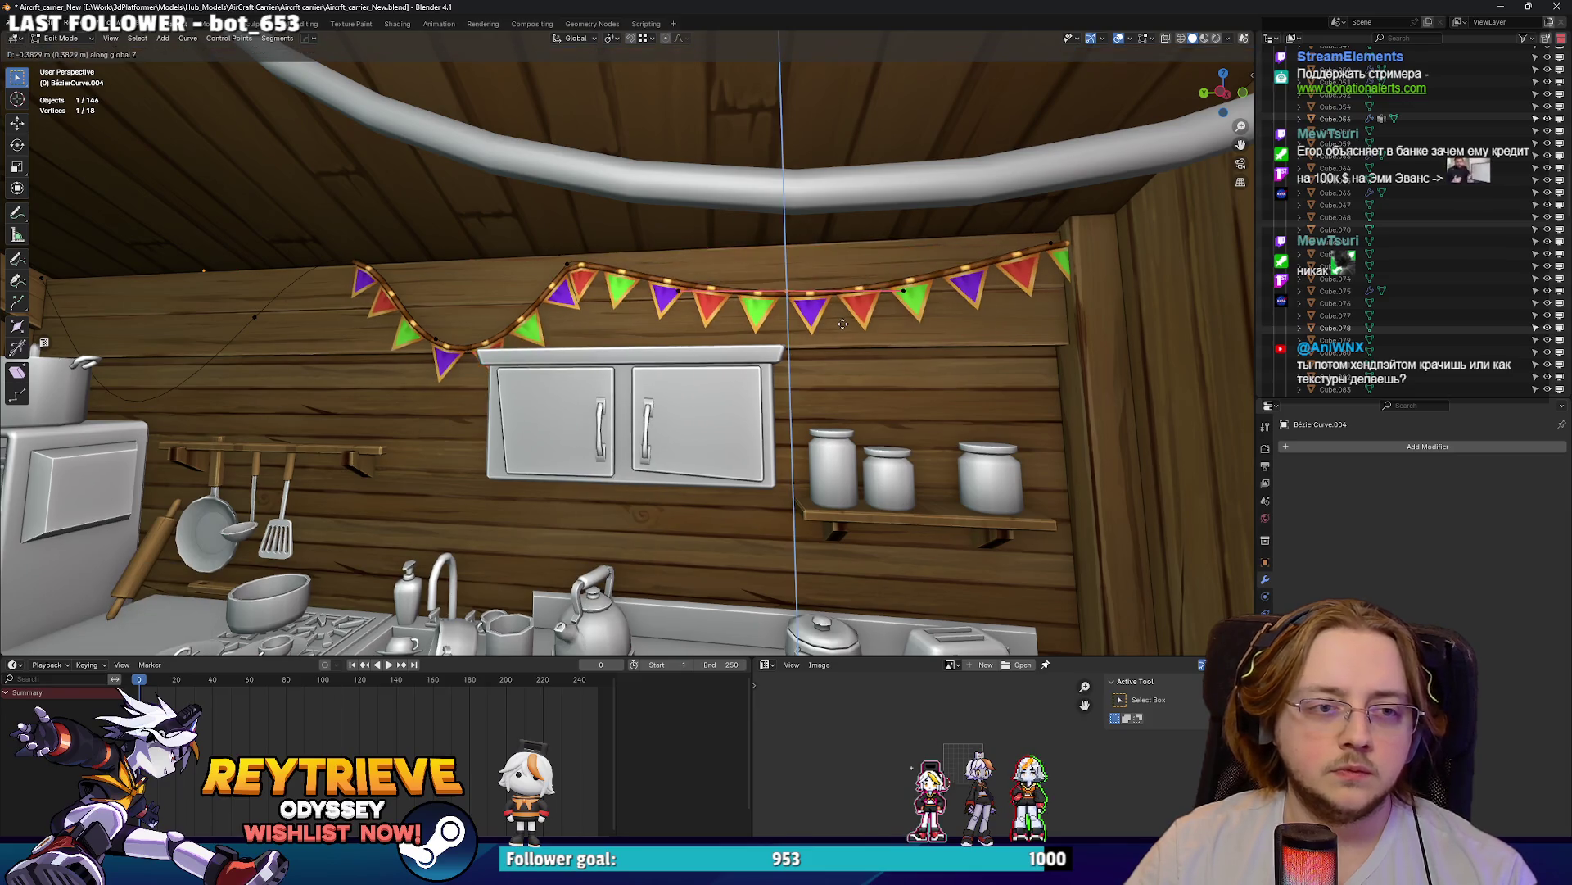
{"action": "key", "text": "a"}
{"action": "middle_click_drag", "start_coordinate": [837, 279], "coordinate": [802, 296]}
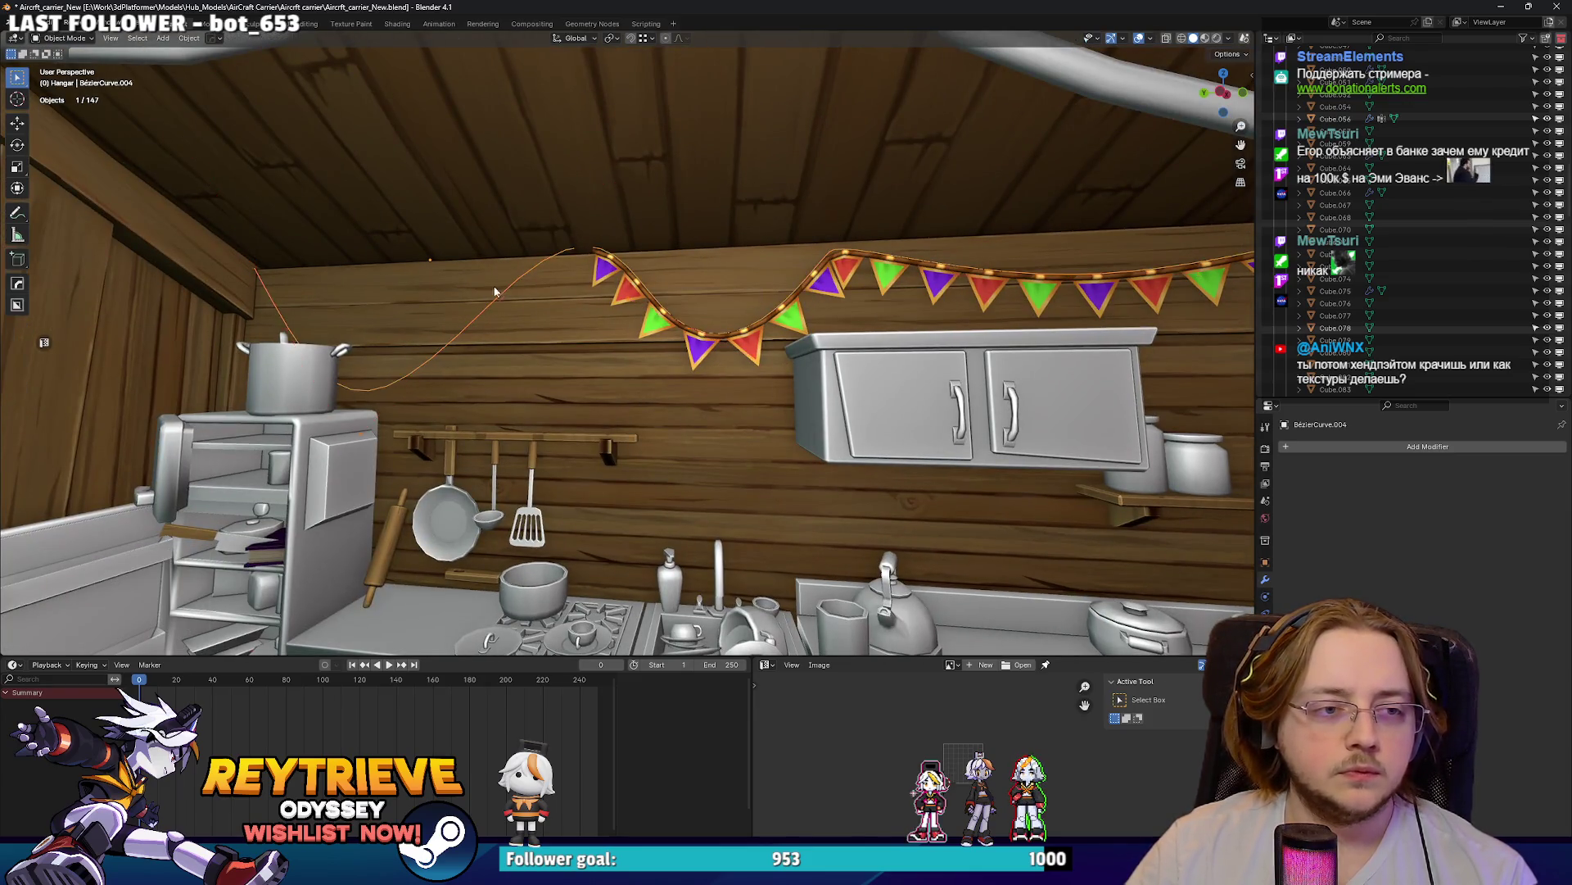
- Slide the pennant array 4.8584 m along X to fill the extended curve
{"action": "left_click", "coordinate": [607, 268]}
{"action": "key", "text": "g"}
{"action": "key", "text": "y"}
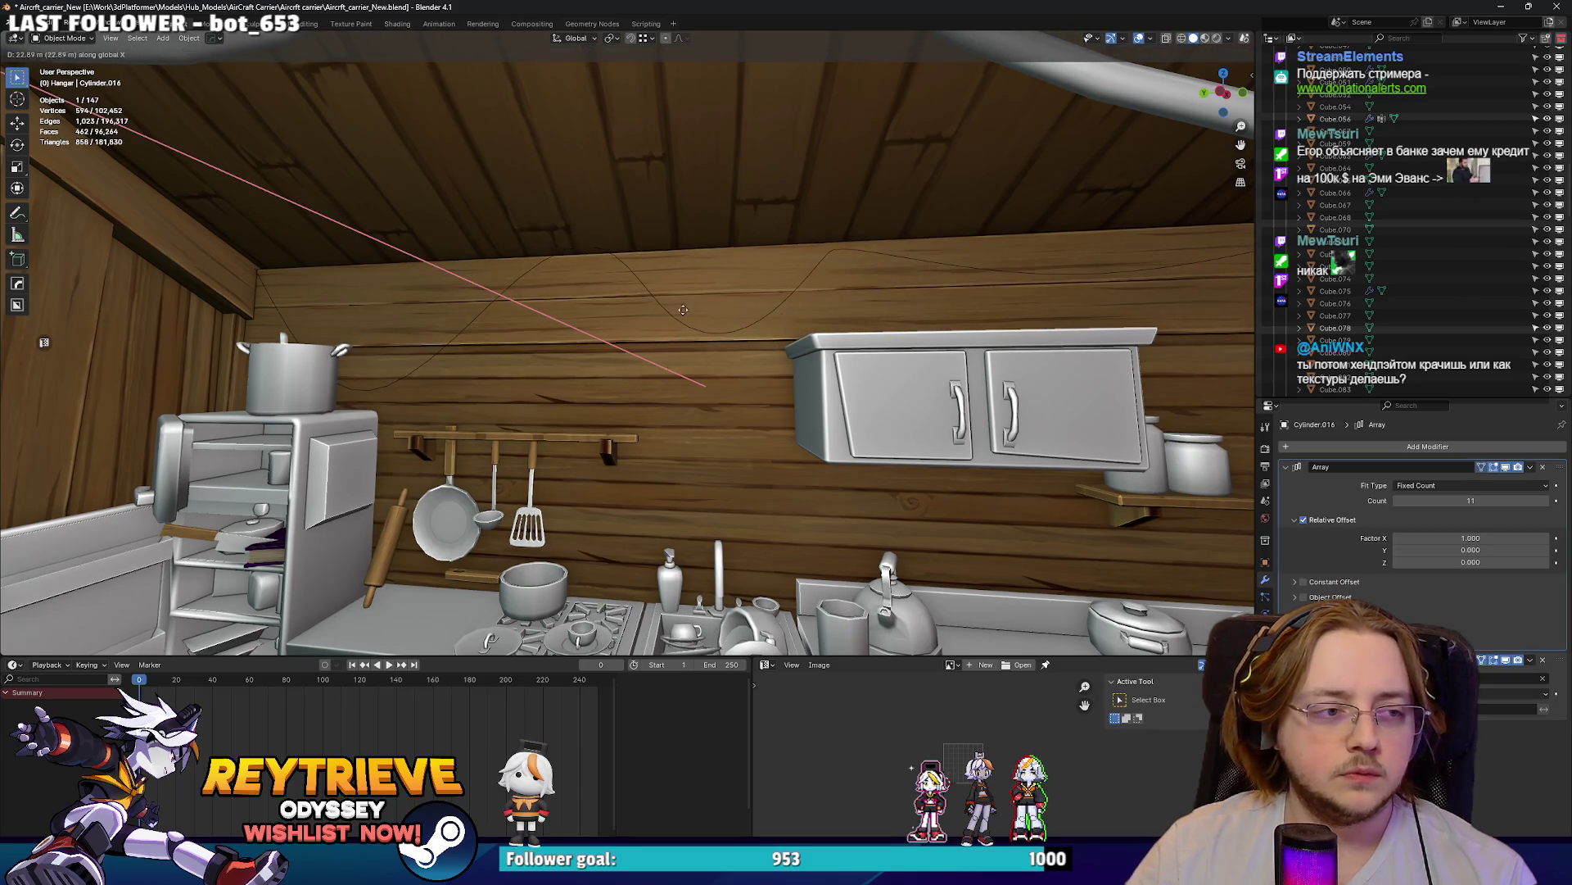
{"action": "left_click", "coordinate": [643, 310]}
{"action": "middle_click_drag", "start_coordinate": [643, 309], "coordinate": [1119, 399]}
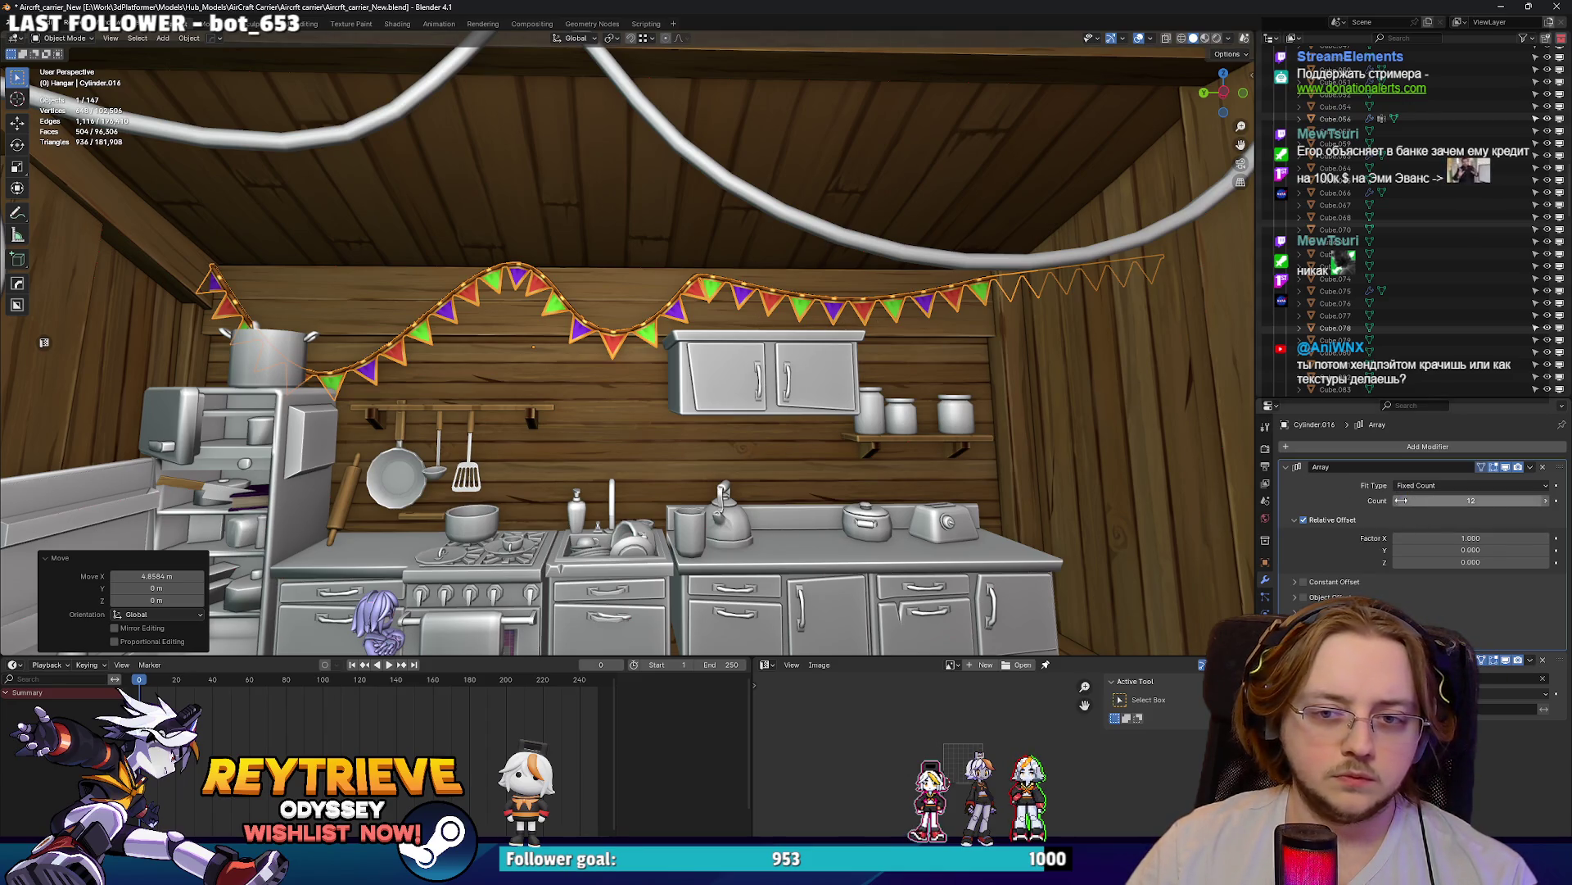
{"action": "middle_click_drag", "start_coordinate": [879, 403], "coordinate": [878, 369]}
{"action": "left_click", "coordinate": [875, 297]}
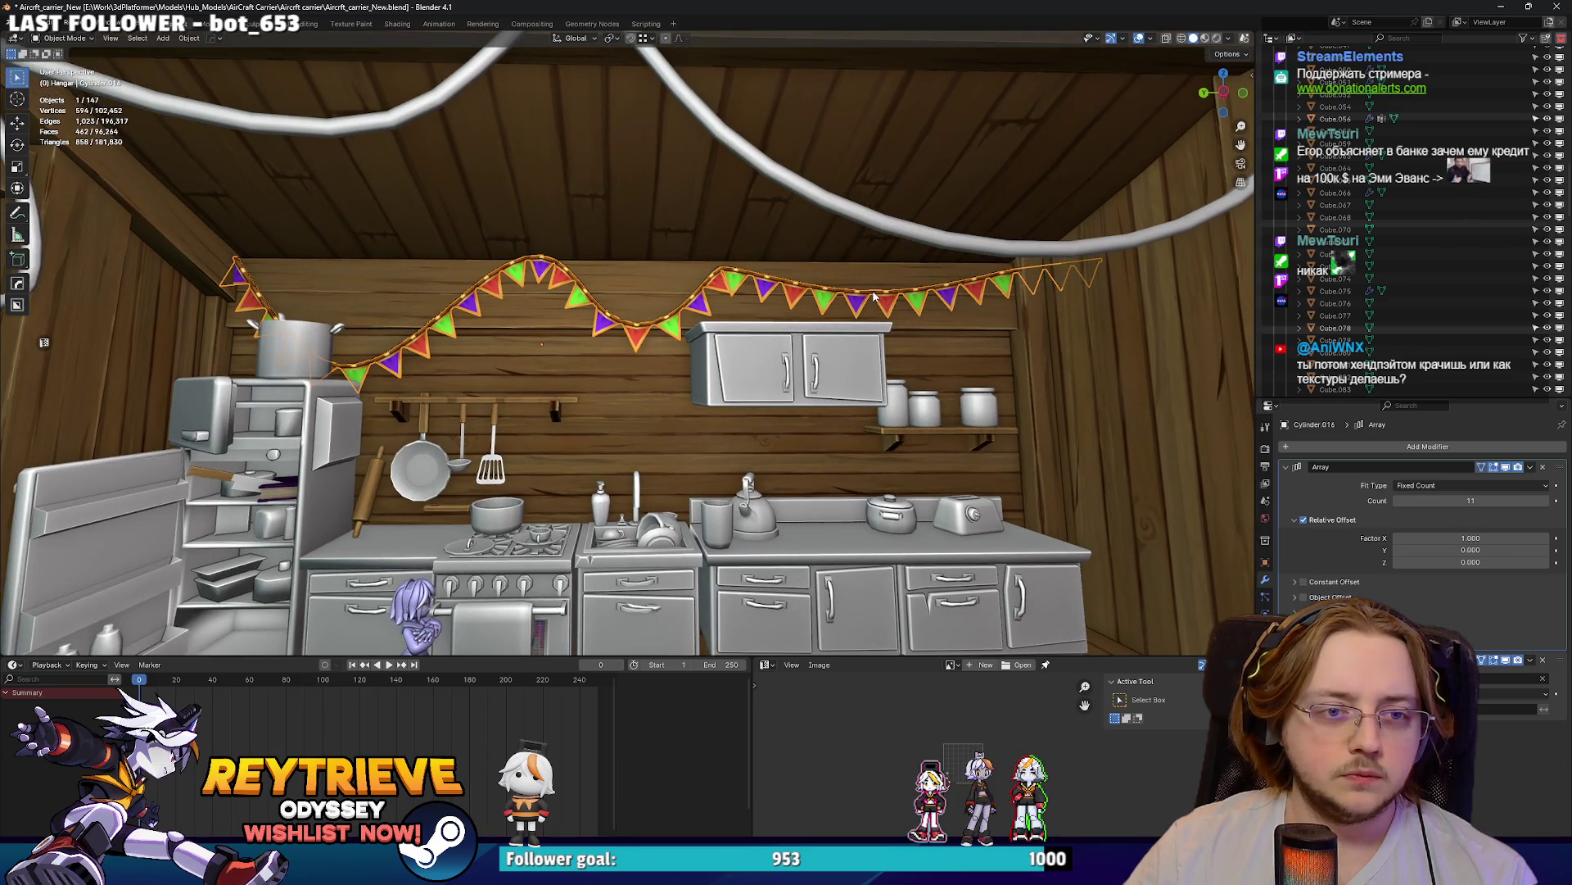
{"action": "left_click", "coordinate": [852, 294]}
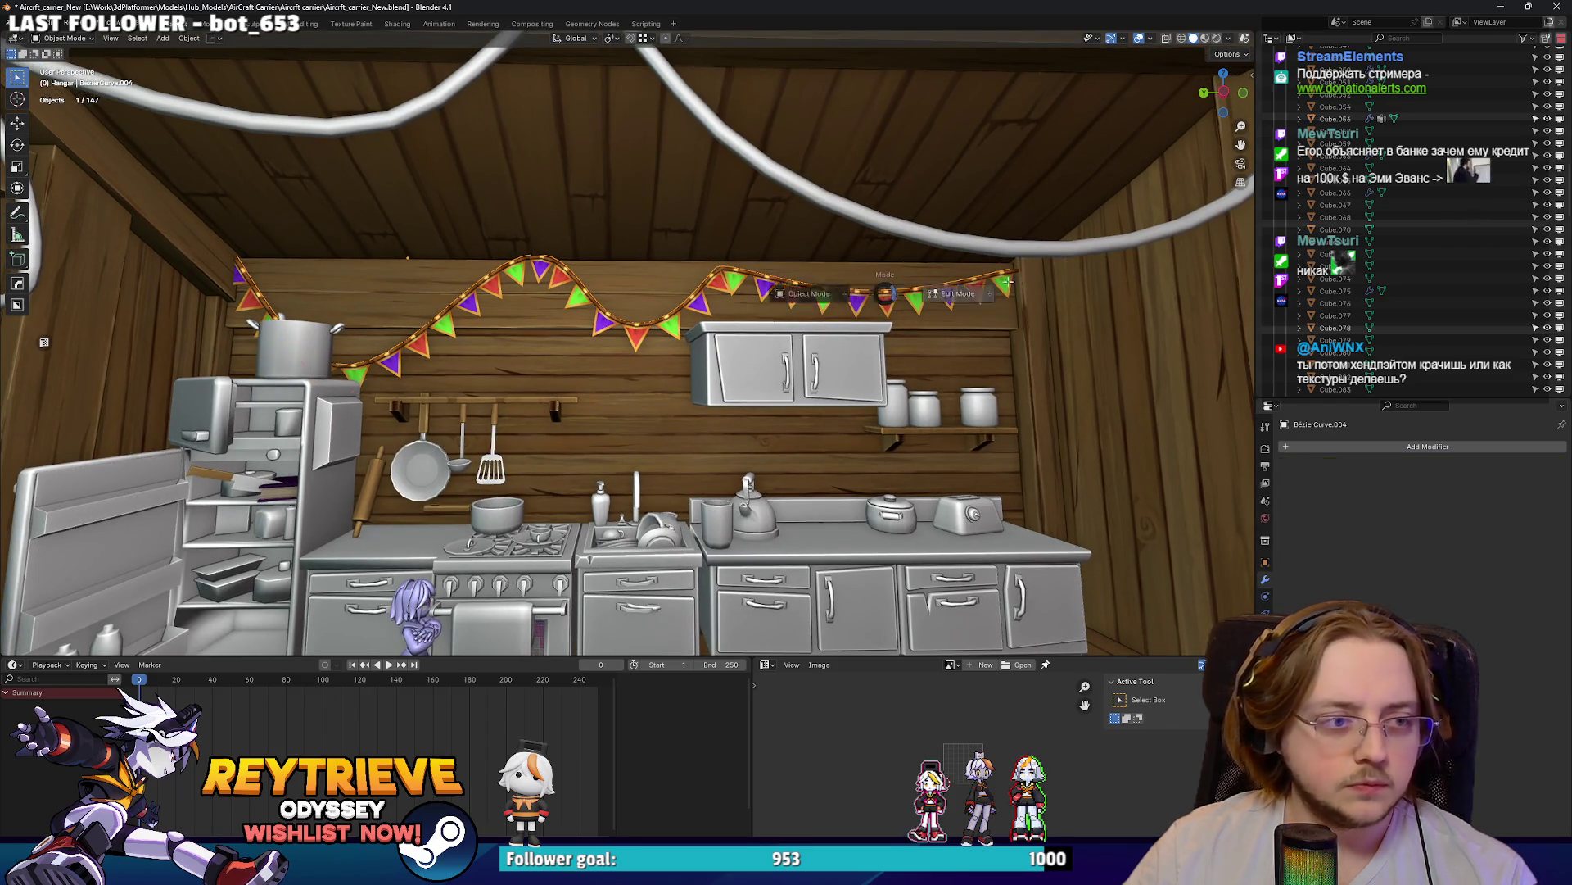
- Subdivide the bunting curve, then position the new point and shrink its handles
{"action": "left_click", "coordinate": [981, 286]}
{"action": "key", "text": "KP_Decimal"}
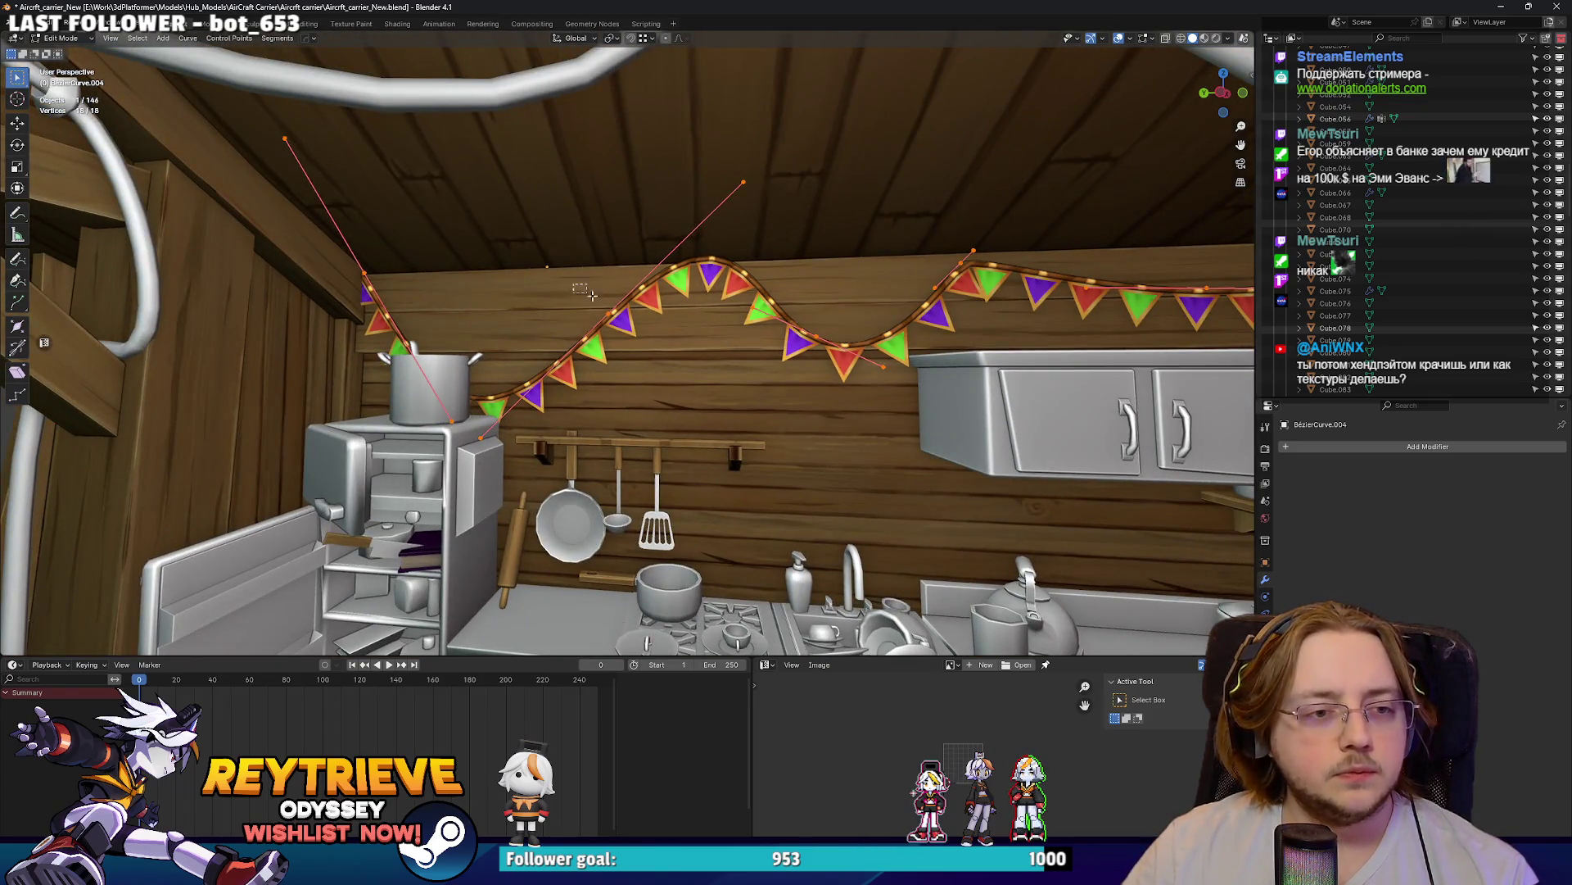
{"action": "right_click", "coordinate": [811, 364]}
{"action": "left_click", "coordinate": [811, 380]}
{"action": "key", "text": "g"}
{"action": "left_click", "coordinate": [809, 283]}
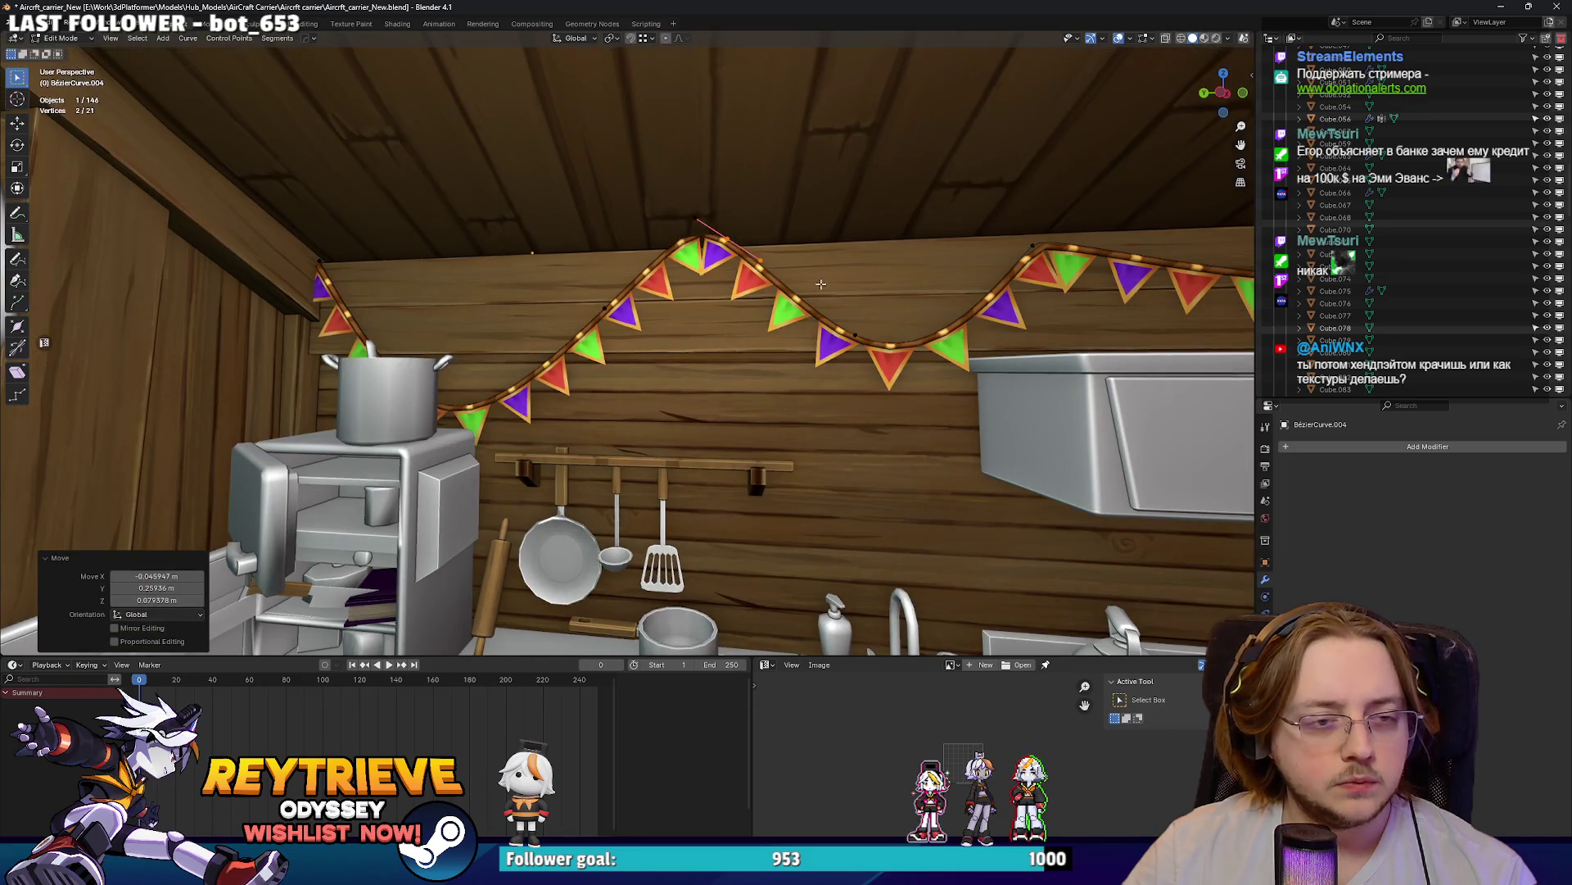
{"action": "left_click", "coordinate": [806, 268]}
{"action": "scroll", "coordinate": [815, 327], "scroll_direction": "up", "scroll_amount": 3}
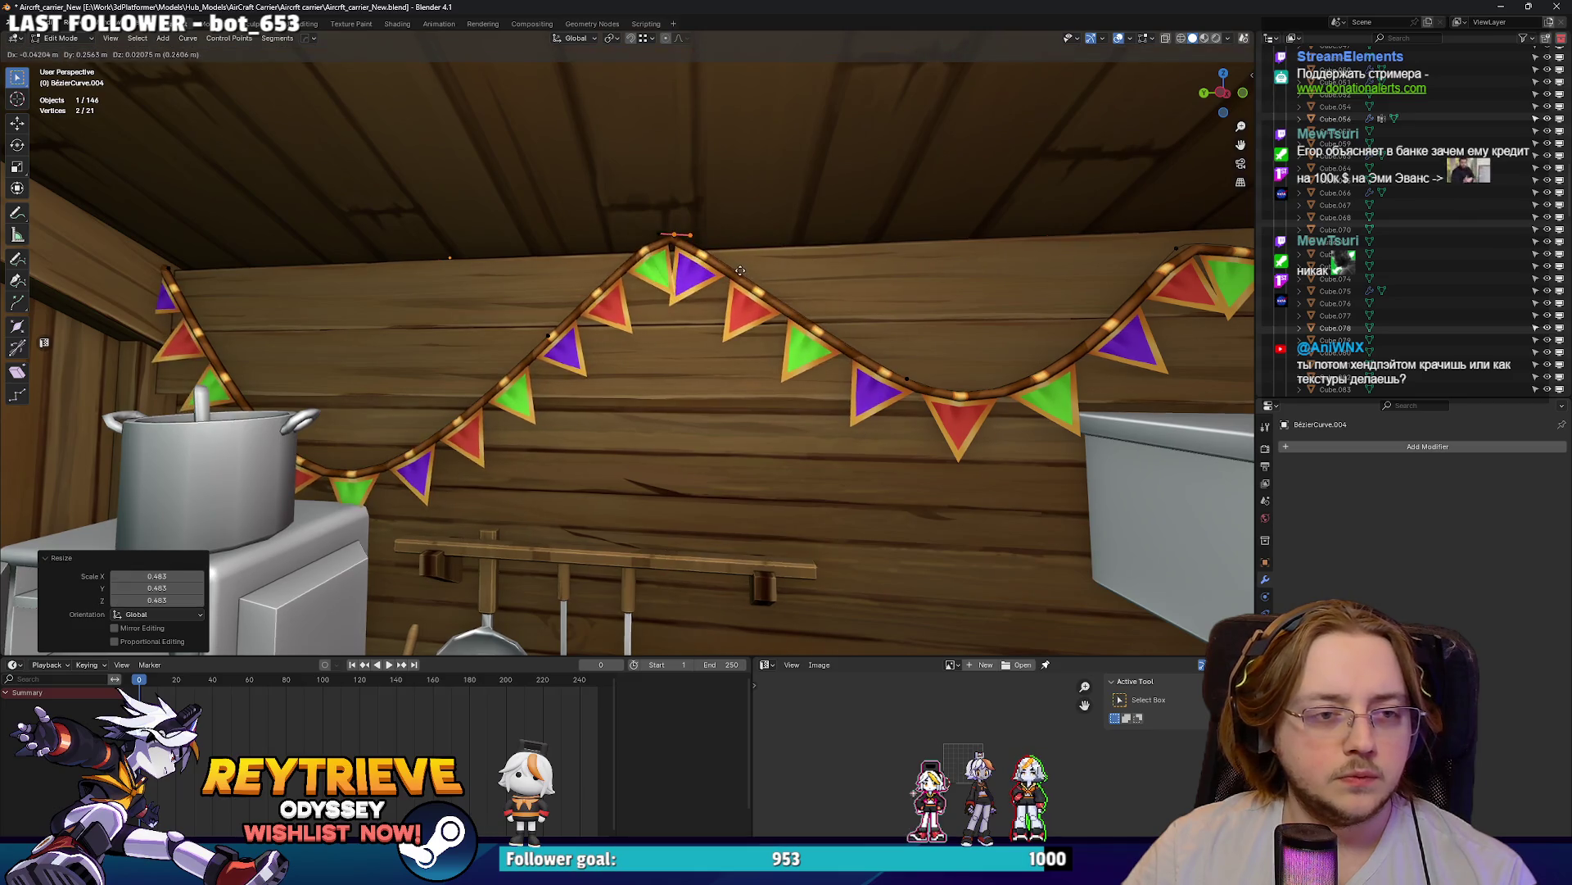
- Reposition the curve points, lifting the neighbouring points slightly along Z to reshape the peaks
{"action": "mouse_move", "coordinate": [731, 280]}
{"action": "middle_mouse_down"}
{"action": "mouse_move", "coordinate": [684, 307]}
{"action": "mouse_move", "coordinate": [580, 190]}
{"action": "mouse_move", "coordinate": [800, 341]}
{"action": "mouse_move", "coordinate": [917, 334]}
{"action": "mouse_move", "coordinate": [1108, 217]}
{"action": "middle_mouse_up"}
{"action": "key", "text": "g"}
{"action": "left_click", "coordinate": [681, 310]}
{"action": "left_click", "coordinate": [580, 190]}
{"action": "key", "text": "g"}
{"action": "key", "text": "z"}
{"action": "left_click", "coordinate": [655, 262]}
{"action": "key", "text": "g"}
{"action": "left_click", "coordinate": [951, 332]}
- Extend the bunting string past the right wall corner along the X axis
{"action": "key", "text": "g"}
{"action": "key", "text": "x"}
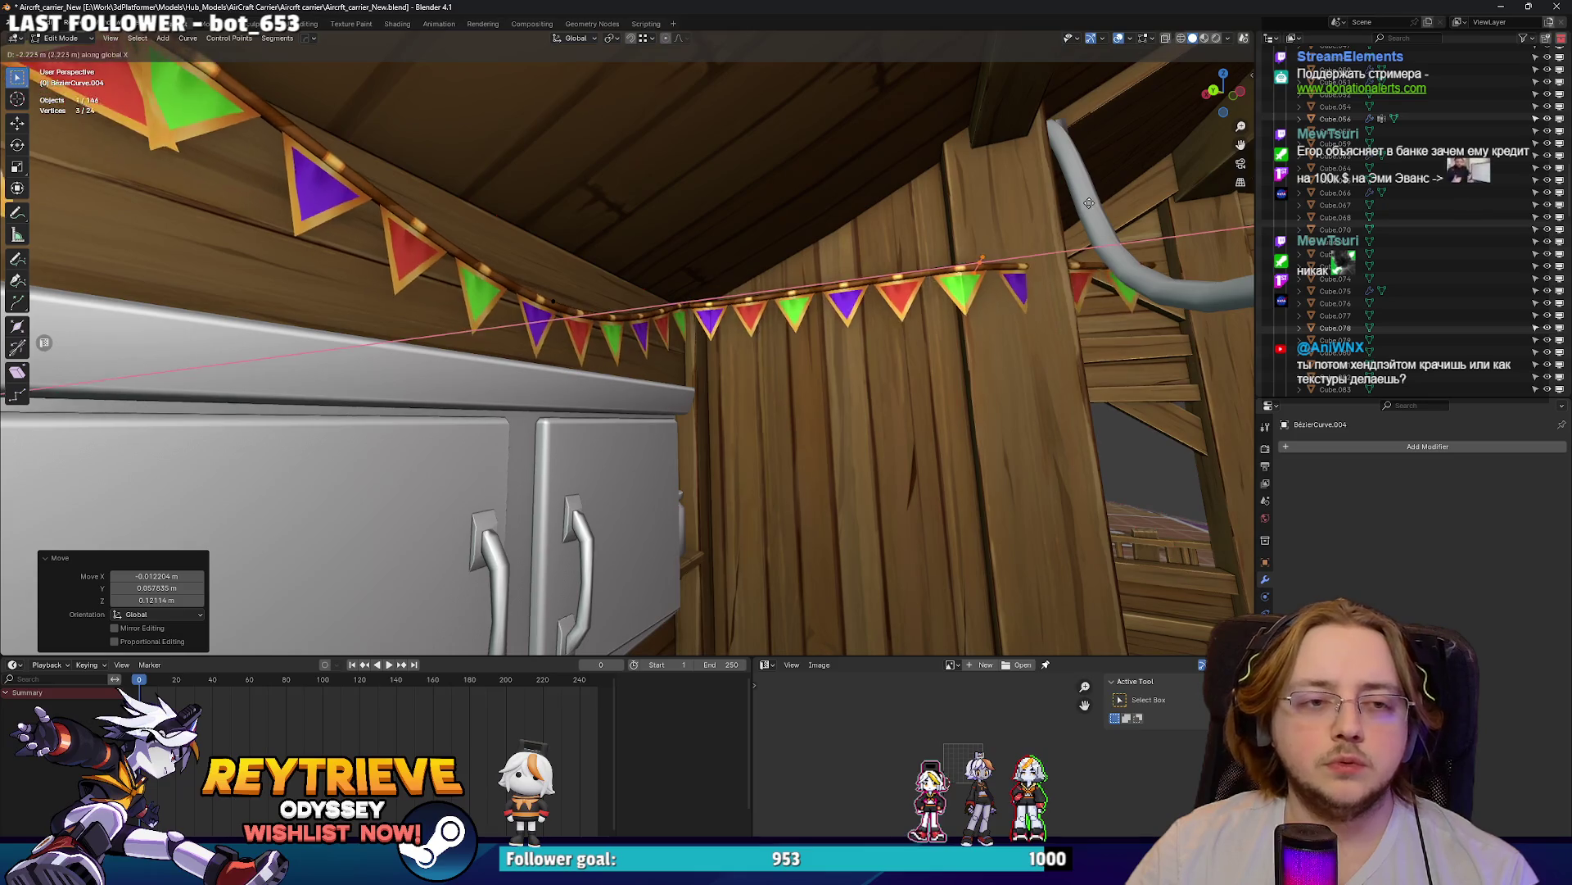
{"action": "left_click", "coordinate": [1024, 246]}
{"action": "mouse_move", "coordinate": [1024, 245]}
{"action": "middle_mouse_down"}
{"action": "mouse_move", "coordinate": [938, 268]}
{"action": "mouse_move", "coordinate": [885, 241]}
{"action": "mouse_move", "coordinate": [624, 271]}
{"action": "middle_mouse_up"}
{"action": "key", "text": "e"}
{"action": "key", "text": "z"}
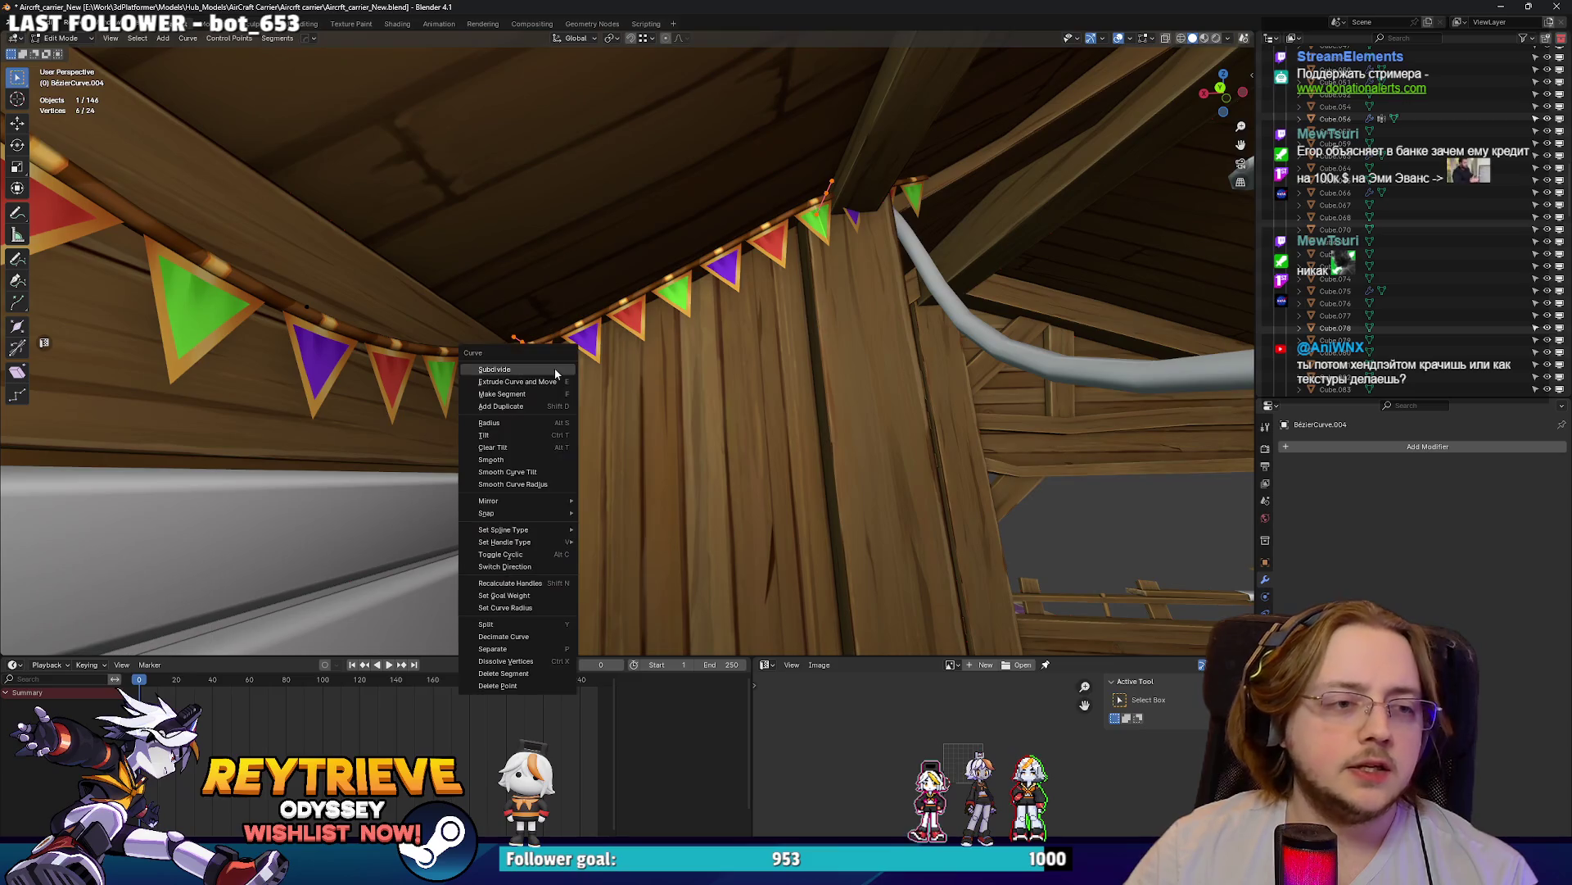
- Subdivide the corner segment and drop the new middle point along Z into a sag
{"action": "right_click", "coordinate": [555, 369]}
{"action": "left_click", "coordinate": [582, 345]}
{"action": "key", "text": "g"}
{"action": "key", "text": "z"}
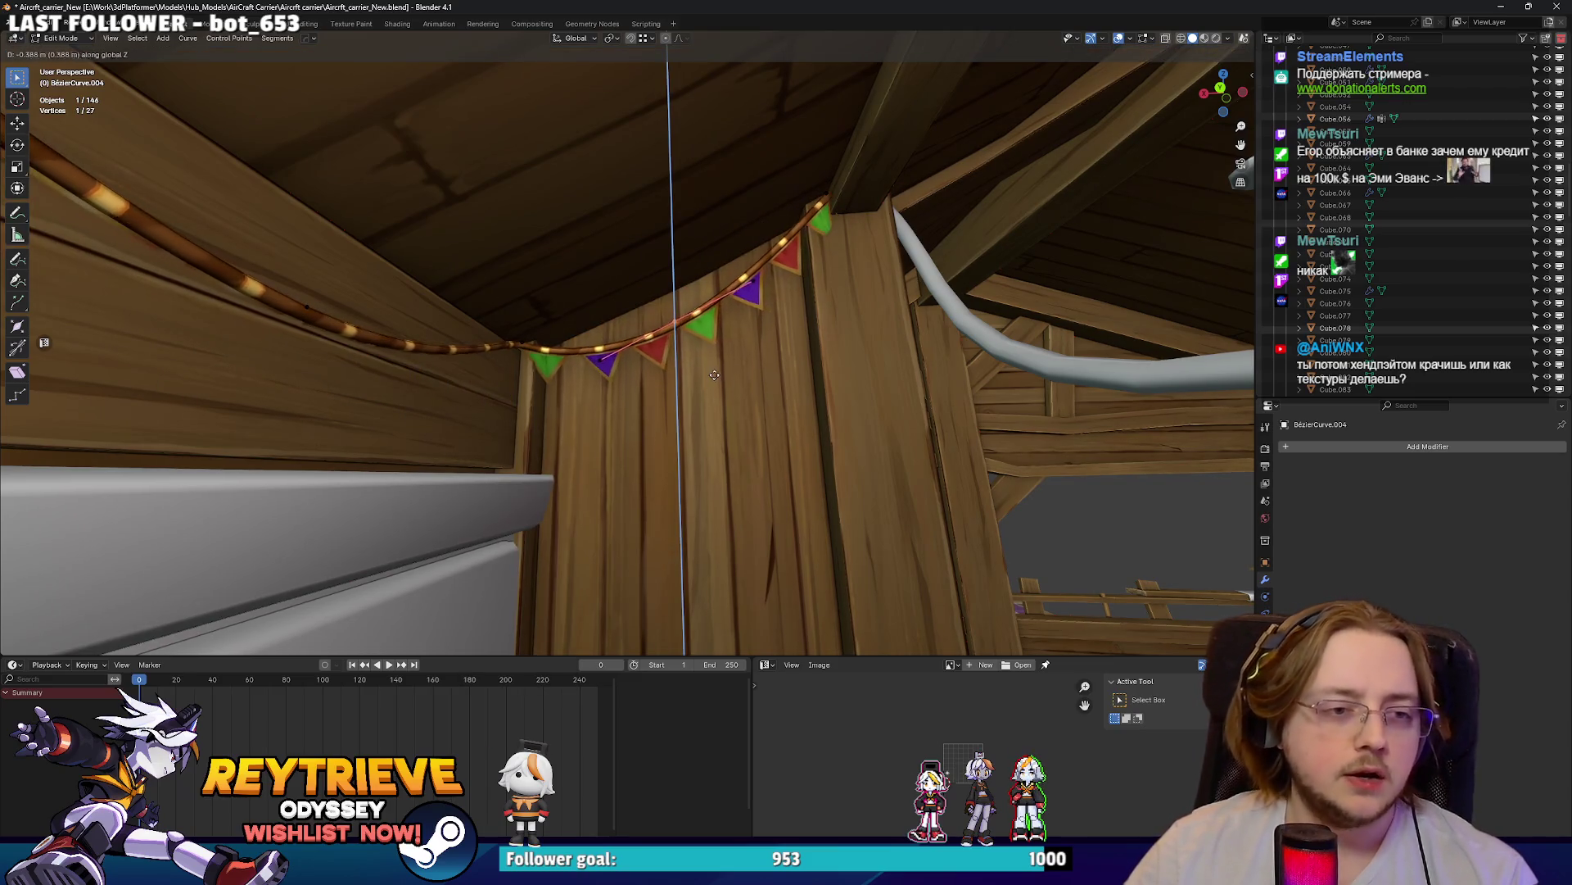
{"action": "left_click", "coordinate": [708, 384]}
{"action": "middle_click_drag", "start_coordinate": [708, 385], "coordinate": [616, 382]}
{"action": "middle_click_drag", "start_coordinate": [677, 252], "coordinate": [655, 262]}
- Rotate the sagging point's handles about 90°
{"action": "key", "text": "r"}
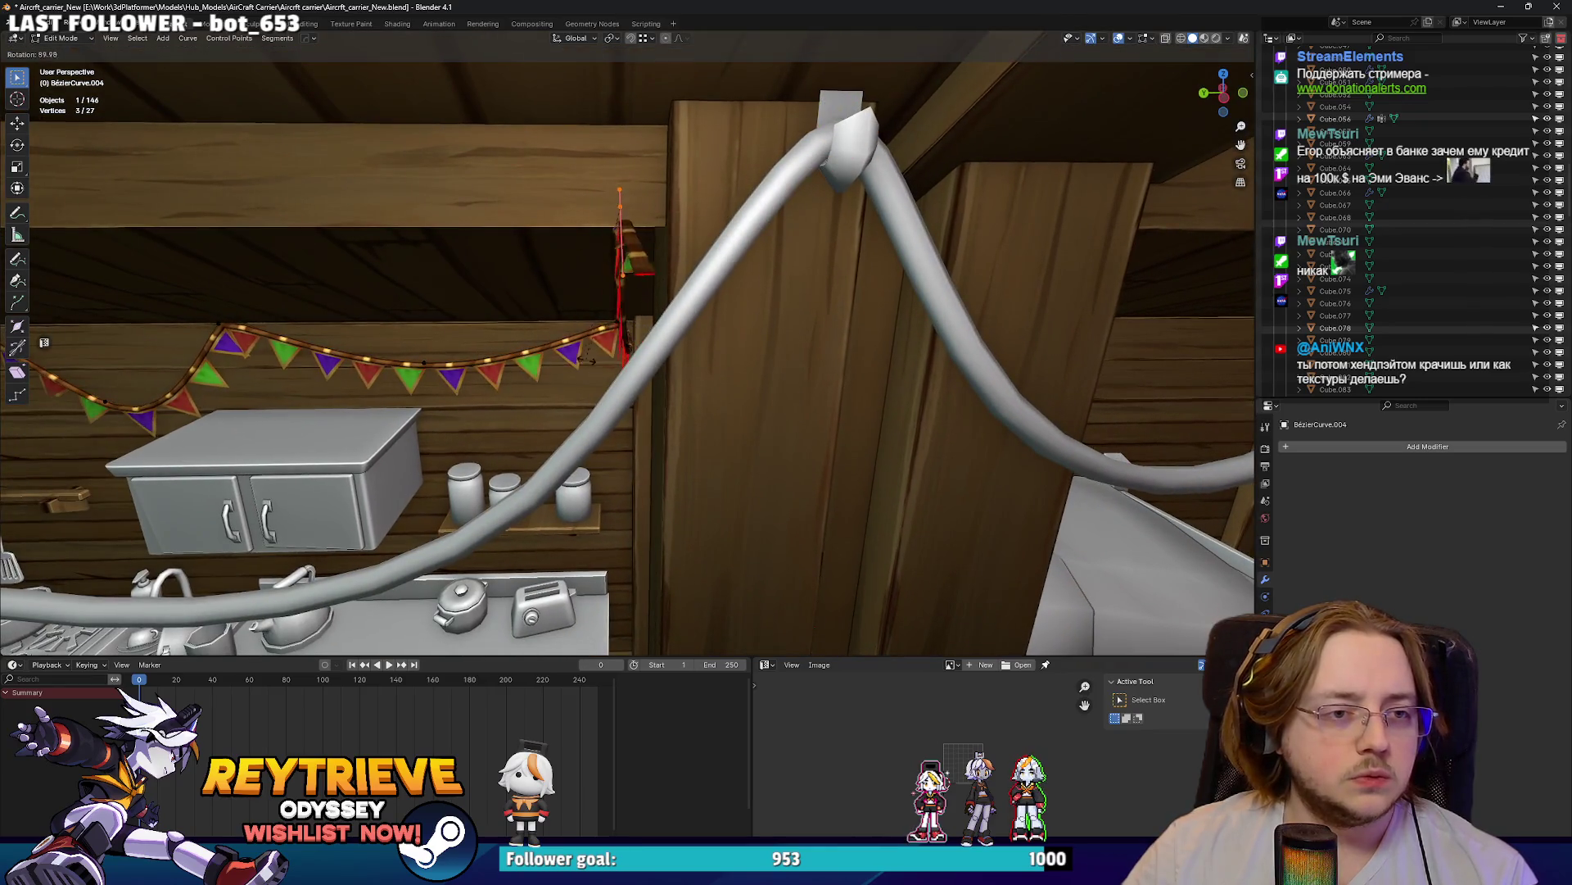
{"action": "left_click", "coordinate": [588, 358]}
{"action": "middle_click_drag", "start_coordinate": [588, 358], "coordinate": [614, 331]}
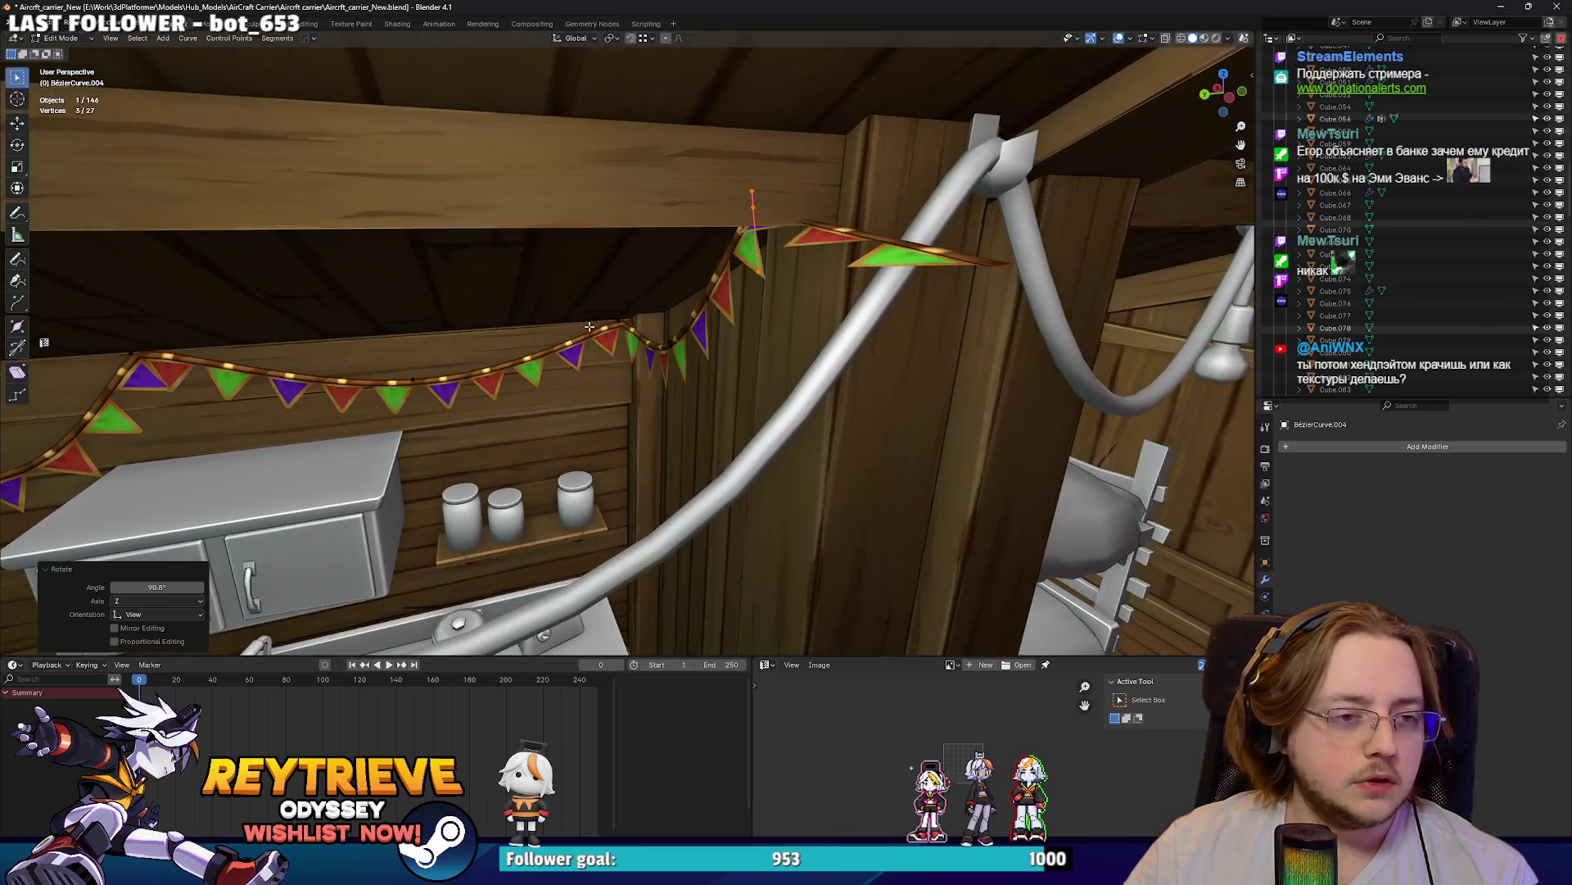
{"action": "scroll", "coordinate": [617, 328], "scroll_direction": "up", "scroll_amount": 5}
{"action": "scroll", "coordinate": [617, 329], "scroll_direction": "down", "scroll_amount": 3}
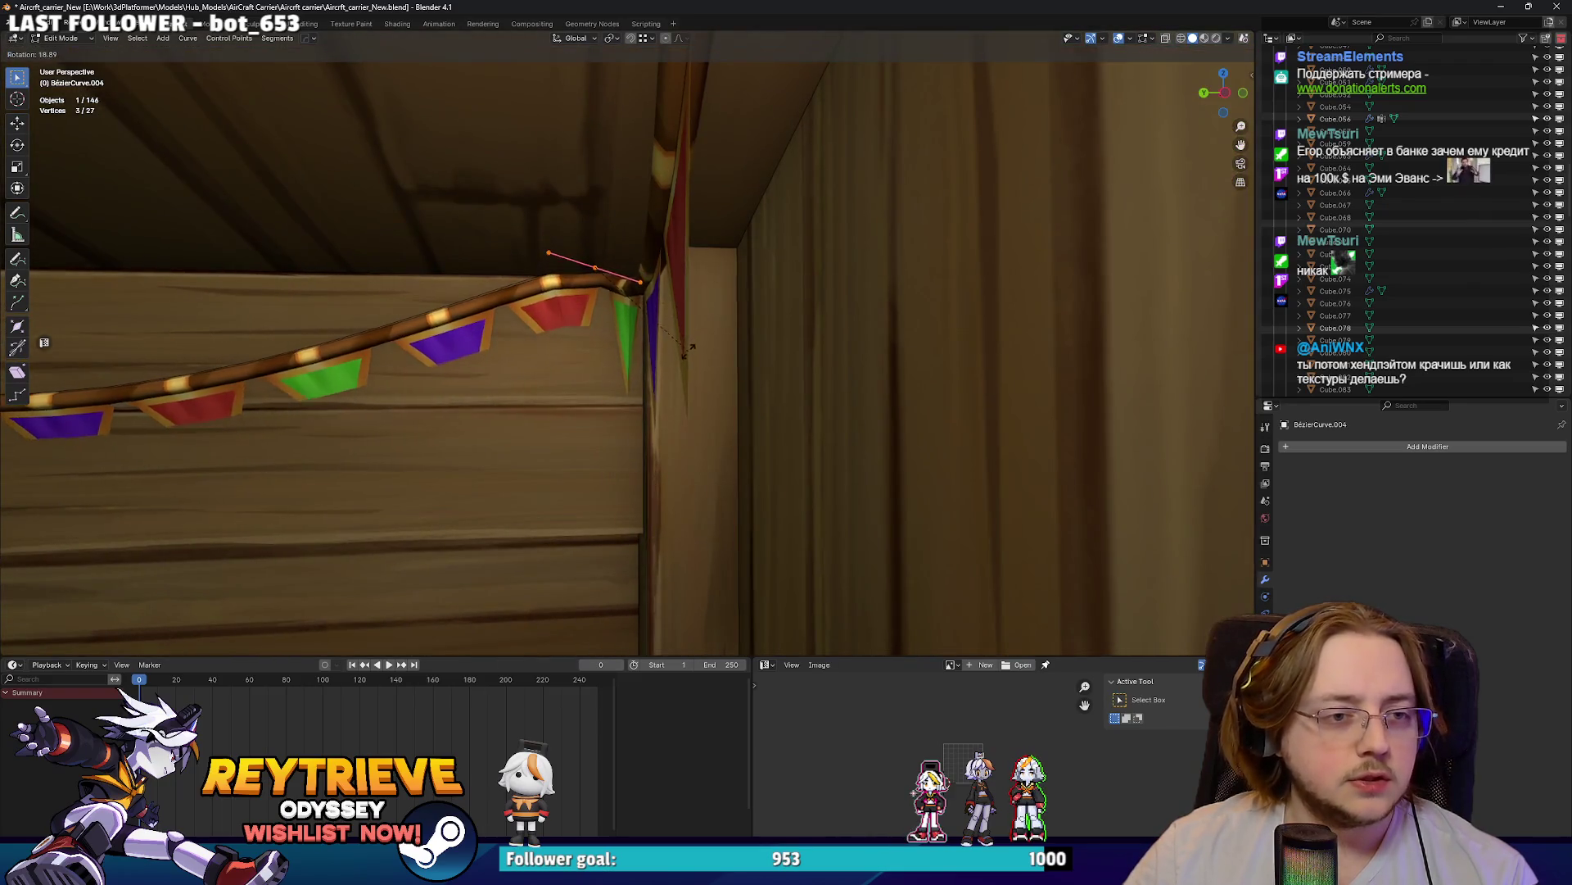
{"action": "scroll", "coordinate": [723, 332], "scroll_direction": "up", "scroll_amount": 3}
{"action": "mouse_move", "coordinate": [616, 328]}
{"action": "middle_mouse_down"}
{"action": "mouse_move", "coordinate": [722, 332]}
{"action": "mouse_move", "coordinate": [682, 253]}
{"action": "mouse_move", "coordinate": [741, 318]}
{"action": "middle_mouse_up"}
{"action": "scroll", "coordinate": [722, 331], "scroll_direction": "down", "scroll_amount": 4}
{"action": "scroll", "coordinate": [683, 253], "scroll_direction": "up", "scroll_amount": 2}
- Move the bunting end up across the attic to near the ceiling fan
{"action": "key", "text": "s"}
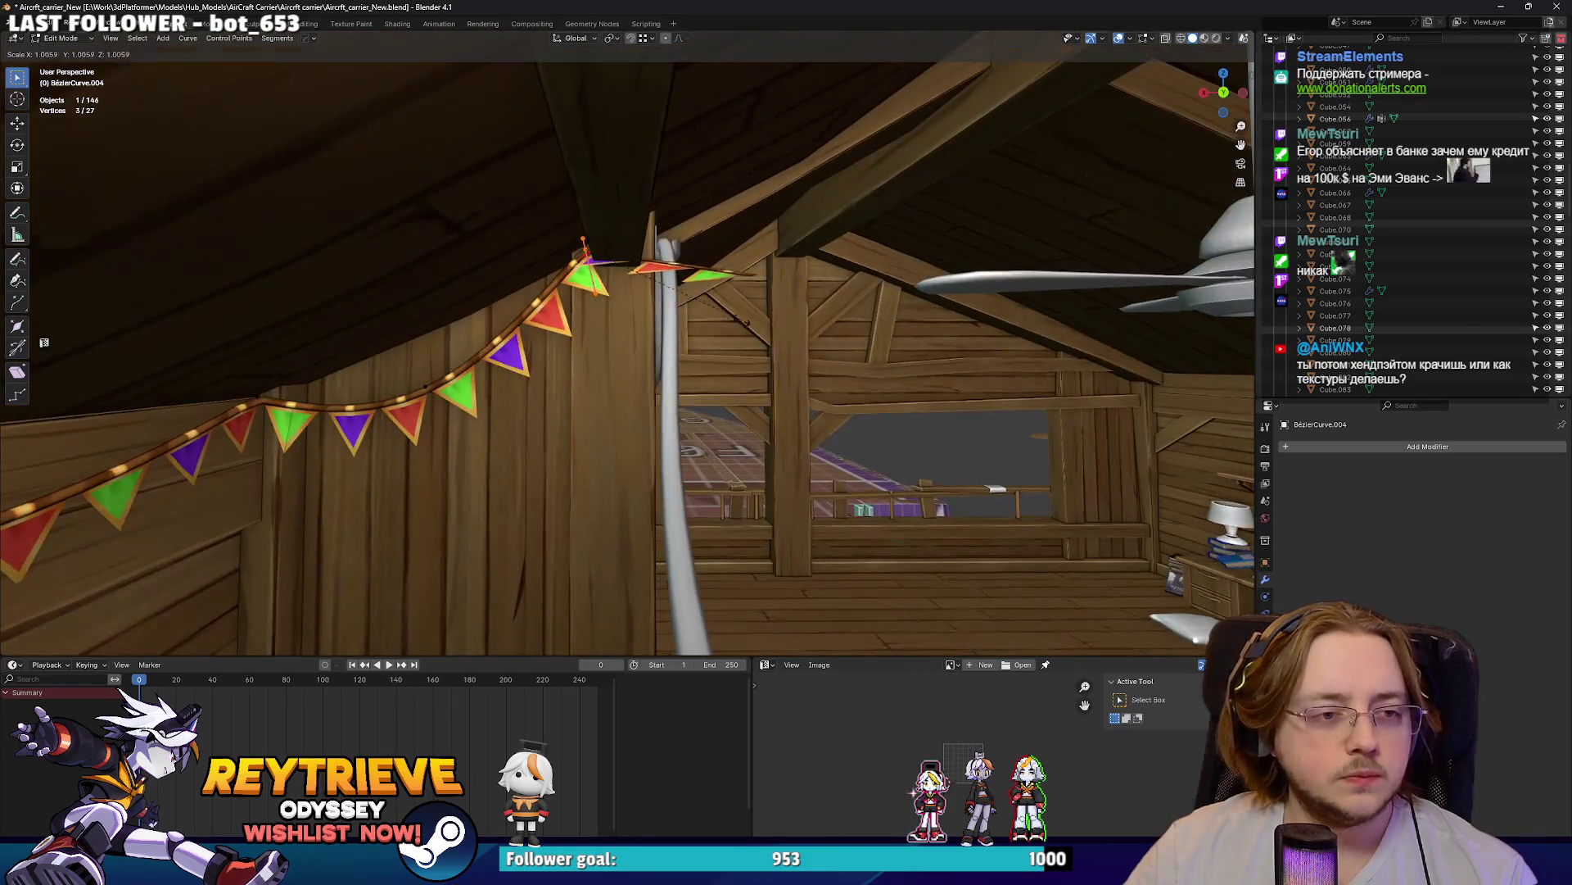
{"action": "middle_click_drag", "start_coordinate": [877, 494], "coordinate": [639, 364]}
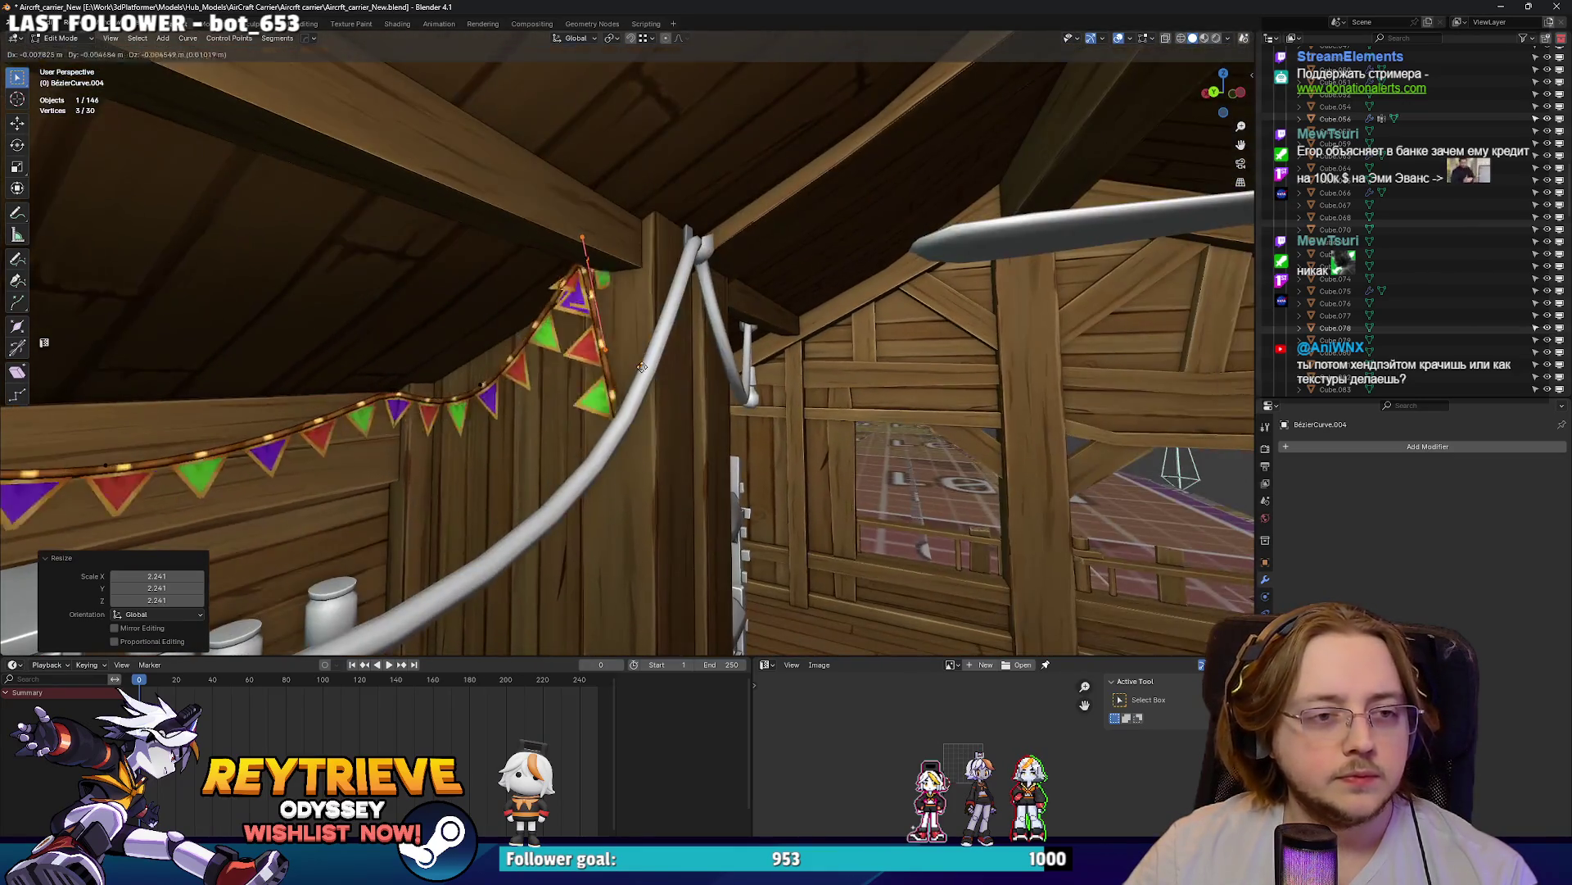
{"action": "key", "text": "Escape"}
{"action": "mouse_move", "coordinate": [658, 473]}
{"action": "middle_mouse_down"}
{"action": "mouse_move", "coordinate": [568, 399]}
{"action": "mouse_move", "coordinate": [686, 333]}
{"action": "mouse_move", "coordinate": [759, 231]}
{"action": "mouse_move", "coordinate": [637, 379]}
{"action": "middle_mouse_up"}
{"action": "key", "text": "g"}
{"action": "left_click", "coordinate": [606, 377]}
{"action": "mouse_move", "coordinate": [667, 228]}
{"action": "middle_mouse_down"}
{"action": "mouse_move", "coordinate": [514, 191]}
{"action": "mouse_move", "coordinate": [707, 257]}
{"action": "middle_mouse_up"}
- Subdivide the segment near the fan and lower the new points along Z into a droop
{"action": "key", "text": "g"}
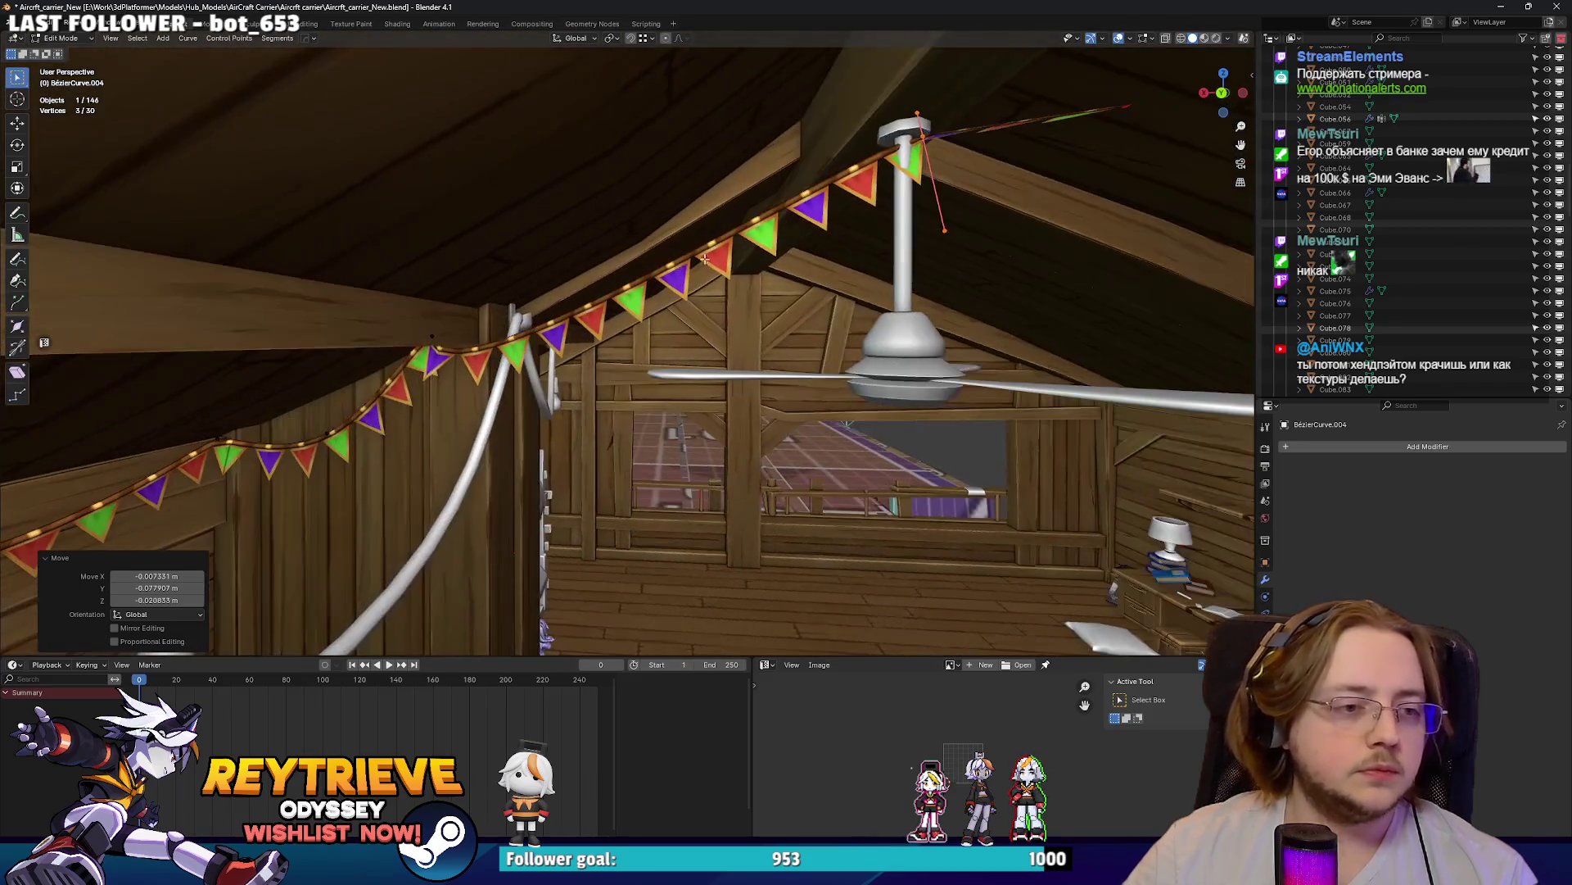
{"action": "right_click", "coordinate": [463, 379]}
{"action": "left_click", "coordinate": [442, 389]}
{"action": "left_click_drag", "start_coordinate": [581, 249], "coordinate": [635, 308]}
{"action": "key", "text": "z"}
{"action": "left_click", "coordinate": [674, 331]}
{"action": "middle_click_drag", "start_coordinate": [674, 331], "coordinate": [809, 326]}
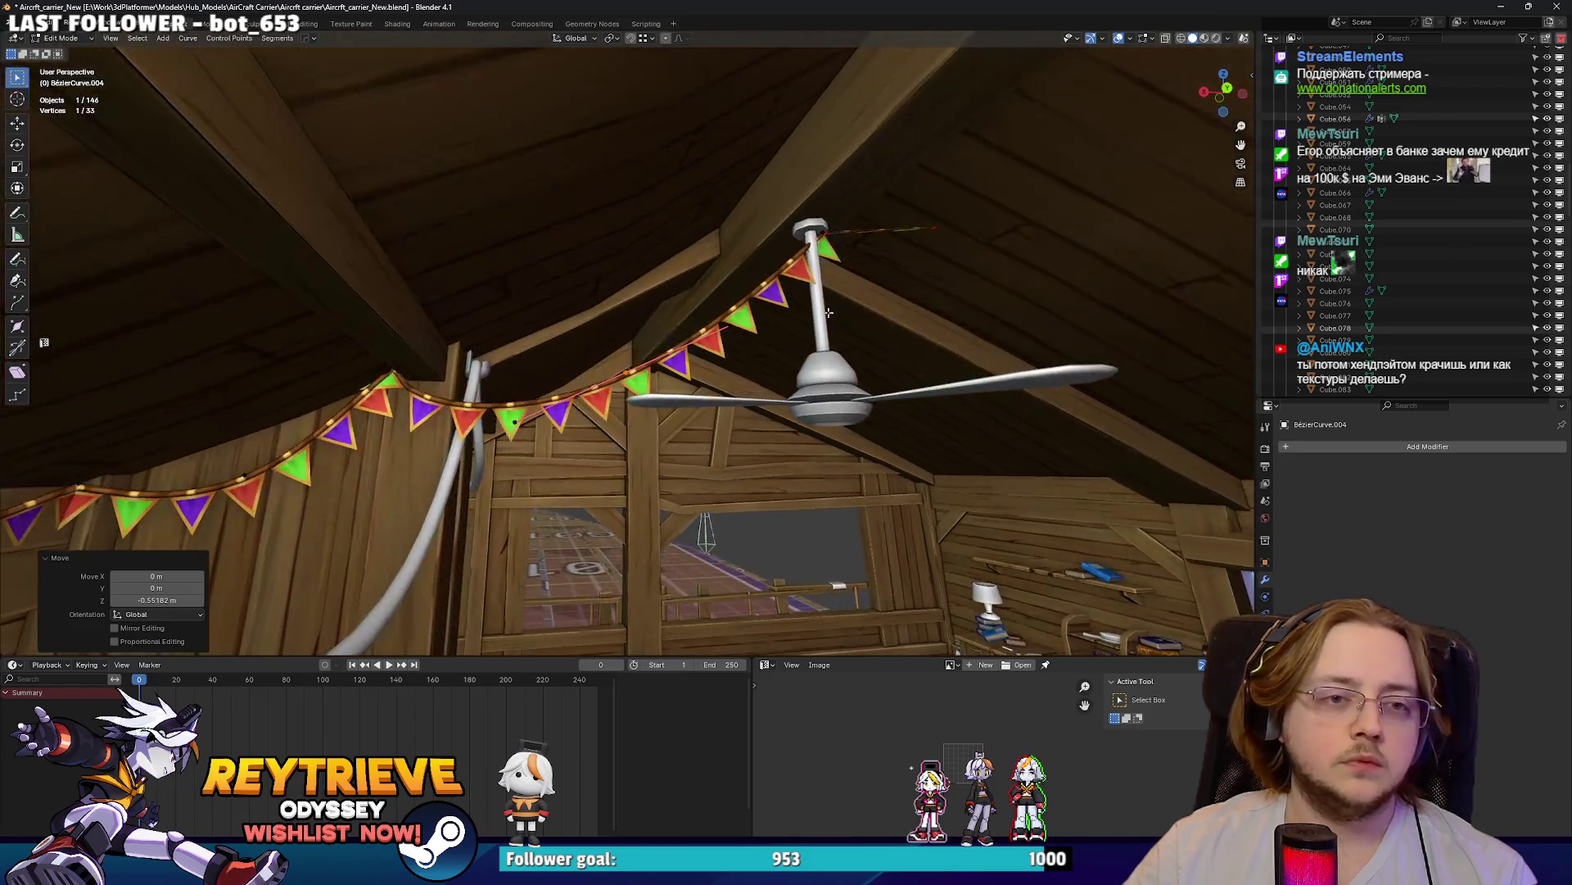
- Shift the bunting end point, then select the pennant array Cylinder.016
{"action": "left_click", "coordinate": [861, 251]}
{"action": "key", "text": "g"}
{"action": "left_click", "coordinate": [859, 250]}
{"action": "middle_click_drag", "start_coordinate": [859, 250], "coordinate": [780, 315]}
{"action": "left_click", "coordinate": [536, 374]}
{"action": "middle_click_drag", "start_coordinate": [536, 374], "coordinate": [746, 353]}
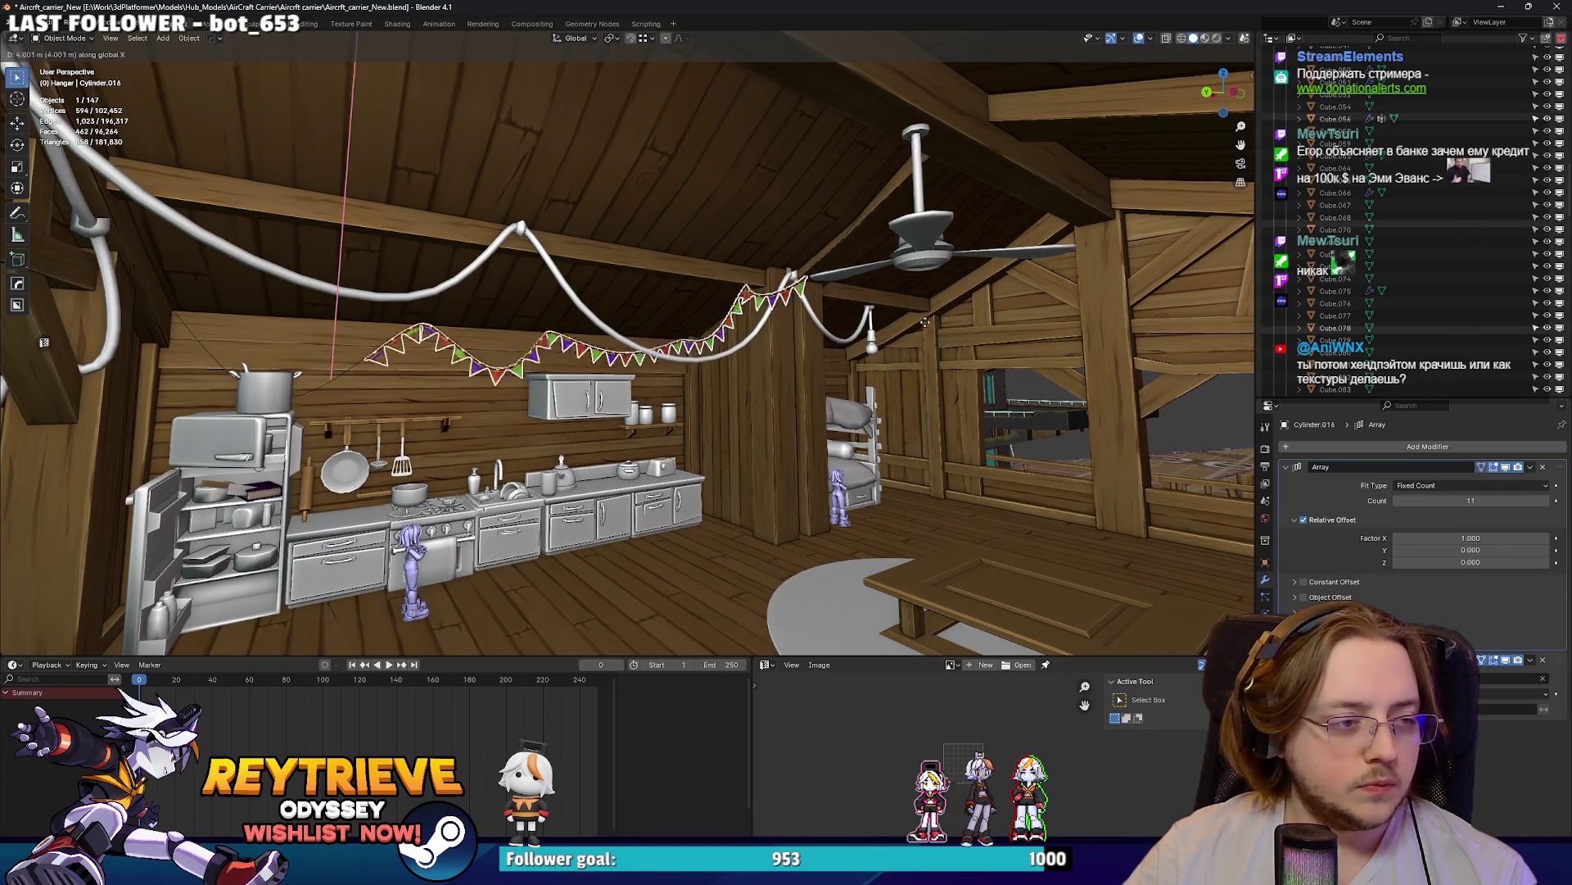
- Slide the pennant array along X and select the bunting string curve
{"action": "left_click", "coordinate": [875, 379]}
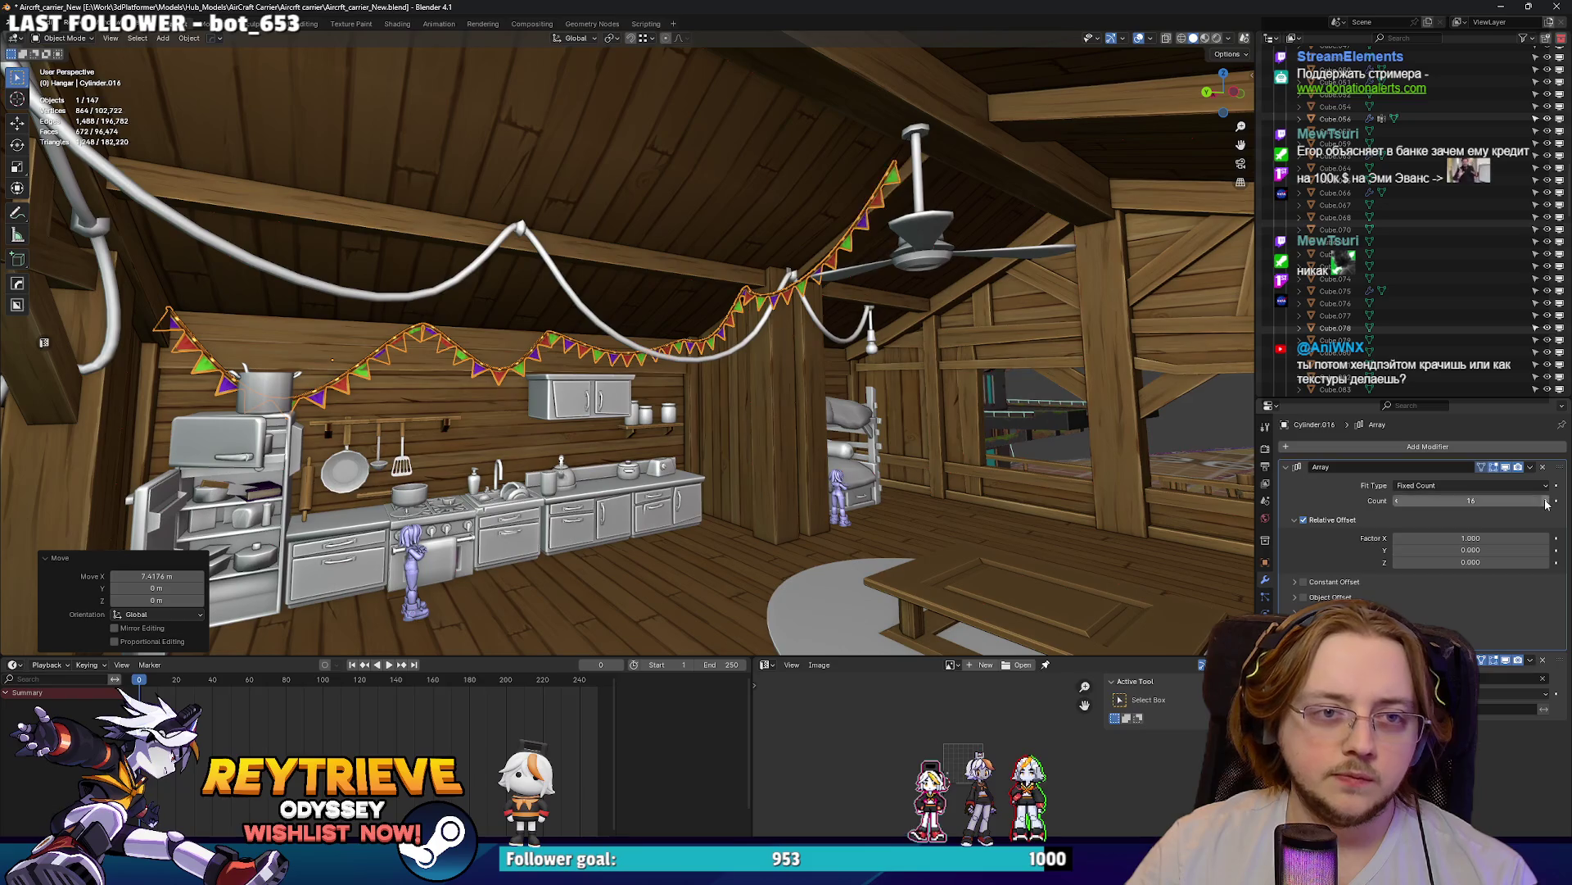
{"action": "mouse_move", "coordinate": [737, 279]}
{"action": "middle_mouse_down"}
{"action": "mouse_move", "coordinate": [790, 277]}
{"action": "mouse_move", "coordinate": [522, 320]}
{"action": "middle_mouse_up"}
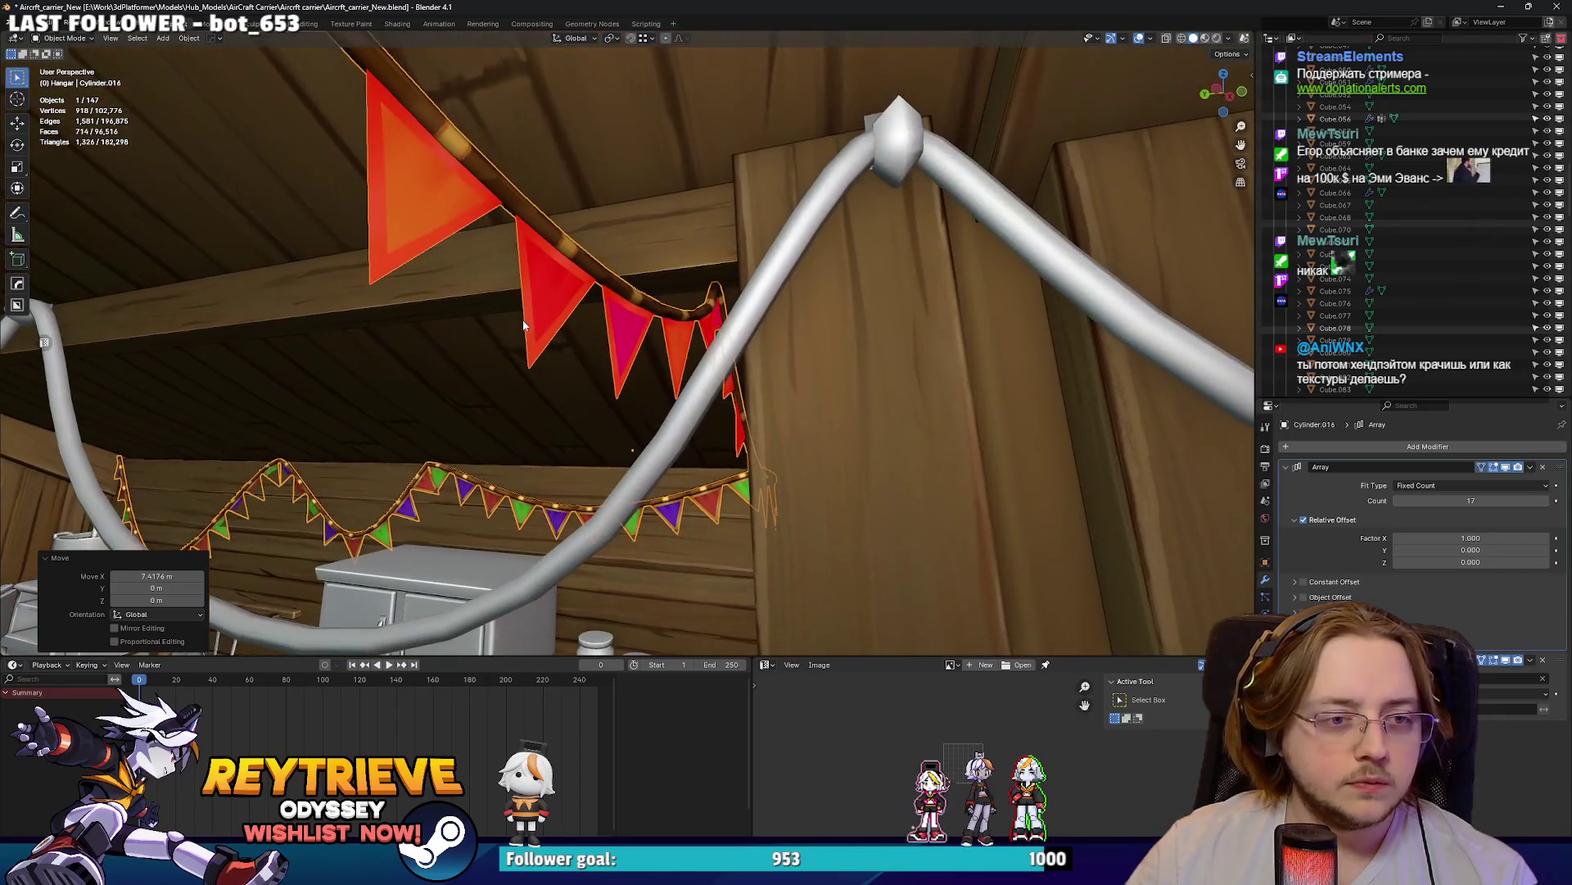
{"action": "left_click", "coordinate": [715, 303]}
- Move the curve's end point and rotate its handles by about 22.3°
{"action": "left_click", "coordinate": [777, 314]}
{"action": "mouse_move", "coordinate": [777, 315]}
{"action": "middle_mouse_down"}
{"action": "mouse_move", "coordinate": [811, 354]}
{"action": "mouse_move", "coordinate": [846, 343]}
{"action": "mouse_move", "coordinate": [839, 461]}
{"action": "mouse_move", "coordinate": [835, 343]}
{"action": "mouse_move", "coordinate": [721, 279]}
{"action": "middle_mouse_up"}
{"action": "key", "text": "g"}
{"action": "key", "text": "r"}
{"action": "left_click", "coordinate": [842, 360]}
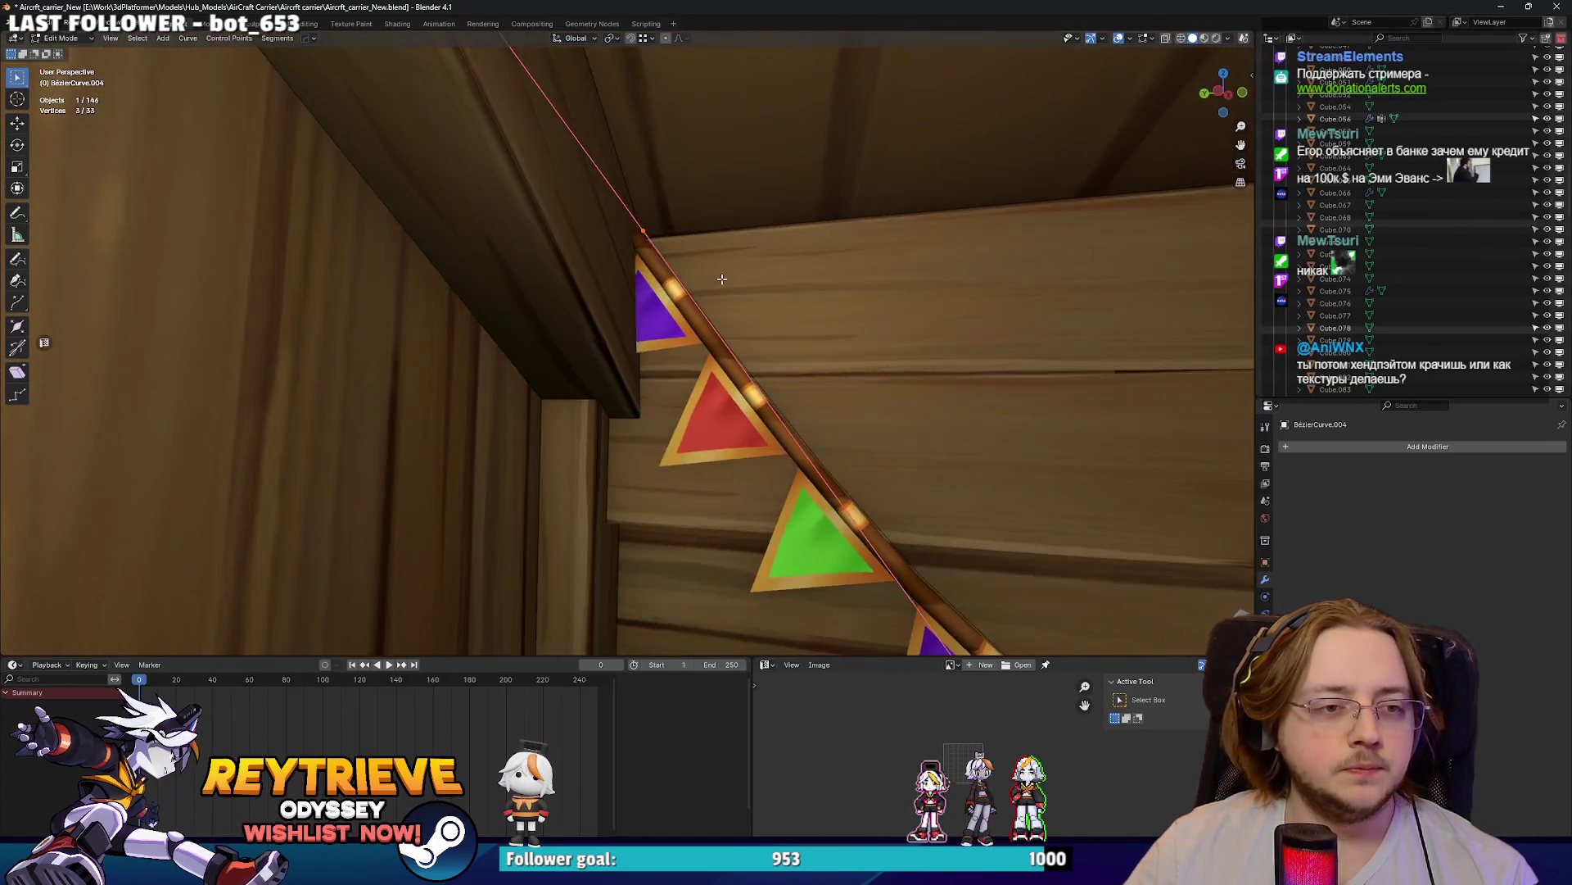
- Tuck the bunting's start point into the corner, moving it -0.448 m along Y
{"action": "left_click", "coordinate": [755, 290]}
{"action": "scroll", "coordinate": [778, 299], "scroll_direction": "down", "scroll_amount": 2}
{"action": "key", "text": "r"}
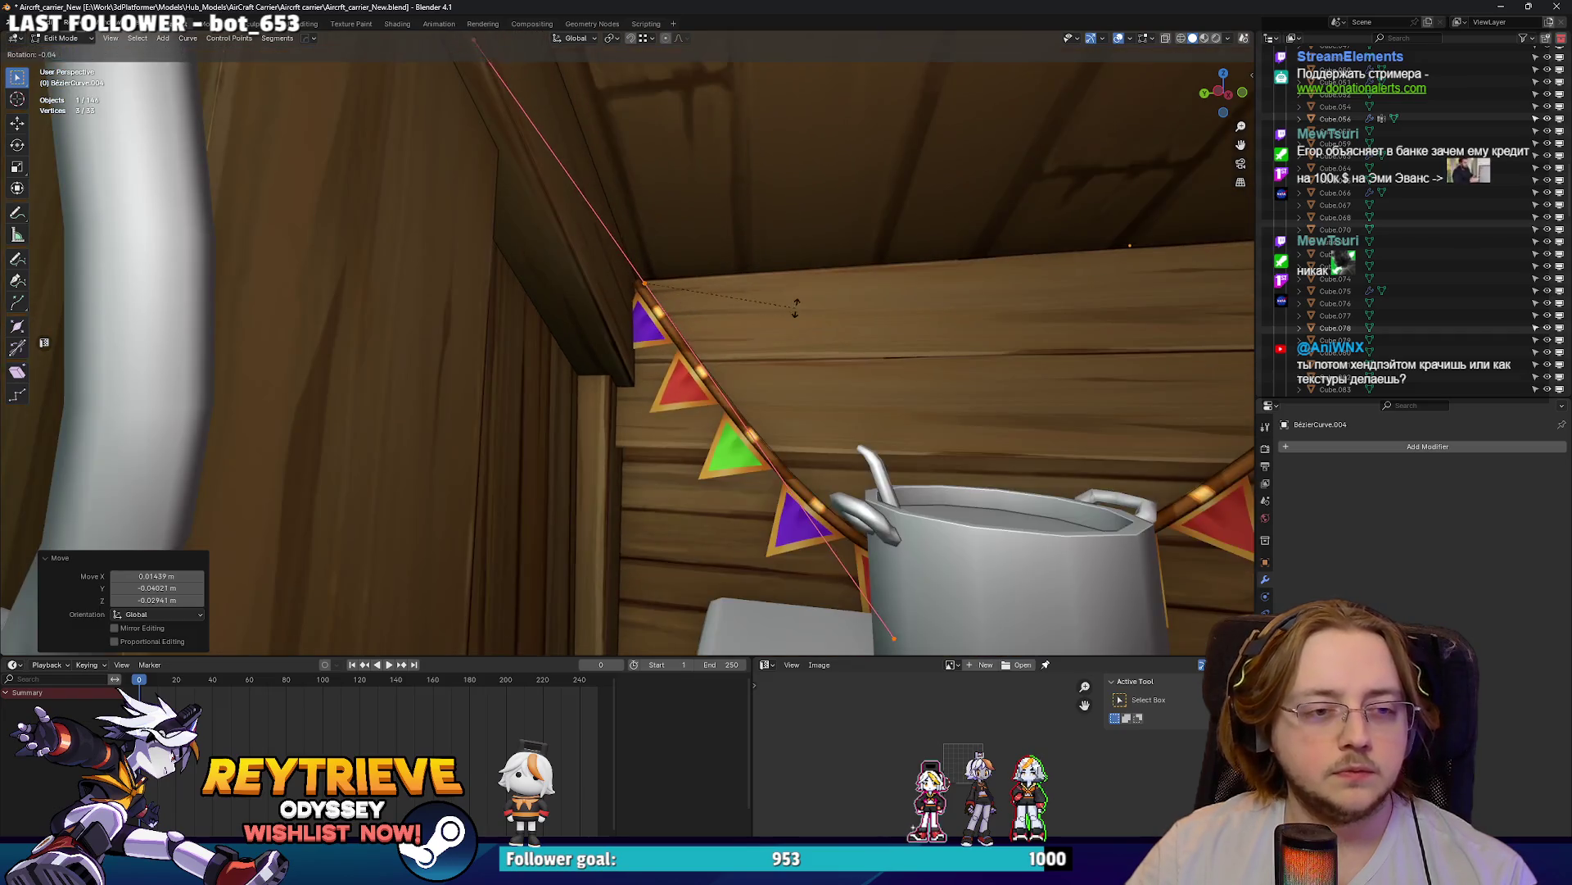
{"action": "key", "text": "Escape"}
{"action": "middle_click_drag", "start_coordinate": [781, 328], "coordinate": [660, 353]}
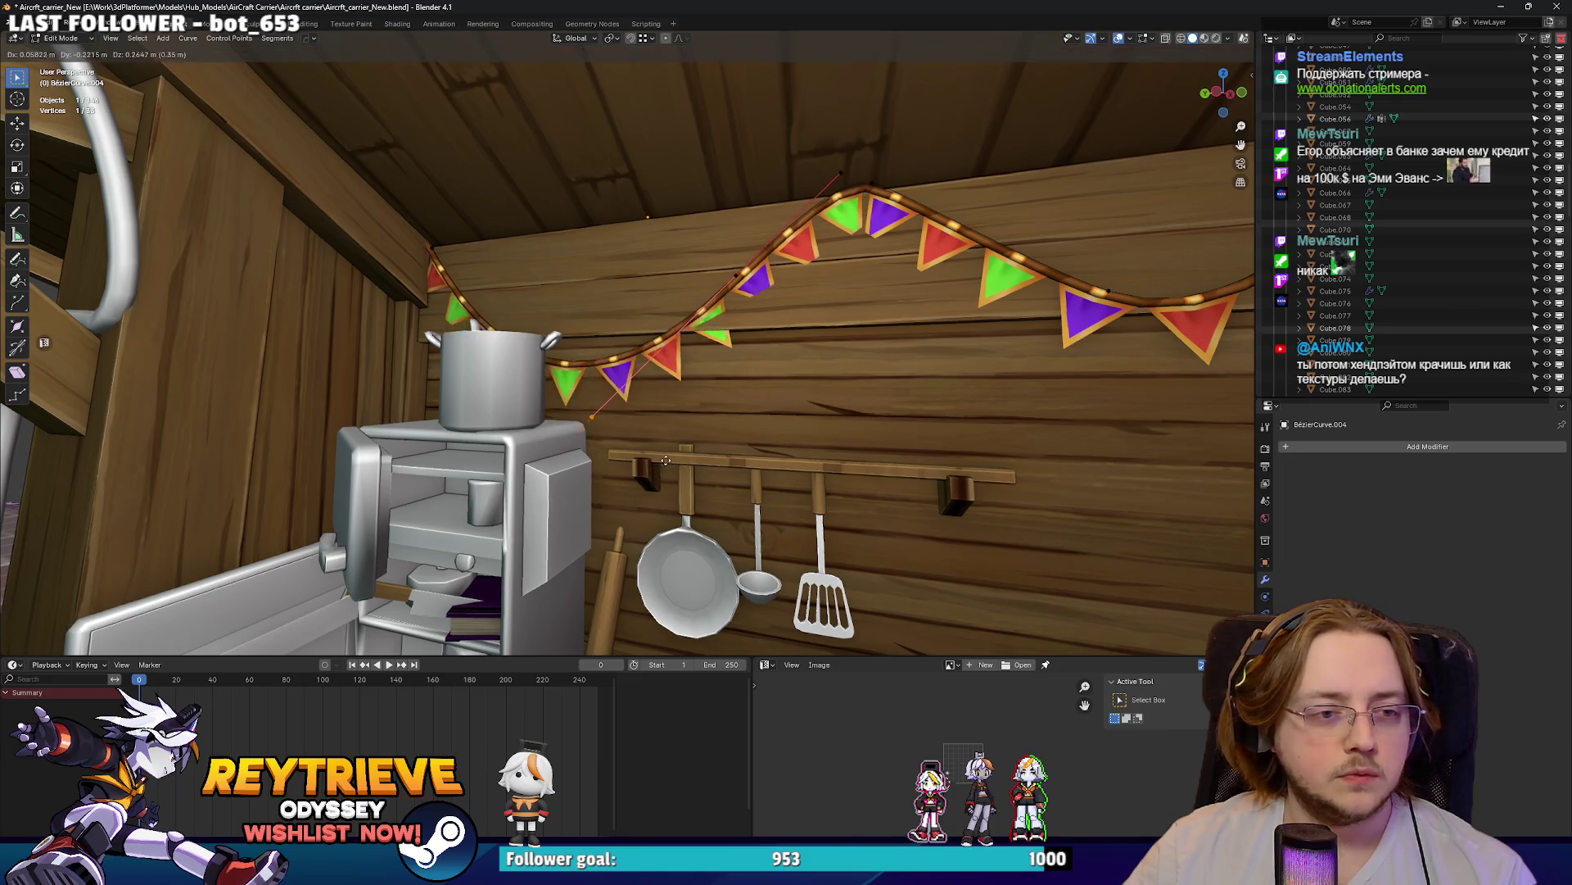
{"action": "left_click", "coordinate": [695, 438]}
{"action": "key", "text": "g"}
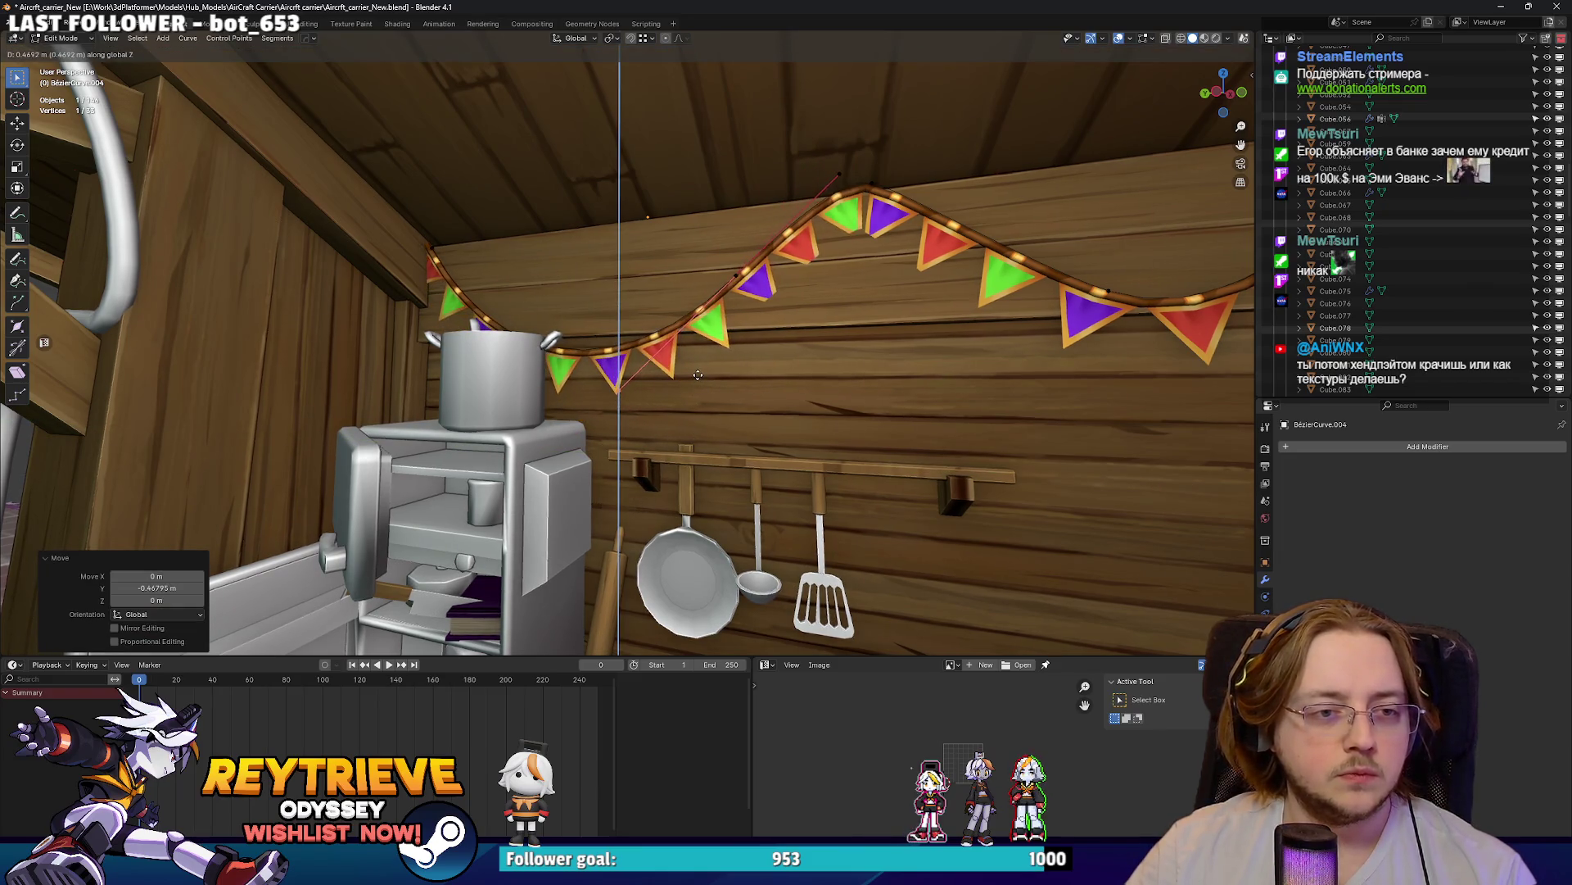
- Back in Object Mode, select the pennant array Cylinder.016 and start sliding it along X
{"action": "key", "text": "Tab"}
{"action": "left_click", "coordinate": [431, 267]}
{"action": "middle_click_drag", "start_coordinate": [431, 267], "coordinate": [483, 295]}
{"action": "key", "text": "g"}
{"action": "key", "text": "z"}
{"action": "key", "text": "y"}
{"action": "key", "text": "x"}
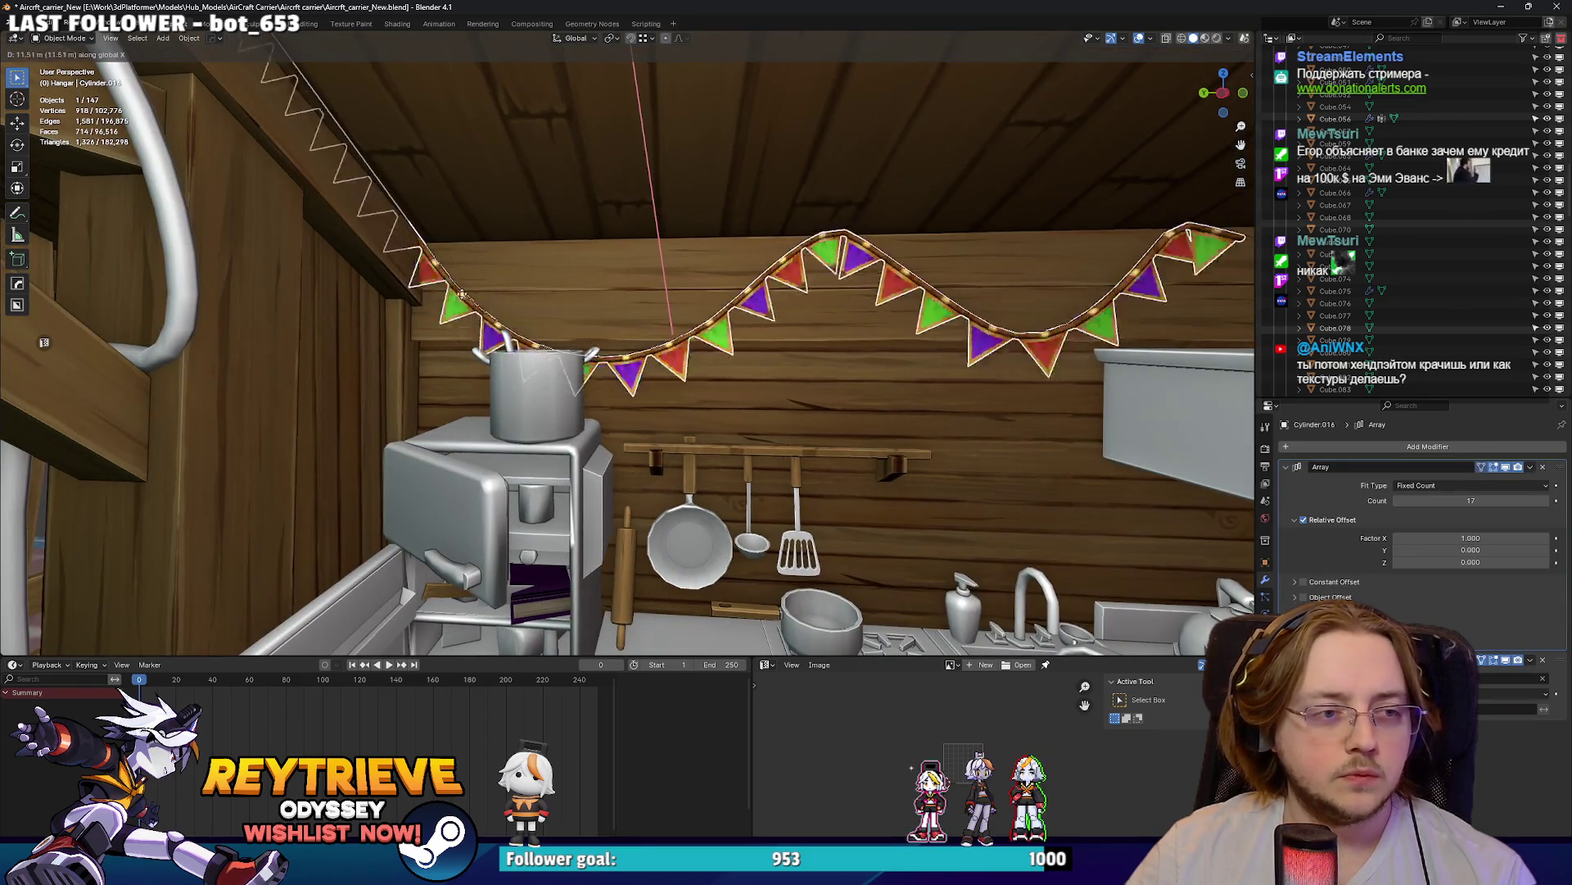
{"action": "left_click", "coordinate": [391, 244]}
{"action": "mouse_move", "coordinate": [390, 245]}
{"action": "middle_mouse_down"}
{"action": "mouse_move", "coordinate": [1040, 67]}
{"action": "mouse_move", "coordinate": [428, 239]}
{"action": "mouse_move", "coordinate": [614, 296]}
{"action": "middle_mouse_up"}
{"action": "left_click", "coordinate": [670, 352]}
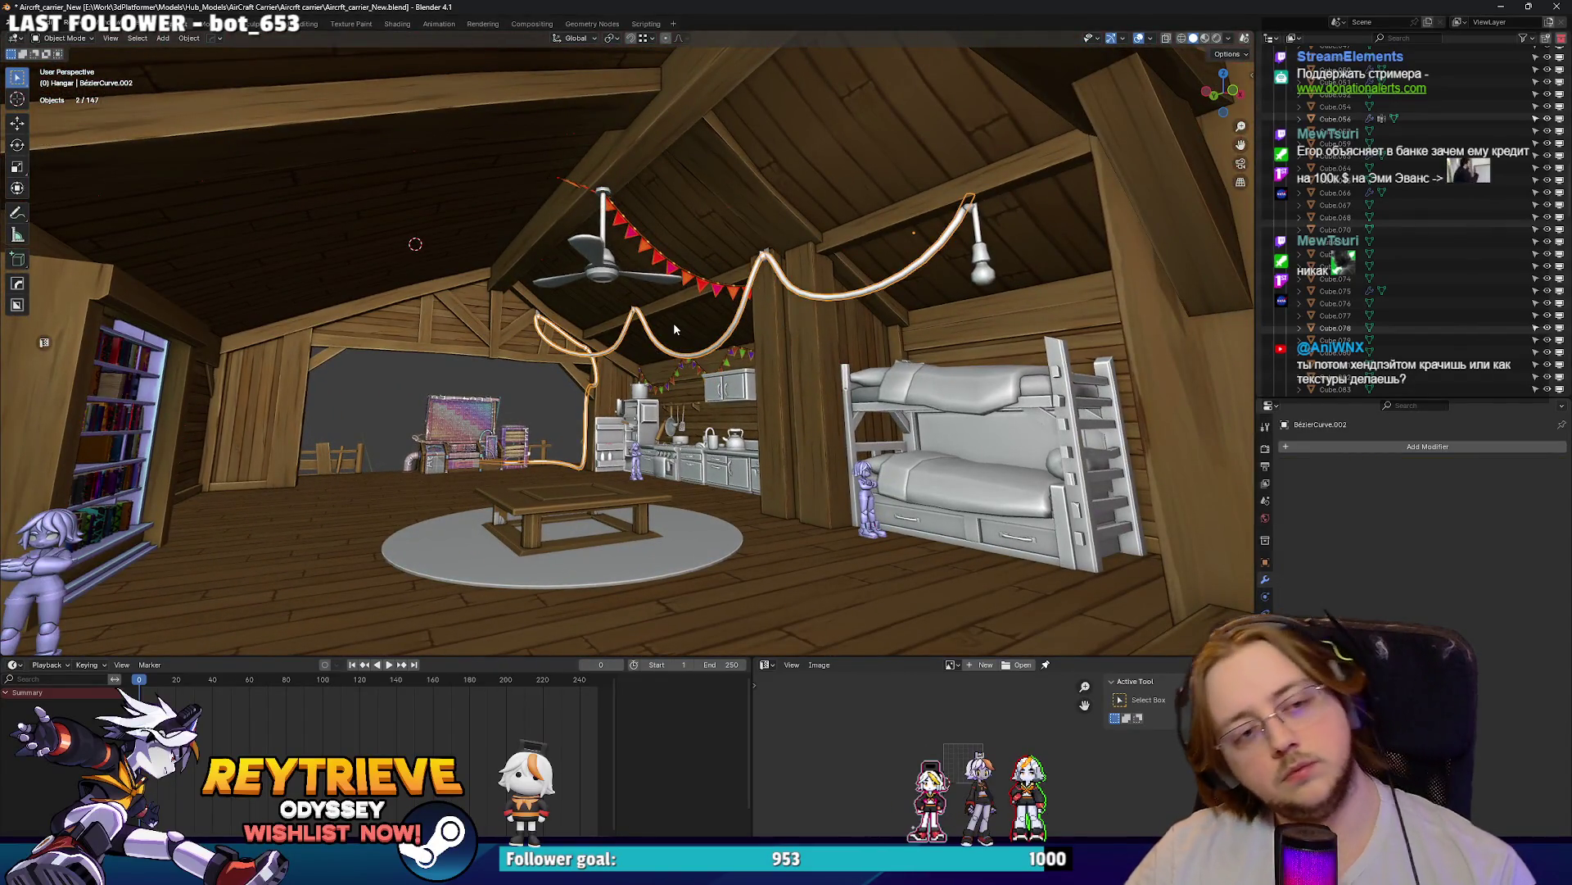
{"action": "left_click", "coordinate": [674, 328]}
{"action": "middle_click_drag", "start_coordinate": [673, 328], "coordinate": [1024, 319]}
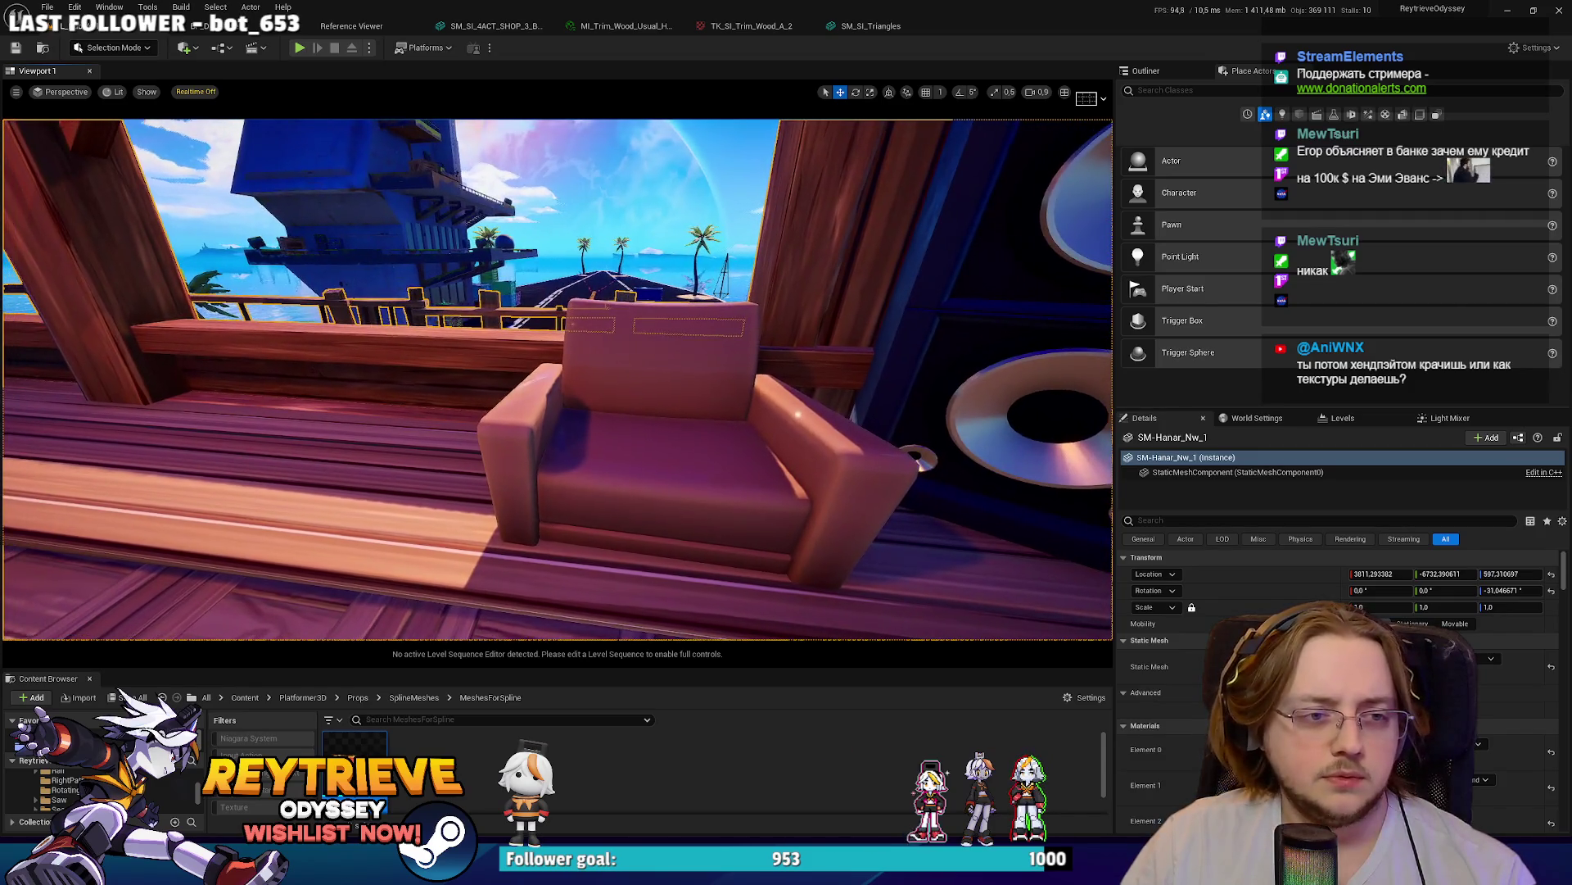
- Select the pink sofa SM_OfficeSofa01_2 by the balcony railing
{"action": "left_click", "coordinate": [592, 370]}
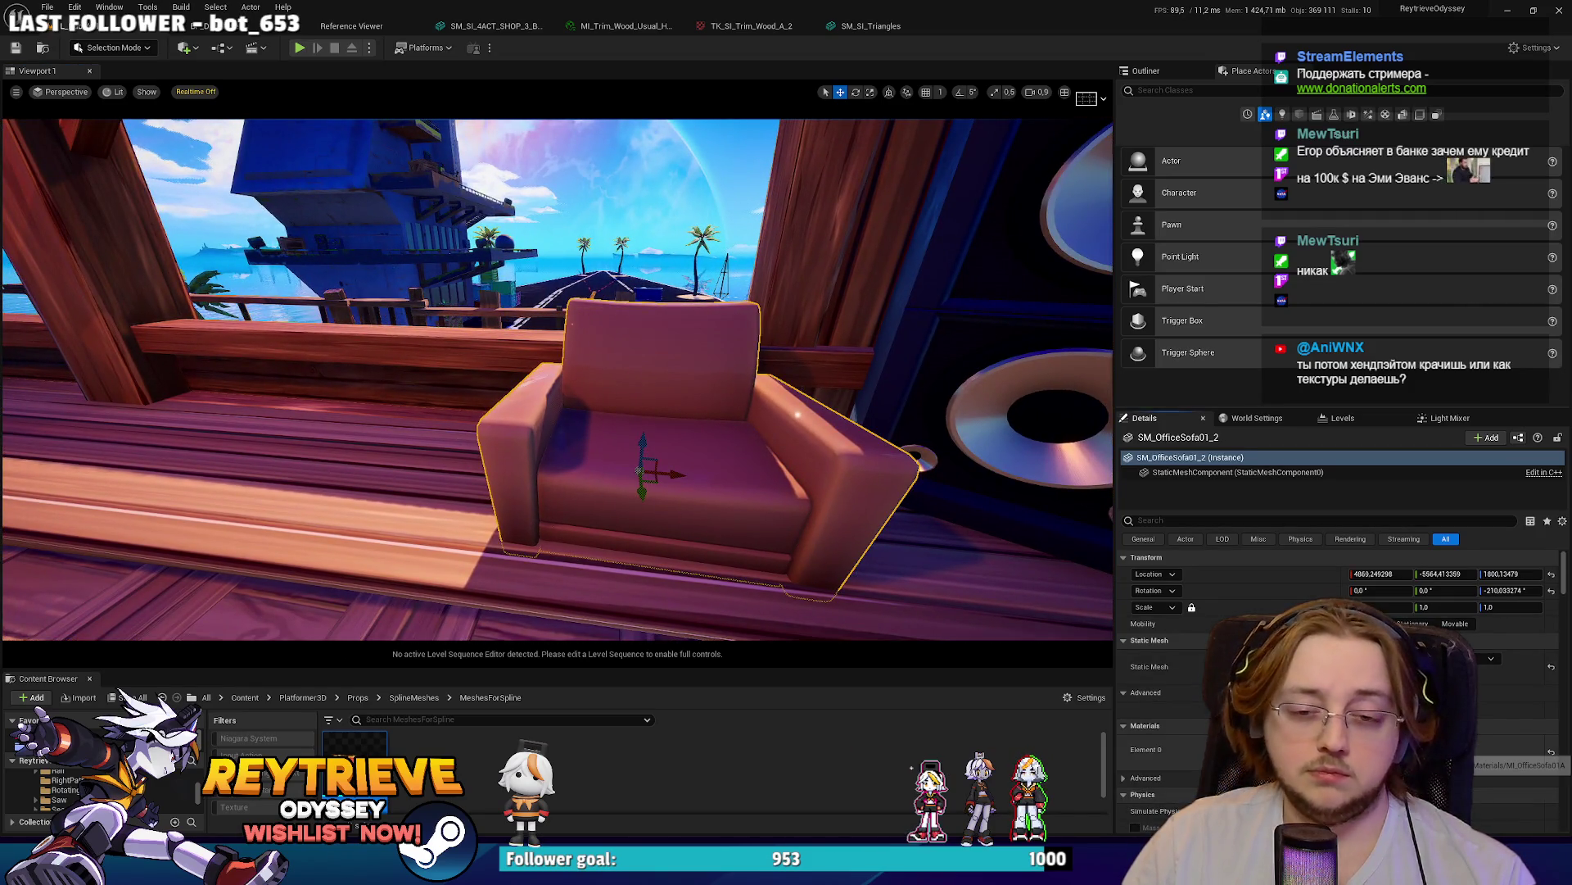
- Set MI_OfficeSofa01A Roughness to 1.0 and Specular to 0.05, then save it
{"action": "double_click", "coordinate": [745, 506]}
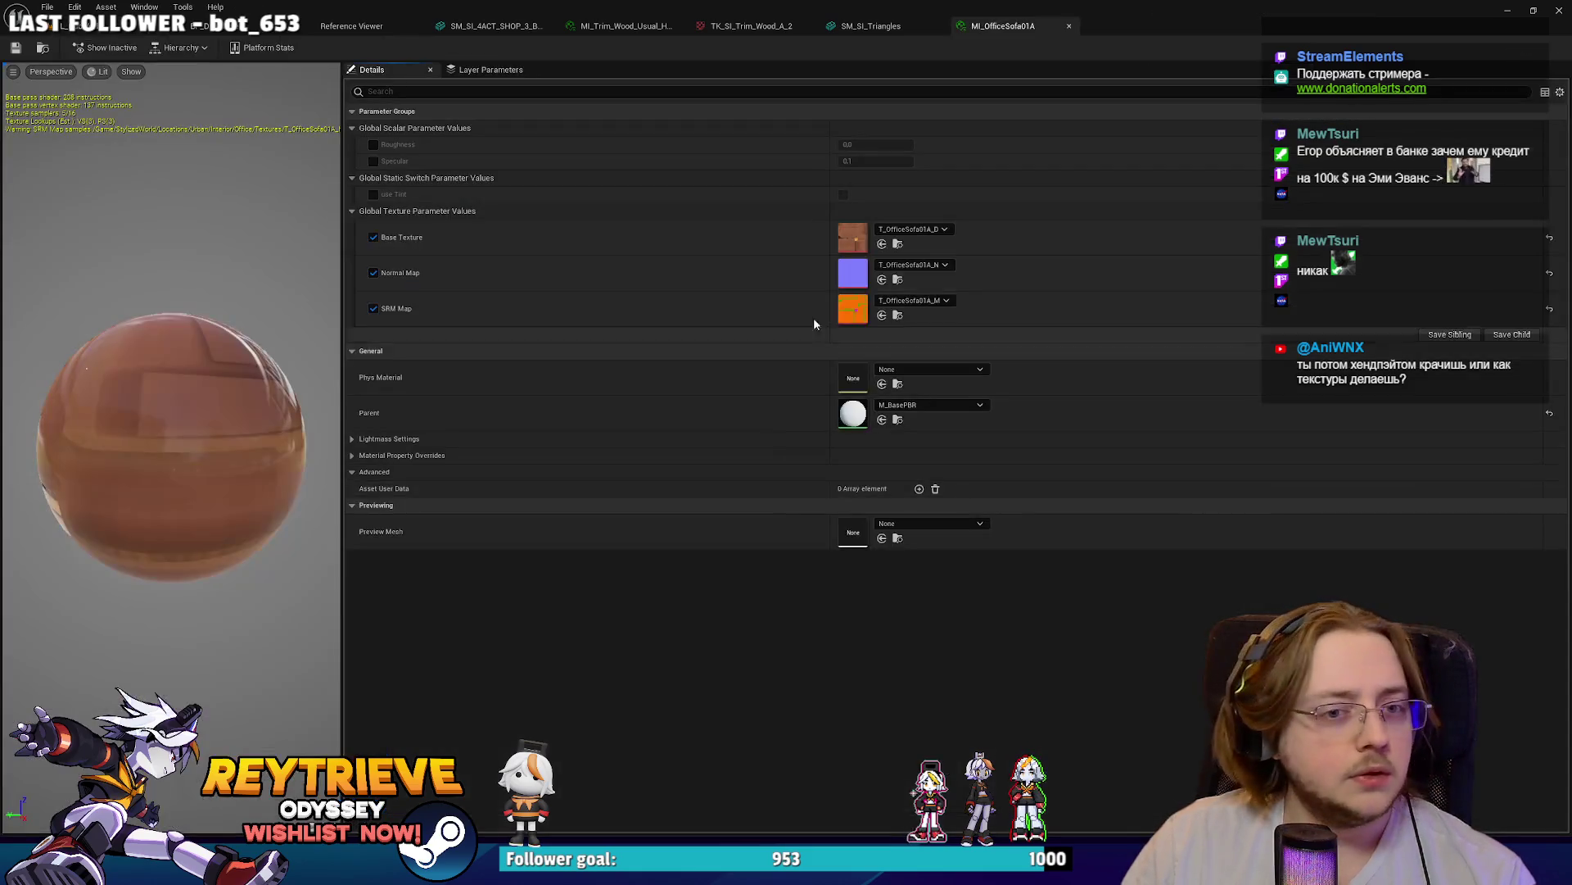
{"action": "left_click", "coordinate": [373, 144]}
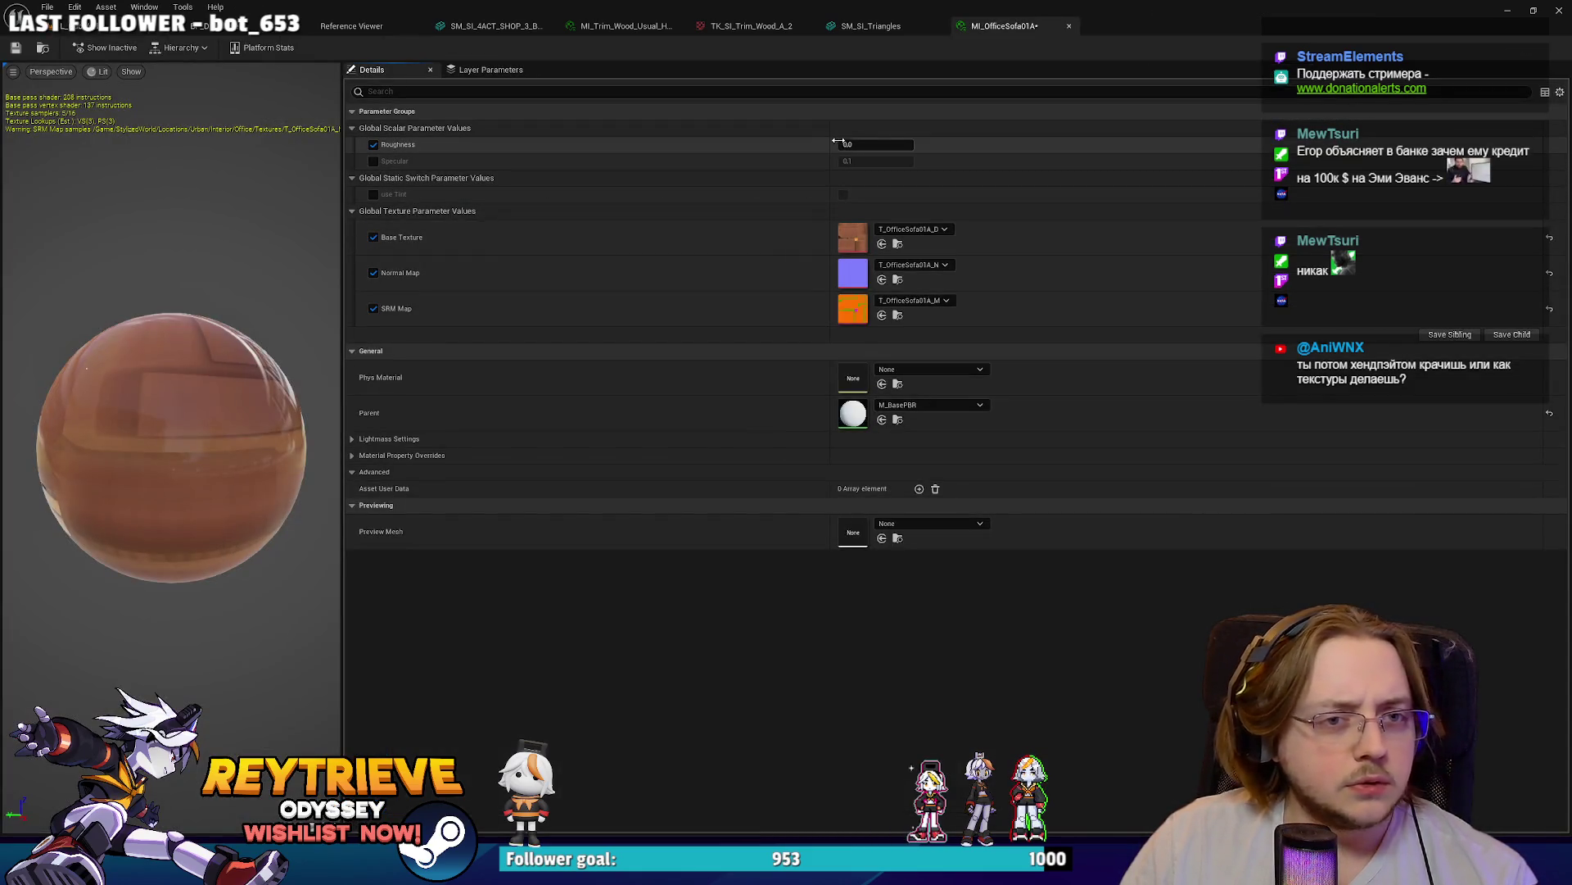
{"action": "key", "text": "Return"}
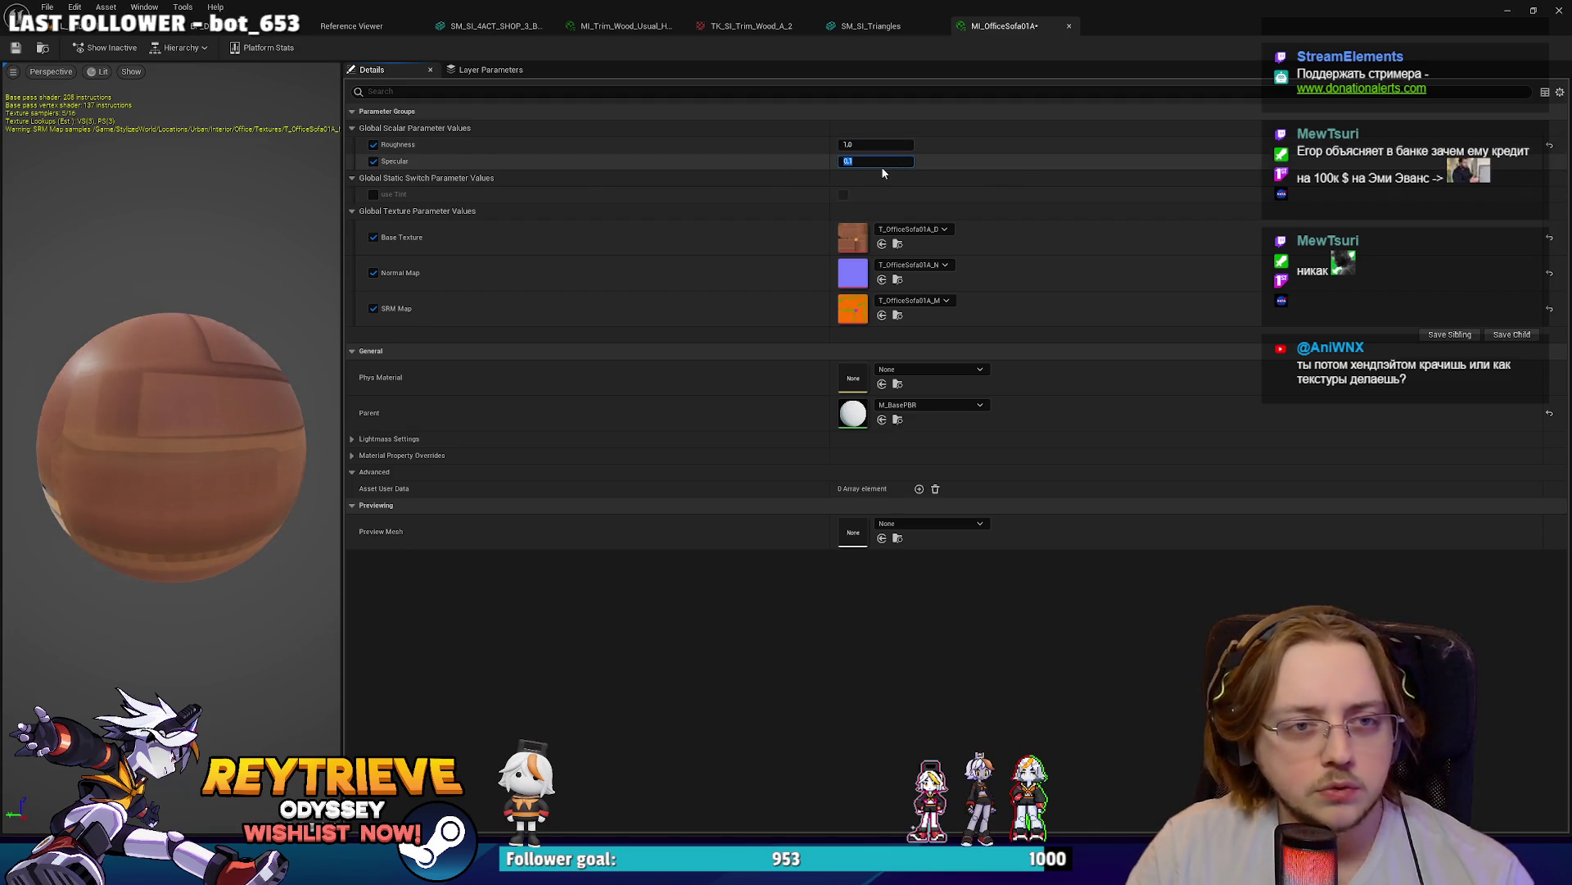
{"action": "type", "text": "0.25"}
{"action": "key", "text": "Return"}
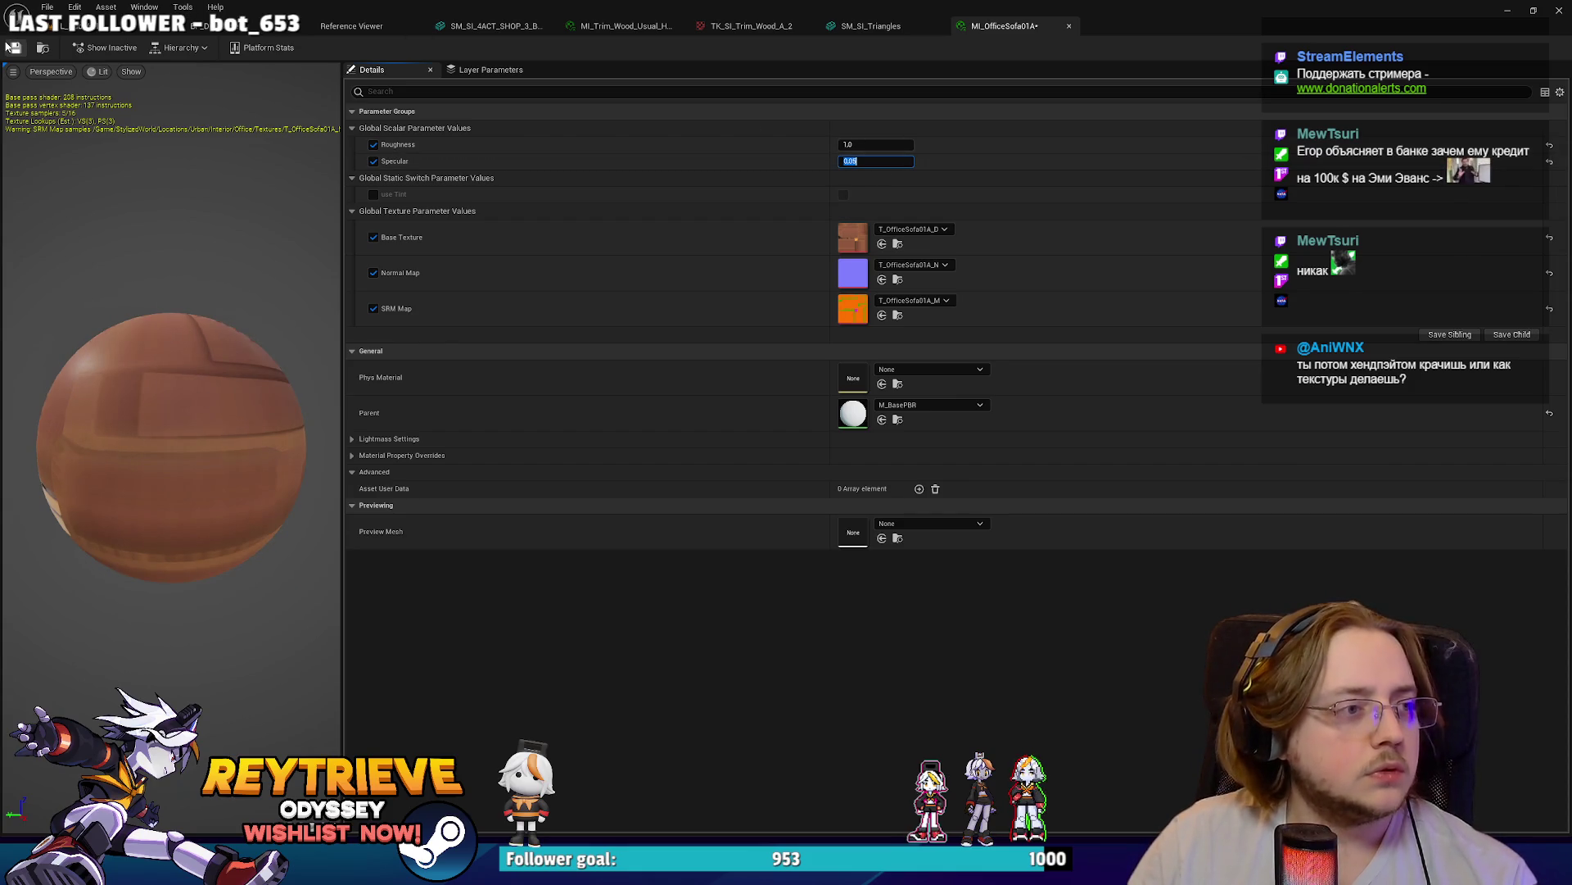
{"action": "left_click", "coordinate": [15, 47]}
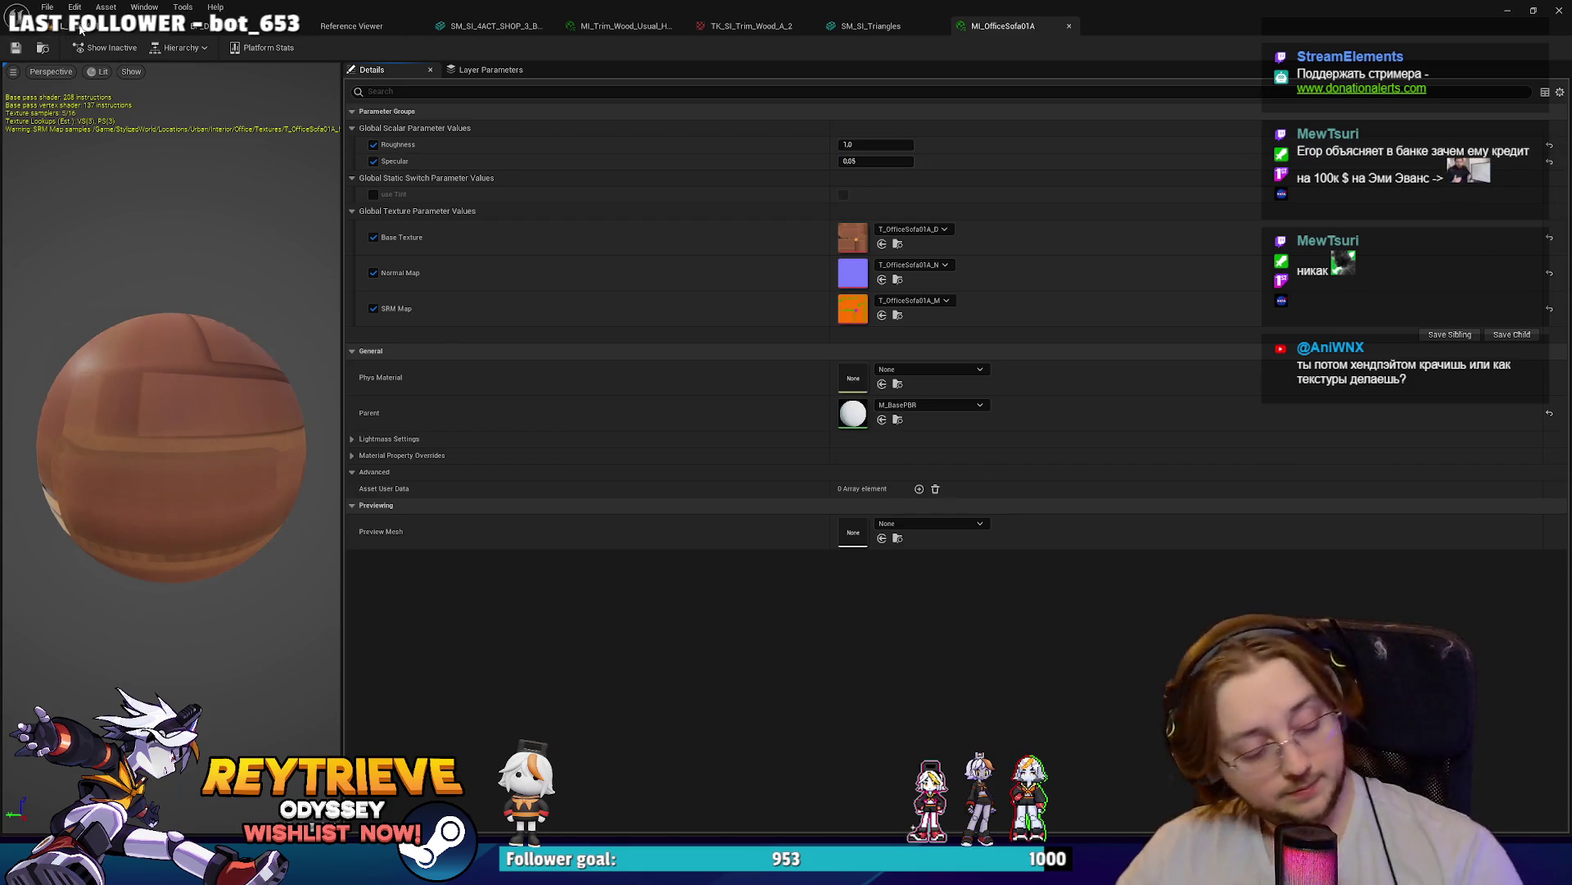
- Return to the hangar level and orbit around the sofa
{"action": "left_click", "coordinate": [80, 28]}
{"action": "left_click_drag", "start_coordinate": [557, 376], "coordinate": [679, 360], "text": "alt"}
{"action": "left_click_drag", "start_coordinate": [639, 311], "coordinate": [680, 304], "text": "alt"}
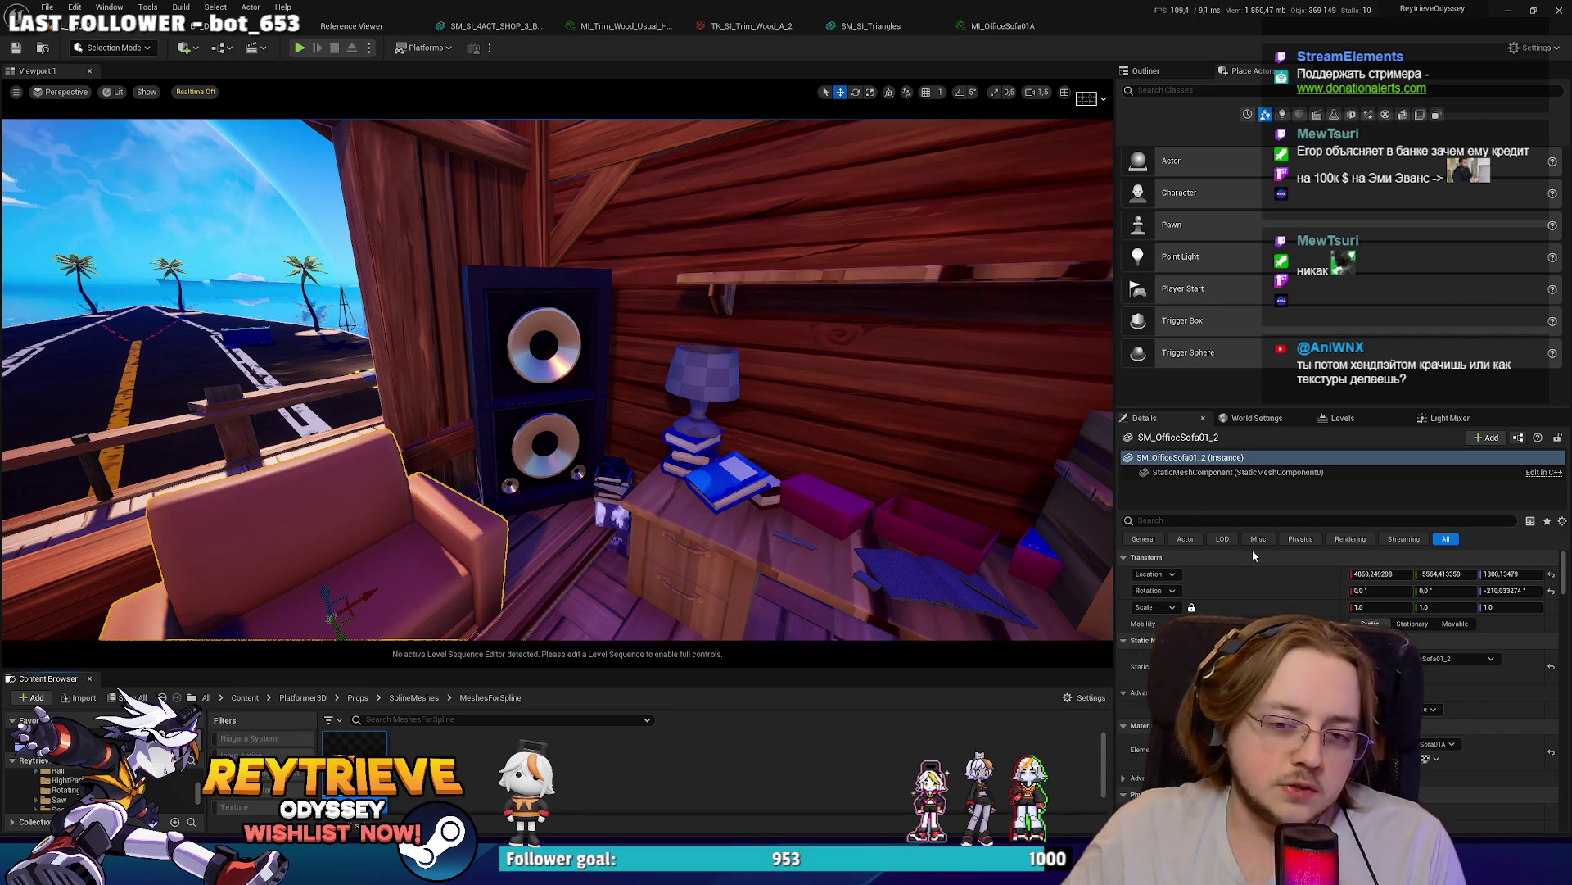
- Find the sofa asset among the Office meshes and enlarge the Content Browser
{"action": "key", "text": "ctrl+b"}
{"action": "left_click_drag", "start_coordinate": [1010, 669], "coordinate": [1009, 501]}
{"action": "scroll", "coordinate": [766, 694], "scroll_direction": "up", "scroll_amount": 1}
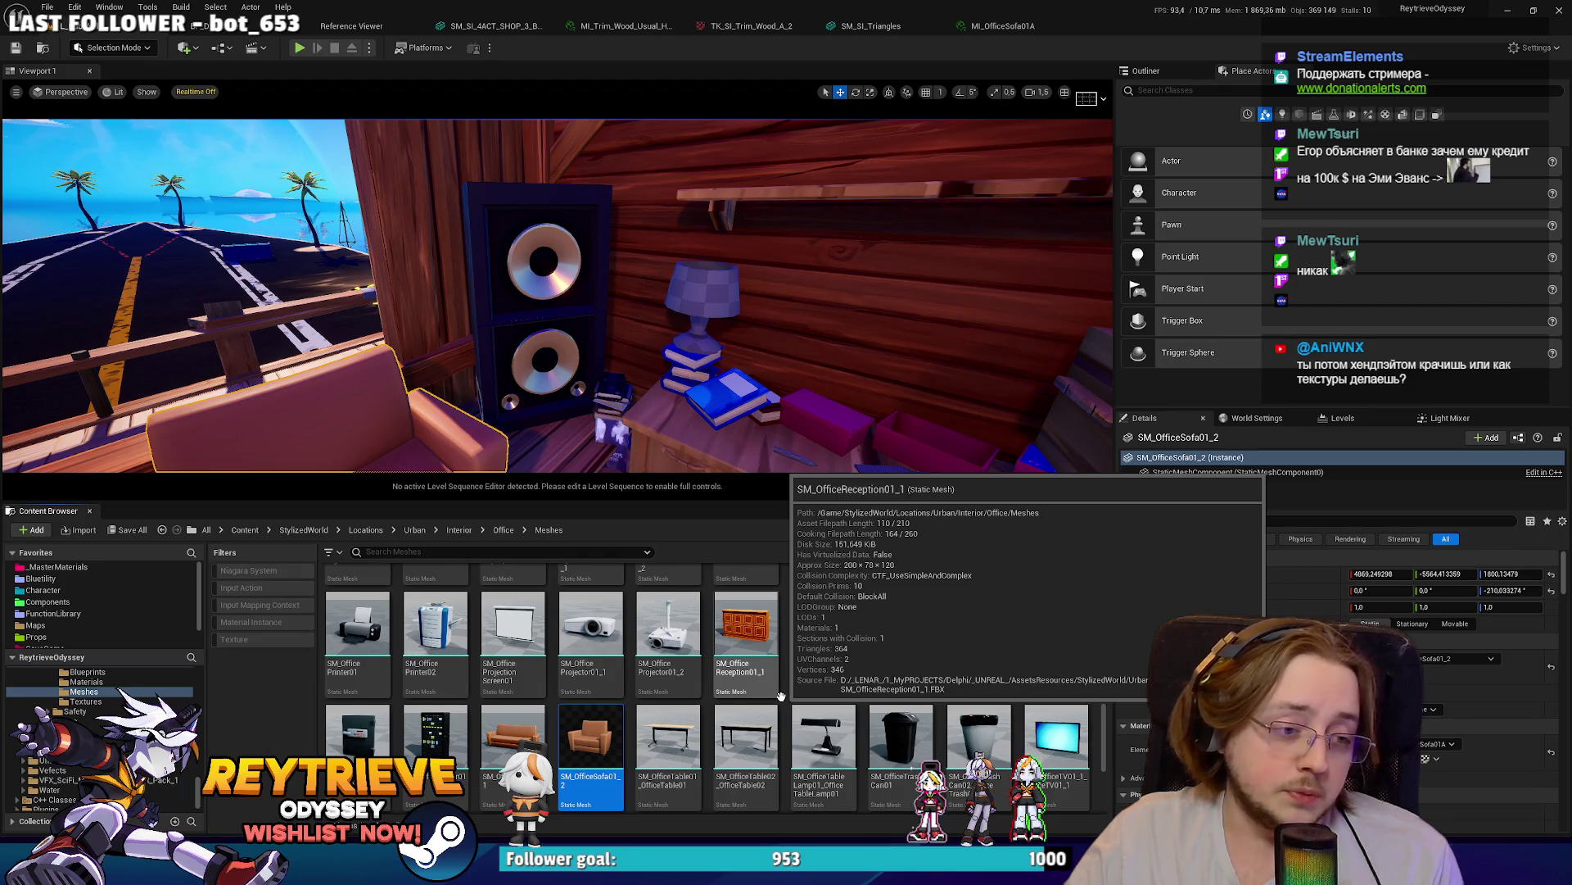
{"action": "scroll", "coordinate": [781, 695], "scroll_direction": "up", "scroll_amount": 8}
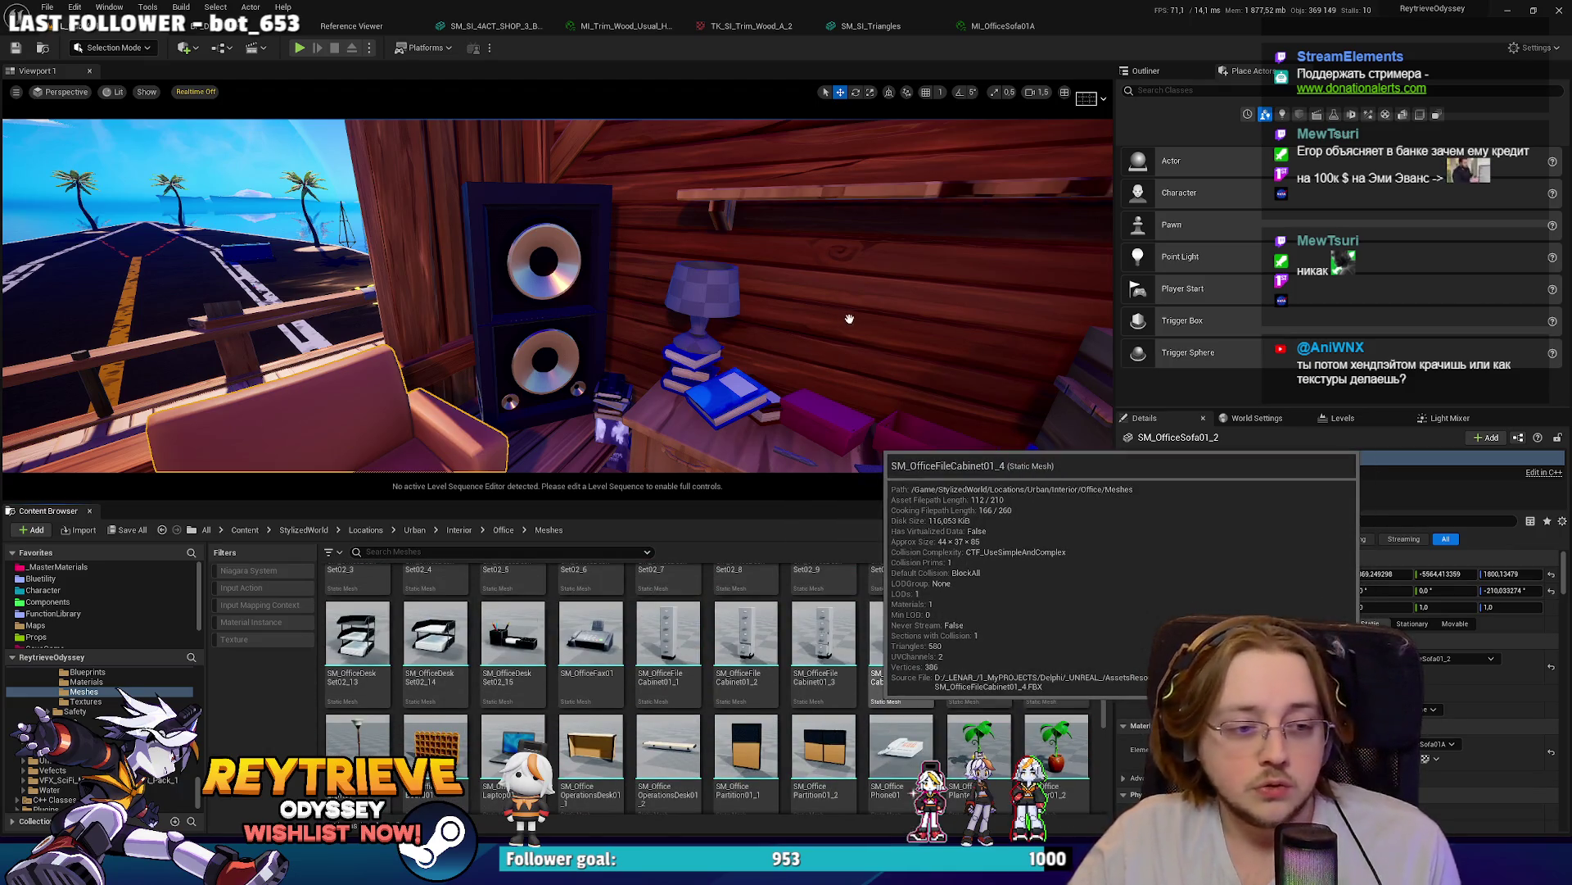
{"action": "right_click", "coordinate": [678, 333]}
{"action": "mouse_move", "coordinate": [677, 333]}
{"action": "right_mouse_down"}
{"action": "mouse_move", "coordinate": [589, 385]}
{"action": "mouse_move", "coordinate": [545, 463]}
{"action": "mouse_move", "coordinate": [459, 434]}
{"action": "right_mouse_up"}
- Try a file cabinet and an air conditioner, delete both, then drop the pink office box on the floor
{"action": "left_click_drag", "start_coordinate": [669, 635], "coordinate": [459, 393]}
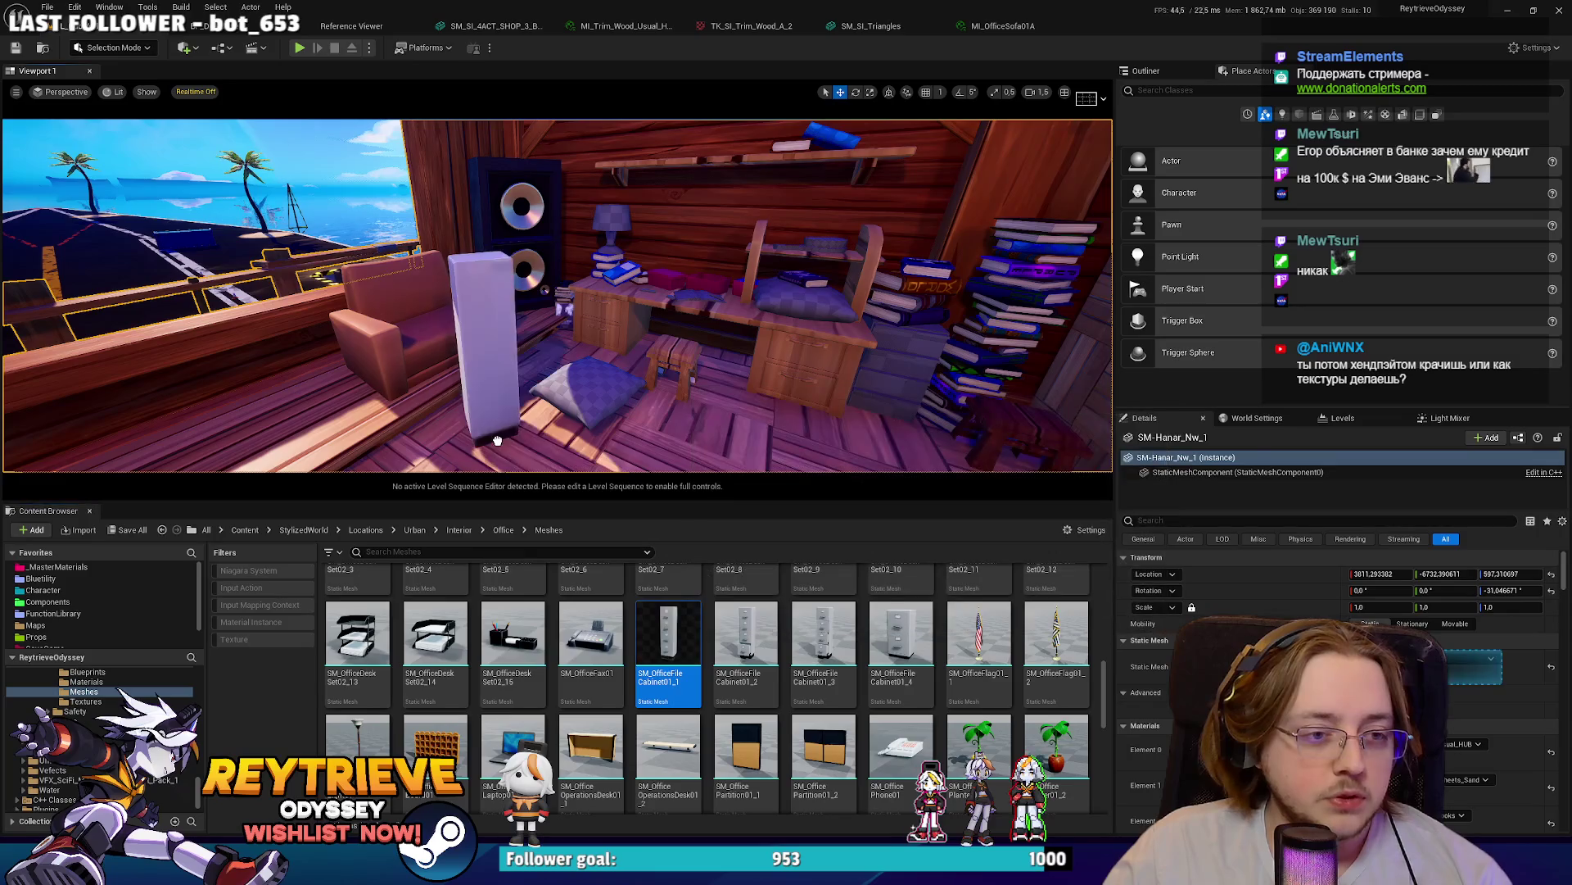
{"action": "right_click_drag", "start_coordinate": [459, 393], "coordinate": [508, 385]}
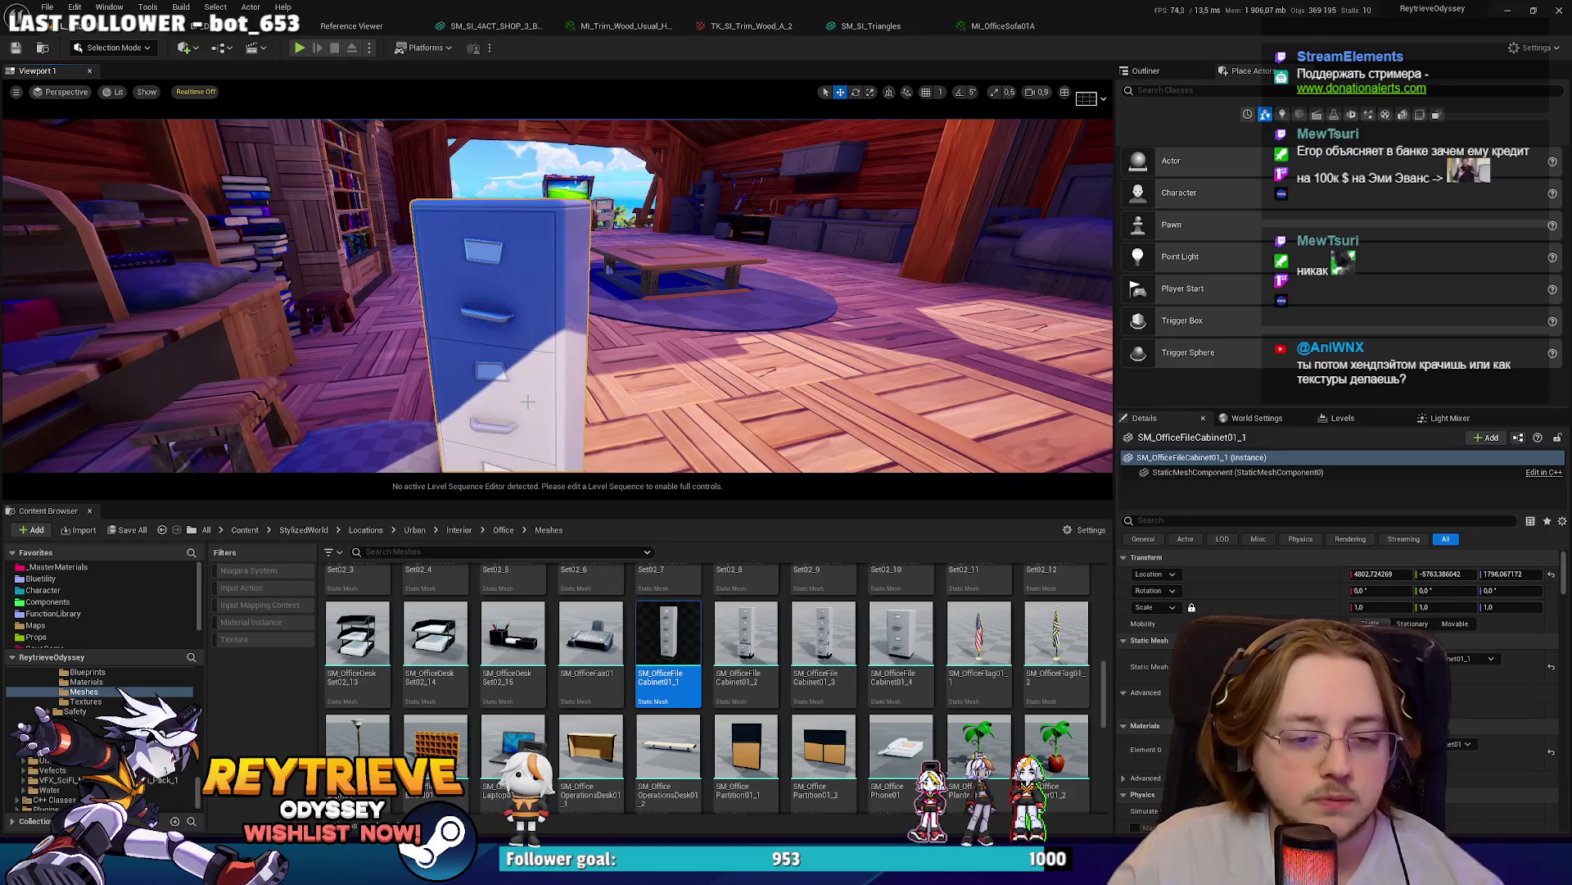
{"action": "key", "text": "Delete"}
{"action": "scroll", "coordinate": [779, 675], "scroll_direction": "up", "scroll_amount": 1}
{"action": "scroll", "coordinate": [780, 675], "scroll_direction": "up", "scroll_amount": 5}
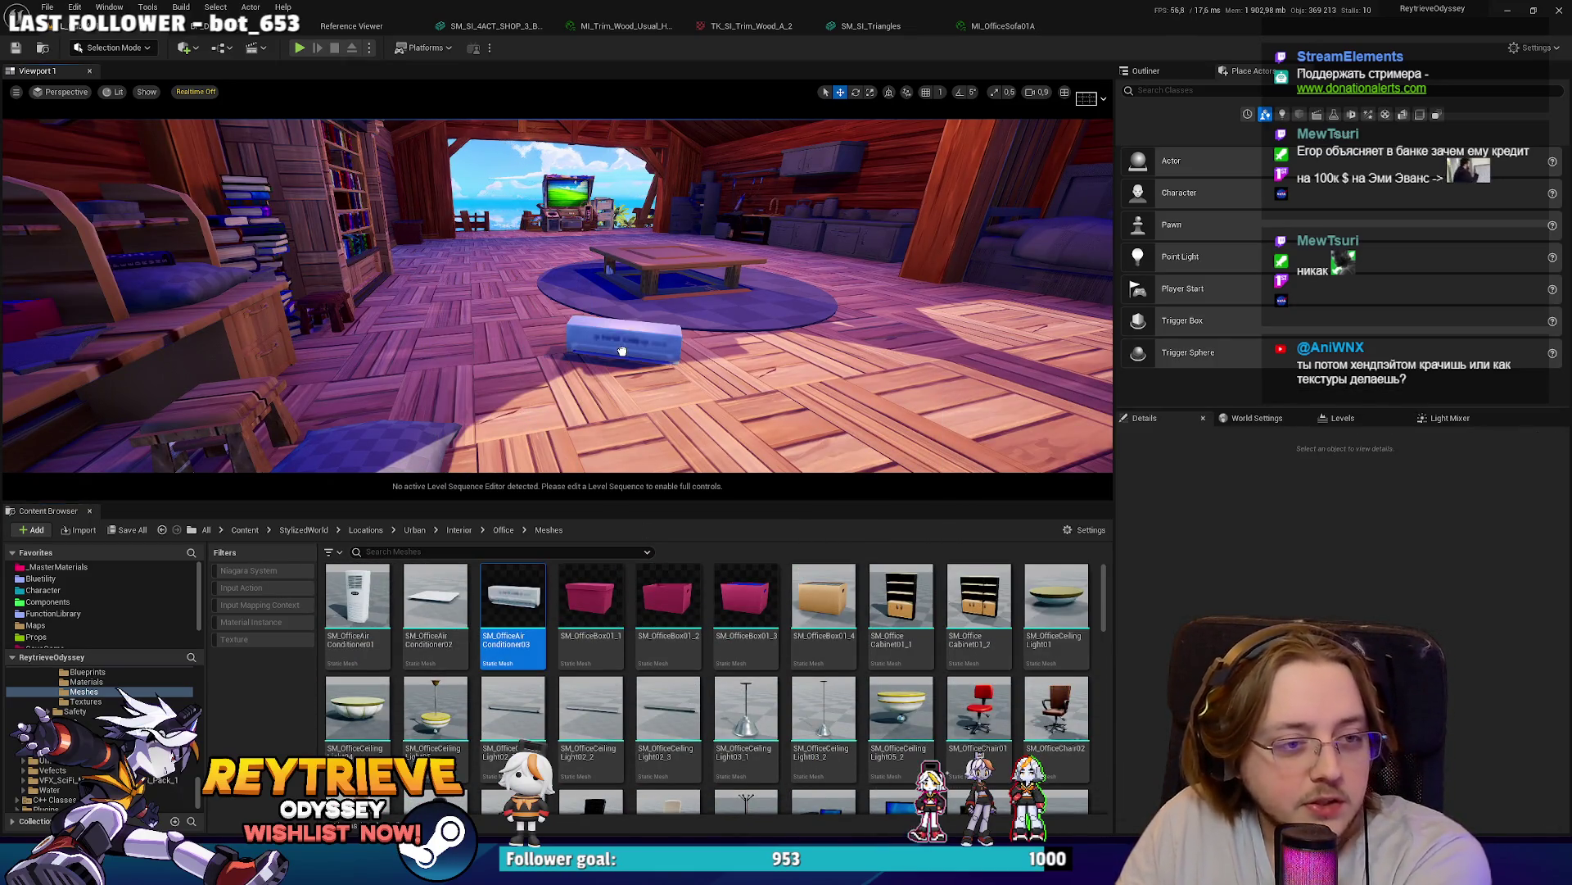
{"action": "left_click_drag", "start_coordinate": [623, 351], "coordinate": [623, 350]}
{"action": "mouse_move", "coordinate": [622, 351]}
{"action": "right_mouse_down"}
{"action": "mouse_move", "coordinate": [610, 357]}
{"action": "mouse_move", "coordinate": [663, 359]}
{"action": "right_mouse_up"}
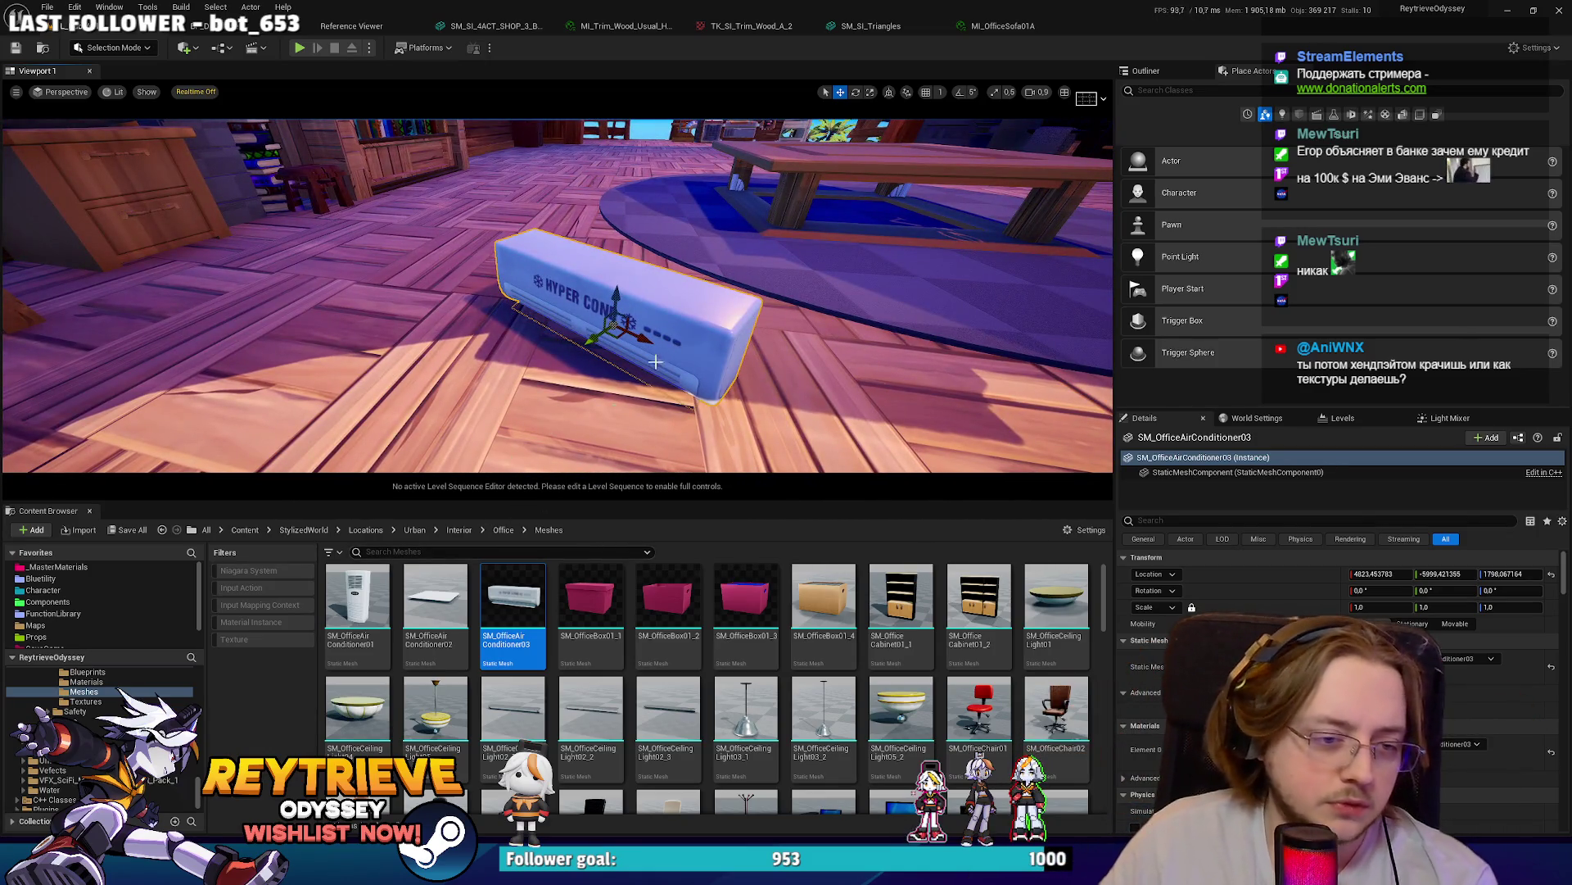
{"action": "key", "text": "Delete"}
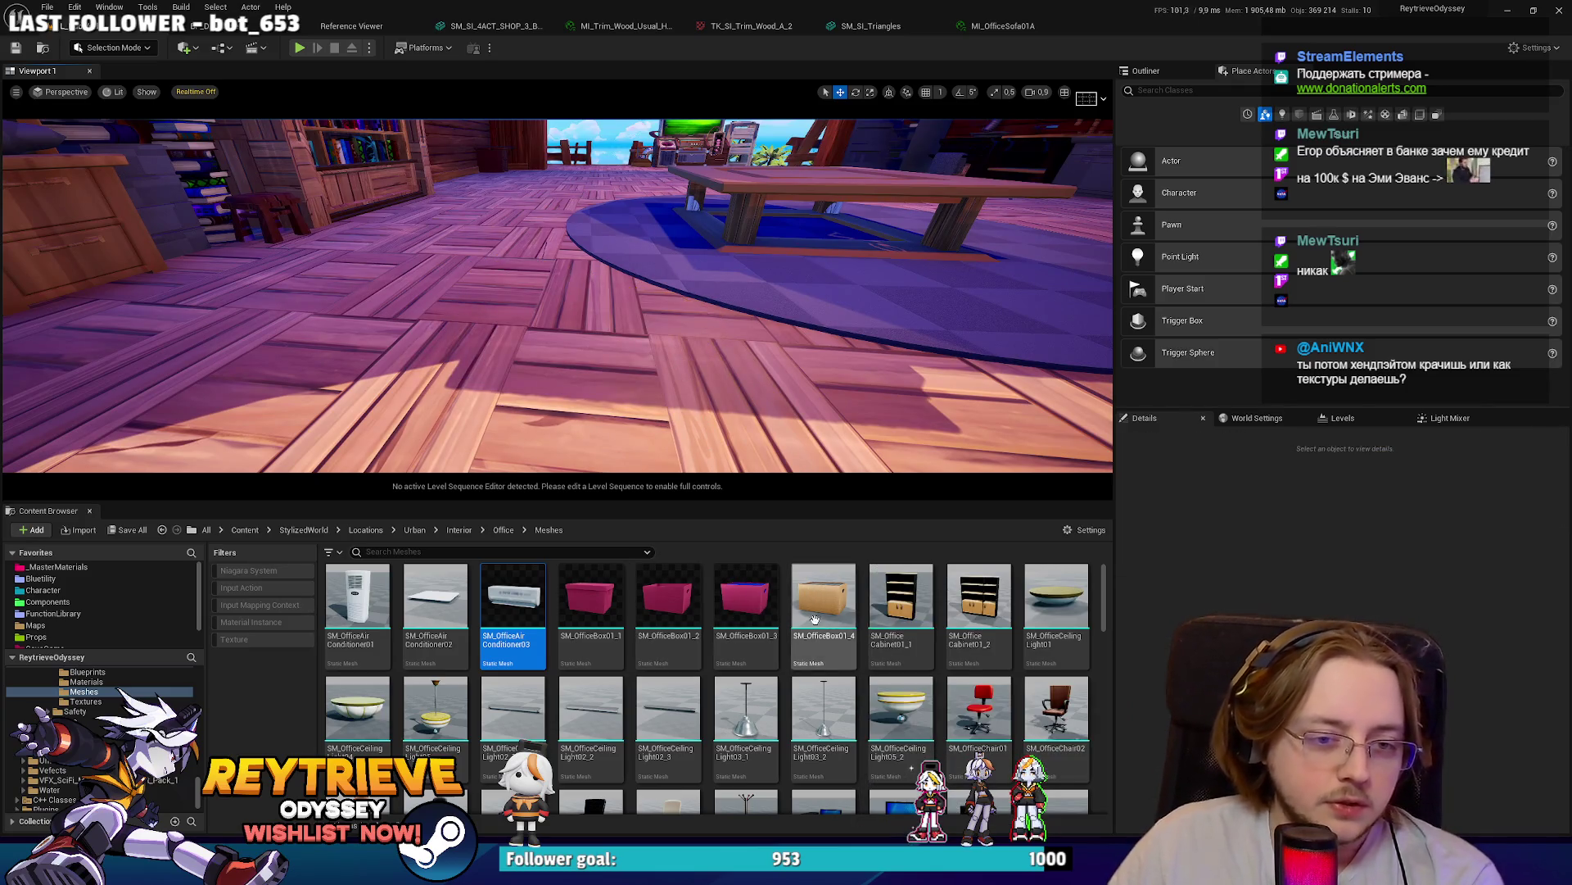
{"action": "left_click_drag", "start_coordinate": [371, 347], "coordinate": [458, 376]}
- Delete the pink office box and scroll through the Office/Meshes assets
{"action": "key", "text": "f"}
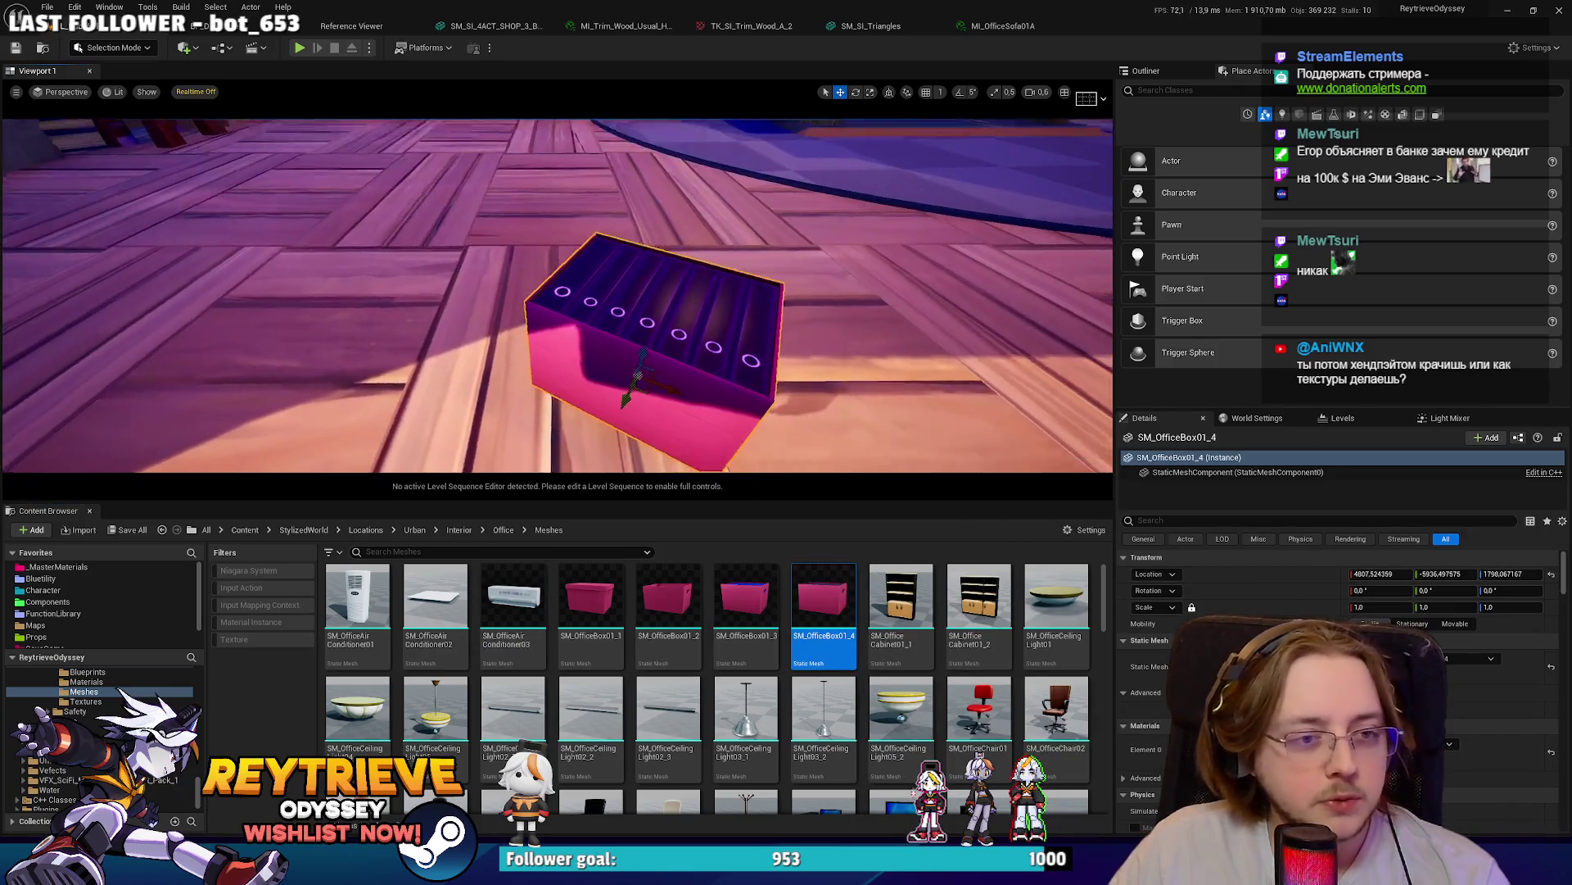
{"action": "key", "text": "Delete"}
{"action": "scroll", "coordinate": [568, 610], "scroll_direction": "down", "scroll_amount": 3}
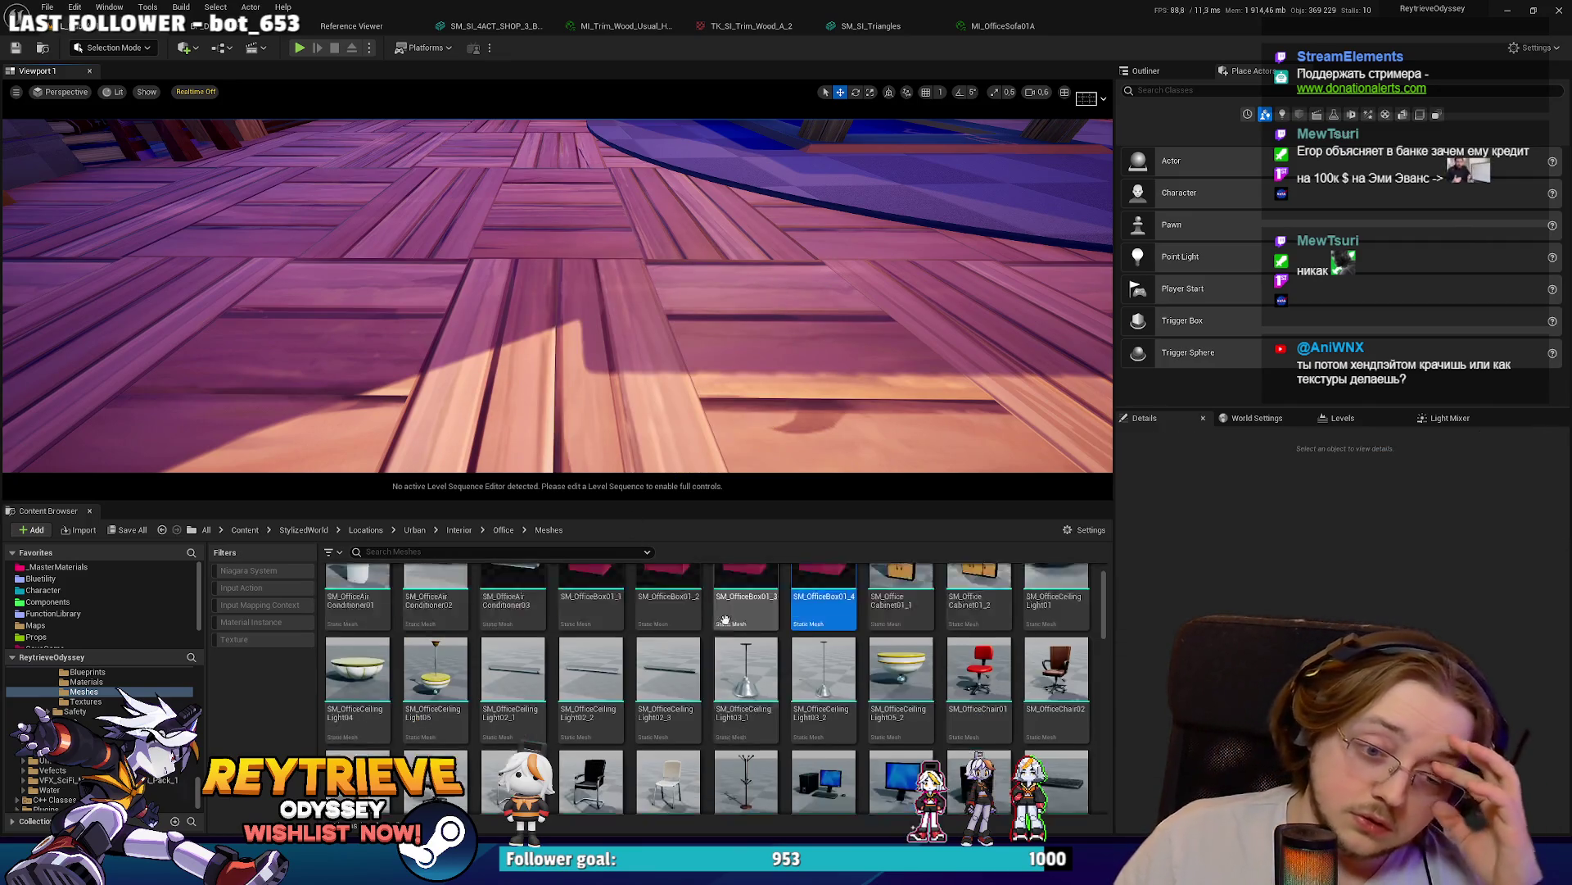
{"action": "scroll", "coordinate": [828, 620], "scroll_direction": "up", "scroll_amount": 1}
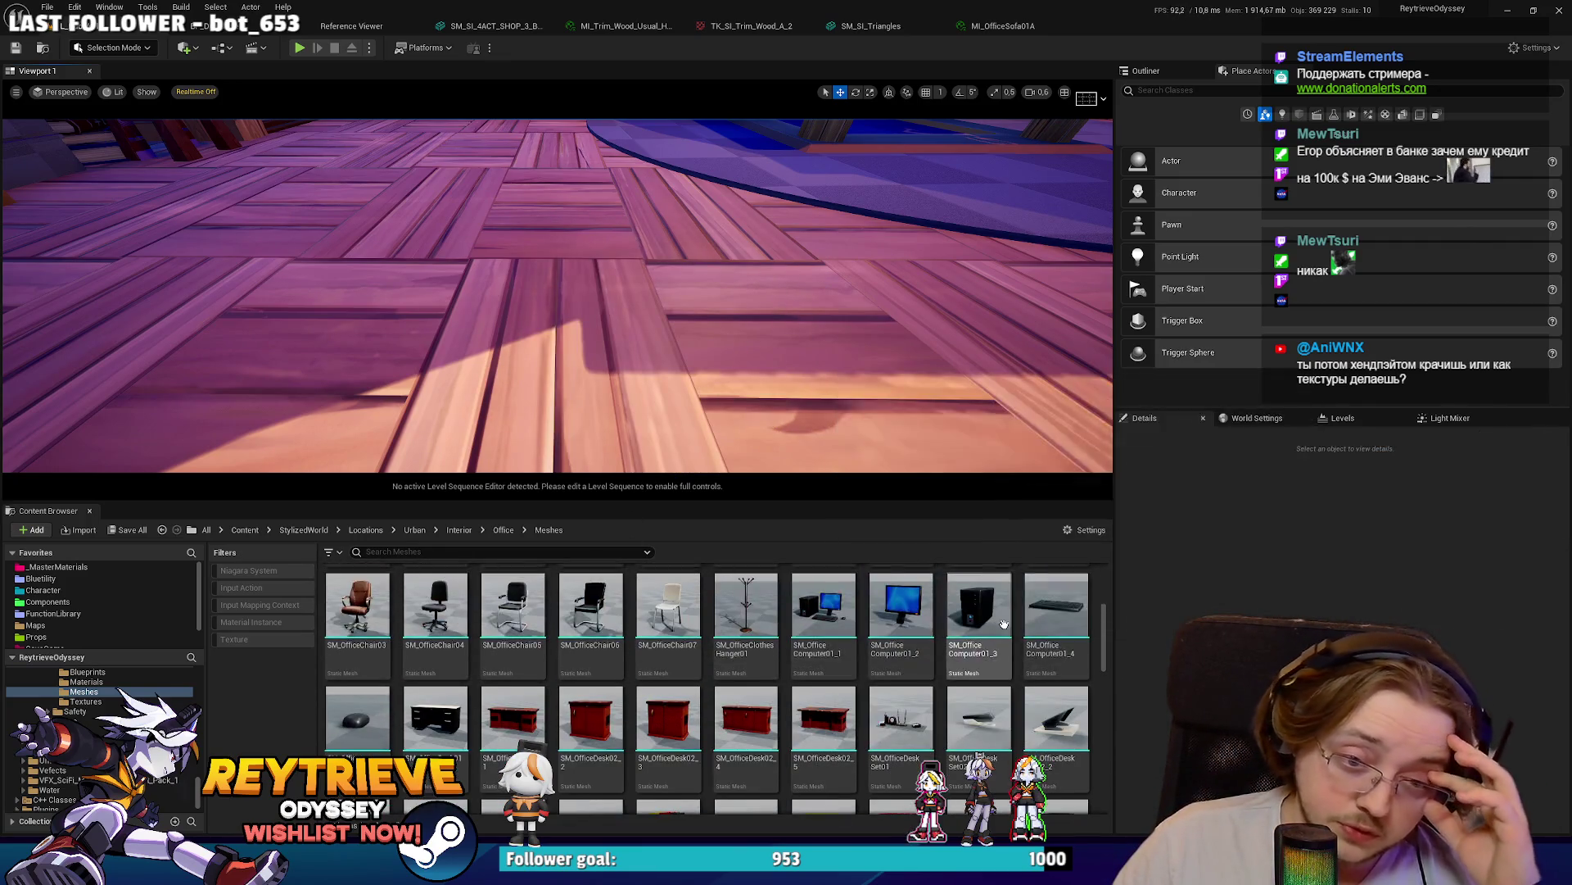
{"action": "scroll", "coordinate": [1058, 623], "scroll_direction": "down", "scroll_amount": 2}
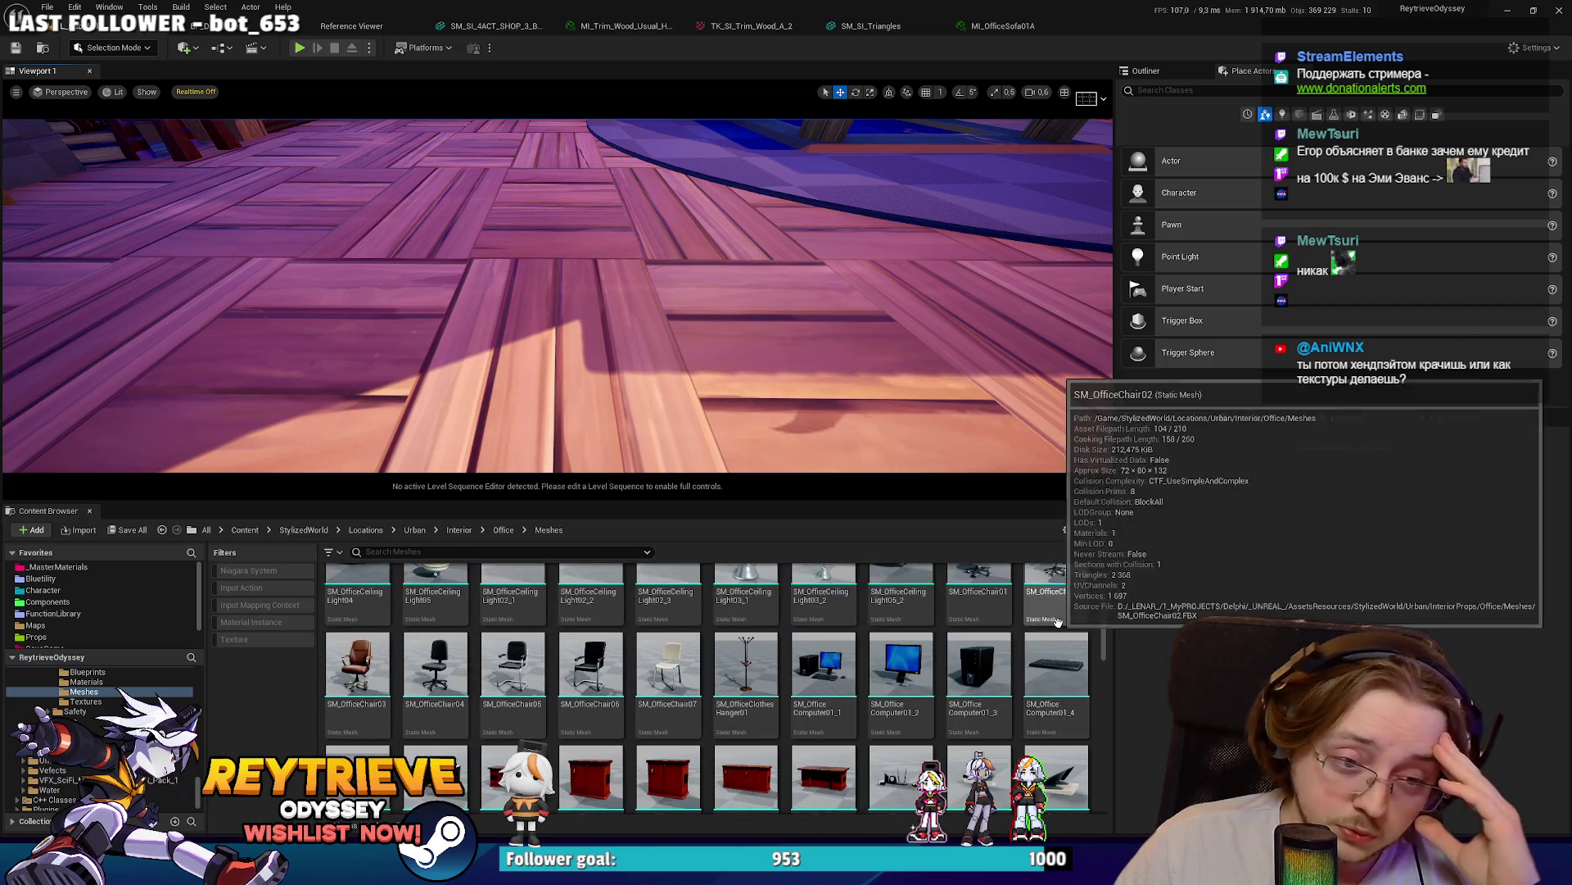
{"action": "scroll", "coordinate": [1074, 638], "scroll_direction": "down", "scroll_amount": 3}
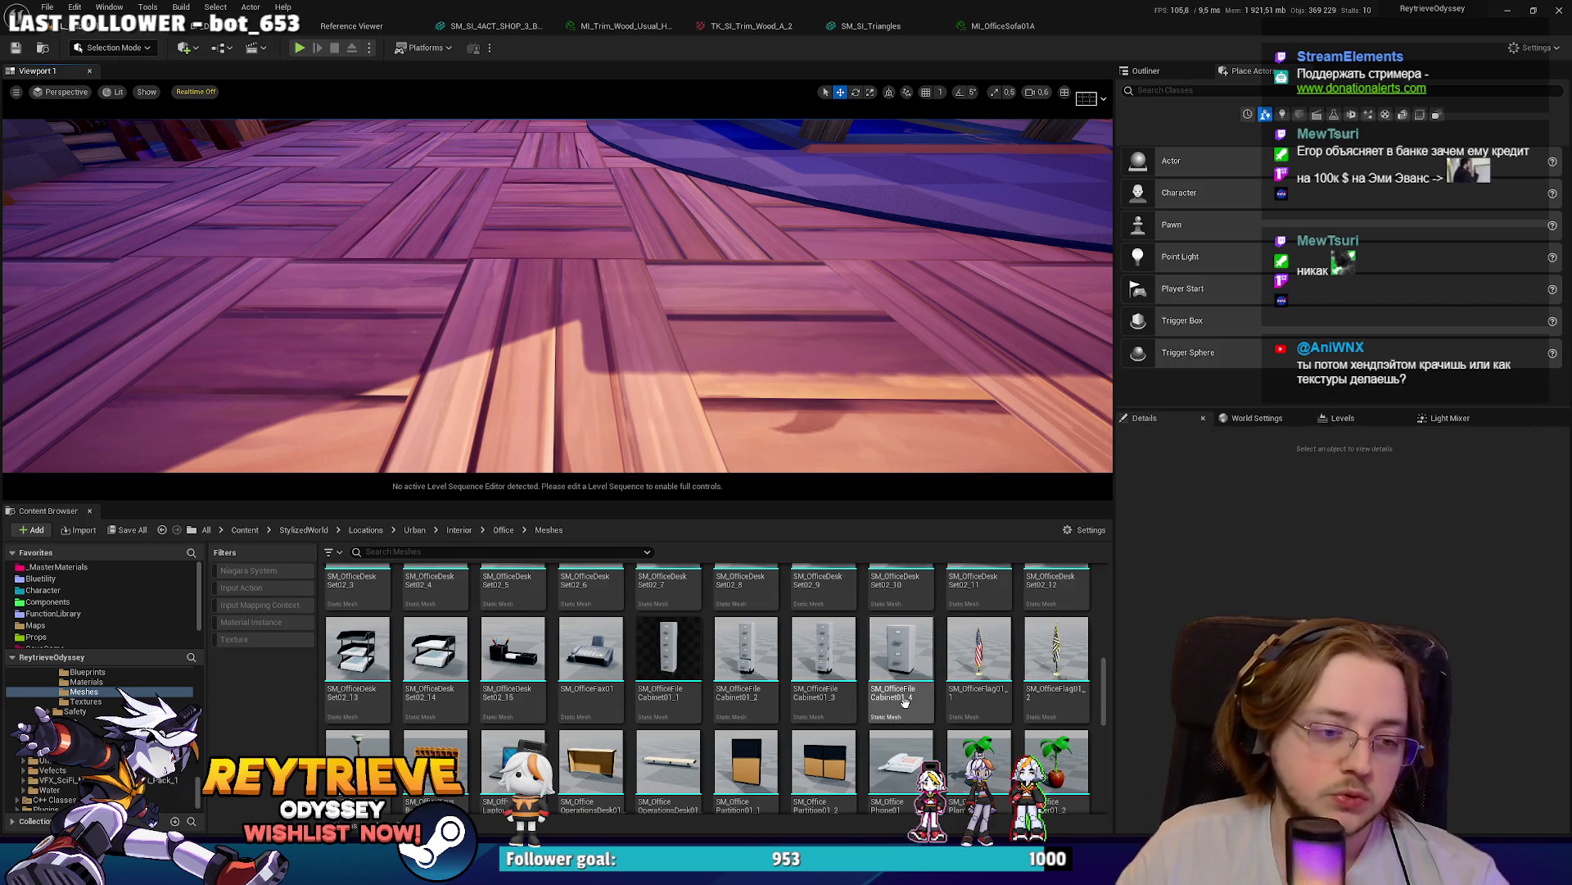
{"action": "scroll", "coordinate": [803, 665], "scroll_direction": "down", "scroll_amount": 5}
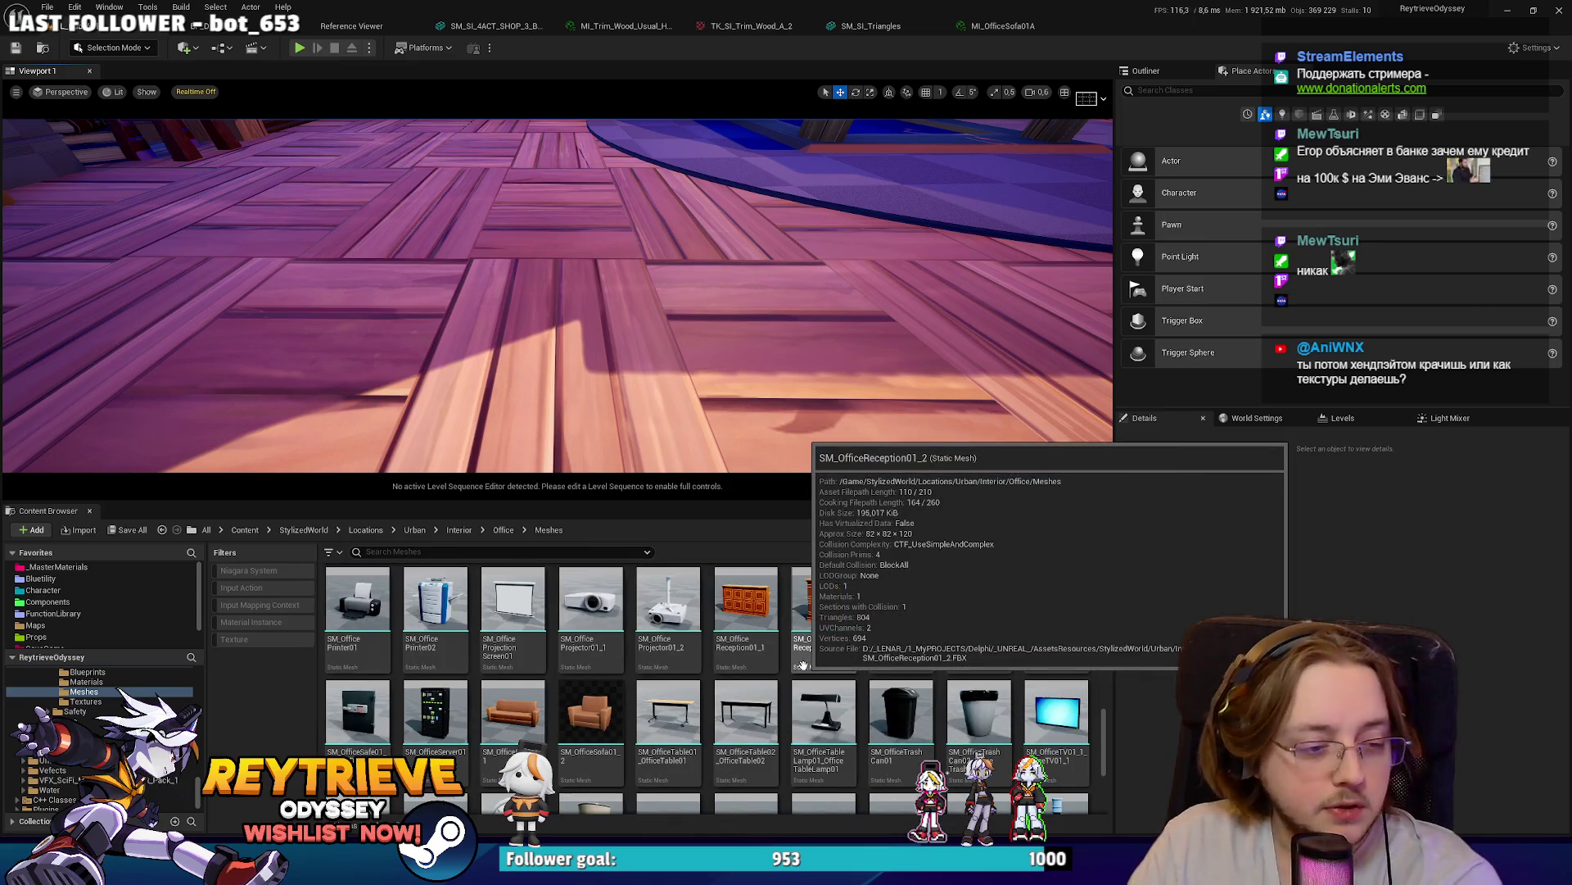
{"action": "scroll", "coordinate": [819, 663], "scroll_direction": "down", "scroll_amount": 2}
{"action": "scroll", "coordinate": [943, 655], "scroll_direction": "down", "scroll_amount": 1}
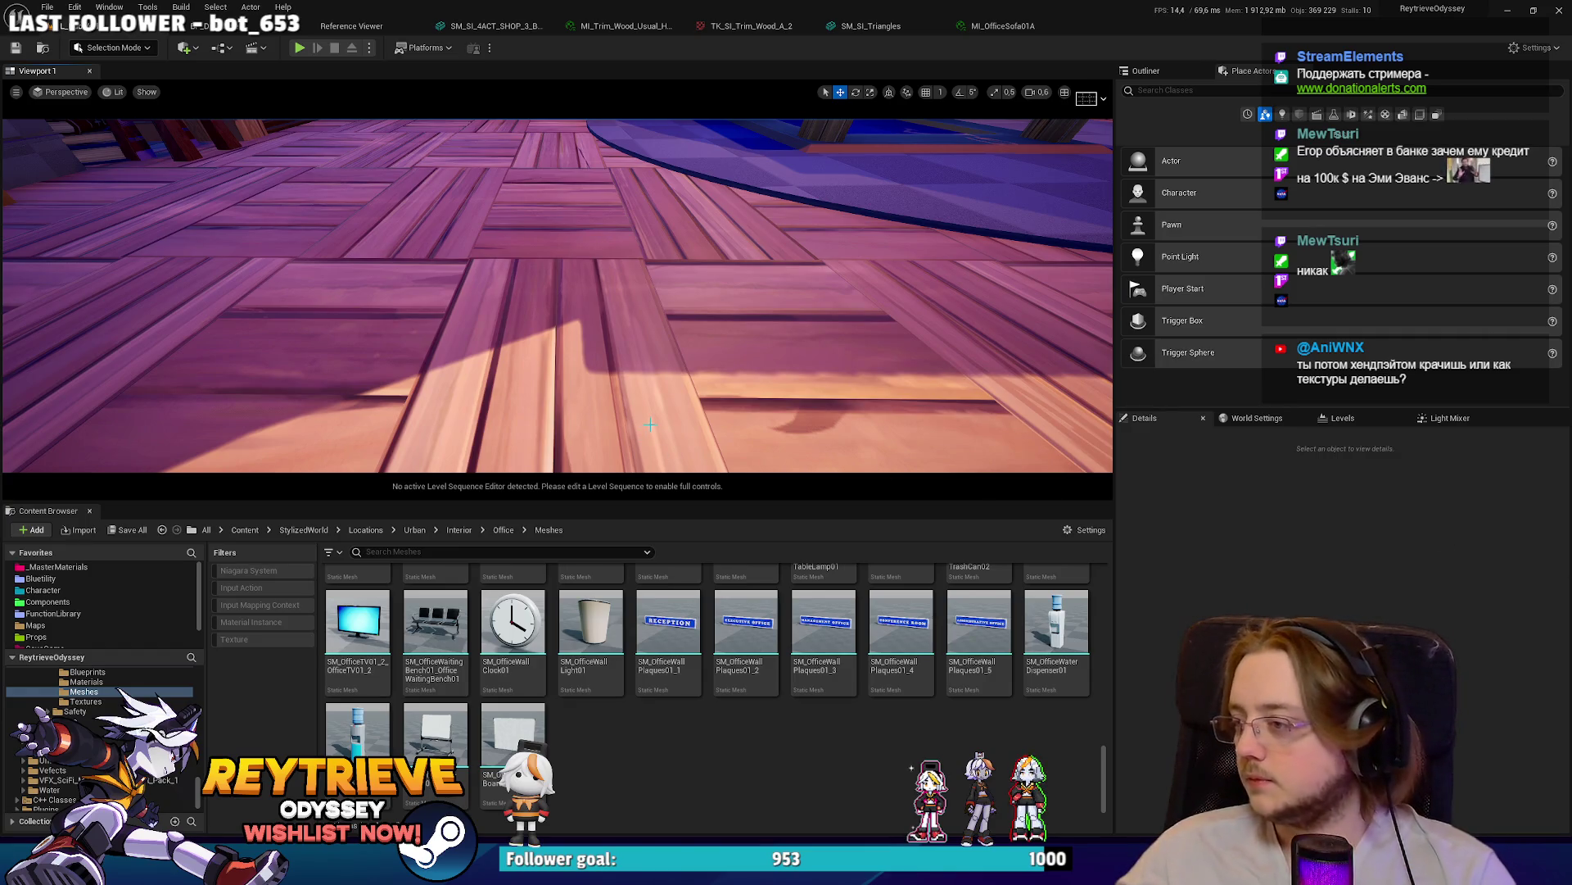
- Fly the camera up toward the roof and switch back to Blender
{"action": "scroll", "coordinate": [508, 328], "scroll_direction": "up", "scroll_amount": 3}
{"action": "mouse_move", "coordinate": [520, 352]}
{"action": "right_mouse_down"}
{"action": "mouse_move", "coordinate": [504, 246]}
{"action": "mouse_move", "coordinate": [467, 344]}
{"action": "right_mouse_up"}
{"action": "key", "text": "alt+Tab"}
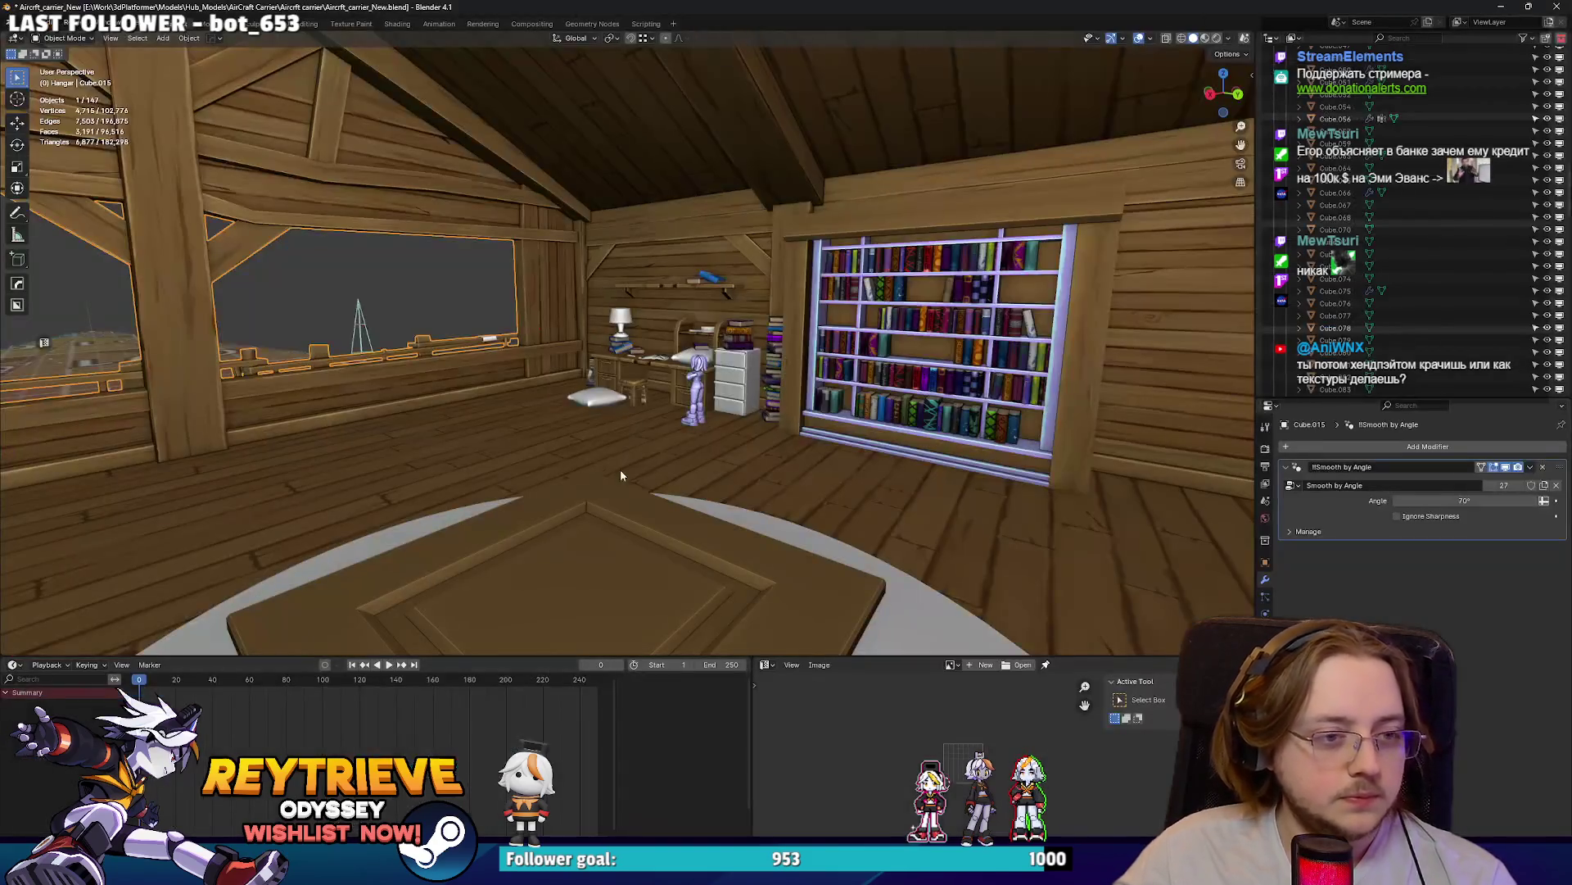
- Walk the camera around the attic for a close look at the desk and lamp
{"action": "key", "text": "w"}
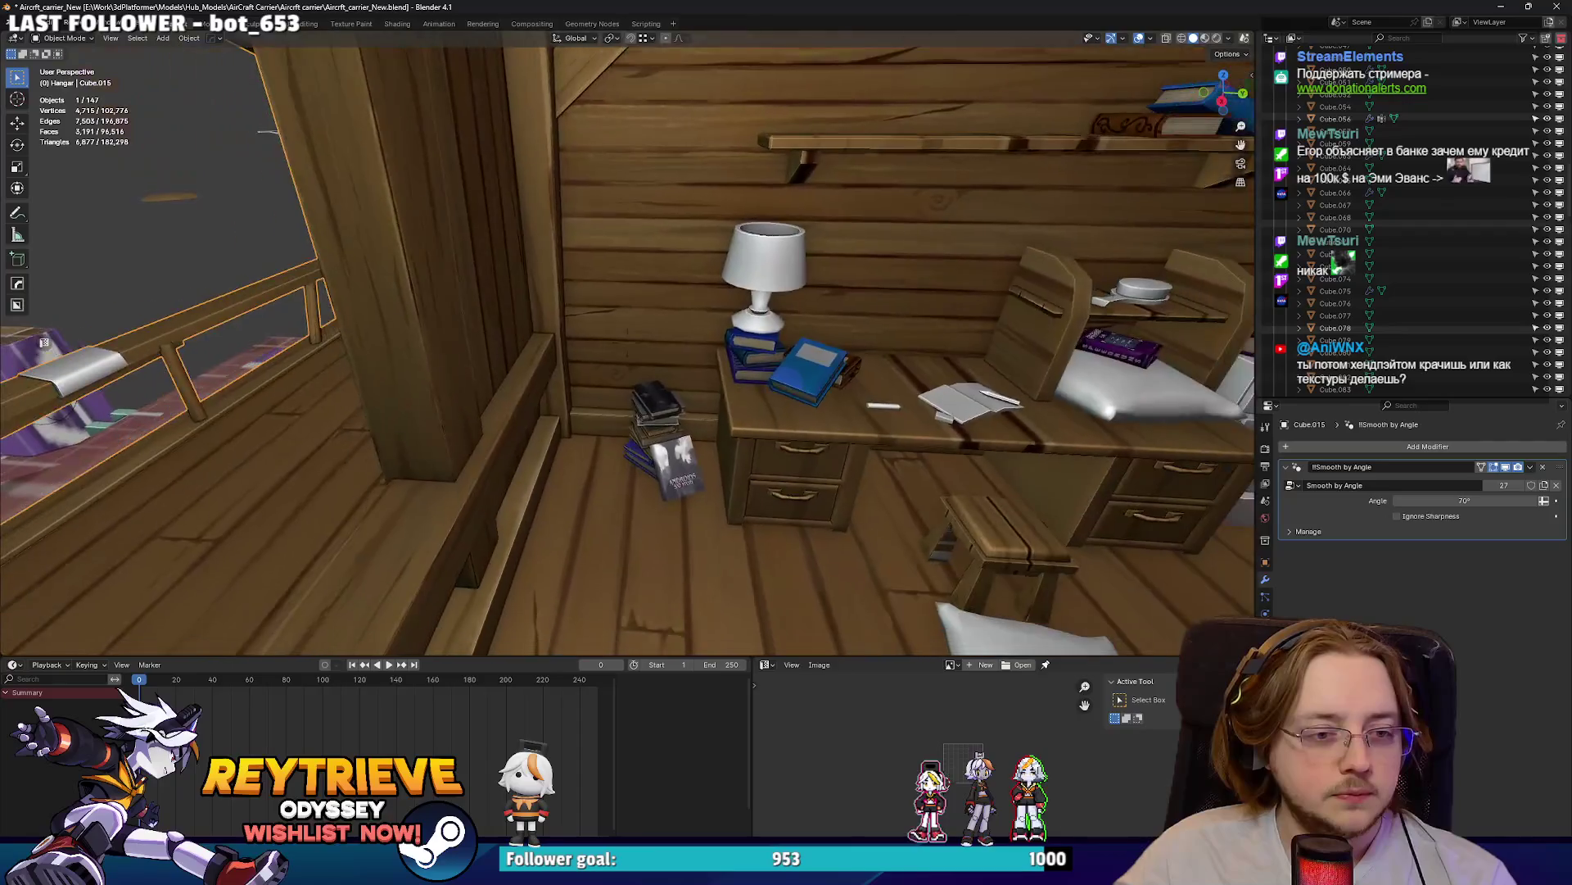
{"action": "key", "text": "Escape"}
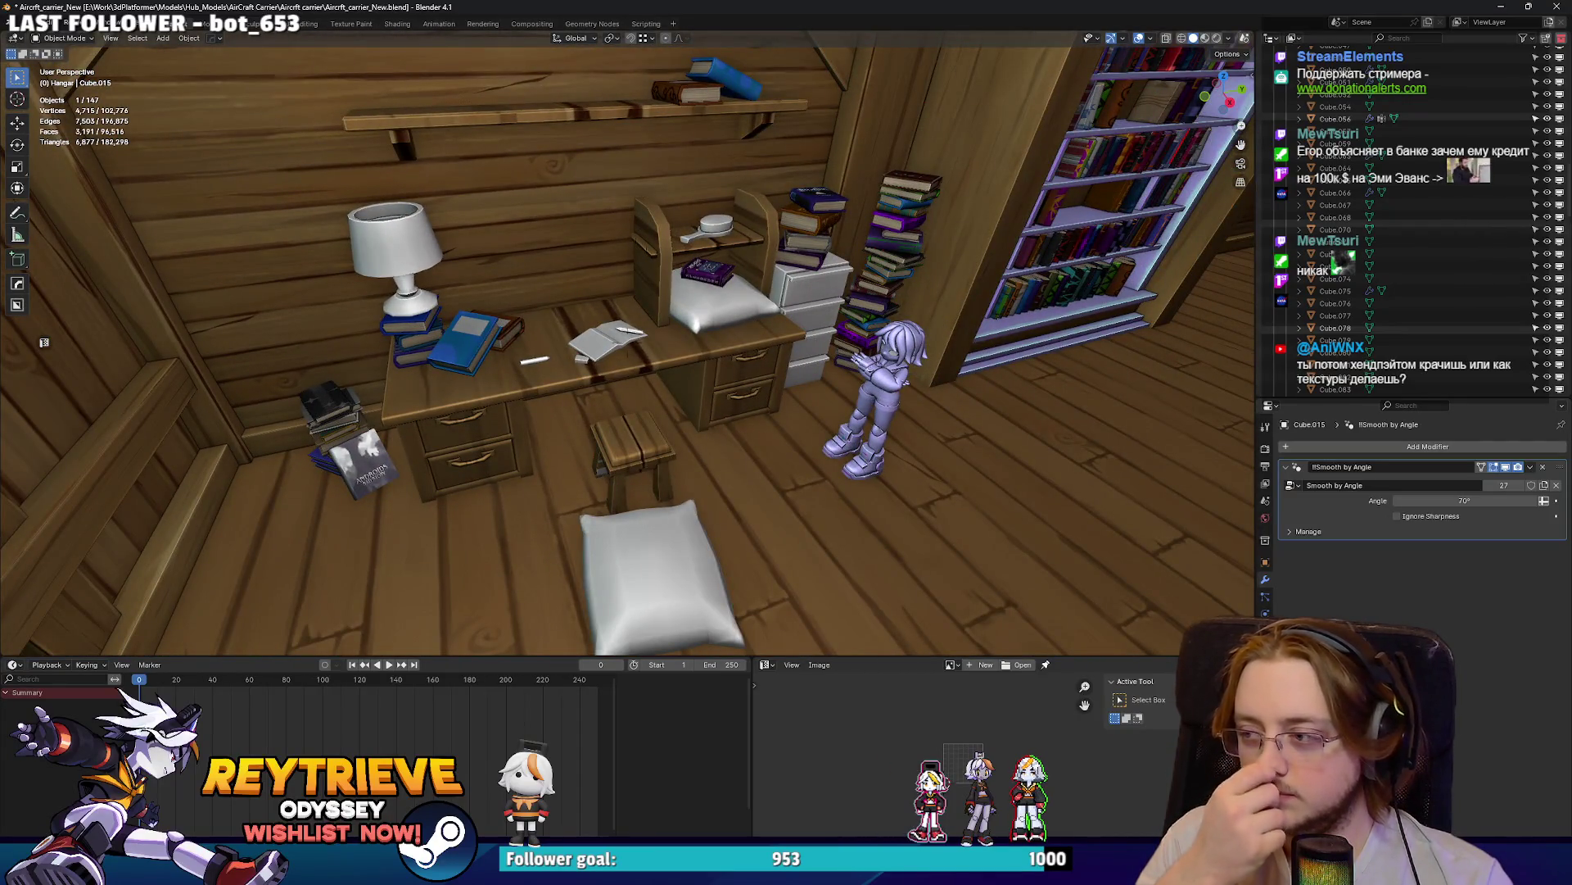
{"action": "key", "text": "shift+grave"}
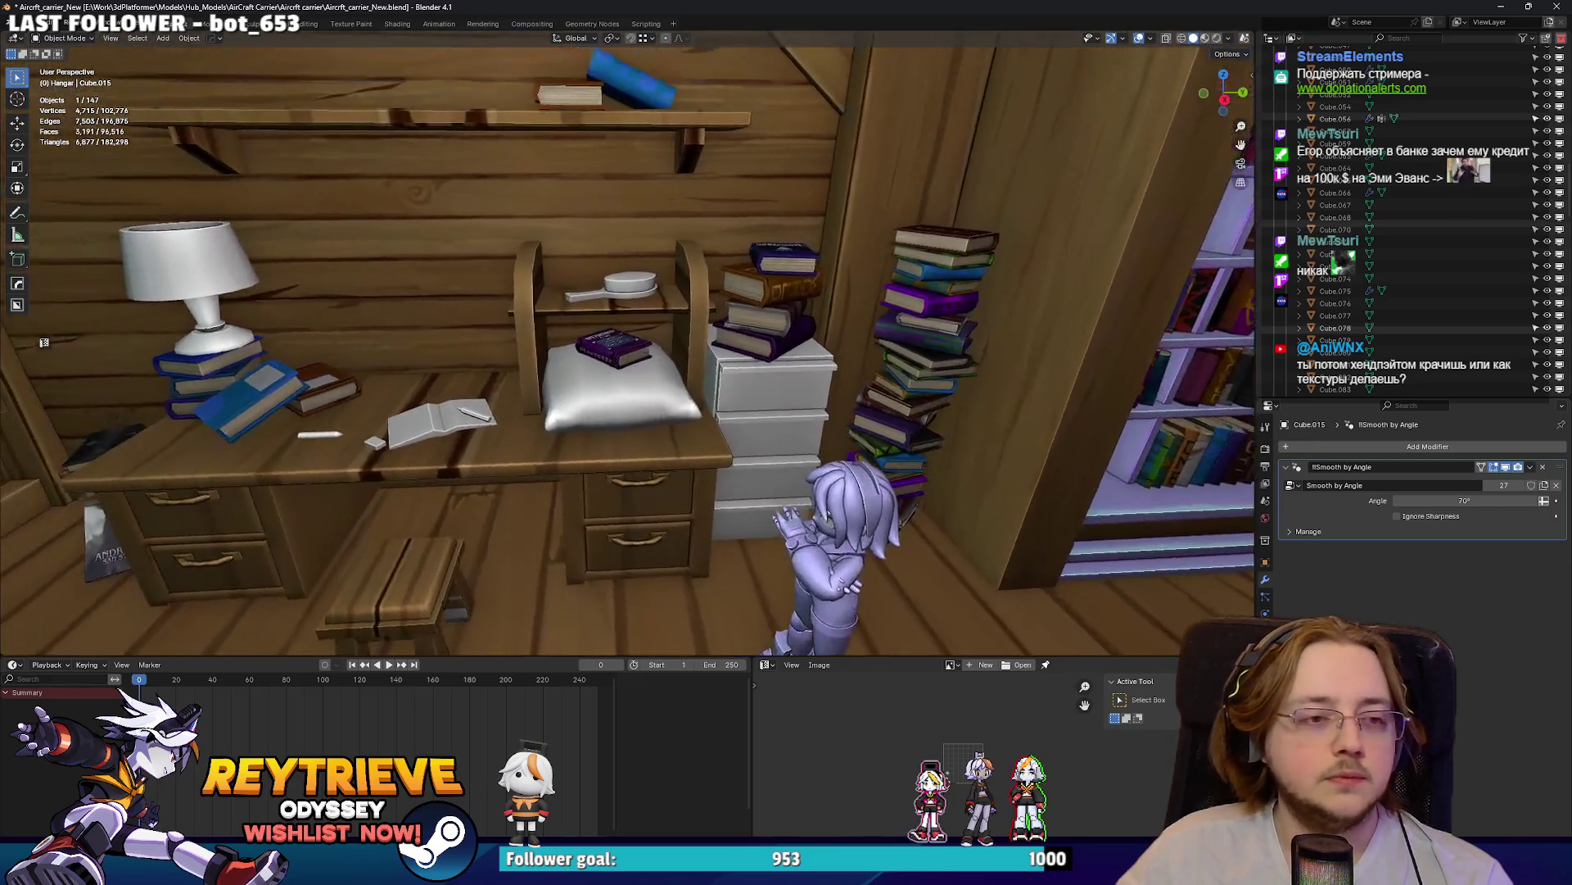
{"action": "key", "text": "w"}
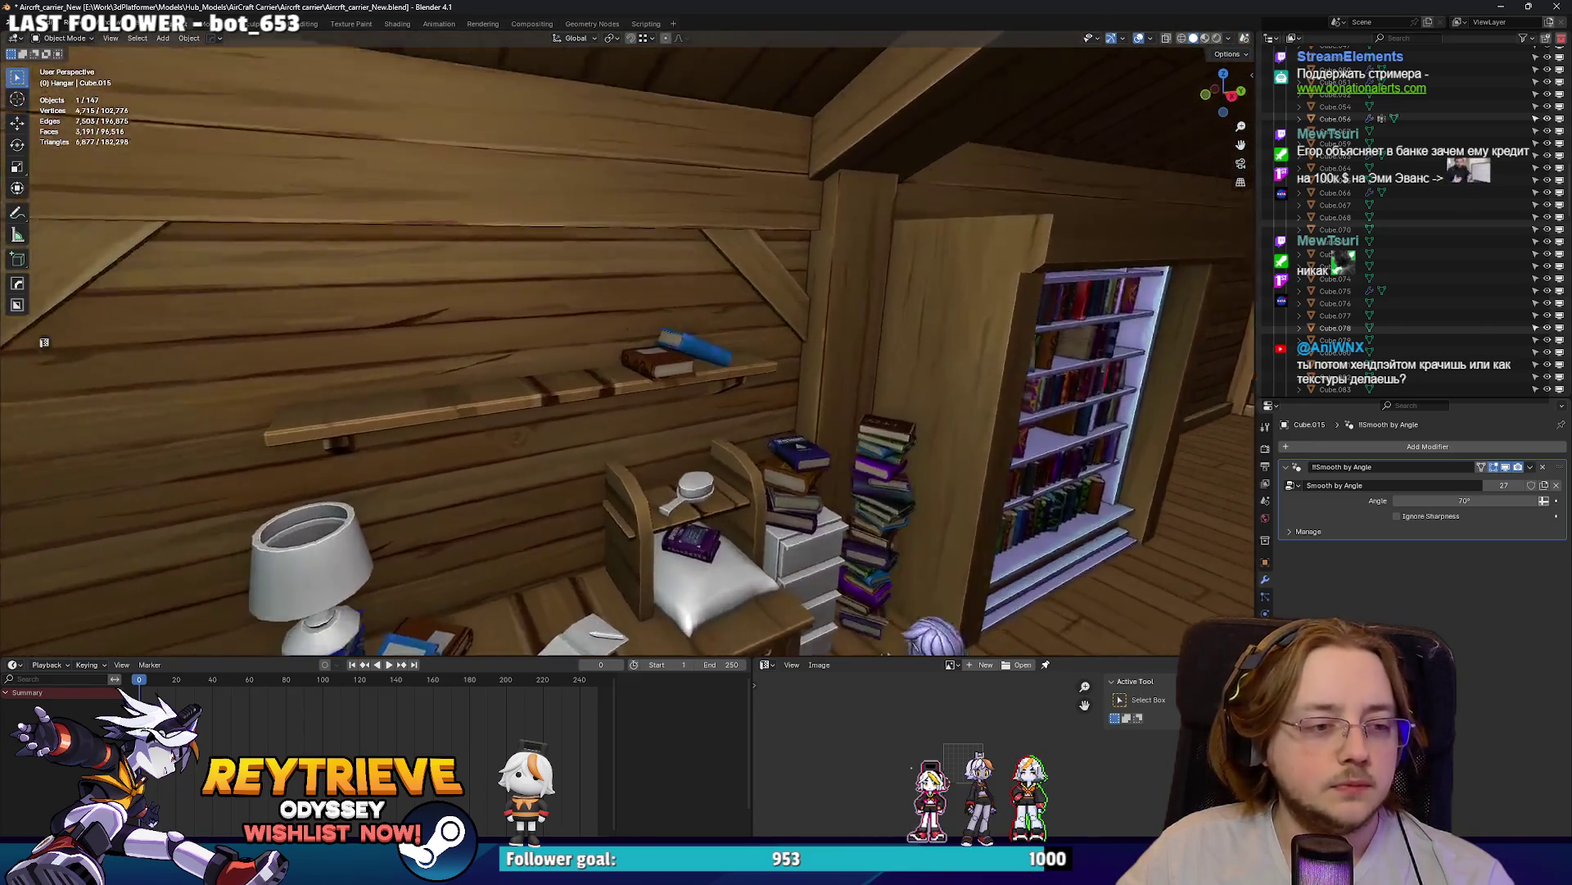
{"action": "key", "text": "s"}
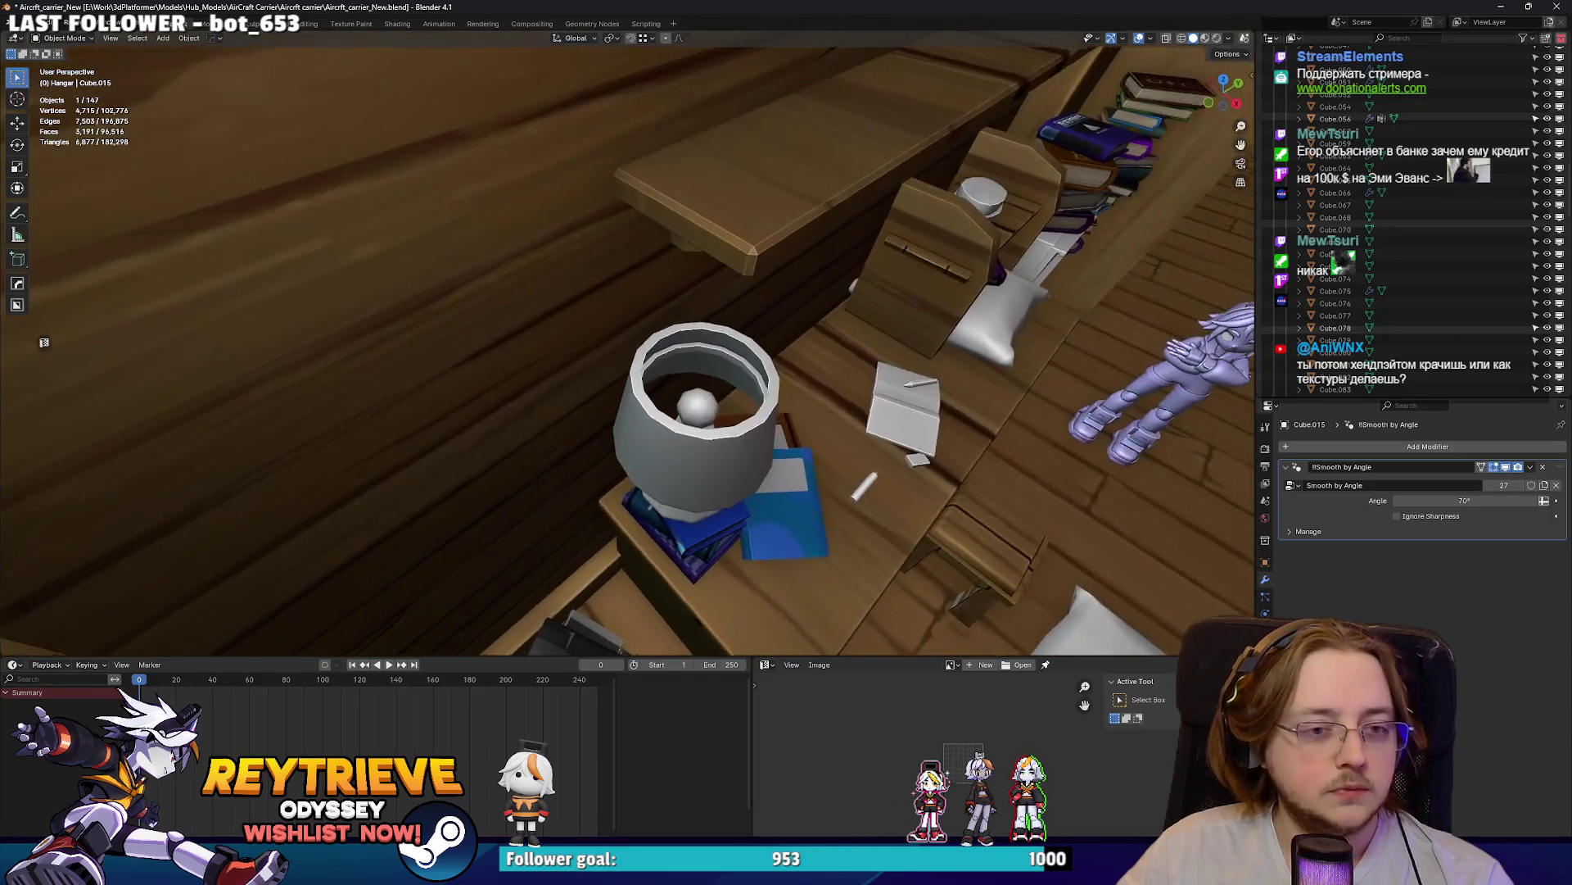
{"action": "key", "text": "w"}
{"action": "key", "text": "s"}
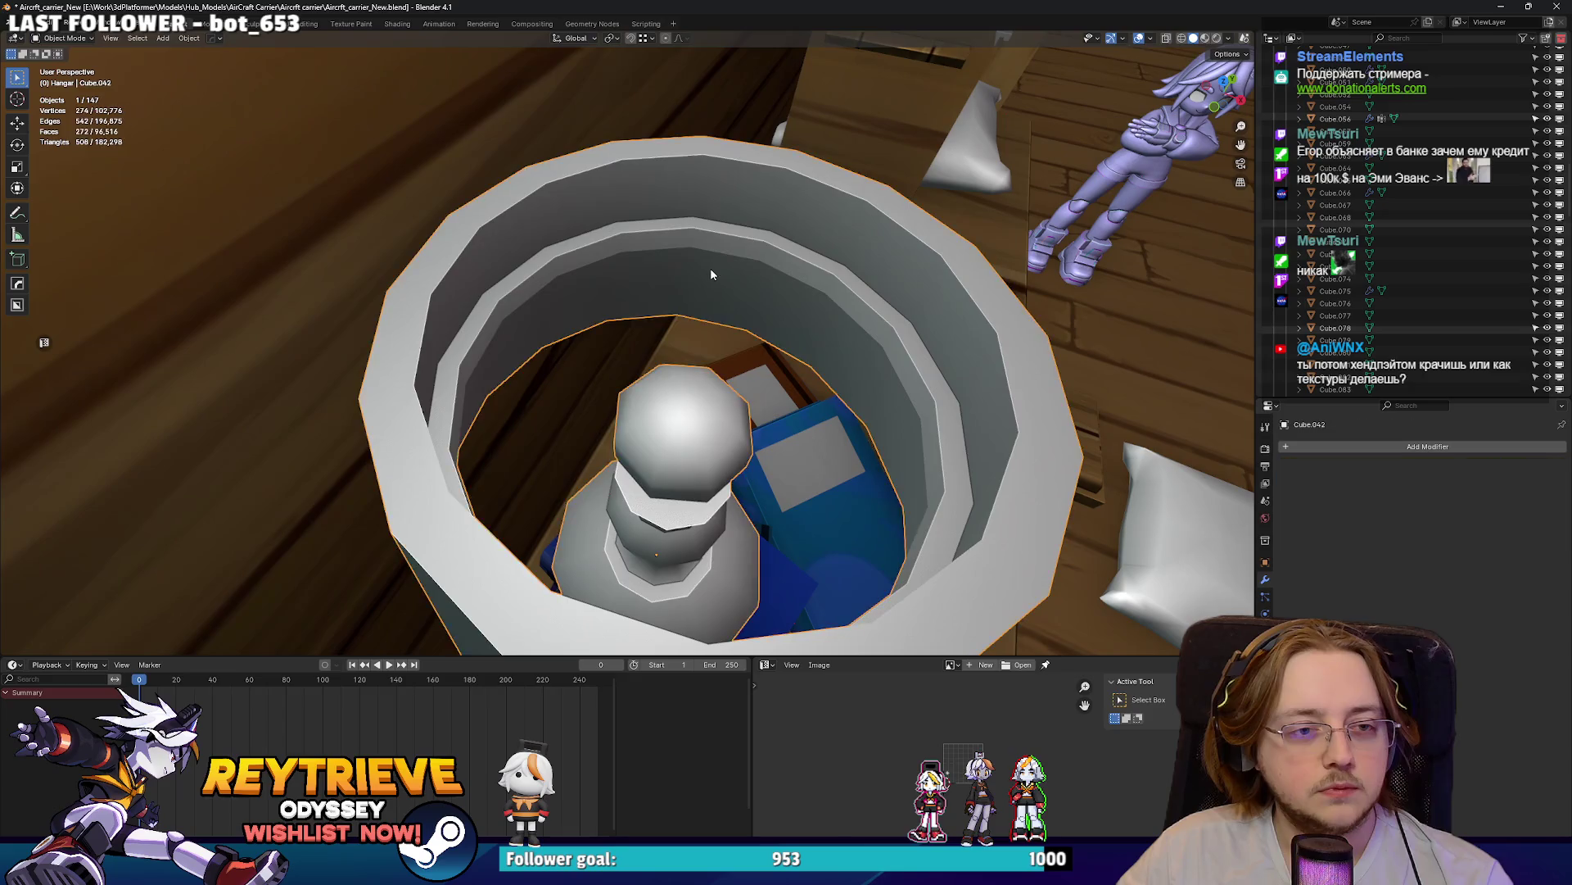
- Select the desk lamp Cube.042 and enter Edit Mode on its mesh
{"action": "left_click", "coordinate": [755, 258]}
{"action": "key", "text": "Tab"}
{"action": "mouse_move", "coordinate": [734, 266]}
{"action": "middle_mouse_down"}
{"action": "mouse_move", "coordinate": [581, 365]}
{"action": "mouse_move", "coordinate": [721, 259]}
{"action": "middle_mouse_up"}
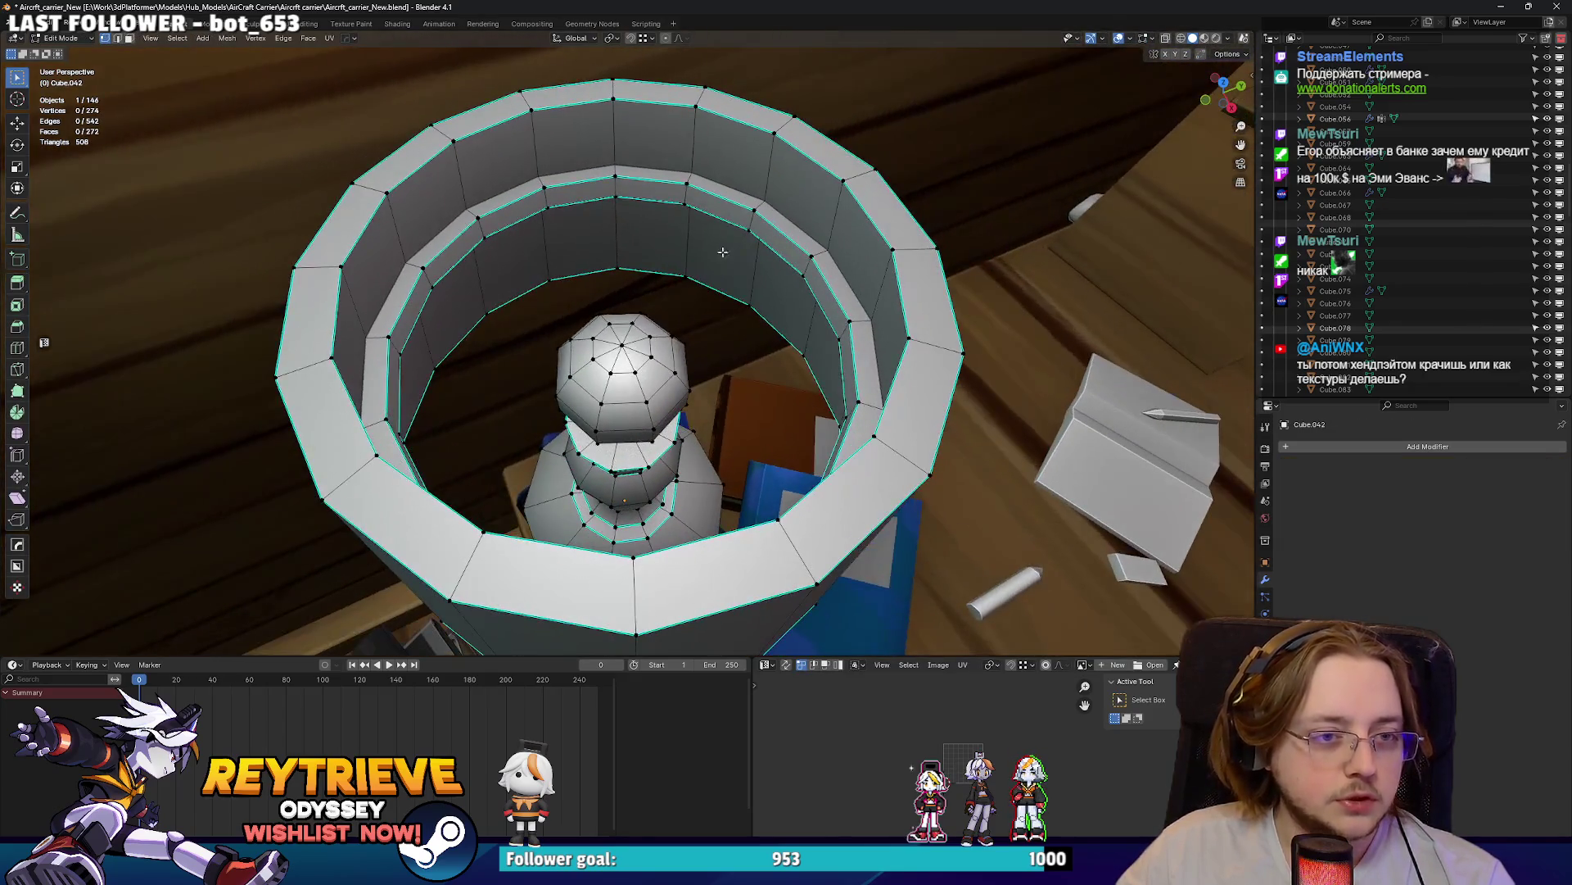
- Lower the lamp's inner ring, scale it up slightly and raise it a little along Z
{"action": "key", "text": "l"}
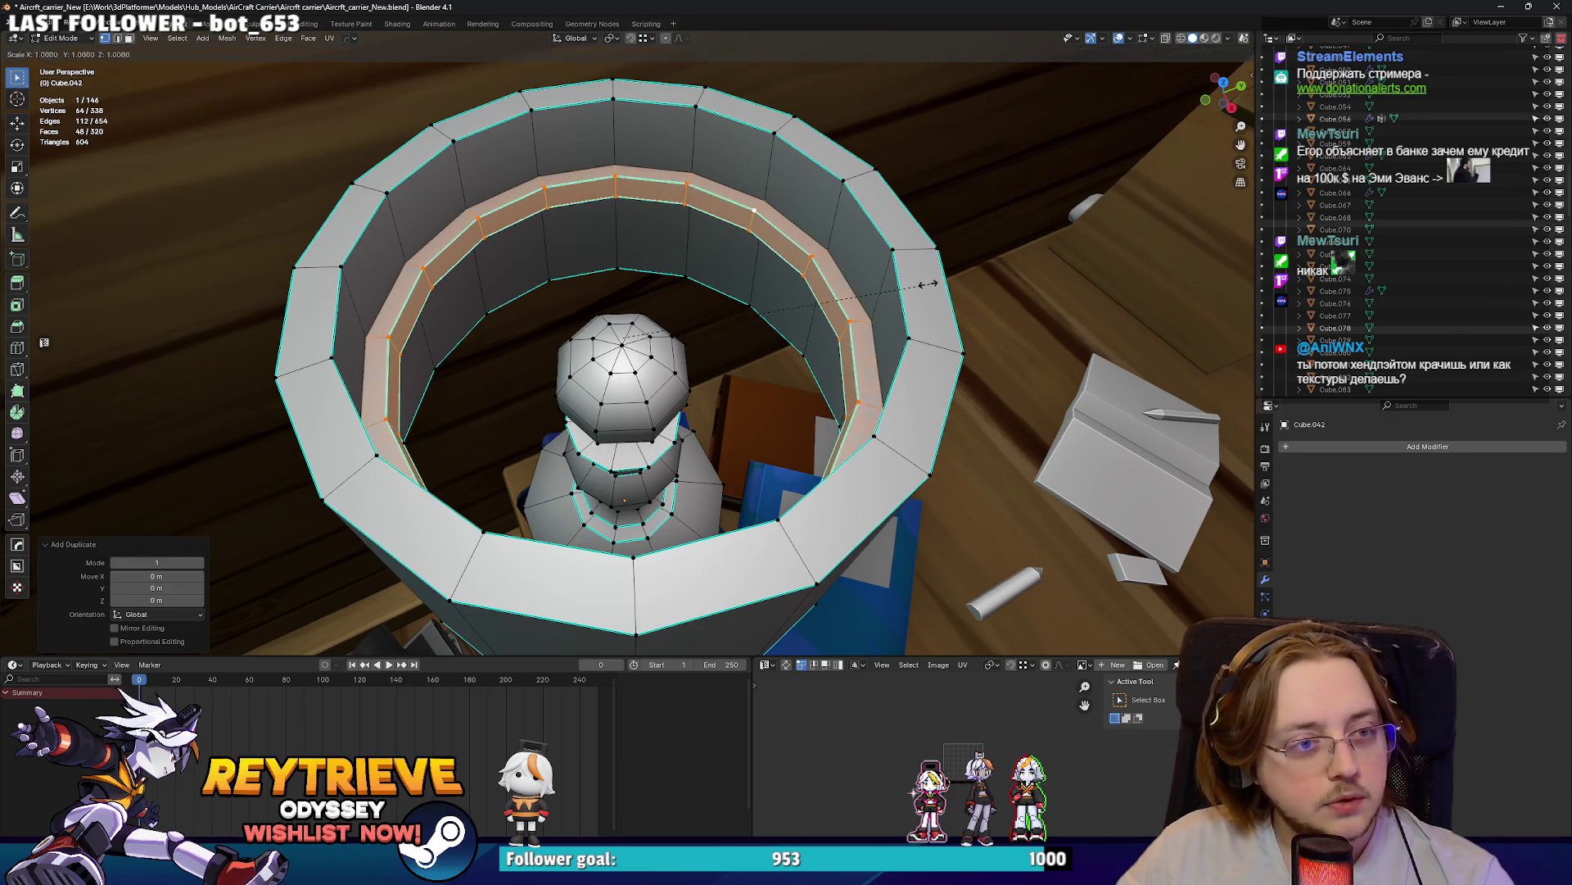
{"action": "middle_click_drag", "start_coordinate": [738, 266], "coordinate": [725, 368]}
{"action": "scroll", "coordinate": [724, 368], "scroll_direction": "up", "scroll_amount": 3}
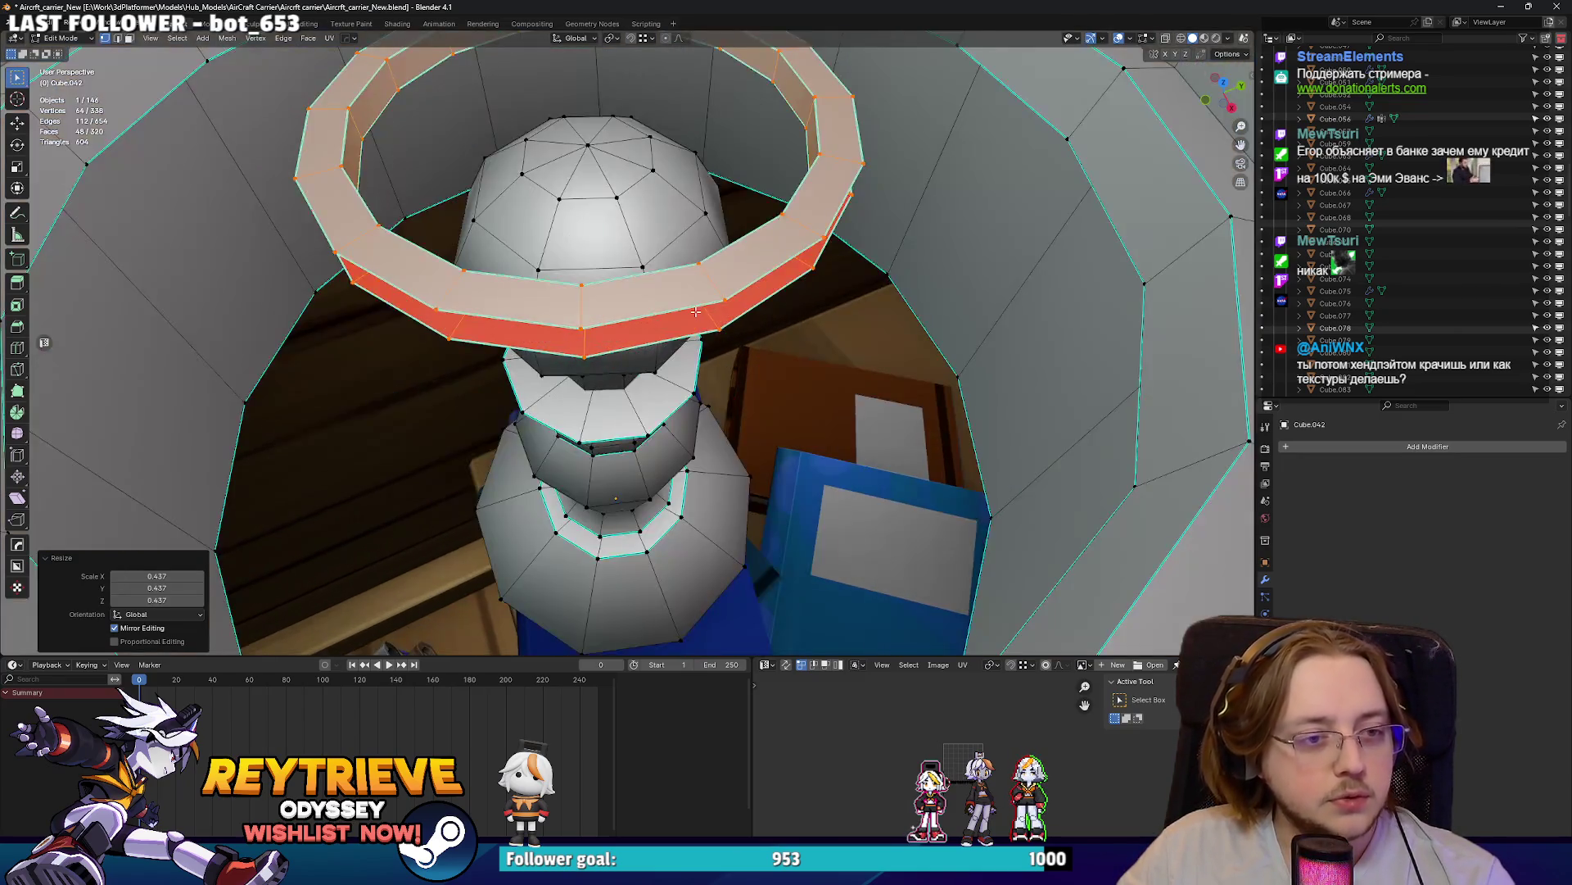
{"action": "key", "text": "g"}
{"action": "key", "text": "z"}
{"action": "left_click", "coordinate": [720, 558]}
{"action": "mouse_move", "coordinate": [720, 557]}
{"action": "middle_mouse_down"}
{"action": "mouse_move", "coordinate": [787, 459]}
{"action": "mouse_move", "coordinate": [473, 432]}
{"action": "mouse_move", "coordinate": [563, 564]}
{"action": "middle_mouse_up"}
{"action": "key", "text": "s"}
{"action": "left_click", "coordinate": [810, 452]}
{"action": "key", "text": "g"}
{"action": "key", "text": "z"}
{"action": "left_click", "coordinate": [810, 449]}
- Add a cube to the lamp mesh, shrink it and stretch it along Y
{"action": "key", "text": "2"}
{"action": "left_click", "coordinate": [564, 563]}
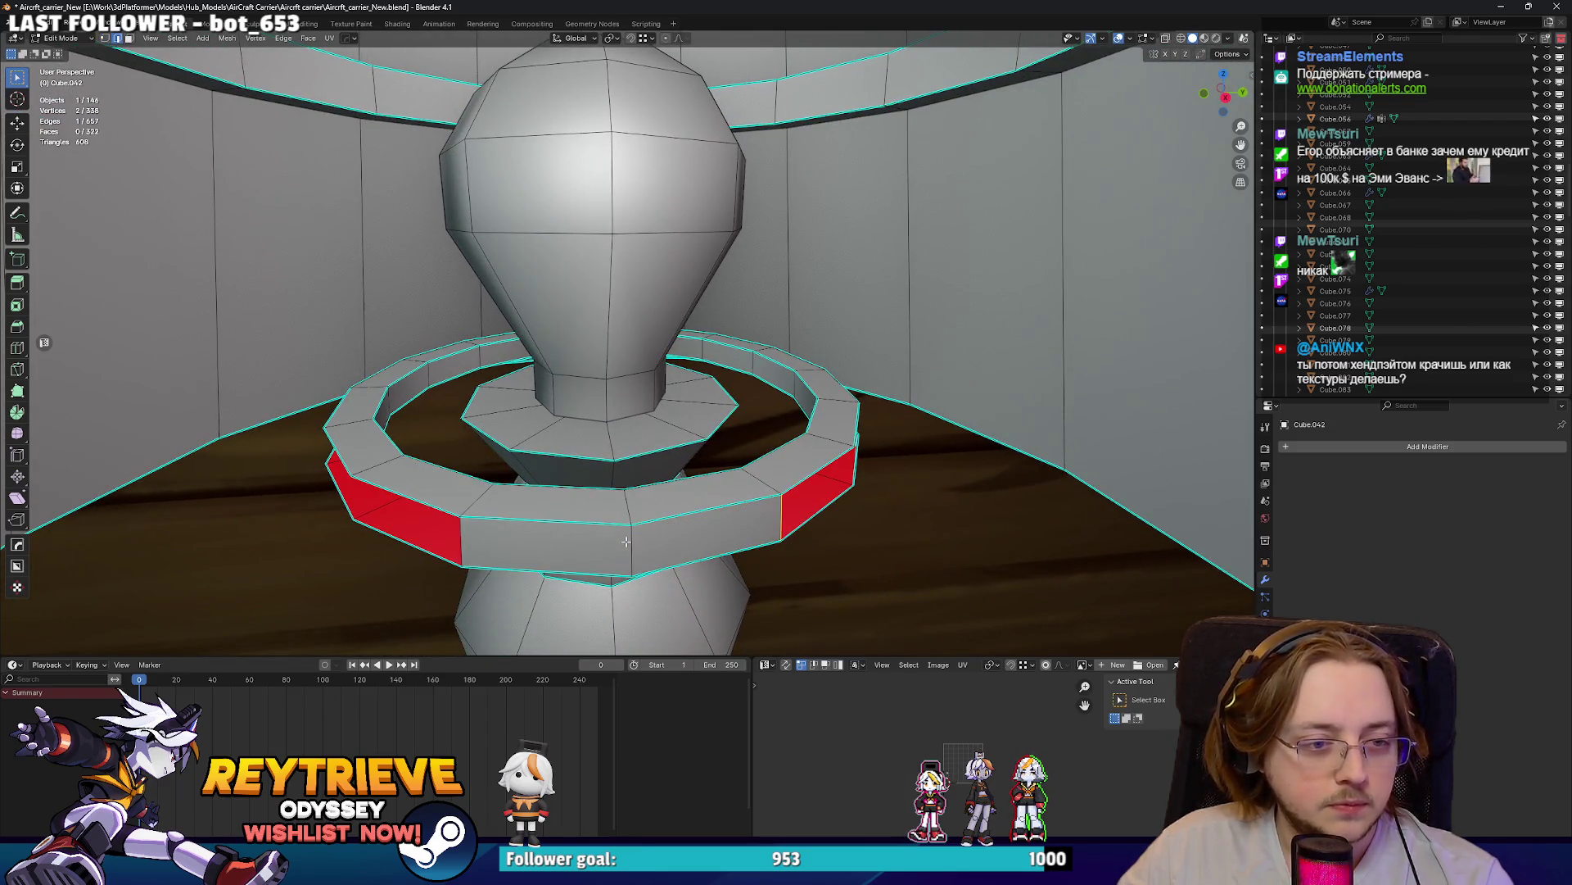
{"action": "middle_click_drag", "start_coordinate": [641, 517], "coordinate": [707, 463]}
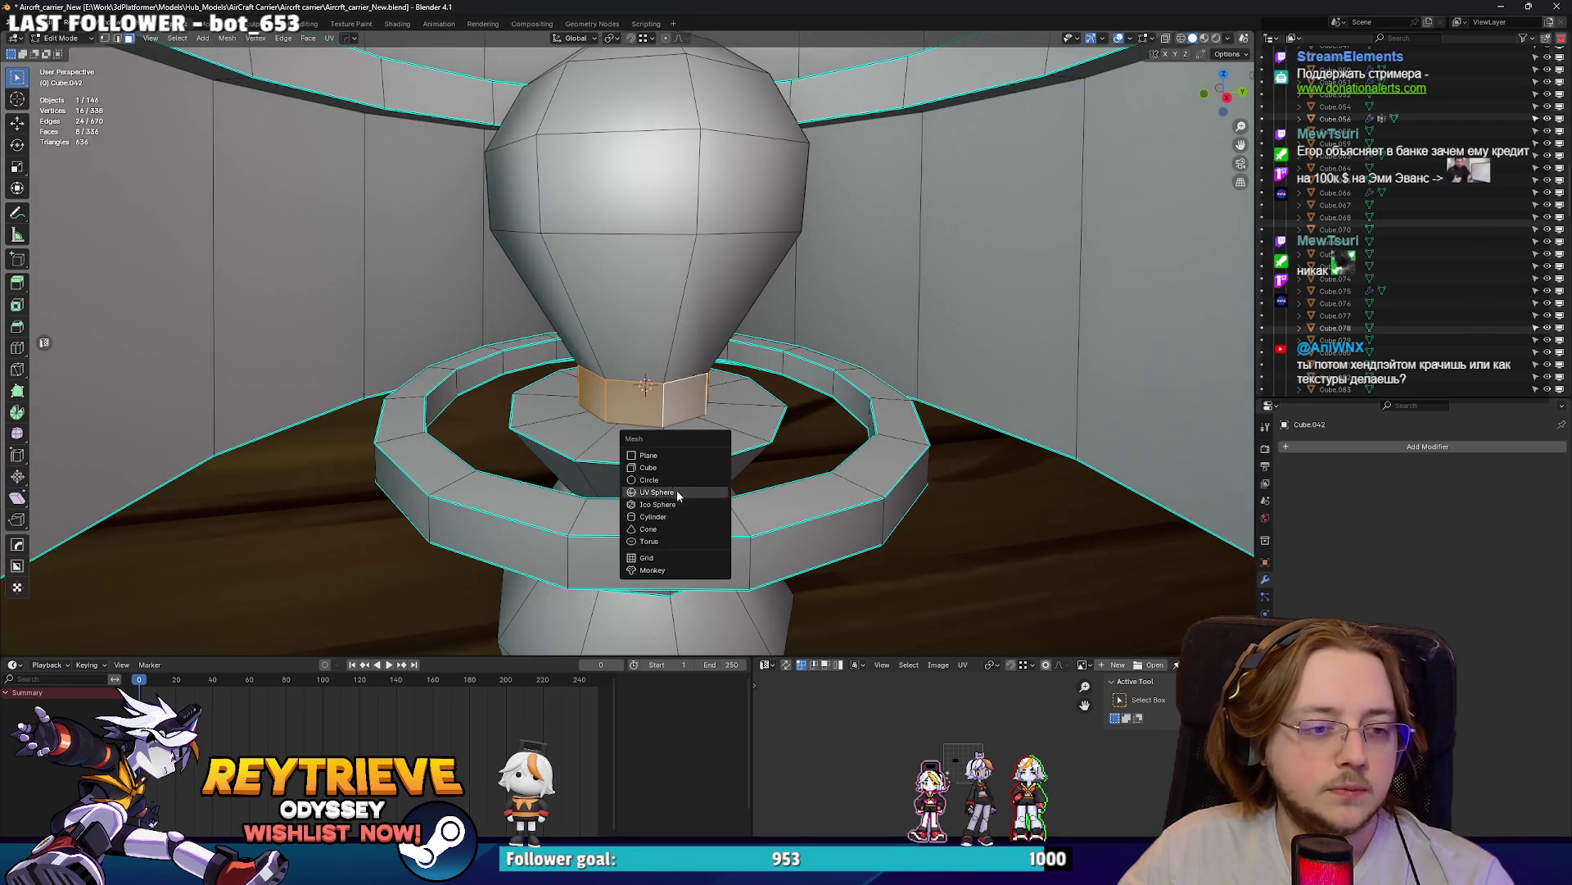
{"action": "left_click", "coordinate": [666, 465]}
{"action": "key", "text": "s"}
{"action": "left_click", "coordinate": [766, 430]}
{"action": "key", "text": "s"}
{"action": "left_click", "coordinate": [160, 445]}
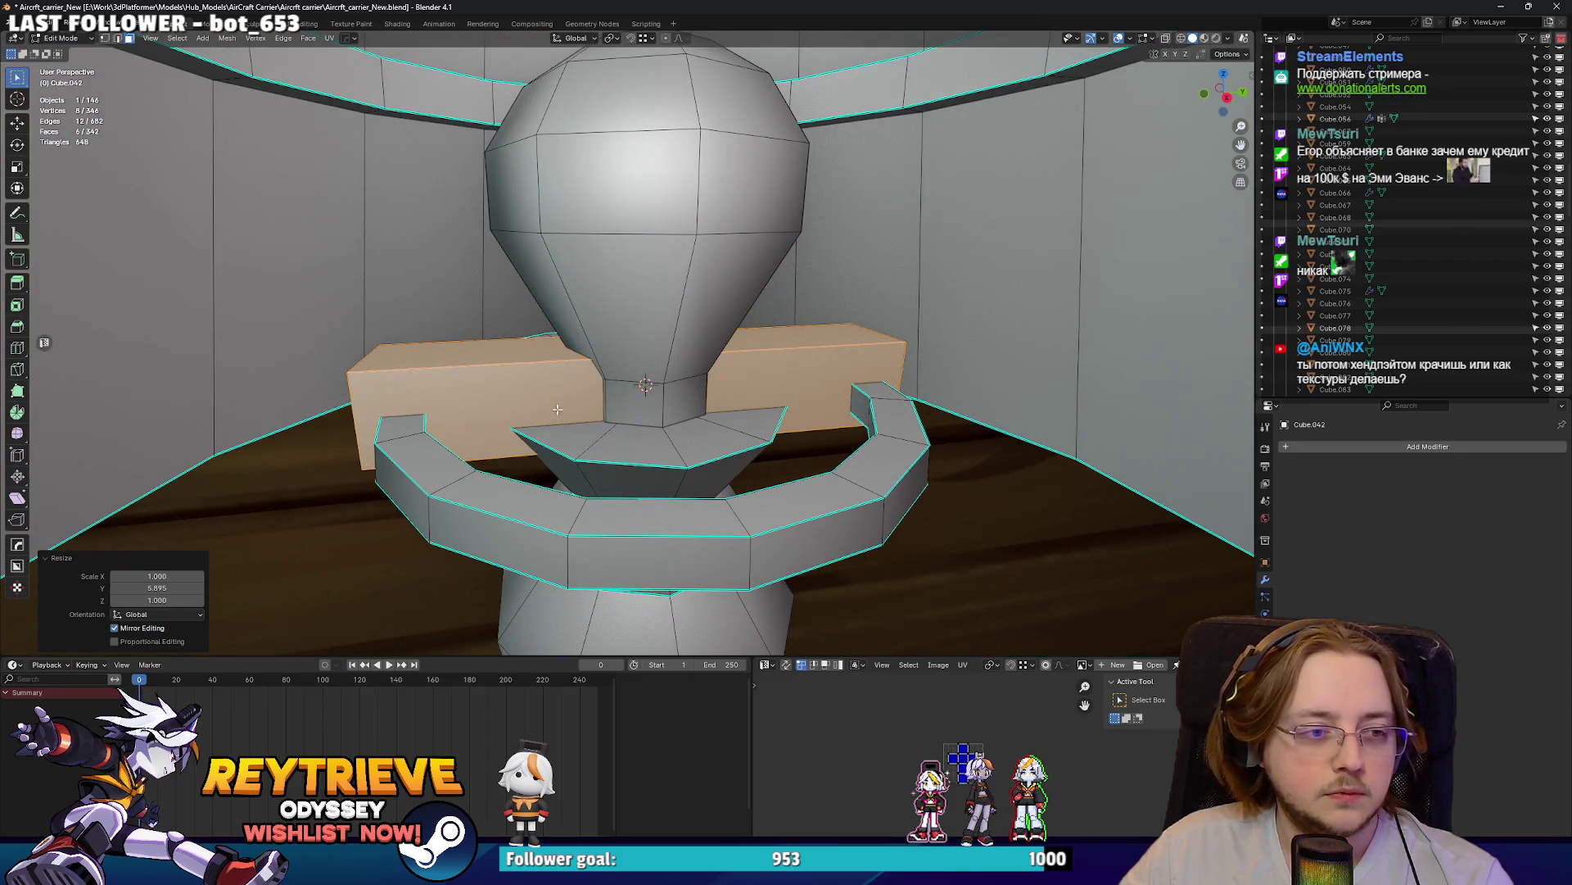
- Widen the outer ring faces horizontally, scaling with Z excluded
{"action": "left_click", "coordinate": [889, 403], "text": "alt"}
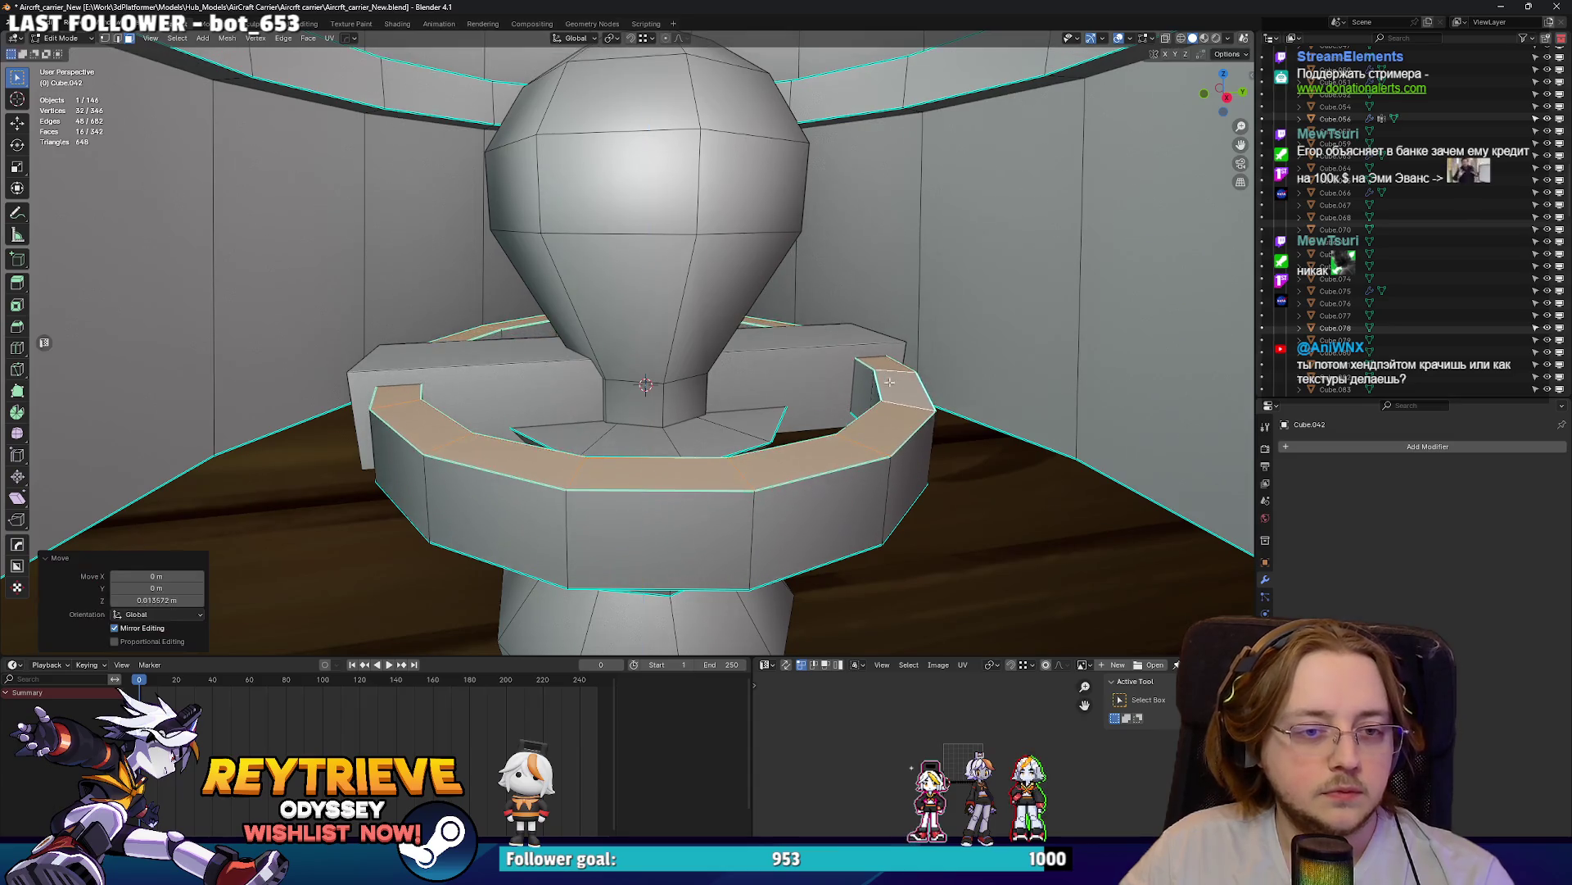
{"action": "left_click", "coordinate": [925, 475], "text": "alt"}
{"action": "key", "text": "s"}
{"action": "key", "text": "shift+z"}
{"action": "left_click", "coordinate": [974, 471]}
{"action": "key", "text": "alt+a"}
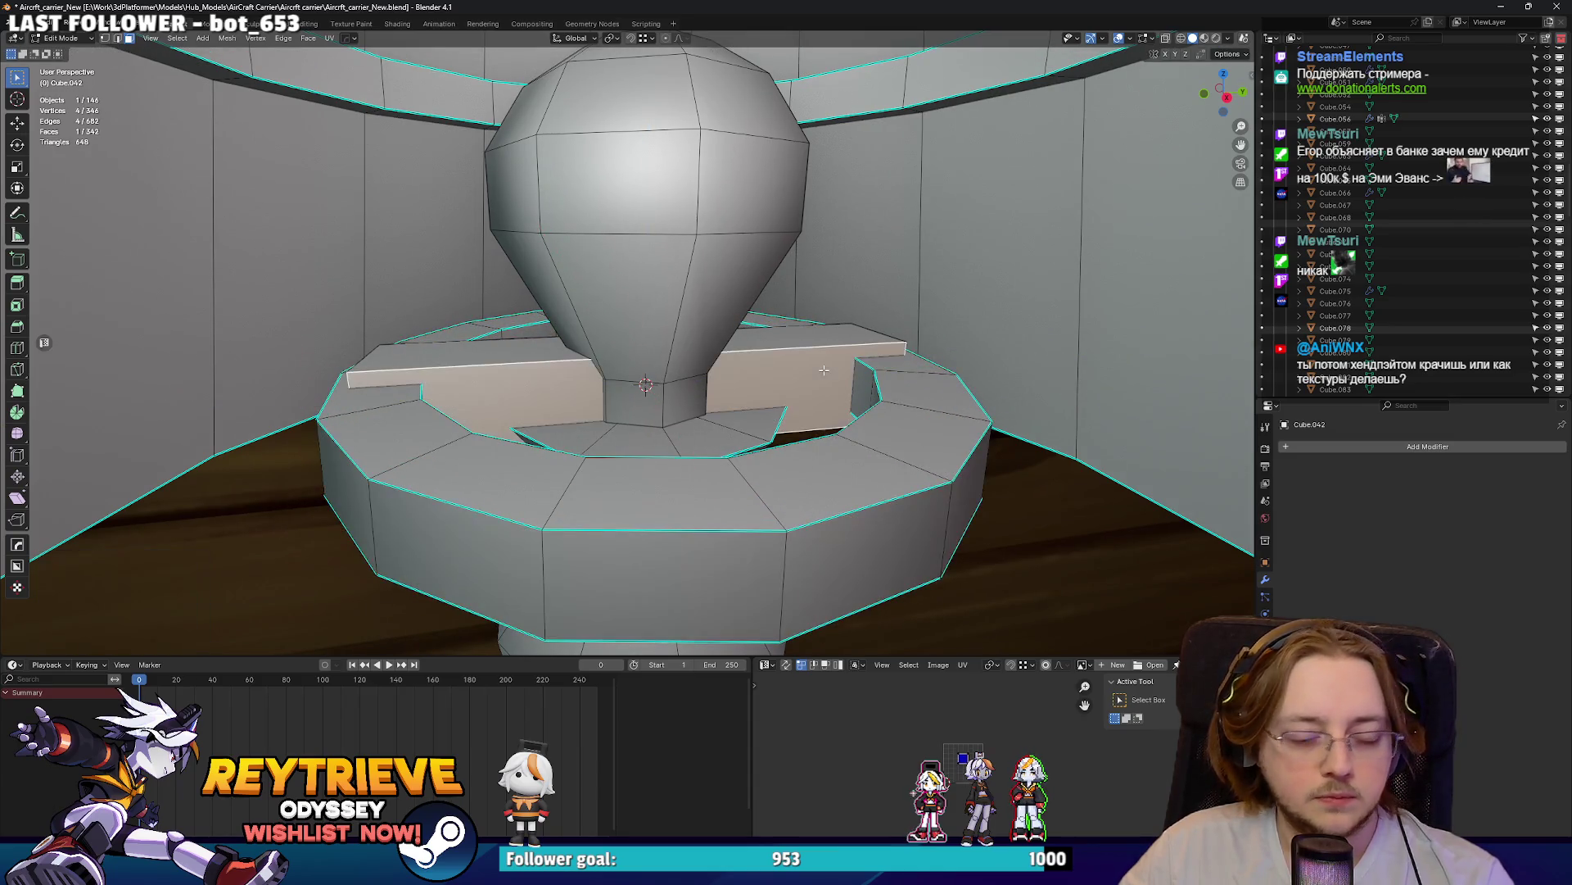
- Flatten the box above the ring into a thin plank by scaling along Z
{"action": "key", "text": "l"}
{"action": "key", "text": "s"}
{"action": "key", "text": "z"}
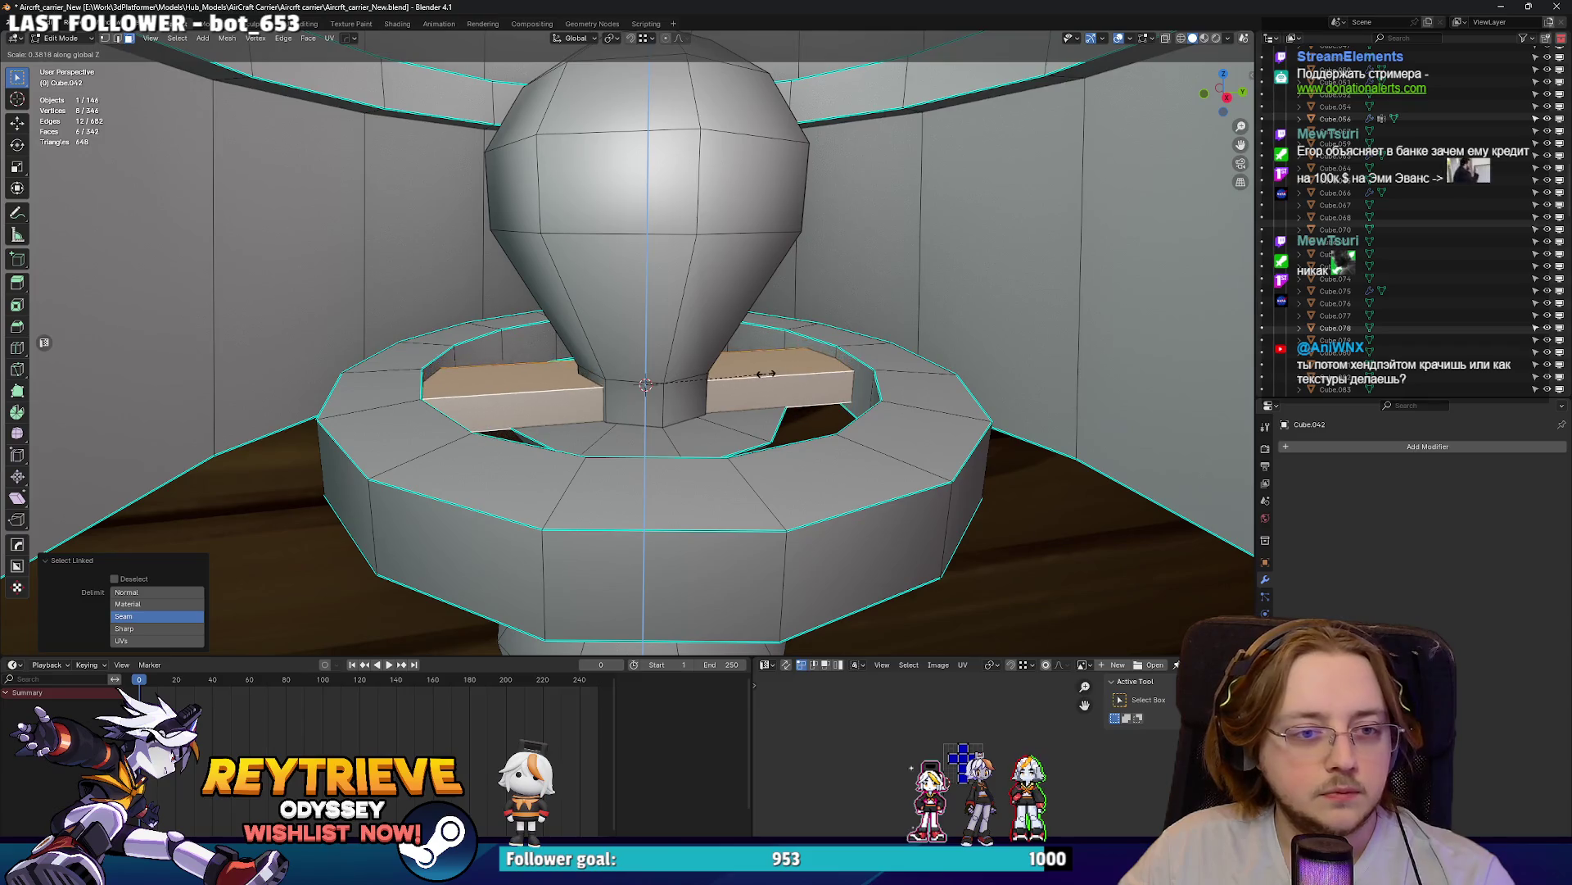
{"action": "left_click", "coordinate": [757, 378]}
{"action": "key", "text": "alt+a"}
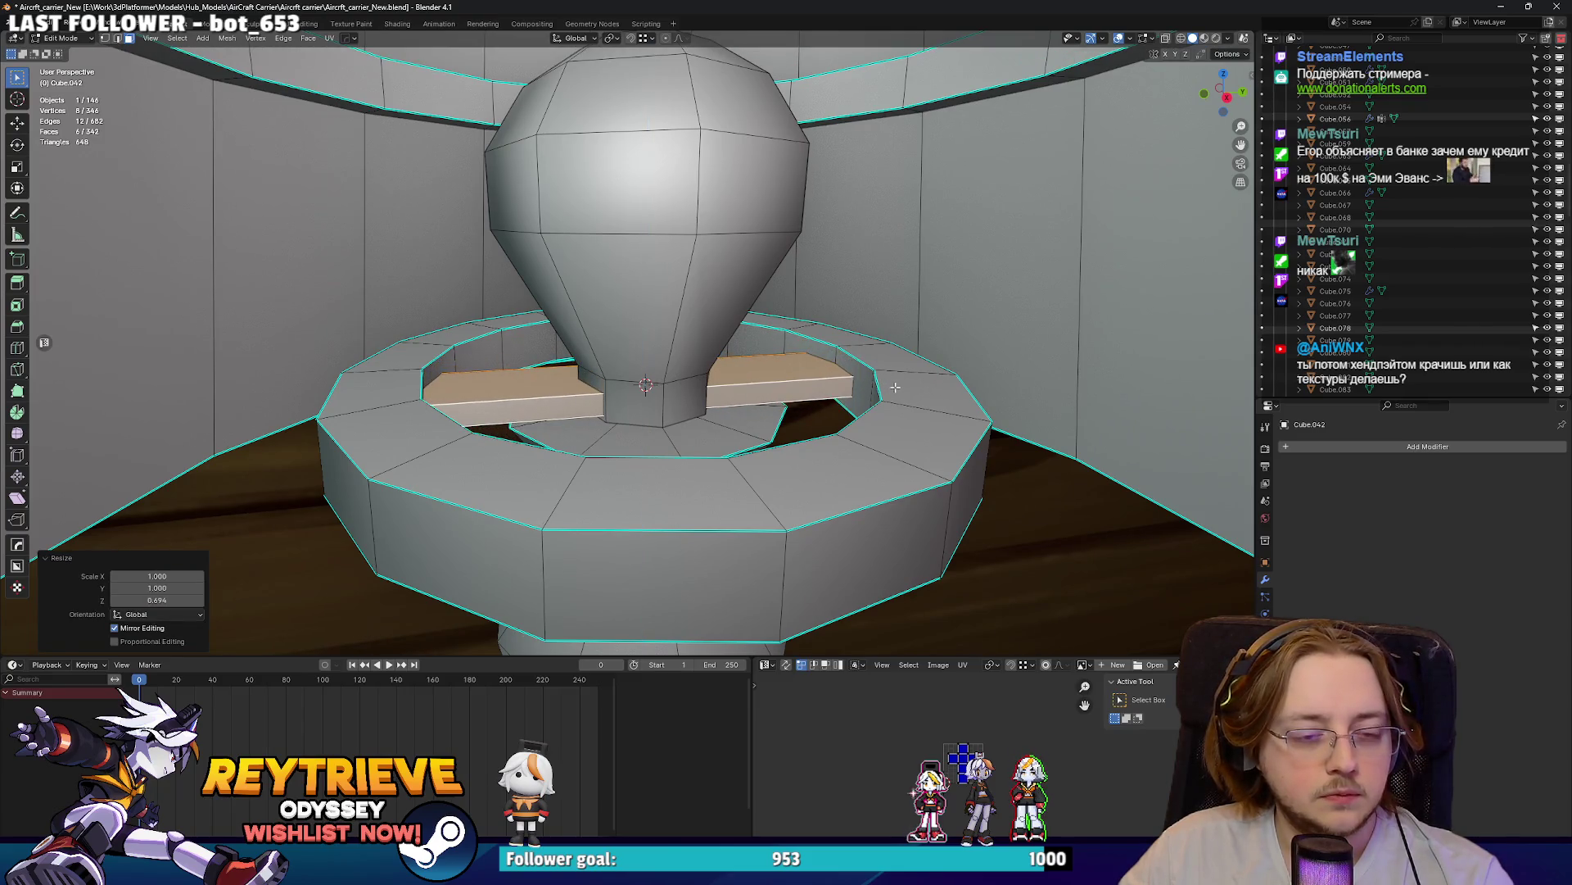
- Shorten the plank under the bulb to about half its length along X
{"action": "key", "text": "l"}
{"action": "middle_click_drag", "start_coordinate": [901, 392], "coordinate": [724, 396]}
{"action": "left_click", "coordinate": [831, 398]}
{"action": "key", "text": "l"}
{"action": "key", "text": "s"}
{"action": "key", "text": "x"}
{"action": "left_click", "coordinate": [774, 408]}
- Duplicate the plank in place and rotate the copy 90 degrees to cross it
{"action": "key", "text": "alt+z"}
{"action": "key", "text": "shift+d"}
{"action": "right_click", "coordinate": [868, 404]}
{"action": "key", "text": "r"}
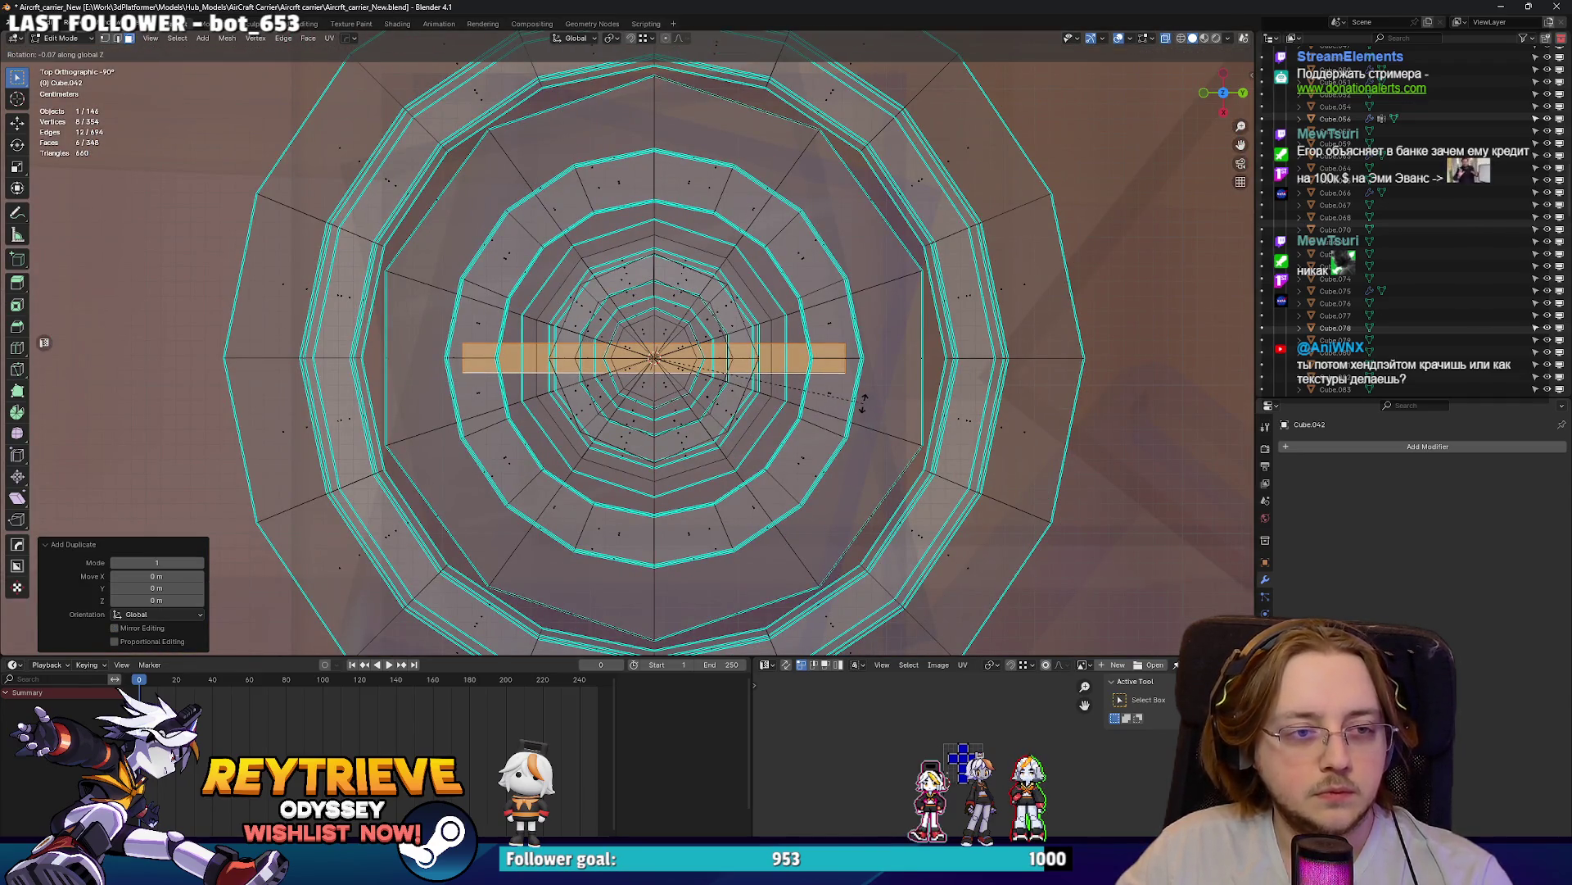
{"action": "type", "text": "r90"}
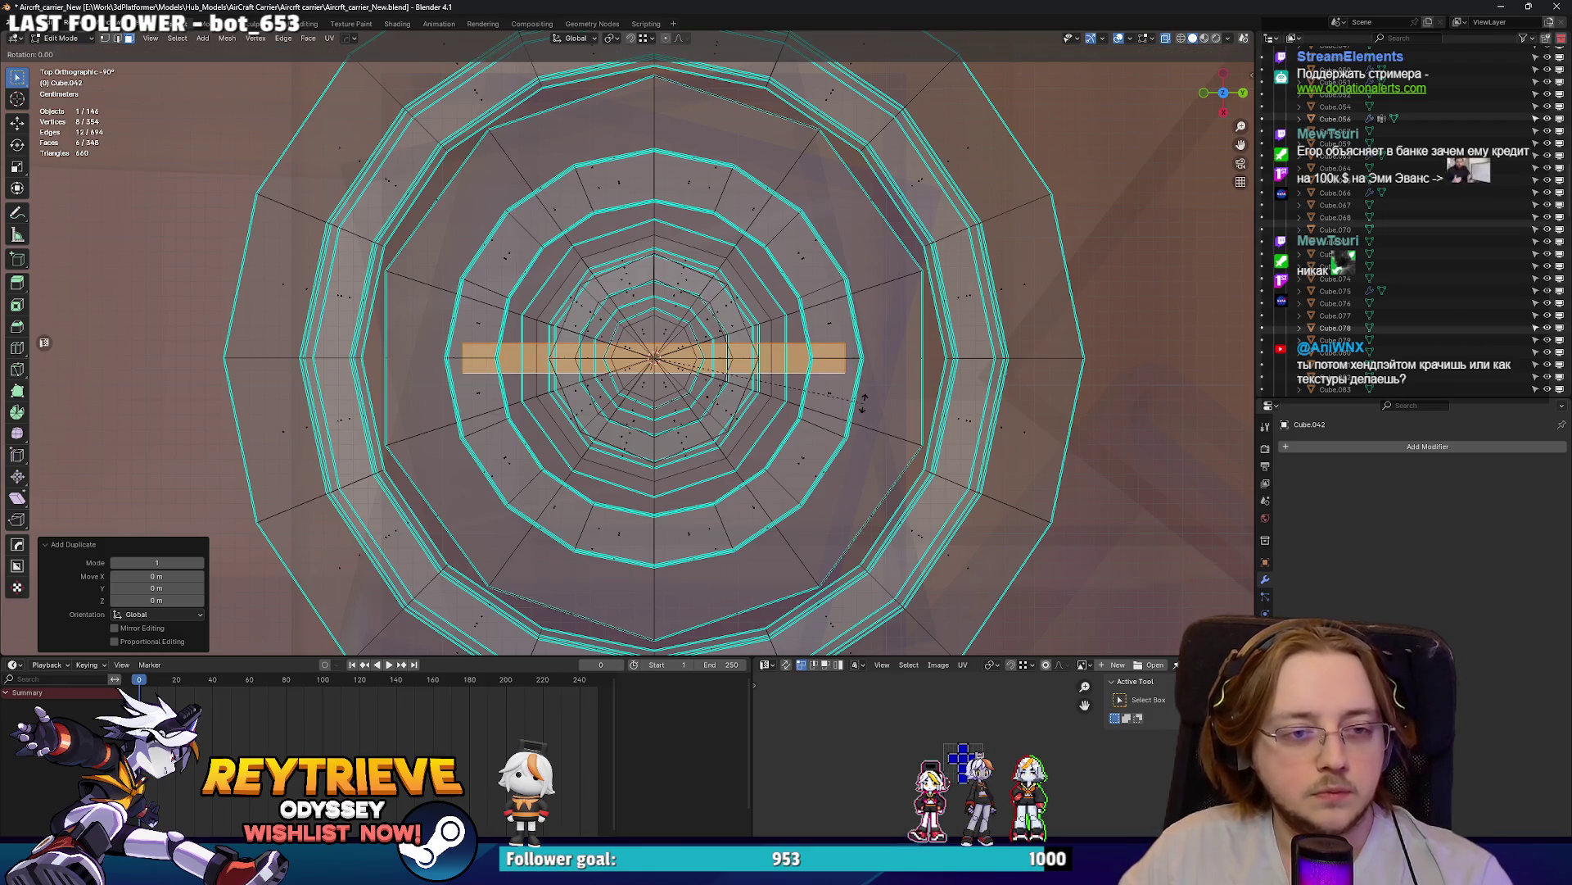
{"action": "key", "text": "Return"}
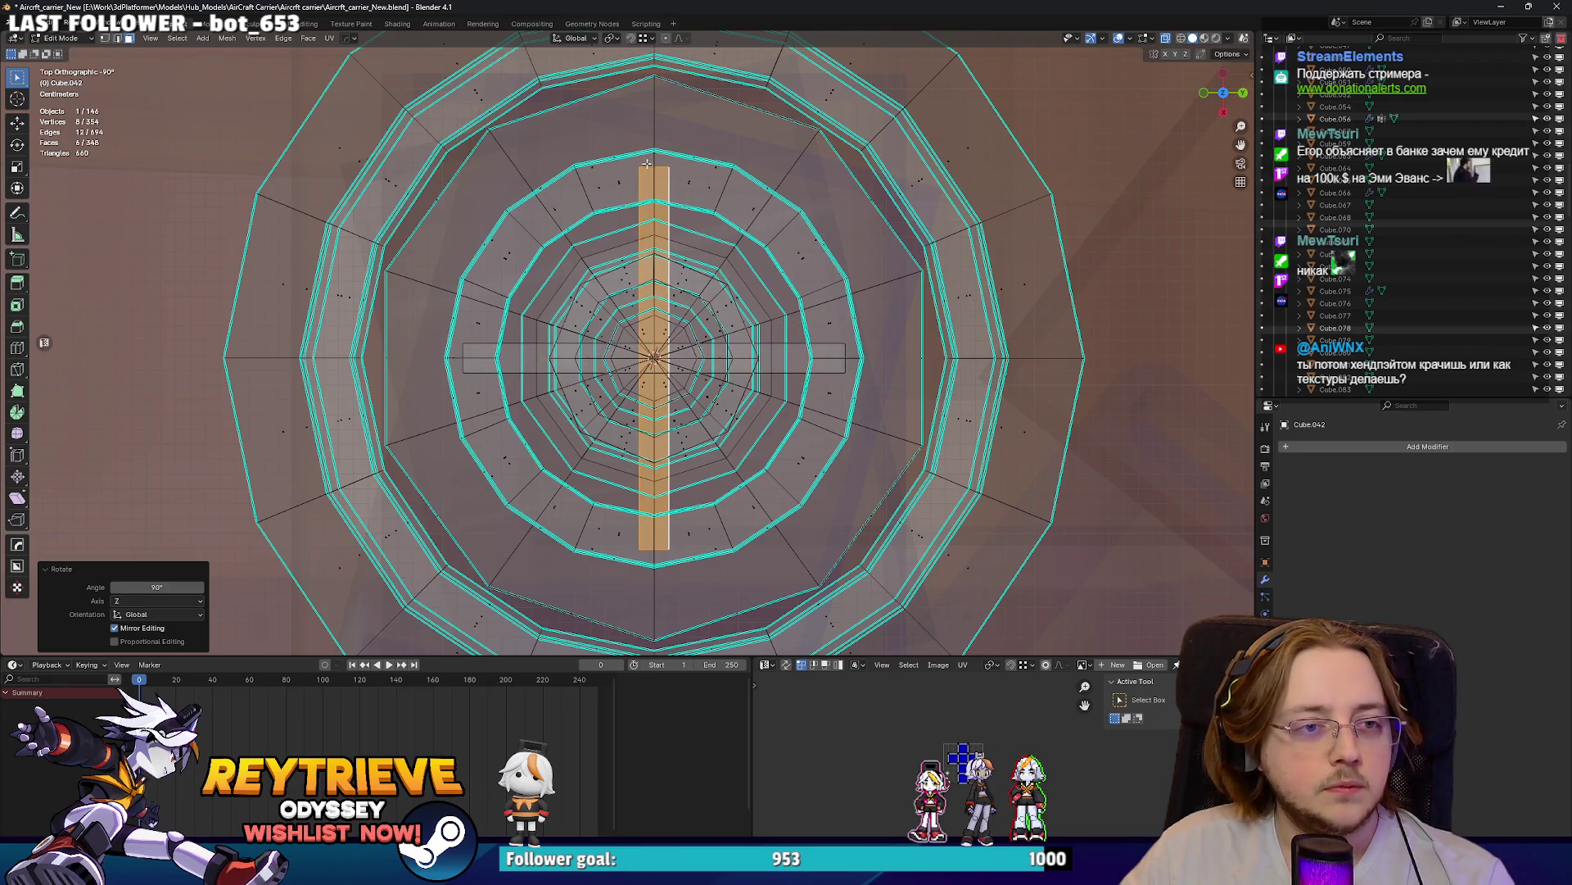
- Delete the end faces of the crossing planks
{"action": "left_click", "coordinate": [678, 182]}
{"action": "key", "text": "ctrl+l"}
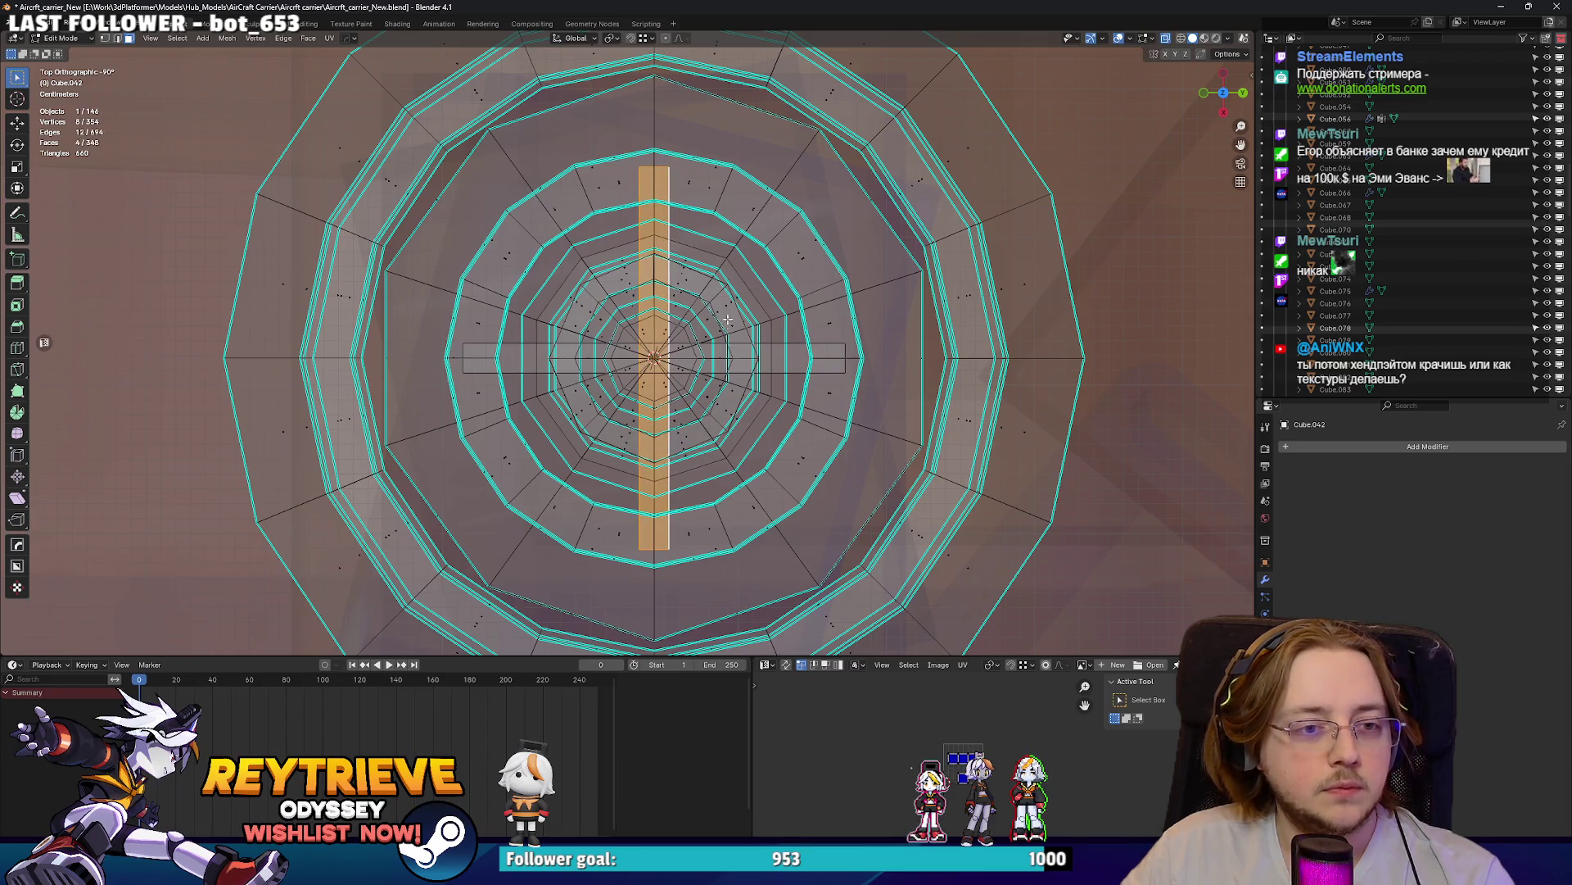
{"action": "left_click", "coordinate": [668, 181]}
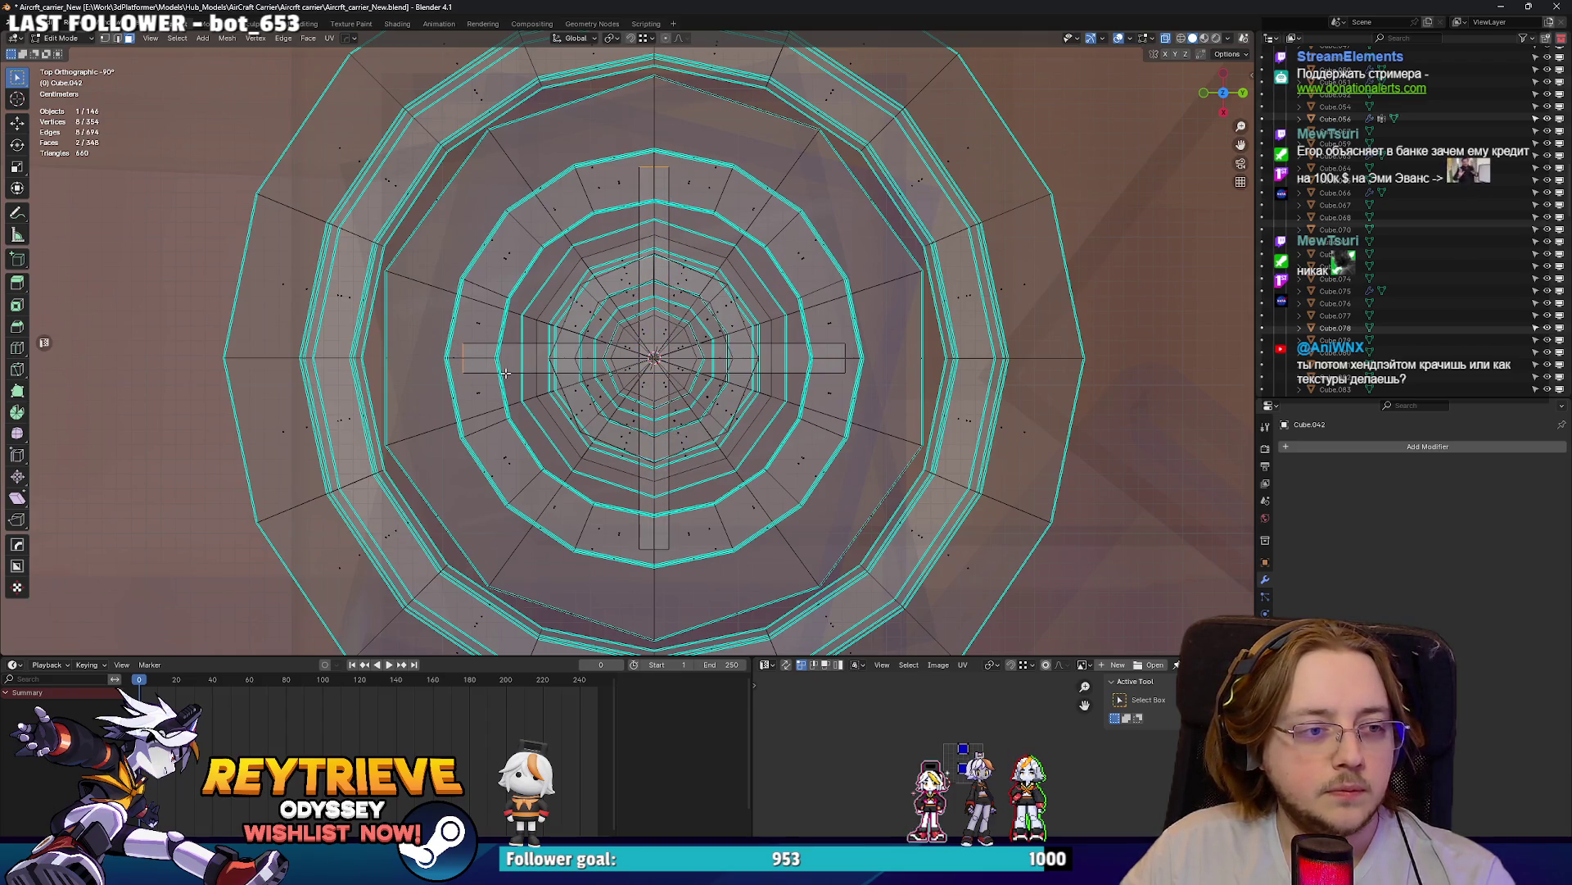
{"action": "key", "text": "x"}
{"action": "left_click", "coordinate": [655, 602]}
- Select the top inner-ring faces of the lamp housing from underneath
{"action": "scroll", "coordinate": [621, 303], "scroll_direction": "up", "scroll_amount": 10}
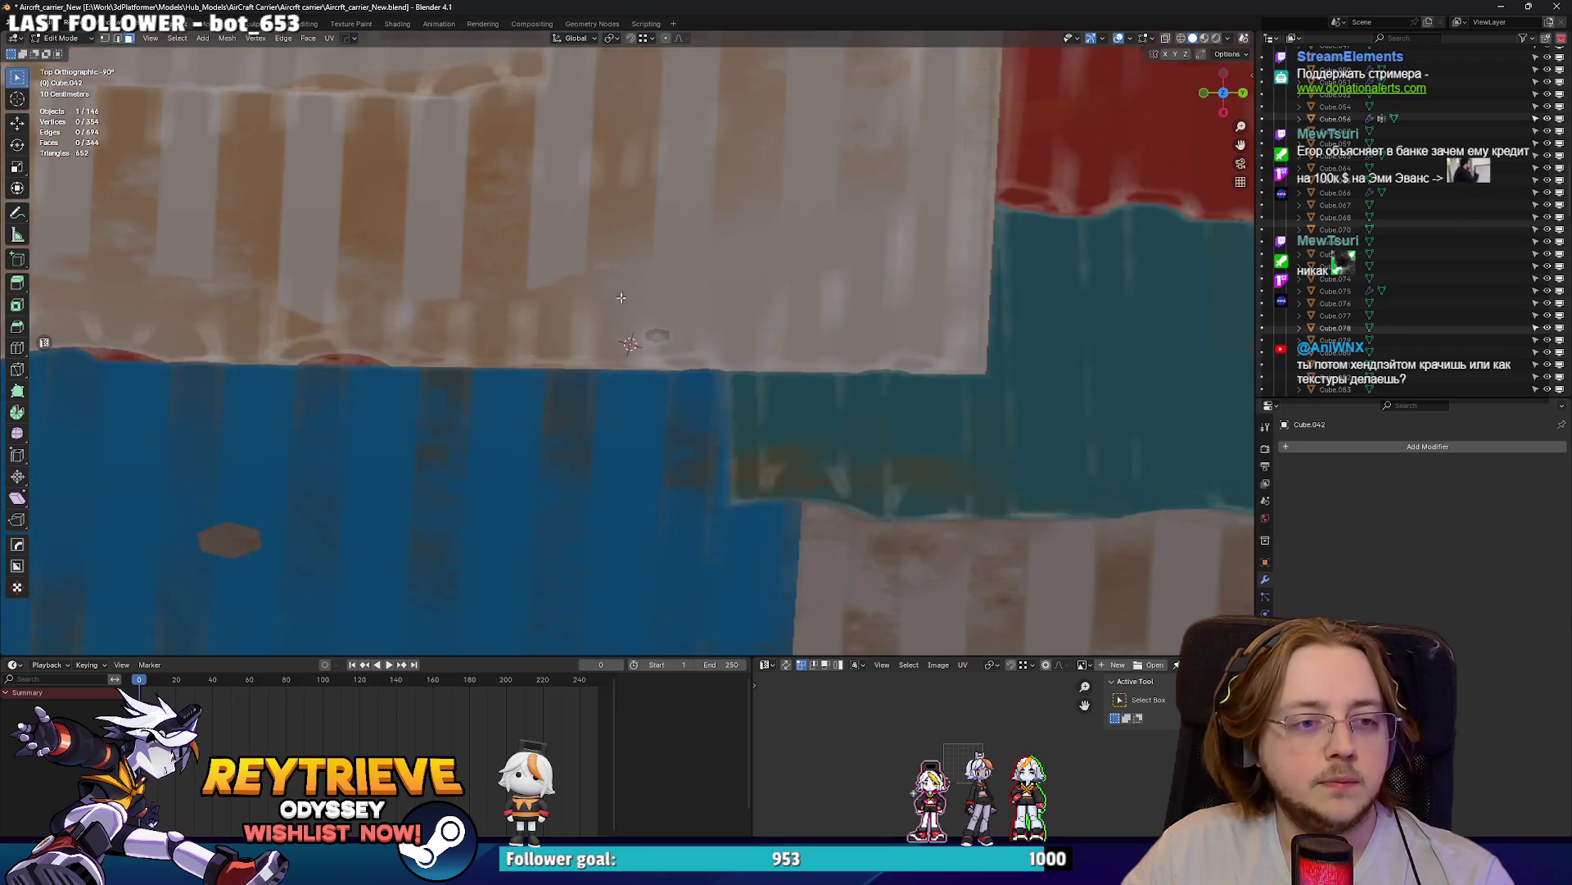
{"action": "middle_click_drag", "start_coordinate": [622, 303], "coordinate": [584, 482]}
{"action": "scroll", "coordinate": [583, 483], "scroll_direction": "down", "scroll_amount": 5}
{"action": "scroll", "coordinate": [626, 350], "scroll_direction": "up", "scroll_amount": 6}
{"action": "mouse_move", "coordinate": [627, 352]}
{"action": "middle_mouse_down"}
{"action": "mouse_move", "coordinate": [687, 172]}
{"action": "mouse_move", "coordinate": [674, 285]}
{"action": "middle_mouse_up"}
{"action": "scroll", "coordinate": [674, 285], "scroll_direction": "up", "scroll_amount": 6}
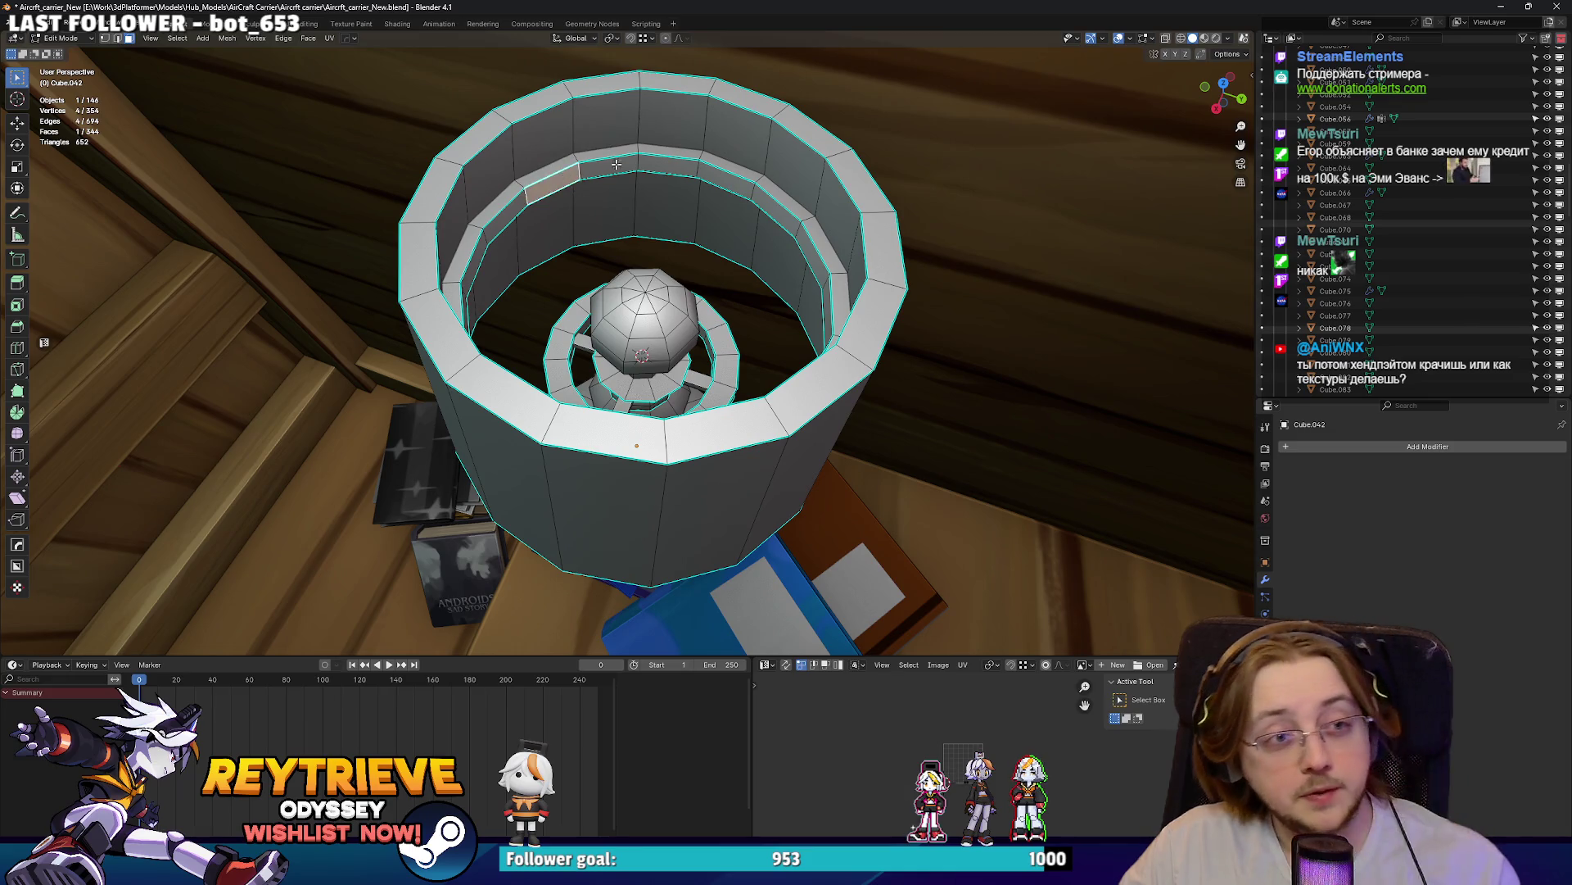
{"action": "middle_click_drag", "start_coordinate": [609, 166], "coordinate": [714, 164]}
{"action": "left_click", "coordinate": [714, 164], "text": "shift"}
{"action": "key", "text": "shift+r"}
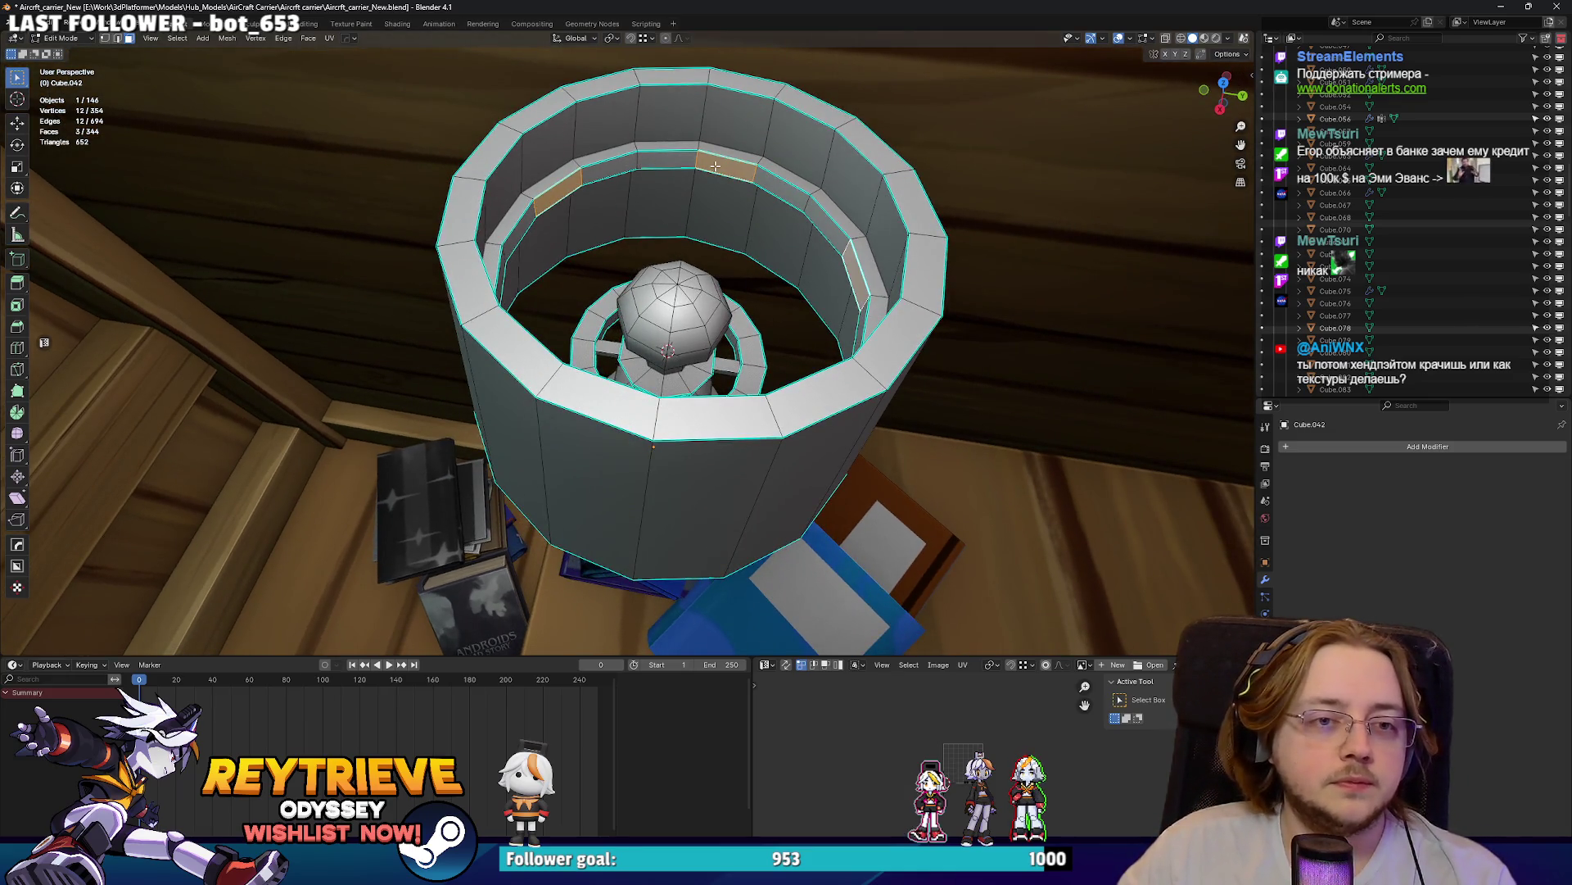
{"action": "left_click", "coordinate": [715, 166]}
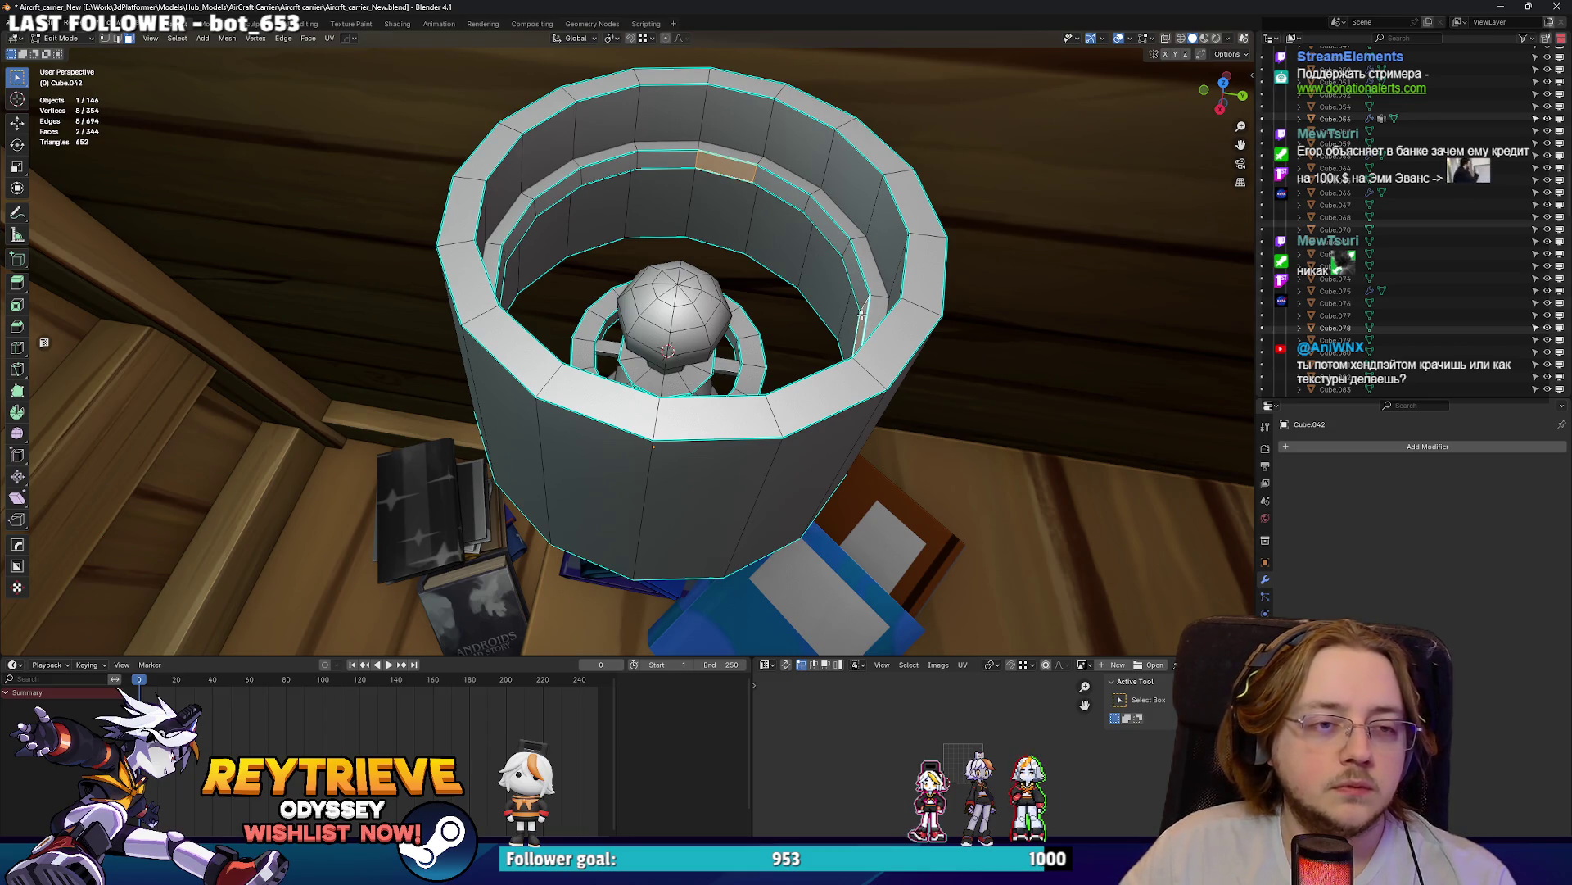
- Duplicate the selected inner-ring faces in place
{"action": "middle_click_drag", "start_coordinate": [752, 277], "coordinate": [726, 288]}
{"action": "scroll", "coordinate": [741, 283], "scroll_direction": "up", "scroll_amount": 3}
{"action": "key", "text": "shift+d"}
{"action": "right_click", "coordinate": [725, 288]}
- Scale the copied faces to 0.85 in Z and extrude them inward as blade tips
{"action": "key", "text": "s"}
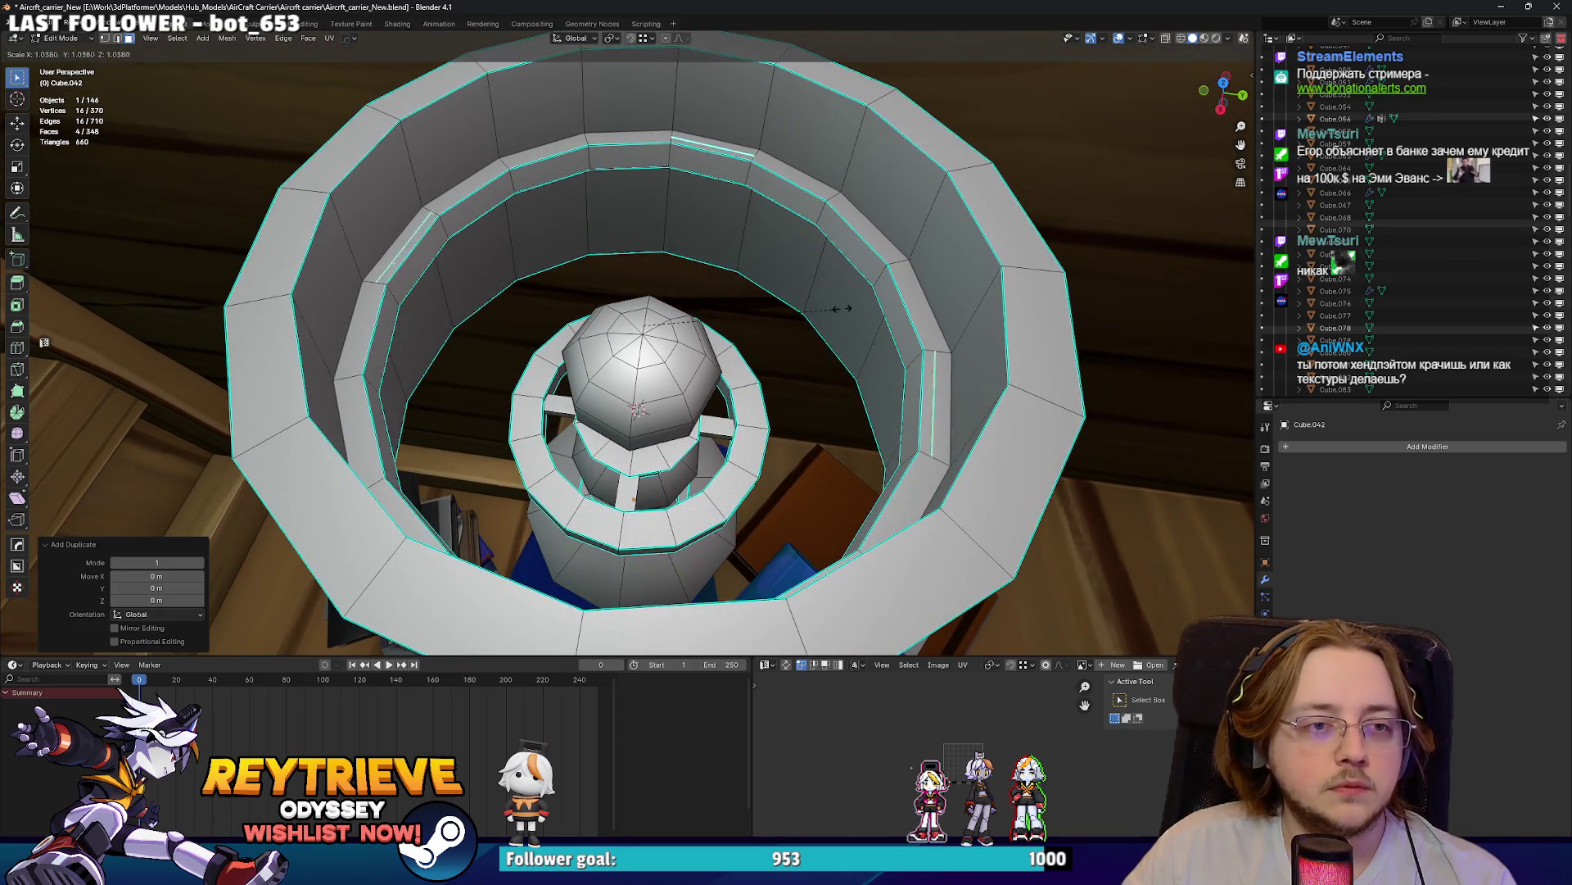
{"action": "type", "text": "z.85"}
{"action": "key", "text": "Return"}
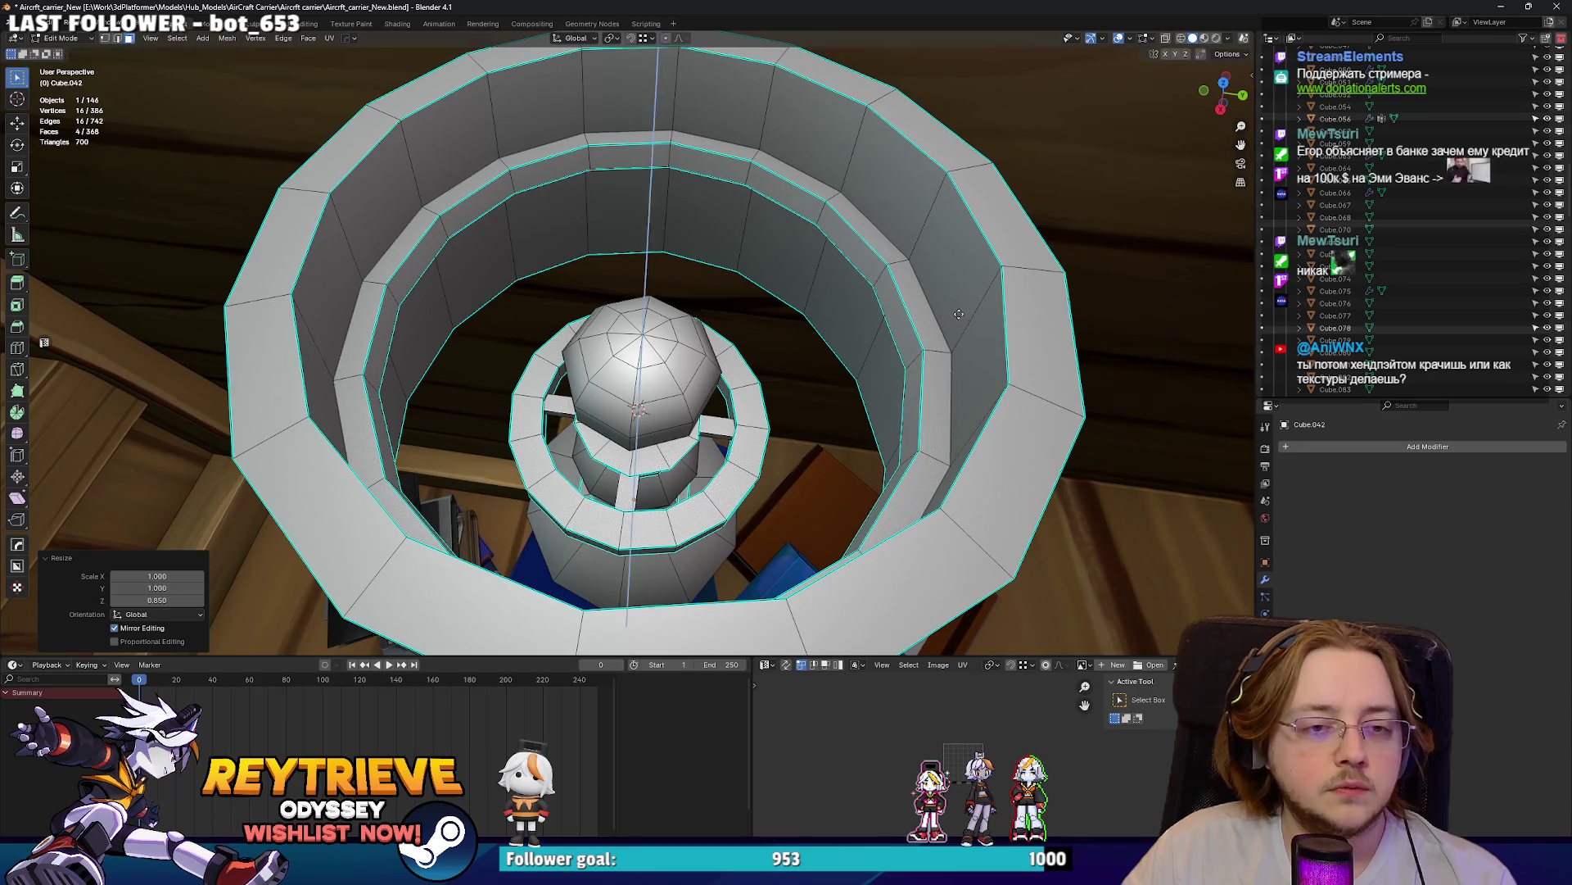
{"action": "key", "text": "e"}
{"action": "key", "text": "s"}
{"action": "left_click", "coordinate": [749, 408]}
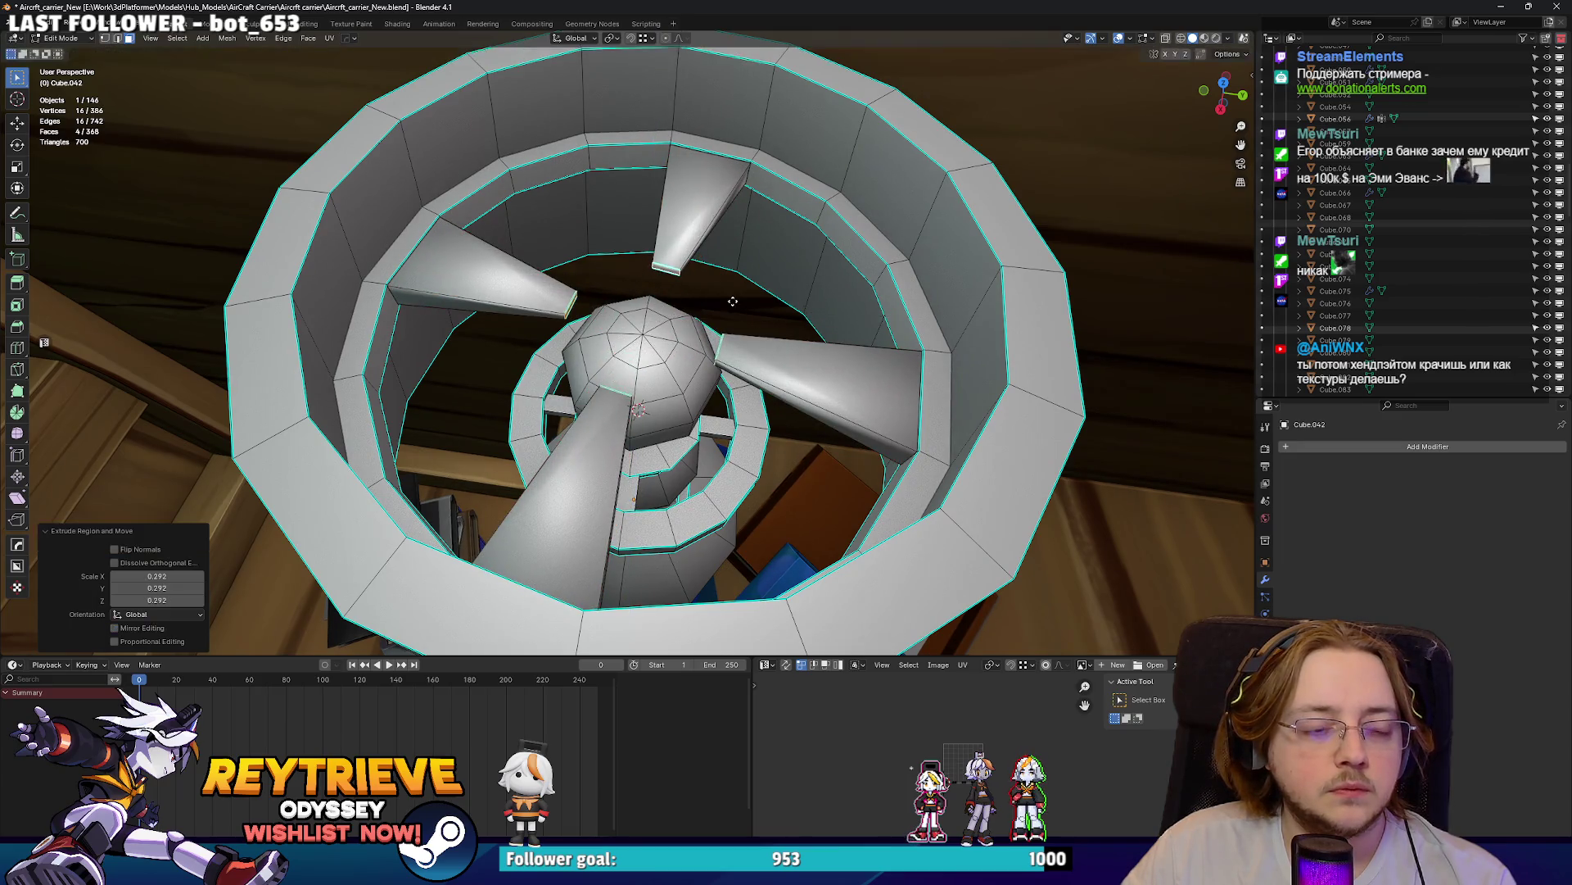
- Enlarge the blades and give them a small vertical offset
{"action": "key", "text": "g"}
{"action": "key", "text": "z"}
{"action": "right_click", "coordinate": [748, 407]}
{"action": "key", "text": "s"}
{"action": "left_click", "coordinate": [831, 436]}
{"action": "key", "text": "g"}
{"action": "key", "text": "z"}
{"action": "left_click", "coordinate": [829, 428]}
- Inspect the housing in see-through mode from a low side view and select a face
{"action": "mouse_move", "coordinate": [830, 429]}
{"action": "middle_mouse_down"}
{"action": "mouse_move", "coordinate": [734, 404]}
{"action": "mouse_move", "coordinate": [671, 162]}
{"action": "middle_mouse_up"}
{"action": "scroll", "coordinate": [715, 311], "scroll_direction": "up", "scroll_amount": 4}
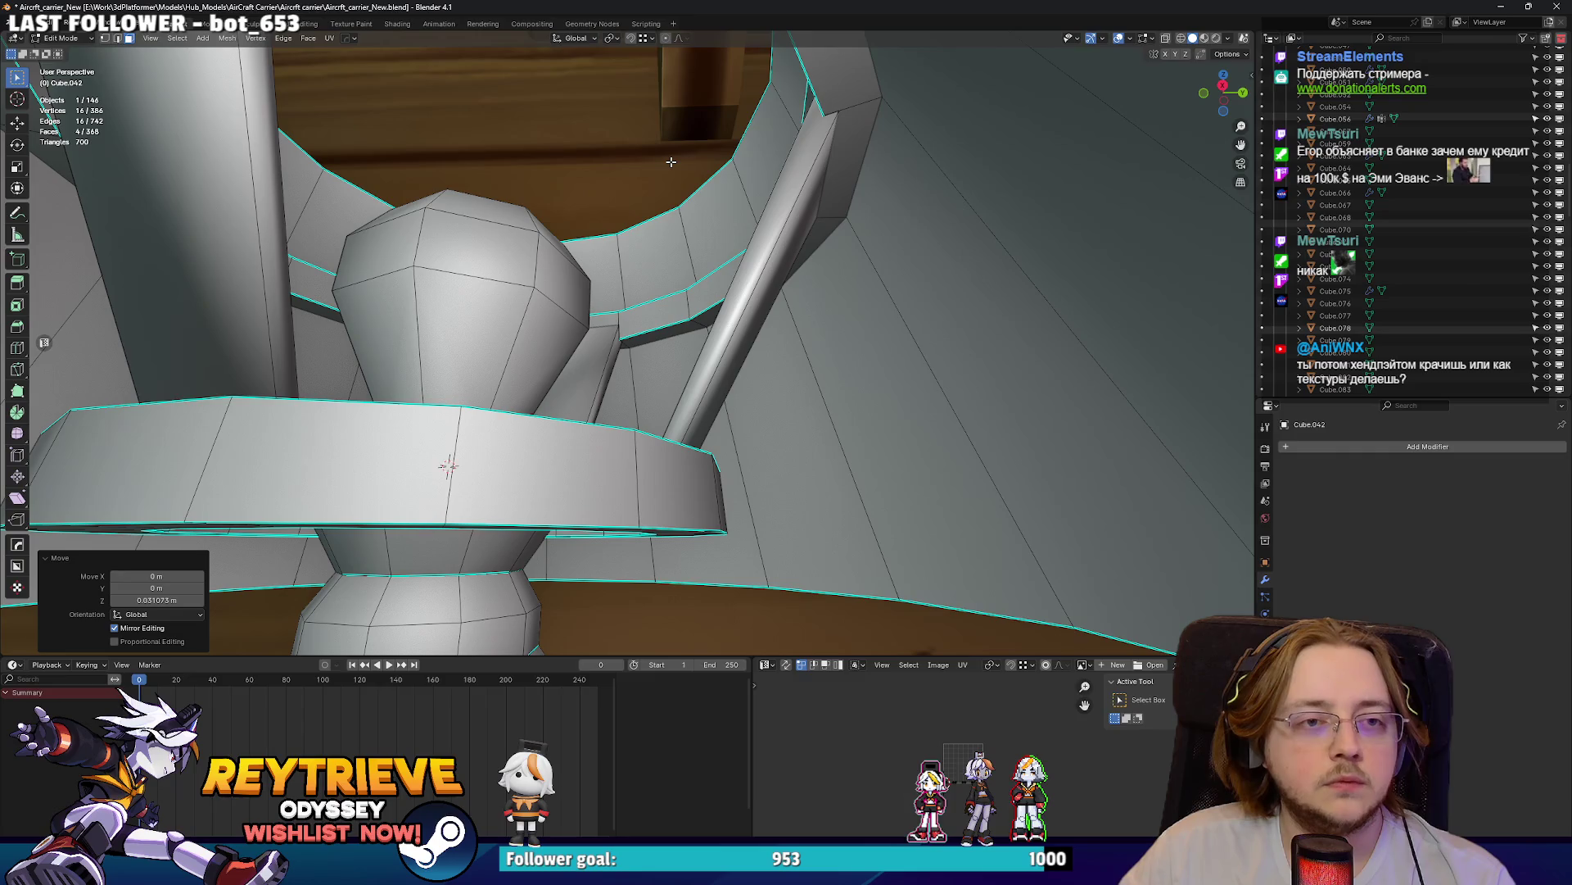
{"action": "key", "text": "alt+z"}
{"action": "scroll", "coordinate": [671, 162], "scroll_direction": "down", "scroll_amount": 4}
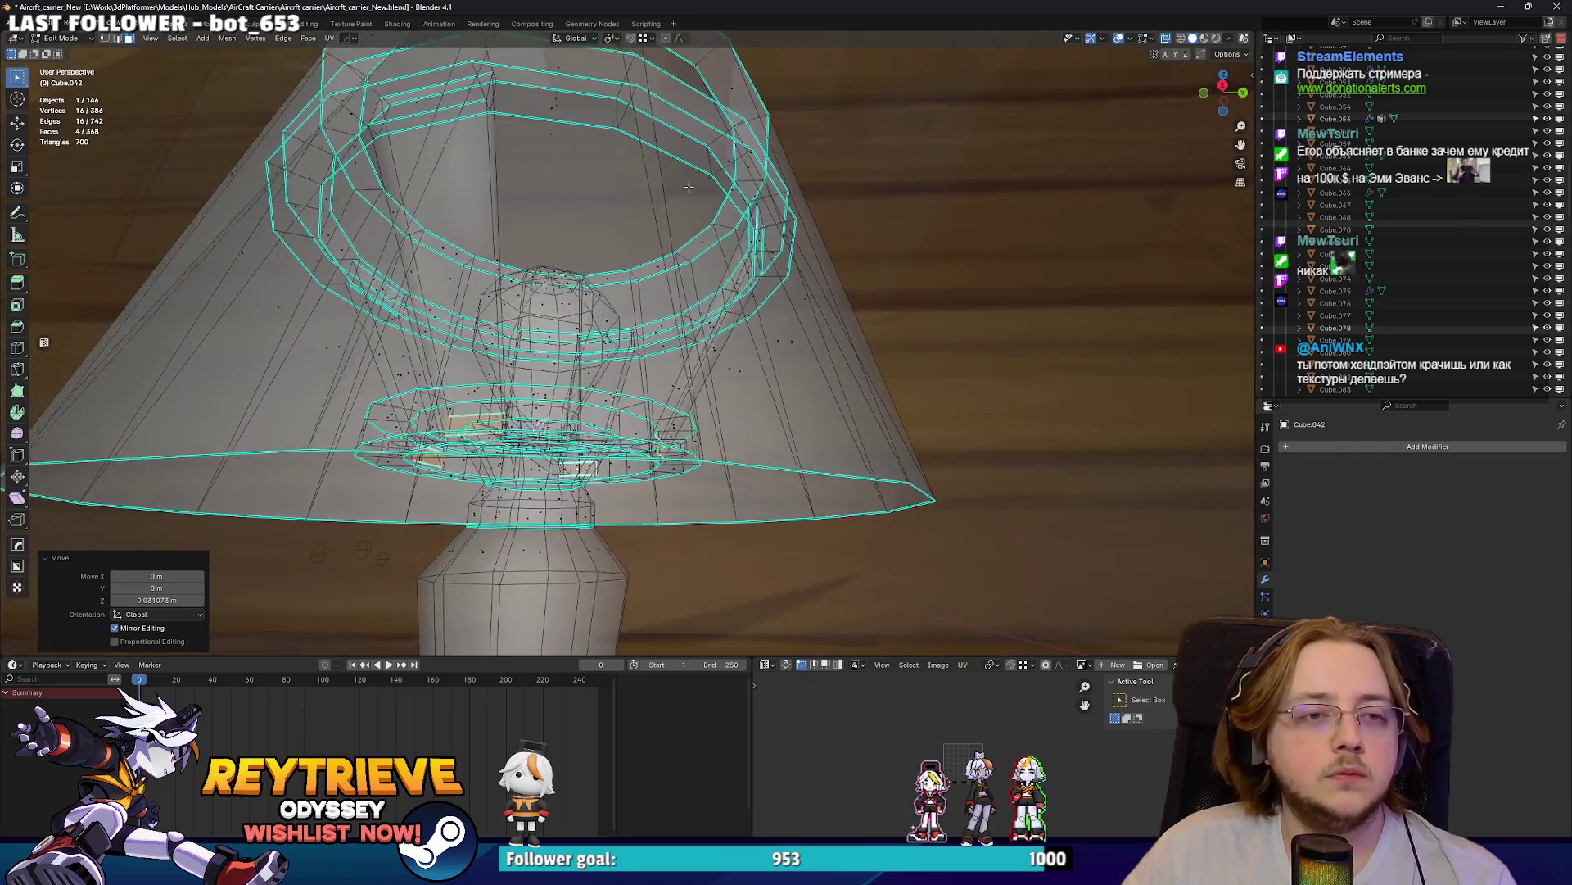
{"action": "scroll", "coordinate": [654, 218], "scroll_direction": "up", "scroll_amount": 2}
{"action": "mouse_move", "coordinate": [654, 218]}
{"action": "middle_mouse_down"}
{"action": "mouse_move", "coordinate": [737, 205]}
{"action": "mouse_move", "coordinate": [811, 311]}
{"action": "middle_mouse_up"}
{"action": "scroll", "coordinate": [785, 195], "scroll_direction": "up", "scroll_amount": 4}
{"action": "left_click", "coordinate": [773, 205]}
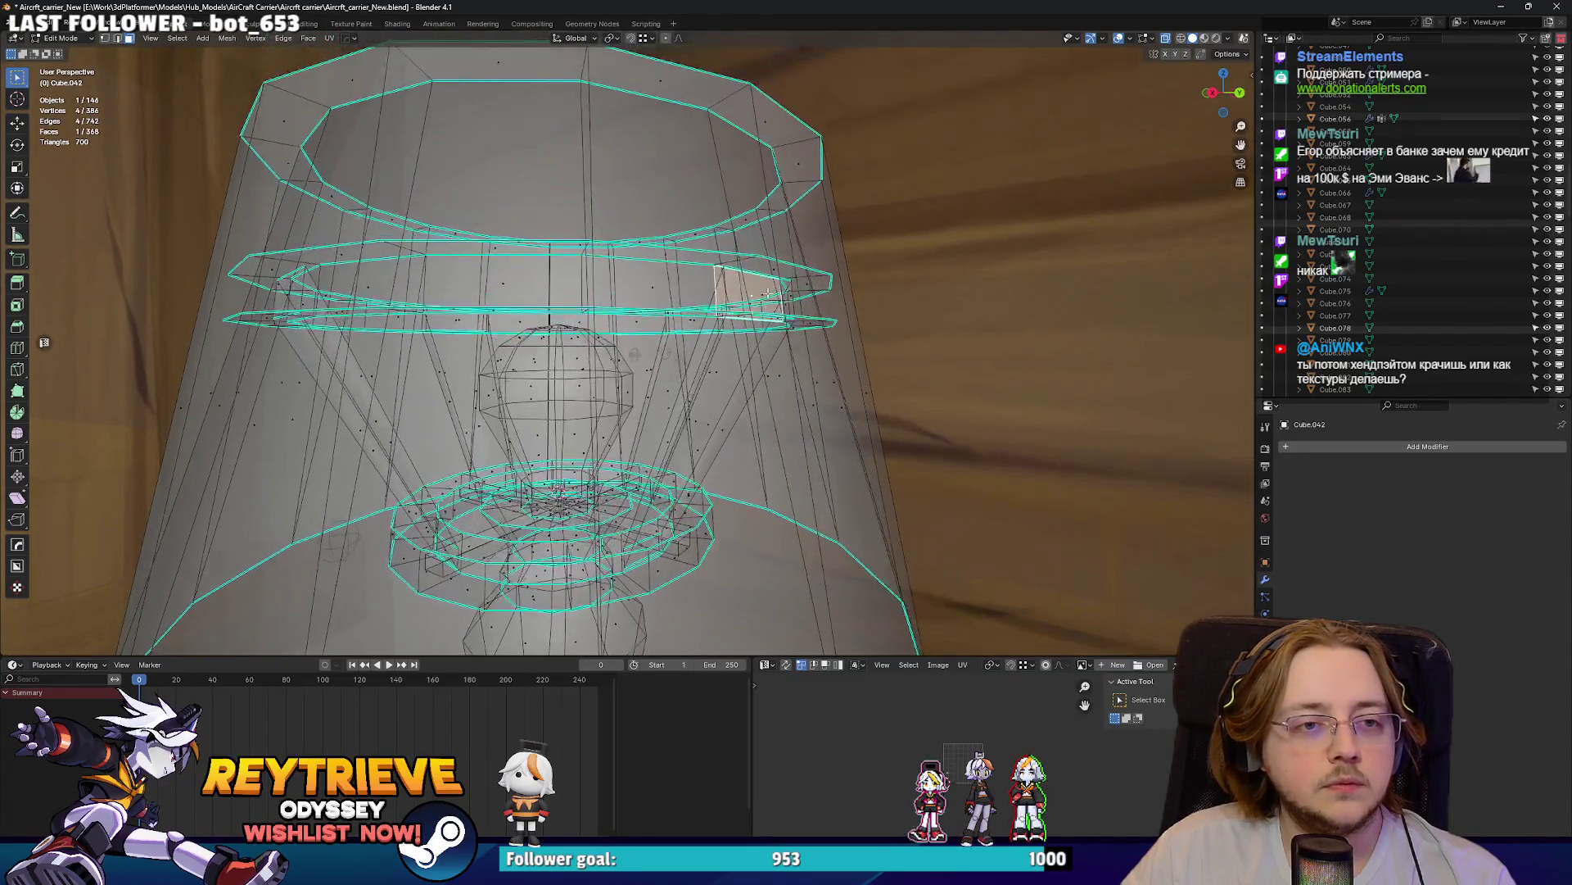
{"action": "scroll", "coordinate": [818, 327], "scroll_direction": "up", "scroll_amount": 3}
{"action": "scroll", "coordinate": [493, 211], "scroll_direction": "down", "scroll_amount": 5}
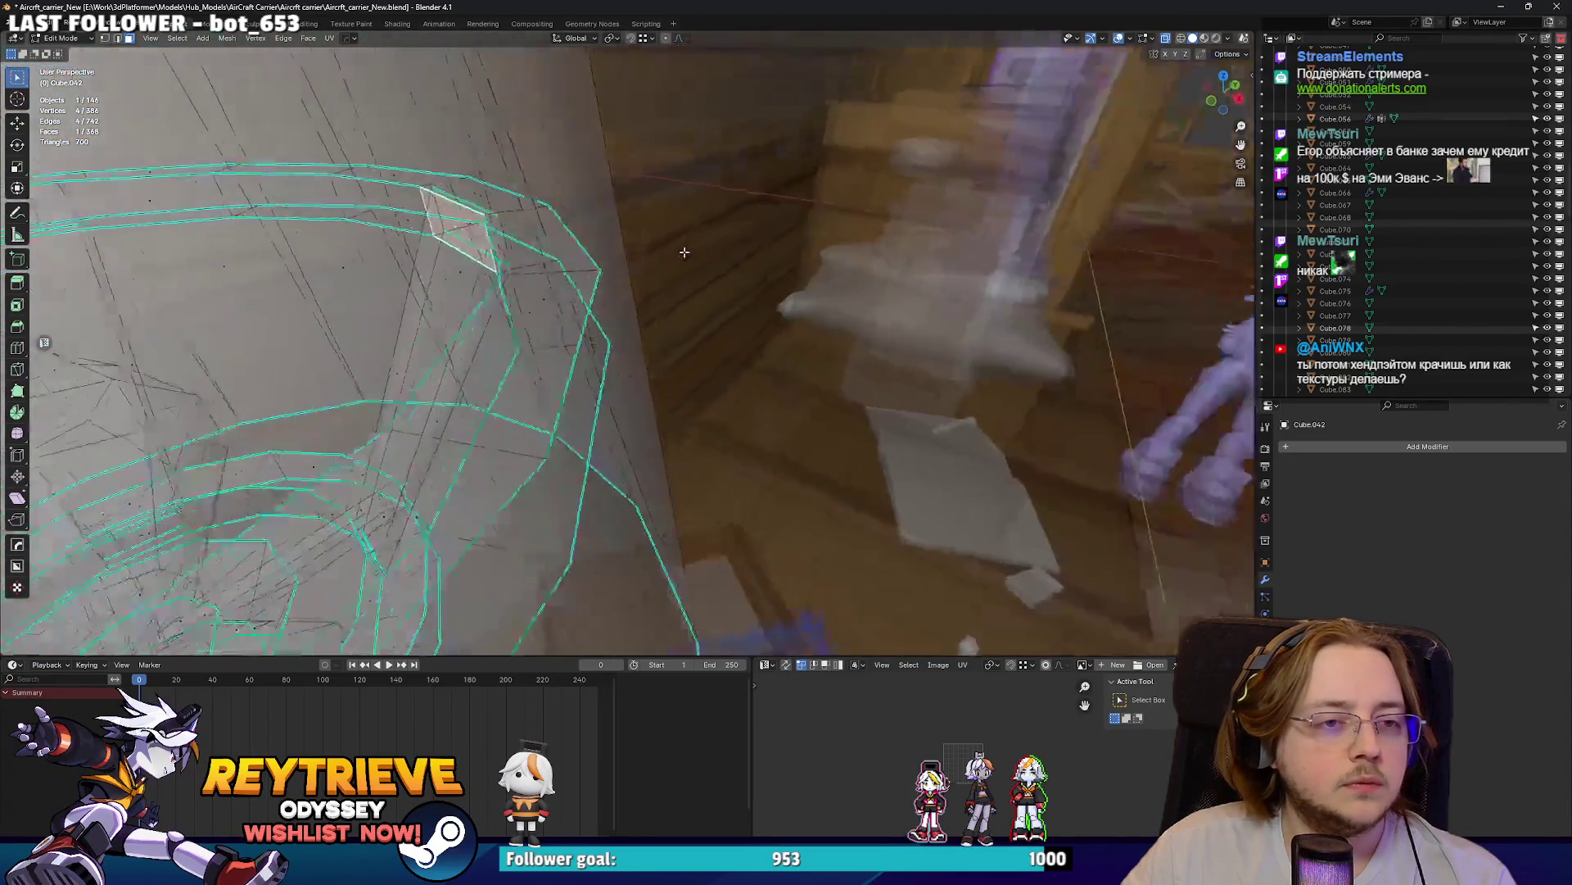
{"action": "key", "text": "alt+z"}
- Isolate the housing in local view and add another inner face to the selection
{"action": "middle_click_drag", "start_coordinate": [492, 211], "coordinate": [483, 365]}
{"action": "scroll", "coordinate": [689, 251], "scroll_direction": "up", "scroll_amount": 4}
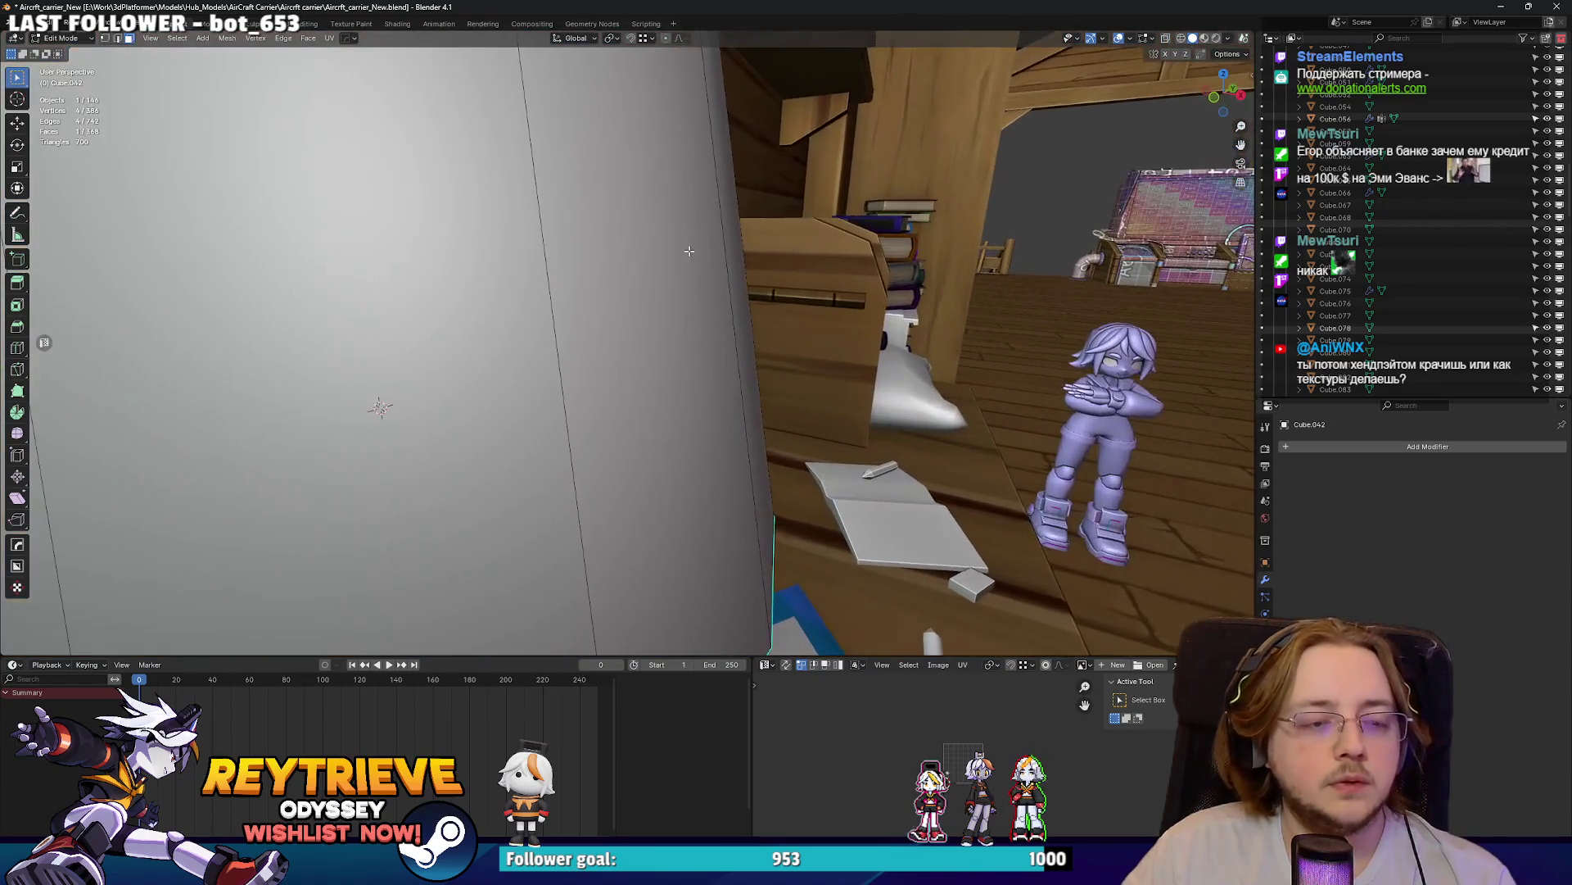
{"action": "key", "text": "KP_Divide"}
{"action": "middle_click_drag", "start_coordinate": [688, 248], "coordinate": [890, 428]}
{"action": "scroll", "coordinate": [819, 368], "scroll_direction": "up", "scroll_amount": 4}
{"action": "key", "text": "alt+z"}
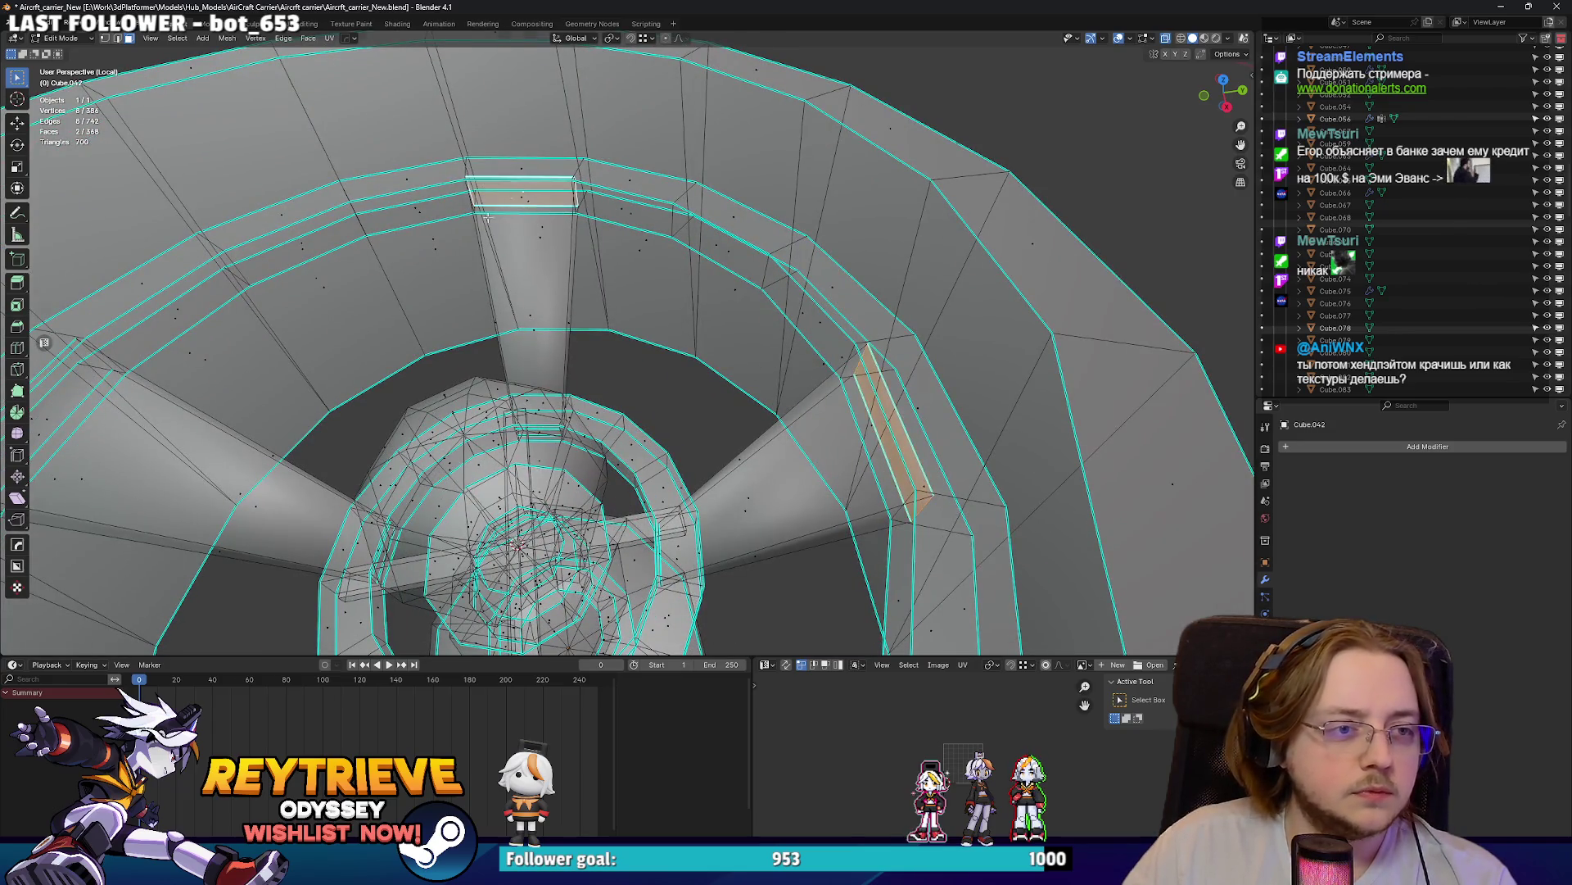
{"action": "scroll", "coordinate": [495, 212], "scroll_direction": "down", "scroll_amount": 4}
{"action": "mouse_move", "coordinate": [492, 412]}
{"action": "middle_mouse_down"}
{"action": "mouse_move", "coordinate": [686, 332]}
{"action": "mouse_move", "coordinate": [827, 315]}
{"action": "mouse_move", "coordinate": [868, 270]}
{"action": "mouse_move", "coordinate": [860, 246]}
{"action": "middle_mouse_up"}
{"action": "left_click", "coordinate": [686, 332], "text": "shift"}
{"action": "key", "text": "alt+z"}
{"action": "scroll", "coordinate": [882, 305], "scroll_direction": "up", "scroll_amount": 5}
- Lower the selected faces slightly along Z and enlarge them by 1.113
{"action": "key", "text": "g"}
{"action": "key", "text": "z"}
{"action": "left_click", "coordinate": [853, 224]}
{"action": "scroll", "coordinate": [853, 224], "scroll_direction": "up", "scroll_amount": 2}
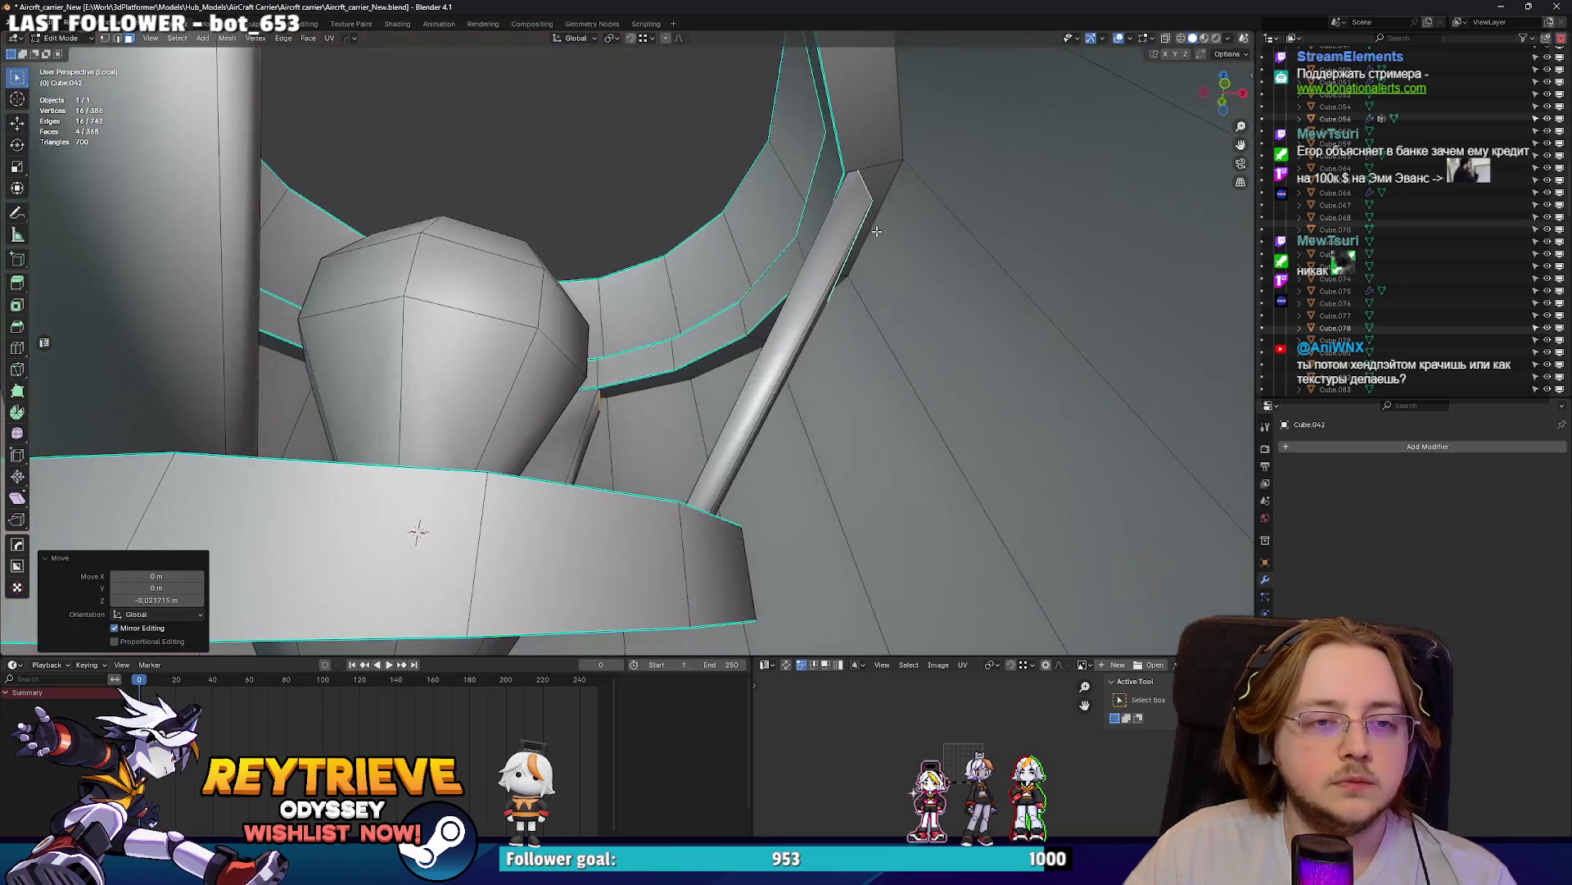
{"action": "key", "text": "s"}
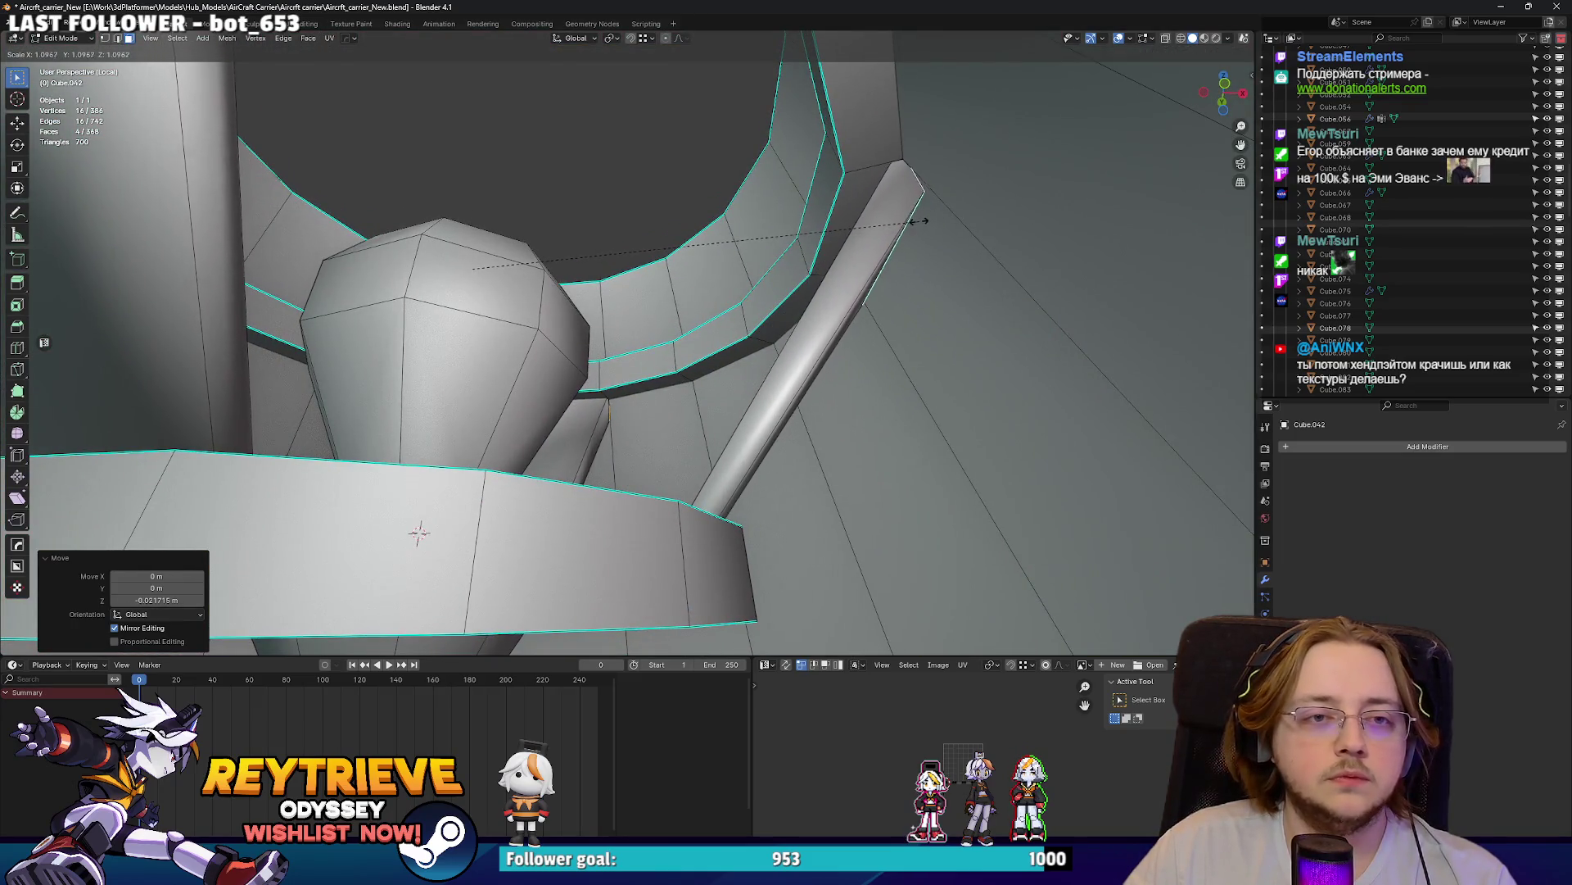
{"action": "left_click", "coordinate": [918, 226]}
{"action": "scroll", "coordinate": [840, 261], "scroll_direction": "up", "scroll_amount": 5}
{"action": "scroll", "coordinate": [840, 261], "scroll_direction": "down", "scroll_amount": 5}
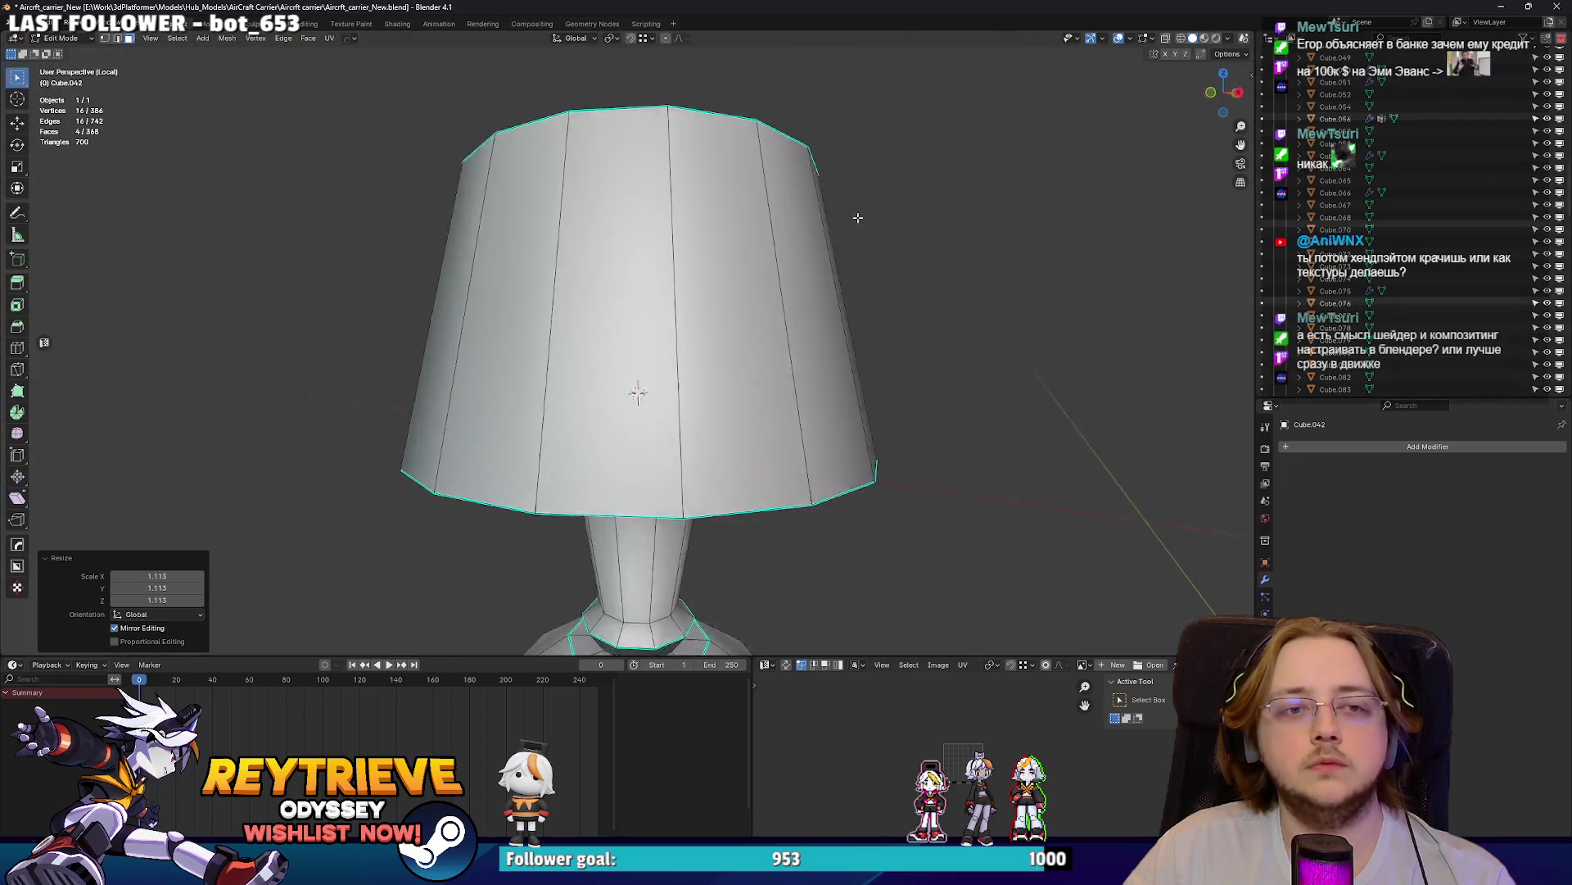
- Delete the leftover selected faces inside the fan ring
{"action": "middle_click_drag", "start_coordinate": [860, 236], "coordinate": [900, 305]}
{"action": "key", "text": "x"}
{"action": "left_click", "coordinate": [901, 301]}
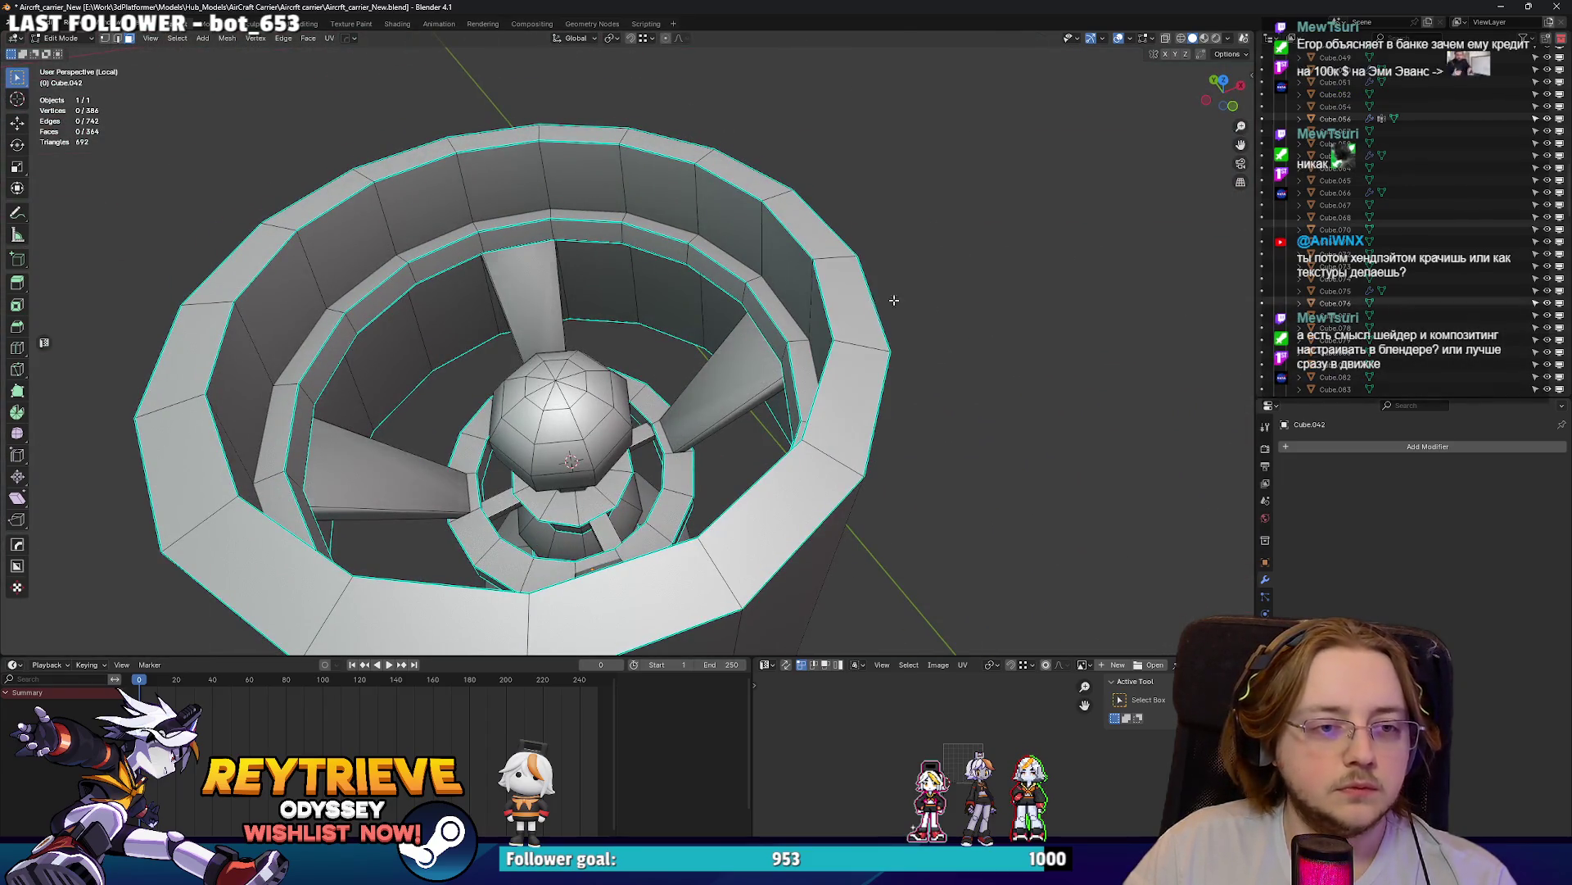
{"action": "scroll", "coordinate": [717, 335], "scroll_direction": "up", "scroll_amount": 3}
- Shade the fan housing smooth by angle in object mode
{"action": "key", "text": "Tab"}
{"action": "right_click", "coordinate": [752, 343]}
{"action": "left_click", "coordinate": [724, 305]}
{"action": "middle_click_drag", "start_coordinate": [724, 305], "coordinate": [729, 337]}
- Select the three fan blades and mark their edges sharp
{"action": "key", "text": "Tab"}
{"action": "scroll", "coordinate": [721, 340], "scroll_direction": "up", "scroll_amount": 2}
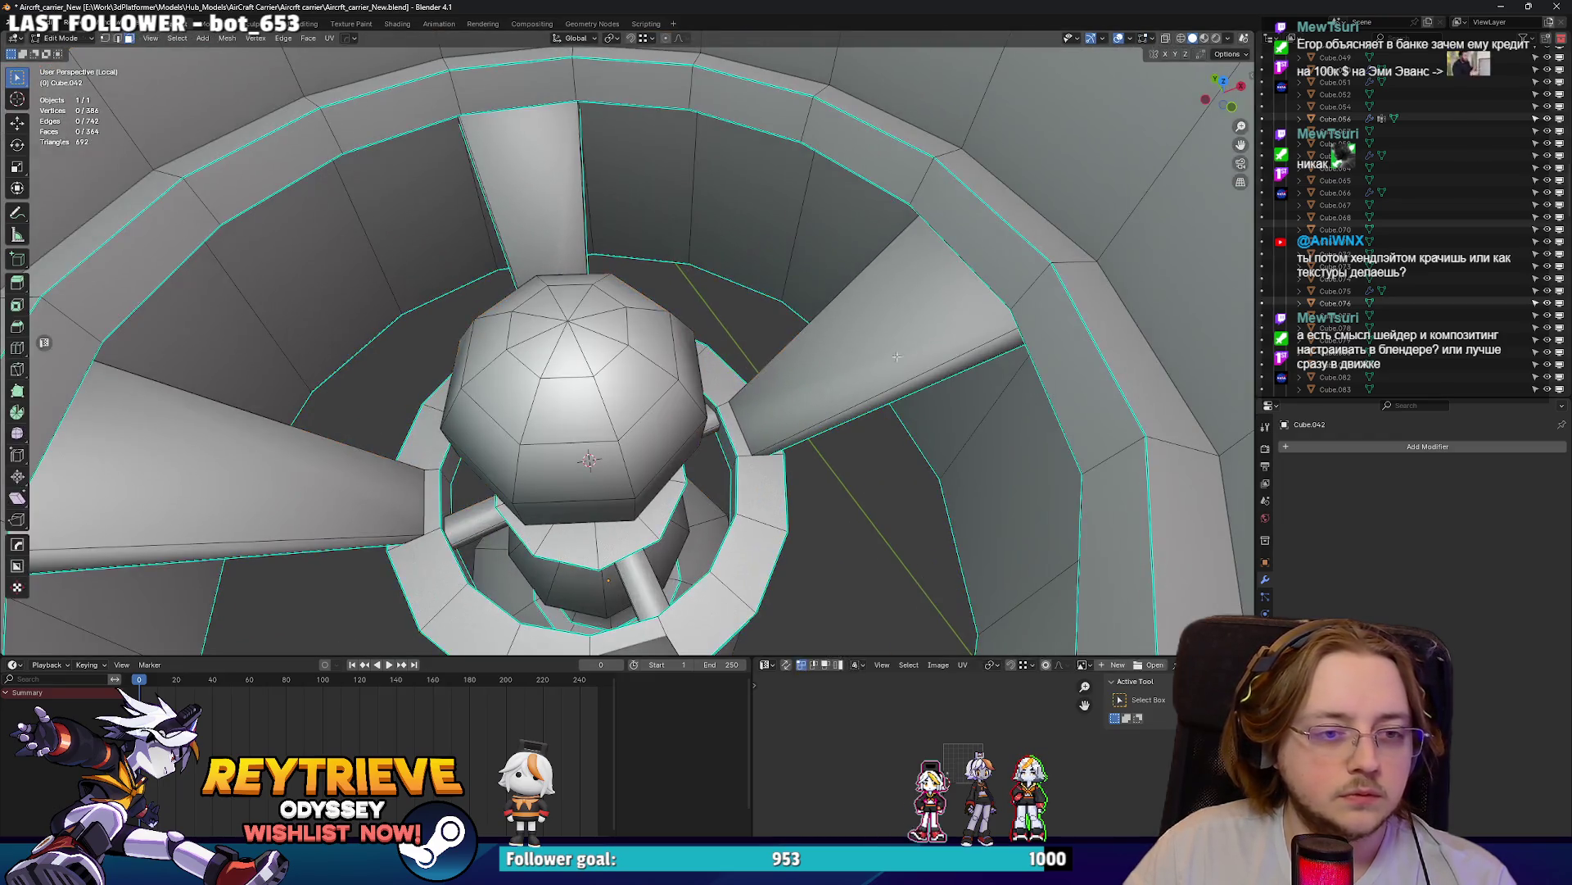
{"action": "left_click", "coordinate": [890, 391]}
{"action": "left_click", "coordinate": [544, 216], "text": "shift"}
{"action": "left_click", "coordinate": [336, 426], "text": "shift"}
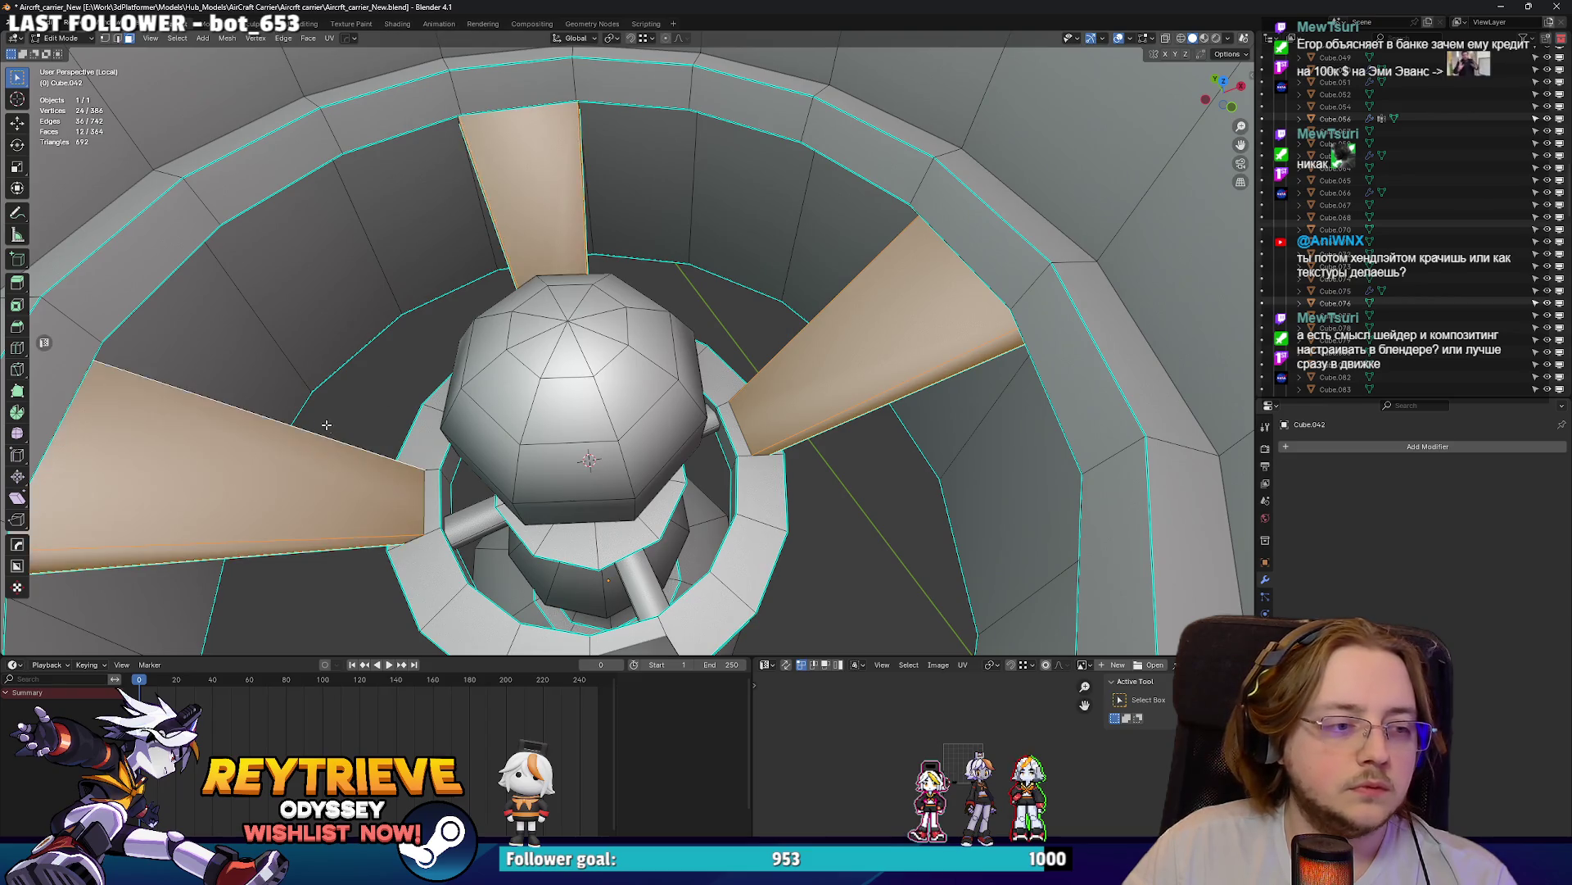
{"action": "scroll", "coordinate": [336, 426], "scroll_direction": "down", "scroll_amount": 4}
{"action": "left_click", "coordinate": [653, 465], "text": "shift"}
{"action": "key", "text": "ctrl+z"}
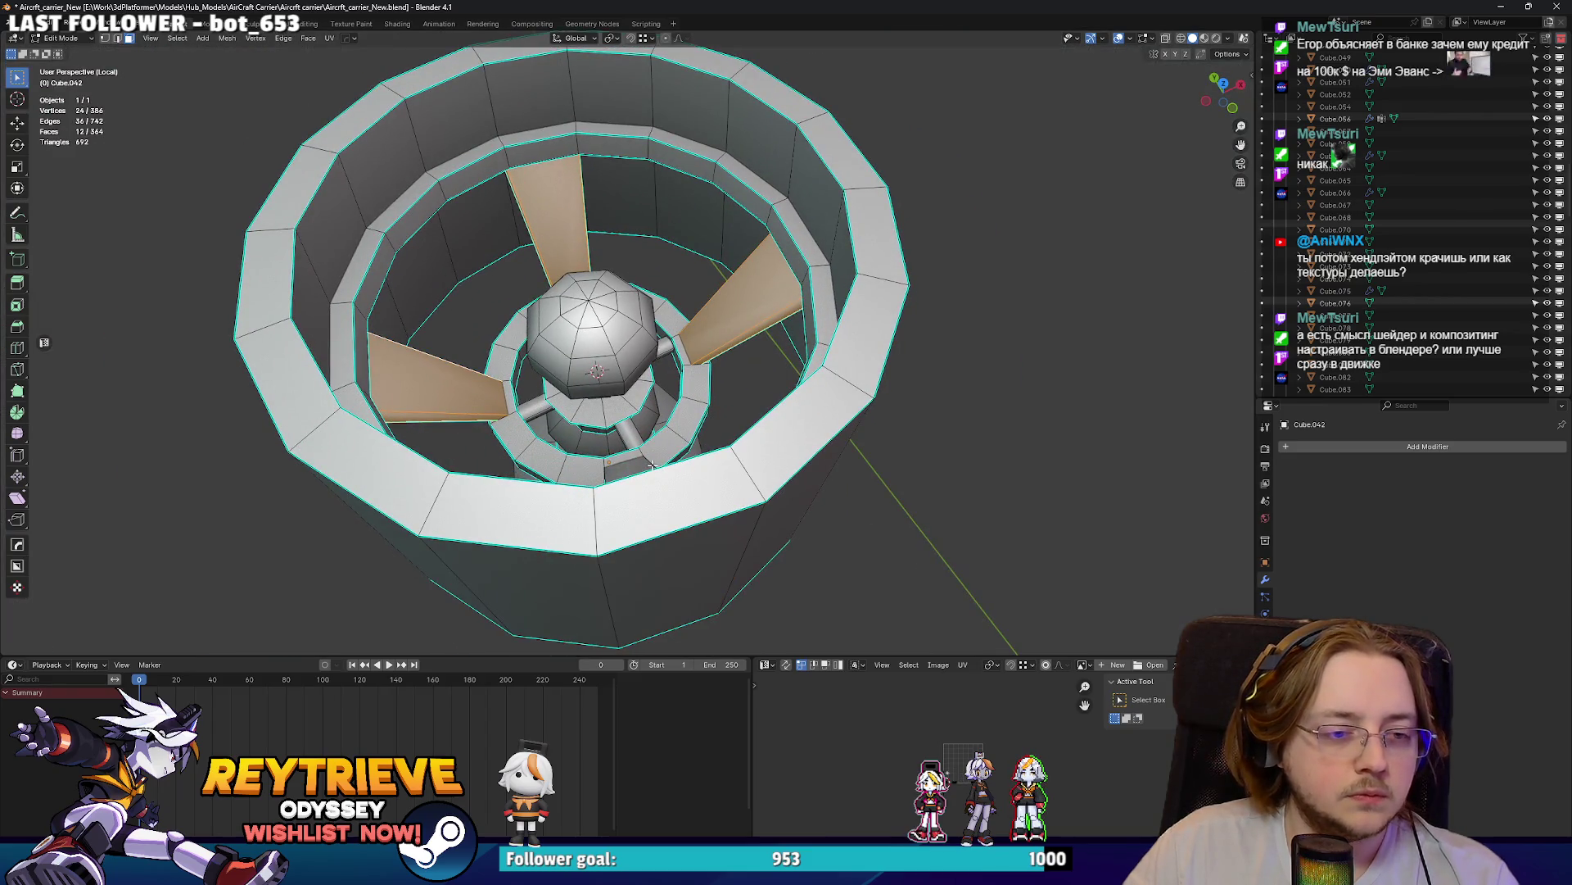
{"action": "right_click", "coordinate": [653, 466]}
{"action": "left_click", "coordinate": [621, 716]}
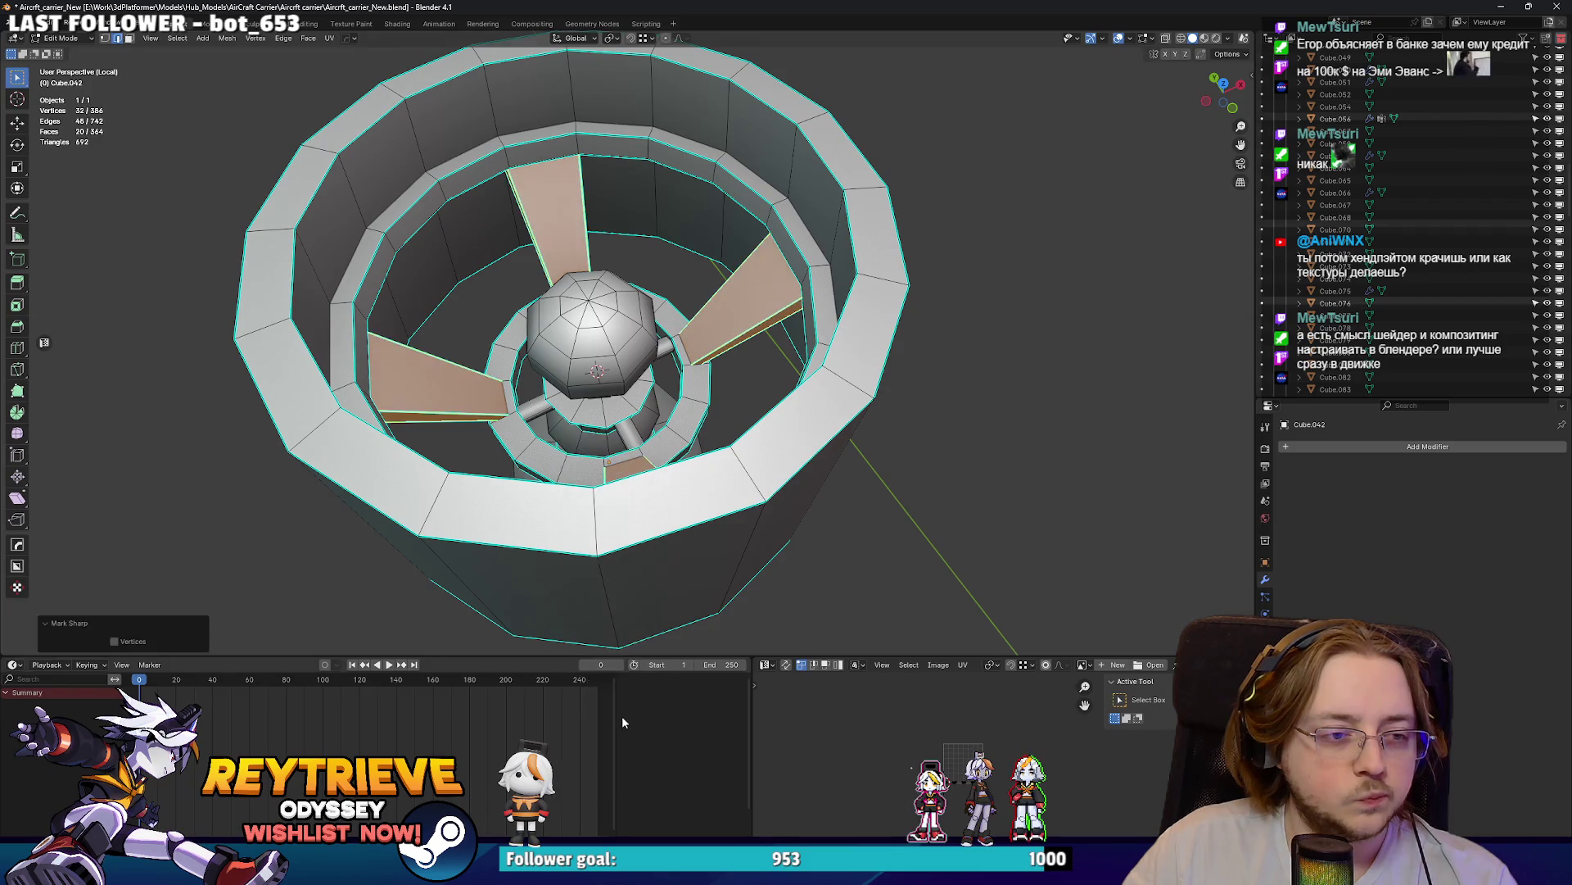
- Return to object mode and exit local view to show the whole hangar scene
{"action": "key", "text": "Tab"}
{"action": "mouse_move", "coordinate": [551, 446]}
{"action": "middle_mouse_down"}
{"action": "mouse_move", "coordinate": [459, 343]}
{"action": "mouse_move", "coordinate": [432, 269]}
{"action": "mouse_move", "coordinate": [373, 270]}
{"action": "mouse_move", "coordinate": [685, 323]}
{"action": "mouse_move", "coordinate": [622, 298]}
{"action": "mouse_move", "coordinate": [672, 333]}
{"action": "middle_mouse_up"}
{"action": "key", "text": "KP_Divide"}
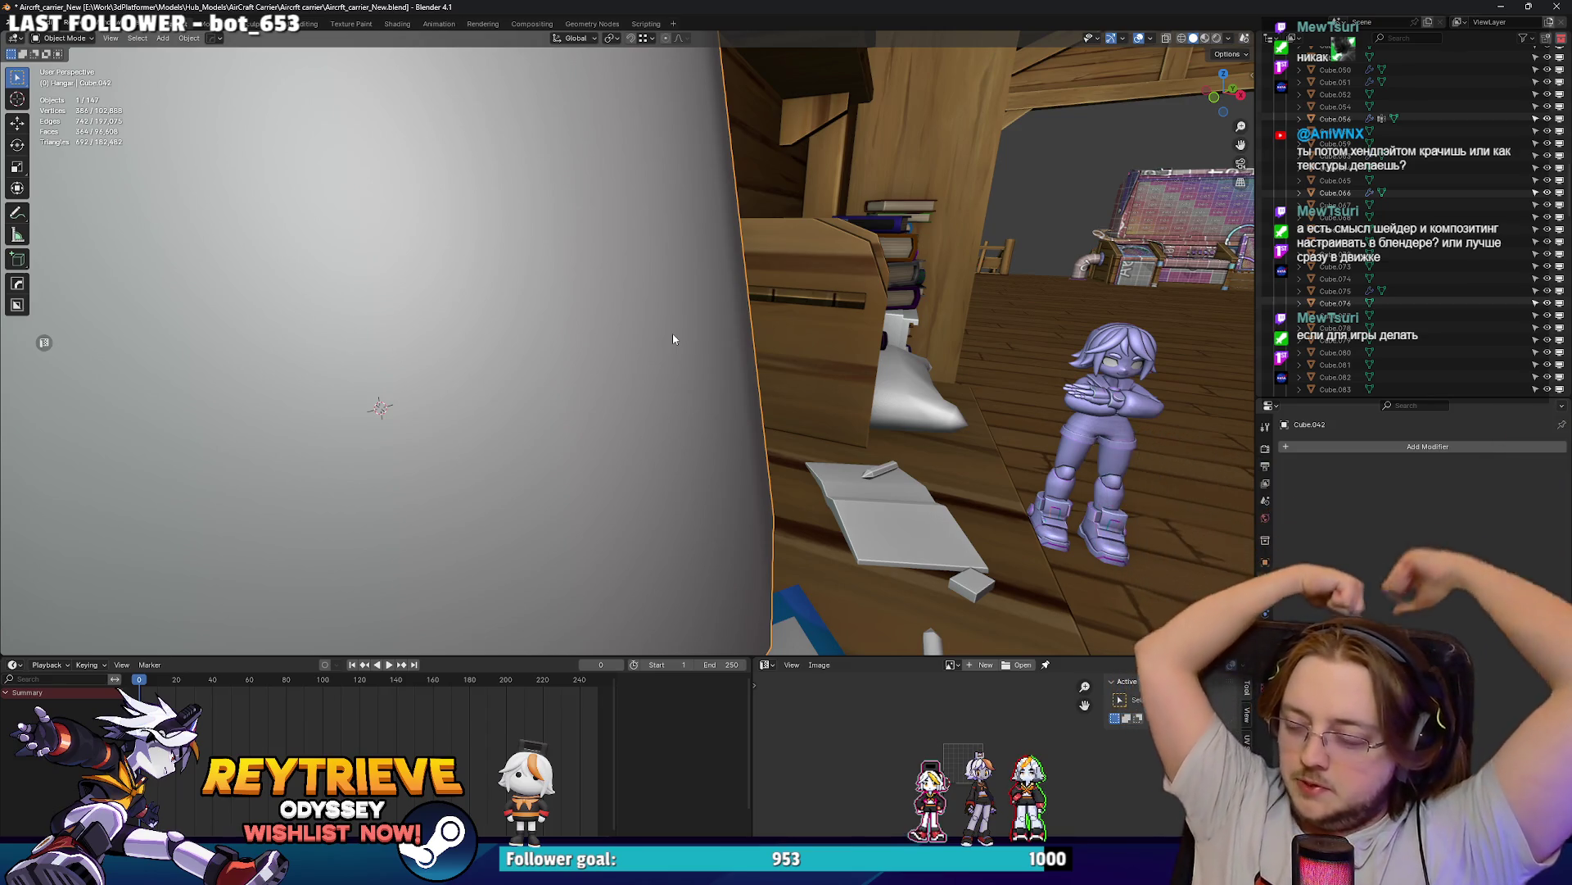
{"action": "mouse_move", "coordinate": [673, 338]}
{"action": "middle_mouse_down"}
{"action": "mouse_move", "coordinate": [742, 324]}
{"action": "mouse_move", "coordinate": [696, 277]}
{"action": "middle_mouse_up"}
- Select the whole desk shelf in Edit Mode and mark its edges sharp
{"action": "left_click", "coordinate": [696, 277]}
{"action": "key", "text": "KP_Decimal"}
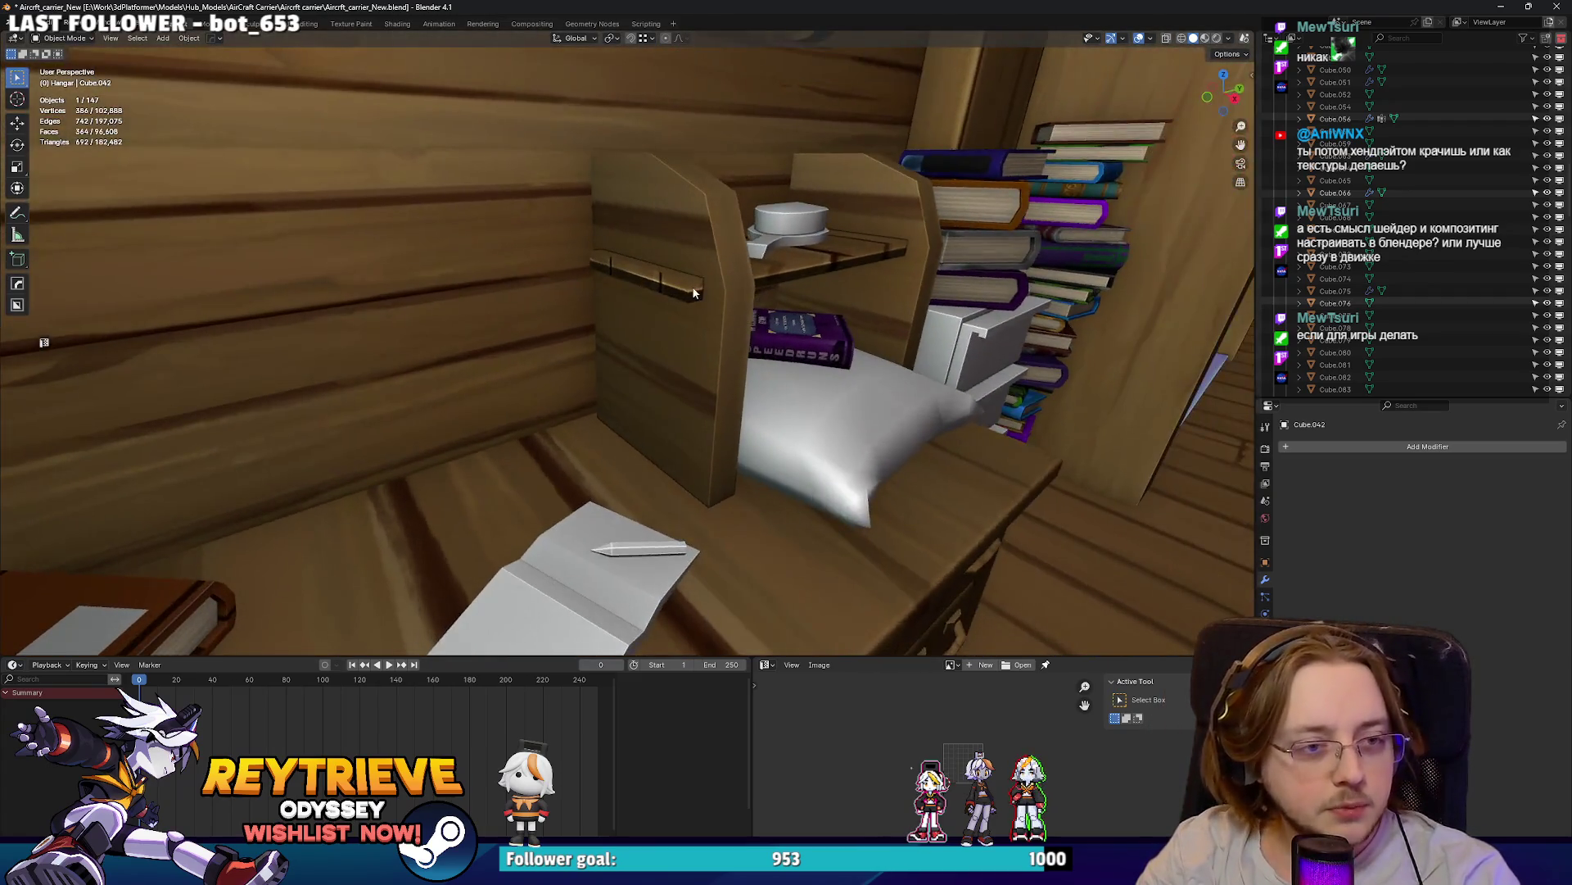
{"action": "key", "text": "Tab"}
{"action": "left_click", "coordinate": [706, 258]}
{"action": "key", "text": "l"}
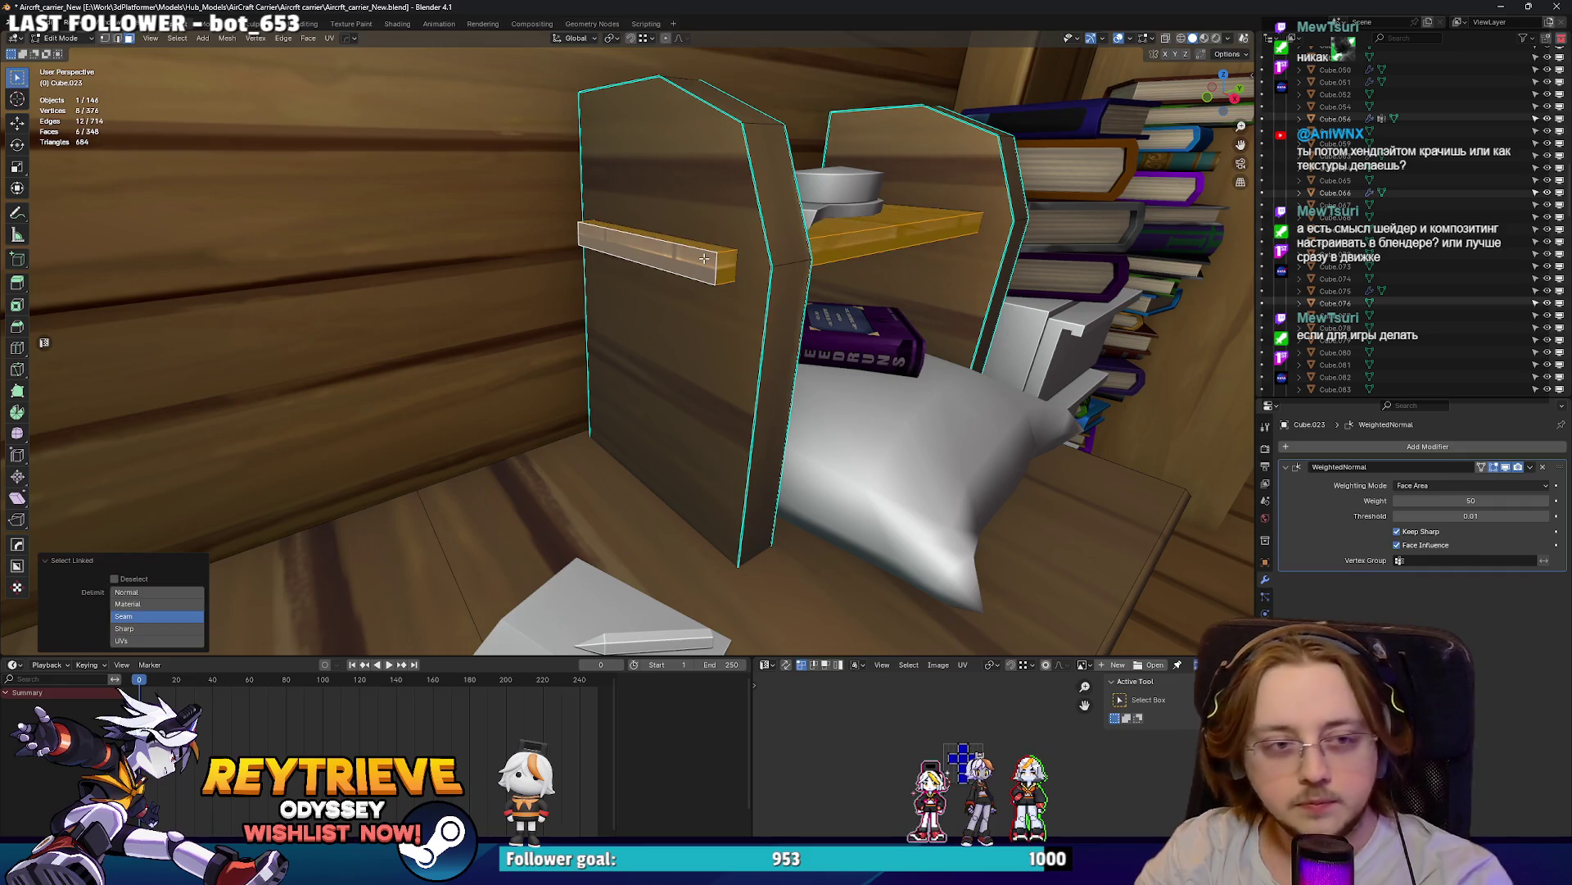
{"action": "right_click", "coordinate": [663, 442]}
{"action": "key", "text": "2"}
{"action": "right_click", "coordinate": [796, 303]}
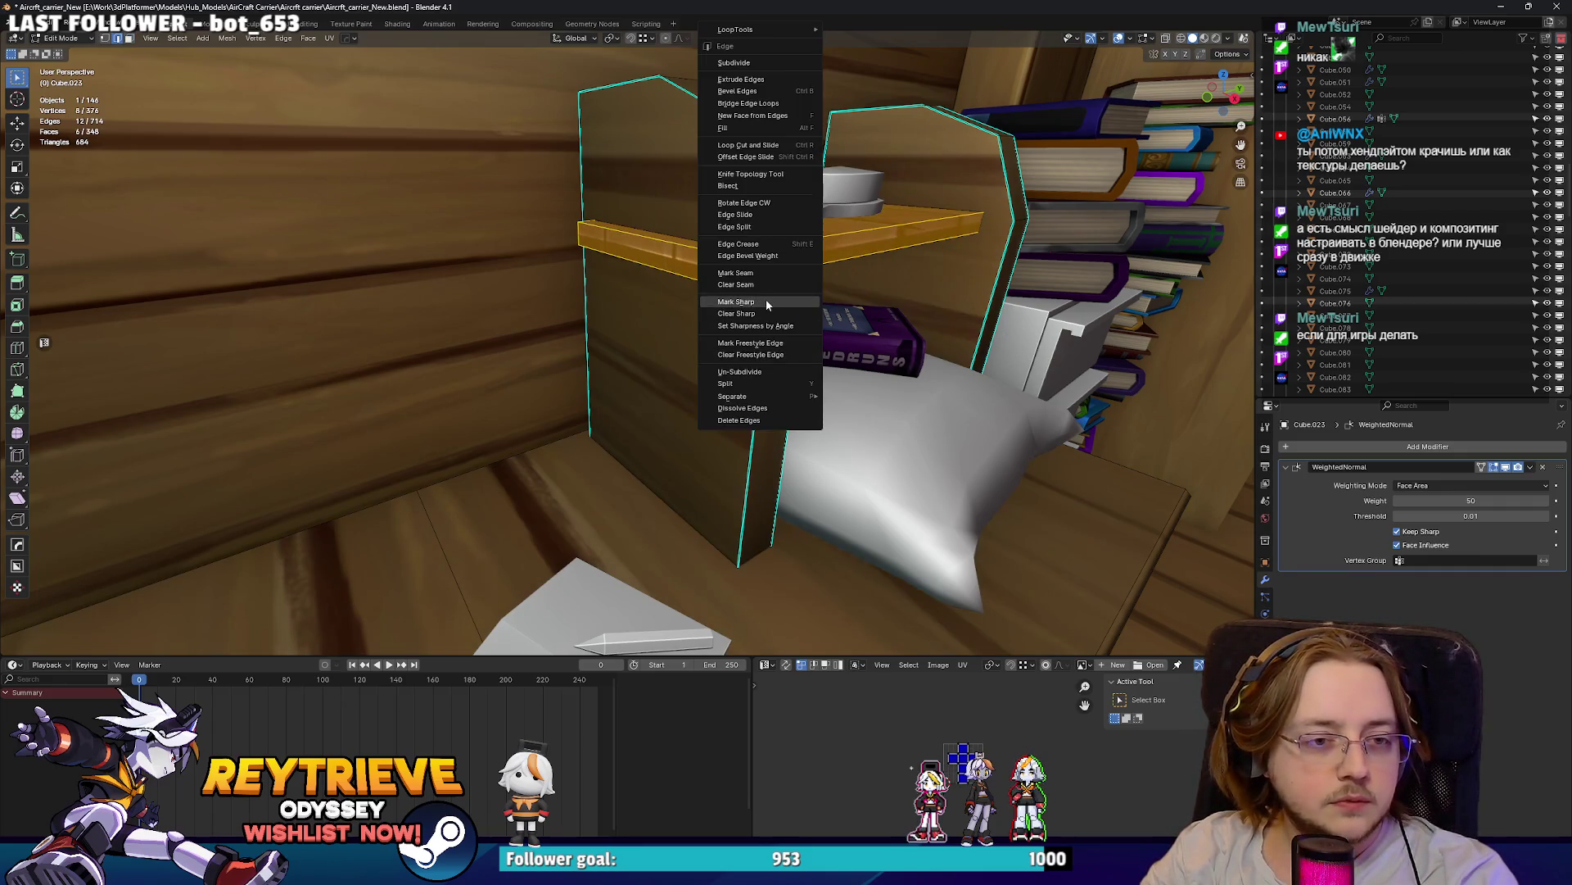
{"action": "left_click", "coordinate": [766, 303]}
- Return to Object Mode and orbit back out to view the whole room
{"action": "key", "text": "Tab"}
{"action": "scroll", "coordinate": [630, 297], "scroll_direction": "down", "scroll_amount": 5}
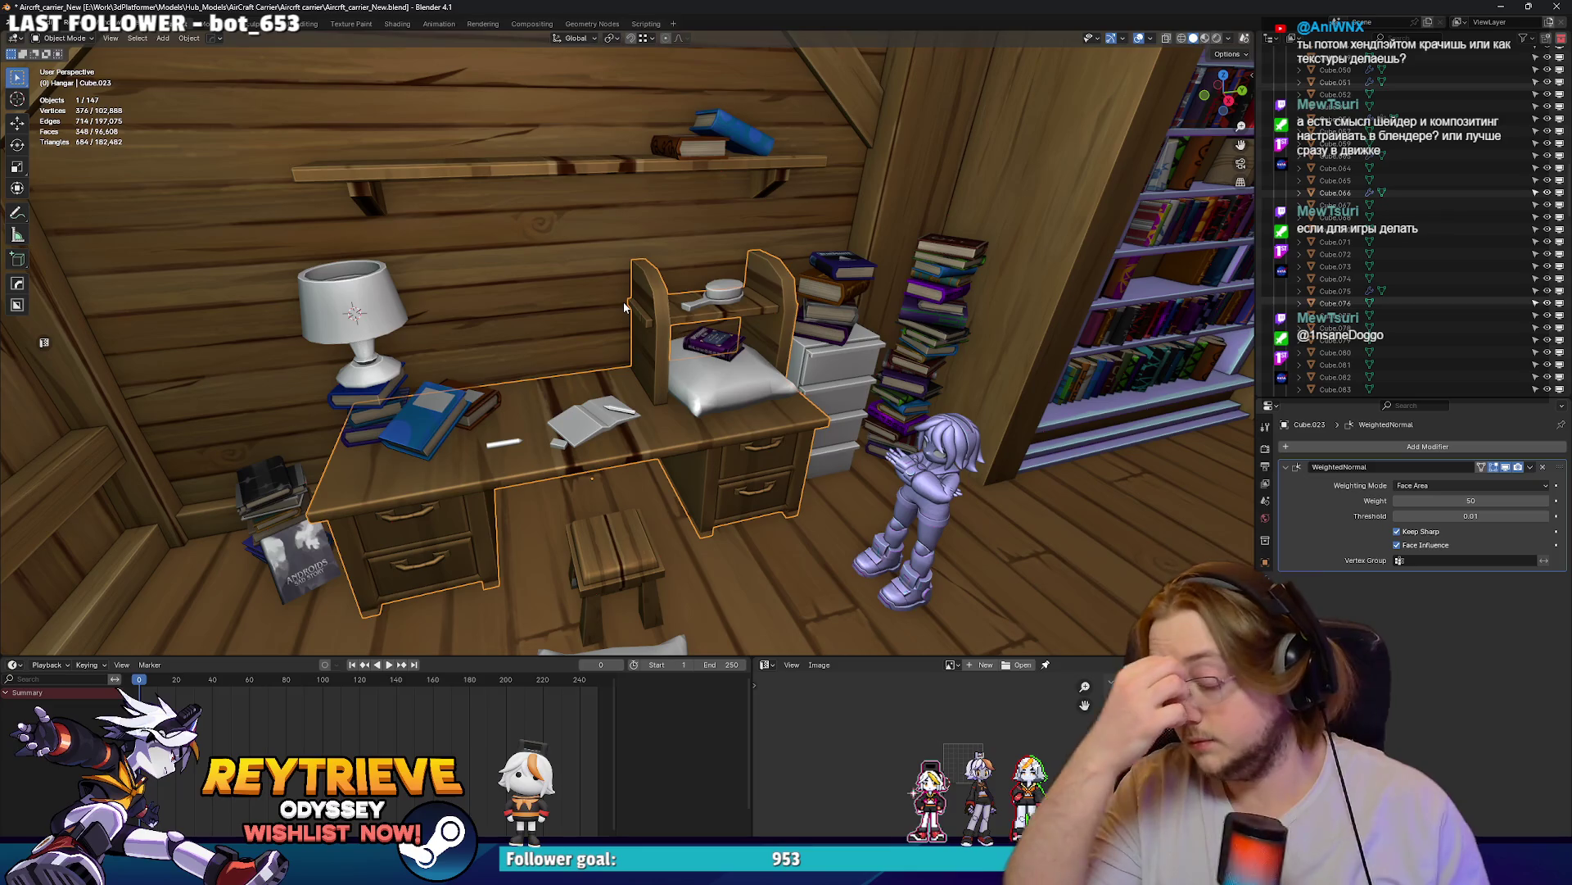
{"action": "mouse_move", "coordinate": [422, 195]}
{"action": "middle_mouse_down"}
{"action": "mouse_move", "coordinate": [691, 424]}
{"action": "mouse_move", "coordinate": [900, 458]}
{"action": "middle_mouse_up"}
{"action": "middle_click_drag", "start_coordinate": [573, 409], "coordinate": [651, 414]}
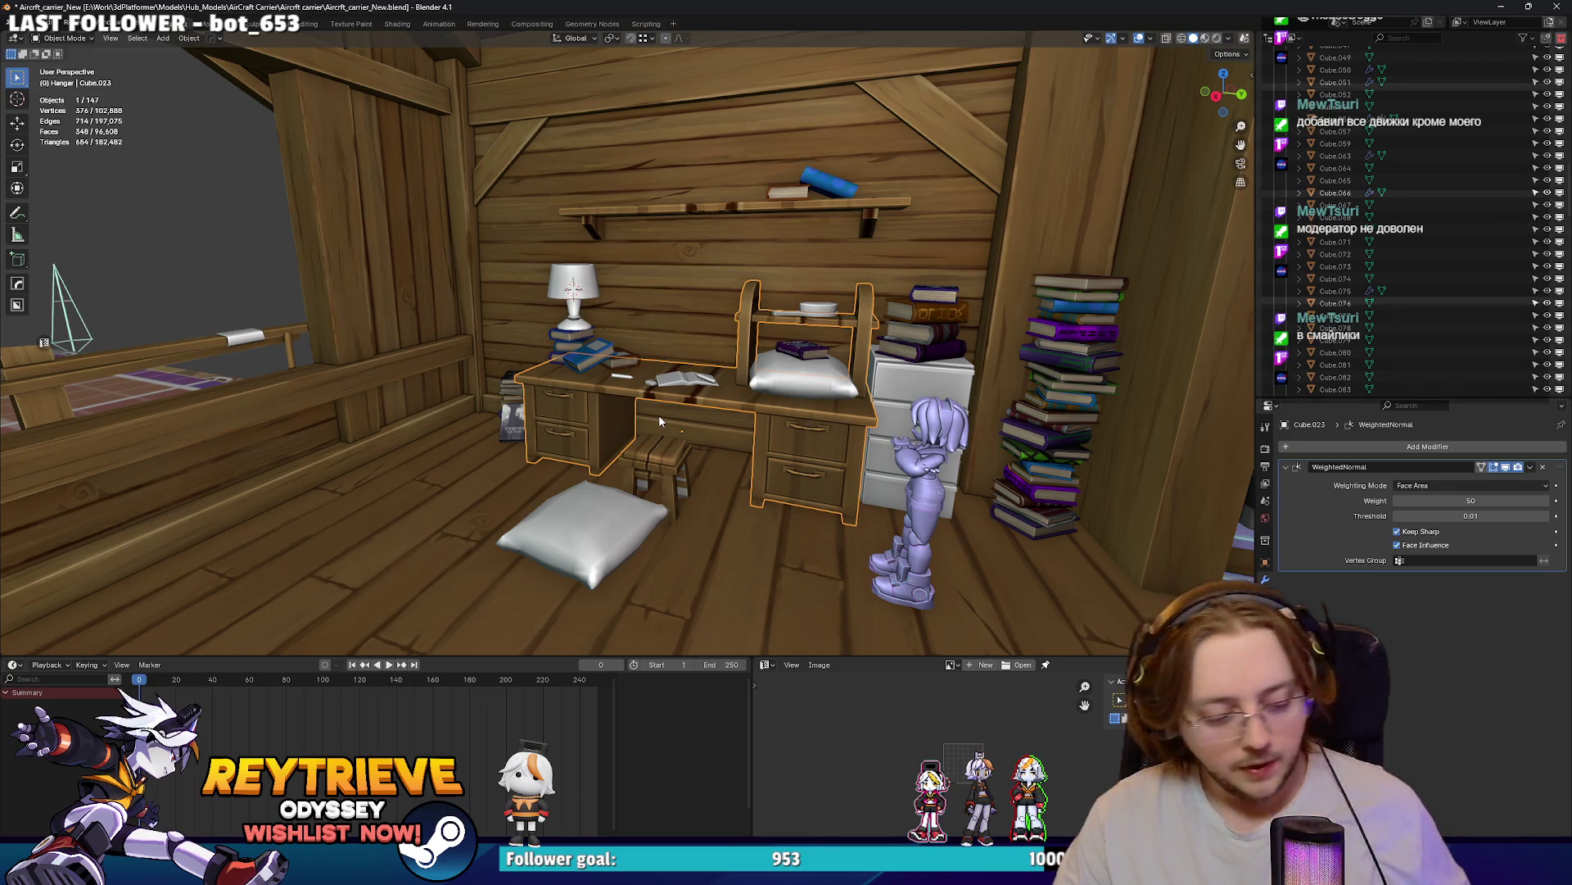
{"action": "mouse_move", "coordinate": [659, 414]}
{"action": "middle_mouse_down"}
{"action": "mouse_move", "coordinate": [706, 335]}
{"action": "mouse_move", "coordinate": [746, 352]}
{"action": "middle_mouse_up"}
{"action": "mouse_move", "coordinate": [618, 438]}
{"action": "middle_mouse_down"}
{"action": "mouse_move", "coordinate": [576, 590]}
{"action": "mouse_move", "coordinate": [573, 565]}
{"action": "mouse_move", "coordinate": [593, 635]}
{"action": "mouse_move", "coordinate": [602, 606]}
{"action": "mouse_move", "coordinate": [610, 622]}
{"action": "mouse_move", "coordinate": [647, 573]}
{"action": "mouse_move", "coordinate": [536, 580]}
{"action": "middle_mouse_up"}
{"action": "scroll", "coordinate": [730, 336], "scroll_direction": "up", "scroll_amount": 10}
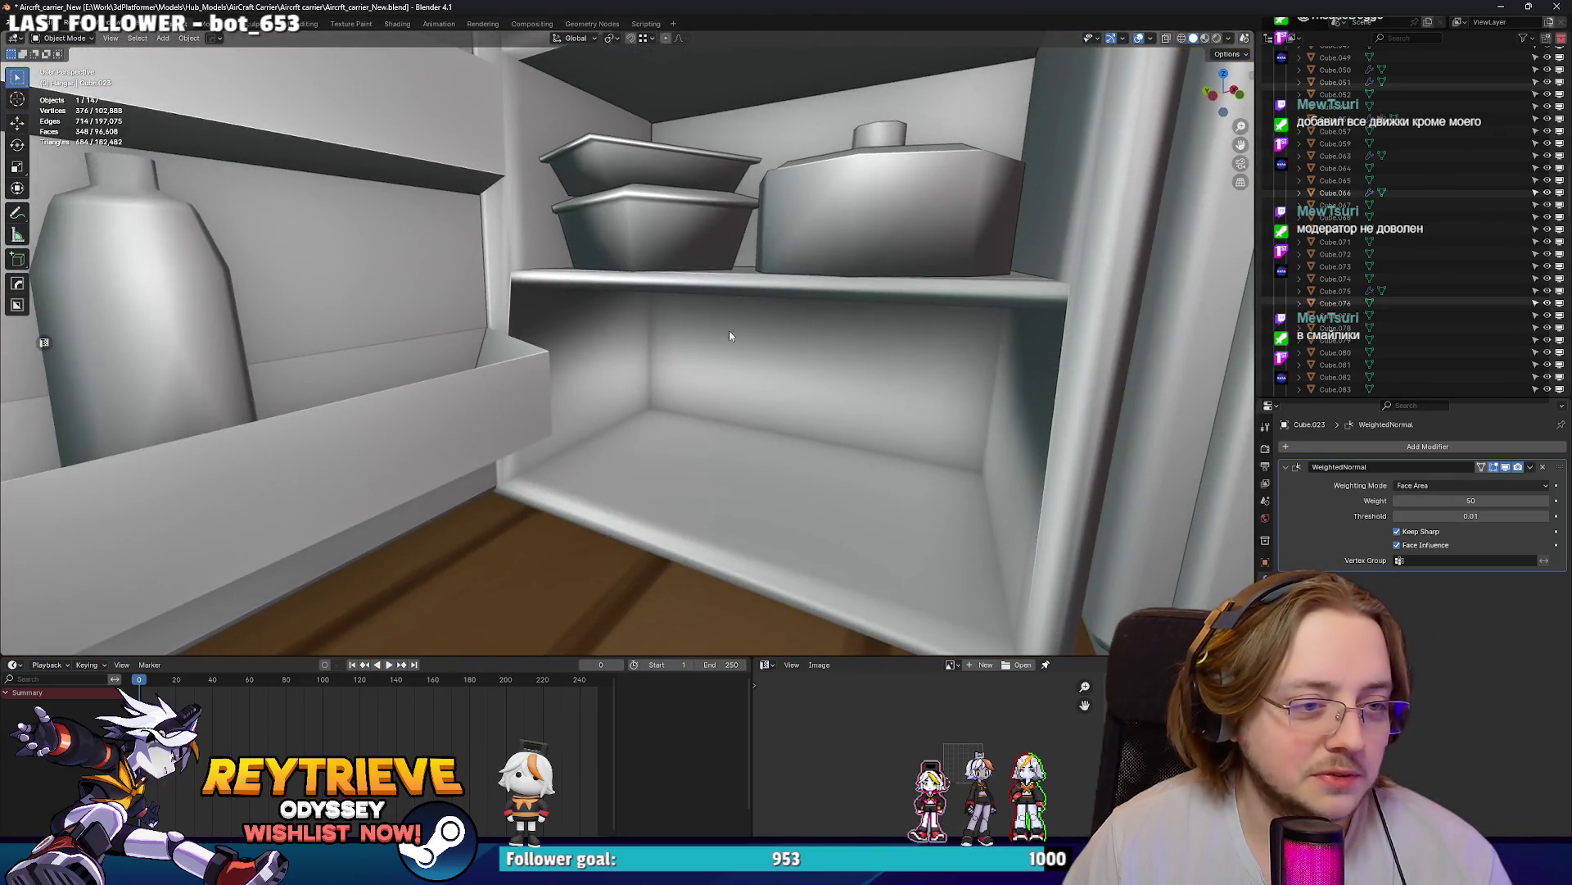
- Select the fridge's inner back-wall face in Edit Mode and mark its edges sharp
{"action": "left_click", "coordinate": [729, 331]}
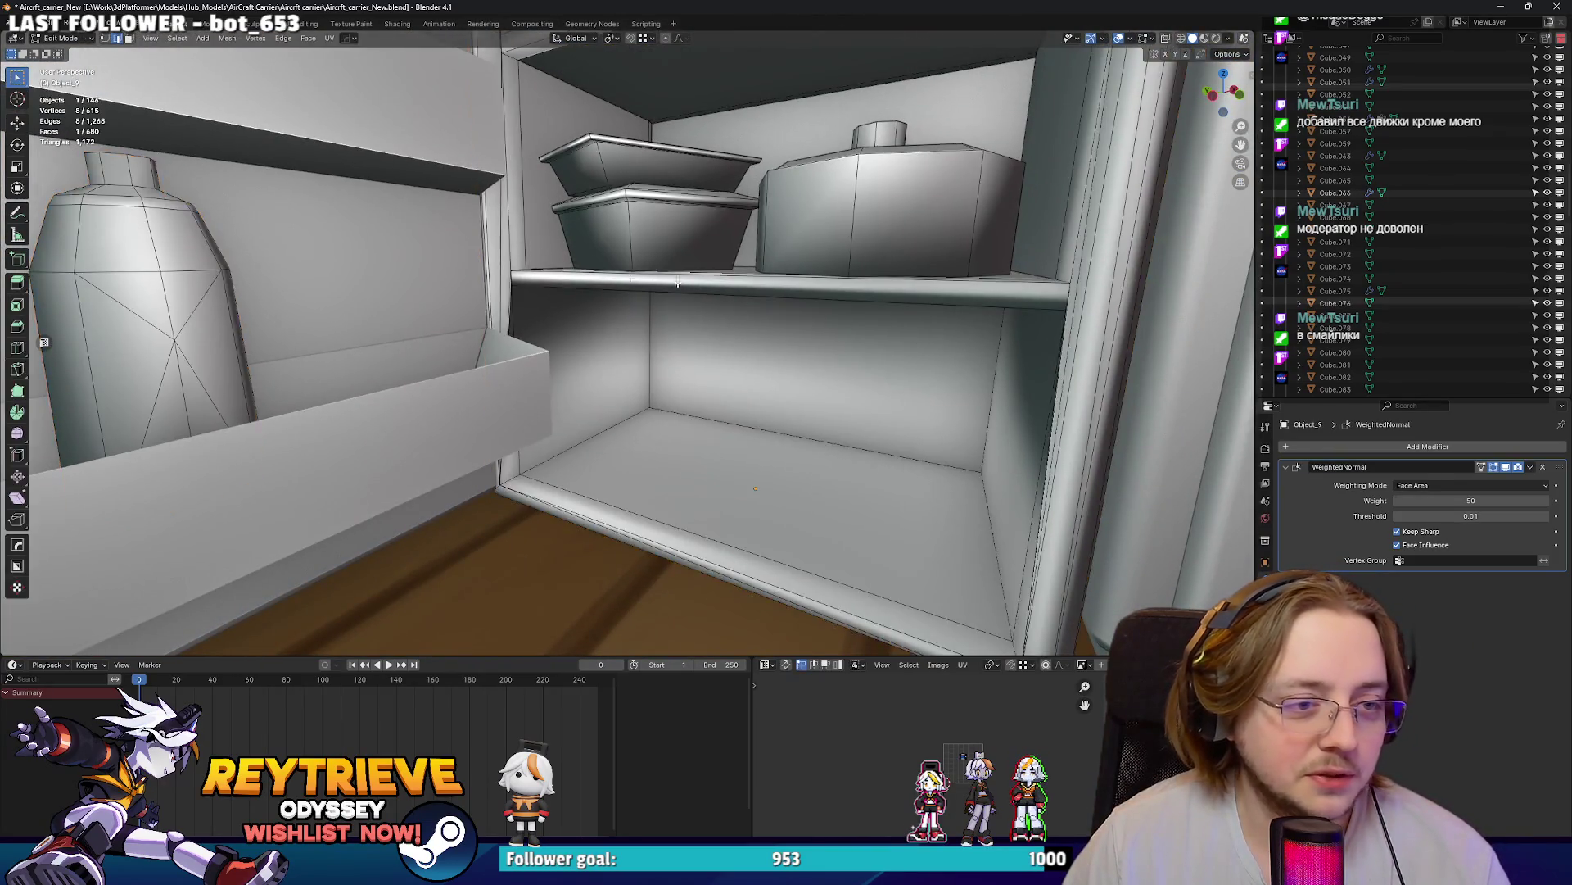
{"action": "key", "text": "Tab"}
{"action": "middle_click_drag", "start_coordinate": [729, 331], "coordinate": [595, 254]}
{"action": "left_click", "coordinate": [639, 319]}
{"action": "middle_click_drag", "start_coordinate": [639, 319], "coordinate": [709, 311]}
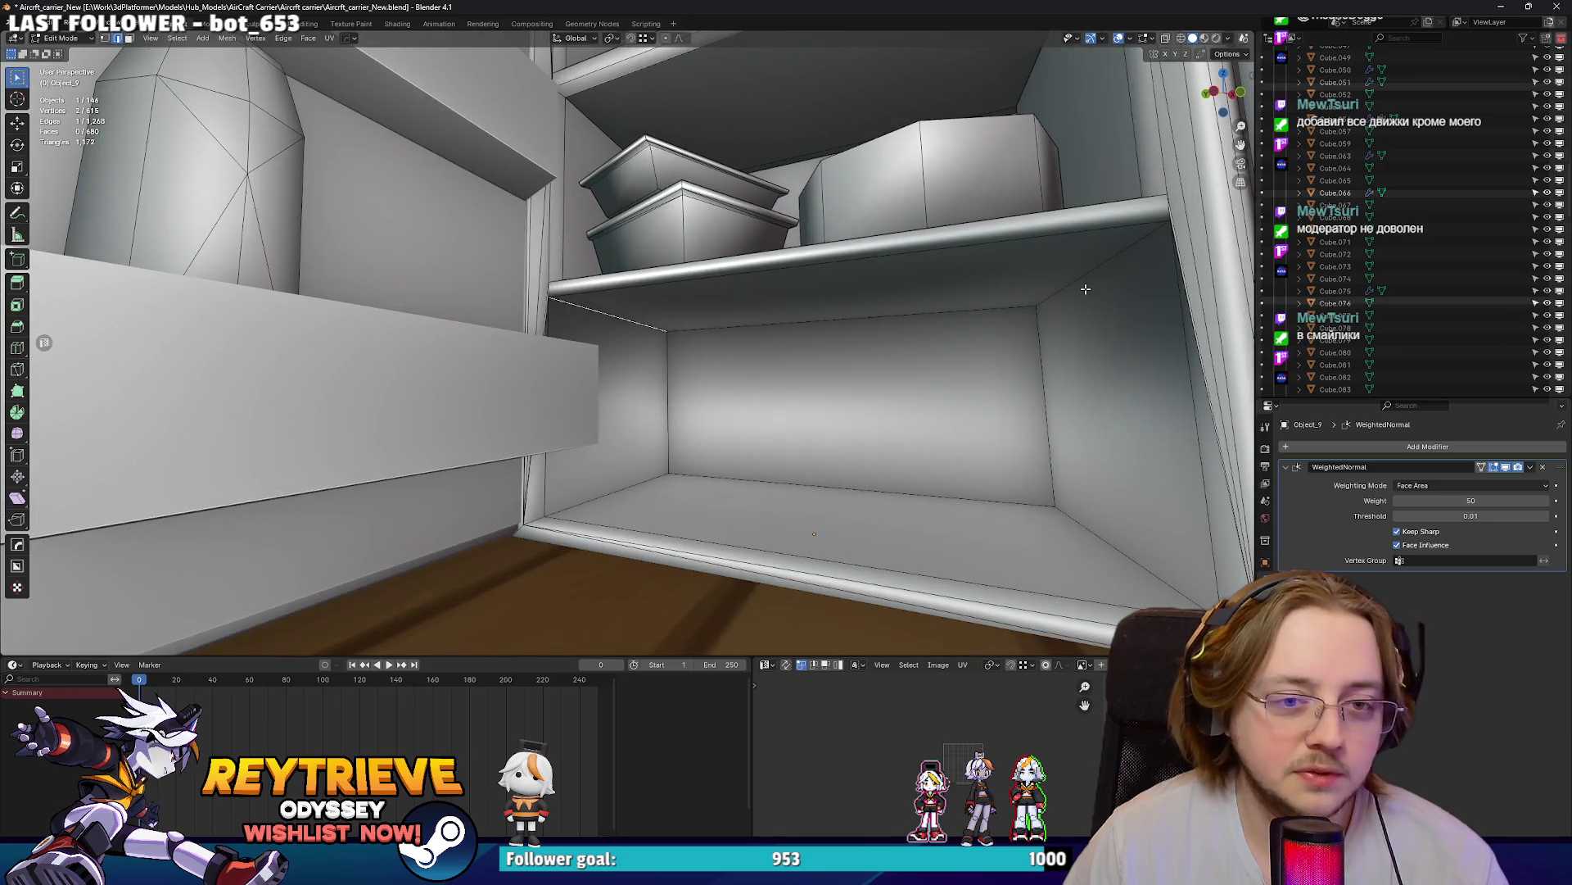
{"action": "left_click", "coordinate": [1089, 531], "text": "shift"}
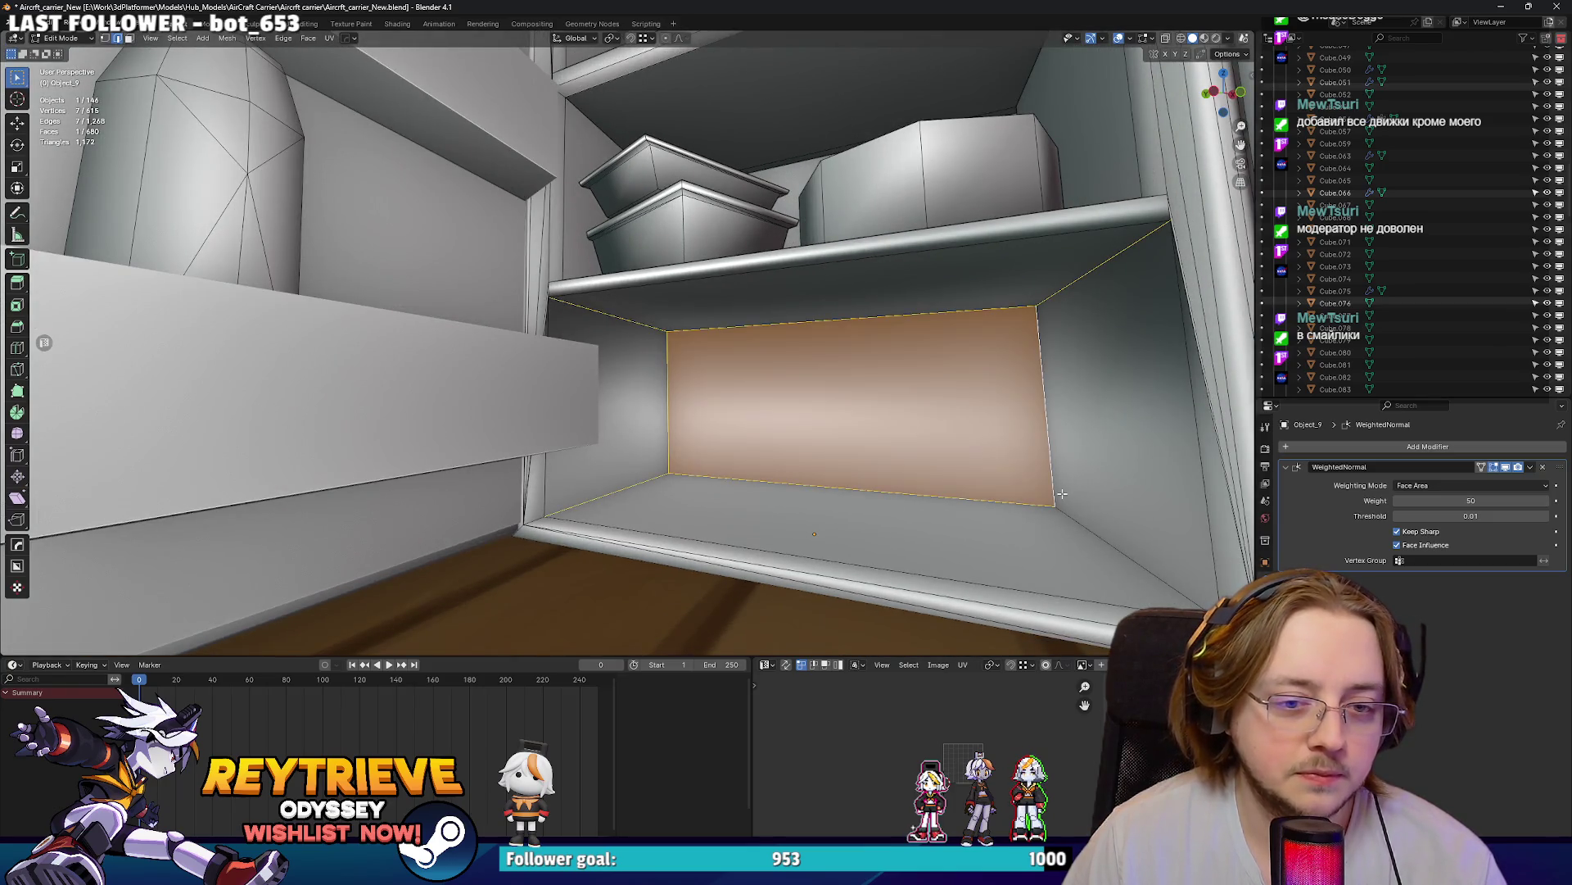
{"action": "left_click", "coordinate": [1050, 514]}
{"action": "mouse_move", "coordinate": [819, 425]}
{"action": "middle_mouse_down"}
{"action": "mouse_move", "coordinate": [649, 407]}
{"action": "mouse_move", "coordinate": [623, 368]}
{"action": "middle_mouse_up"}
{"action": "scroll", "coordinate": [607, 330], "scroll_direction": "up", "scroll_amount": 4}
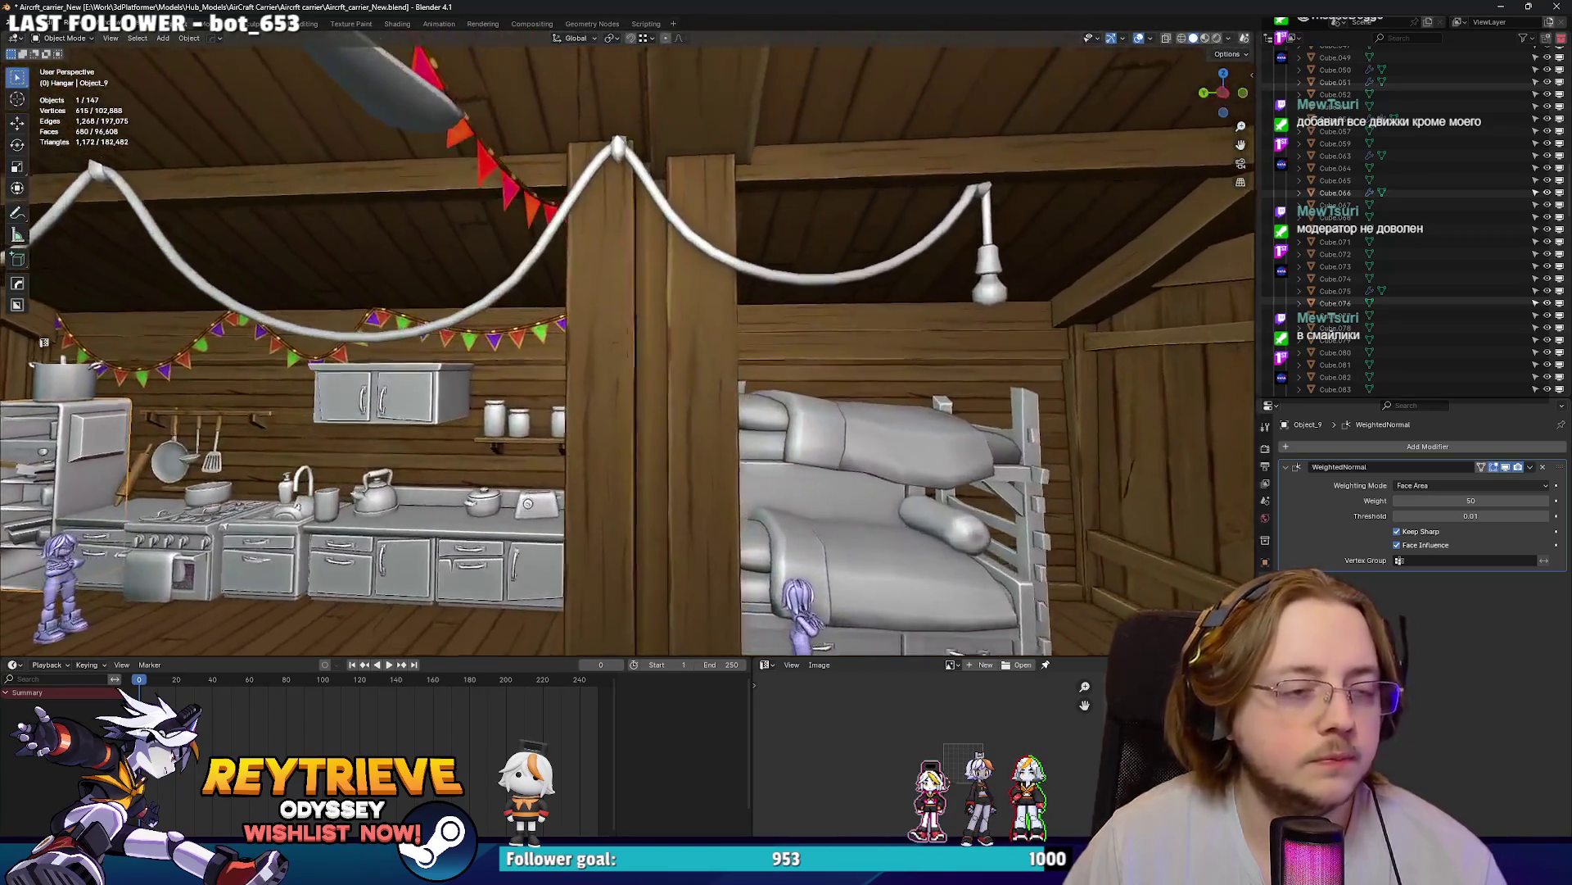
- Walk-navigate through the attic to the bookshelf wall and select the corner desk
{"action": "left_click", "coordinate": [613, 347]}
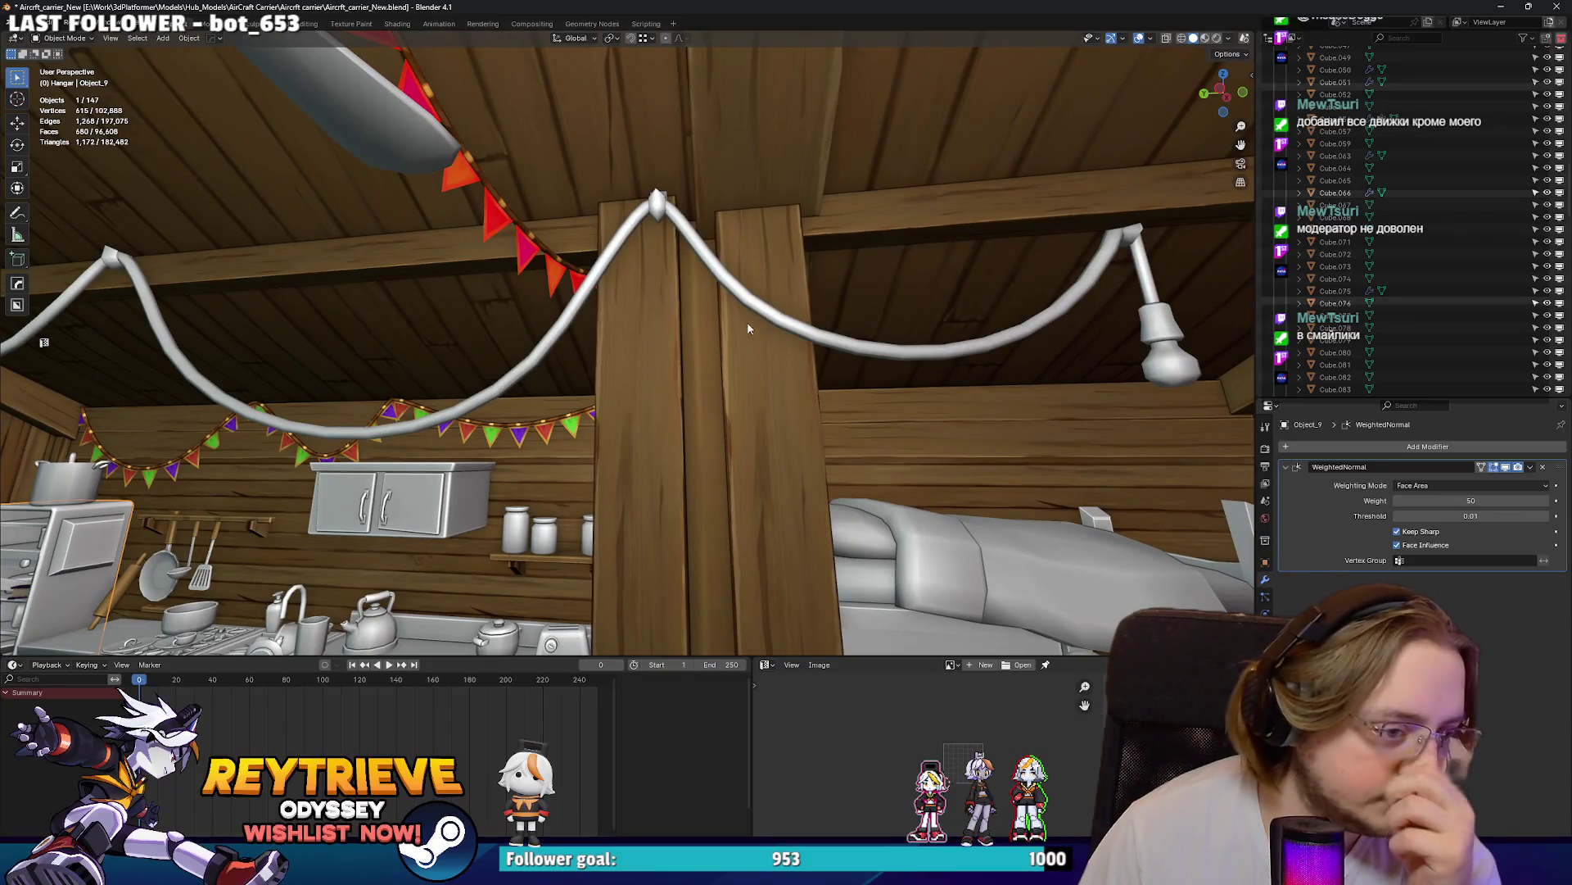
{"action": "mouse_move", "coordinate": [721, 366]}
{"action": "middle_mouse_down"}
{"action": "mouse_move", "coordinate": [763, 365]}
{"action": "mouse_move", "coordinate": [983, 245]}
{"action": "mouse_move", "coordinate": [1238, 141]}
{"action": "middle_mouse_up"}
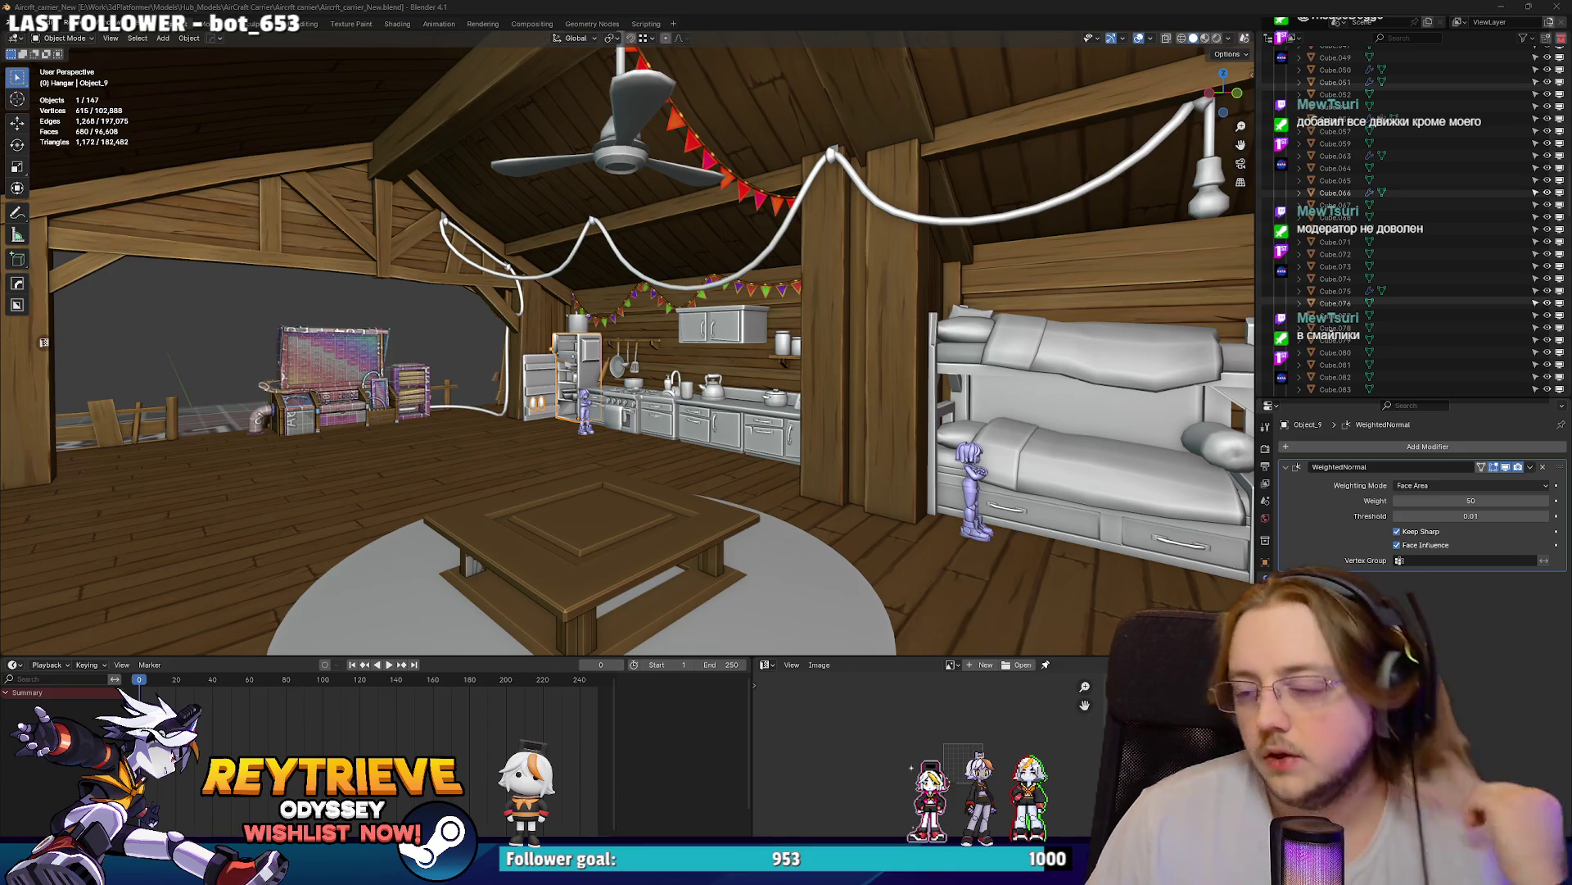
{"action": "key", "text": "shift+grave"}
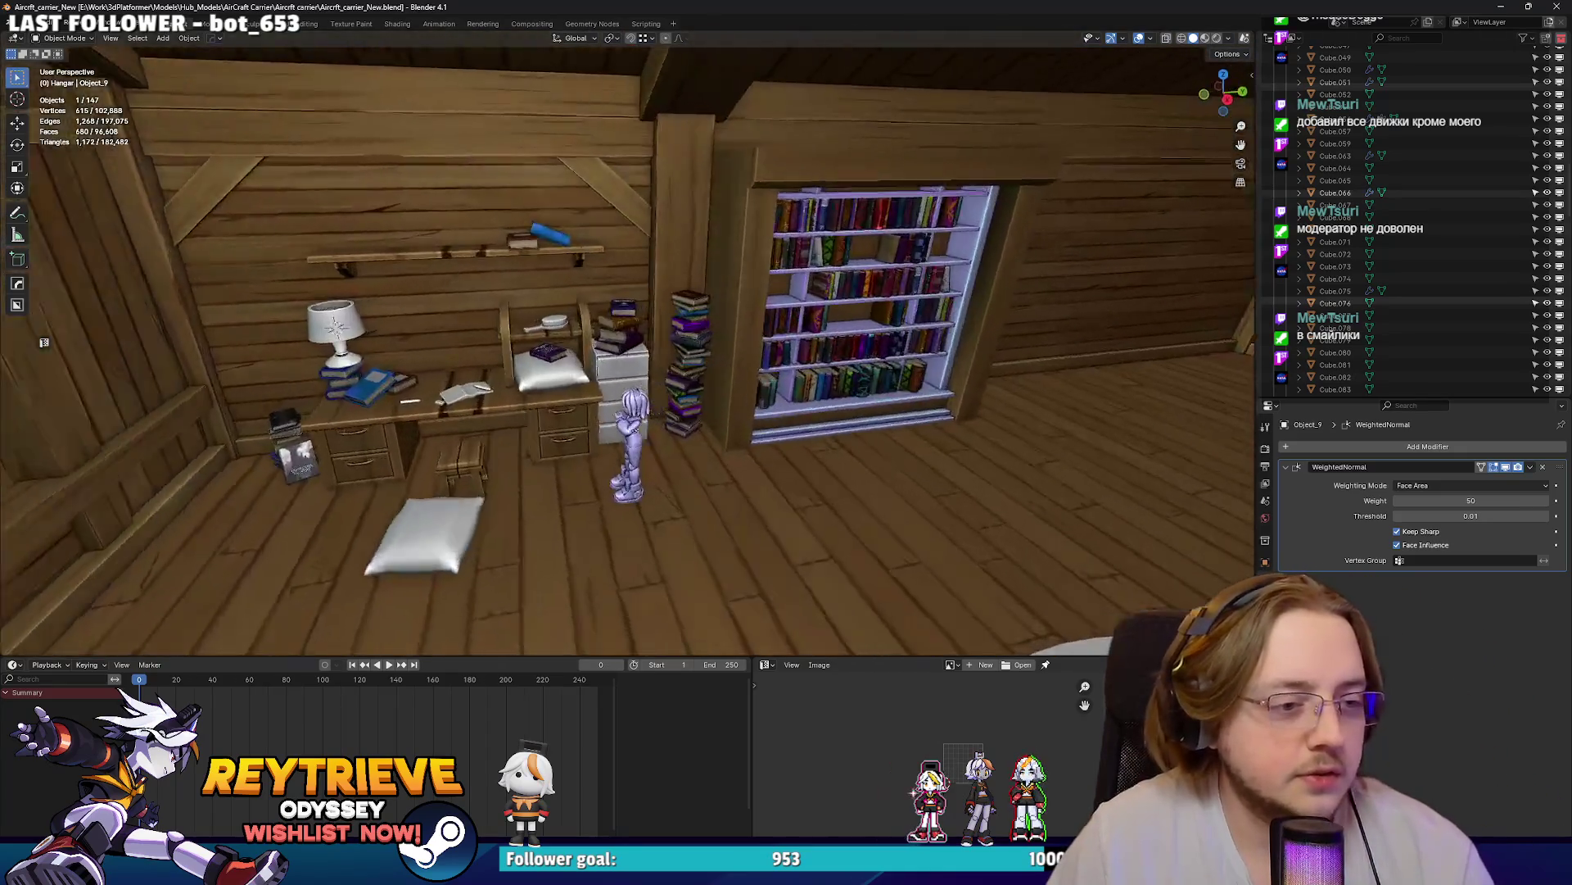
{"action": "key", "text": "s"}
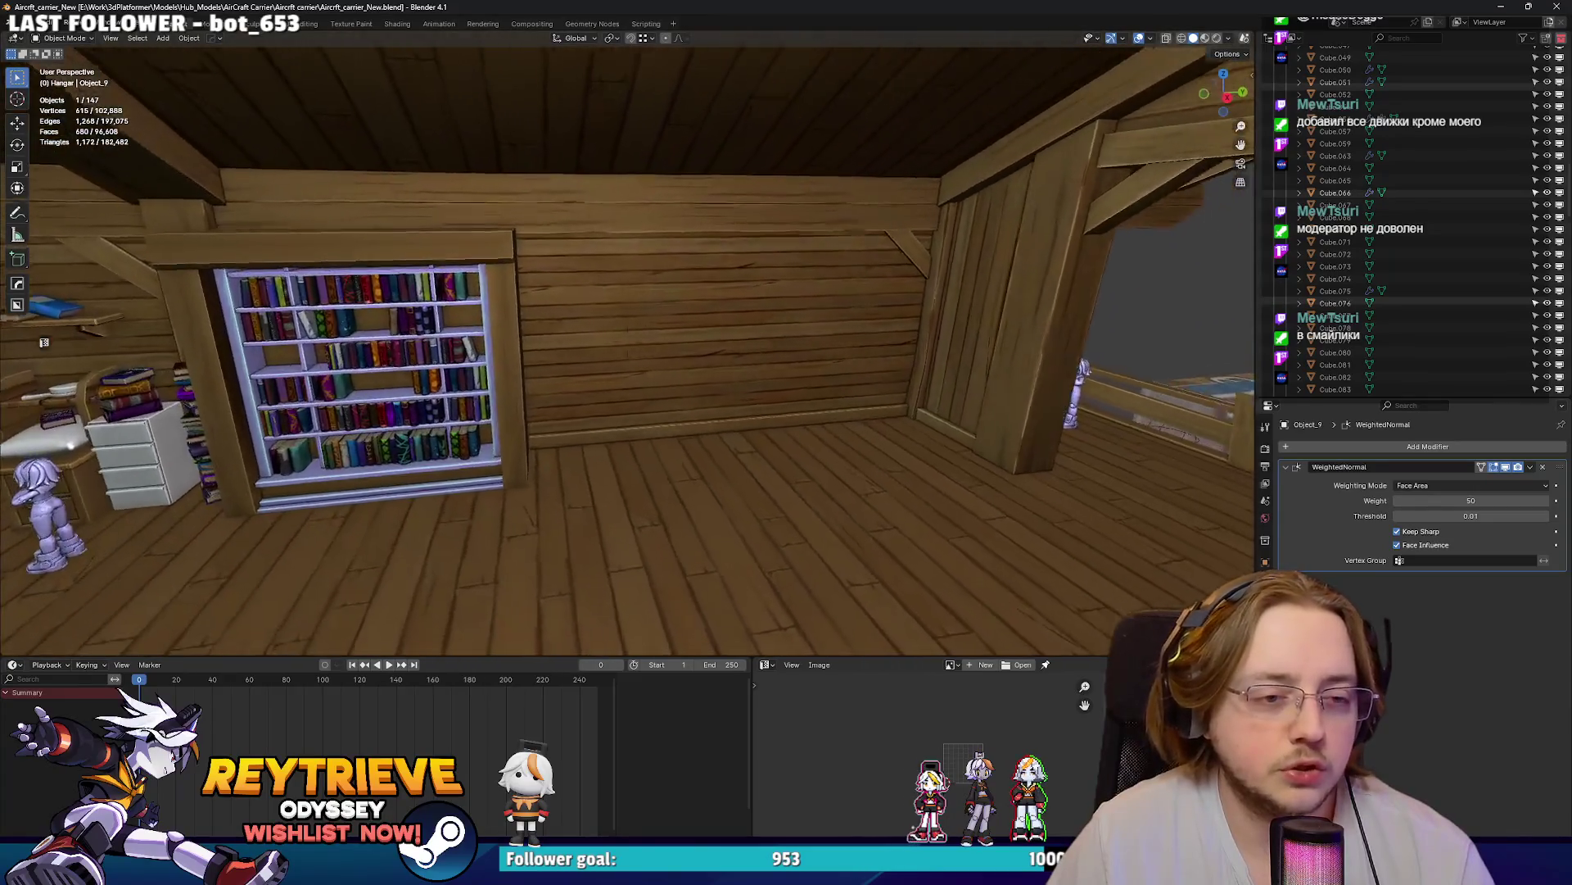
{"action": "left_click", "coordinate": [248, 409]}
{"action": "left_click", "coordinate": [71, 432]}
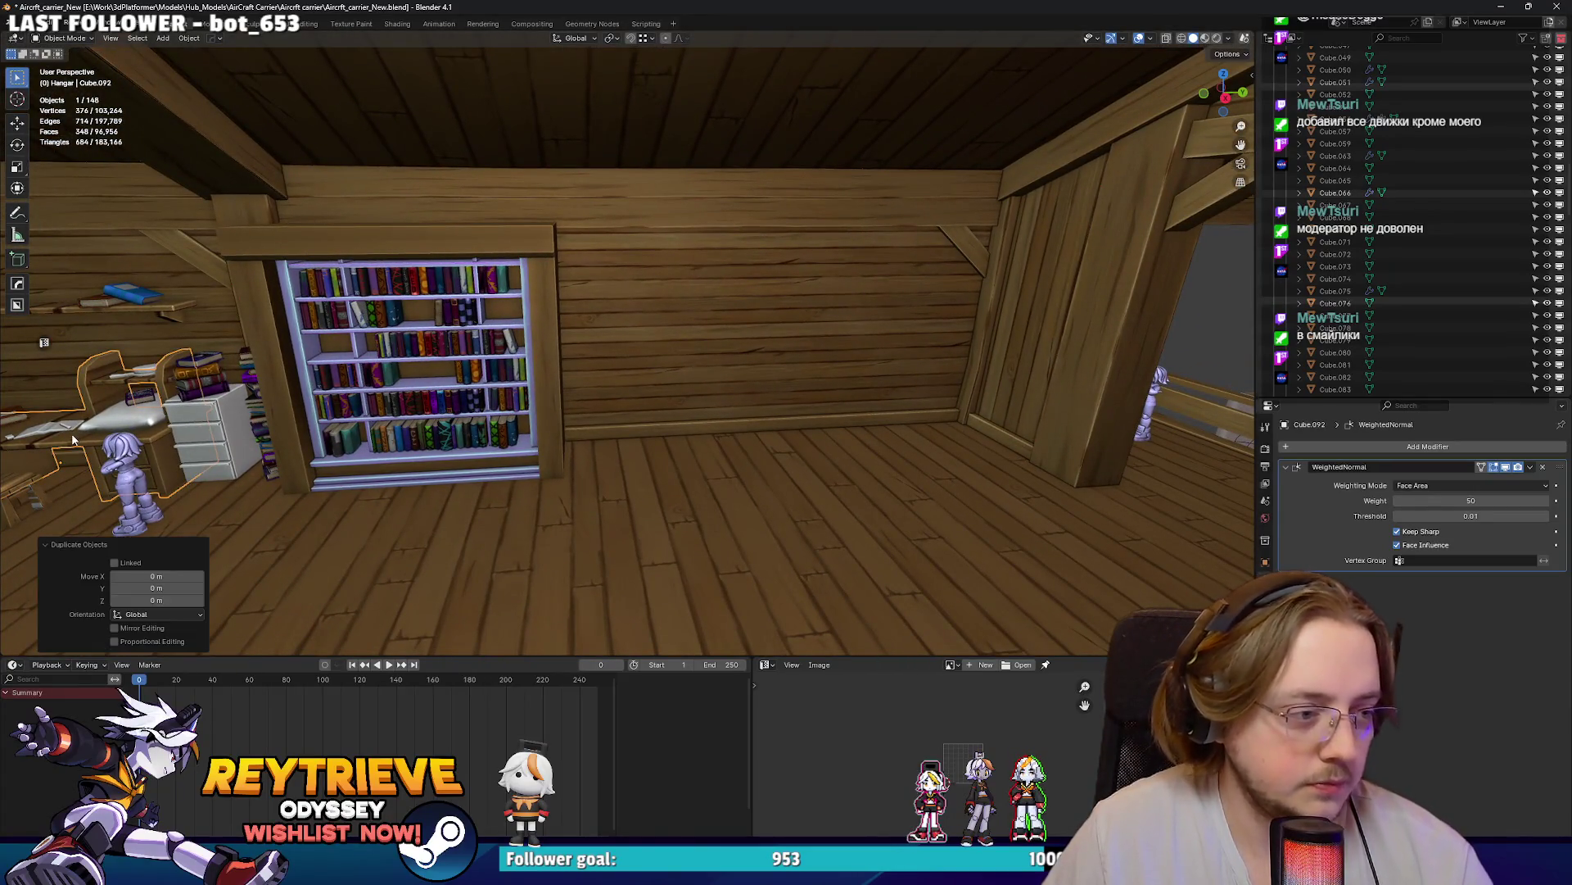
- Duplicate the corner desk and move the copy along Y against the bare wall
{"action": "key", "text": "ctrl+v"}
{"action": "key", "text": "g"}
{"action": "key", "text": "y"}
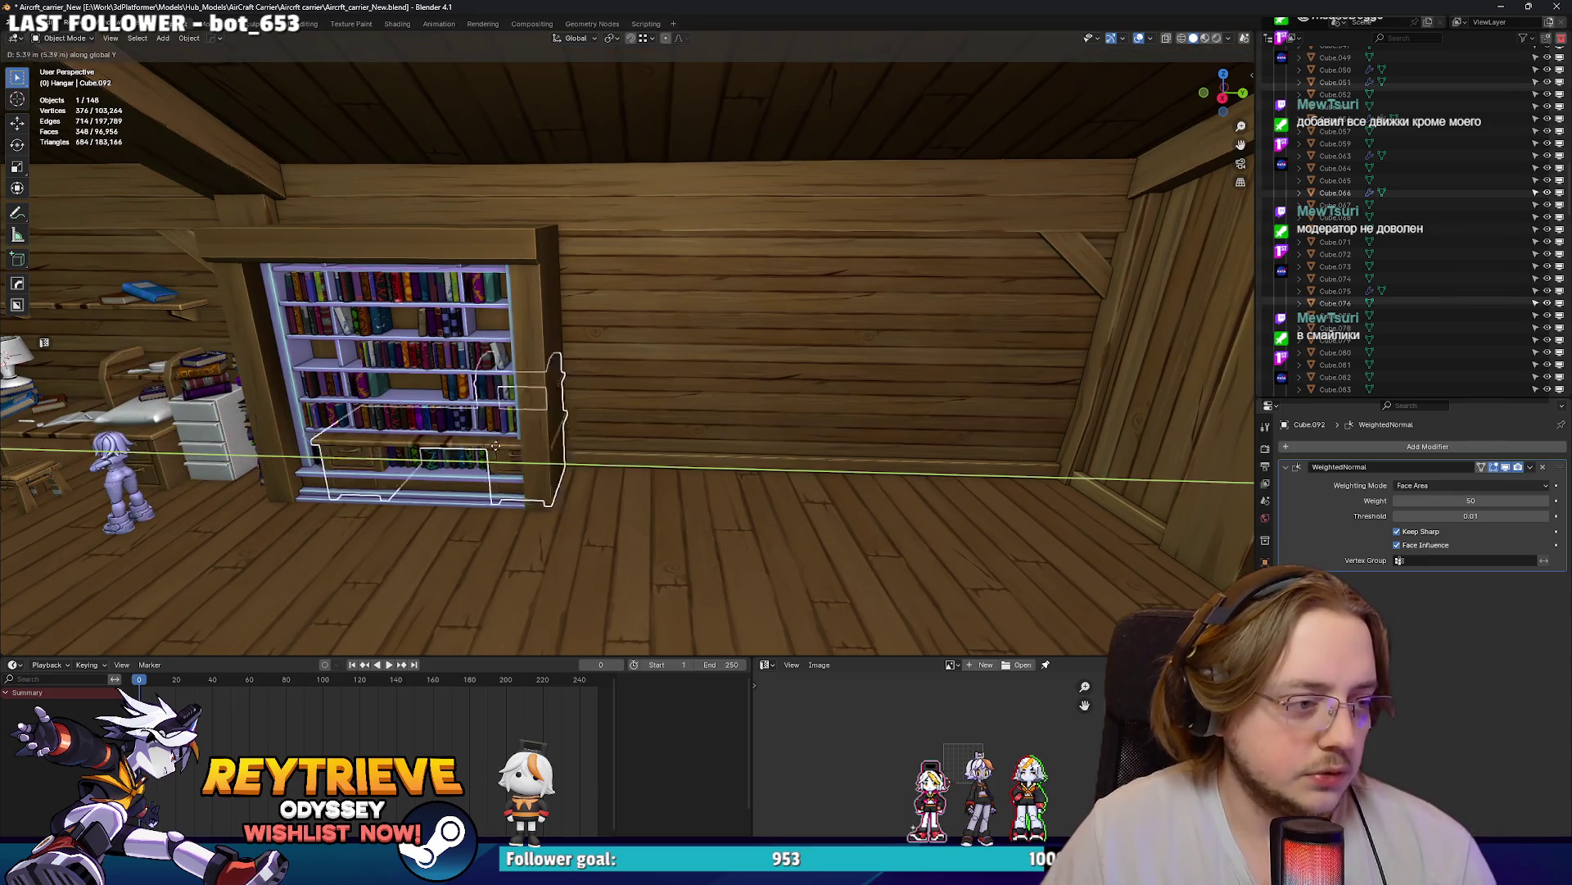
{"action": "left_click", "coordinate": [700, 439]}
{"action": "middle_click_drag", "start_coordinate": [699, 439], "coordinate": [623, 443]}
{"action": "key", "text": "g"}
{"action": "key", "text": "y"}
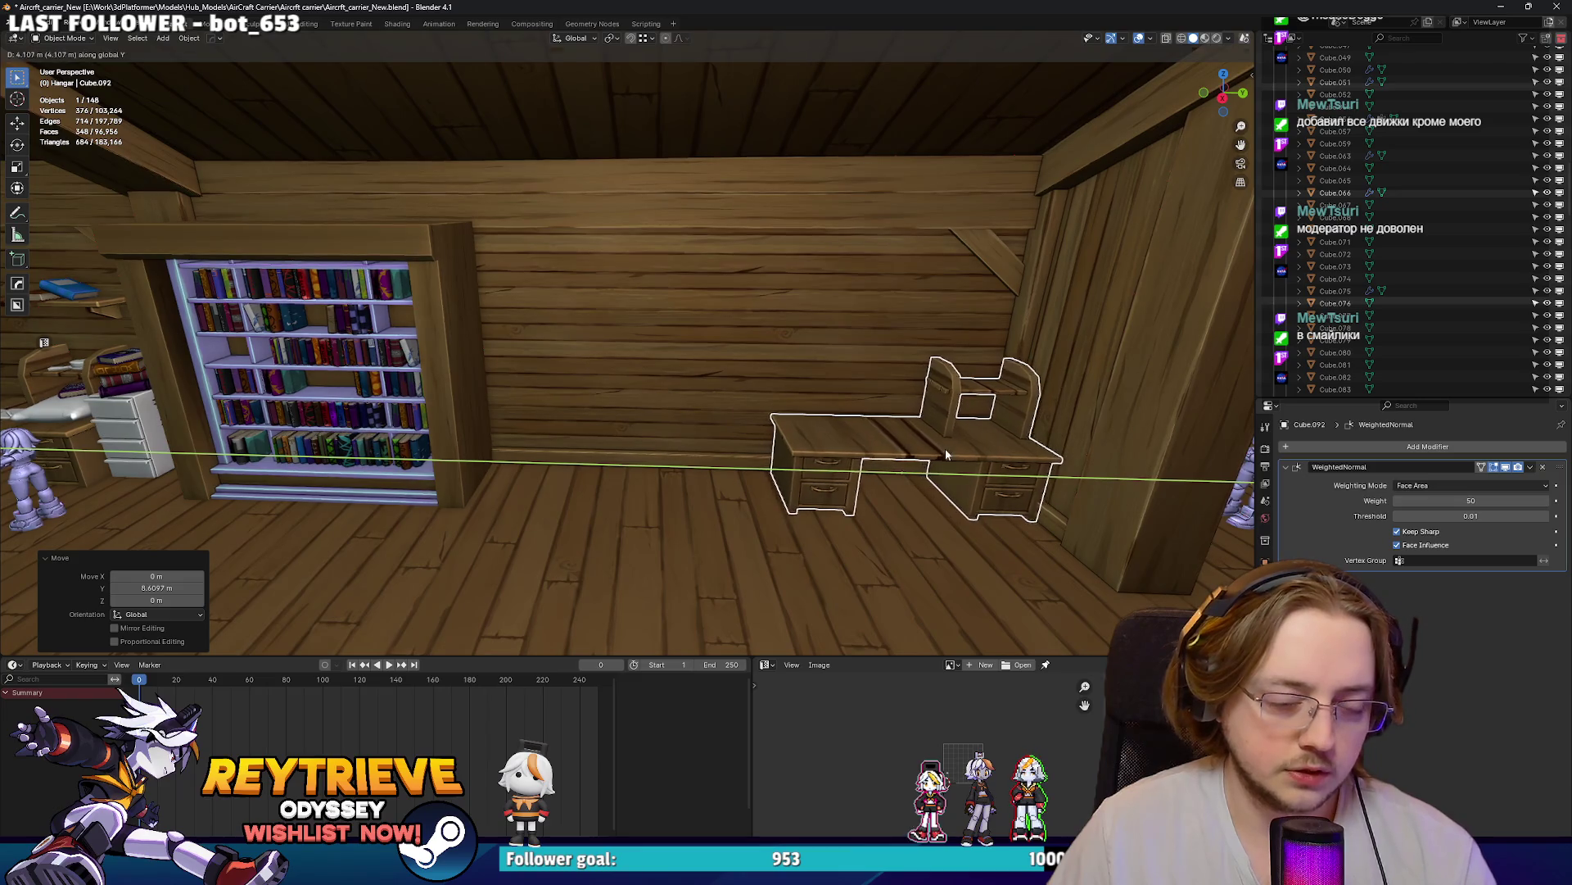
{"action": "left_click", "coordinate": [945, 448]}
{"action": "scroll", "coordinate": [838, 445], "scroll_direction": "up", "scroll_amount": 4}
{"action": "middle_click_drag", "start_coordinate": [819, 439], "coordinate": [609, 331]}
- Add a new cube and scale it along X into a thin flat board
{"action": "key", "text": "shift+a"}
{"action": "mouse_move", "coordinate": [588, 306]}
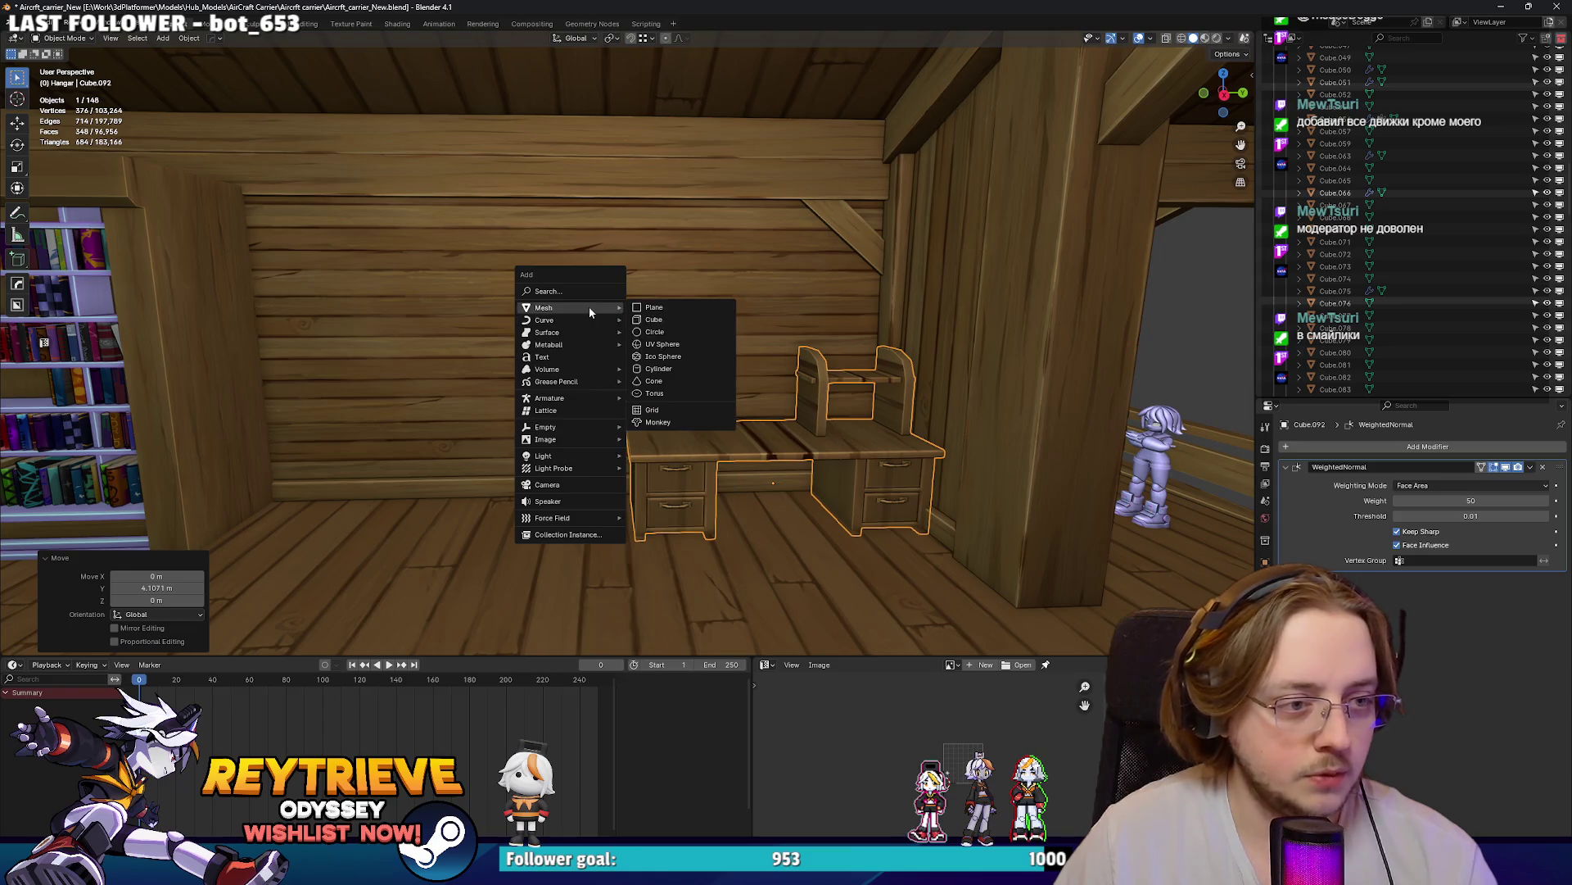
{"action": "left_click", "coordinate": [660, 318]}
{"action": "middle_click_drag", "start_coordinate": [956, 418], "coordinate": [705, 369]}
{"action": "key", "text": "s"}
{"action": "key", "text": "x"}
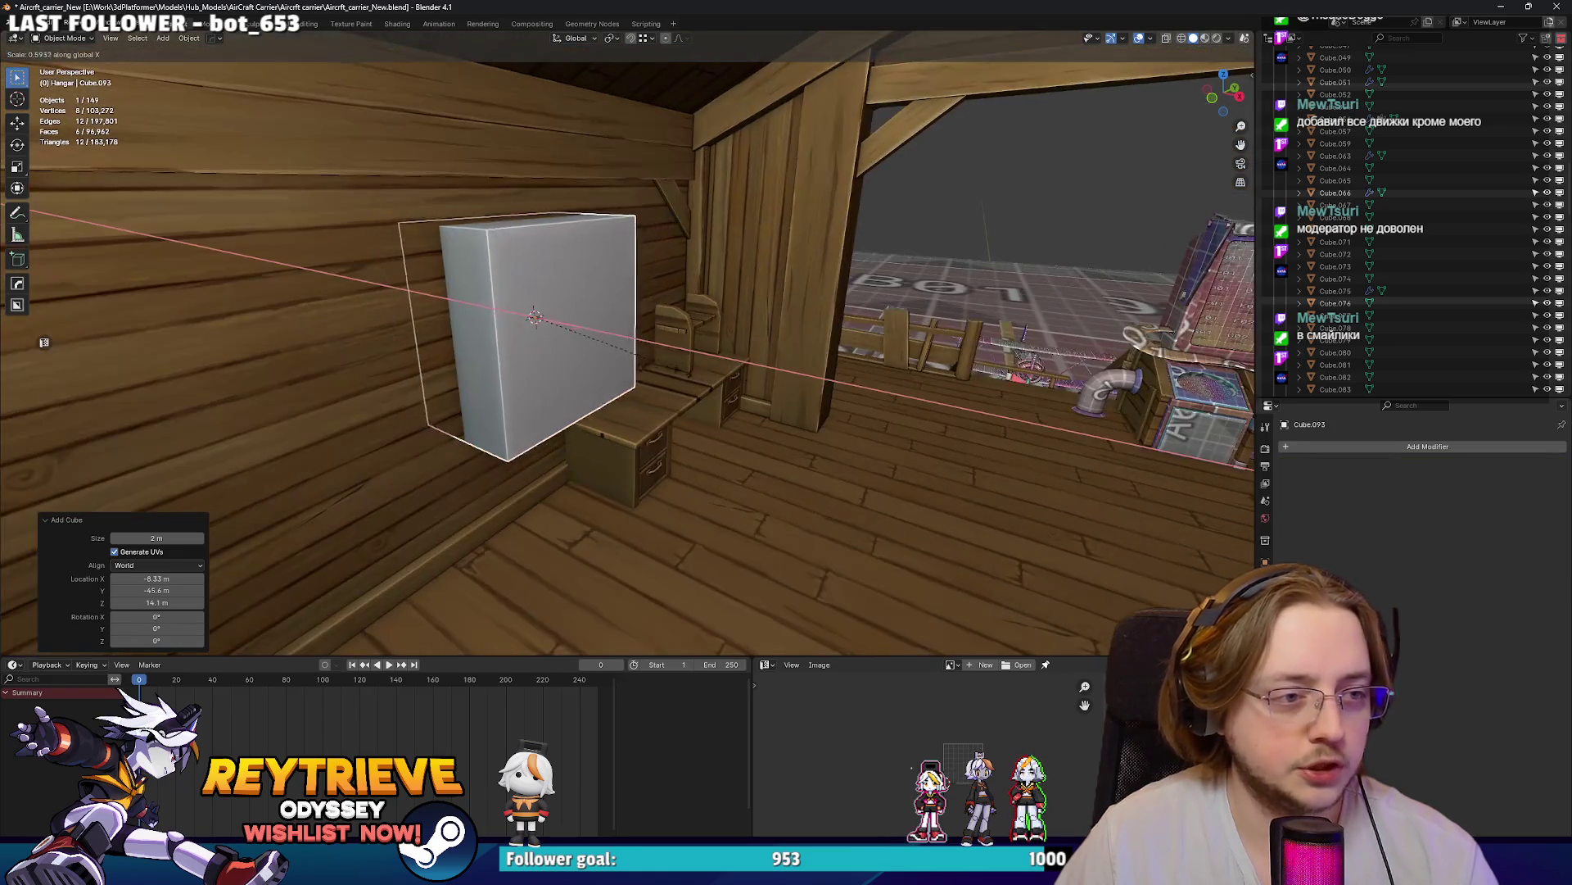
{"action": "left_click", "coordinate": [552, 324]}
- Stretch the board wider along Y and slightly shrink its bottom edge
{"action": "key", "text": "s"}
{"action": "key", "text": "y"}
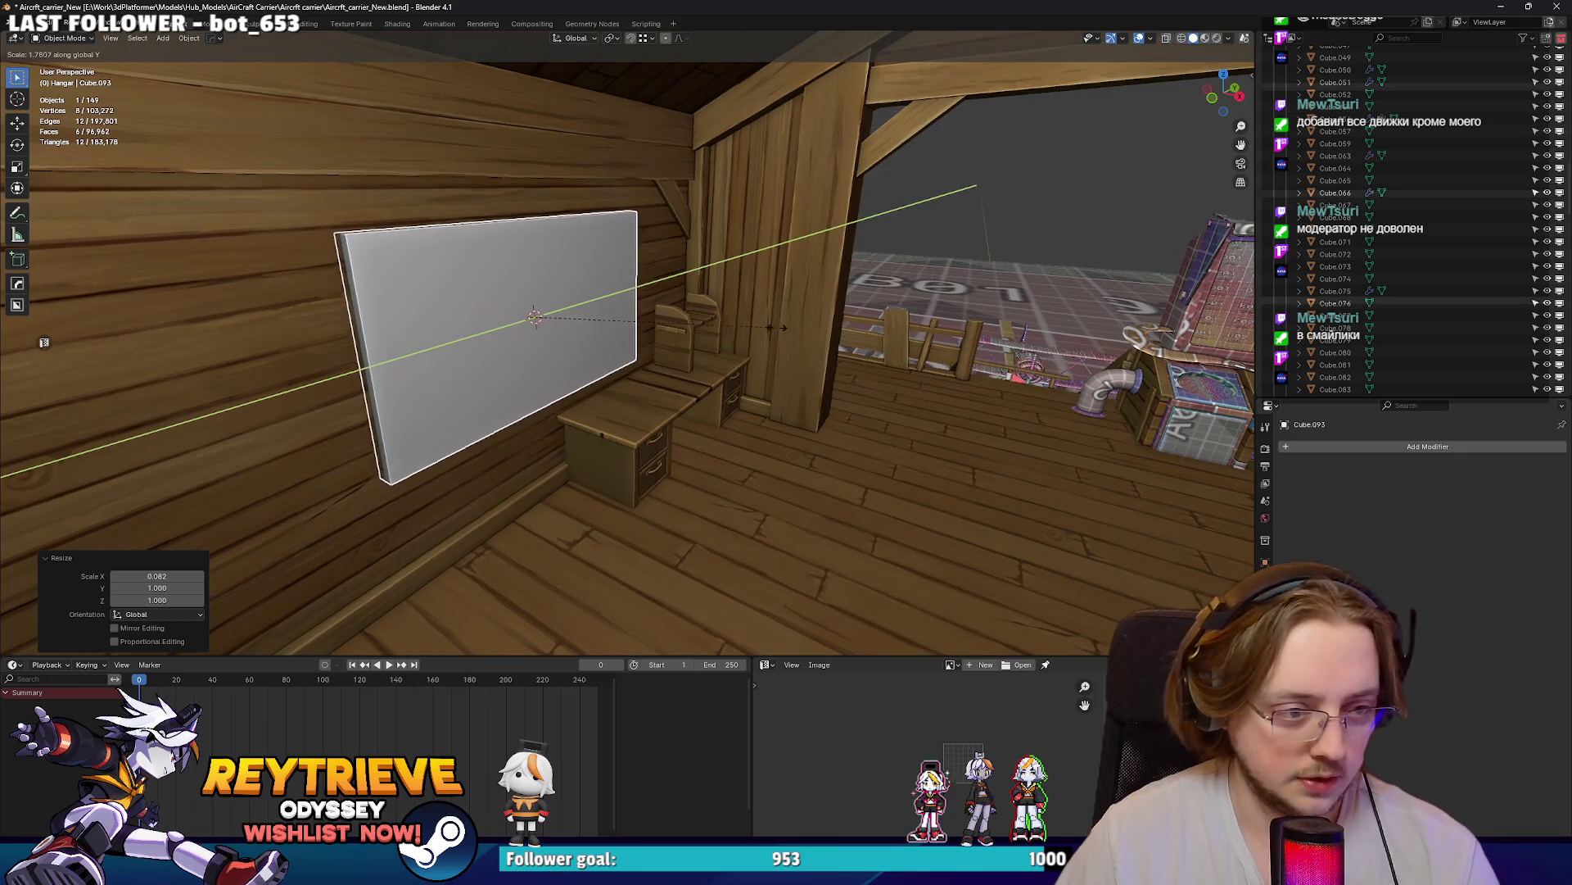
{"action": "left_click", "coordinate": [675, 332]}
{"action": "mouse_move", "coordinate": [675, 332]}
{"action": "middle_mouse_down"}
{"action": "mouse_move", "coordinate": [629, 339]}
{"action": "mouse_move", "coordinate": [672, 352]}
{"action": "mouse_move", "coordinate": [578, 330]}
{"action": "middle_mouse_up"}
{"action": "key", "text": "Tab"}
{"action": "left_click", "coordinate": [579, 368]}
{"action": "key", "text": "s"}
{"action": "left_click", "coordinate": [712, 361]}
- Inset the board's front face and extrude it inward into a recessed inner panel
{"action": "key", "text": "3"}
{"action": "key", "text": "i"}
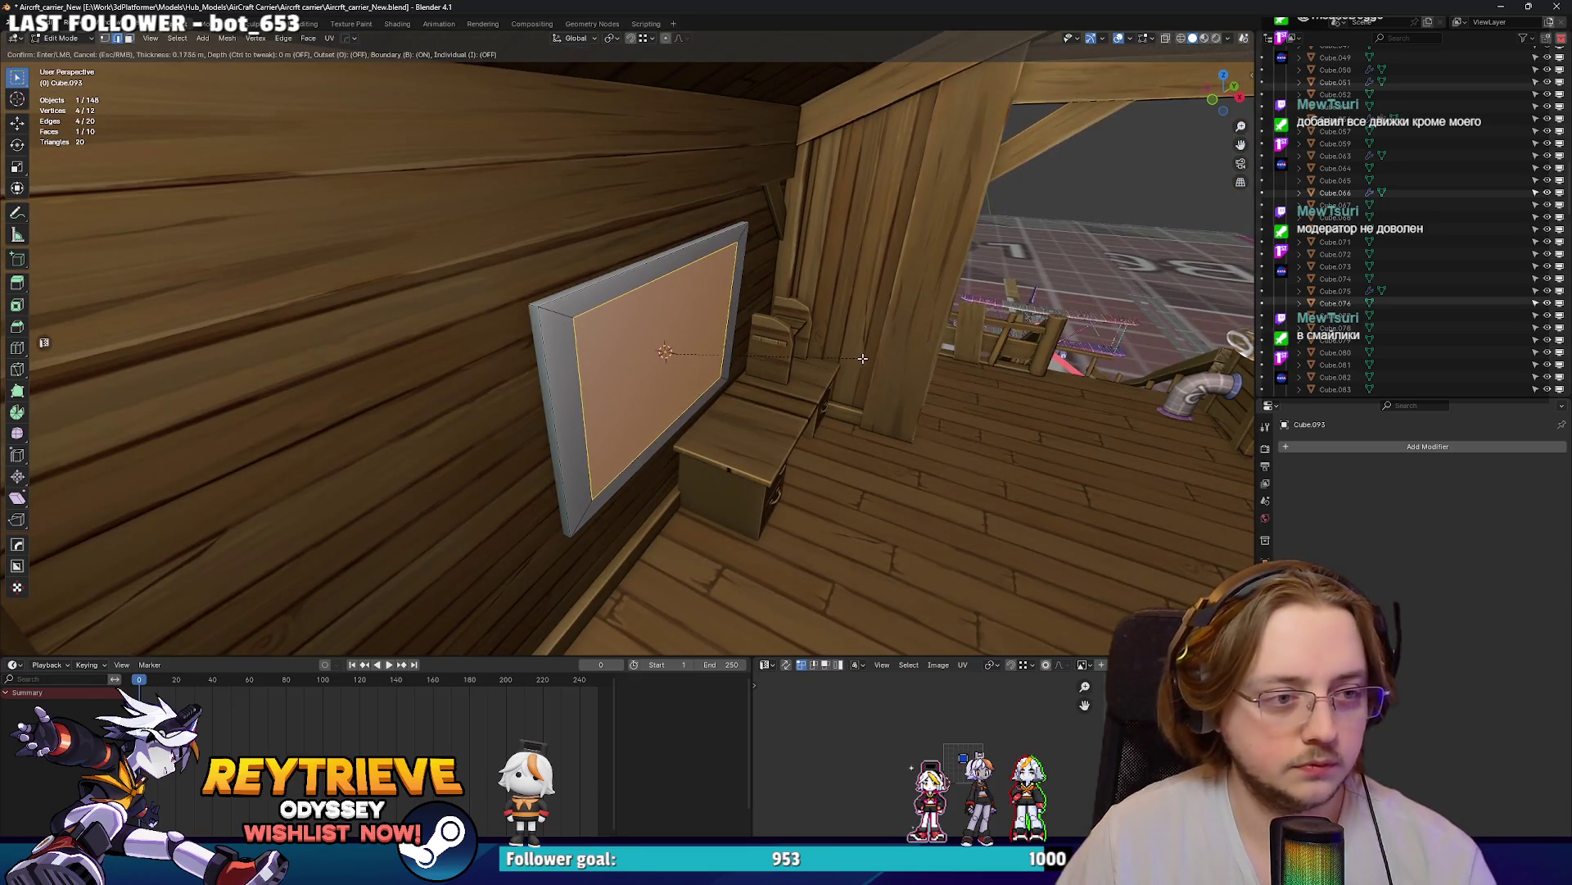
{"action": "left_click", "coordinate": [873, 352]}
{"action": "scroll", "coordinate": [852, 344], "scroll_direction": "up", "scroll_amount": 4}
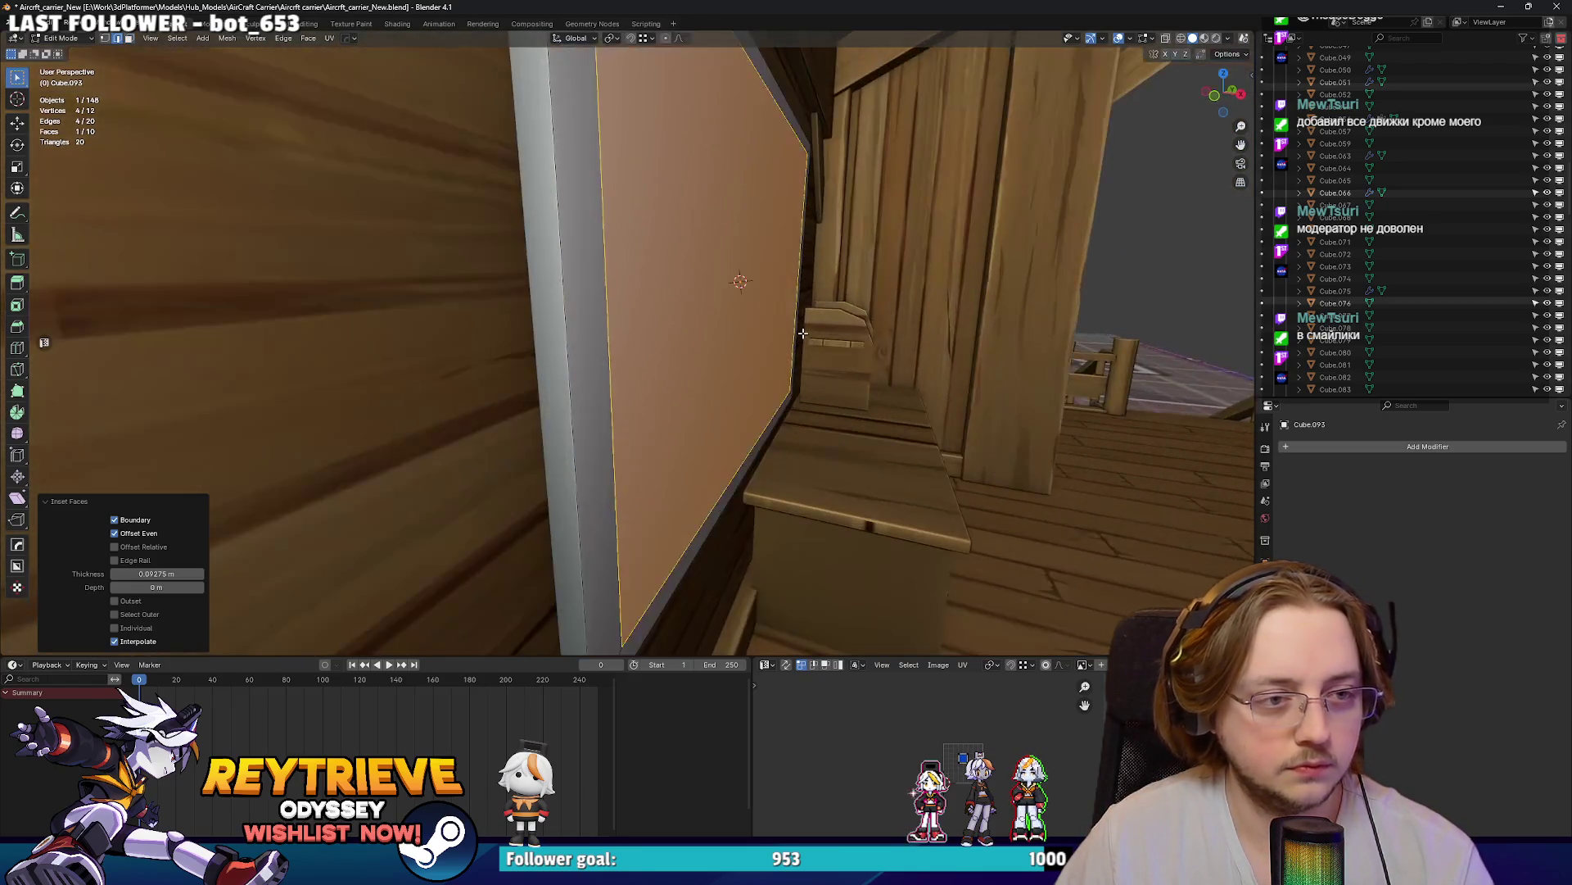
{"action": "key", "text": "e"}
{"action": "left_click", "coordinate": [826, 330]}
{"action": "middle_click_drag", "start_coordinate": [827, 330], "coordinate": [901, 356]}
{"action": "key", "text": "s"}
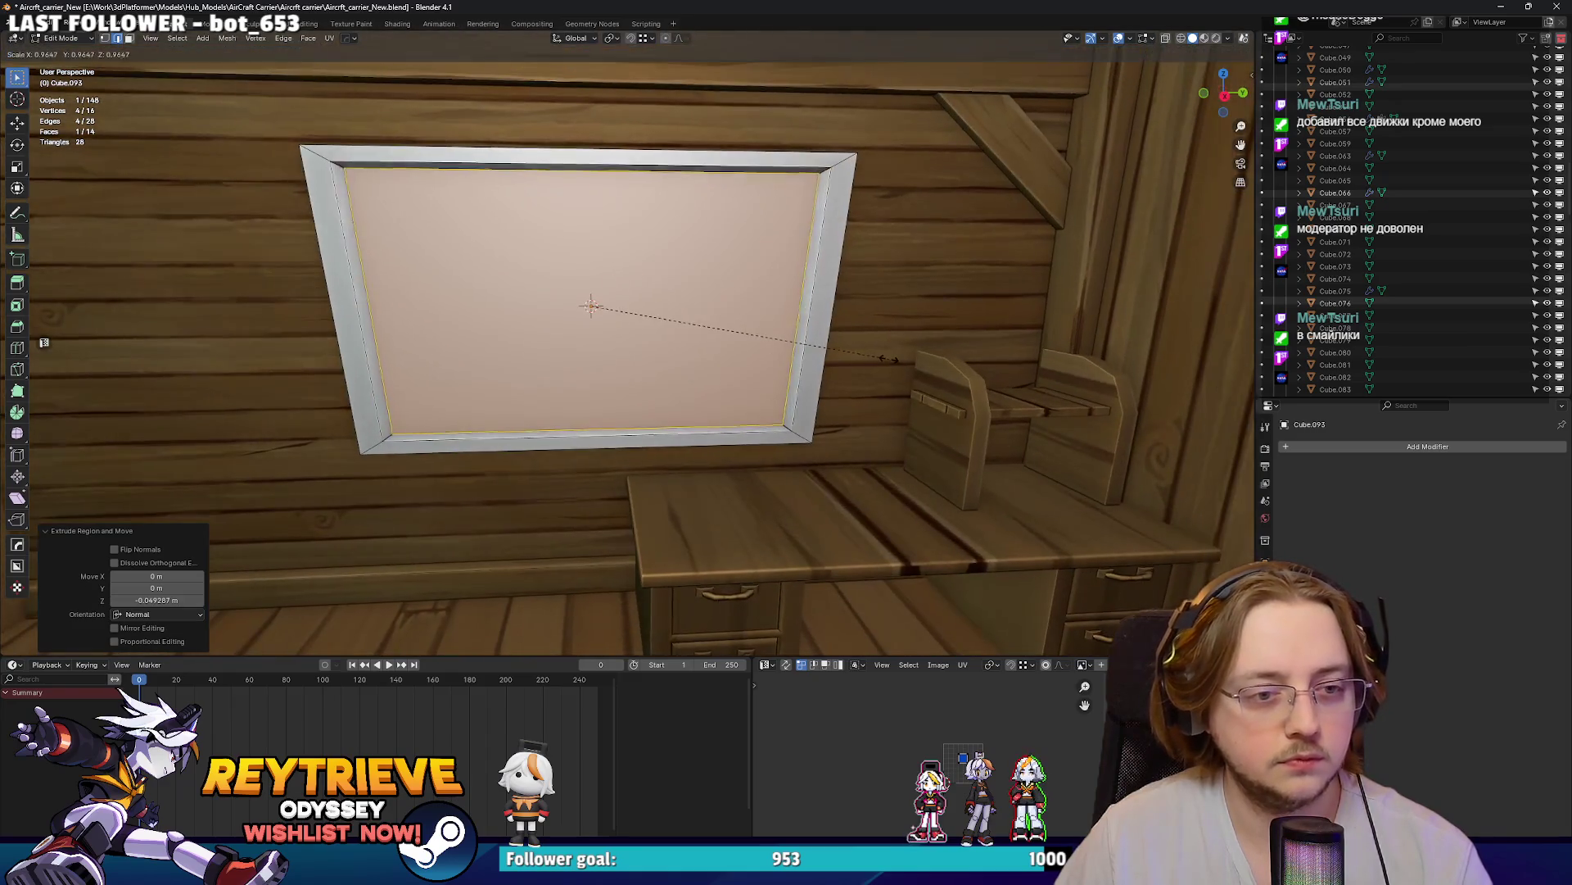
{"action": "left_click", "coordinate": [898, 354]}
- Stretch the recess slightly along Y and scale the frame along X
{"action": "key", "text": "ctrl+KP_Add"}
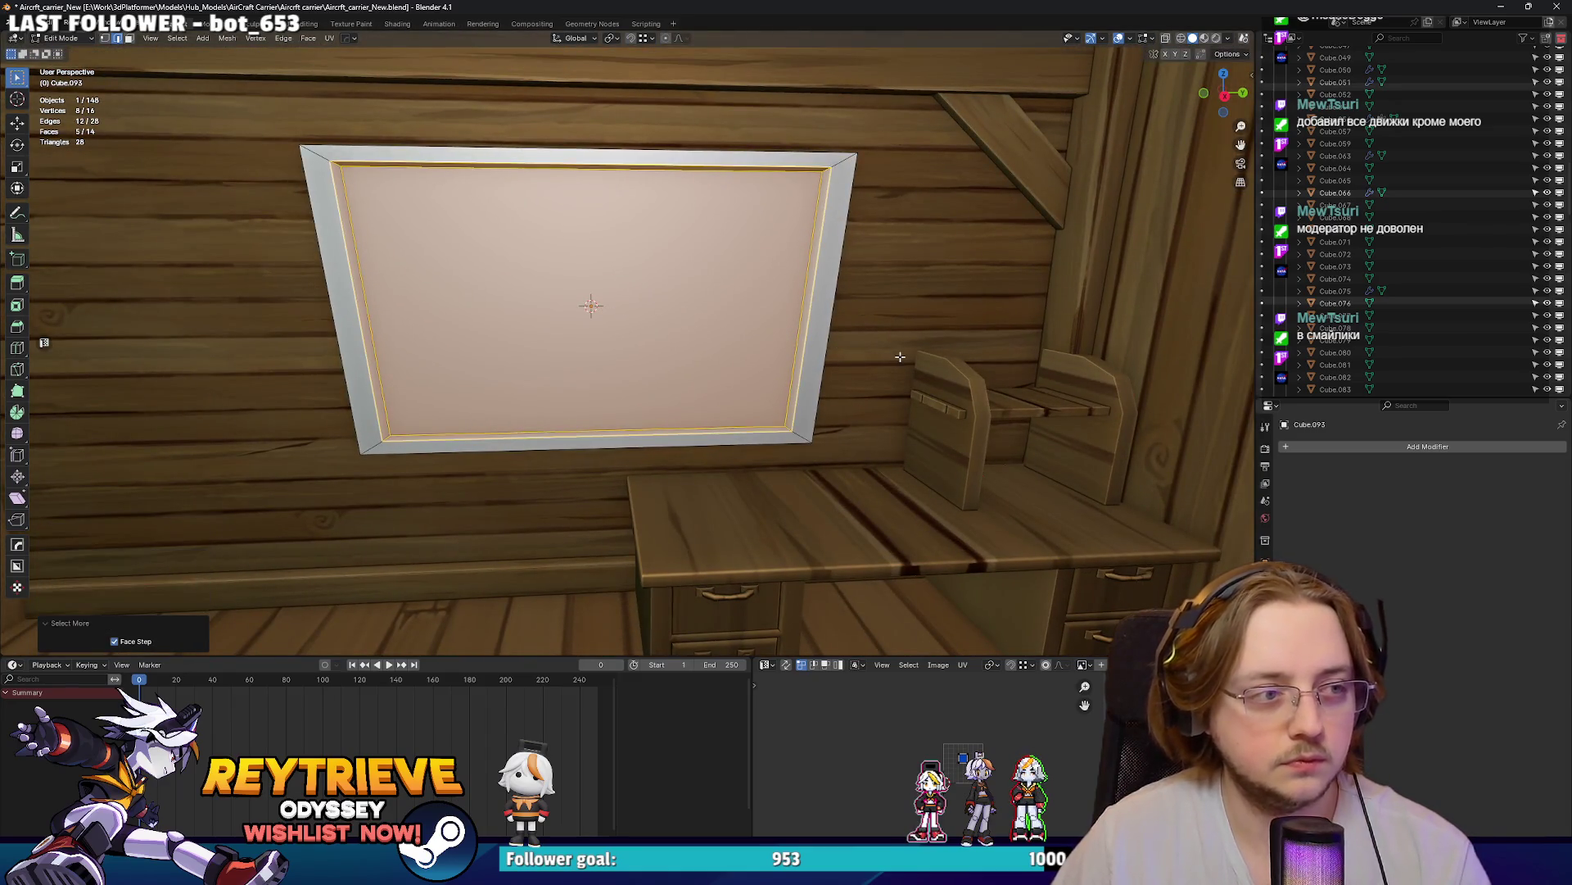
{"action": "key", "text": "s"}
{"action": "key", "text": "x"}
{"action": "key", "text": "y"}
{"action": "left_click", "coordinate": [761, 341]}
{"action": "left_click", "coordinate": [761, 341]}
{"action": "middle_click_drag", "start_coordinate": [761, 341], "coordinate": [761, 317]}
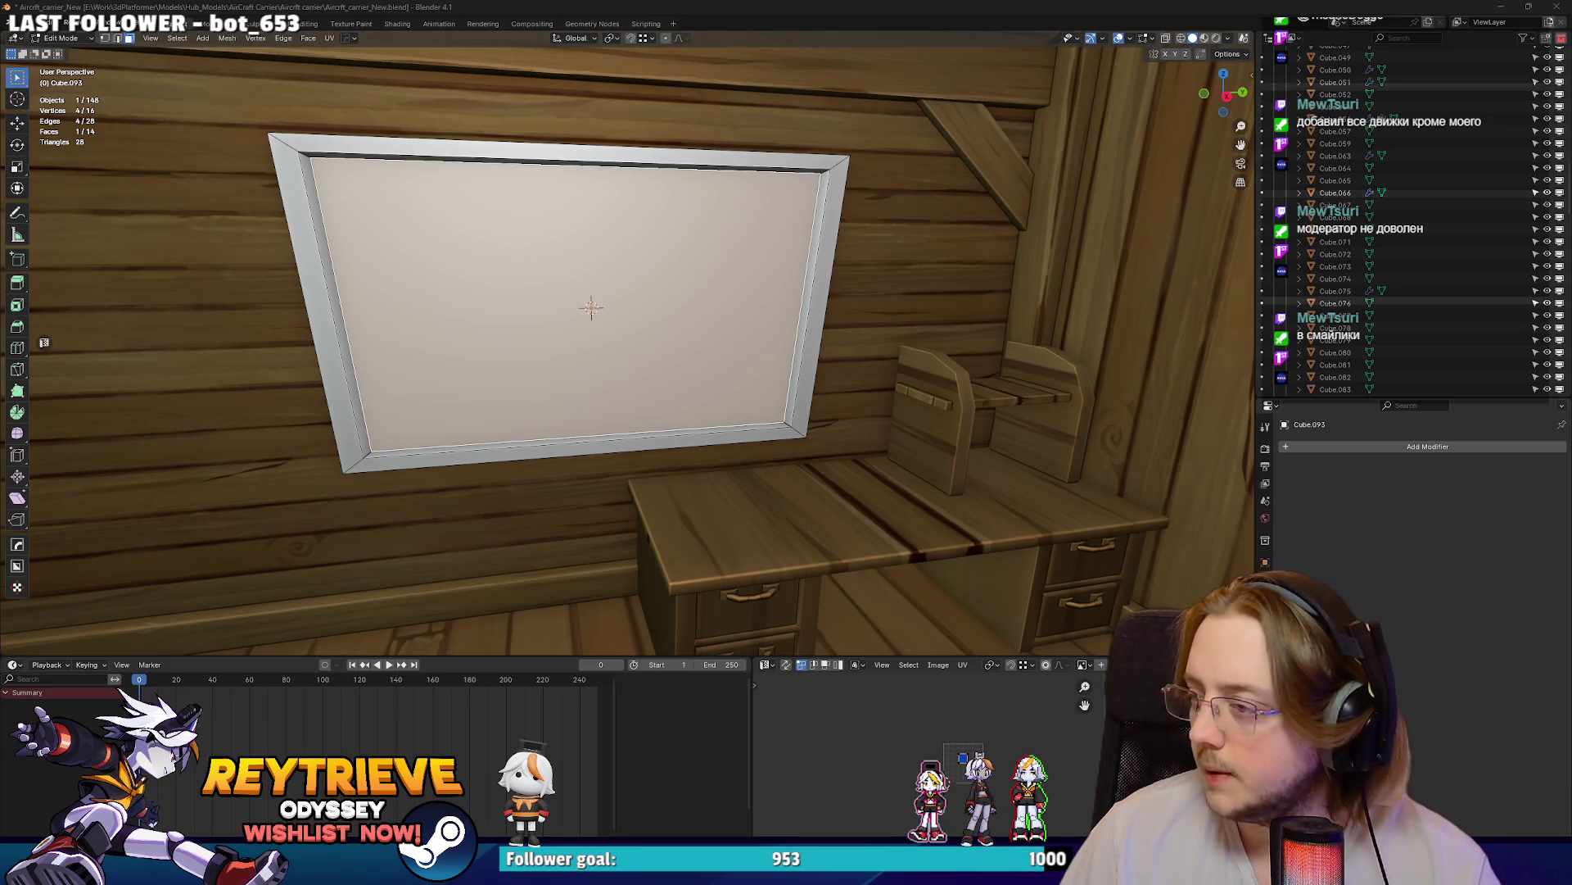
{"action": "mouse_move", "coordinate": [804, 349]}
{"action": "middle_mouse_down"}
{"action": "mouse_move", "coordinate": [851, 358]}
{"action": "mouse_move", "coordinate": [578, 326]}
{"action": "mouse_move", "coordinate": [710, 314]}
{"action": "mouse_move", "coordinate": [778, 364]}
{"action": "middle_mouse_up"}
{"action": "key", "text": "s"}
{"action": "key", "text": "x"}
{"action": "left_click", "coordinate": [847, 358]}
- Back in Object Mode, enlarge the whole framed board by 1.05
{"action": "key", "text": "Tab"}
{"action": "type", "text": "s1.05"}
{"action": "key", "text": "Return"}
{"action": "scroll", "coordinate": [819, 393], "scroll_direction": "up", "scroll_amount": 3}
{"action": "left_click", "coordinate": [852, 414]}
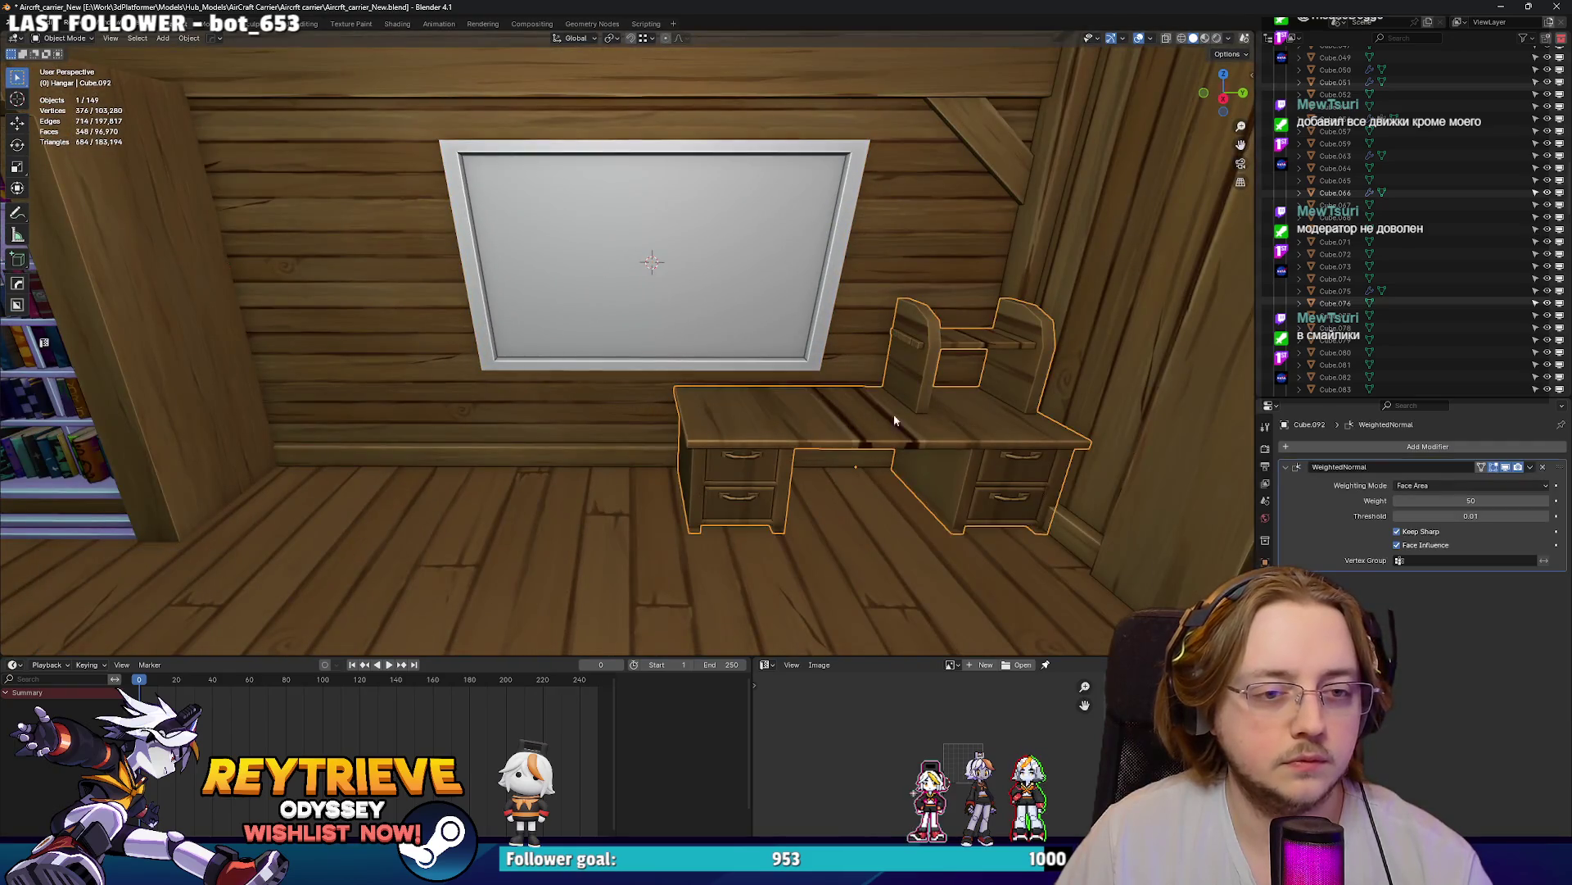
- Delete the desk copy's upper shelf board in Edit Mode
{"action": "key", "text": "Tab"}
{"action": "key", "text": "l"}
{"action": "key", "text": "l"}
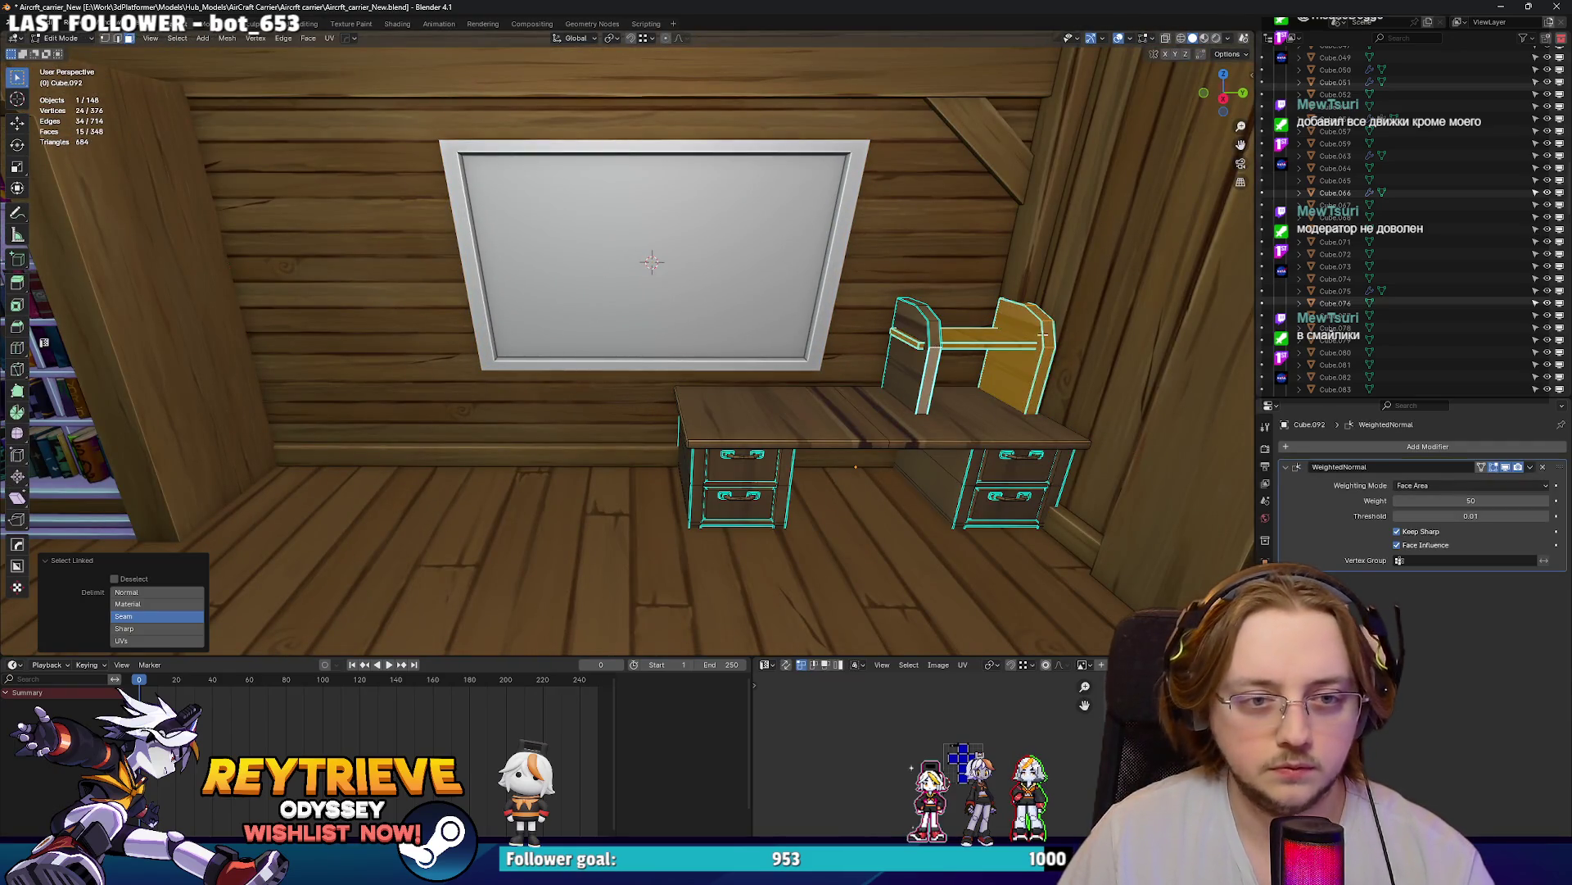
{"action": "key", "text": "x"}
{"action": "left_click", "coordinate": [942, 366]}
{"action": "mouse_move", "coordinate": [942, 365]}
{"action": "middle_mouse_down"}
{"action": "mouse_move", "coordinate": [840, 413]}
{"action": "mouse_move", "coordinate": [750, 377]}
{"action": "mouse_move", "coordinate": [879, 371]}
{"action": "middle_mouse_up"}
- Select the right-hand drawer cabinet in X-ray and rotate it -90 degrees around Z
{"action": "key", "text": "alt+z"}
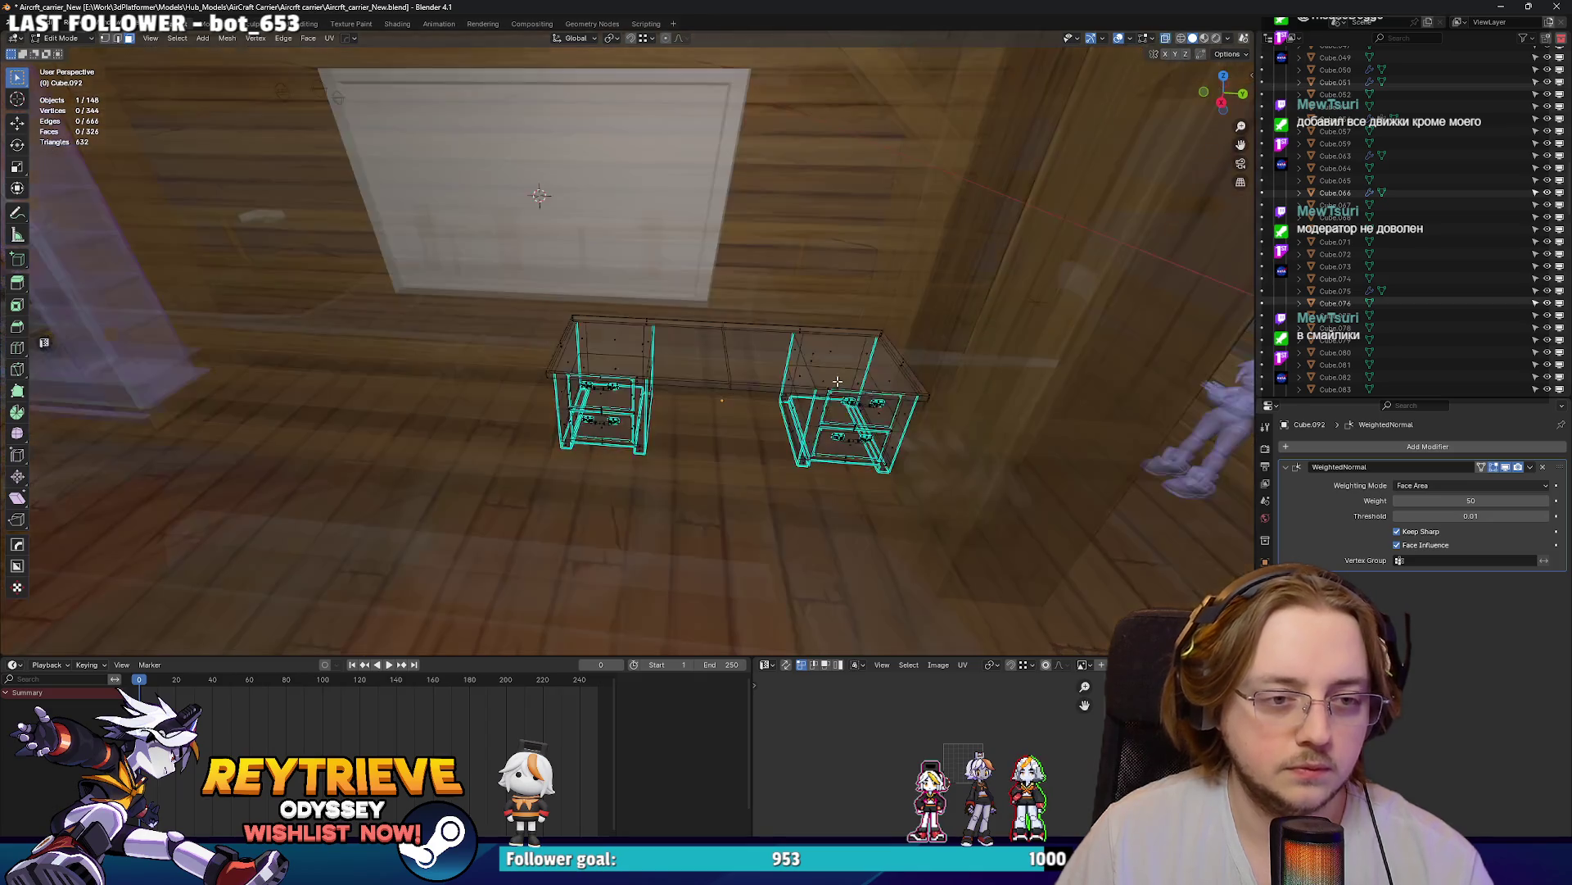
{"action": "left_click_drag", "start_coordinate": [768, 293], "coordinate": [935, 465]}
{"action": "key", "text": "alt+z"}
{"action": "middle_click_drag", "start_coordinate": [861, 397], "coordinate": [811, 467]}
{"action": "key", "text": "r"}
{"action": "key", "text": "z"}
{"action": "key", "text": "minus"}
{"action": "key", "text": "9"}
{"action": "key", "text": "0"}
{"action": "key", "text": "Return"}
- Move the rotated cabinet along Y into the desk corner
{"action": "key", "text": "g"}
{"action": "key", "text": "x"}
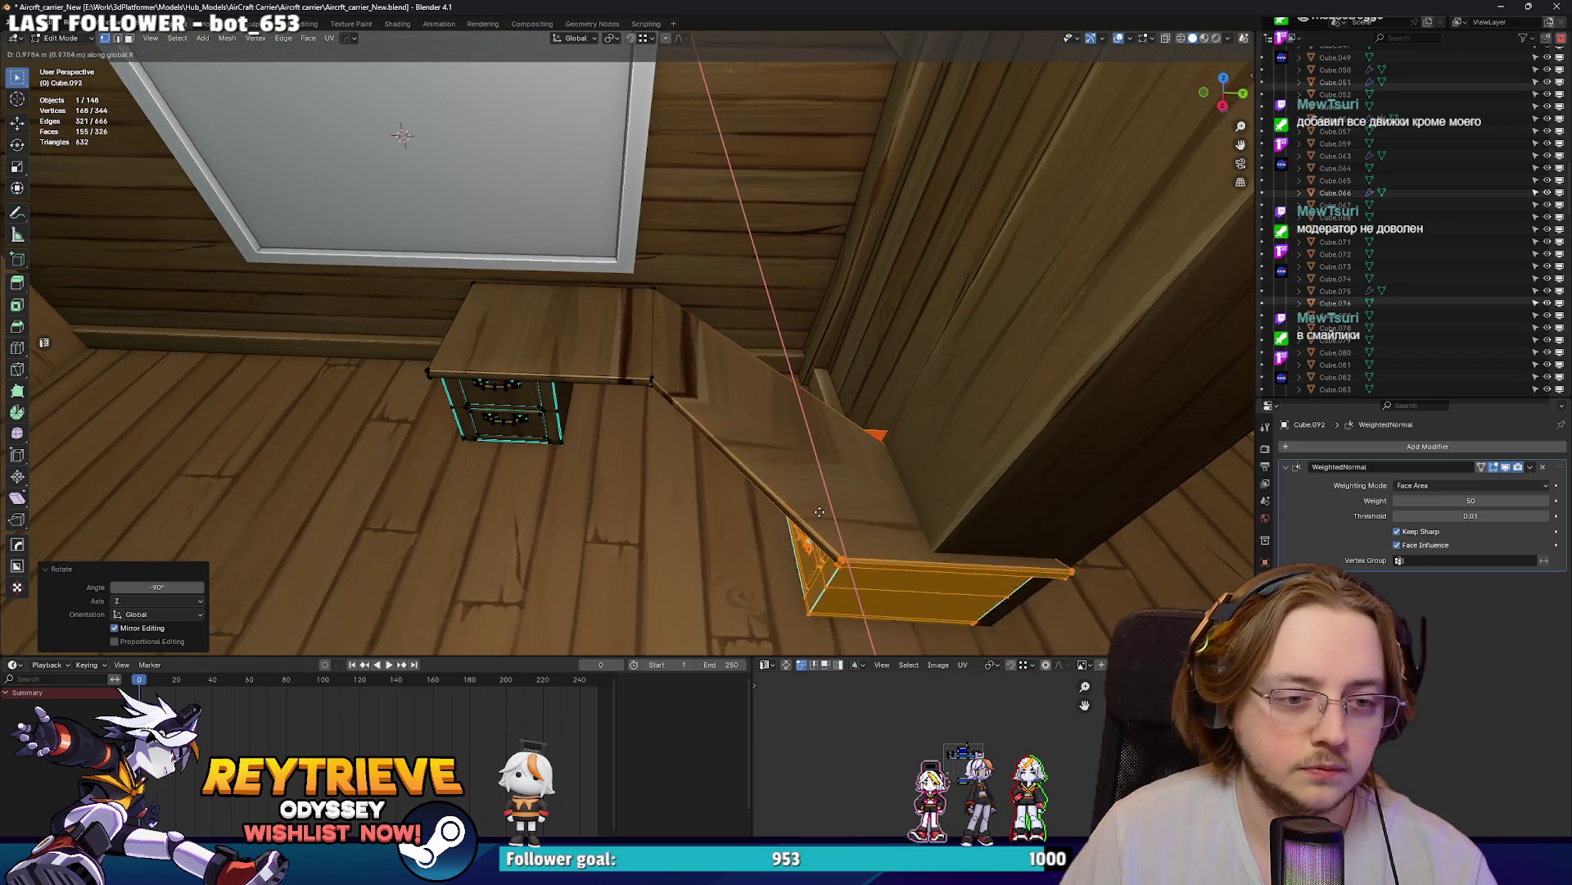
{"action": "key", "text": "y"}
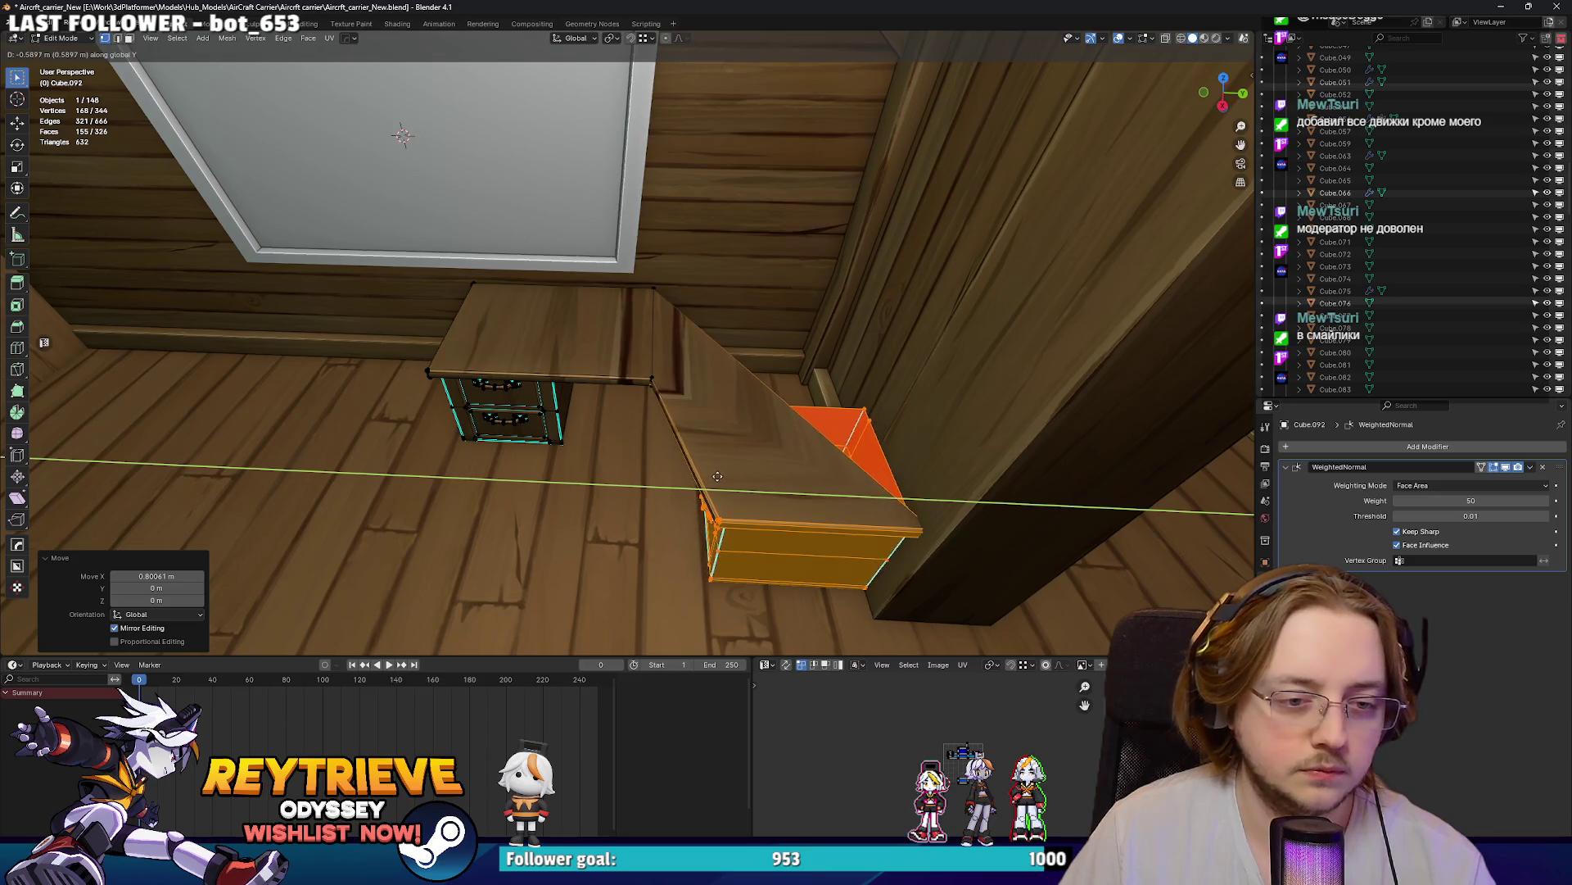
{"action": "left_click", "coordinate": [718, 476]}
{"action": "middle_click_drag", "start_coordinate": [718, 476], "coordinate": [729, 447]}
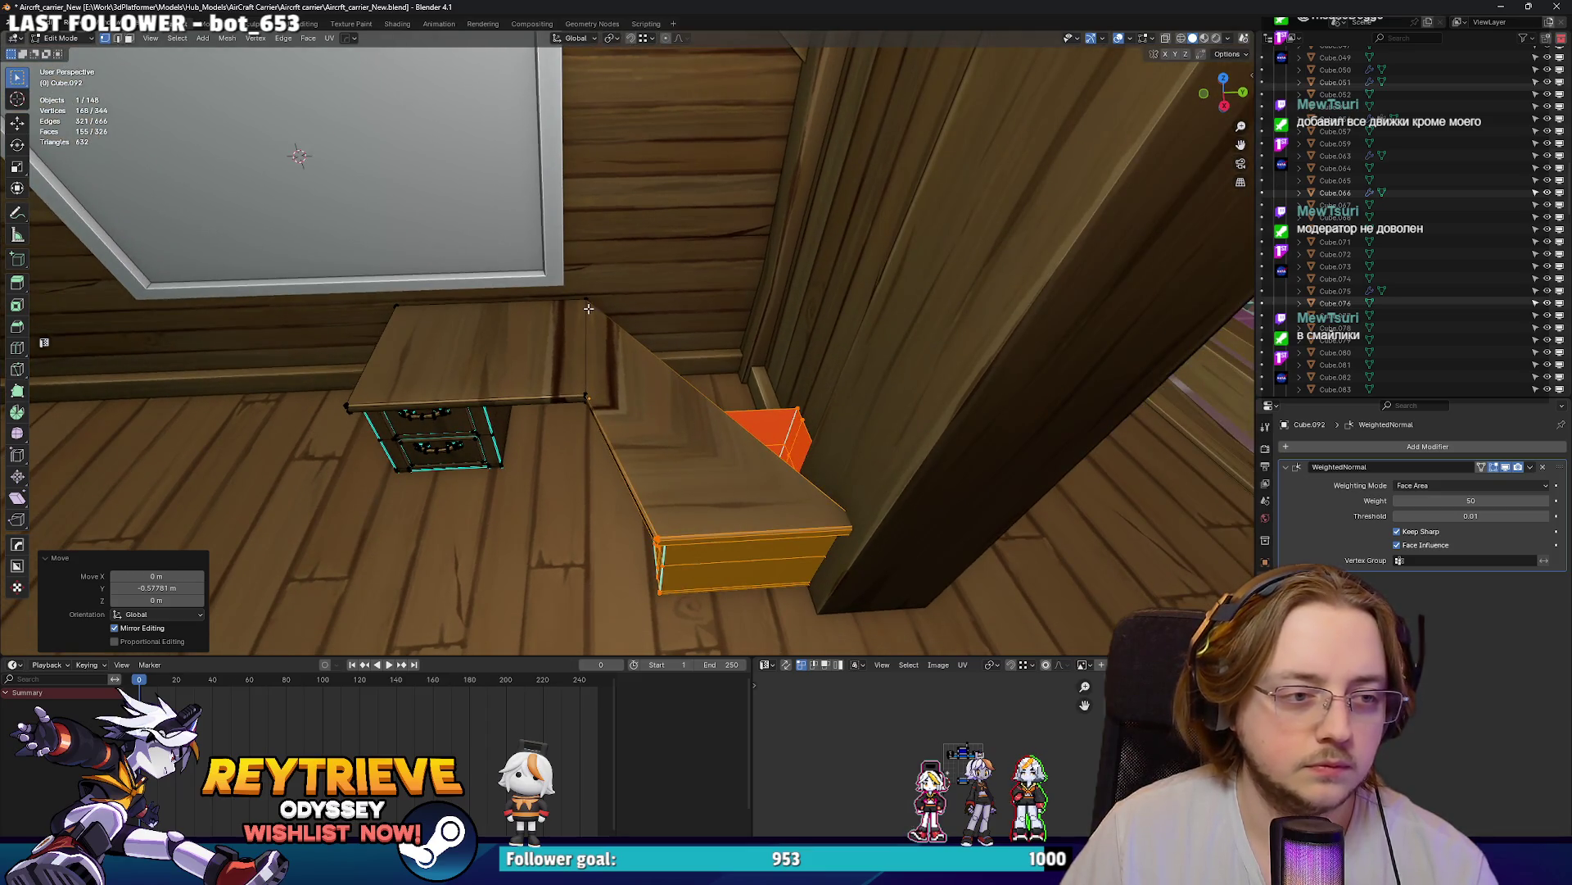
- Select the desktop's corner vertices and extend them along Y to the wall
{"action": "key", "text": "alt+z"}
{"action": "left_click_drag", "start_coordinate": [574, 290], "coordinate": [606, 321]}
{"action": "key", "text": "alt+z"}
{"action": "key", "text": "g"}
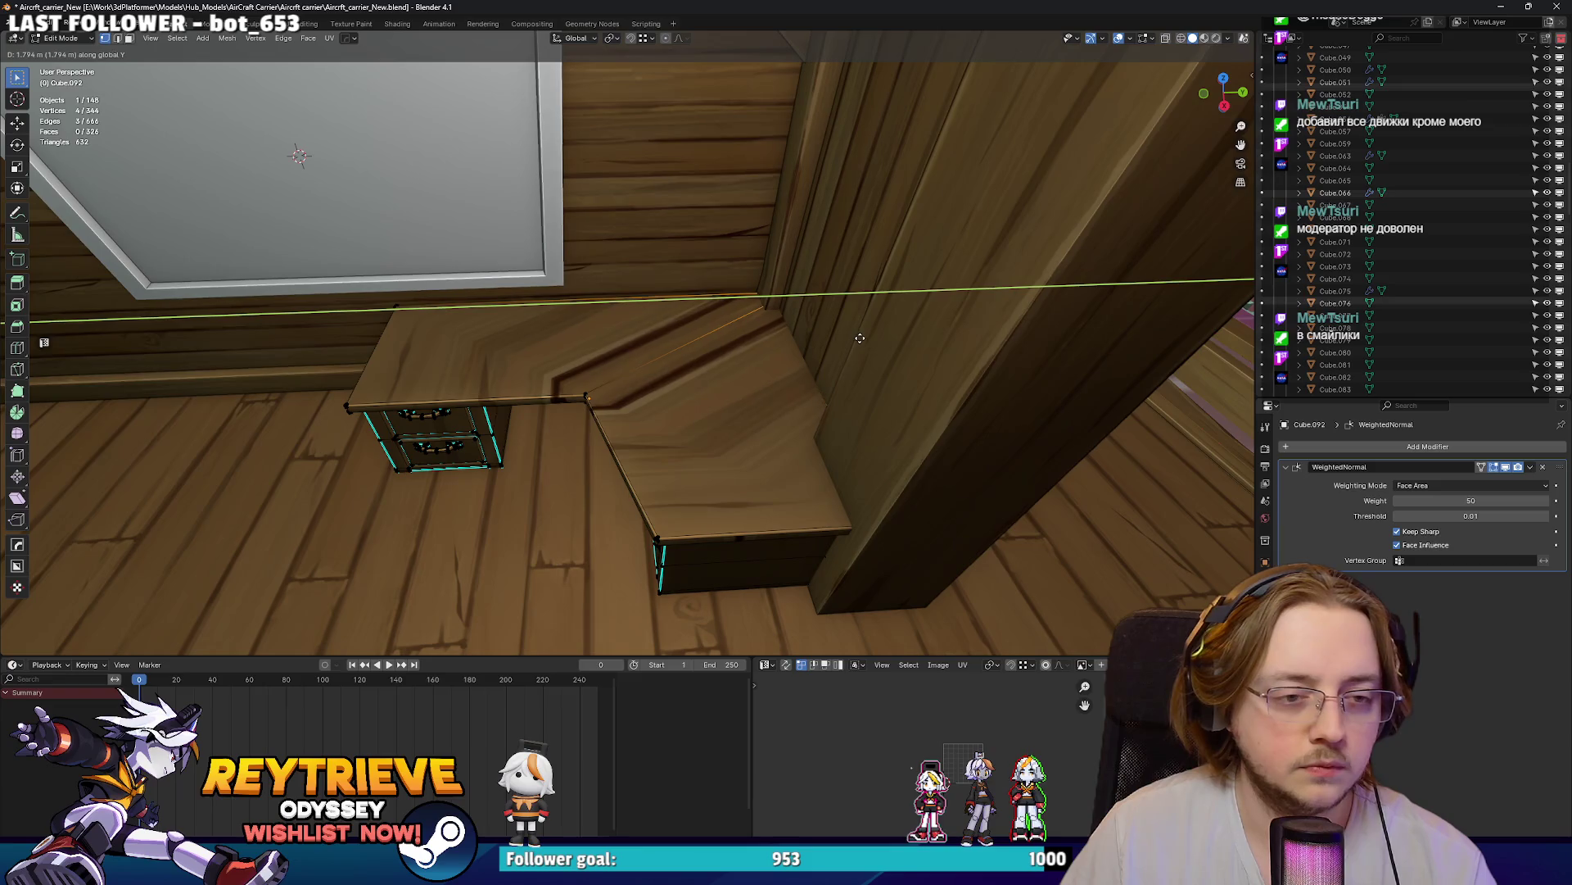
{"action": "right_click", "coordinate": [858, 338]}
{"action": "middle_click_drag", "start_coordinate": [860, 341], "coordinate": [695, 416]}
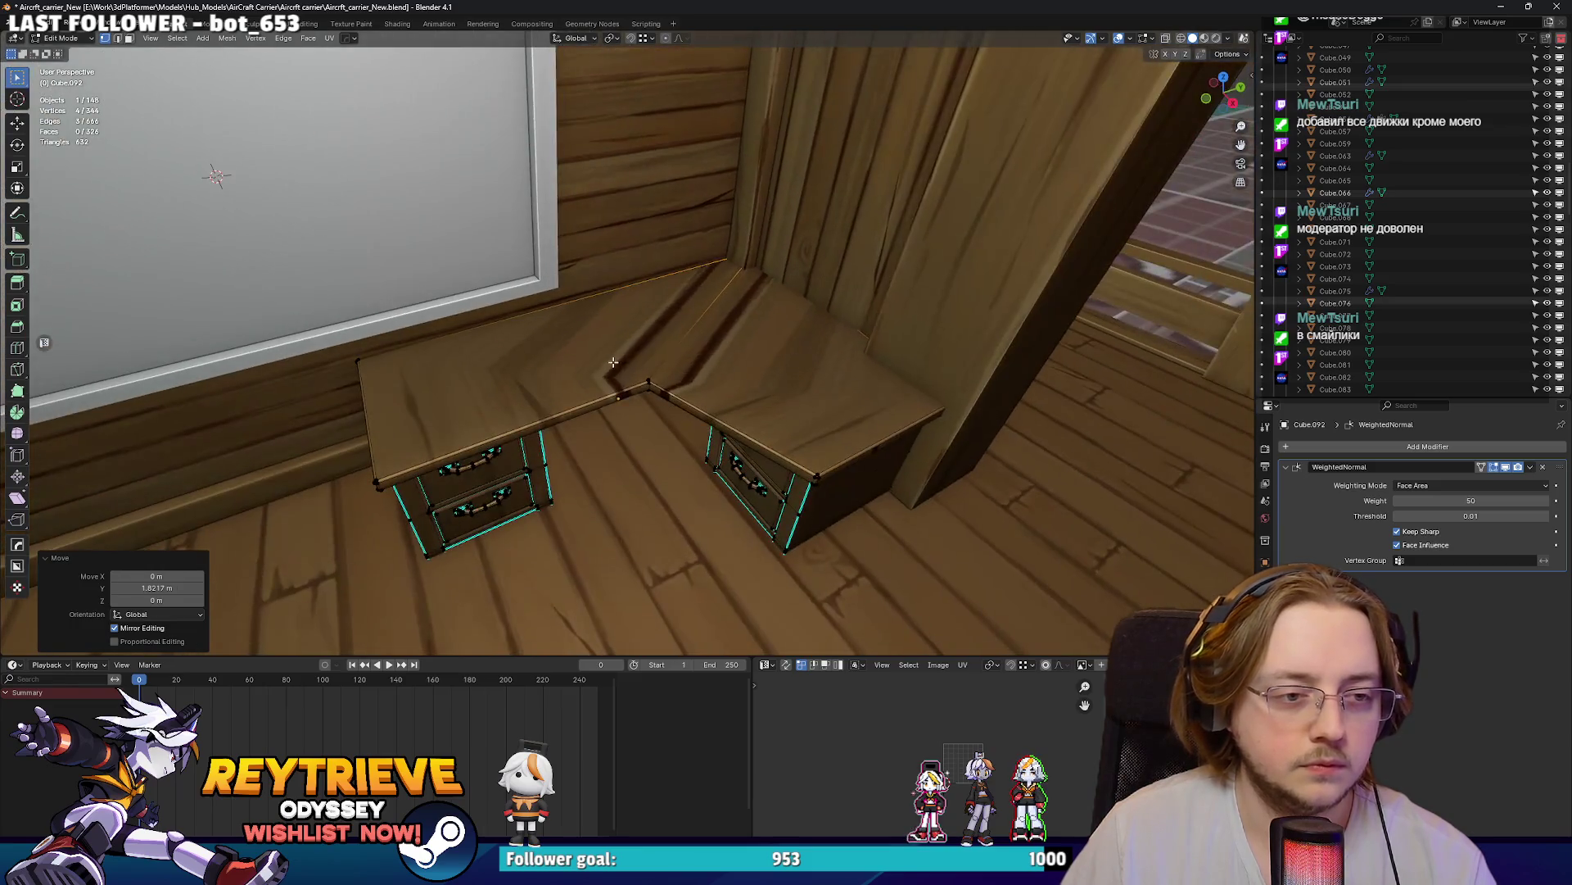
{"action": "key", "text": "g"}
{"action": "key", "text": "y"}
{"action": "left_click", "coordinate": [713, 385]}
{"action": "scroll", "coordinate": [726, 364], "scroll_direction": "up", "scroll_amount": 5}
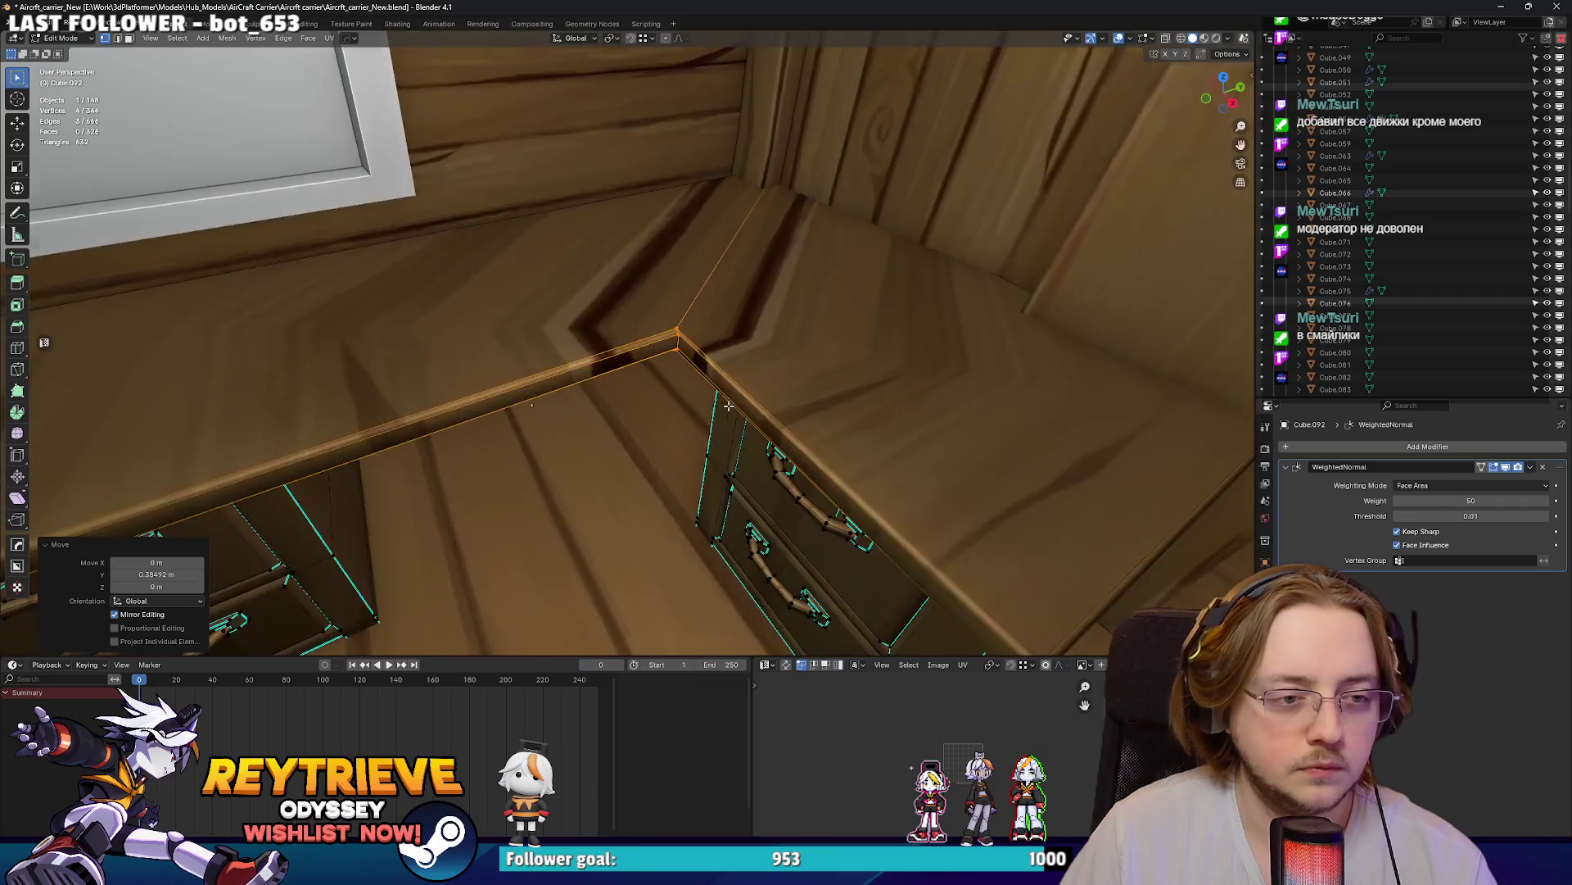
- Select a countertop corner edge and move it along Y over the drawers
{"action": "key", "text": "2"}
{"action": "left_click", "coordinate": [823, 341]}
{"action": "mouse_move", "coordinate": [823, 341]}
{"action": "middle_mouse_down"}
{"action": "mouse_move", "coordinate": [748, 341]}
{"action": "mouse_move", "coordinate": [905, 386]}
{"action": "middle_mouse_up"}
{"action": "scroll", "coordinate": [905, 385], "scroll_direction": "down", "scroll_amount": 5}
{"action": "mouse_move", "coordinate": [825, 278]}
{"action": "middle_mouse_down"}
{"action": "mouse_move", "coordinate": [727, 277]}
{"action": "mouse_move", "coordinate": [712, 296]}
{"action": "mouse_move", "coordinate": [737, 348]}
{"action": "mouse_move", "coordinate": [545, 207]}
{"action": "mouse_move", "coordinate": [594, 226]}
{"action": "mouse_move", "coordinate": [612, 156]}
{"action": "middle_mouse_up"}
{"action": "middle_click_drag", "start_coordinate": [546, 259], "coordinate": [623, 230]}
{"action": "key", "text": "g"}
{"action": "key", "text": "y"}
{"action": "left_click", "coordinate": [961, 552]}
{"action": "mouse_move", "coordinate": [962, 551]}
{"action": "middle_mouse_down"}
{"action": "mouse_move", "coordinate": [868, 360]}
{"action": "mouse_move", "coordinate": [789, 327]}
{"action": "mouse_move", "coordinate": [545, 325]}
{"action": "mouse_move", "coordinate": [495, 197]}
{"action": "middle_mouse_up"}
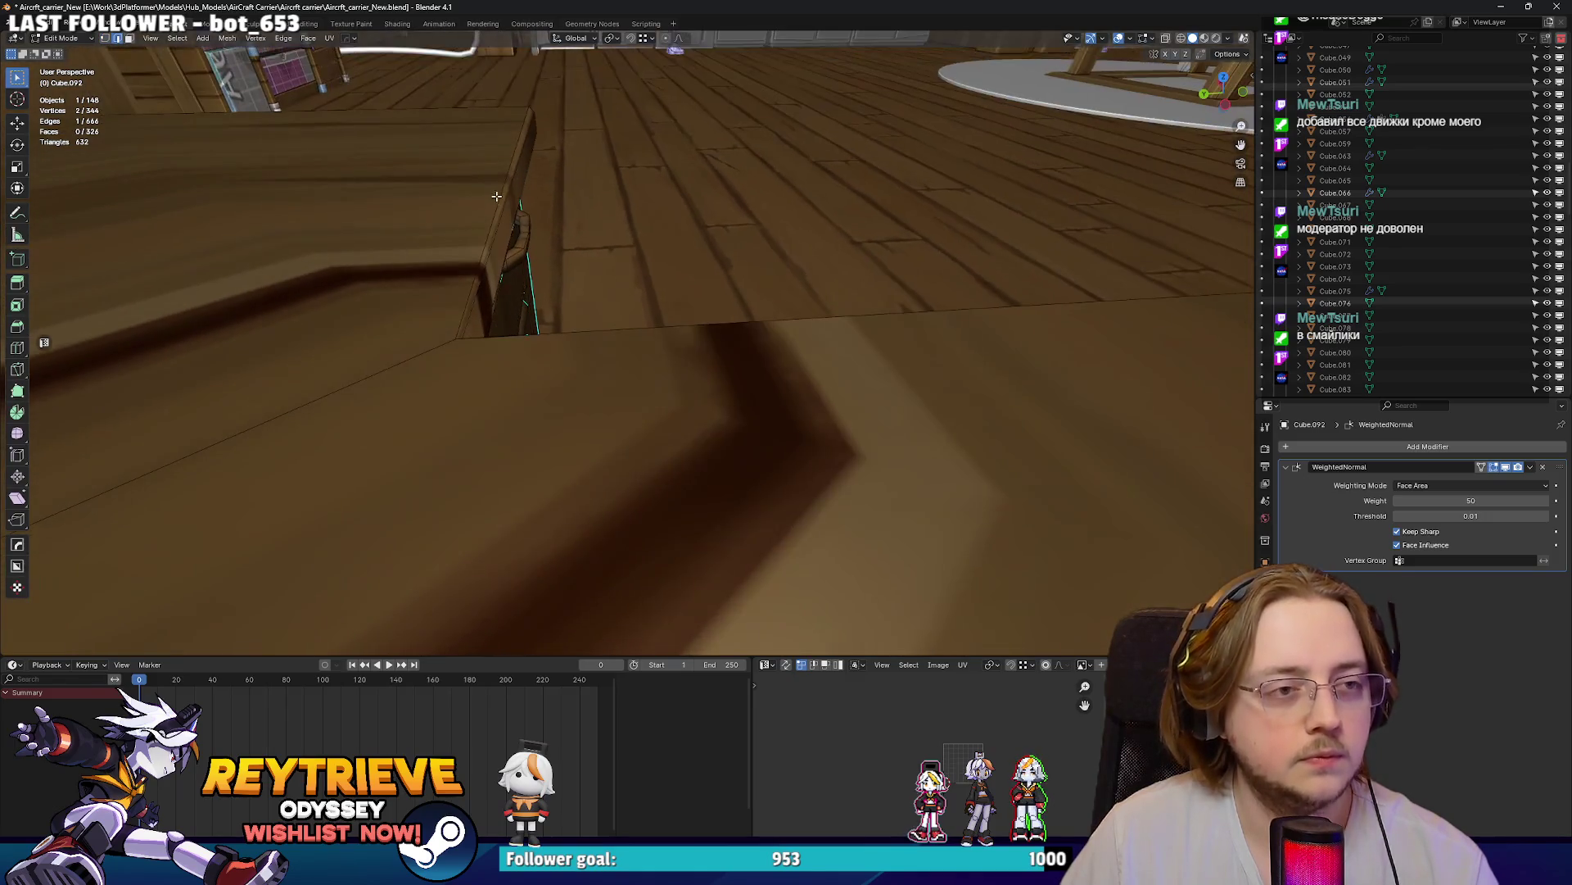
{"action": "left_click", "coordinate": [533, 111]}
{"action": "mouse_move", "coordinate": [533, 111]}
{"action": "middle_mouse_down"}
{"action": "mouse_move", "coordinate": [255, 212]}
{"action": "mouse_move", "coordinate": [351, 220]}
{"action": "mouse_move", "coordinate": [550, 282]}
{"action": "middle_mouse_up"}
- Return to Object Mode and shift the whole desk copy slightly along Y
{"action": "key", "text": "Tab"}
{"action": "key", "text": "Tab"}
{"action": "key", "text": "alt+z"}
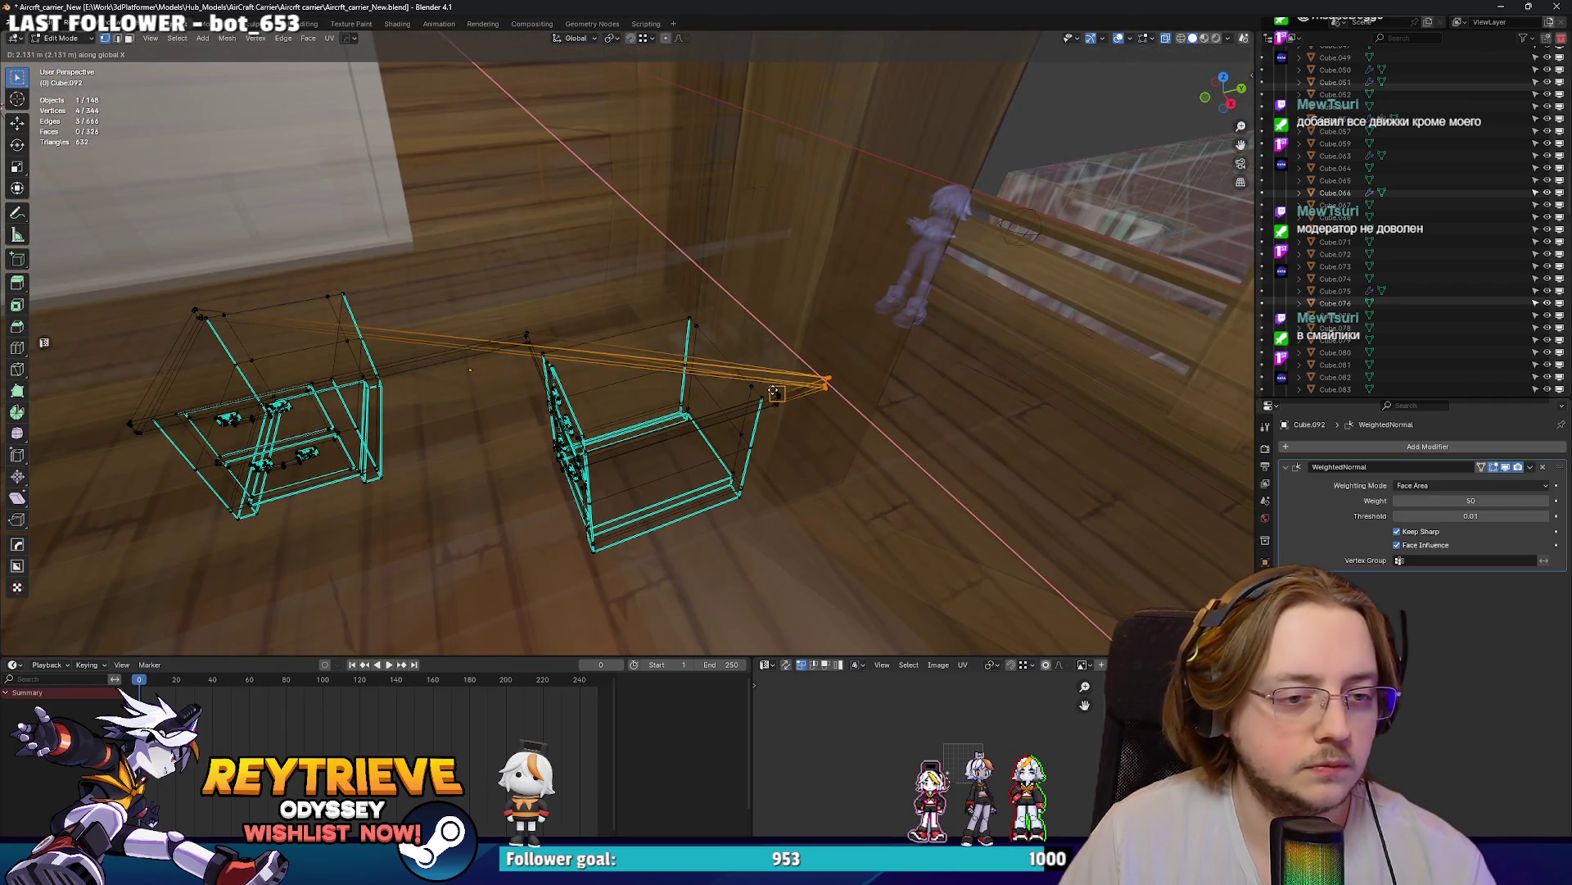
{"action": "left_click", "coordinate": [772, 385]}
{"action": "key", "text": "alt+z"}
{"action": "key", "text": "Tab"}
{"action": "mouse_move", "coordinate": [773, 386]}
{"action": "middle_mouse_down"}
{"action": "mouse_move", "coordinate": [636, 341]}
{"action": "mouse_move", "coordinate": [601, 365]}
{"action": "mouse_move", "coordinate": [730, 315]}
{"action": "mouse_move", "coordinate": [812, 297]}
{"action": "mouse_move", "coordinate": [800, 323]}
{"action": "mouse_move", "coordinate": [842, 302]}
{"action": "mouse_move", "coordinate": [756, 350]}
{"action": "mouse_move", "coordinate": [701, 298]}
{"action": "mouse_move", "coordinate": [706, 331]}
{"action": "mouse_move", "coordinate": [738, 270]}
{"action": "mouse_move", "coordinate": [688, 271]}
{"action": "middle_mouse_up"}
{"action": "key", "text": "g"}
{"action": "key", "text": "y"}
{"action": "left_click", "coordinate": [614, 357]}
{"action": "scroll", "coordinate": [725, 267], "scroll_direction": "up", "scroll_amount": 3}
{"action": "scroll", "coordinate": [726, 267], "scroll_direction": "down", "scroll_amount": 5}
{"action": "mouse_move", "coordinate": [593, 283]}
{"action": "middle_mouse_down"}
{"action": "mouse_move", "coordinate": [659, 263]}
{"action": "mouse_move", "coordinate": [607, 295]}
{"action": "mouse_move", "coordinate": [658, 288]}
{"action": "mouse_move", "coordinate": [656, 326]}
{"action": "mouse_move", "coordinate": [632, 246]}
{"action": "middle_mouse_up"}
{"action": "scroll", "coordinate": [658, 288], "scroll_direction": "up", "scroll_amount": 3}
- Raise the corner desk slightly along the Z axis
{"action": "key", "text": "g"}
{"action": "key", "text": "z"}
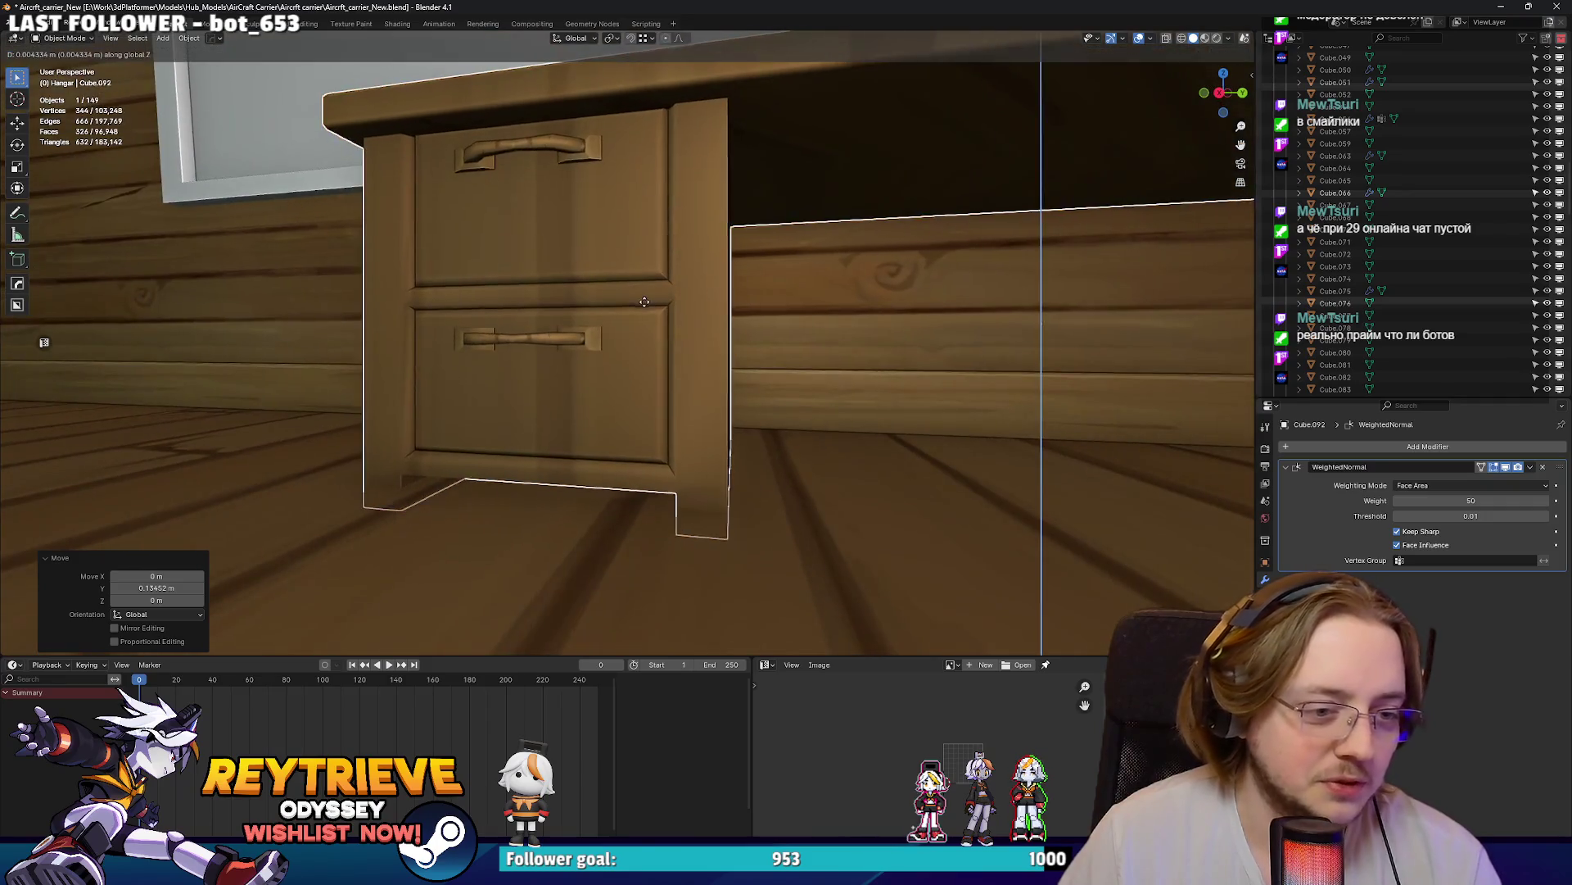
{"action": "left_click", "coordinate": [632, 241]}
{"action": "scroll", "coordinate": [647, 270], "scroll_direction": "down", "scroll_amount": 5}
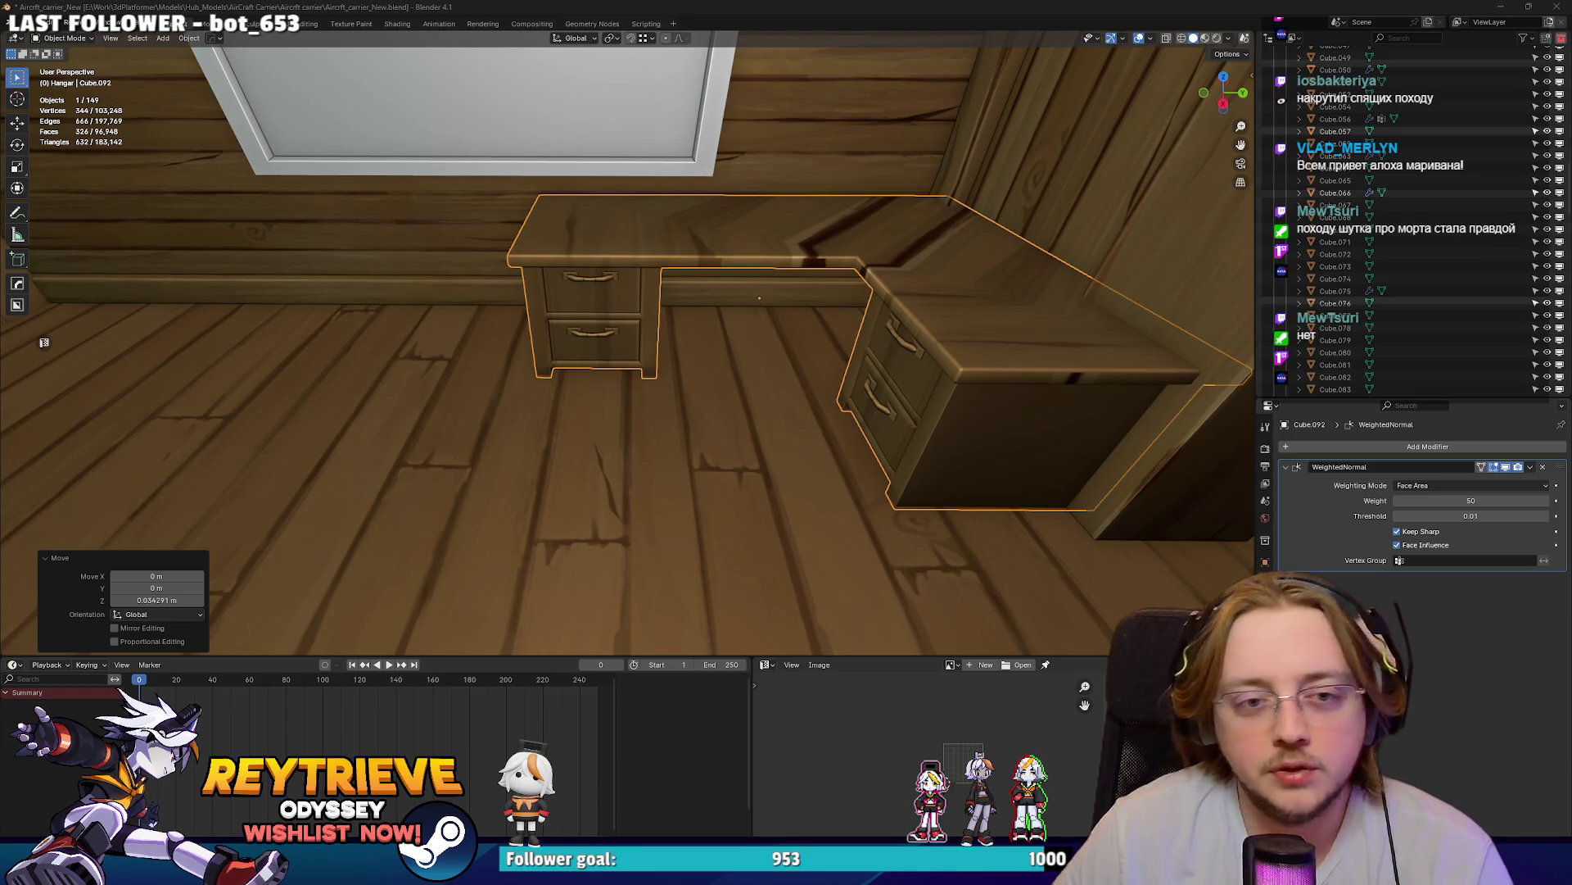
- In X-ray edit mode, box-select part of the desk's vertices and shift them along Y
{"action": "middle_click_drag", "start_coordinate": [861, 423], "coordinate": [783, 421]}
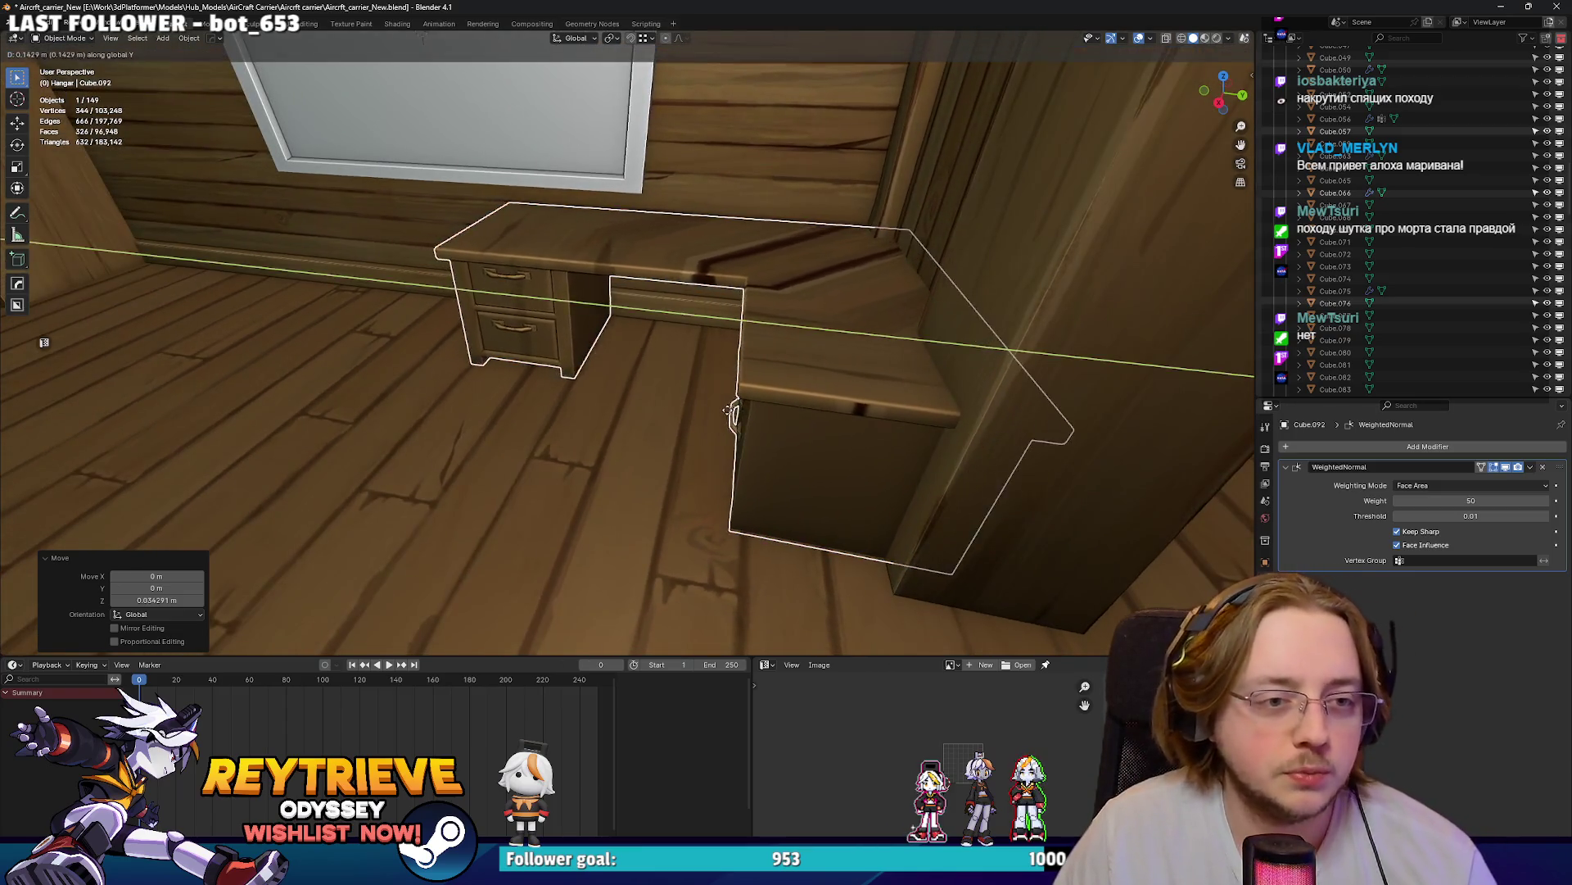
{"action": "key", "text": "Tab"}
{"action": "key", "text": "alt+z"}
{"action": "middle_click_drag", "start_coordinate": [1062, 432], "coordinate": [1024, 459]}
{"action": "key", "text": "ctrl+KP_Add"}
{"action": "key", "text": "ctrl+KP_Add"}
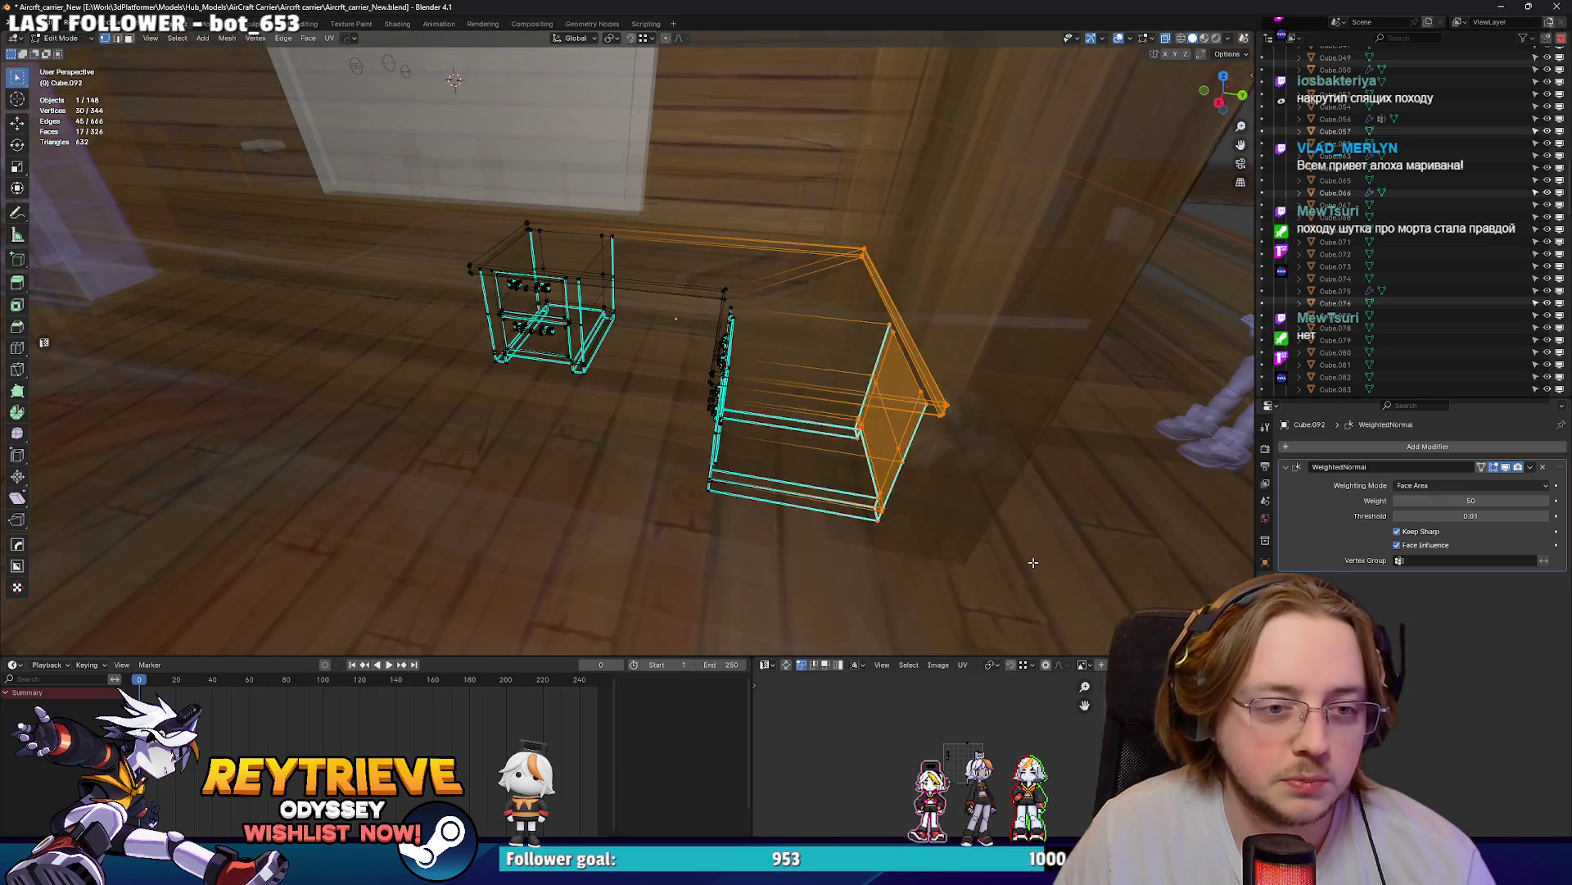
{"action": "key", "text": "alt+z"}
{"action": "key", "text": "g"}
{"action": "left_click", "coordinate": [969, 484]}
{"action": "key", "text": "Tab"}
{"action": "mouse_move", "coordinate": [969, 484]}
{"action": "middle_mouse_down"}
{"action": "mouse_move", "coordinate": [911, 432]}
{"action": "mouse_move", "coordinate": [903, 366]}
{"action": "mouse_move", "coordinate": [753, 388]}
{"action": "mouse_move", "coordinate": [794, 344]}
{"action": "mouse_move", "coordinate": [721, 343]}
{"action": "middle_mouse_up"}
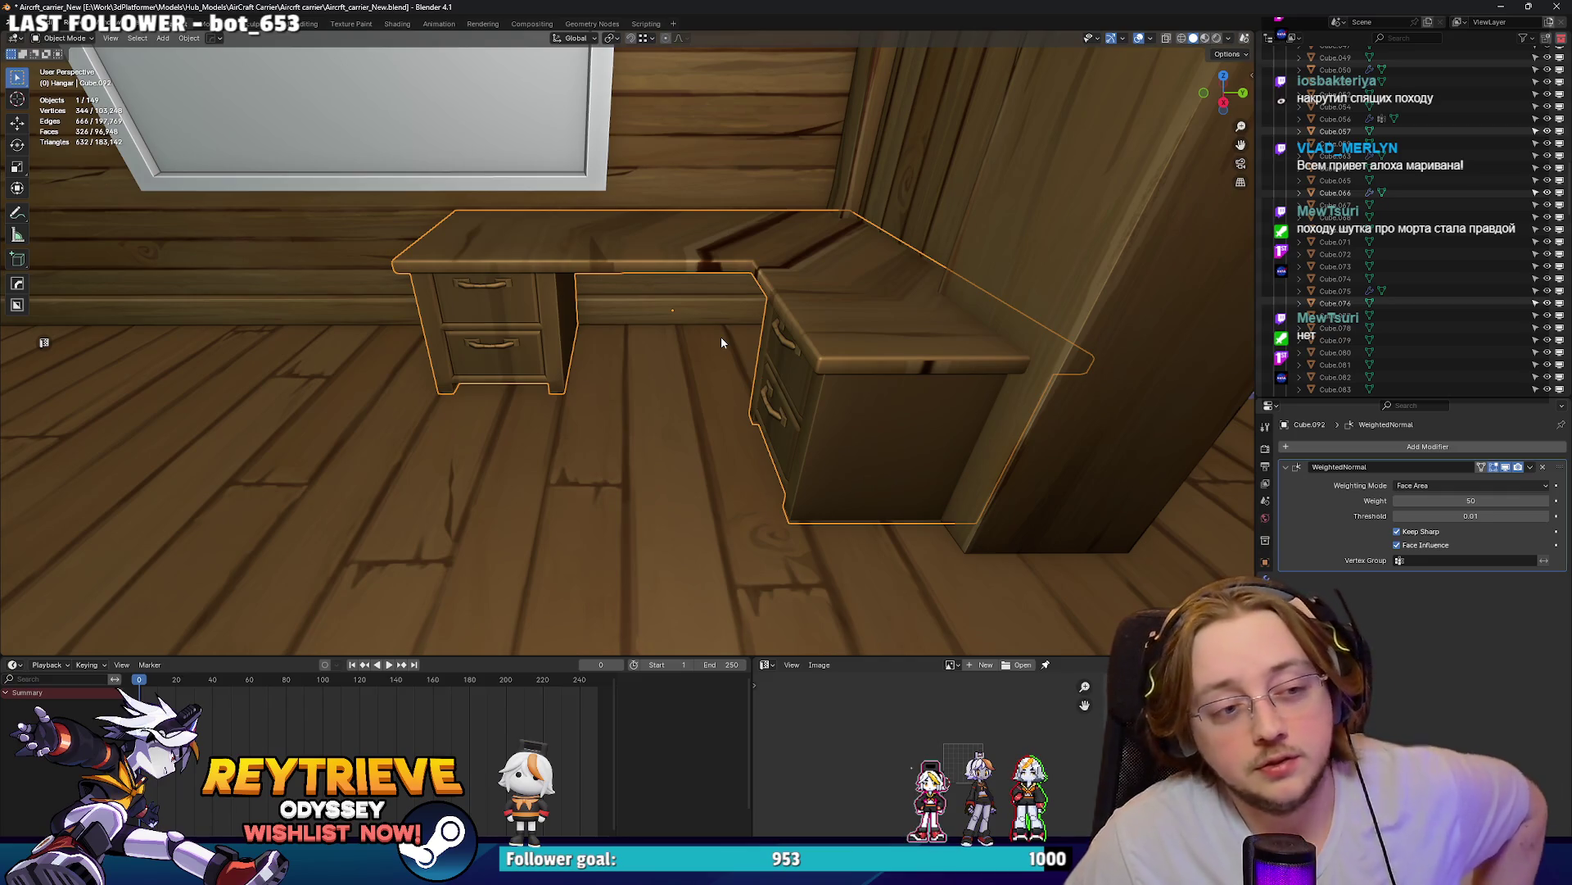
{"action": "mouse_move", "coordinate": [723, 343]}
{"action": "middle_mouse_down"}
{"action": "mouse_move", "coordinate": [569, 428]}
{"action": "mouse_move", "coordinate": [591, 405]}
{"action": "mouse_move", "coordinate": [675, 425]}
{"action": "middle_mouse_up"}
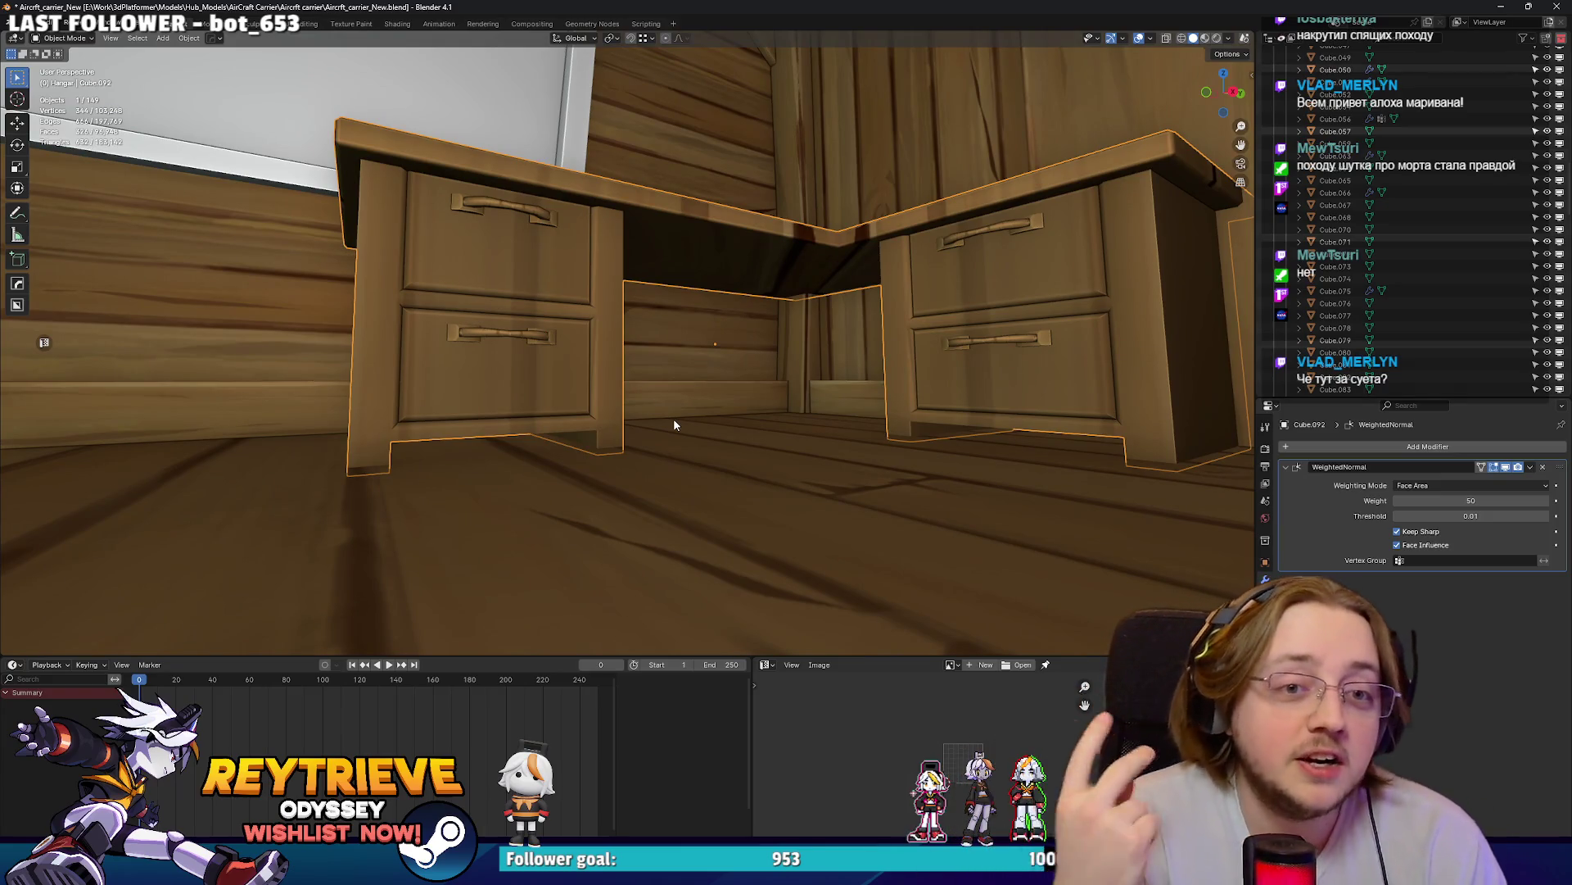
- Slide the left drawer unit along Y to the desk's left end
{"action": "scroll", "coordinate": [674, 417], "scroll_direction": "down", "scroll_amount": 3}
{"action": "mouse_move", "coordinate": [688, 398]}
{"action": "middle_mouse_down"}
{"action": "mouse_move", "coordinate": [681, 443]}
{"action": "mouse_move", "coordinate": [769, 417]}
{"action": "mouse_move", "coordinate": [782, 395]}
{"action": "mouse_move", "coordinate": [631, 303]}
{"action": "mouse_move", "coordinate": [726, 344]}
{"action": "middle_mouse_up"}
{"action": "middle_click_drag", "start_coordinate": [780, 366], "coordinate": [930, 378]}
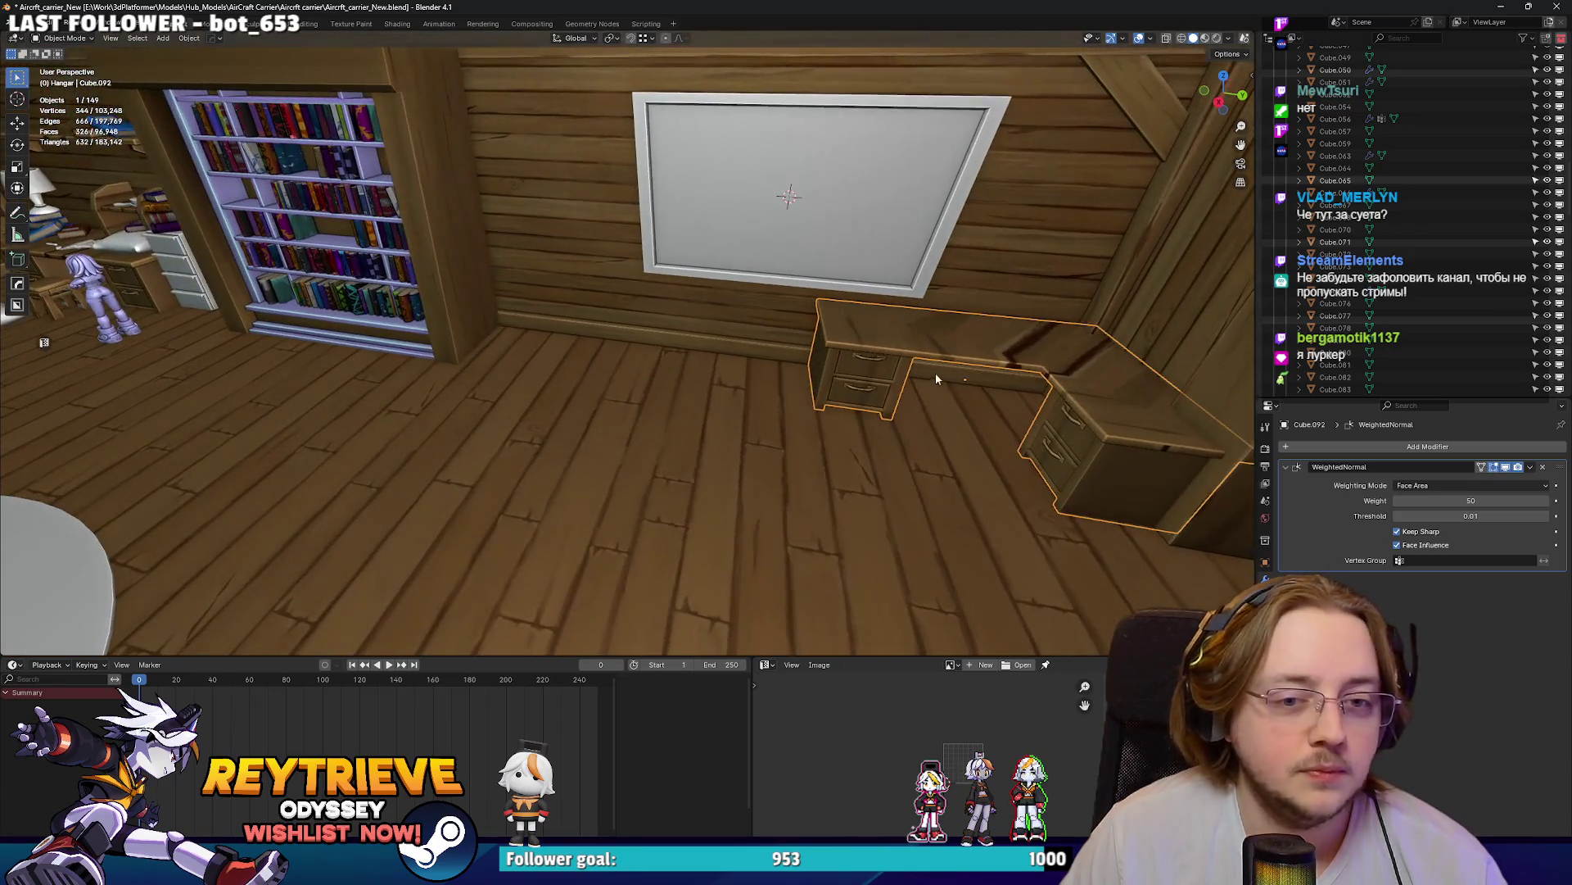
{"action": "middle_click_drag", "start_coordinate": [1030, 395], "coordinate": [513, 242]}
{"action": "key", "text": "Tab"}
{"action": "key", "text": "alt+z"}
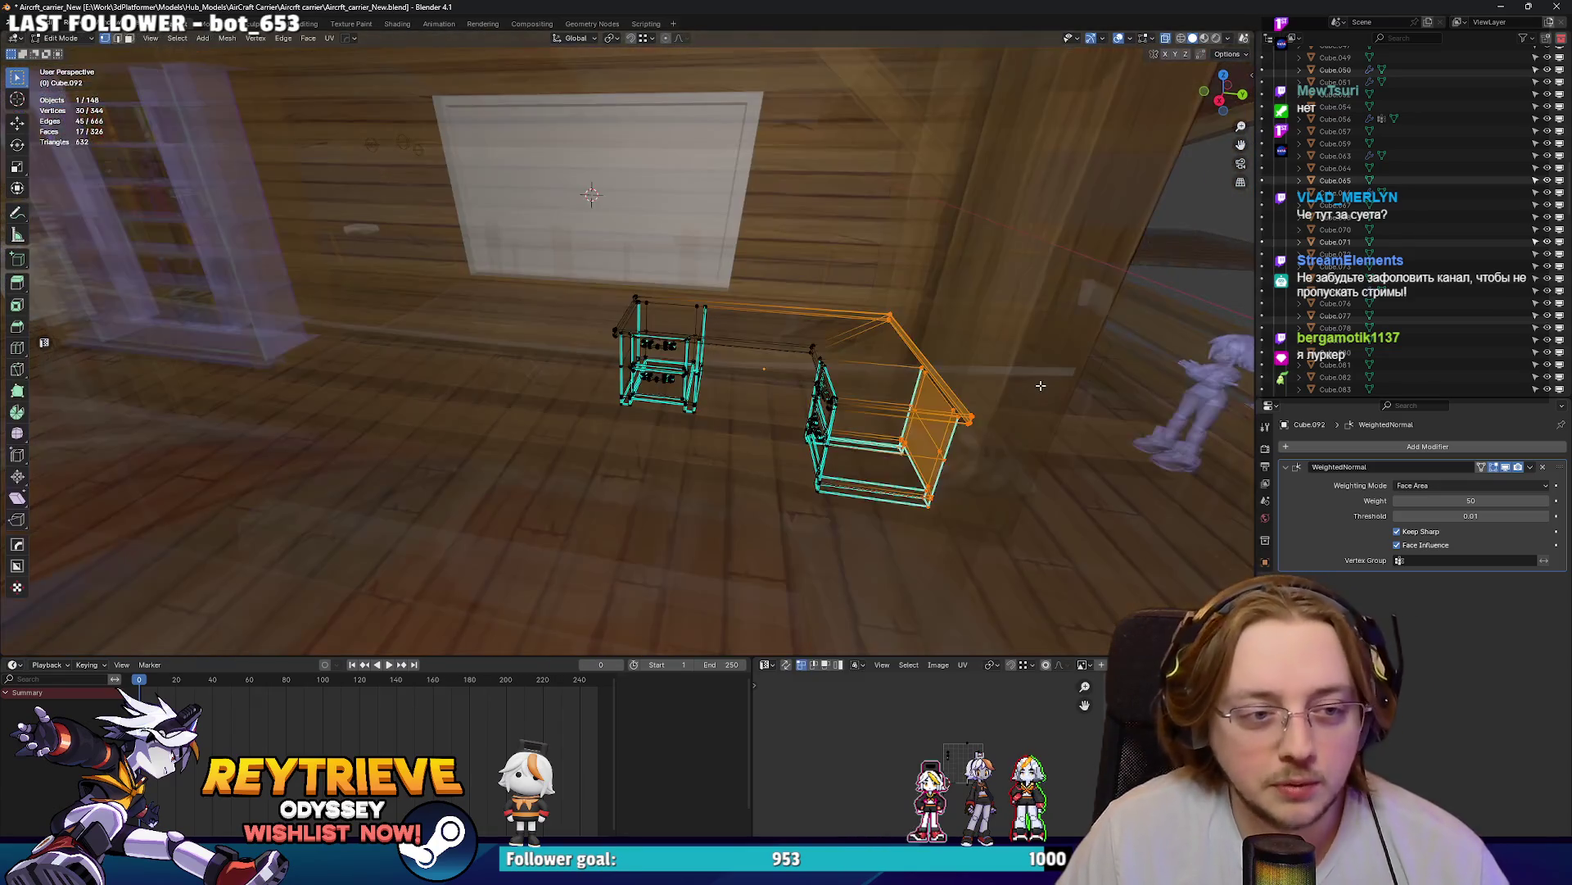
{"action": "left_click_drag", "start_coordinate": [512, 243], "coordinate": [721, 418], "text": "shift"}
{"action": "key", "text": "alt+z"}
{"action": "key", "text": "g"}
{"action": "key", "text": "y"}
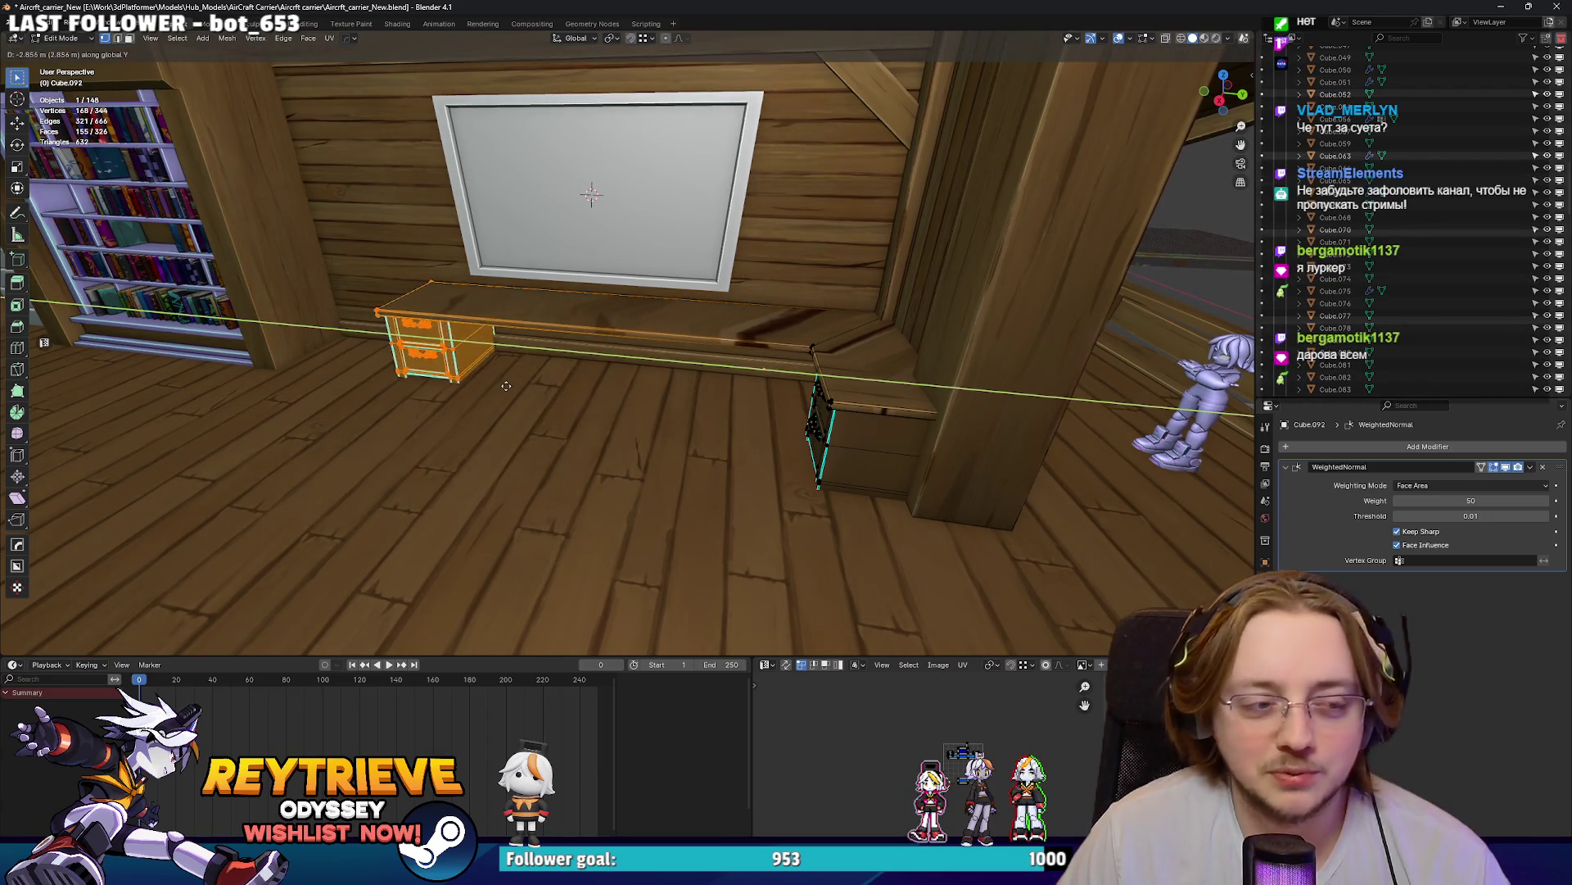
{"action": "left_click", "coordinate": [410, 373]}
{"action": "key", "text": "Tab"}
- Select the face loop on the drawer unit's side and check it in X-ray view
{"action": "mouse_move", "coordinate": [409, 374]}
{"action": "middle_mouse_down"}
{"action": "mouse_move", "coordinate": [705, 346]}
{"action": "mouse_move", "coordinate": [645, 366]}
{"action": "mouse_move", "coordinate": [627, 352]}
{"action": "mouse_move", "coordinate": [810, 366]}
{"action": "mouse_move", "coordinate": [766, 462]}
{"action": "middle_mouse_up"}
{"action": "key", "text": "Tab"}
{"action": "left_click", "coordinate": [811, 366], "text": "alt"}
{"action": "key", "text": "alt+z"}
{"action": "key", "text": "alt+z"}
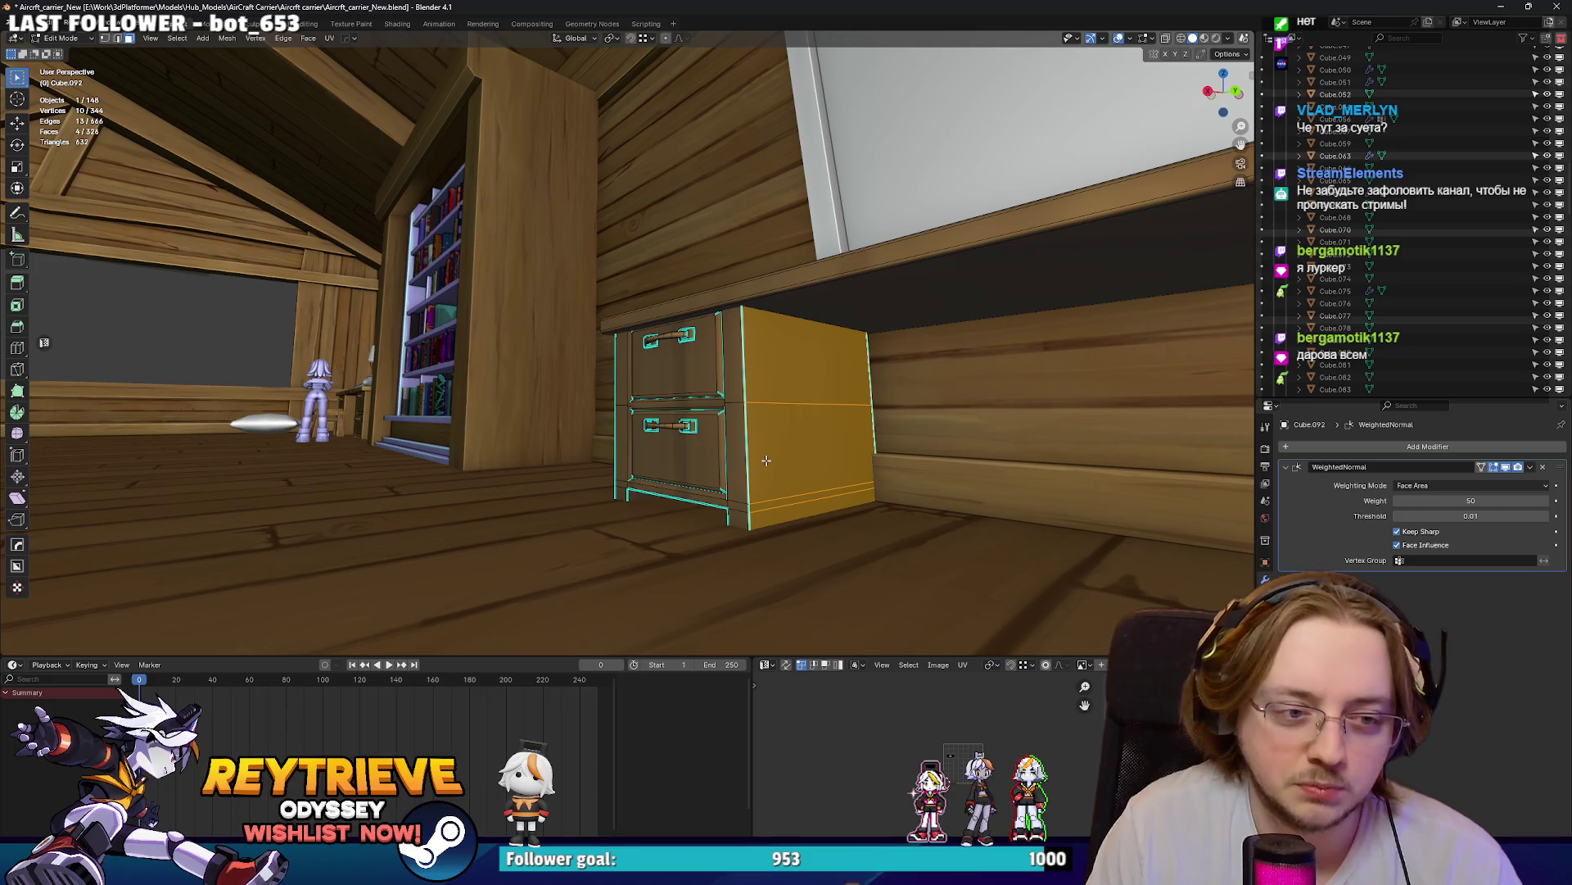
{"action": "key", "text": "Tab"}
{"action": "mouse_move", "coordinate": [766, 460]}
{"action": "middle_mouse_down"}
{"action": "mouse_move", "coordinate": [474, 415]}
{"action": "mouse_move", "coordinate": [755, 391]}
{"action": "mouse_move", "coordinate": [812, 416]}
{"action": "mouse_move", "coordinate": [629, 233]}
{"action": "middle_mouse_up"}
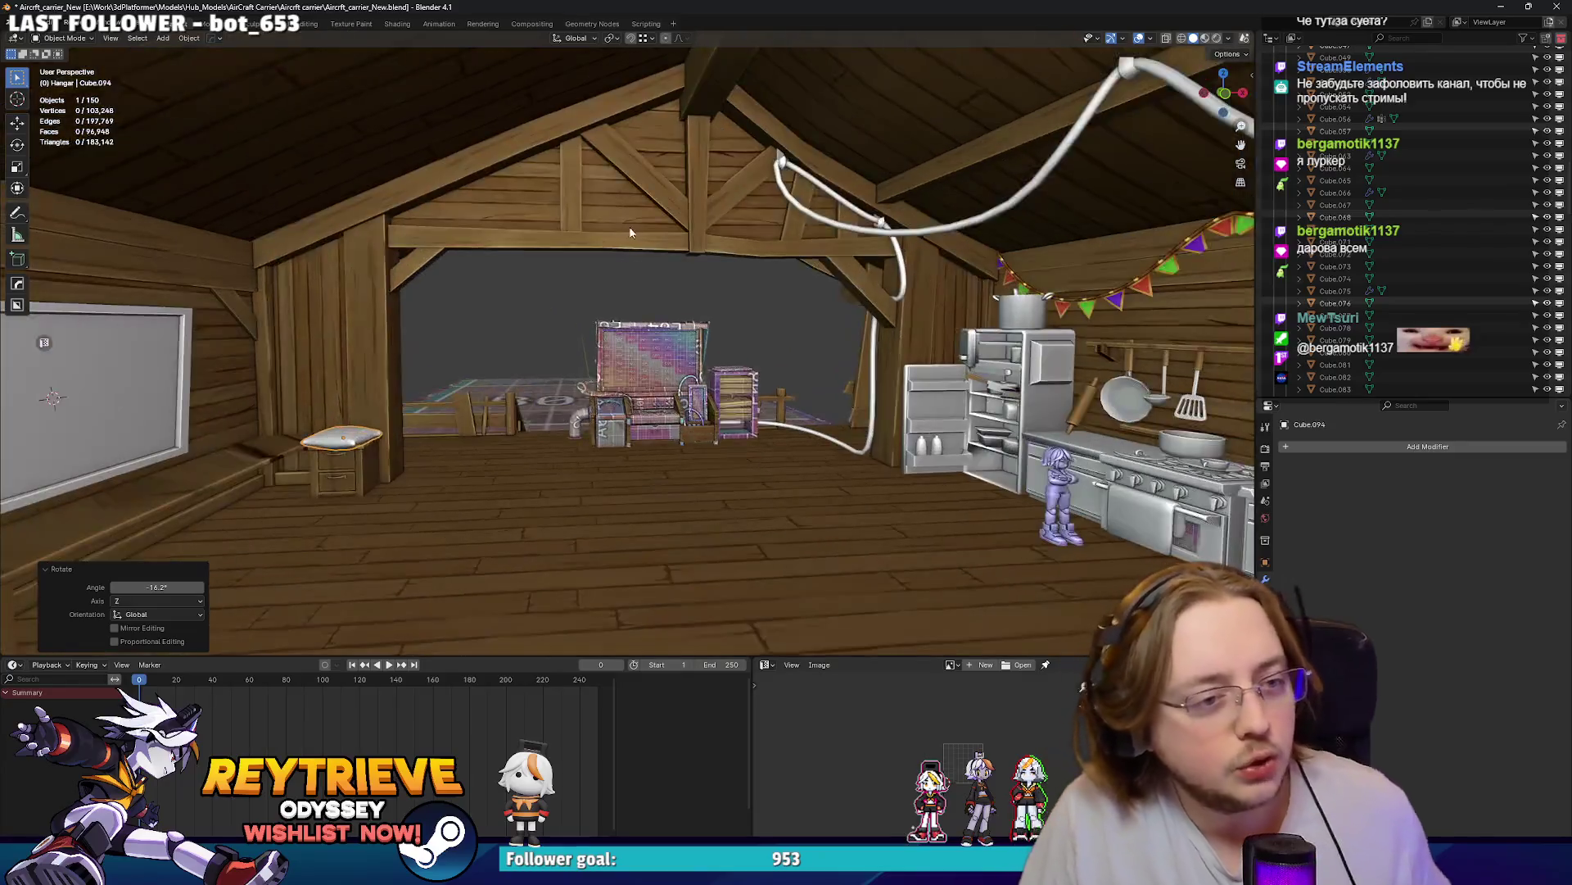
- Select the Hangar collection and export it as FBX over SM-Hanar_Nw_1.fbx, then switch to Unreal
{"action": "scroll", "coordinate": [629, 233], "scroll_direction": "down", "scroll_amount": 10}
{"action": "mouse_move", "coordinate": [725, 256]}
{"action": "middle_mouse_down"}
{"action": "mouse_move", "coordinate": [658, 244]}
{"action": "mouse_move", "coordinate": [720, 268]}
{"action": "mouse_move", "coordinate": [785, 203]}
{"action": "mouse_move", "coordinate": [720, 244]}
{"action": "mouse_move", "coordinate": [731, 280]}
{"action": "mouse_move", "coordinate": [680, 352]}
{"action": "middle_mouse_up"}
{"action": "left_click", "coordinate": [671, 360]}
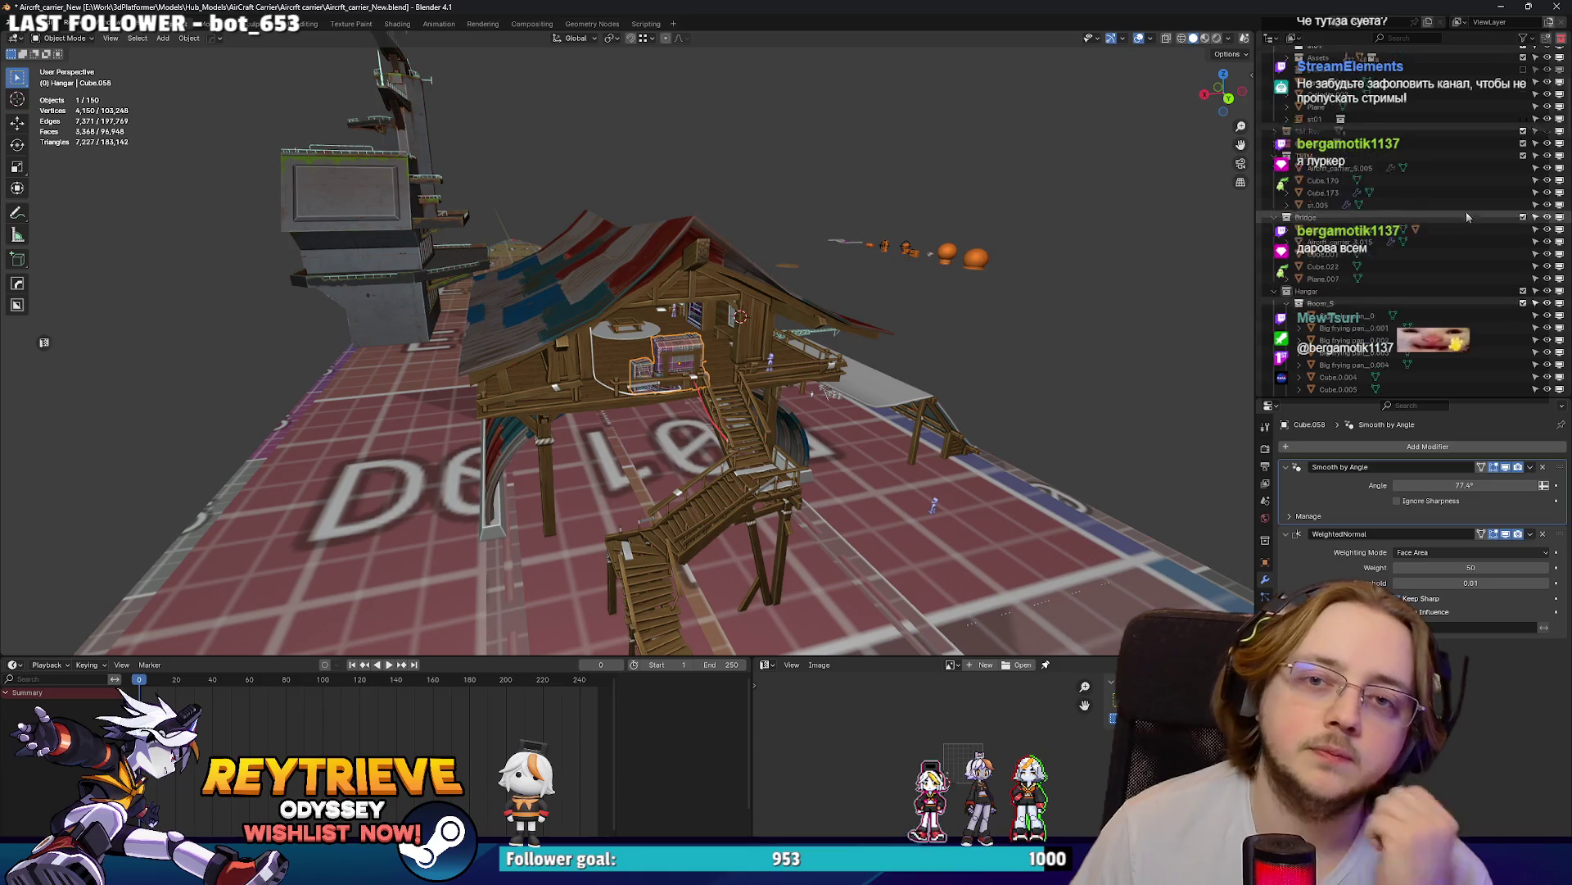
{"action": "scroll", "coordinate": [1318, 321], "scroll_direction": "up", "scroll_amount": 3}
{"action": "left_click", "coordinate": [1318, 321]}
{"action": "middle_click_drag", "start_coordinate": [680, 344], "coordinate": [652, 327]}
{"action": "key", "text": "ctrl+shift+e"}
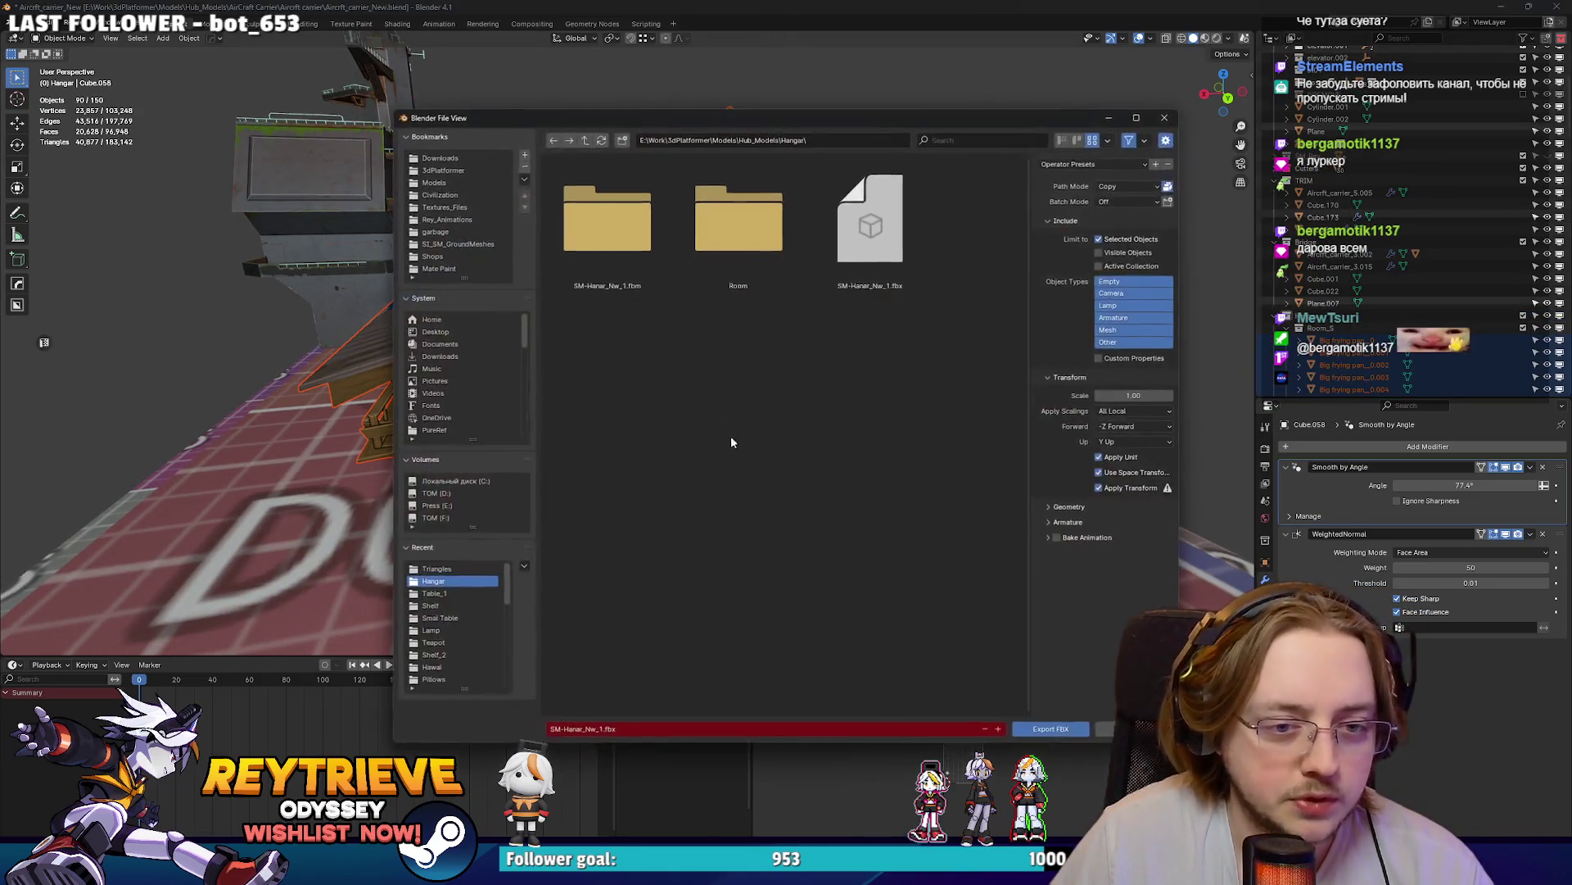
{"action": "left_click", "coordinate": [907, 214]}
{"action": "left_click", "coordinate": [1051, 728]}
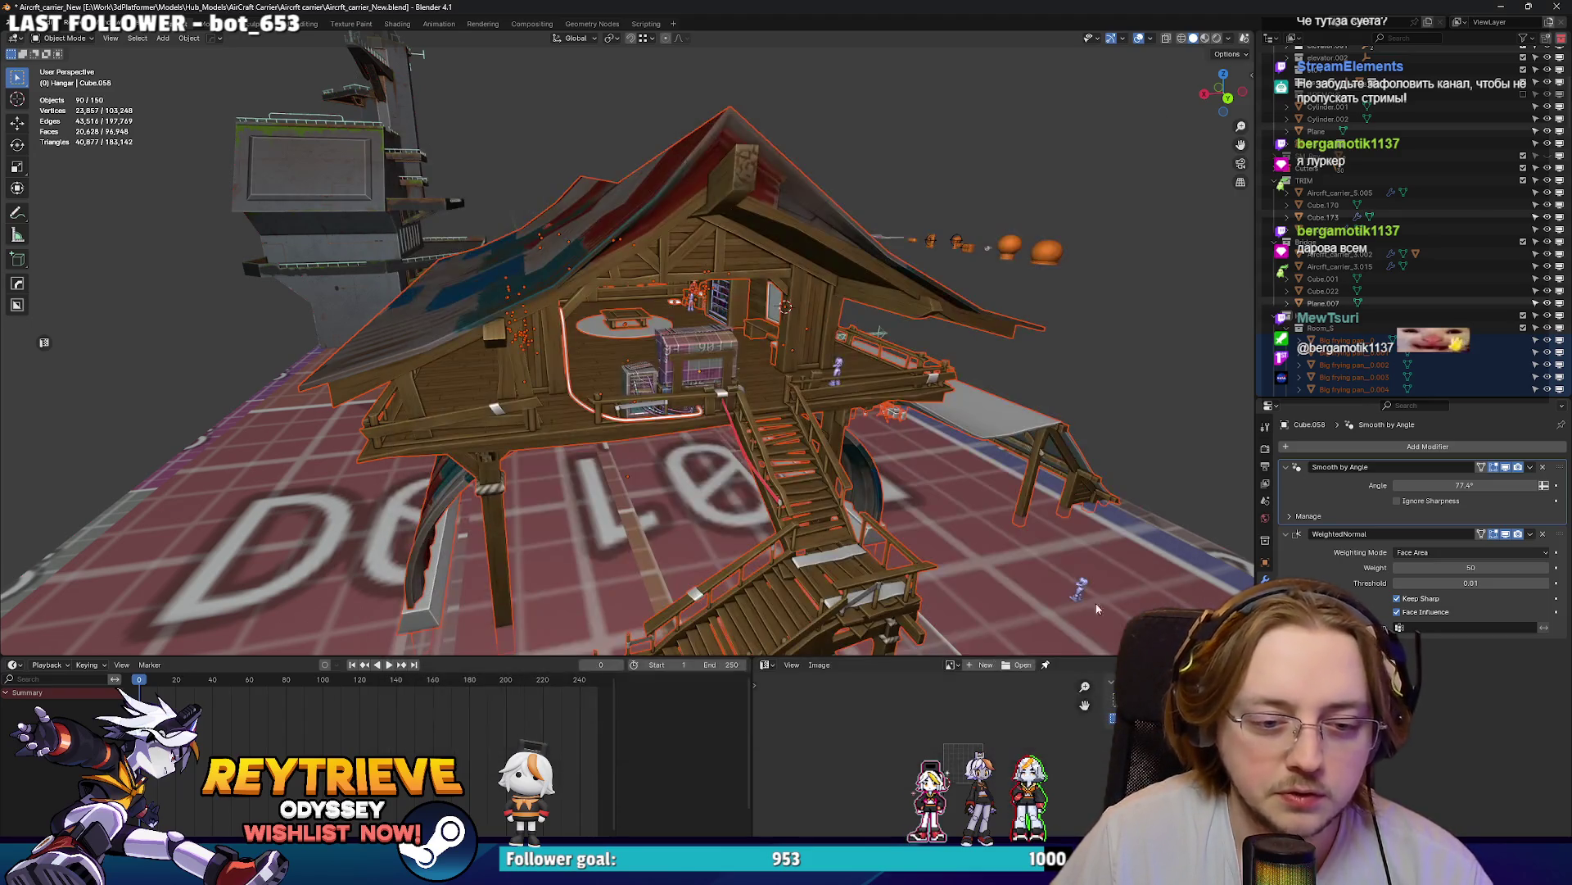
{"action": "key", "text": "alt+Tab"}
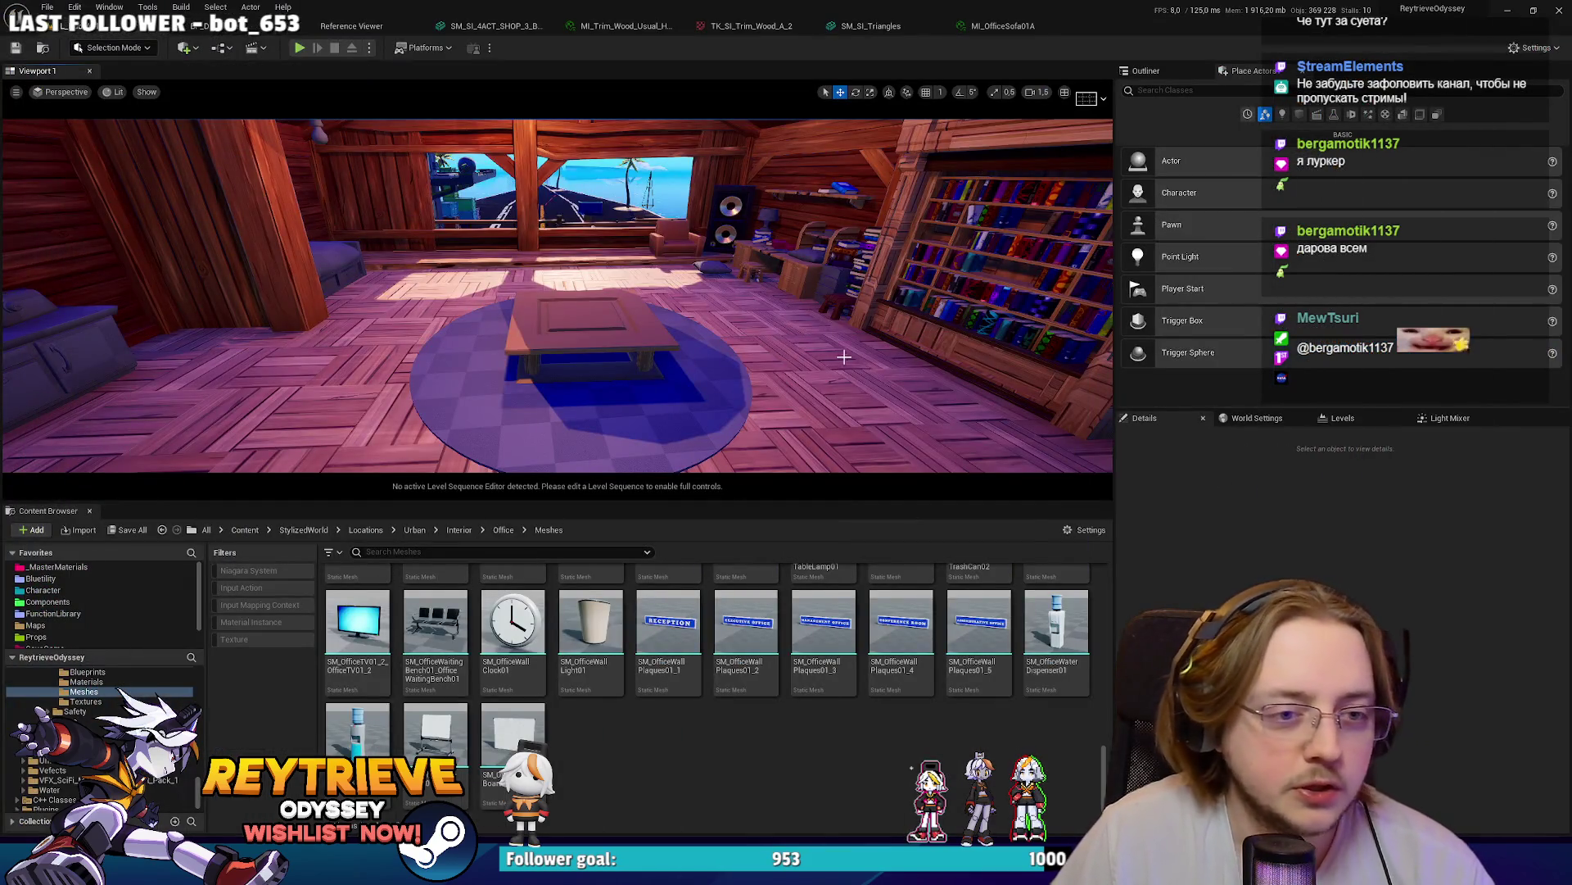
- Reimport the SM-Hanar_Nw_1 hangar mesh, accepting the material matches
{"action": "right_click", "coordinate": [841, 357]}
{"action": "left_click", "coordinate": [869, 380]}
{"action": "right_click", "coordinate": [504, 187]}
{"action": "left_click", "coordinate": [598, 342]}
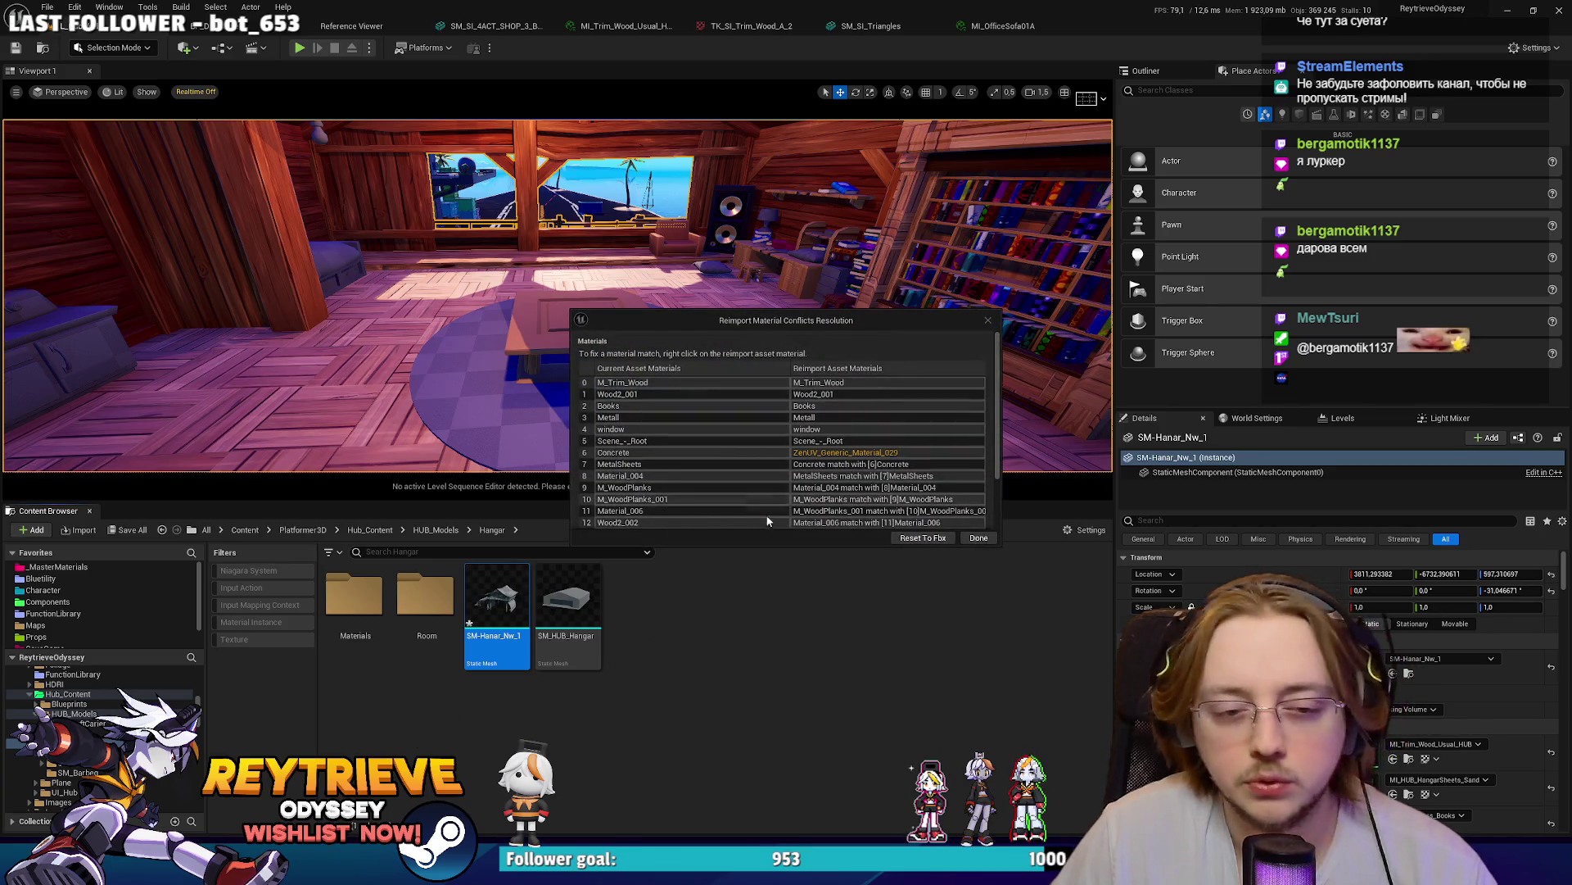
{"action": "left_click", "coordinate": [979, 537]}
{"action": "right_click", "coordinate": [504, 610]}
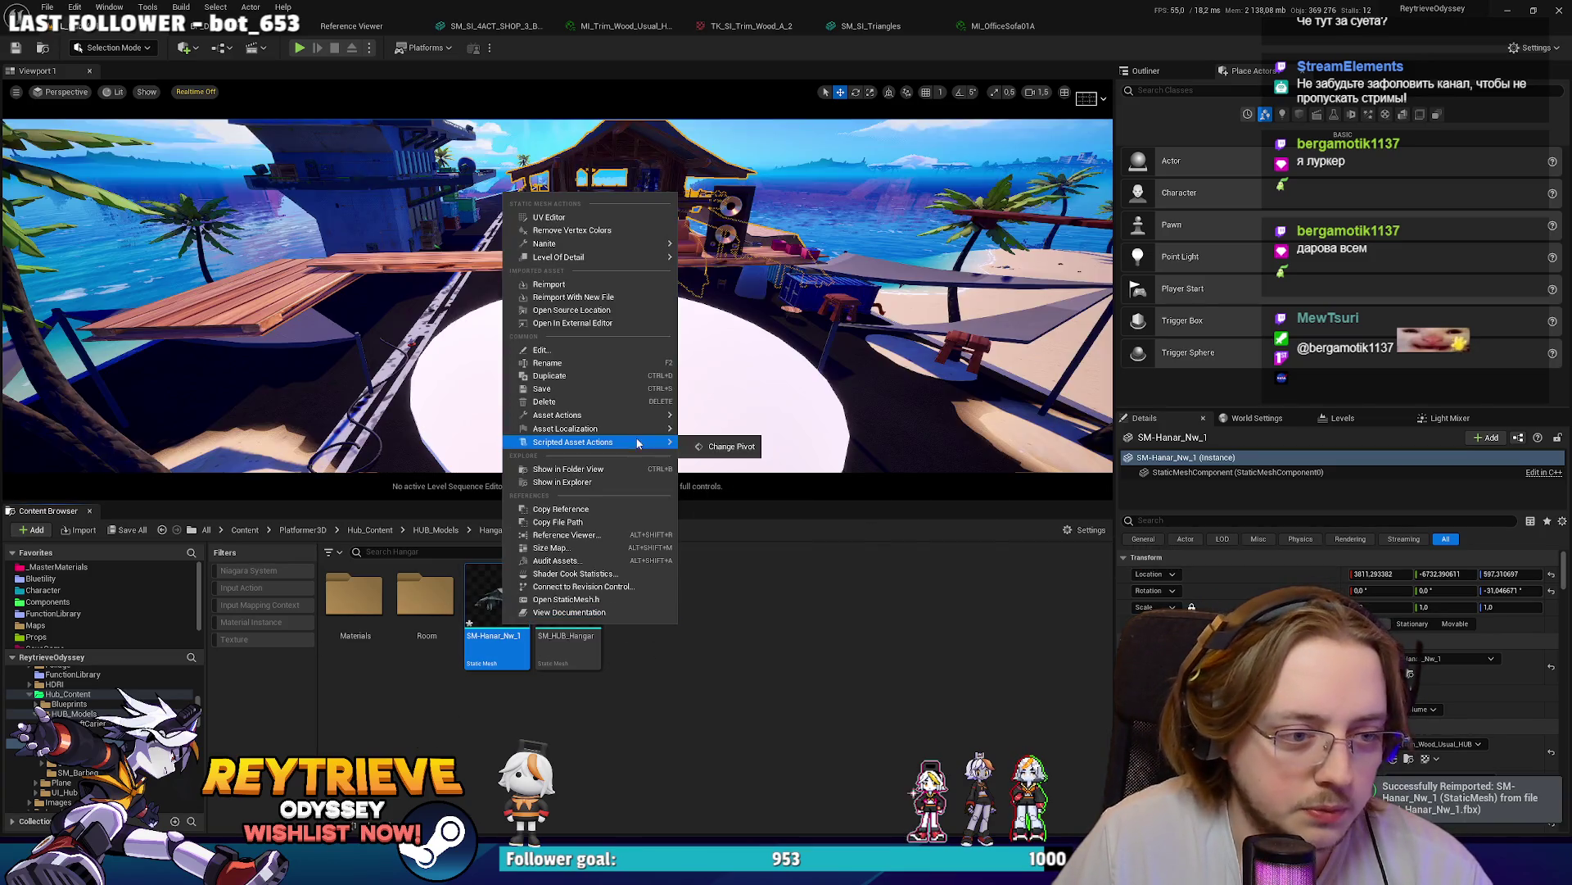
{"action": "left_click", "coordinate": [735, 447]}
- Apply the MI_WoodPlanks_Tile_HUB_1 wood plank material to the hangar
{"action": "right_click_drag", "start_coordinate": [735, 331], "coordinate": [735, 331]}
{"action": "right_click_drag", "start_coordinate": [729, 247], "coordinate": [730, 248]}
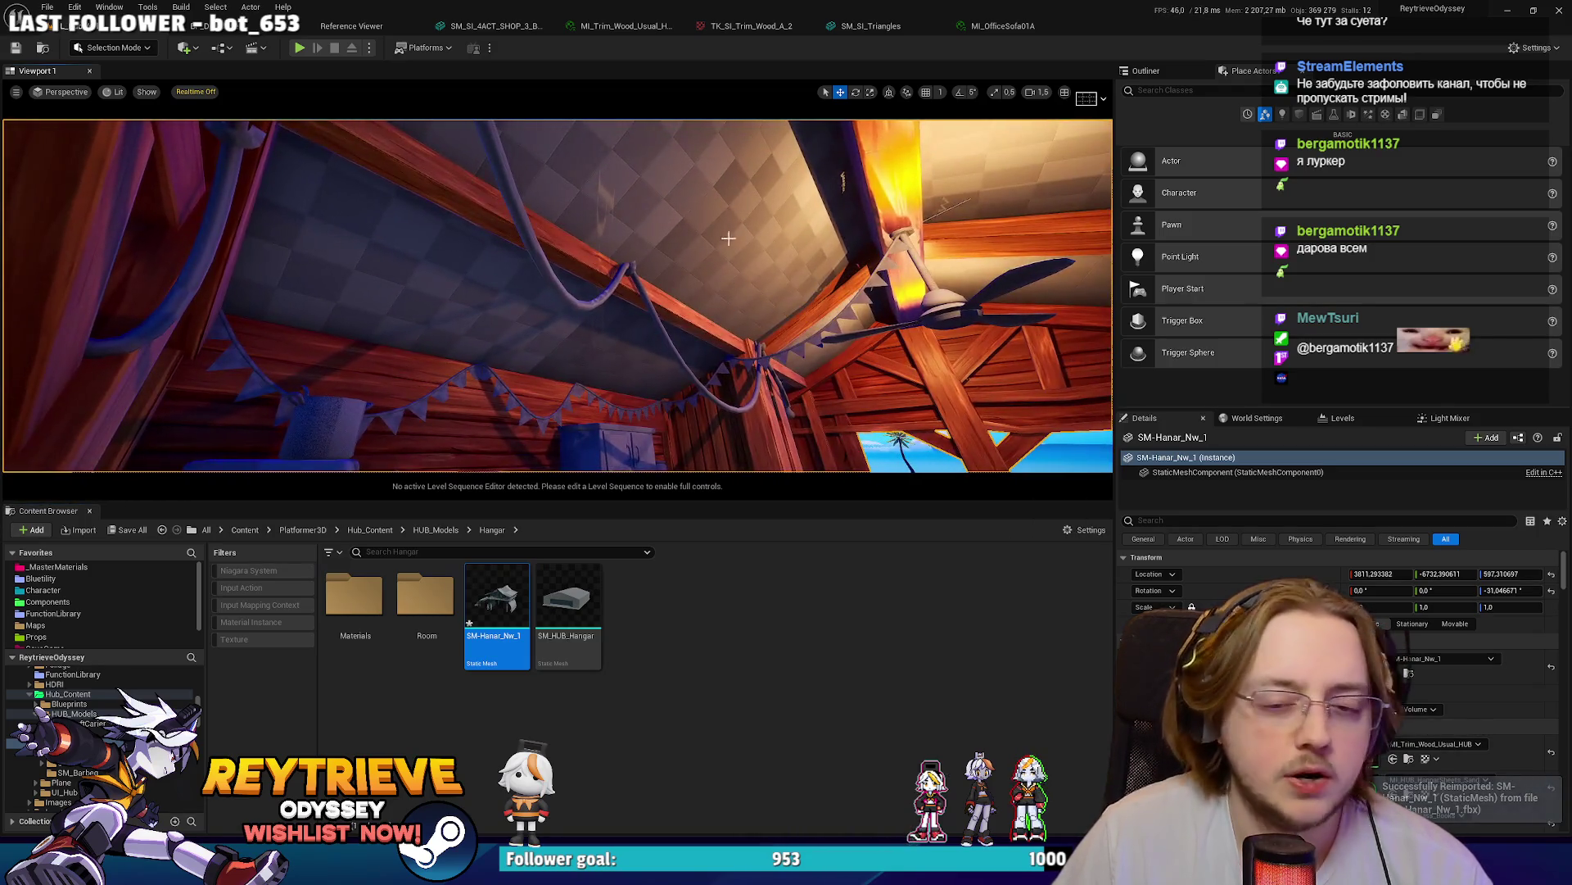
{"action": "scroll", "coordinate": [1226, 578], "scroll_direction": "down", "scroll_amount": 5}
{"action": "left_click", "coordinate": [1408, 647]}
{"action": "right_click_drag", "start_coordinate": [562, 460], "coordinate": [561, 459]}
{"action": "left_click", "coordinate": [1409, 681]}
{"action": "left_click_drag", "start_coordinate": [640, 579], "coordinate": [516, 262]}
{"action": "right_click_drag", "start_coordinate": [516, 262], "coordinate": [516, 262]}
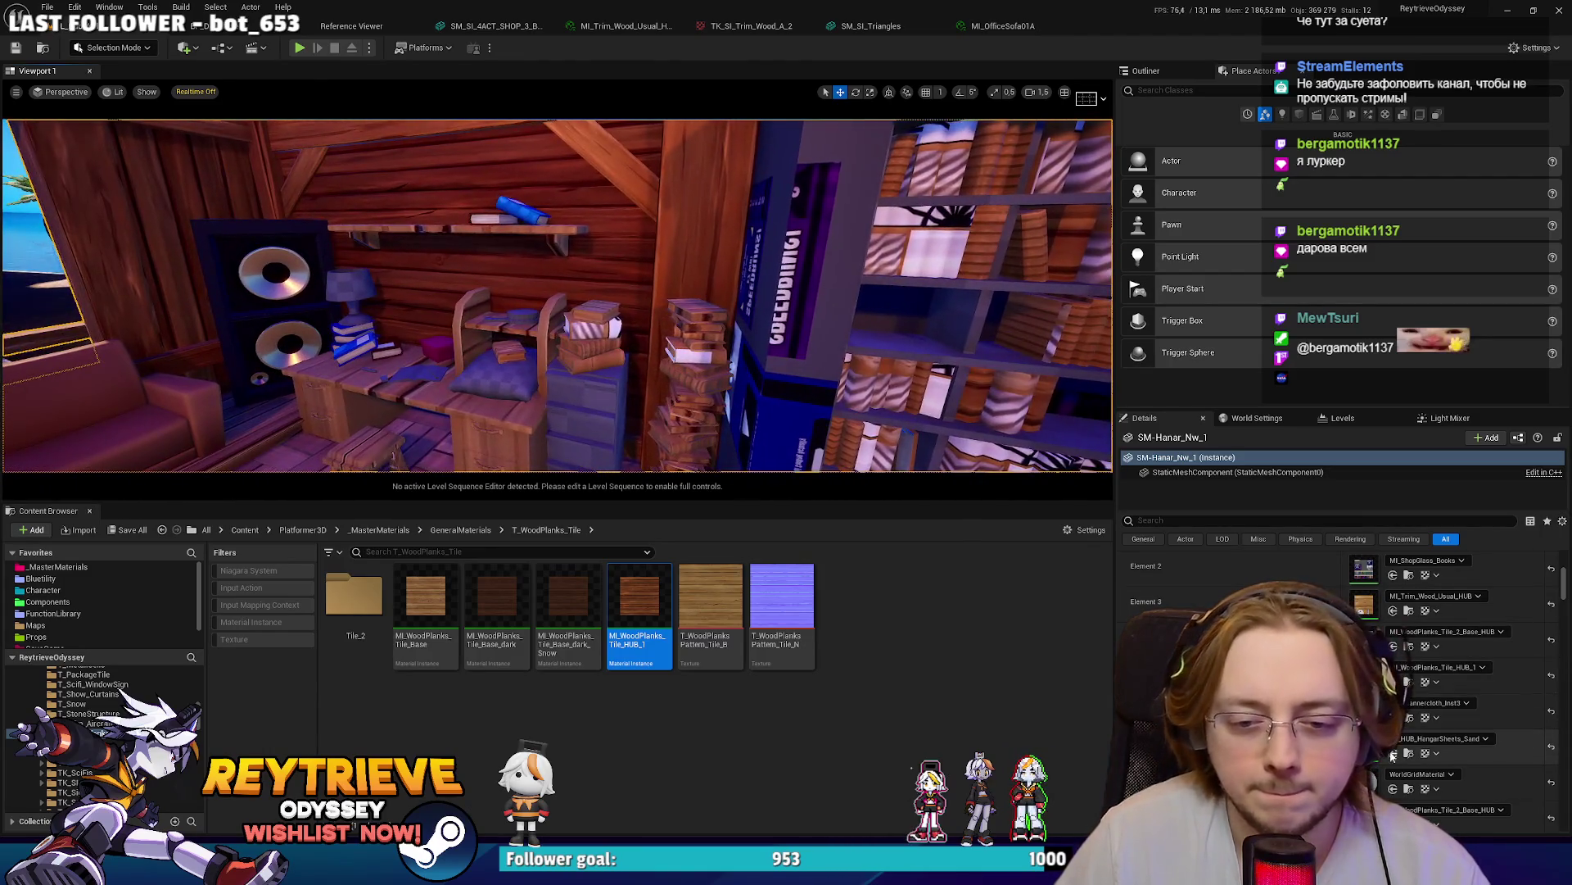
- Assign MI_ShopGlass_Books and the MI_HUB_HangarSheets_Sand roof material, then start a play test
{"action": "scroll", "coordinate": [1399, 705], "scroll_direction": "up", "scroll_amount": 2}
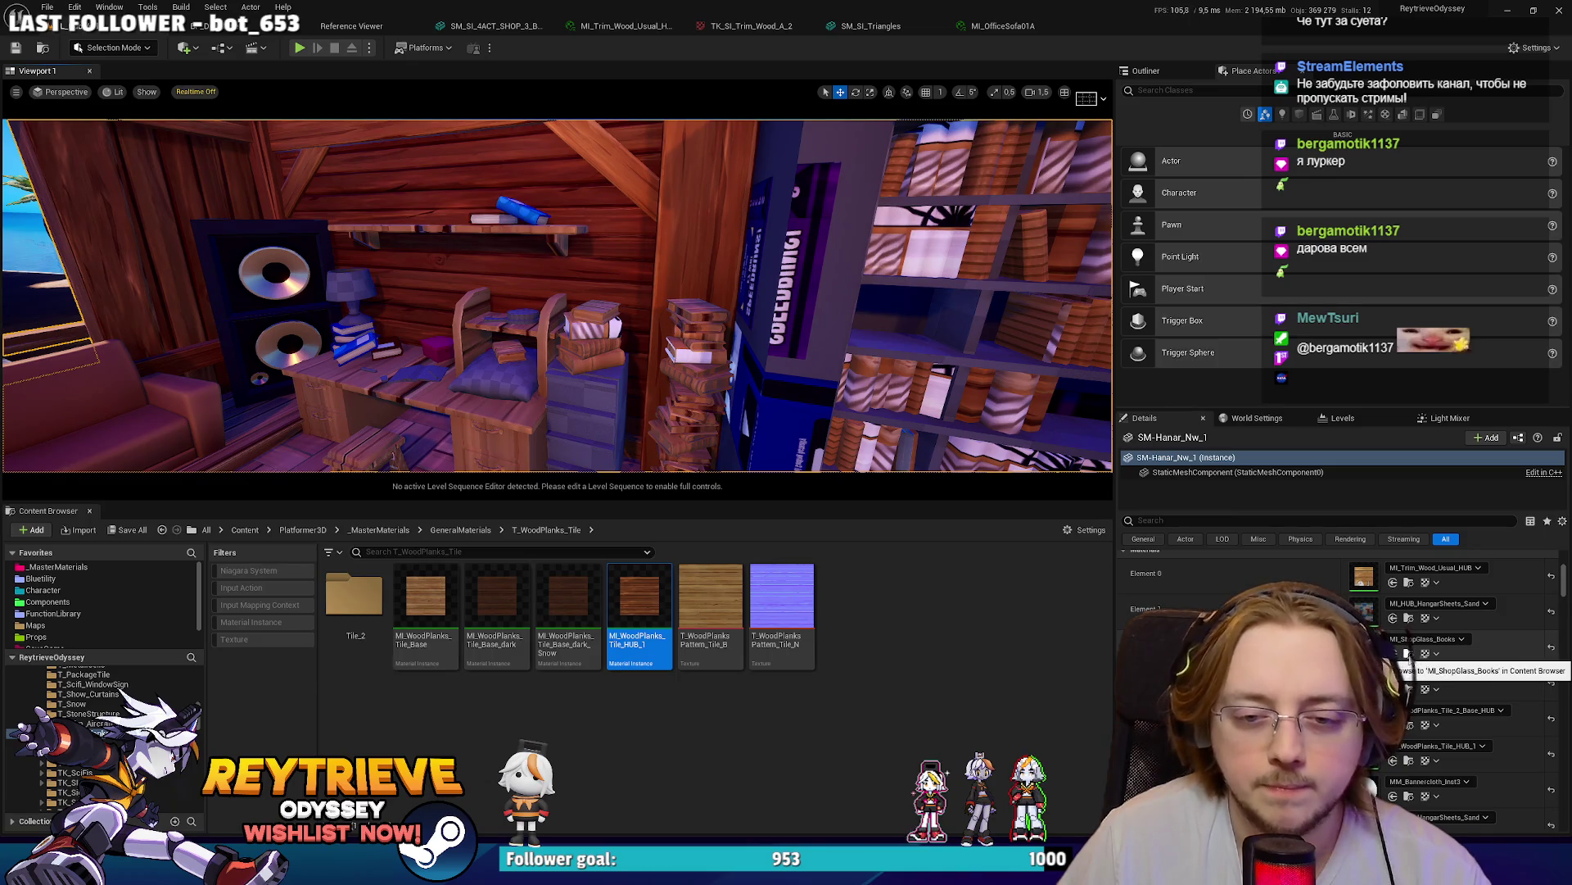
{"action": "left_click", "coordinate": [1407, 654]}
{"action": "right_click_drag", "start_coordinate": [663, 365], "coordinate": [663, 364]}
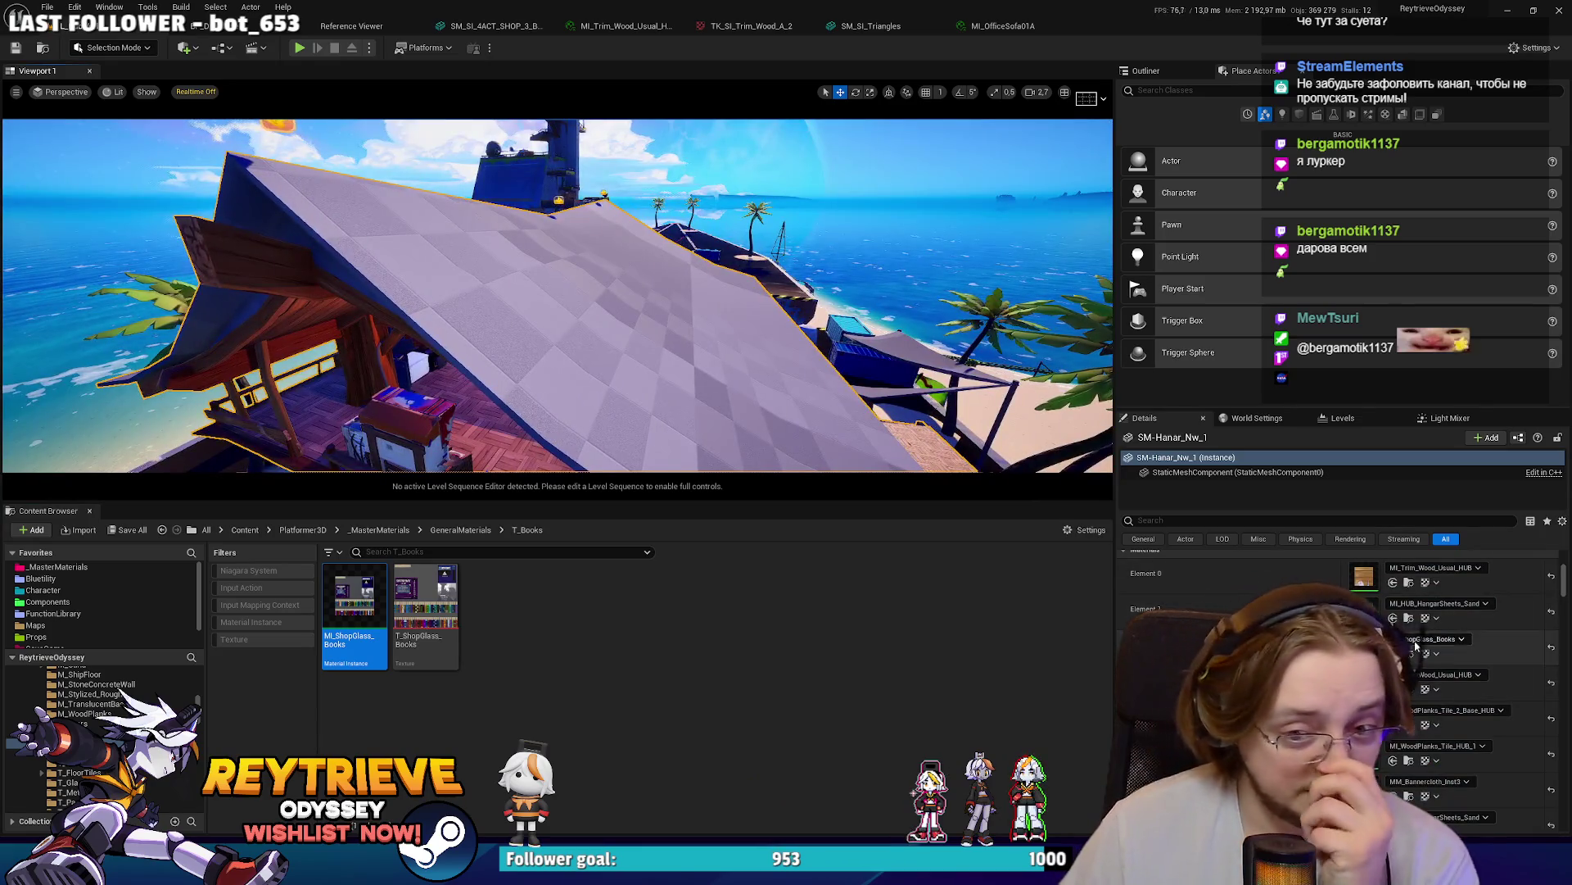
{"action": "left_click", "coordinate": [1409, 617]}
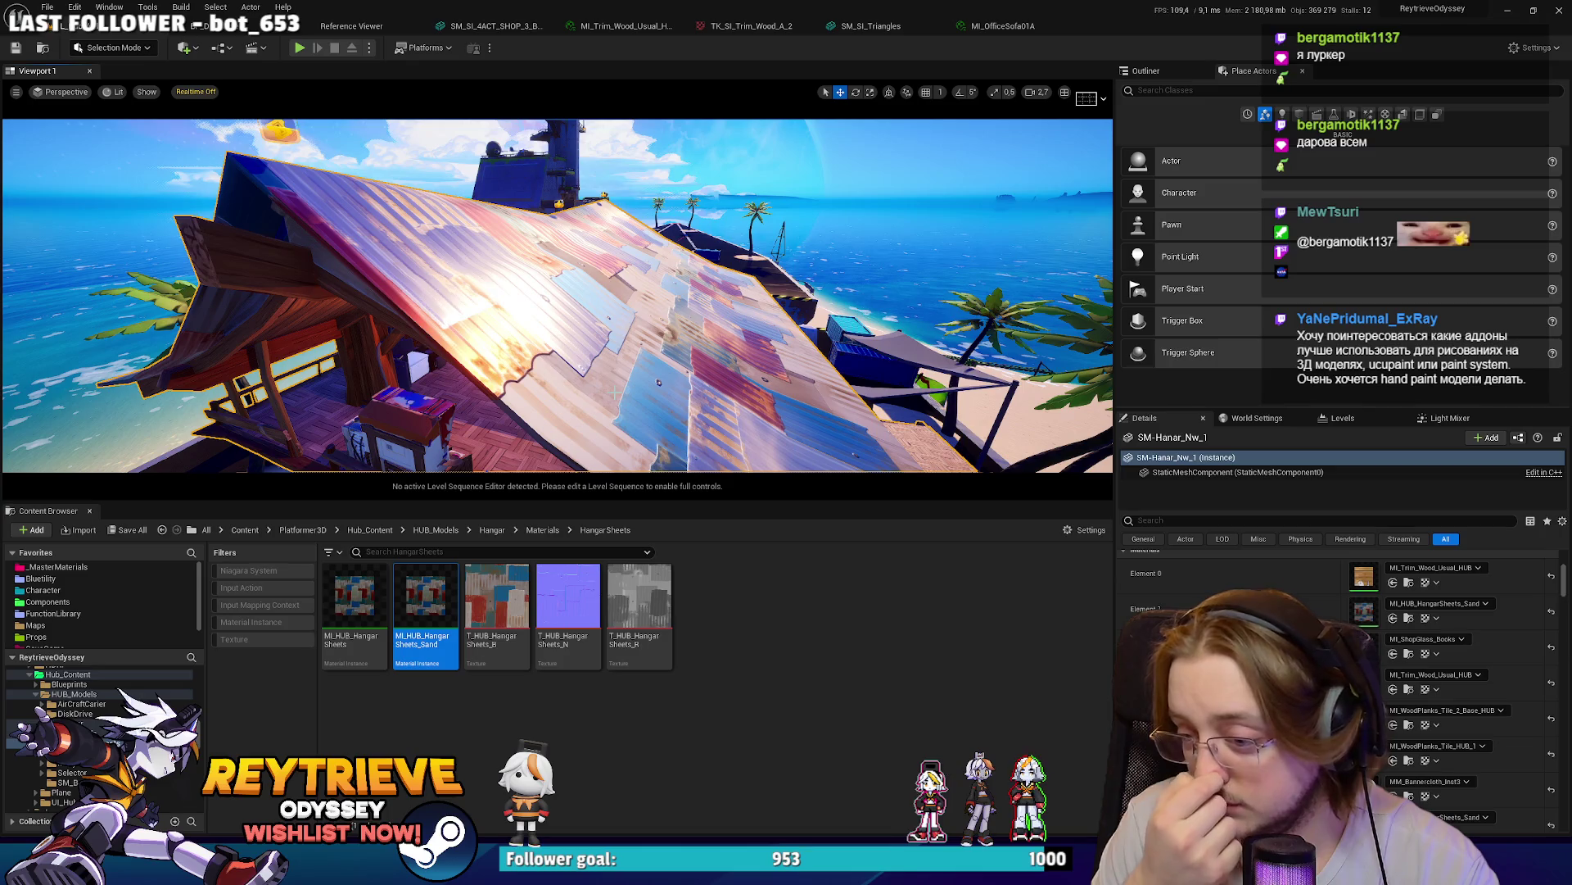
{"action": "right_click_drag", "start_coordinate": [615, 392], "coordinate": [682, 353]}
{"action": "key", "text": "alt+p"}
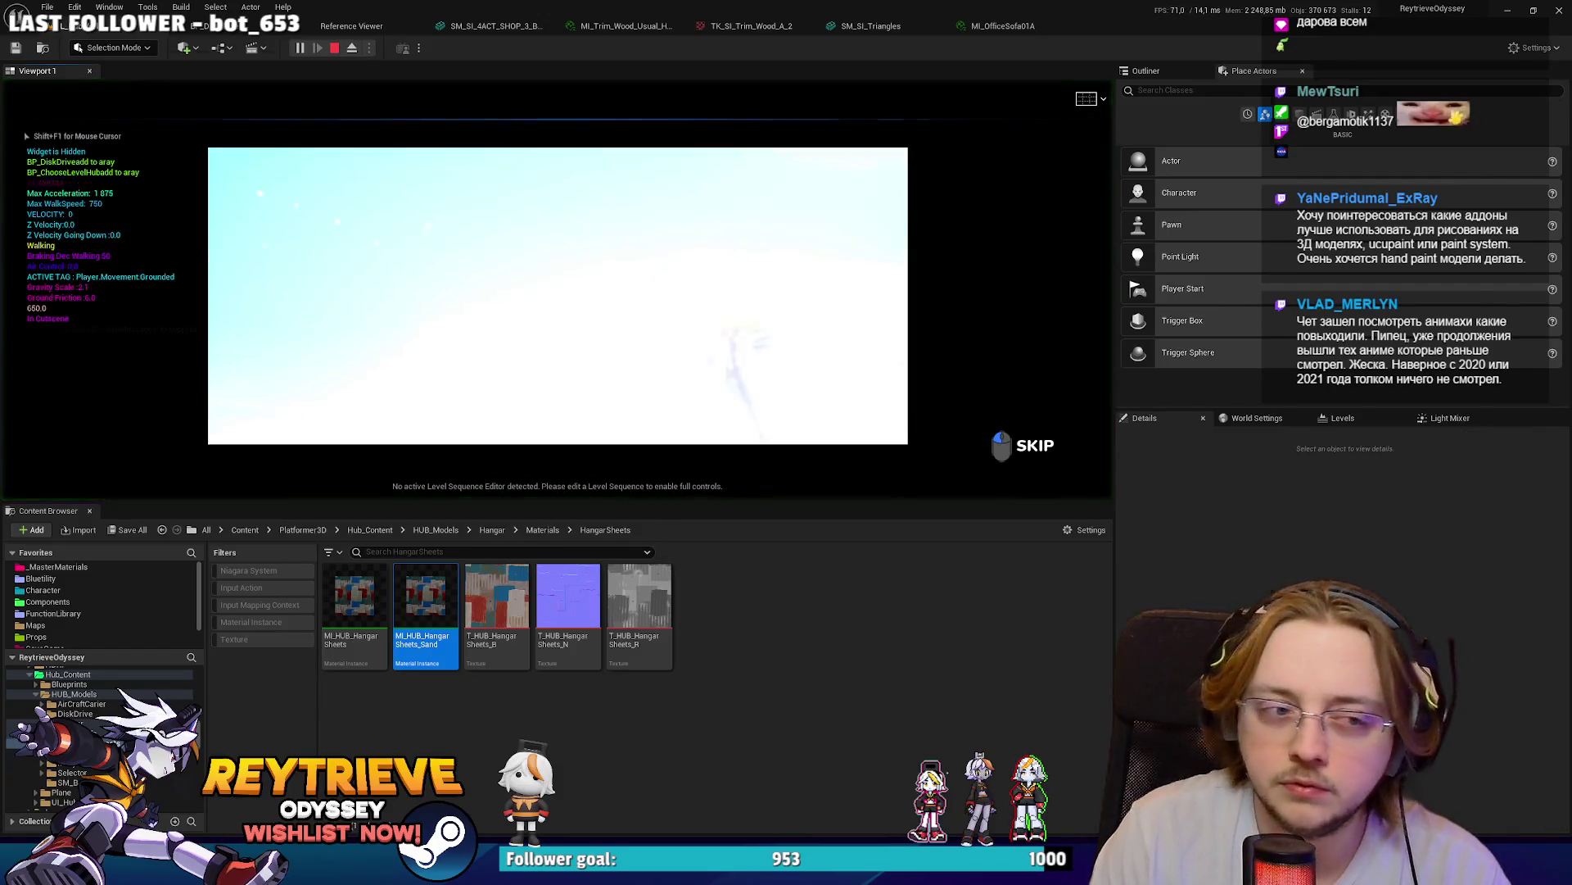
- Go fullscreen and skip the opening cutscene
{"action": "key", "text": "F11"}
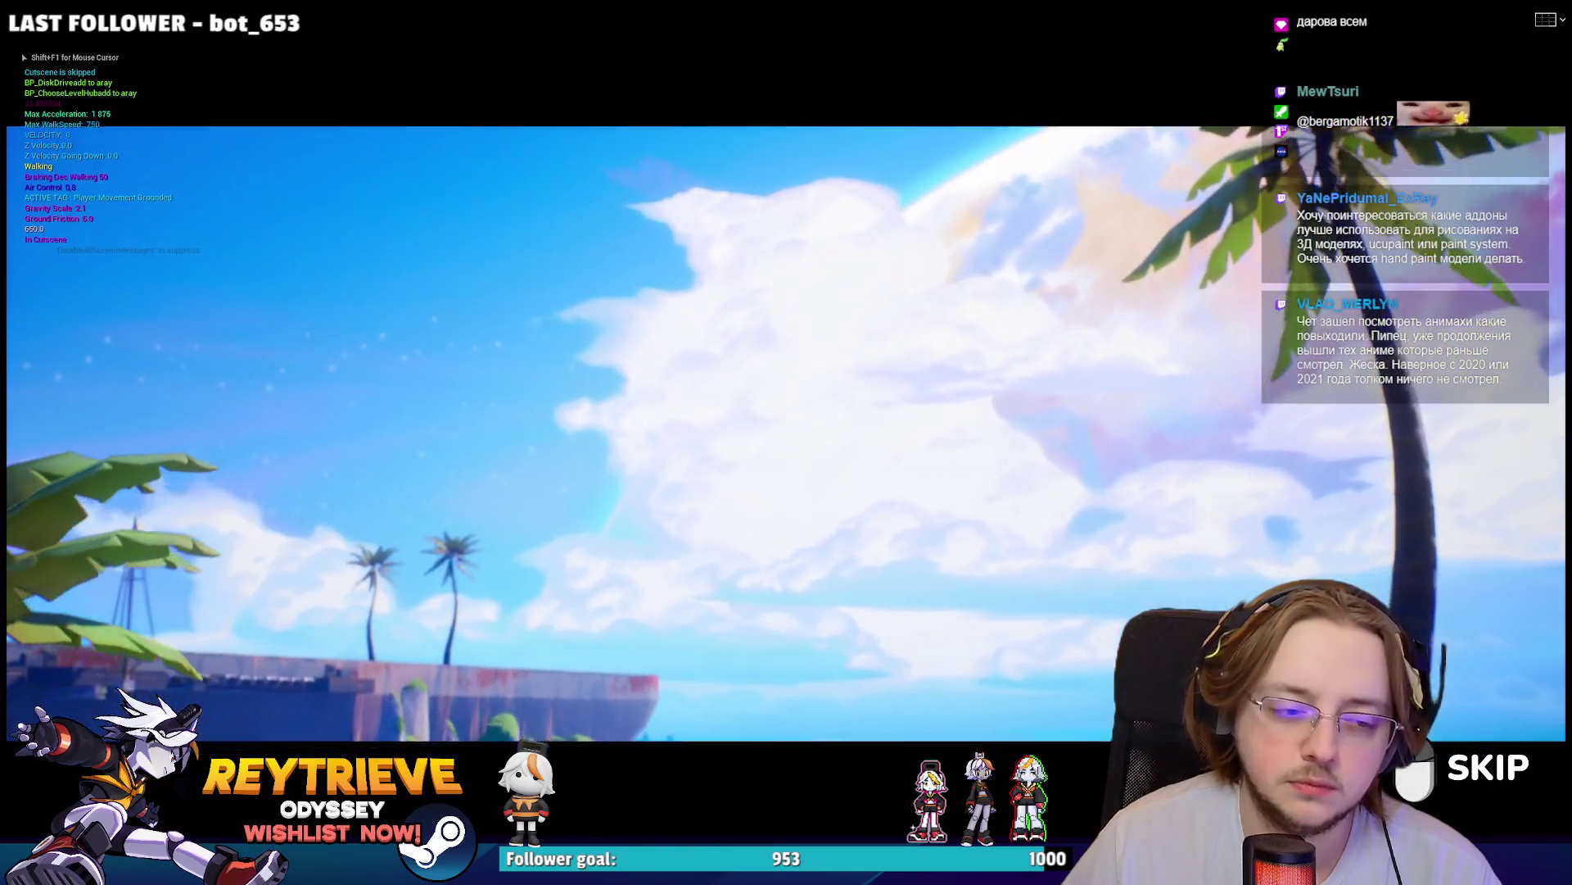
{"action": "left_click", "coordinate": [786, 443]}
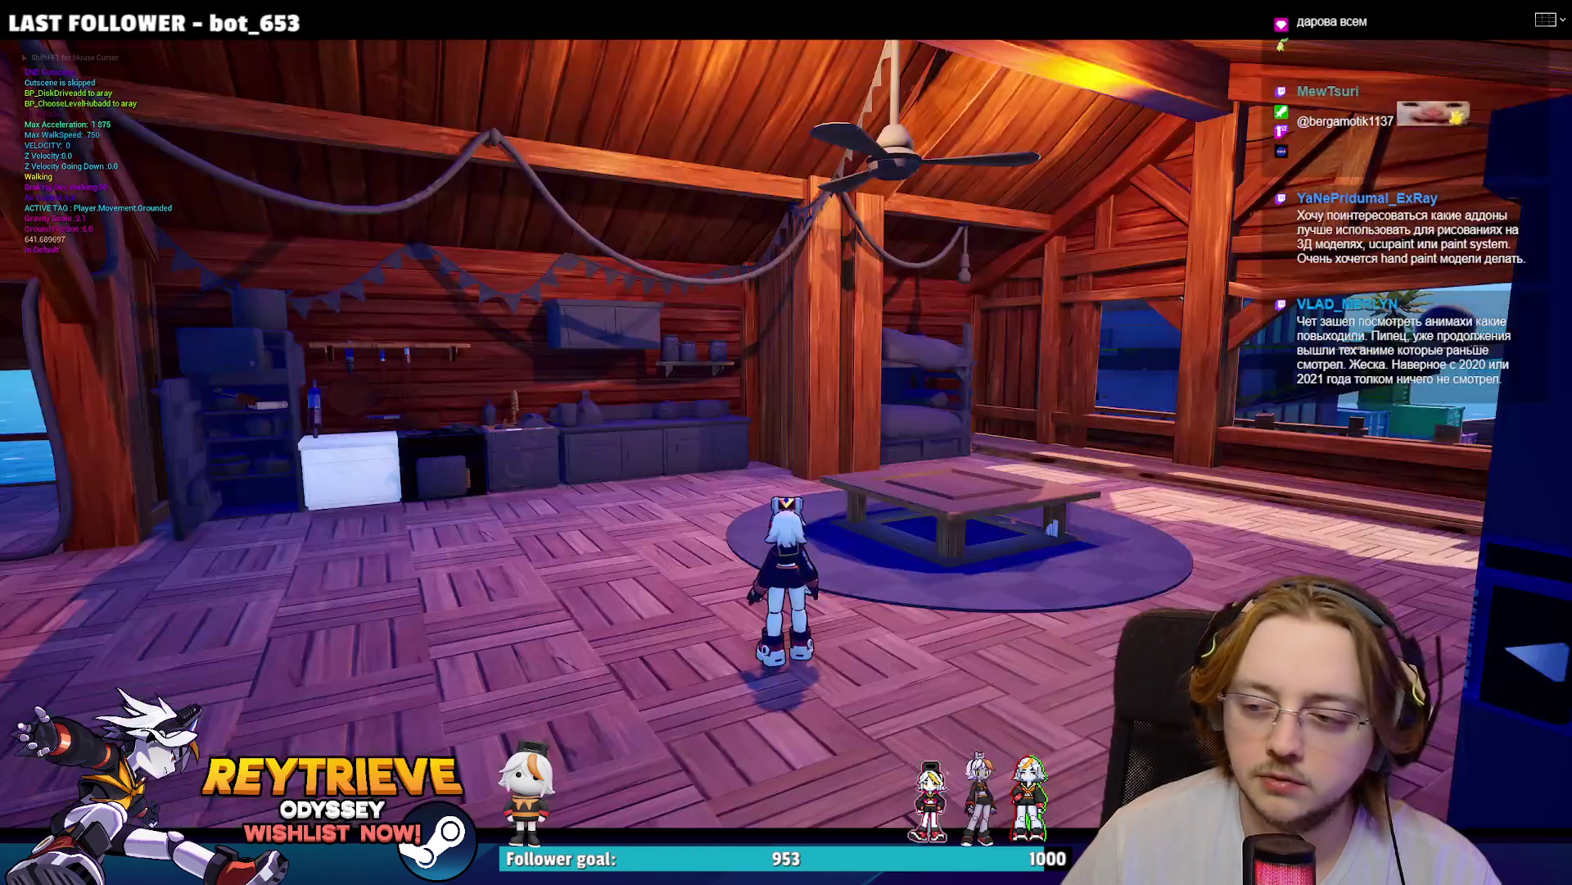
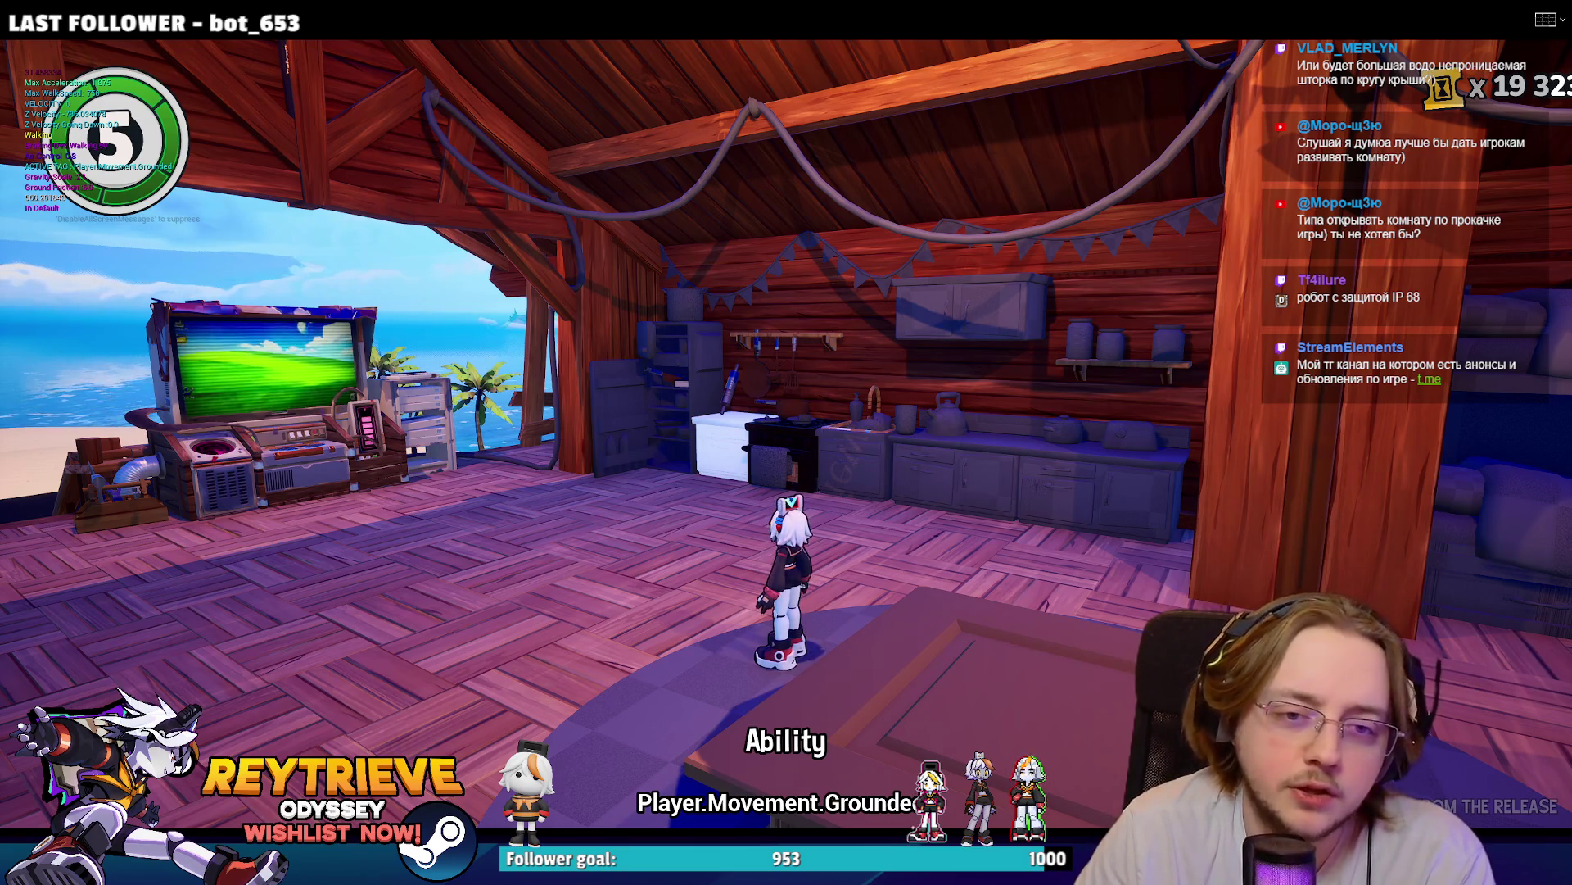
- Walk the character forward across the wooden attic toward the table in the game build
{"action": "key", "text": "w"}
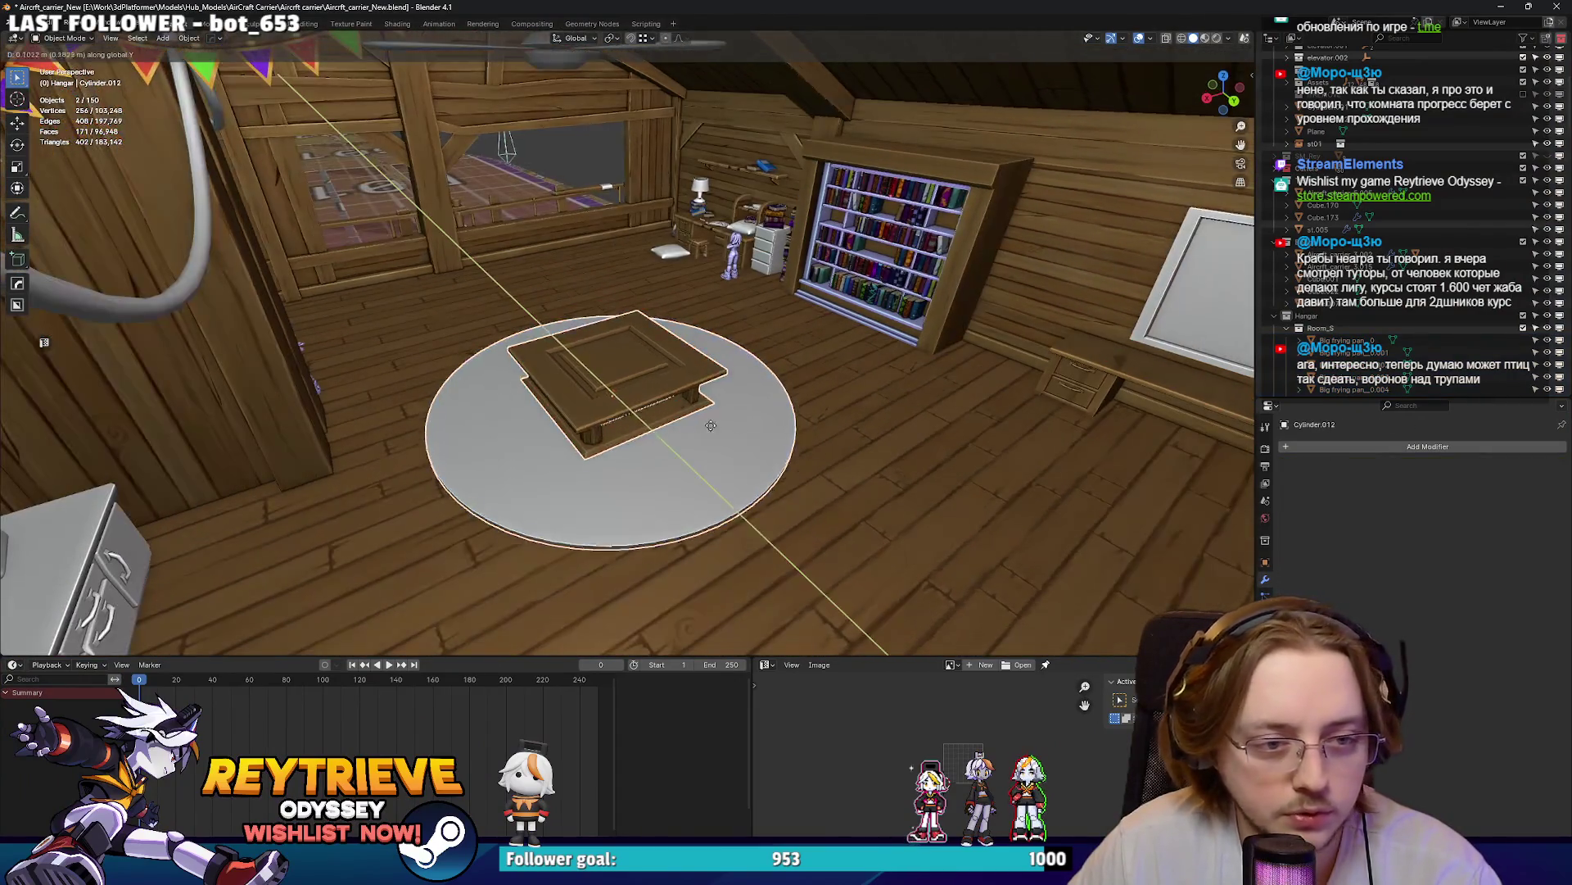
- Move the table and rug 0.25292 m along Y, then open the kitchen counter cabinet's mesh for editing
{"action": "left_click", "coordinate": [790, 425]}
{"action": "mouse_move", "coordinate": [792, 424]}
{"action": "middle_mouse_down"}
{"action": "mouse_move", "coordinate": [666, 401]}
{"action": "mouse_move", "coordinate": [418, 401]}
{"action": "middle_mouse_up"}
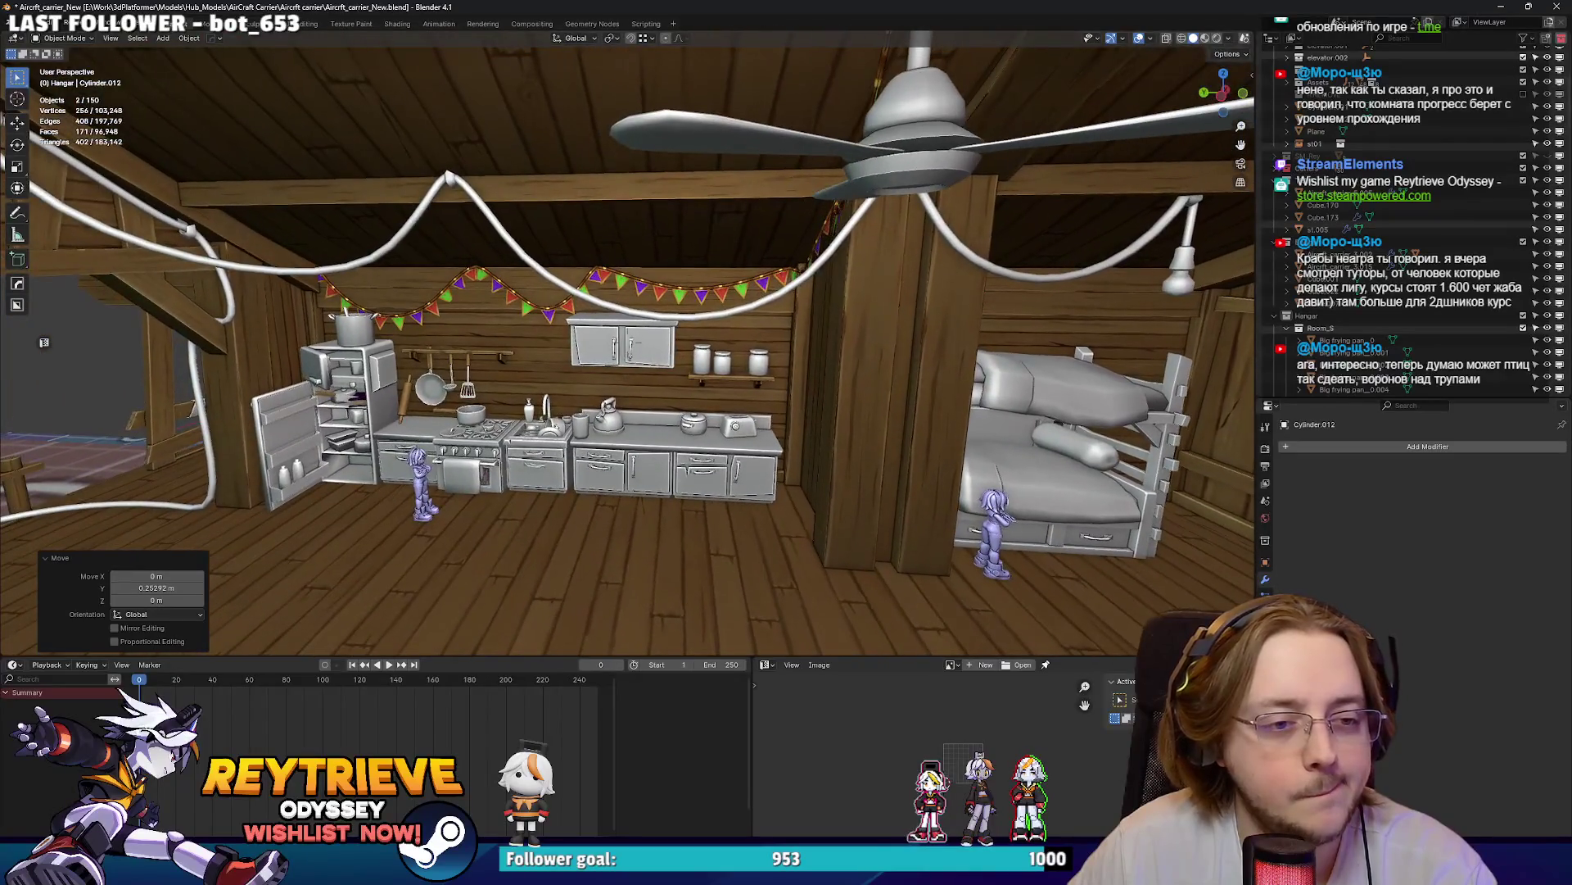
{"action": "key", "text": "w"}
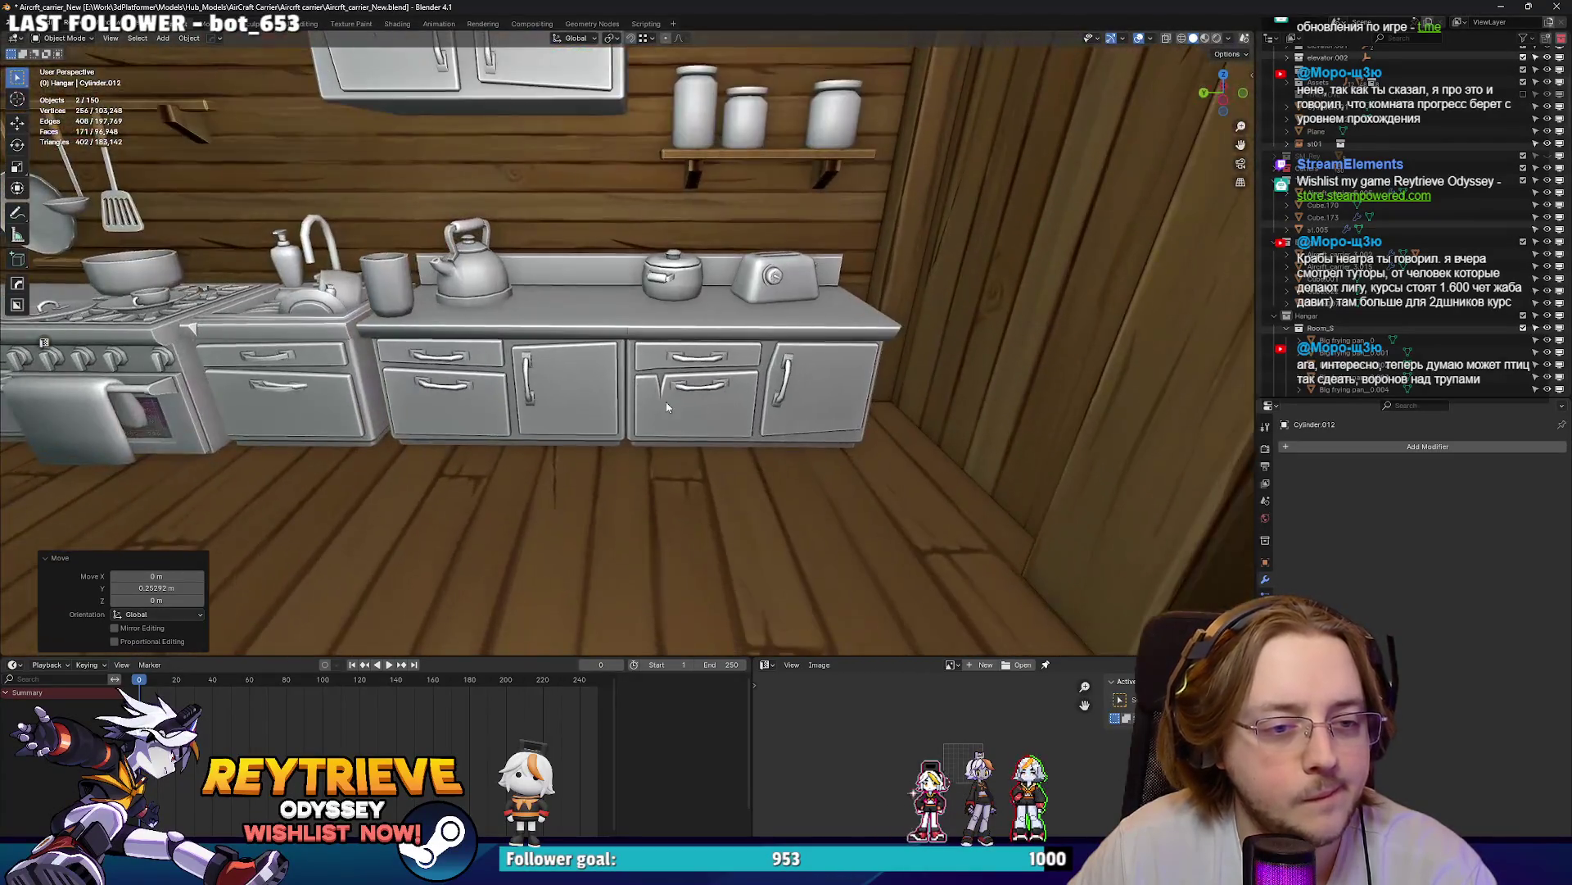
{"action": "left_click", "coordinate": [666, 408]}
{"action": "key", "text": "Tab"}
{"action": "scroll", "coordinate": [670, 397], "scroll_direction": "up", "scroll_amount": 4}
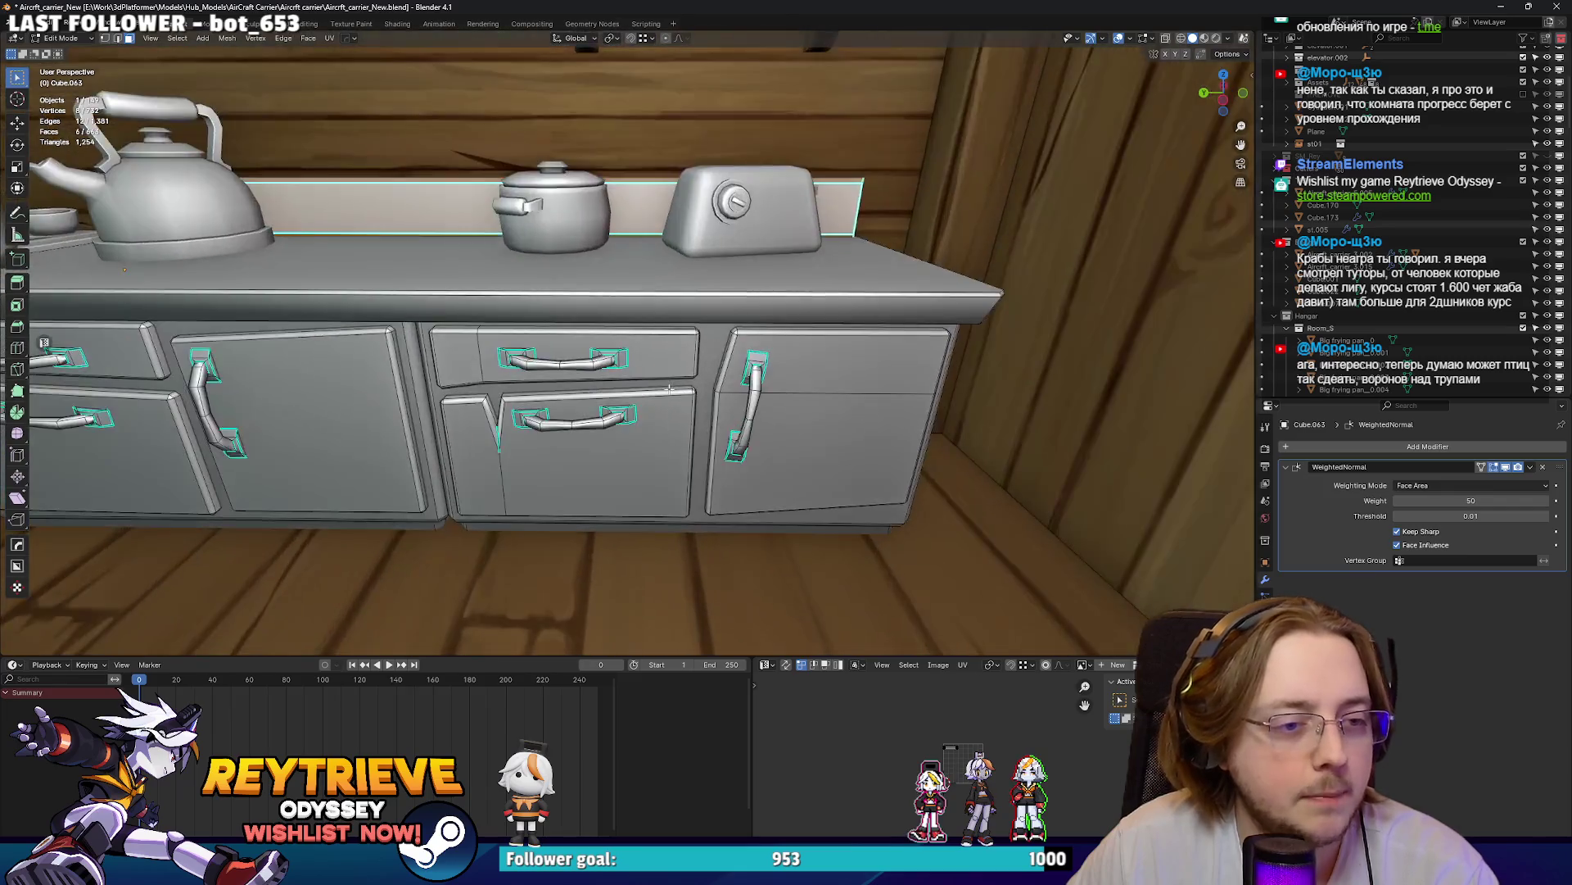
- Delete the counter cabinet's upper drawer front and its handle
{"action": "key", "text": "l"}
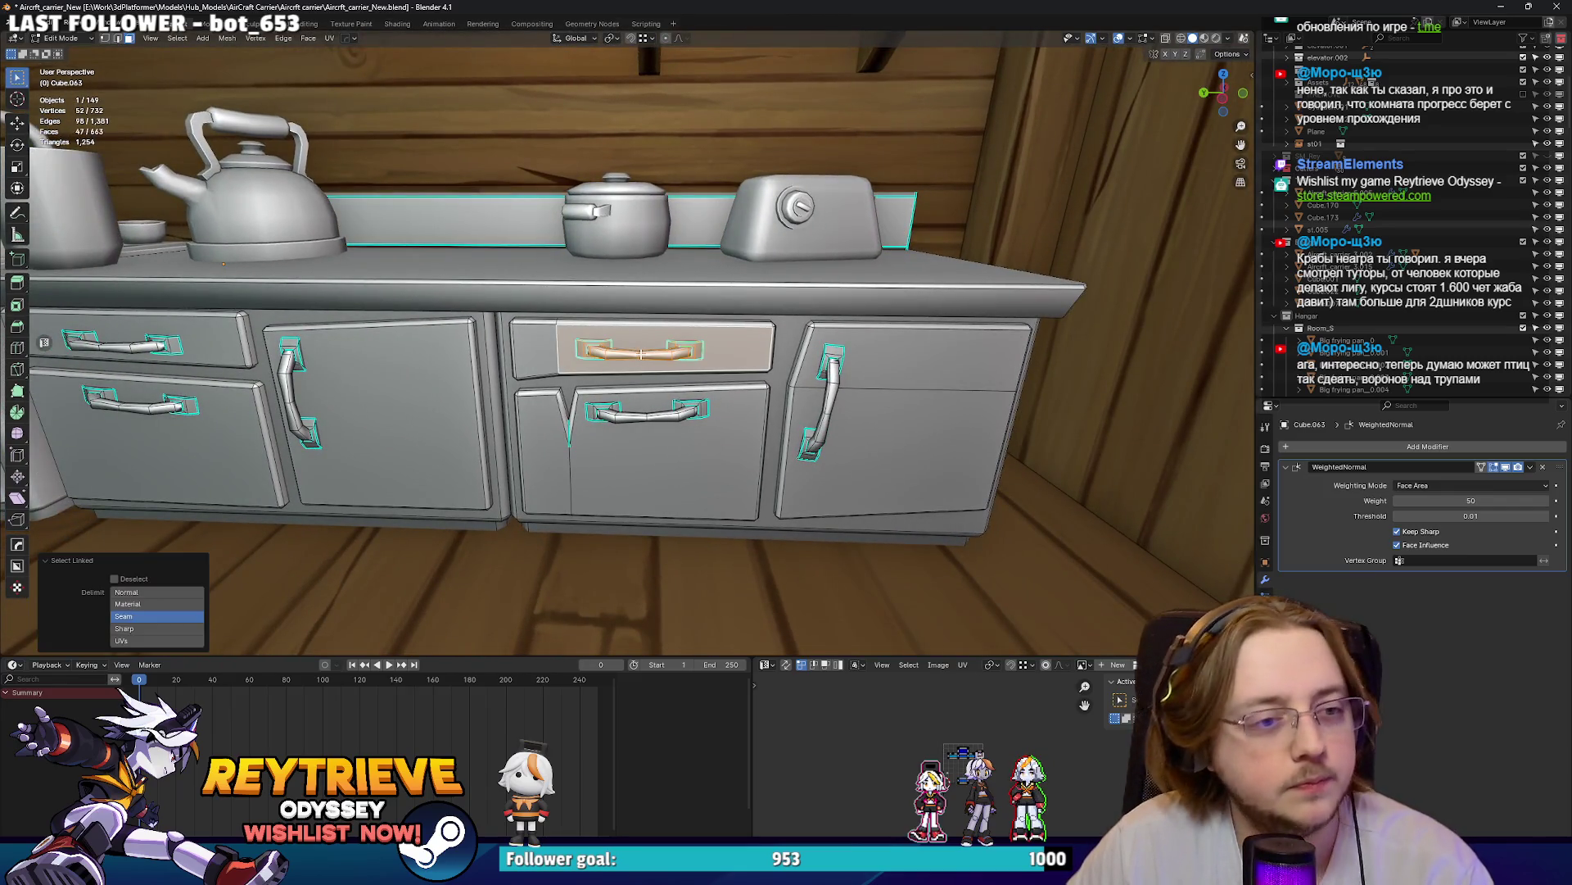
{"action": "key", "text": "l"}
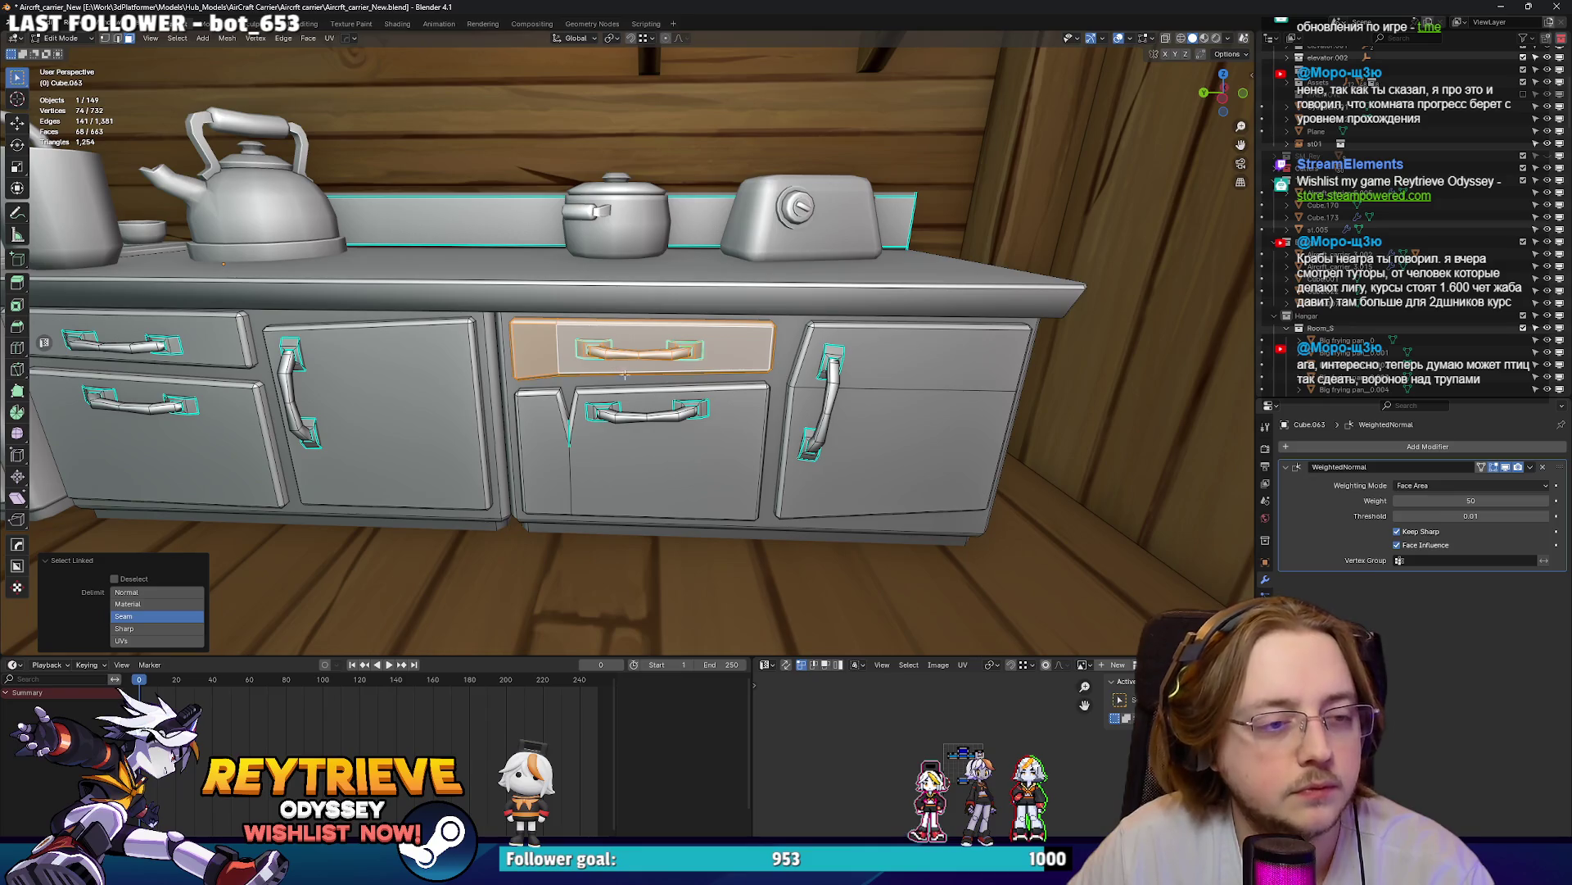
{"action": "middle_click_drag", "start_coordinate": [624, 373], "coordinate": [624, 422]}
{"action": "key", "text": "x"}
{"action": "left_click", "coordinate": [624, 422]}
{"action": "scroll", "coordinate": [624, 422], "scroll_direction": "up", "scroll_amount": 4}
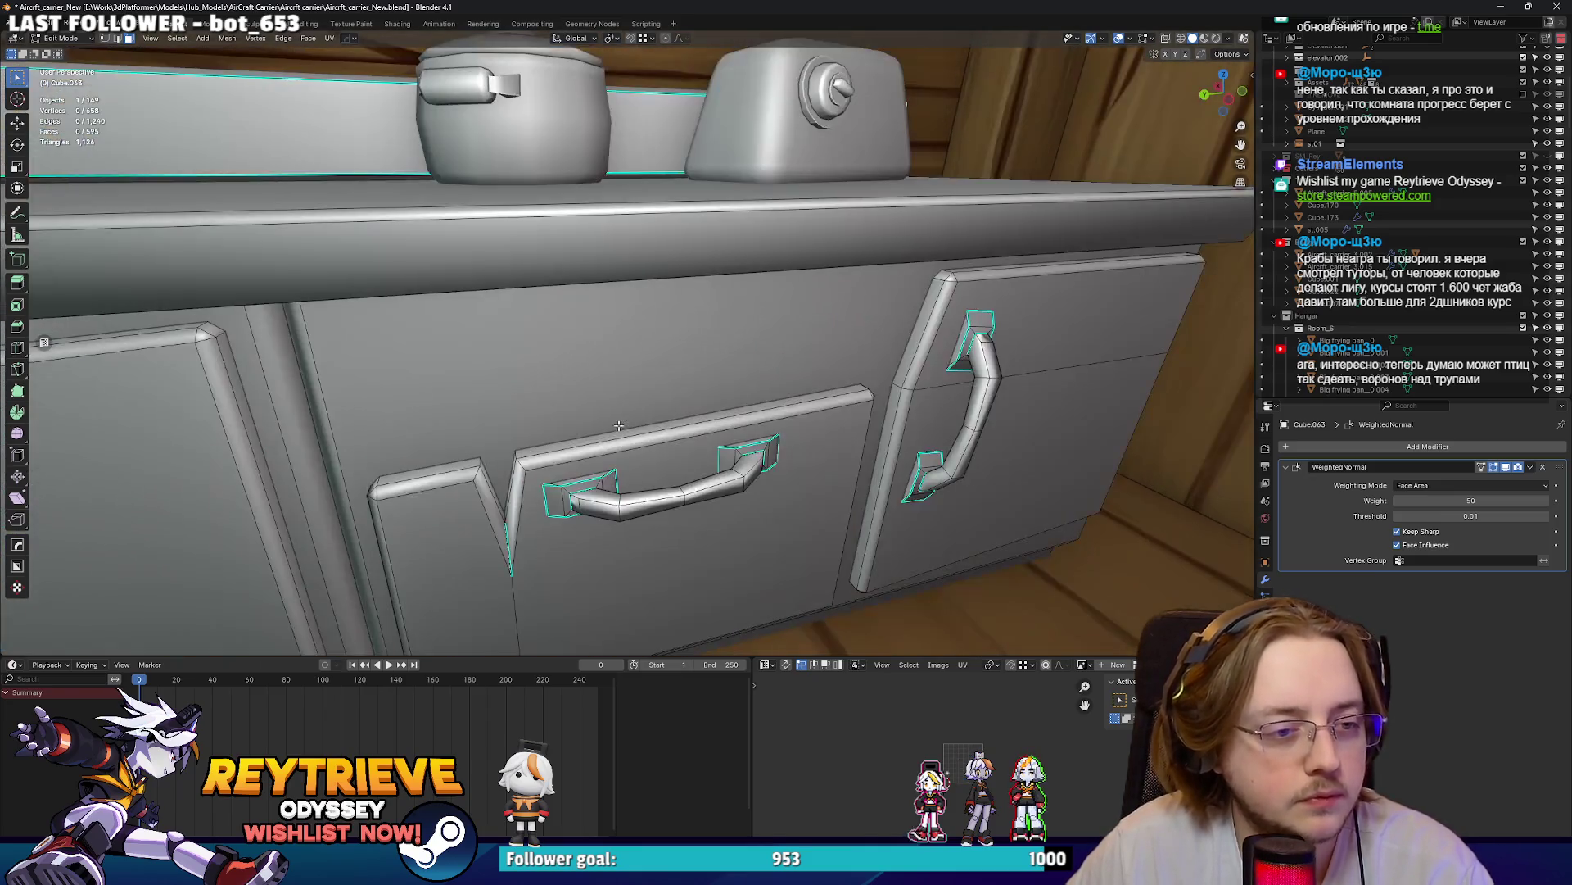
- Raise the lower door's handle, including its thin bar and fins, to the door's top along Z, then exit Edit Mode
{"action": "key", "text": "l"}
{"action": "scroll", "coordinate": [580, 453], "scroll_direction": "down", "scroll_amount": 5}
{"action": "mouse_move", "coordinate": [580, 453]}
{"action": "middle_mouse_down"}
{"action": "mouse_move", "coordinate": [573, 426]}
{"action": "mouse_move", "coordinate": [808, 410]}
{"action": "mouse_move", "coordinate": [819, 394]}
{"action": "middle_mouse_up"}
{"action": "key", "text": "alt+z"}
{"action": "scroll", "coordinate": [571, 410], "scroll_direction": "up", "scroll_amount": 4}
{"action": "key", "text": "l"}
{"action": "key", "text": "l"}
{"action": "key", "text": "l"}
{"action": "key", "text": "alt+z"}
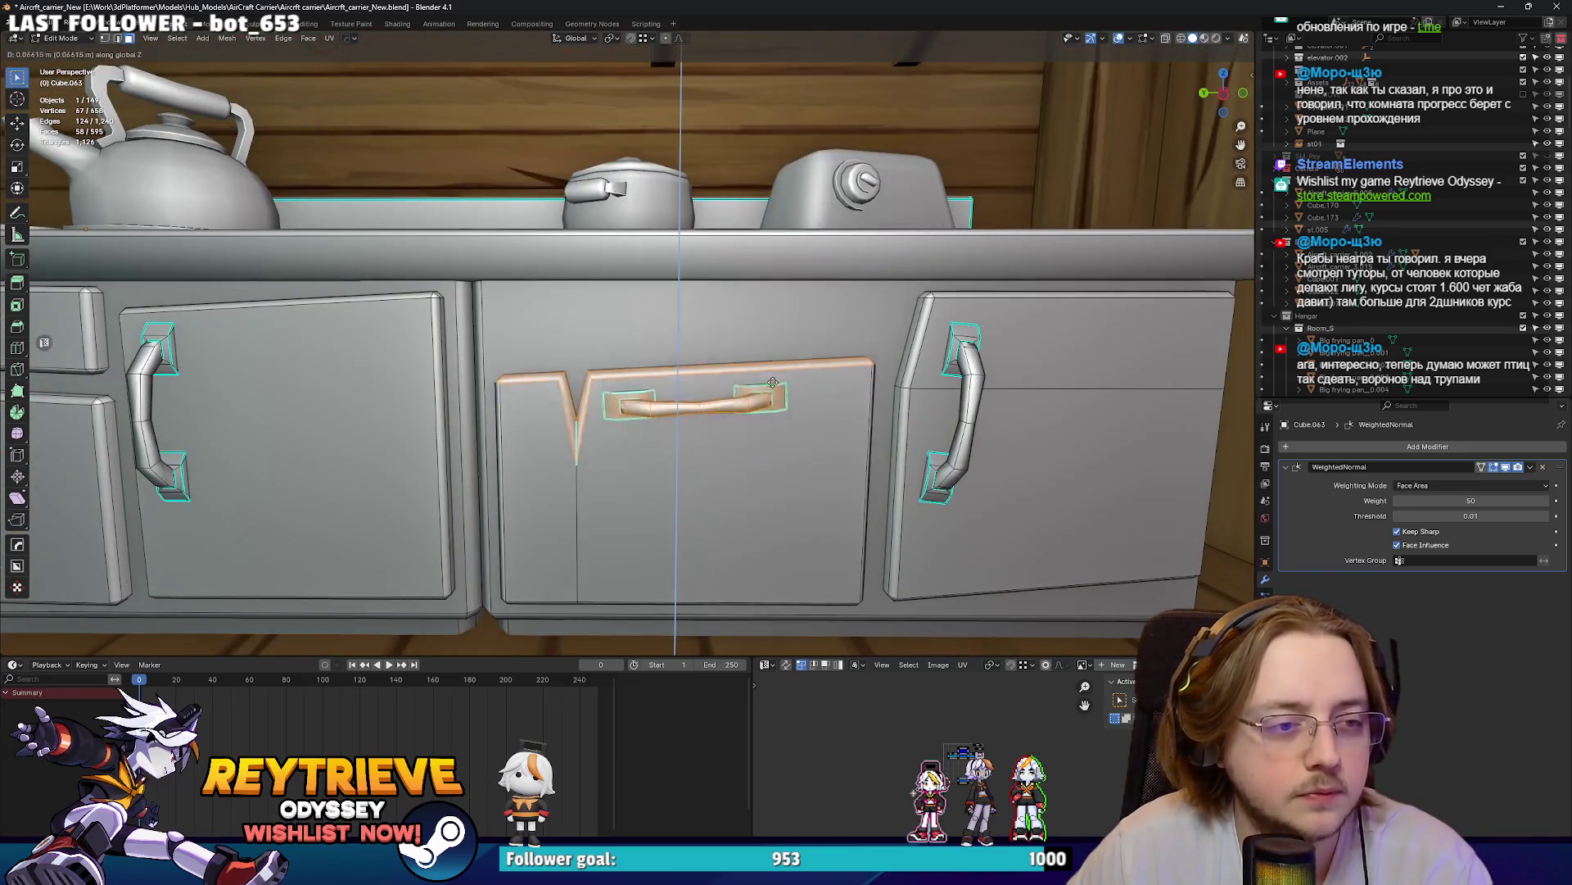
{"action": "key", "text": "g"}
{"action": "key", "text": "z"}
{"action": "key", "text": "Tab"}
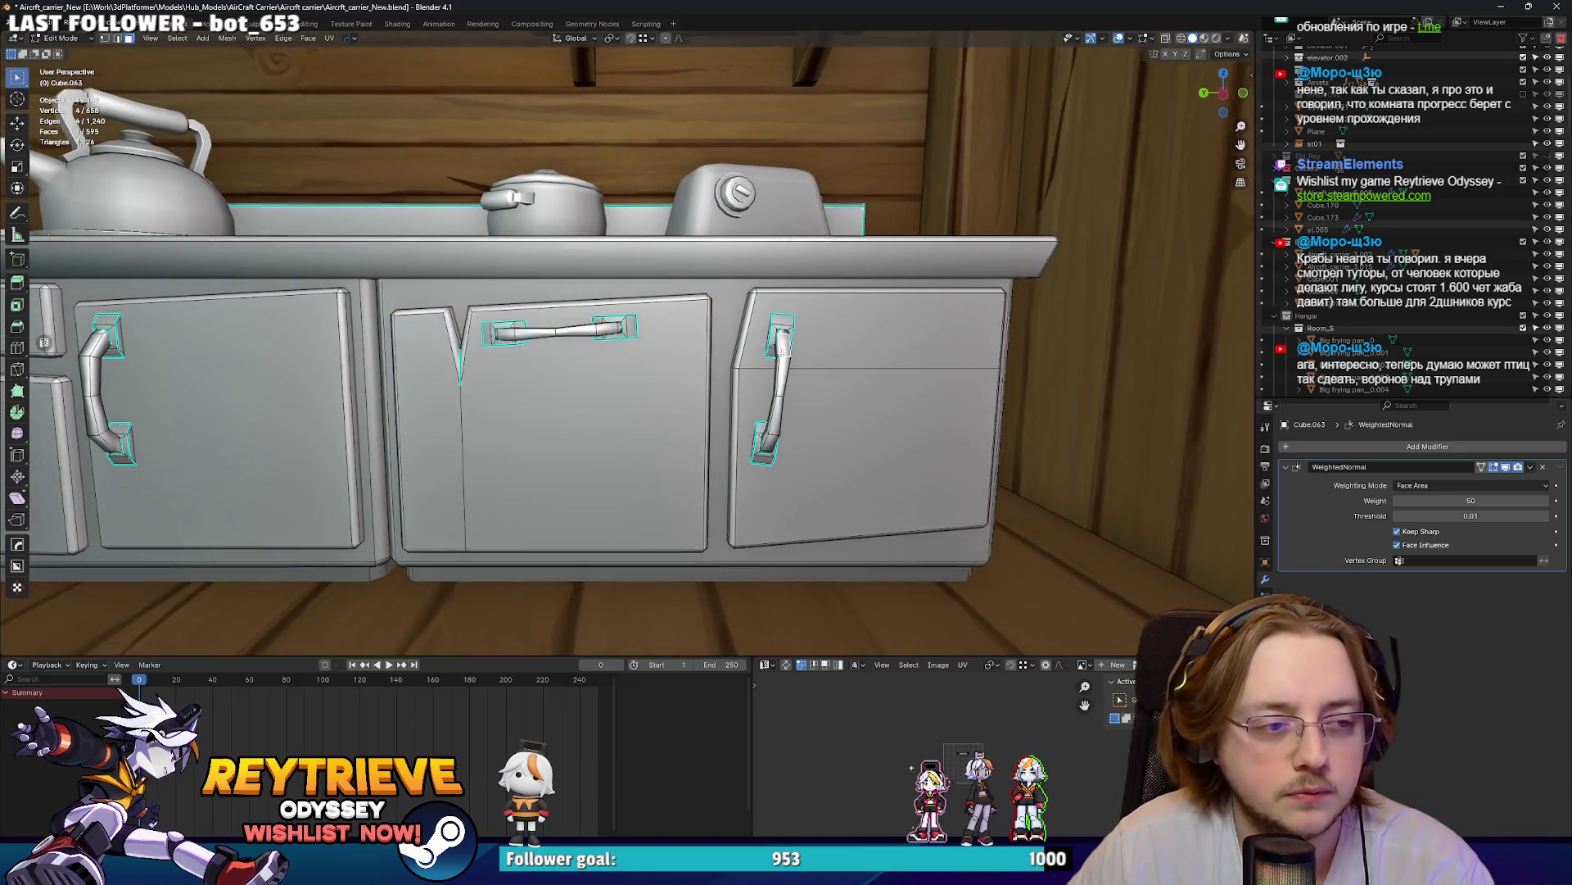
{"action": "scroll", "coordinate": [773, 351], "scroll_direction": "down", "scroll_amount": 5}
{"action": "middle_click_drag", "start_coordinate": [773, 350], "coordinate": [745, 410]}
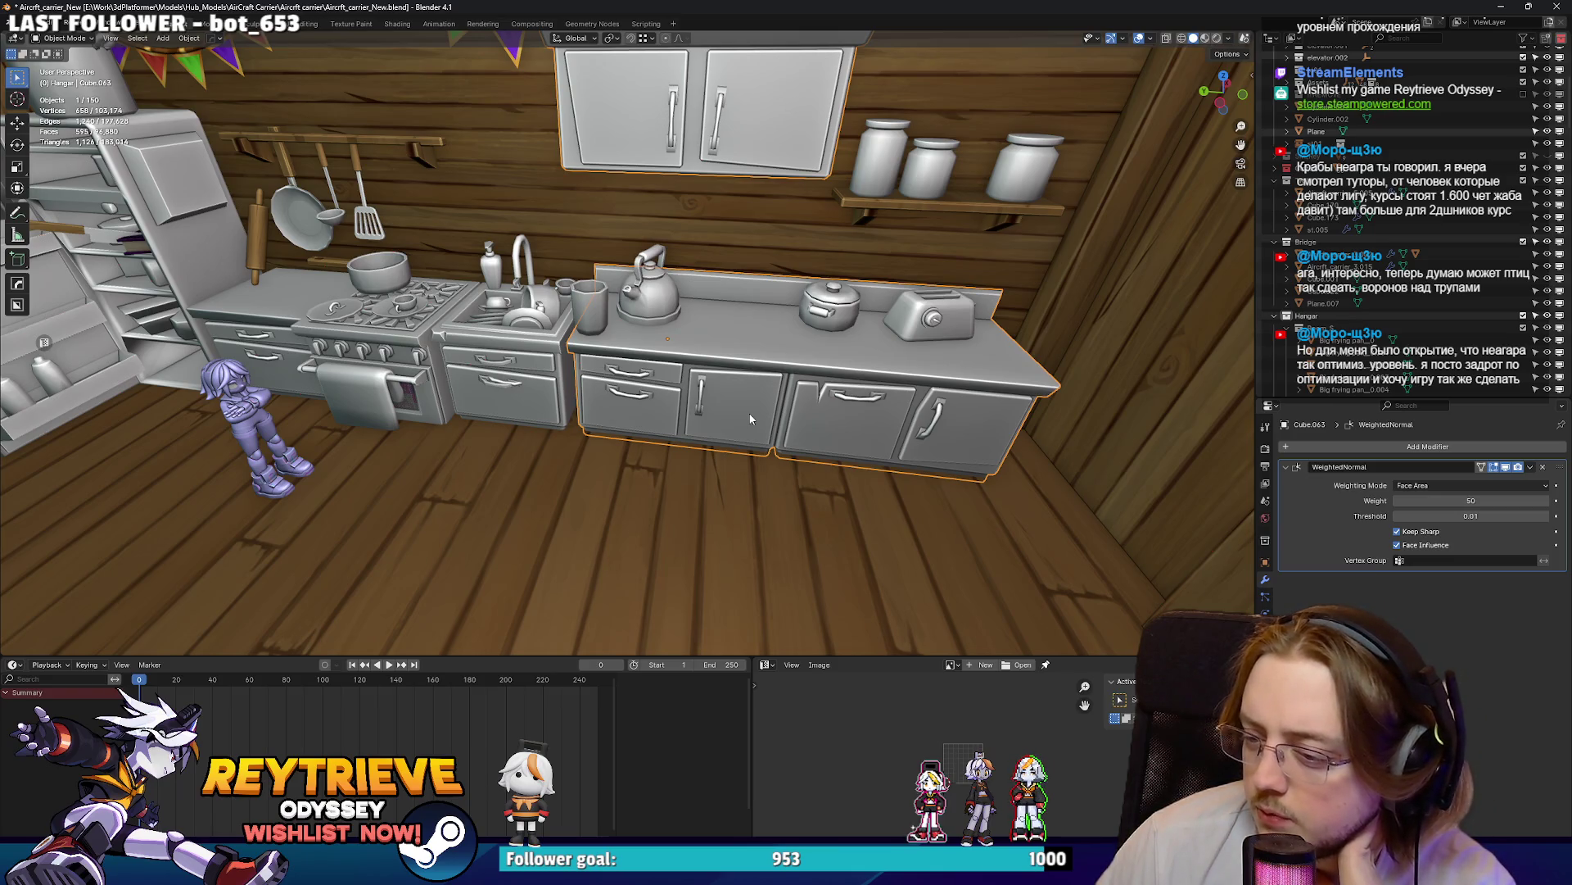
- Try sliding the counter cabinet along Y, then cancel to leave it in place
{"action": "scroll", "coordinate": [750, 419], "scroll_direction": "down", "scroll_amount": 5}
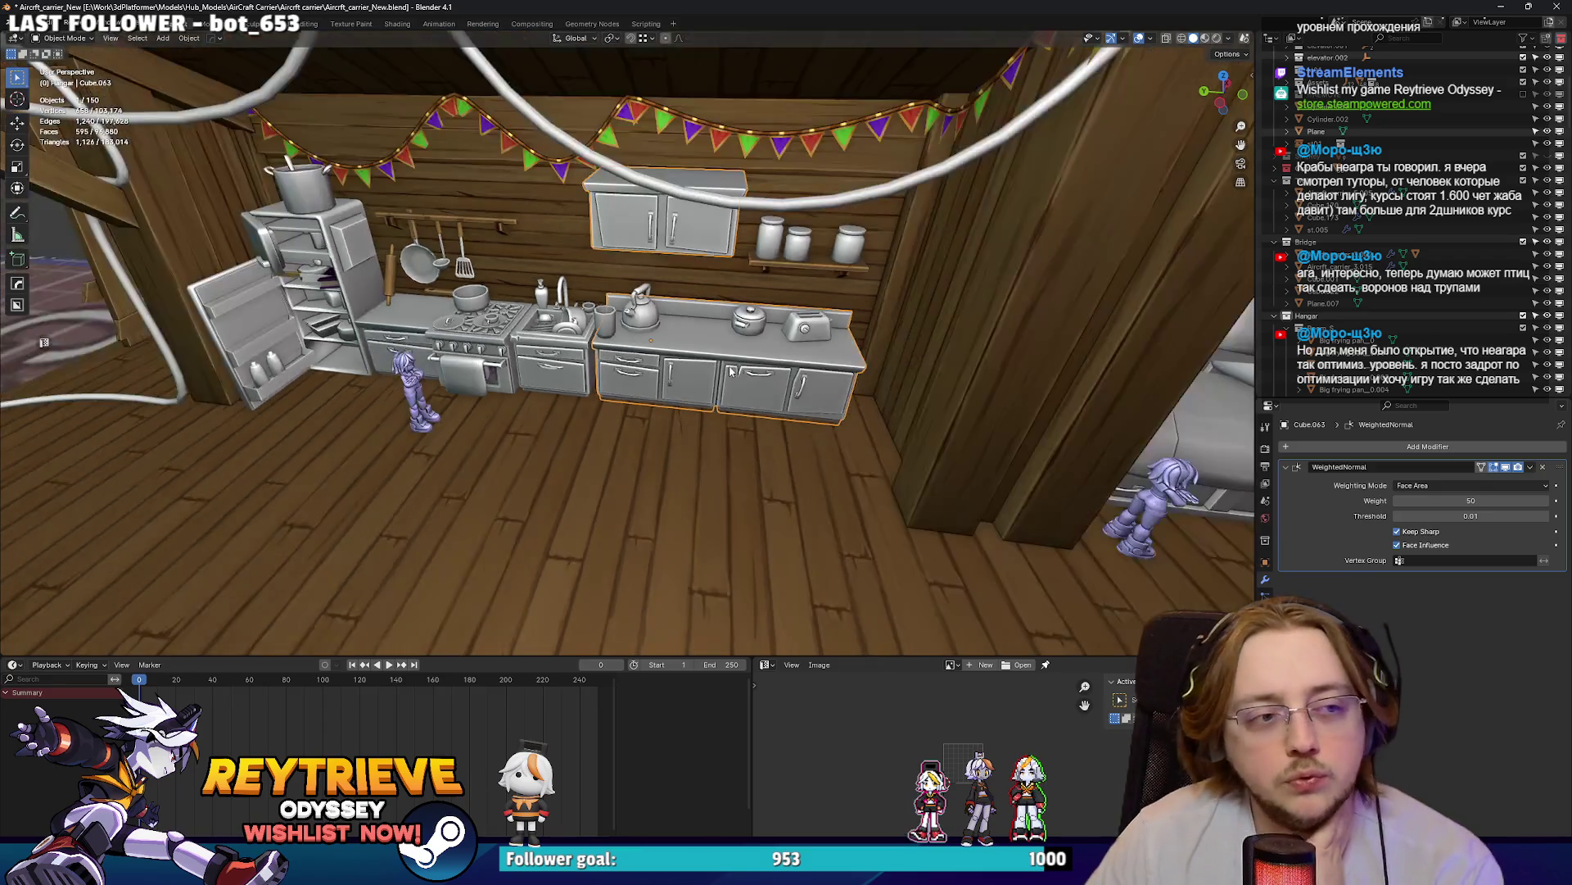
{"action": "scroll", "coordinate": [695, 369], "scroll_direction": "up", "scroll_amount": 4}
{"action": "scroll", "coordinate": [694, 369], "scroll_direction": "up", "scroll_amount": 5}
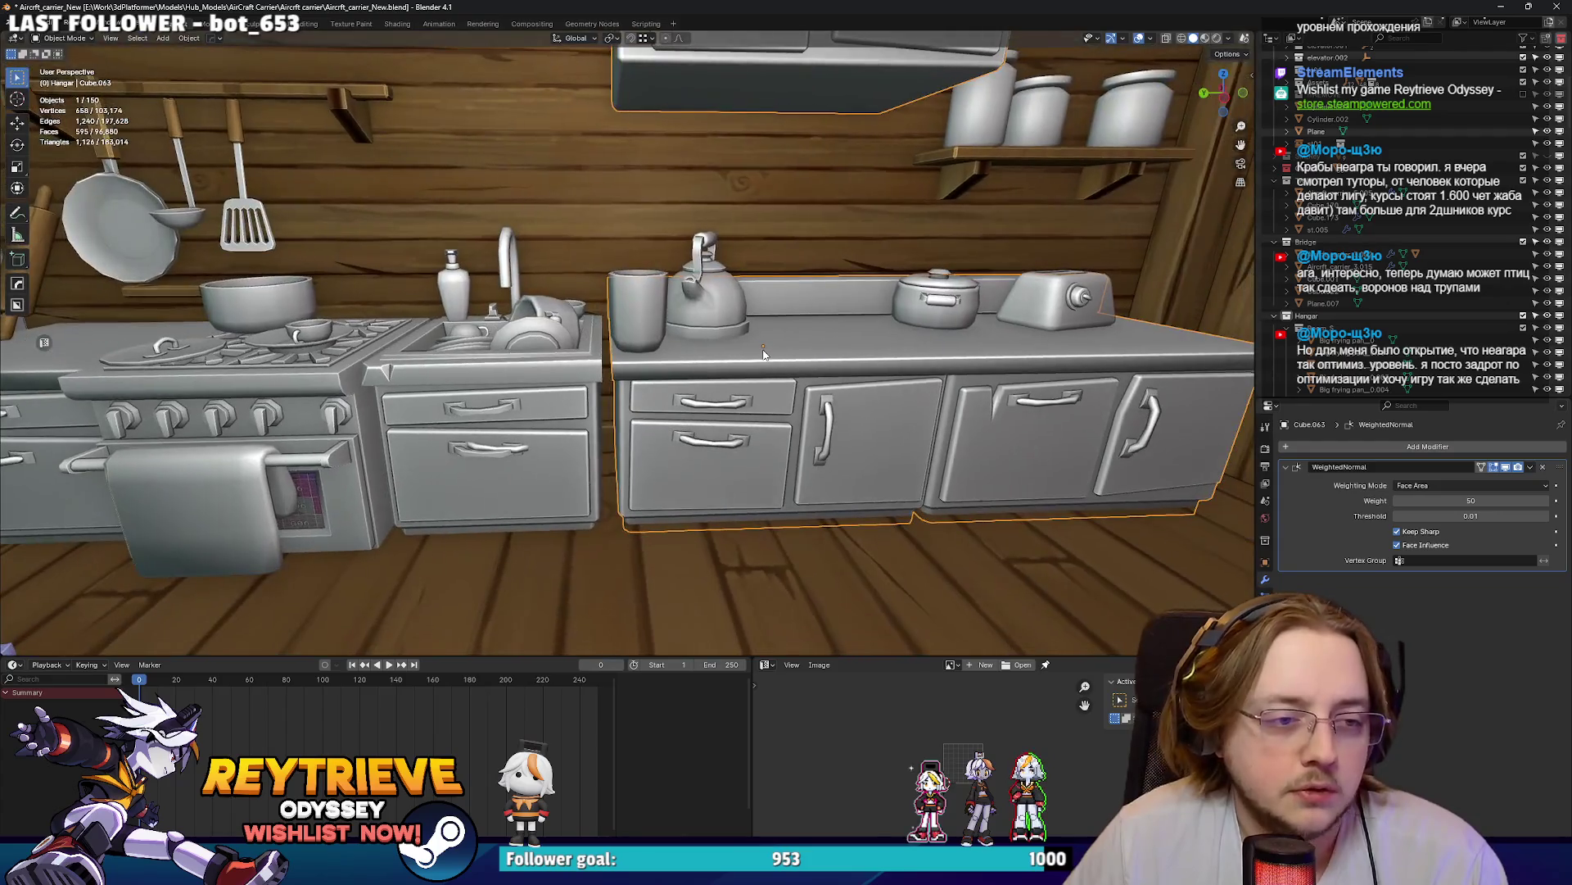
{"action": "key", "text": "g"}
{"action": "key", "text": "y"}
{"action": "right_click", "coordinate": [758, 349]}
{"action": "scroll", "coordinate": [750, 344], "scroll_direction": "down", "scroll_amount": 3}
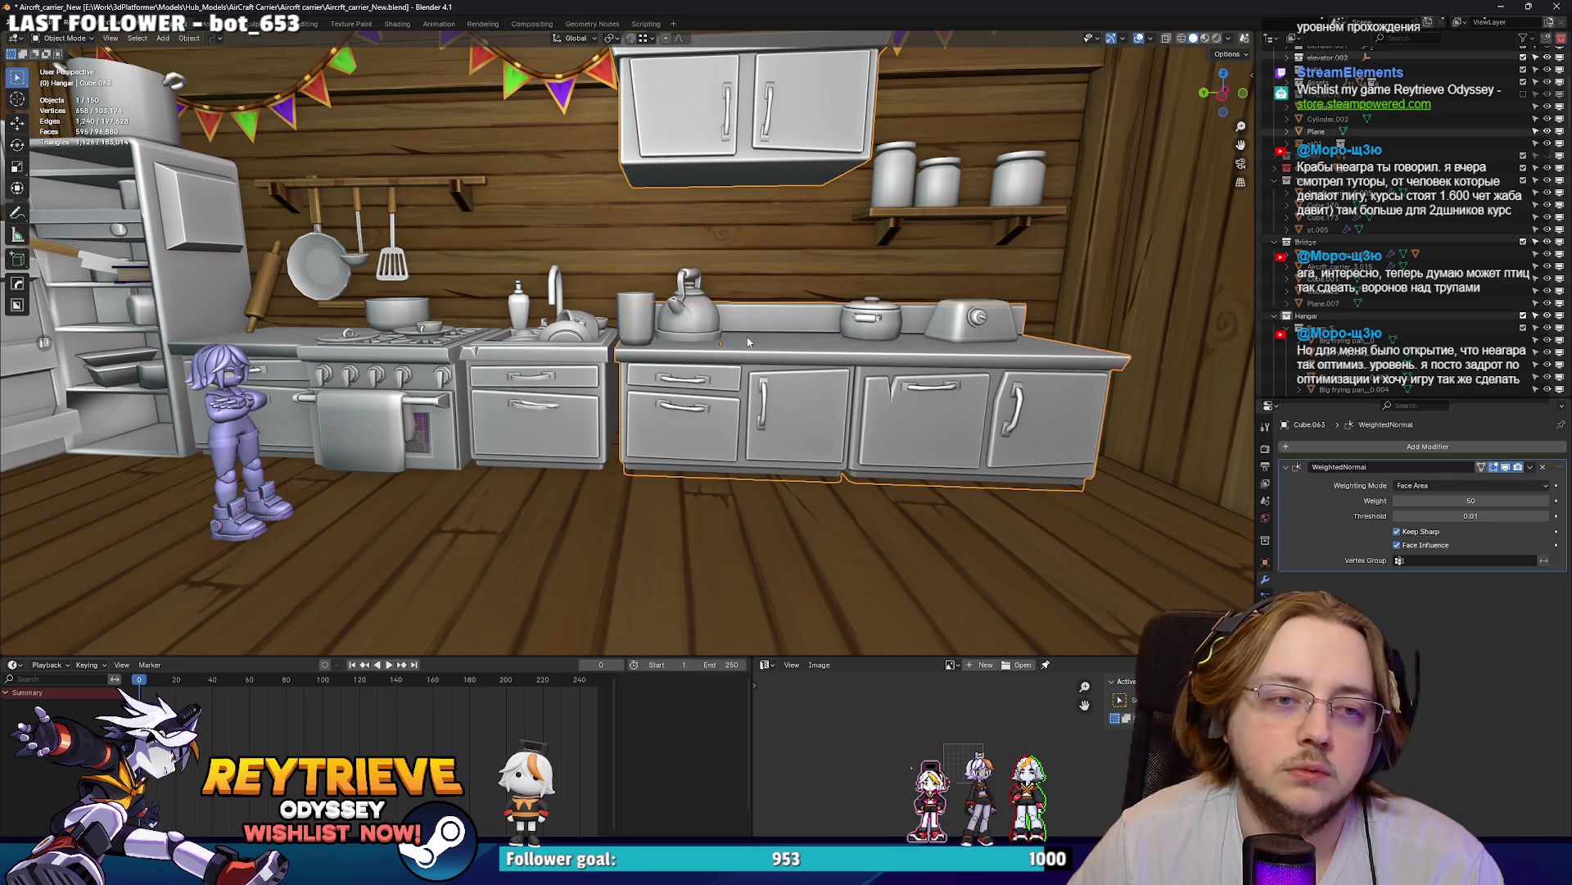
{"action": "scroll", "coordinate": [748, 341], "scroll_direction": "up", "scroll_amount": 2}
- Select the sink cabinet's extra drawer, Cube.075, and delete it
{"action": "middle_click_drag", "start_coordinate": [724, 359], "coordinate": [644, 343]}
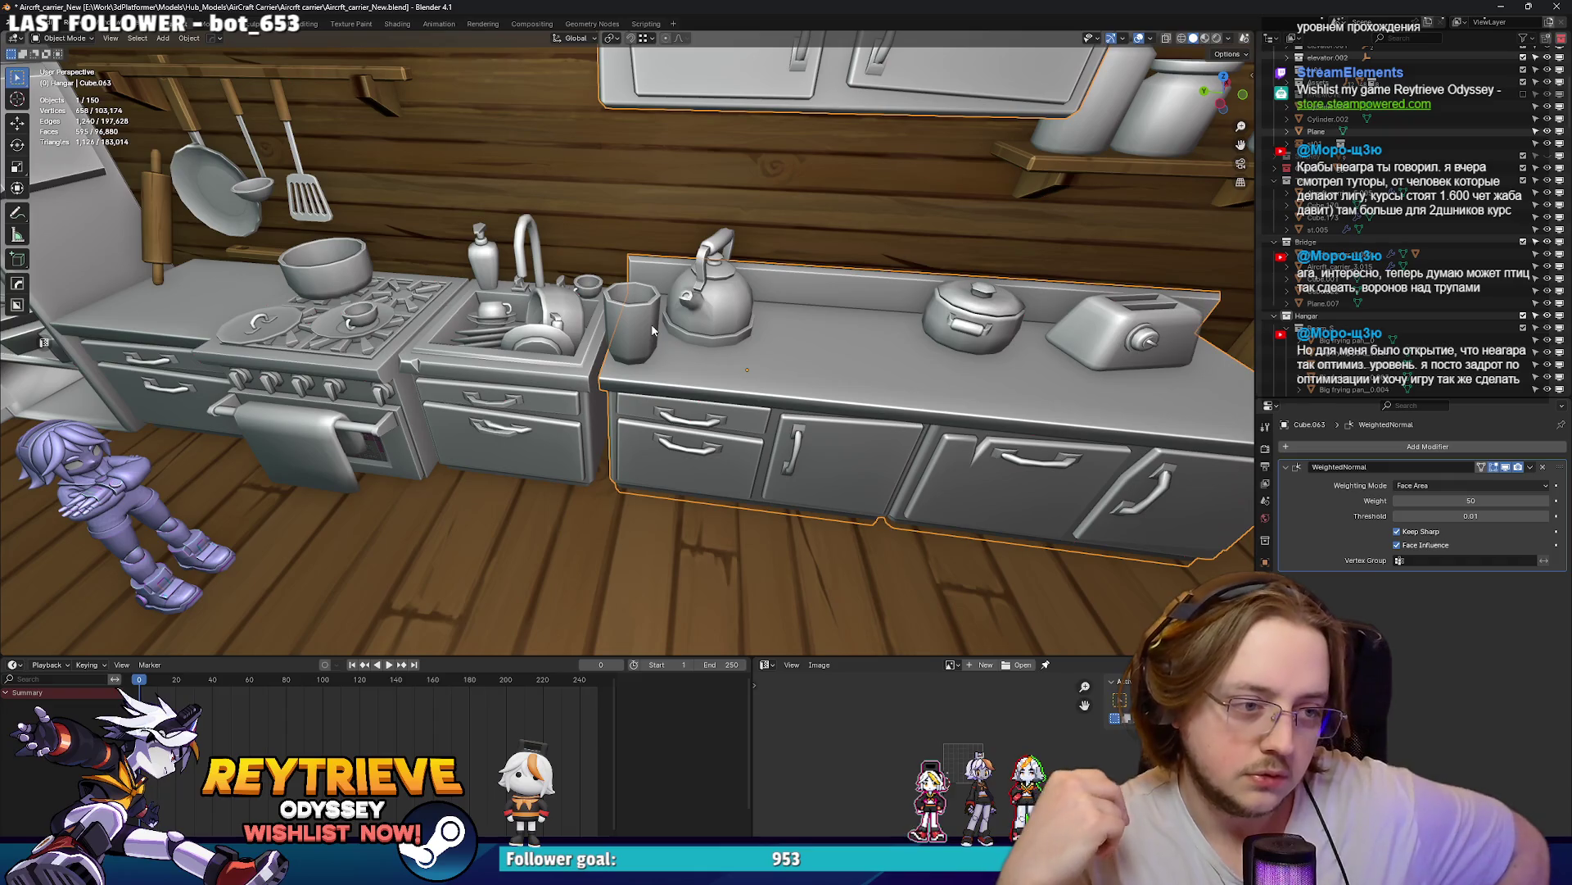
{"action": "middle_click_drag", "start_coordinate": [649, 328], "coordinate": [574, 369]}
{"action": "scroll", "coordinate": [573, 369], "scroll_direction": "up", "scroll_amount": 3}
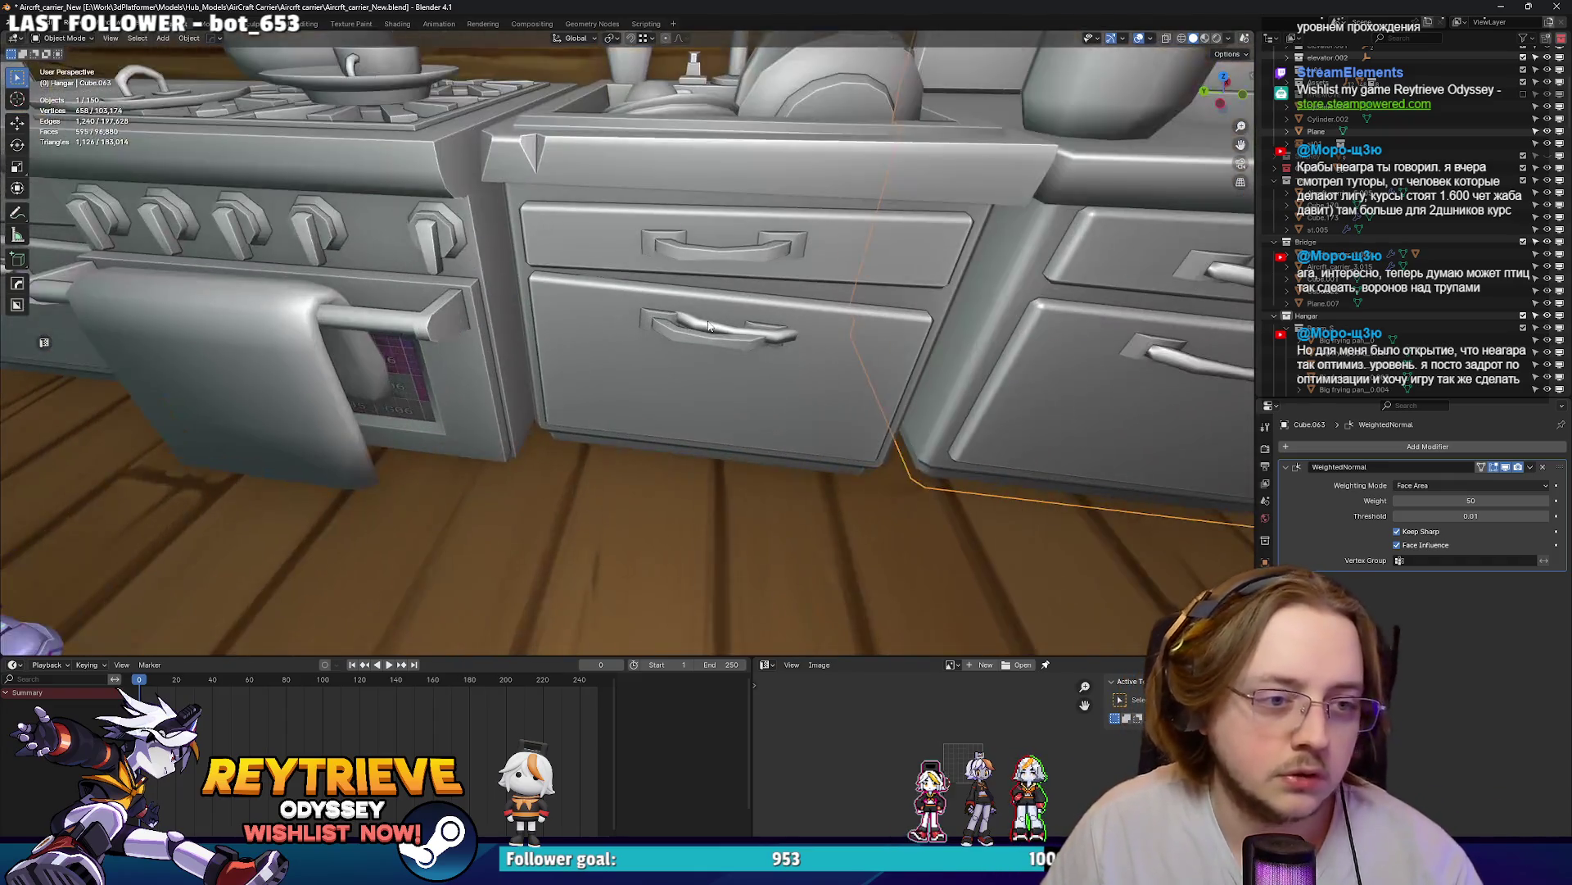
{"action": "left_click", "coordinate": [565, 393]}
{"action": "scroll", "coordinate": [565, 394], "scroll_direction": "up", "scroll_amount": 1}
{"action": "key", "text": "g"}
{"action": "right_click", "coordinate": [556, 403]}
{"action": "scroll", "coordinate": [556, 403], "scroll_direction": "down", "scroll_amount": 4}
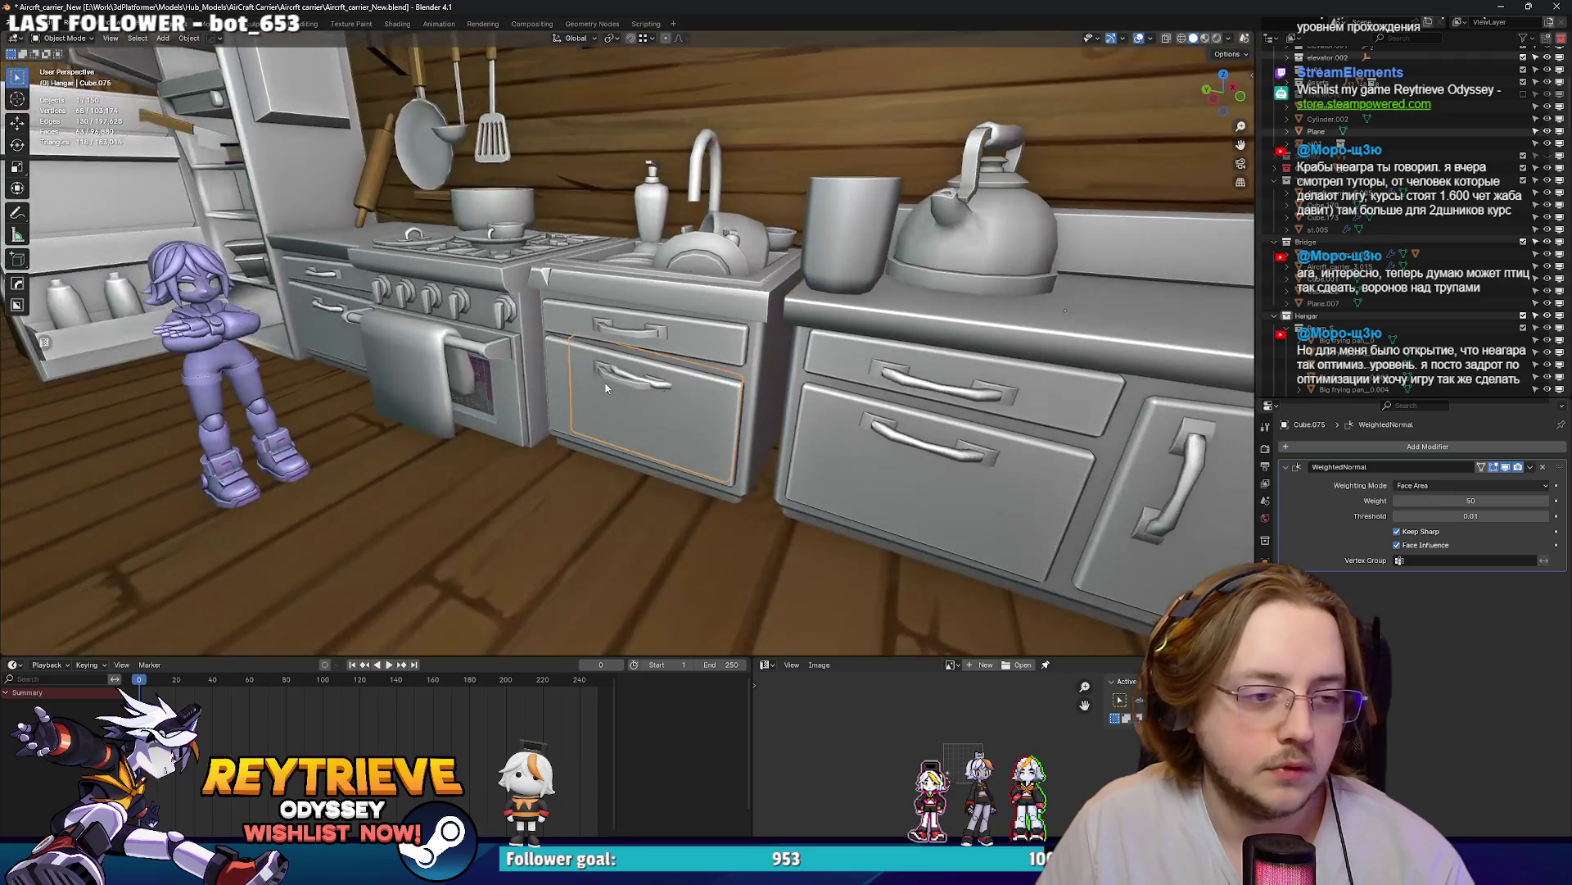
{"action": "key", "text": "Delete"}
{"action": "scroll", "coordinate": [627, 385], "scroll_direction": "up", "scroll_amount": 2}
{"action": "scroll", "coordinate": [615, 382], "scroll_direction": "down", "scroll_amount": 3}
{"action": "middle_click_drag", "start_coordinate": [614, 381], "coordinate": [698, 377]}
{"action": "scroll", "coordinate": [714, 380], "scroll_direction": "down", "scroll_amount": 2}
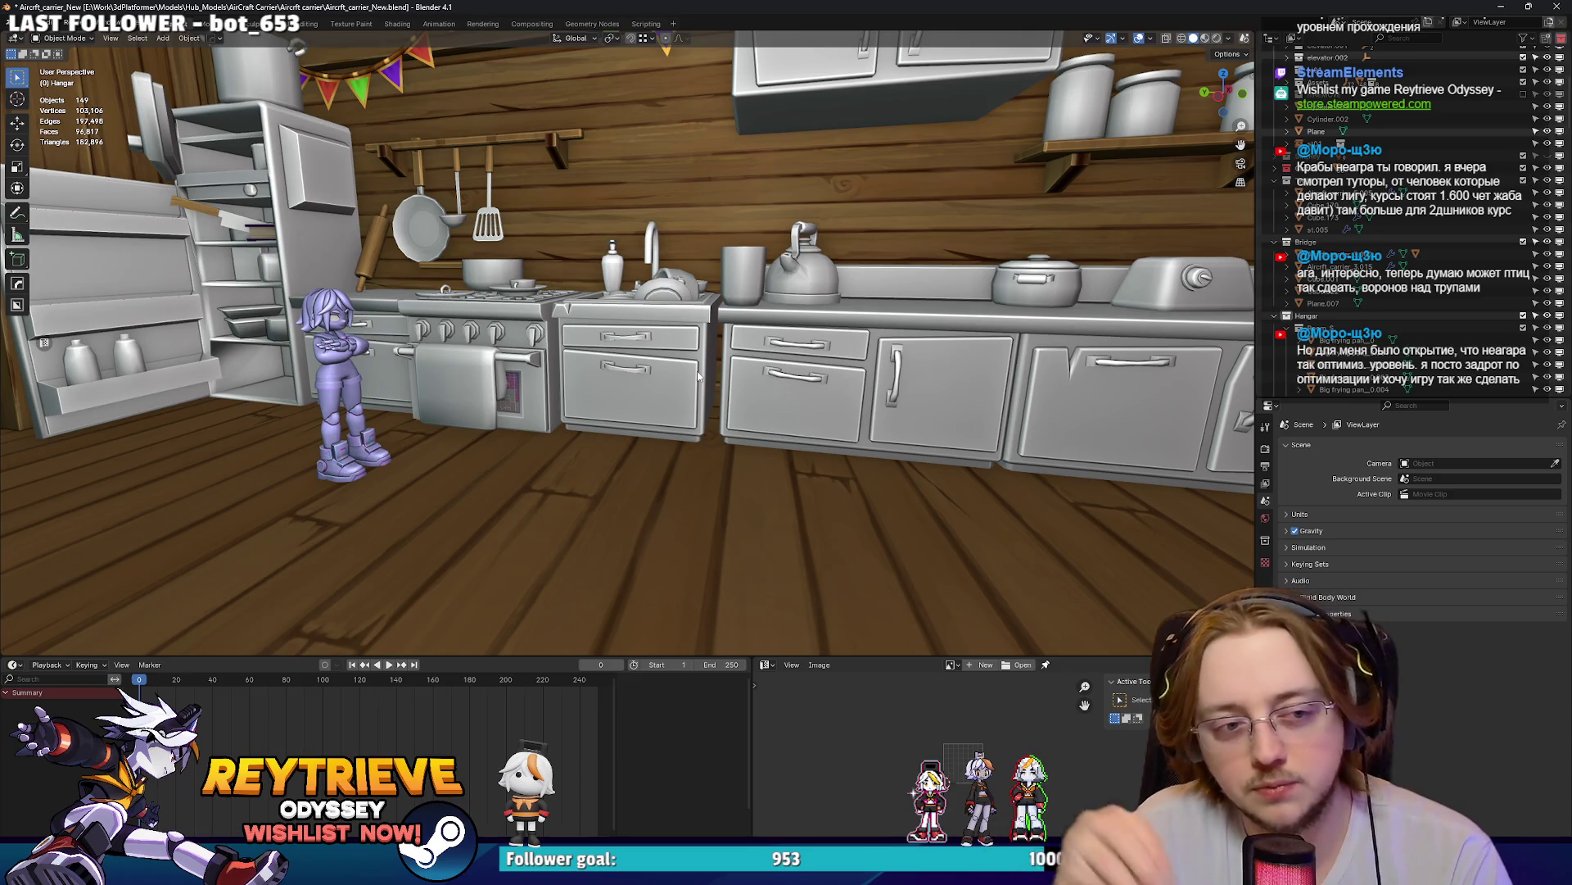
- Delete the small white bracket on the house exterior
{"action": "mouse_move", "coordinate": [707, 225]}
{"action": "middle_mouse_down"}
{"action": "mouse_move", "coordinate": [639, 309]}
{"action": "mouse_move", "coordinate": [672, 344]}
{"action": "mouse_move", "coordinate": [699, 298]}
{"action": "middle_mouse_up"}
{"action": "left_click", "coordinate": [667, 380]}
{"action": "key", "text": "Delete"}
- Slide the whiteboard above the desk along Y
{"action": "mouse_move", "coordinate": [676, 355]}
{"action": "middle_mouse_down"}
{"action": "mouse_move", "coordinate": [651, 381]}
{"action": "mouse_move", "coordinate": [754, 363]}
{"action": "mouse_move", "coordinate": [809, 394]}
{"action": "middle_mouse_up"}
{"action": "left_click", "coordinate": [754, 363]}
{"action": "key", "text": "g"}
{"action": "key", "text": "y"}
{"action": "left_click", "coordinate": [778, 376]}
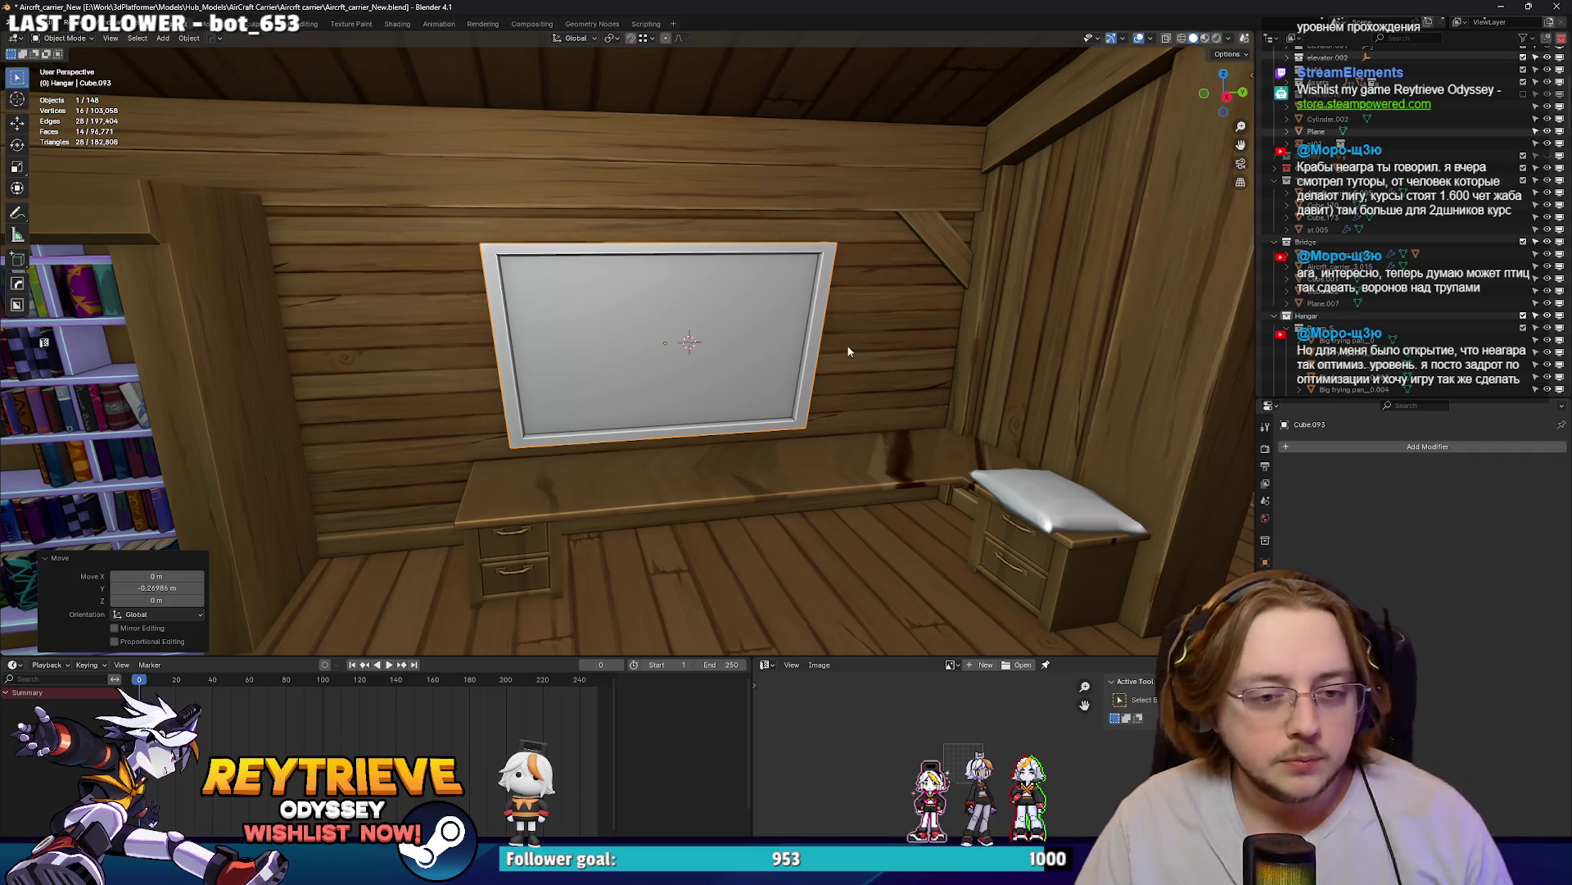
- Select the purple character SM_Rey_WithGloves.007 by the desk and enter Edit Mode
{"action": "mouse_move", "coordinate": [802, 453]}
{"action": "middle_mouse_down"}
{"action": "mouse_move", "coordinate": [864, 273]}
{"action": "mouse_move", "coordinate": [813, 381]}
{"action": "mouse_move", "coordinate": [786, 385]}
{"action": "middle_mouse_up"}
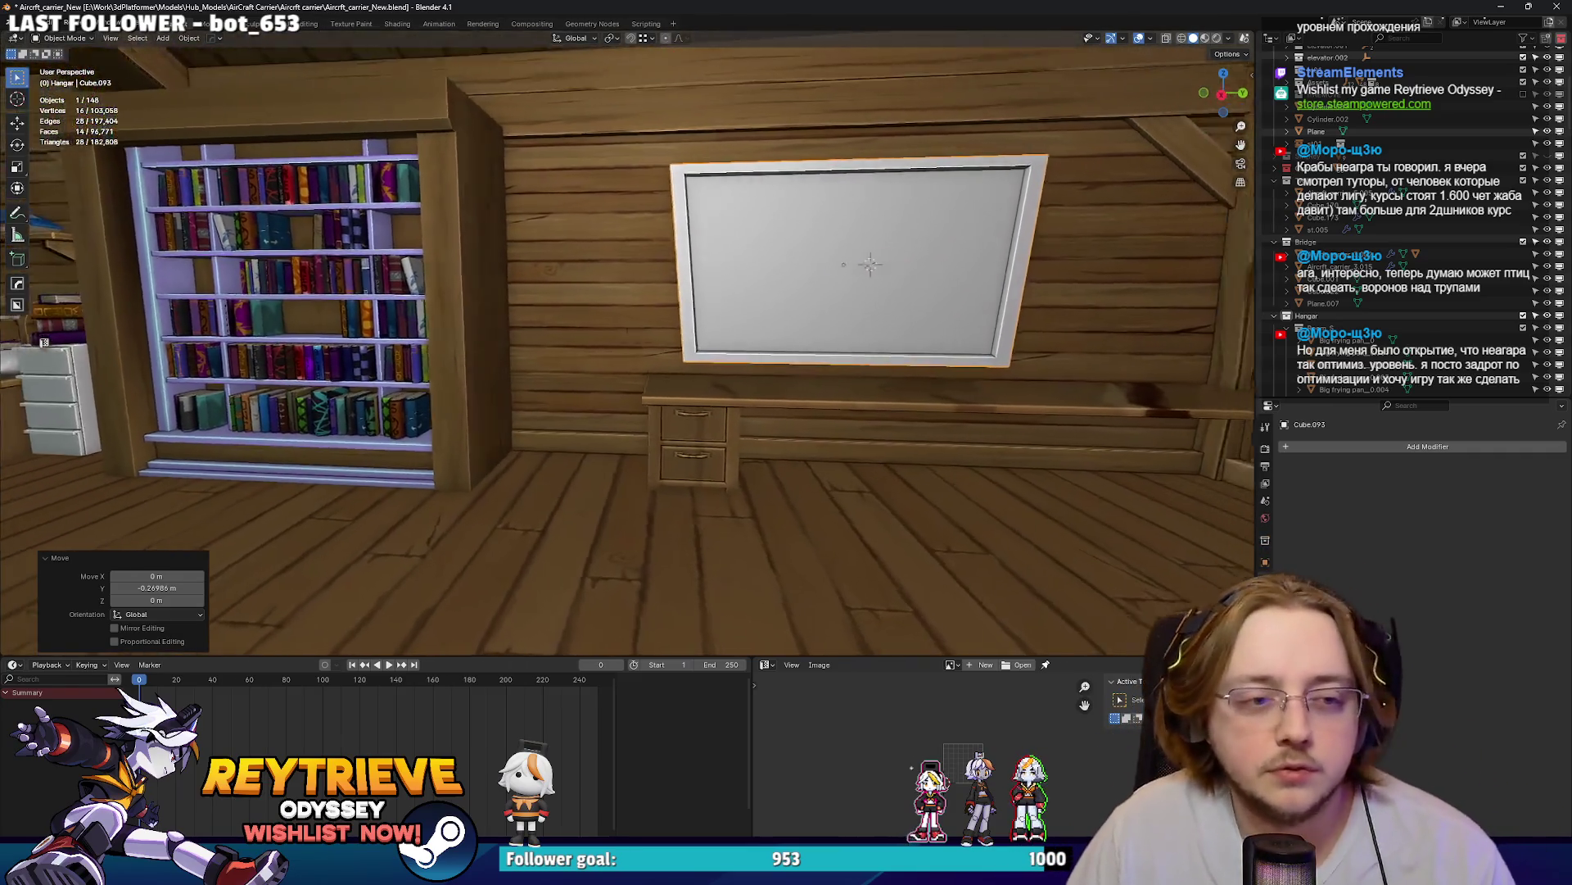
{"action": "scroll", "coordinate": [786, 385], "scroll_direction": "up", "scroll_amount": 5}
{"action": "key", "text": "w"}
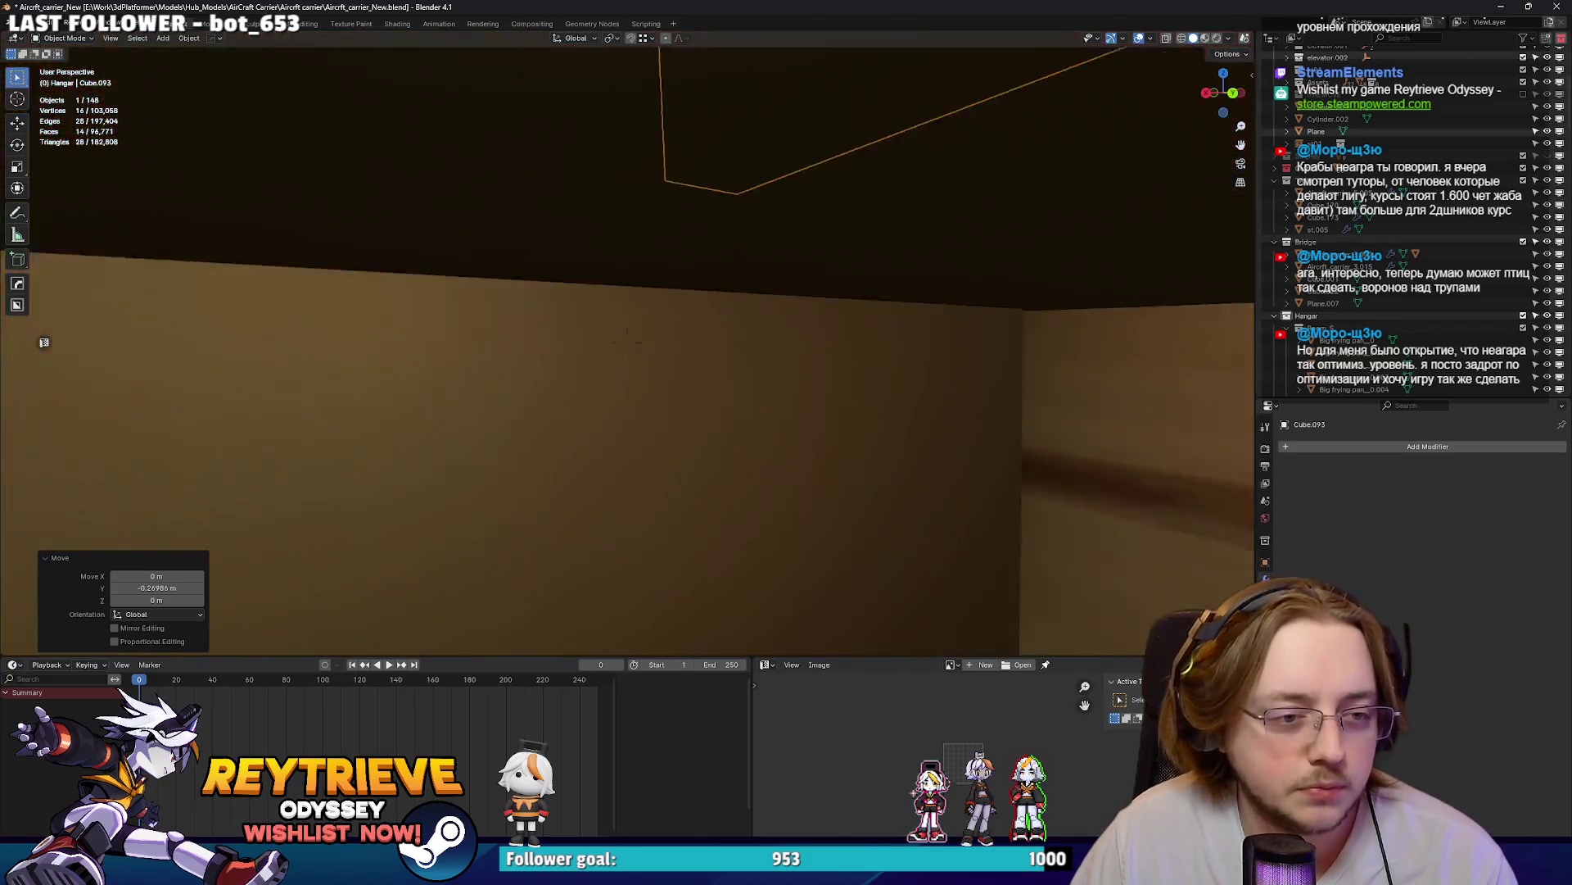
{"action": "key", "text": "s"}
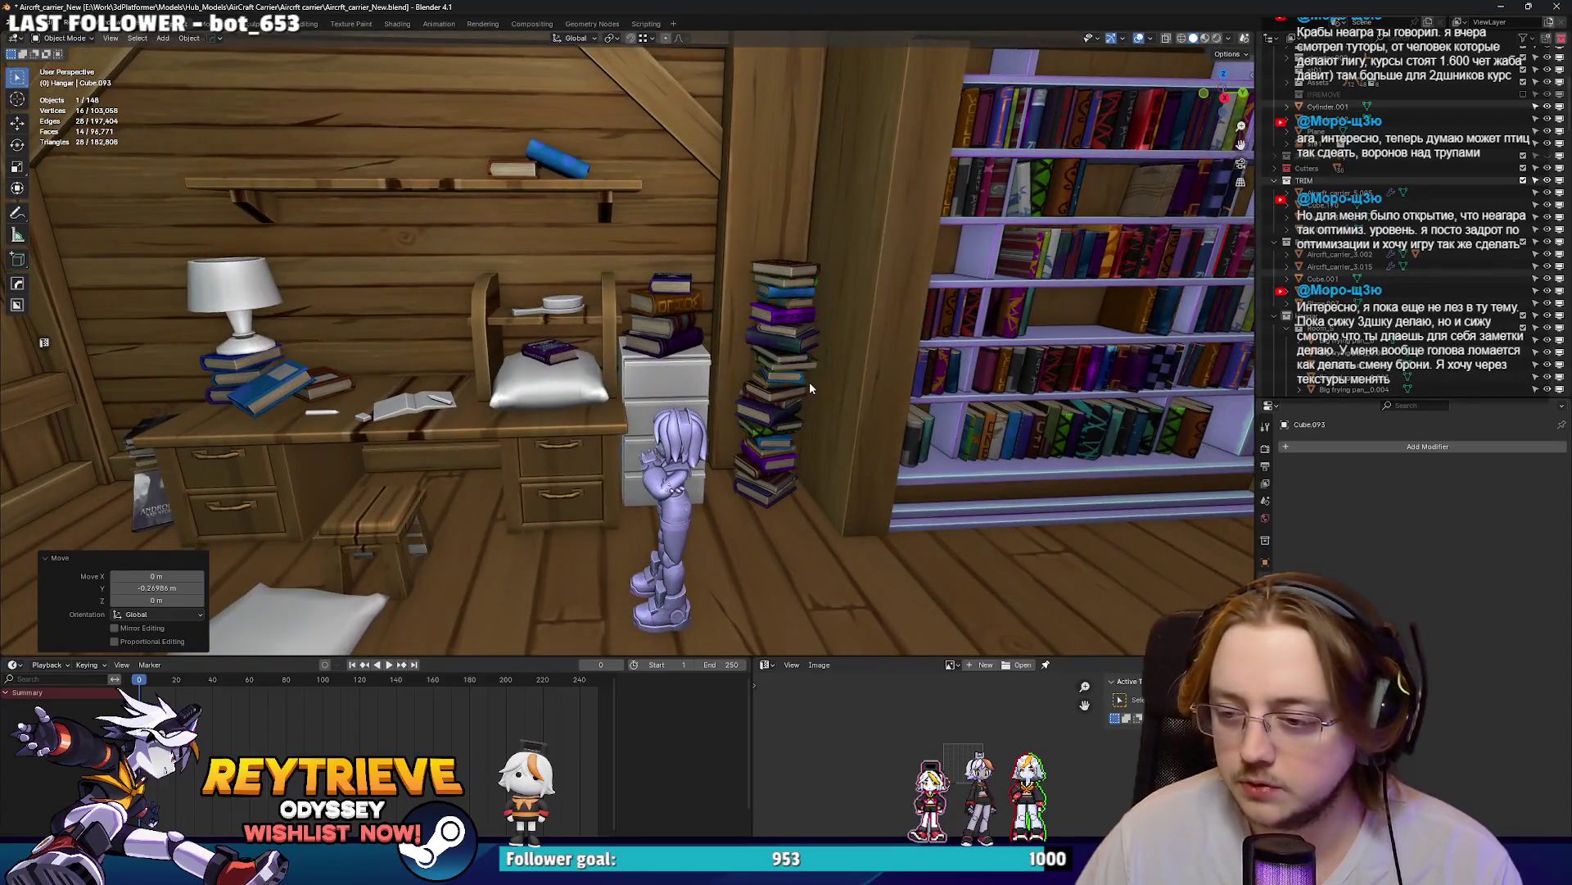
{"action": "mouse_move", "coordinate": [810, 381]}
{"action": "middle_mouse_down"}
{"action": "mouse_move", "coordinate": [917, 392]}
{"action": "mouse_move", "coordinate": [833, 382]}
{"action": "middle_mouse_up"}
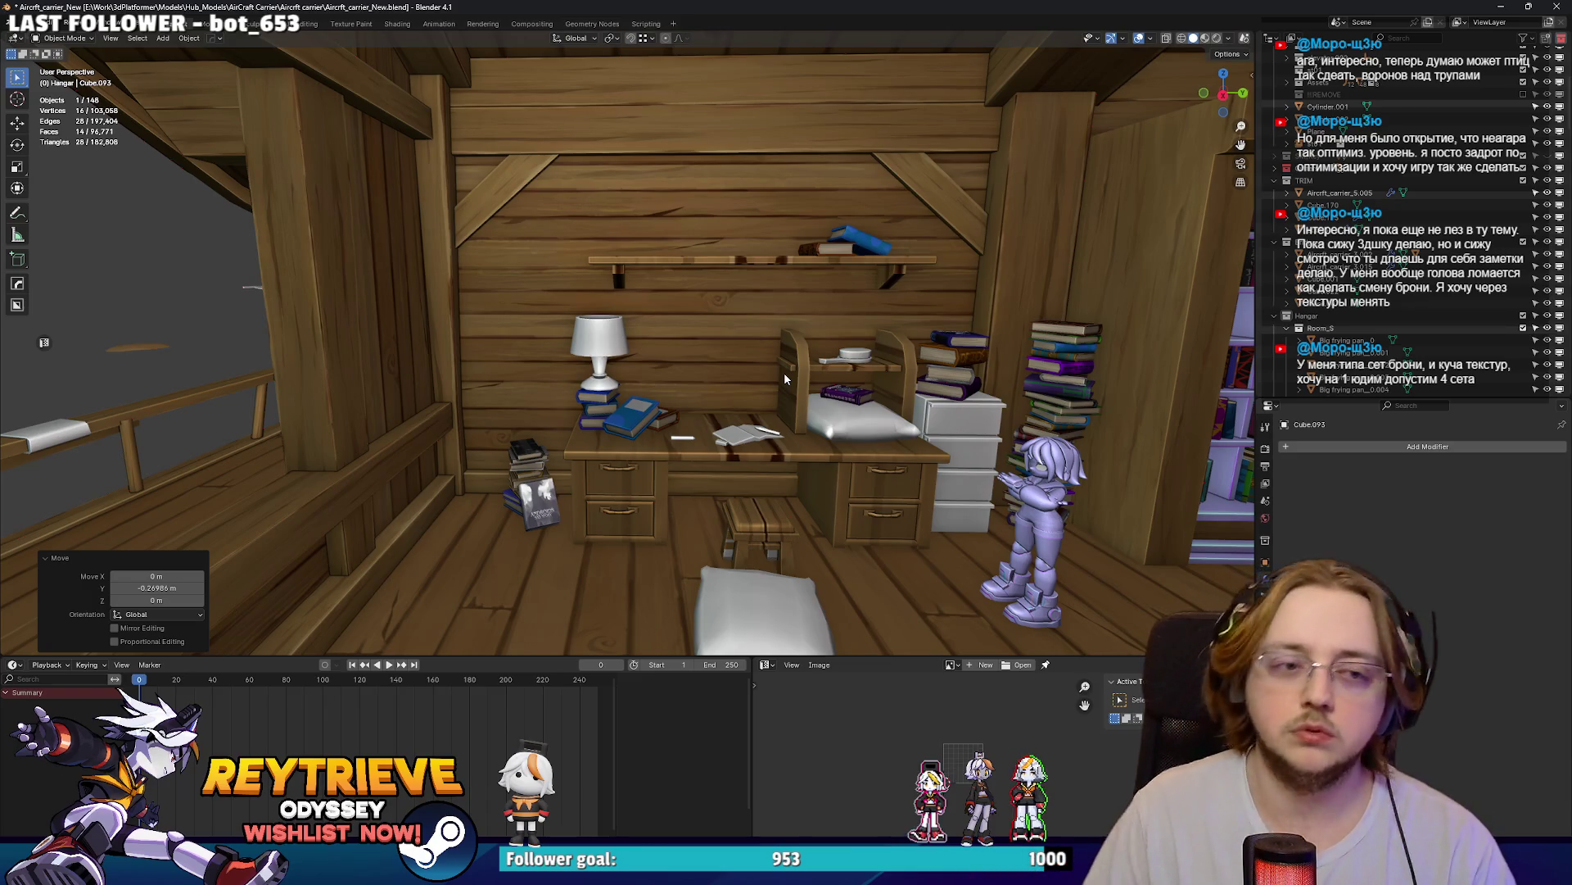
{"action": "middle_click_drag", "start_coordinate": [783, 371], "coordinate": [639, 367]}
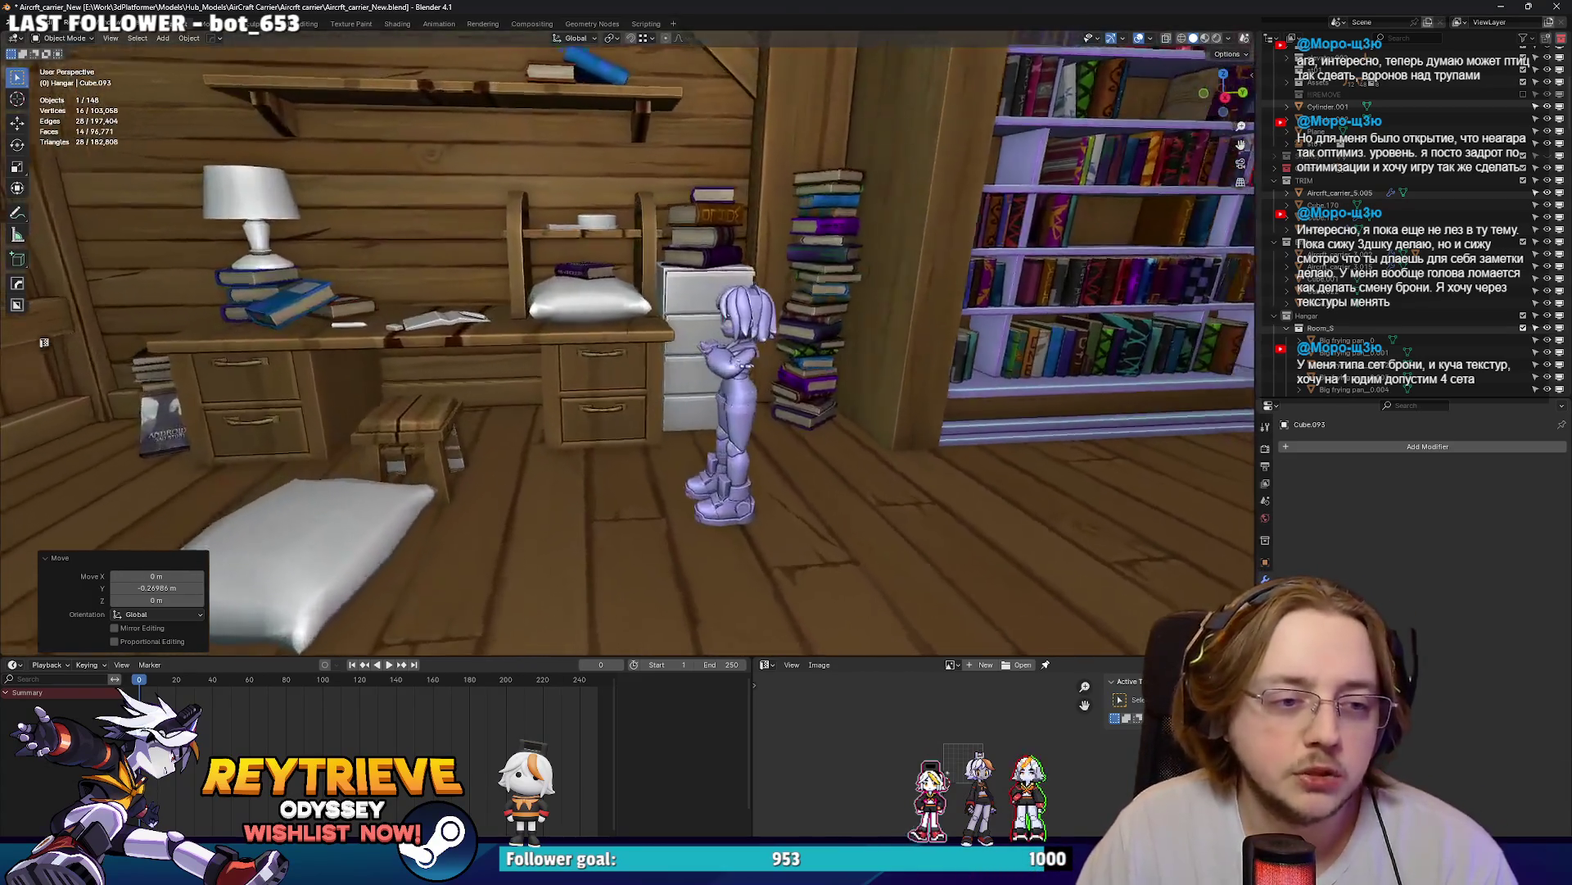
{"action": "scroll", "coordinate": [666, 371], "scroll_direction": "up", "scroll_amount": 5}
{"action": "left_click", "coordinate": [666, 371]}
{"action": "key", "text": "Tab"}
{"action": "scroll", "coordinate": [666, 371], "scroll_direction": "up", "scroll_amount": 2}
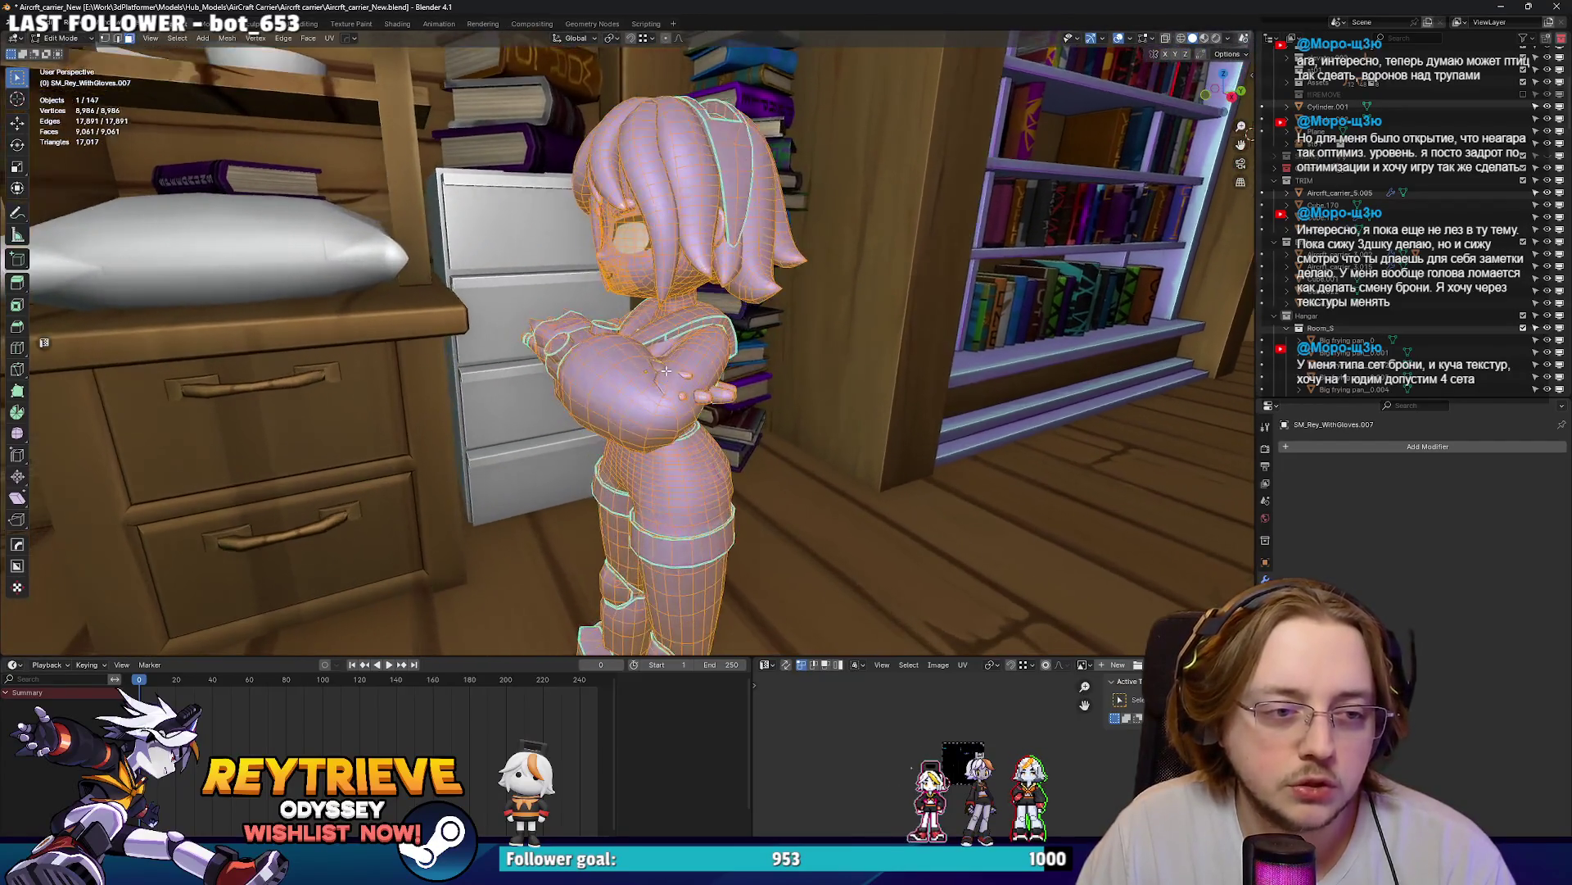
- Add Basis and Key 1 shape keys to the character in Object Data properties
{"action": "scroll", "coordinate": [666, 371], "scroll_direction": "up", "scroll_amount": 3}
{"action": "key", "text": "2"}
{"action": "left_click", "coordinate": [660, 394]}
{"action": "left_click", "coordinate": [1265, 647]}
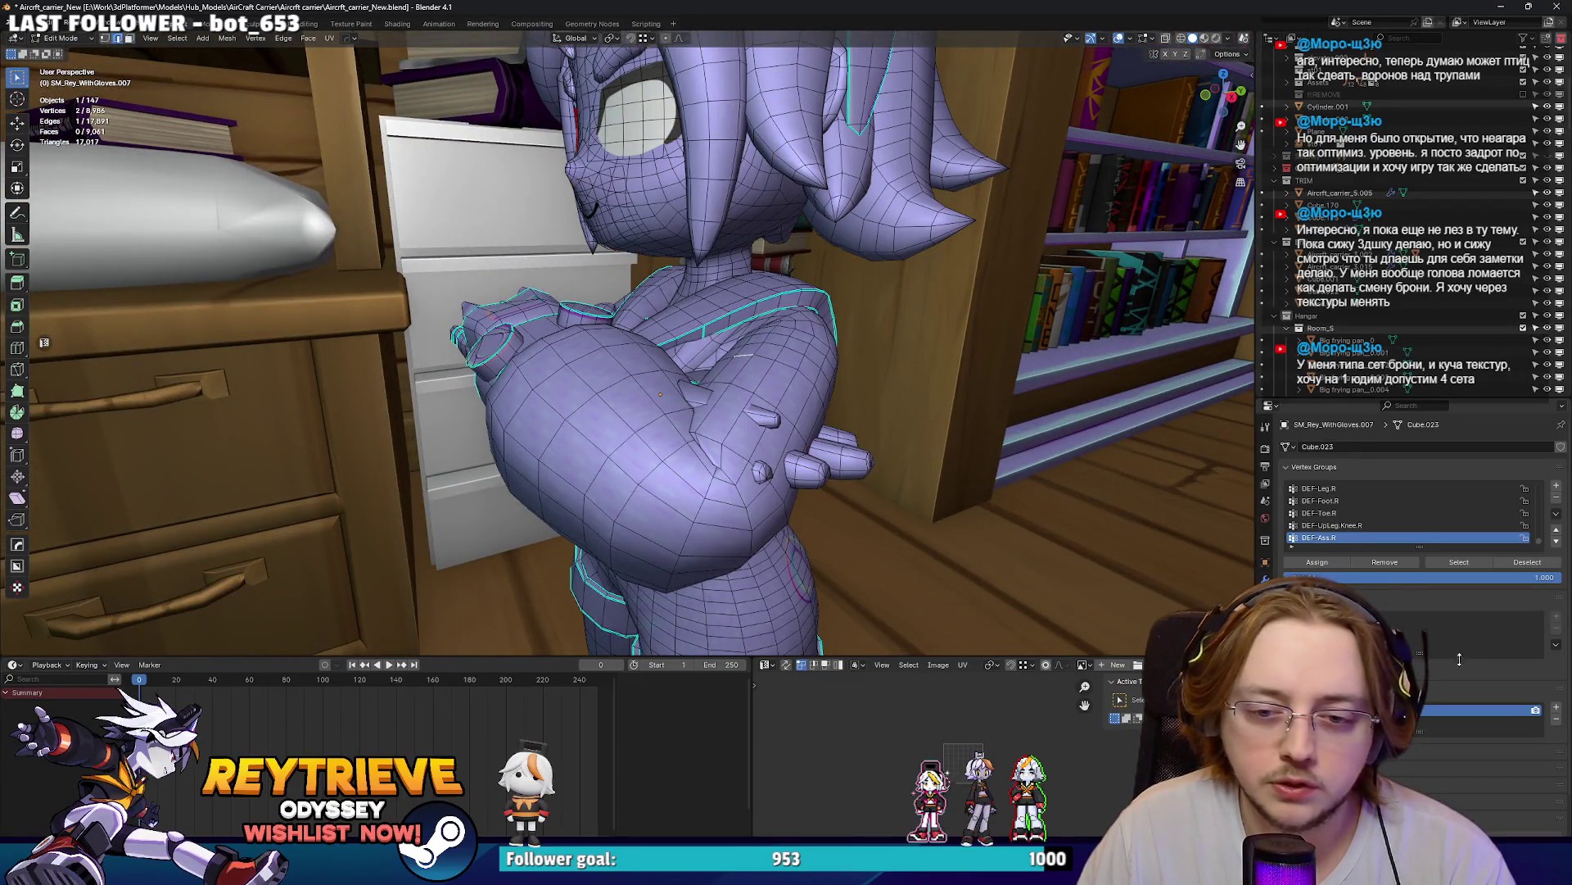
{"action": "key", "text": "Tab"}
{"action": "left_click", "coordinate": [1556, 585]}
{"action": "left_click", "coordinate": [1556, 585]}
- In Key 1, scale the chest edge loop up by 2.538
{"action": "key", "text": "Tab"}
{"action": "middle_click_drag", "start_coordinate": [705, 385], "coordinate": [740, 388]}
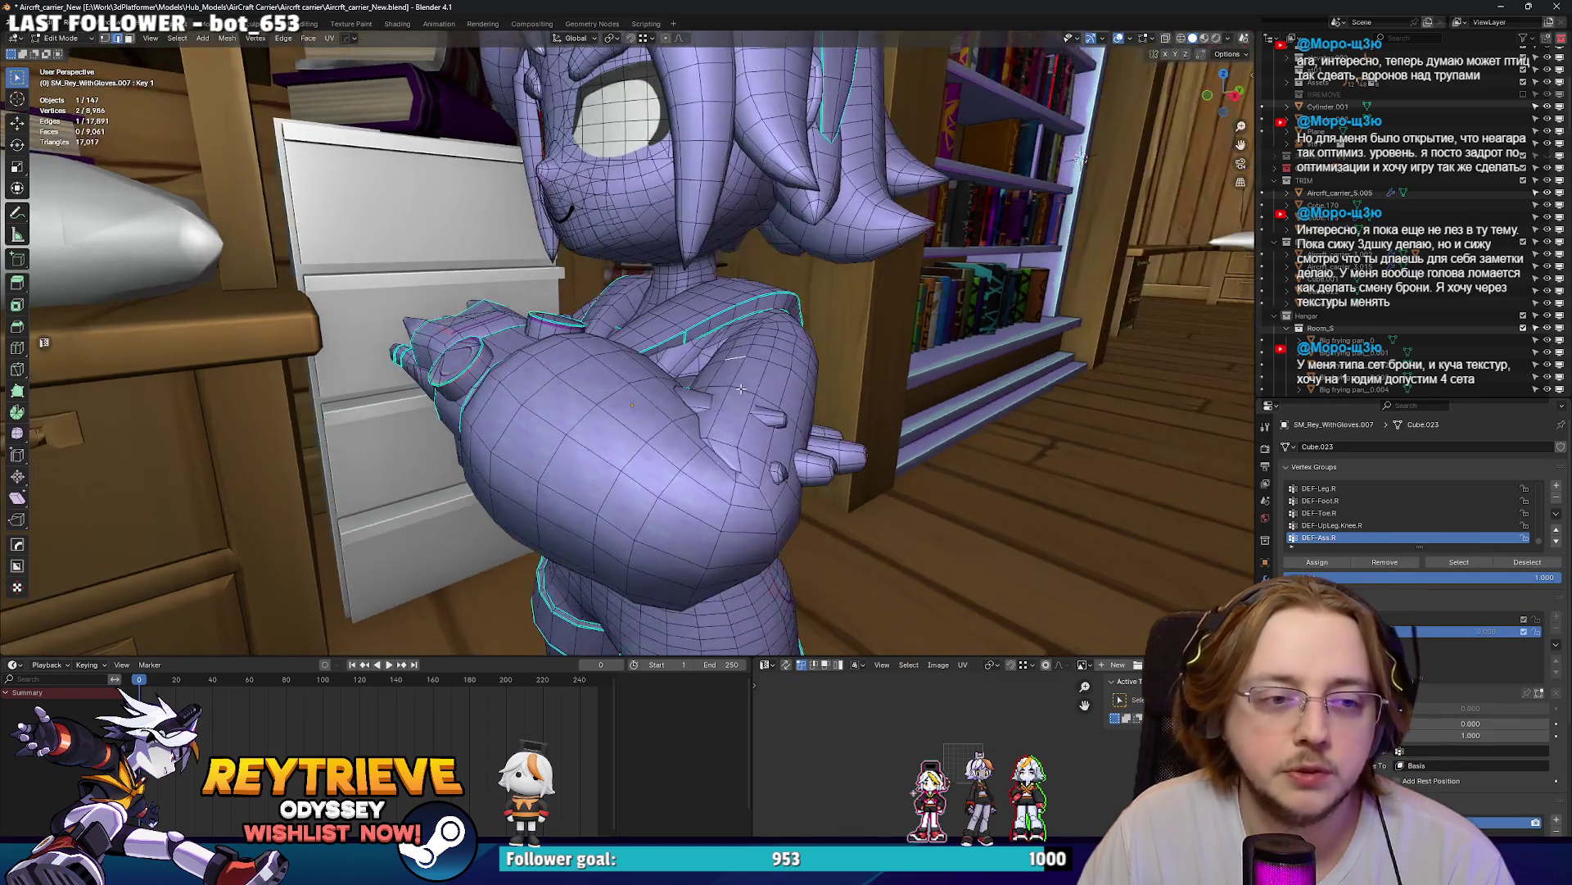
{"action": "scroll", "coordinate": [740, 388], "scroll_direction": "down", "scroll_amount": 5}
{"action": "scroll", "coordinate": [788, 365], "scroll_direction": "up", "scroll_amount": 5}
{"action": "left_click", "coordinate": [788, 365], "text": "alt"}
{"action": "key", "text": "s"}
{"action": "left_click", "coordinate": [885, 385]}
{"action": "mouse_move", "coordinate": [884, 385]}
{"action": "middle_mouse_down"}
{"action": "mouse_move", "coordinate": [725, 364]}
{"action": "mouse_move", "coordinate": [718, 187]}
{"action": "middle_mouse_up"}
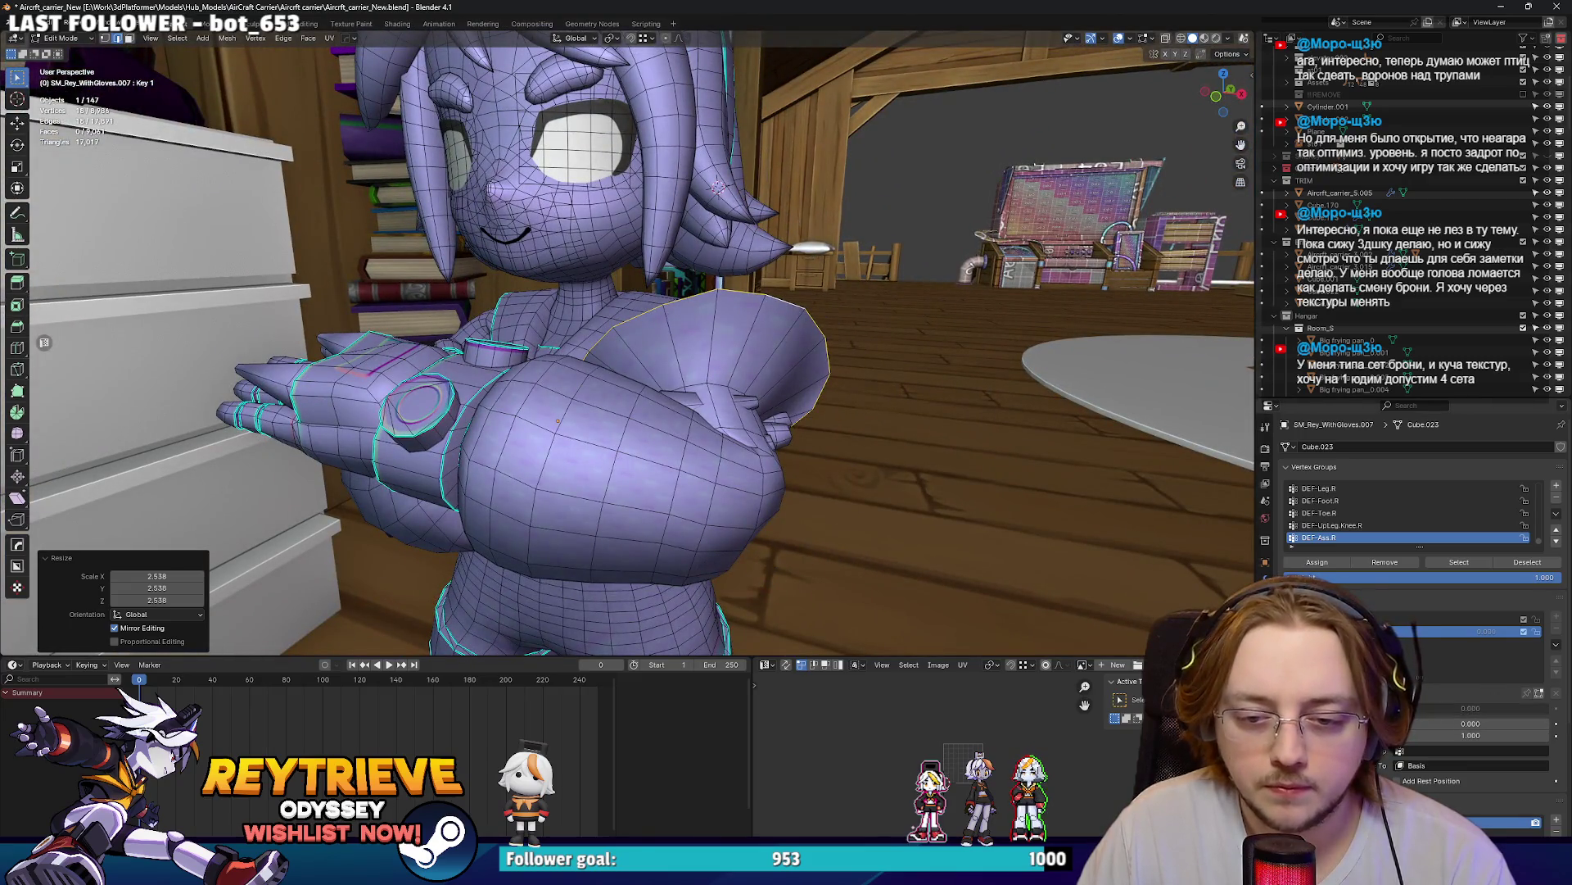
- Test the Key 1 influence, raising it to full and then lowering it to about 0.24
{"action": "key", "text": "Tab"}
{"action": "left_click_drag", "start_coordinate": [1466, 678], "coordinate": [1532, 677]}
{"action": "mouse_move", "coordinate": [941, 434]}
{"action": "middle_mouse_down"}
{"action": "mouse_move", "coordinate": [785, 434]}
{"action": "mouse_move", "coordinate": [580, 398]}
{"action": "mouse_move", "coordinate": [737, 377]}
{"action": "middle_mouse_up"}
{"action": "left_click_drag", "start_coordinate": [1475, 678], "coordinate": [1392, 677]}
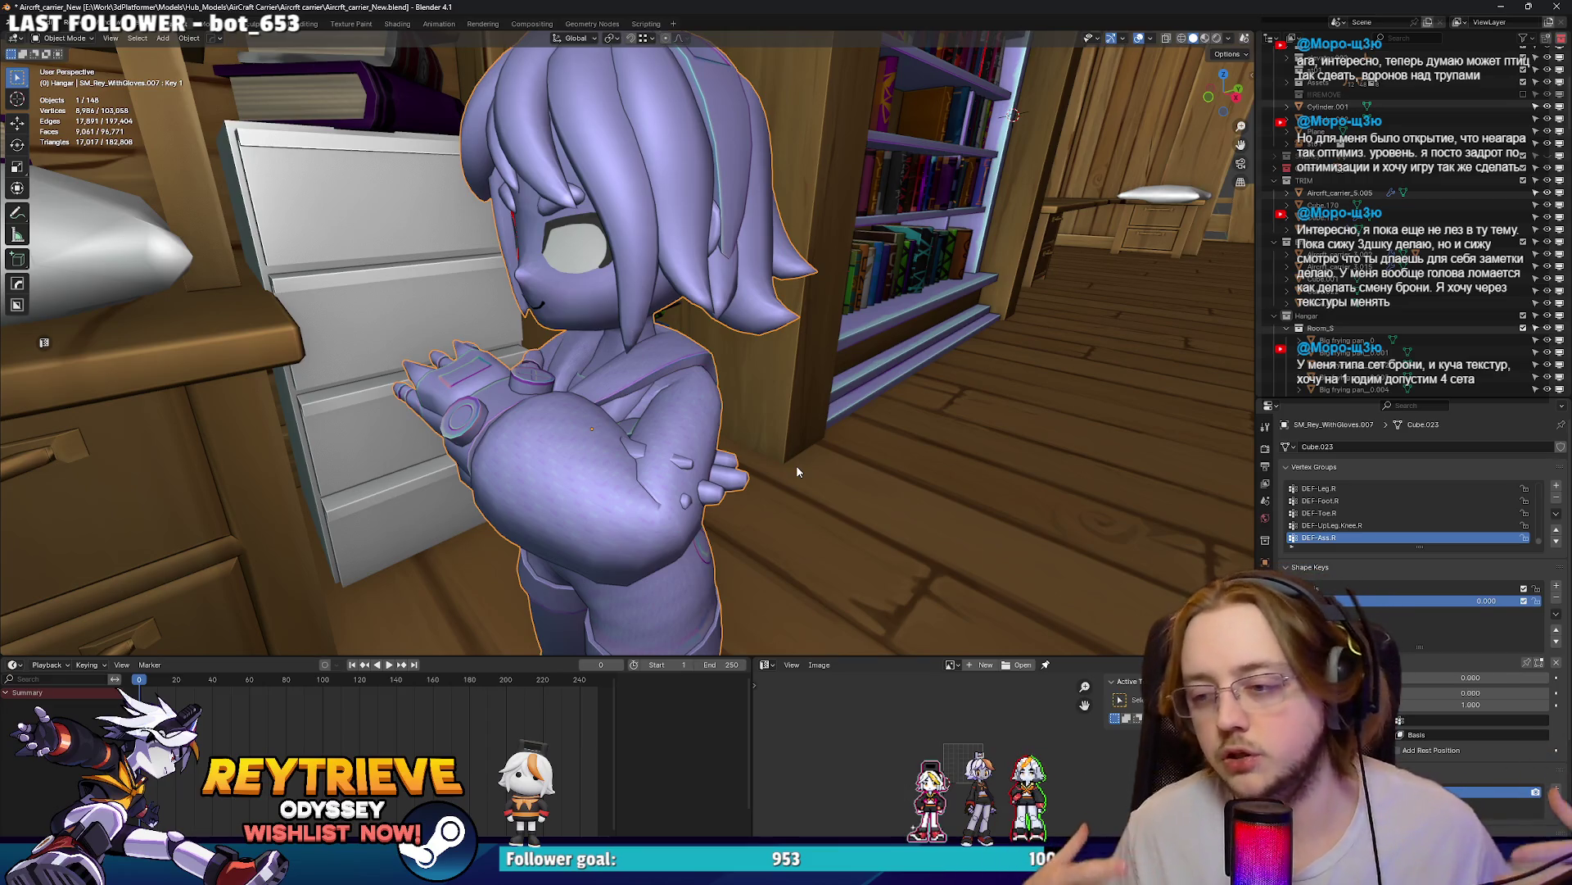
- Fly the view down to the hangar floor and slide the character along X
{"action": "middle_click_drag", "start_coordinate": [721, 403], "coordinate": [668, 411]}
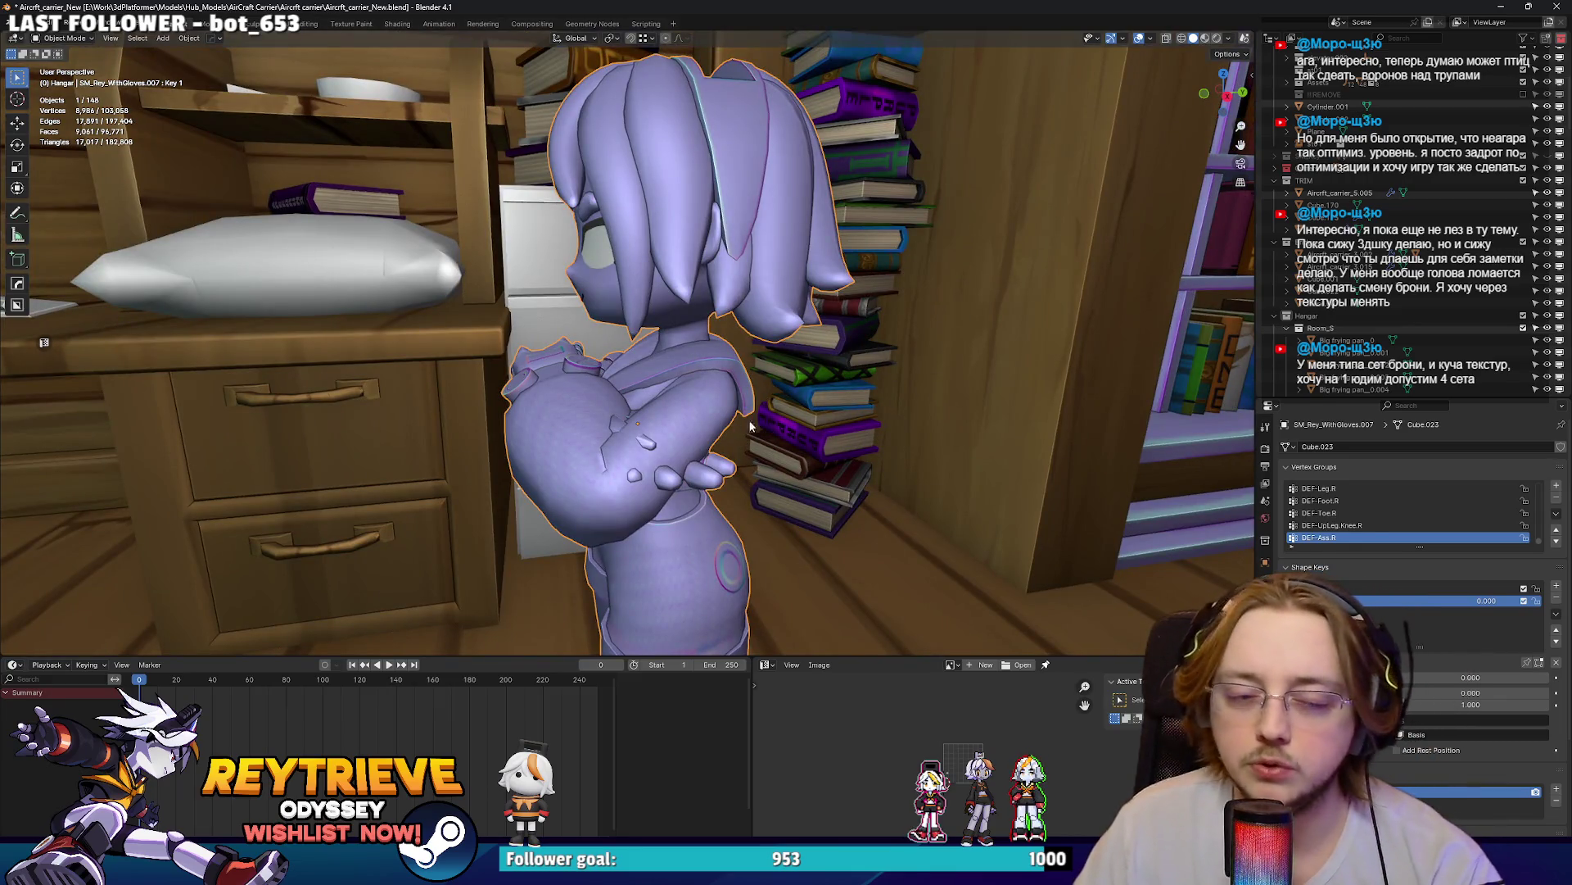
{"action": "mouse_move", "coordinate": [833, 426]}
{"action": "middle_mouse_down"}
{"action": "mouse_move", "coordinate": [901, 419]}
{"action": "mouse_move", "coordinate": [776, 410]}
{"action": "mouse_move", "coordinate": [817, 415]}
{"action": "mouse_move", "coordinate": [729, 380]}
{"action": "mouse_move", "coordinate": [655, 425]}
{"action": "mouse_move", "coordinate": [565, 421]}
{"action": "middle_mouse_up"}
{"action": "scroll", "coordinate": [728, 380], "scroll_direction": "down", "scroll_amount": 5}
{"action": "scroll", "coordinate": [729, 385], "scroll_direction": "down", "scroll_amount": 3}
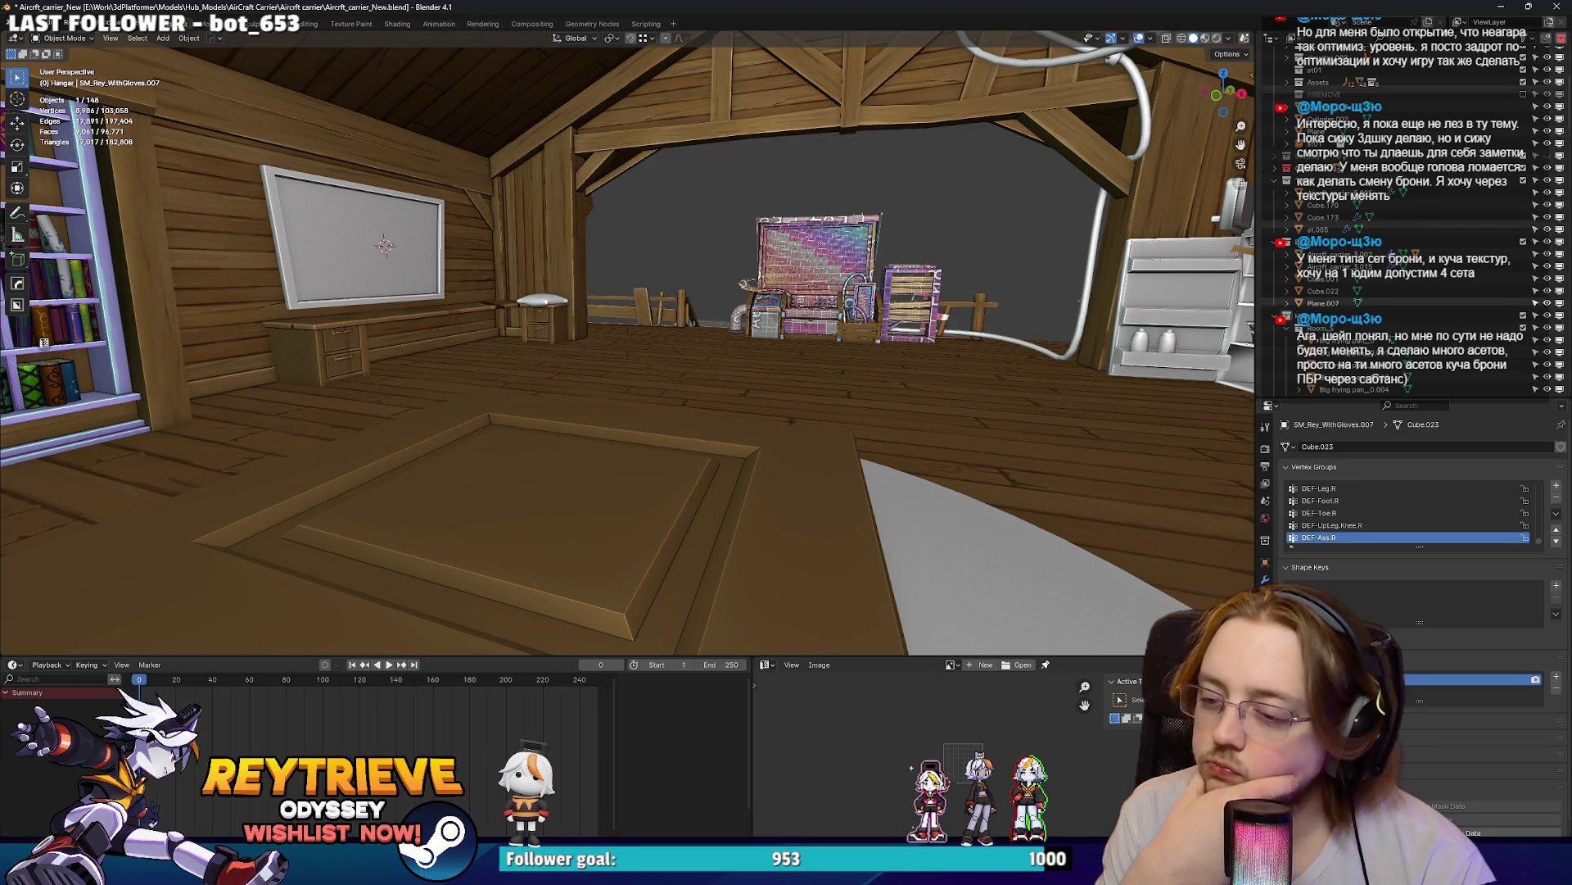
{"action": "middle_click_drag", "start_coordinate": [622, 425], "coordinate": [573, 422]}
{"action": "key", "text": "w"}
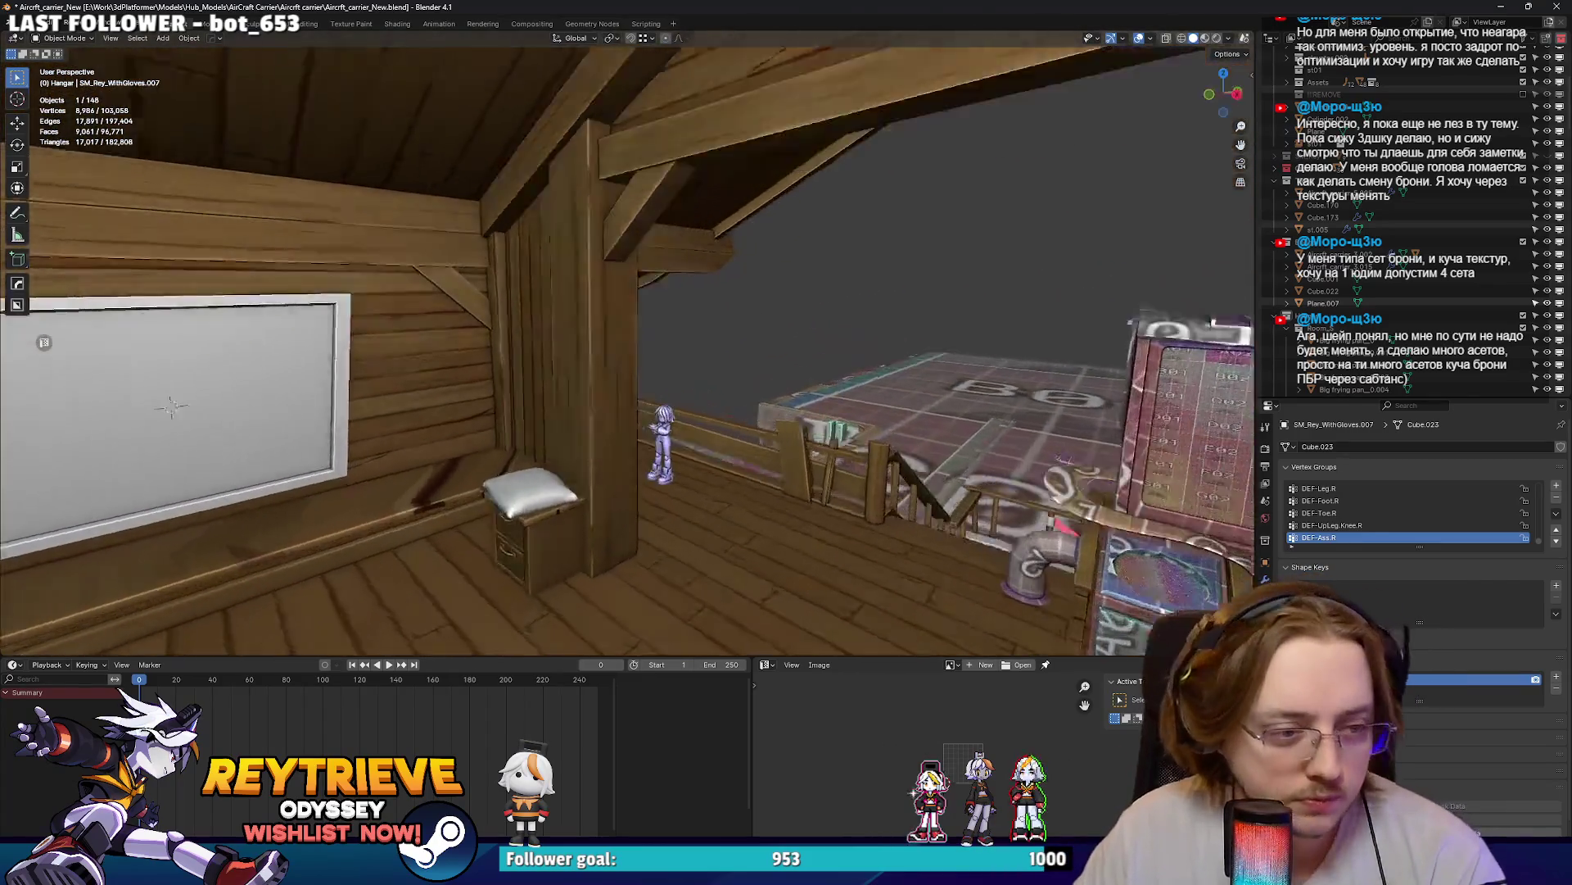
{"action": "key", "text": "s"}
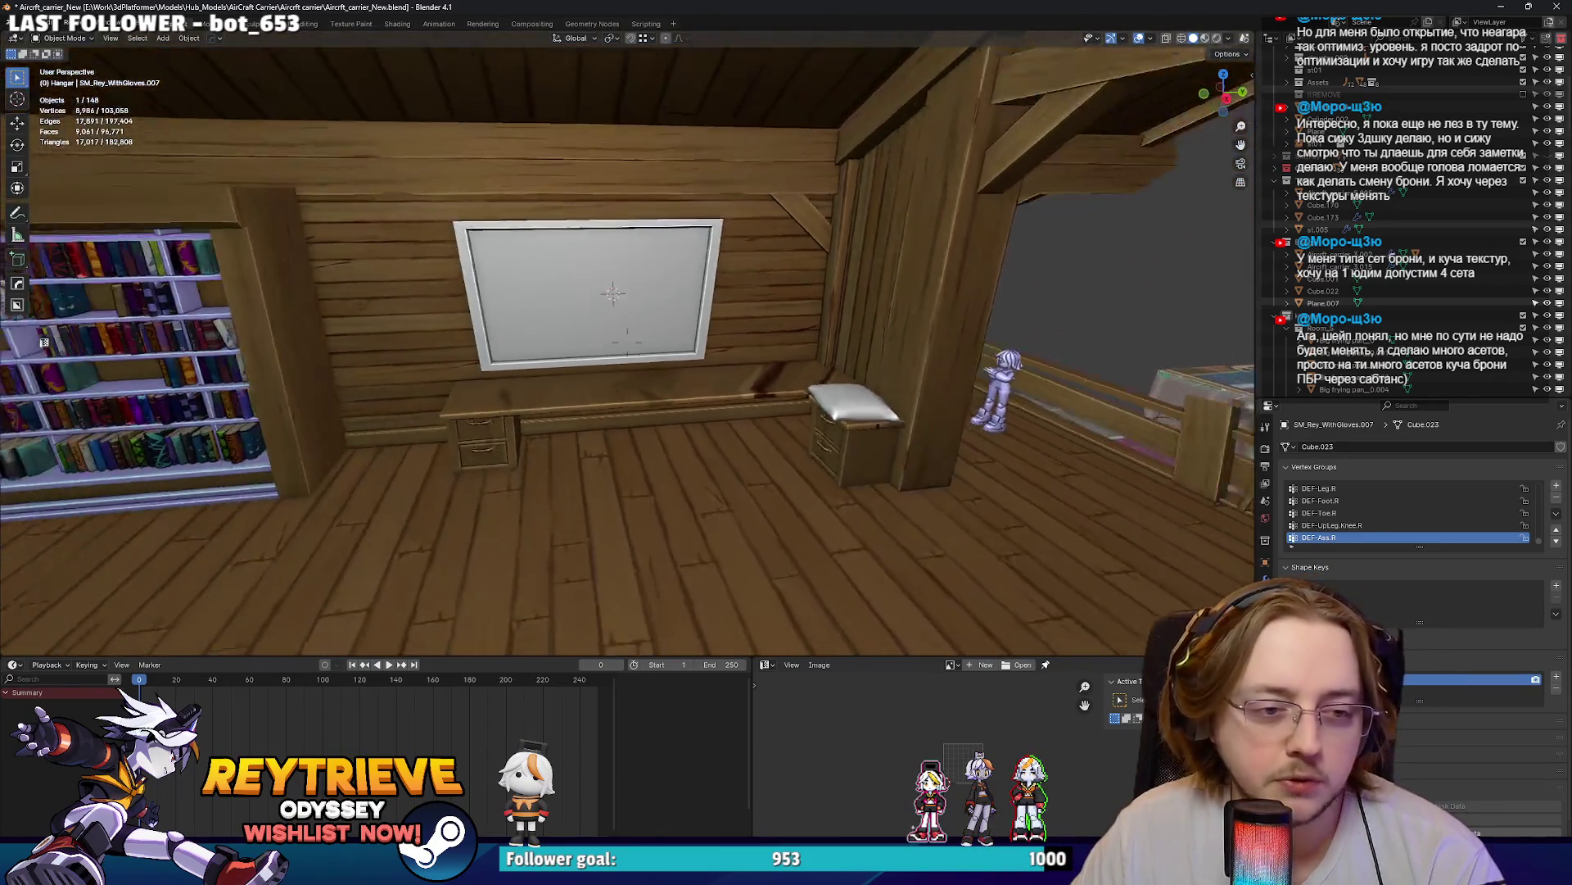
{"action": "key", "text": "w"}
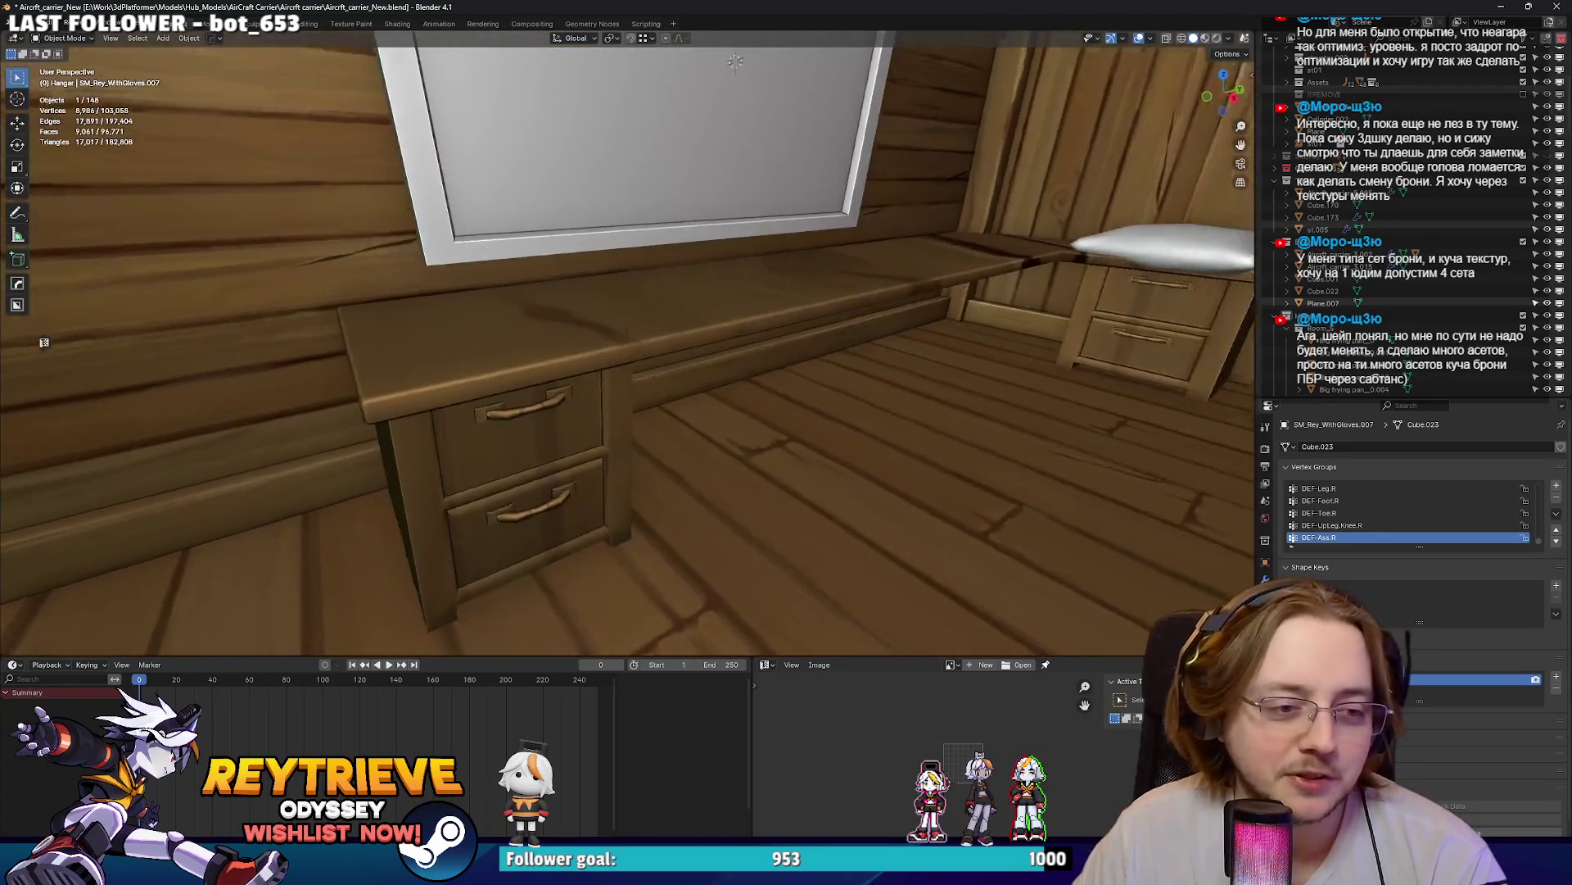
{"action": "key", "text": "s"}
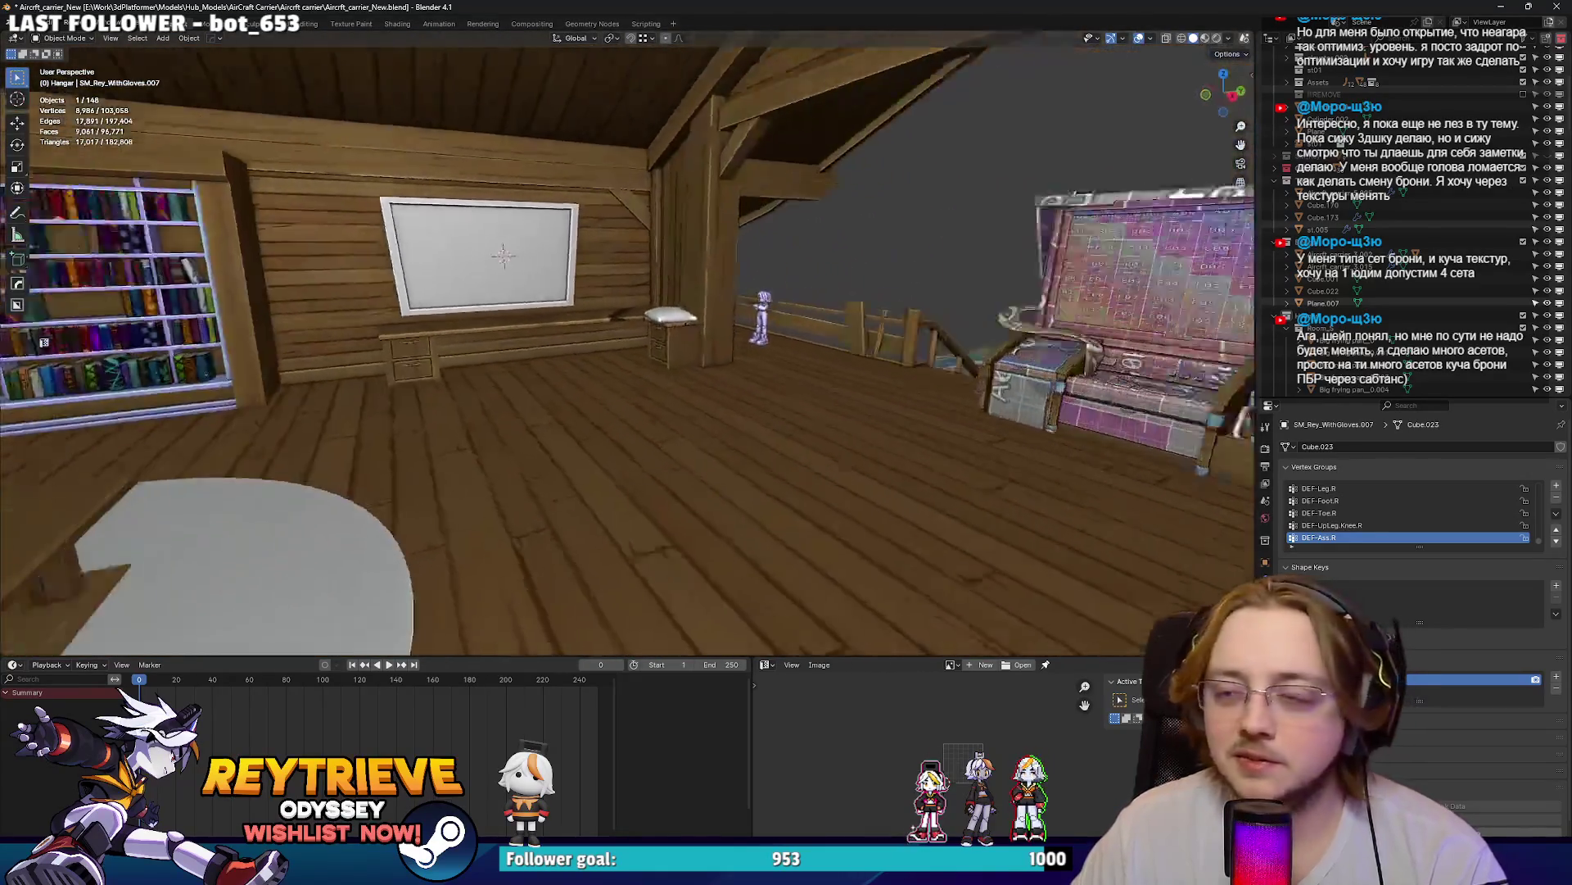
{"action": "key", "text": "w"}
{"action": "key", "text": "w"}
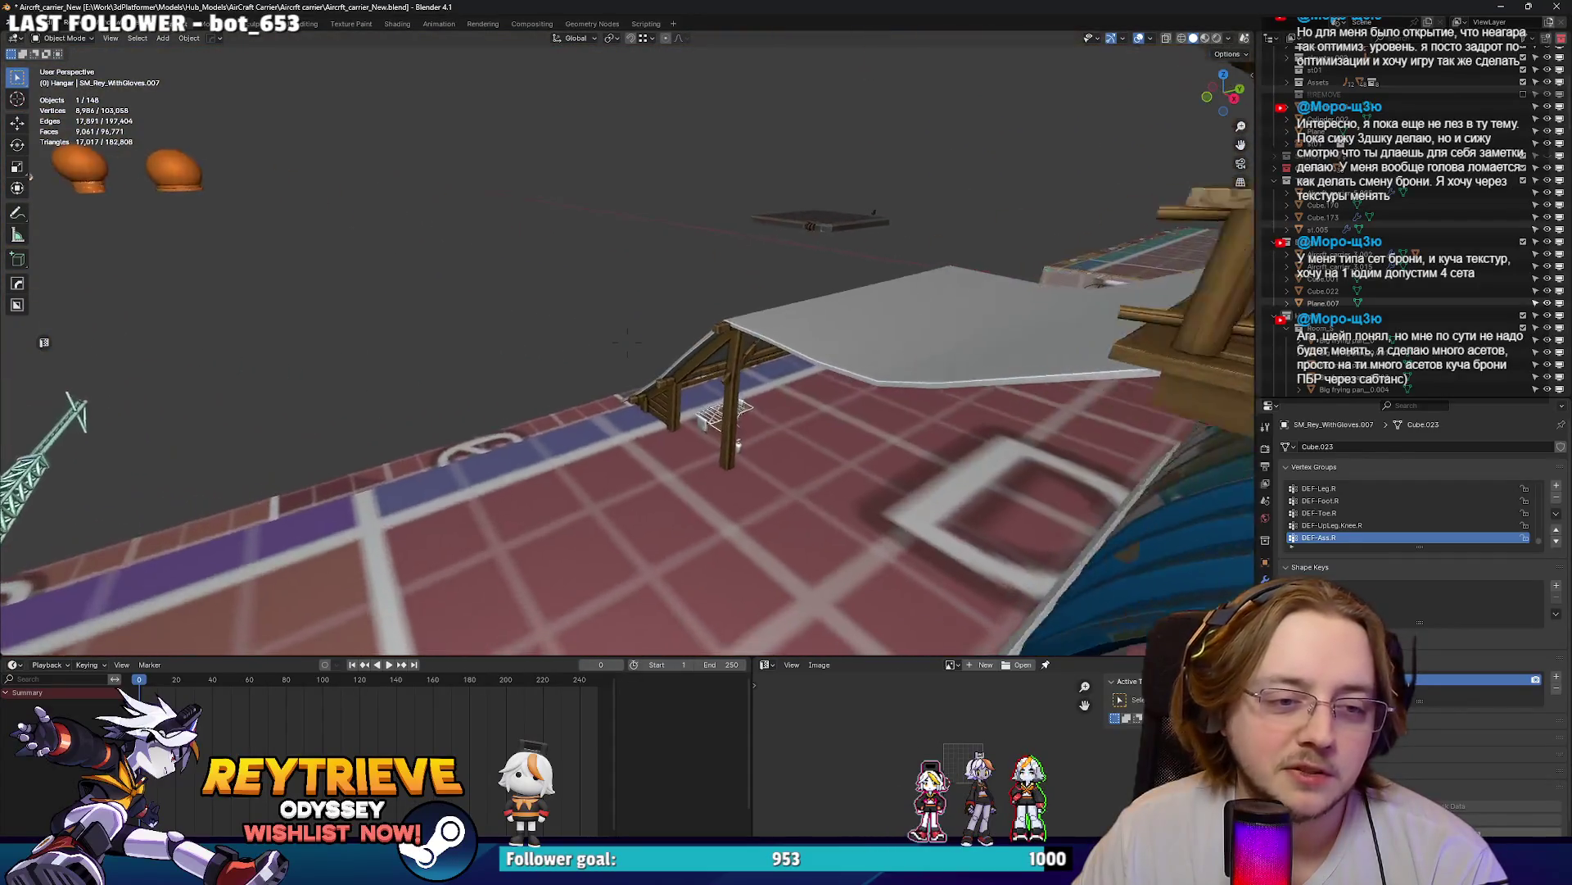
{"action": "key", "text": "w"}
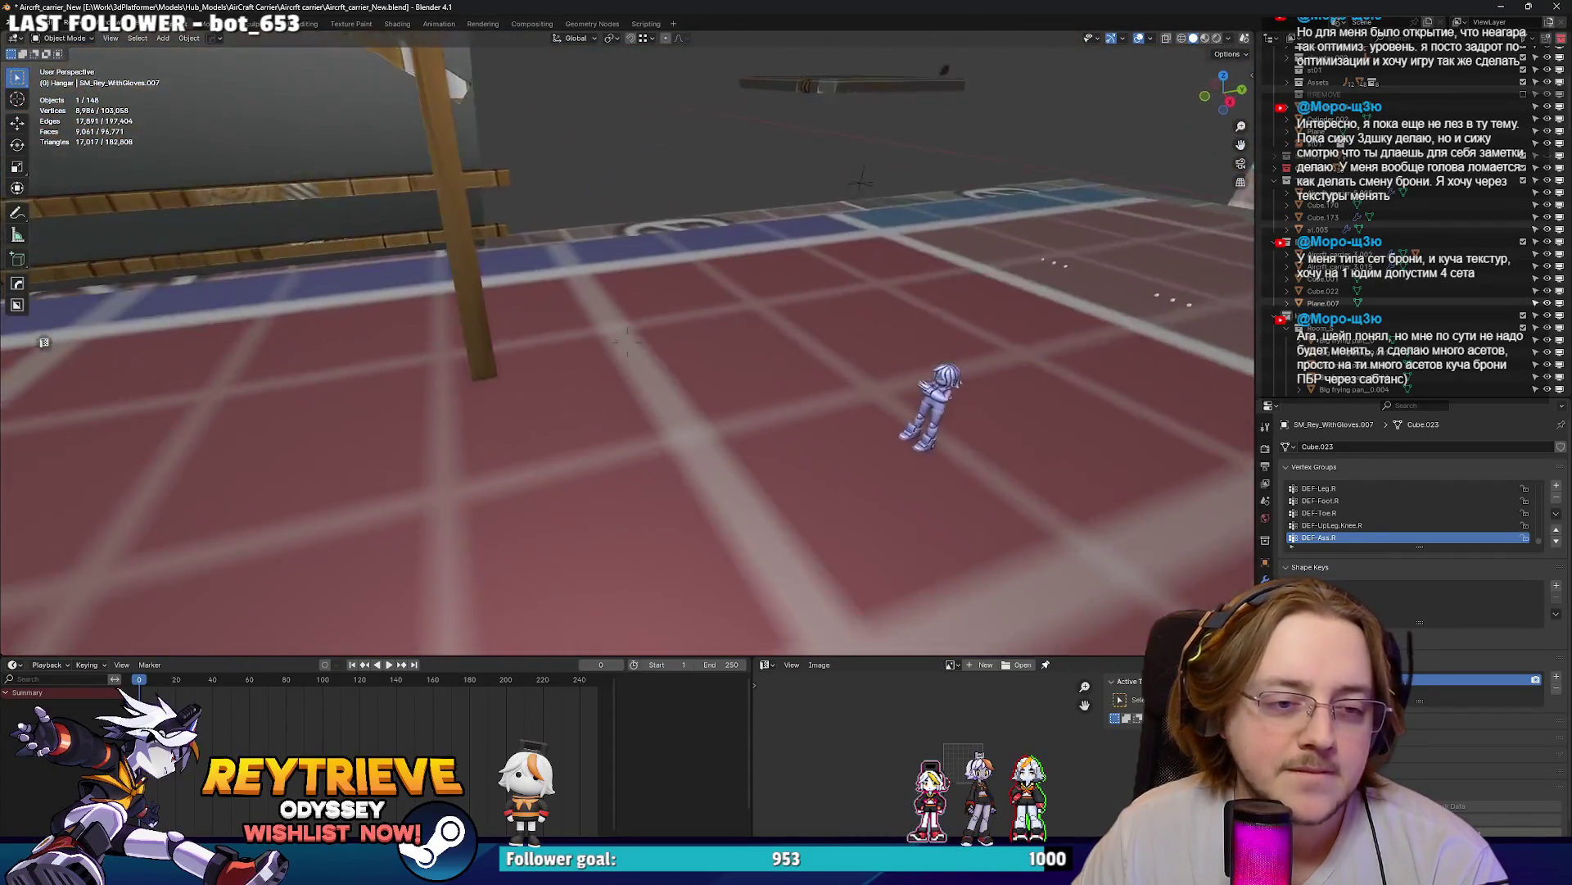
{"action": "left_click", "coordinate": [982, 497]}
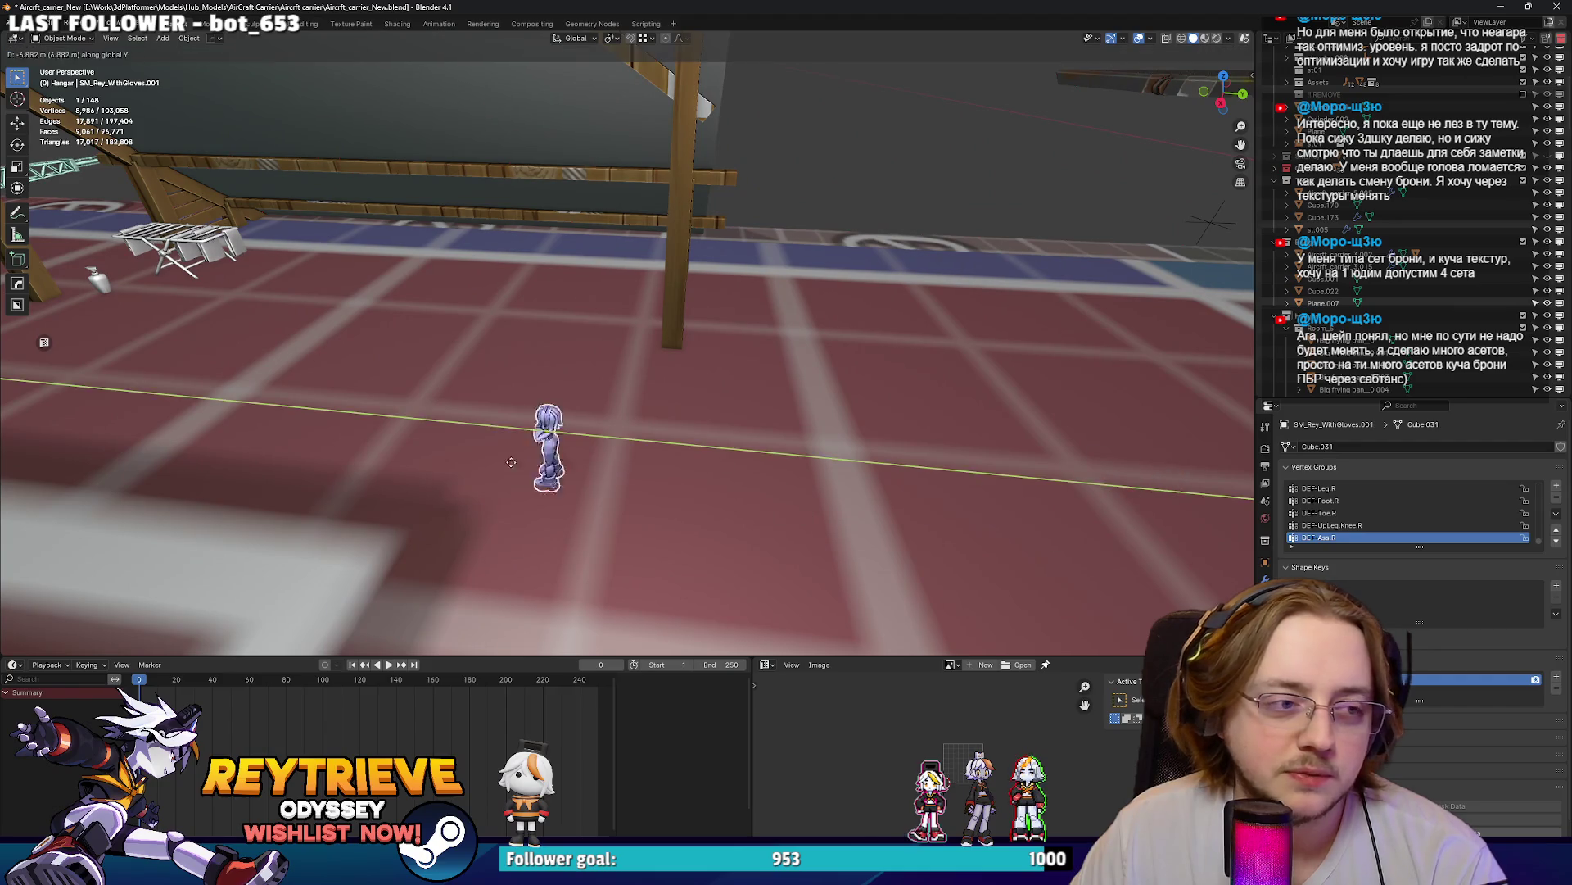
{"action": "key", "text": "g"}
{"action": "key", "text": "x"}
{"action": "key", "text": "Return"}
- Slide the character along Y beside the drying rack, rotate it 90° about Z, and lift it slightly
{"action": "key", "text": "w"}
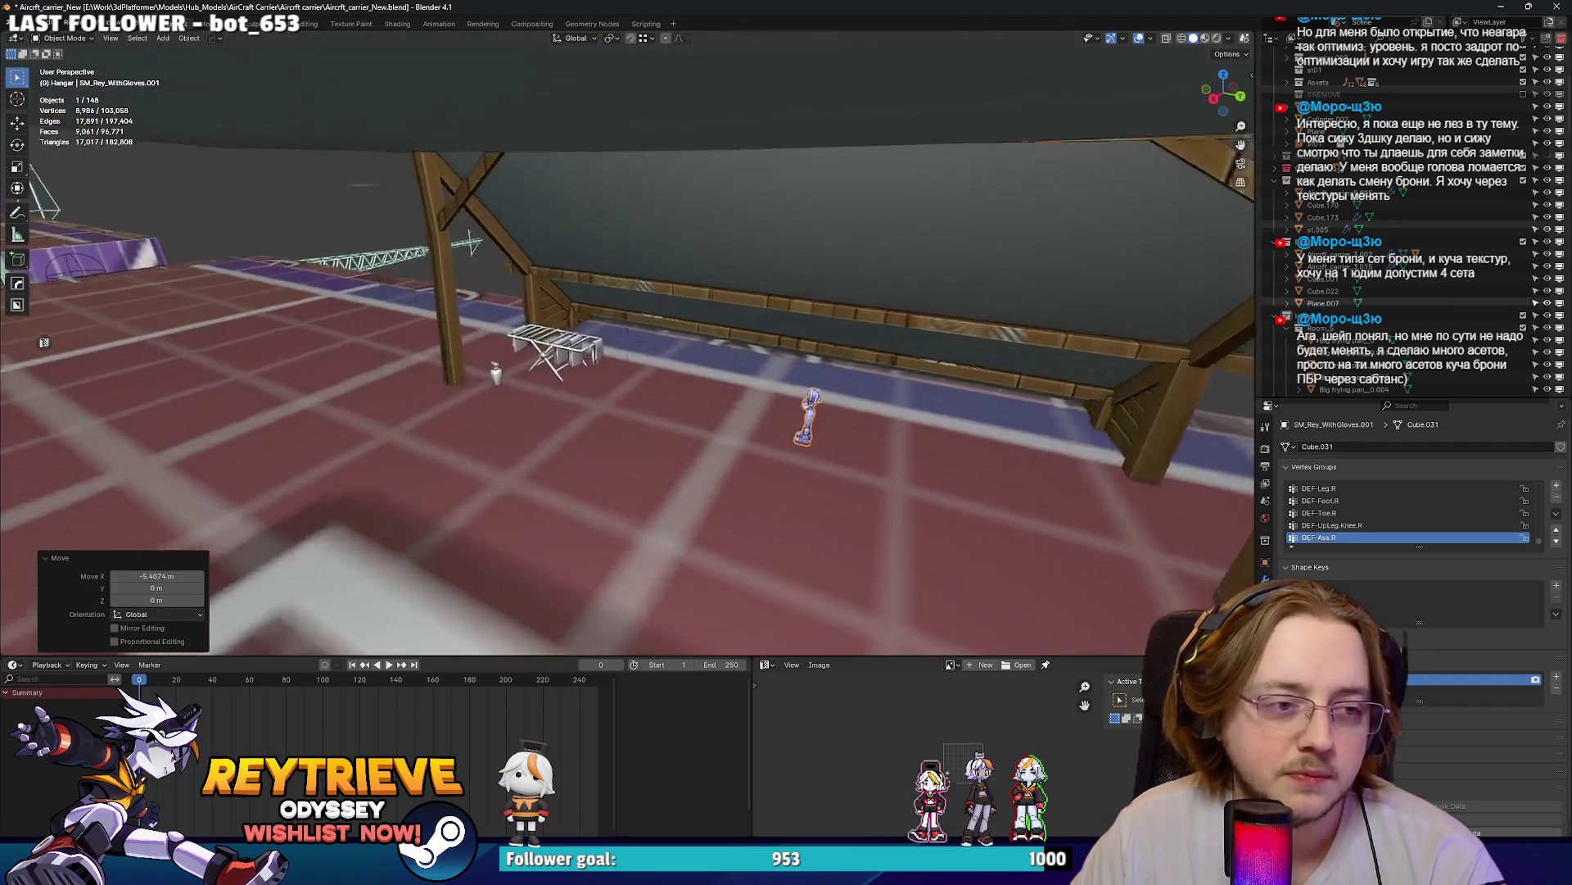
{"action": "key", "text": "g"}
{"action": "key", "text": "y"}
{"action": "left_click", "coordinate": [484, 325]}
{"action": "type", "text": "rz"}
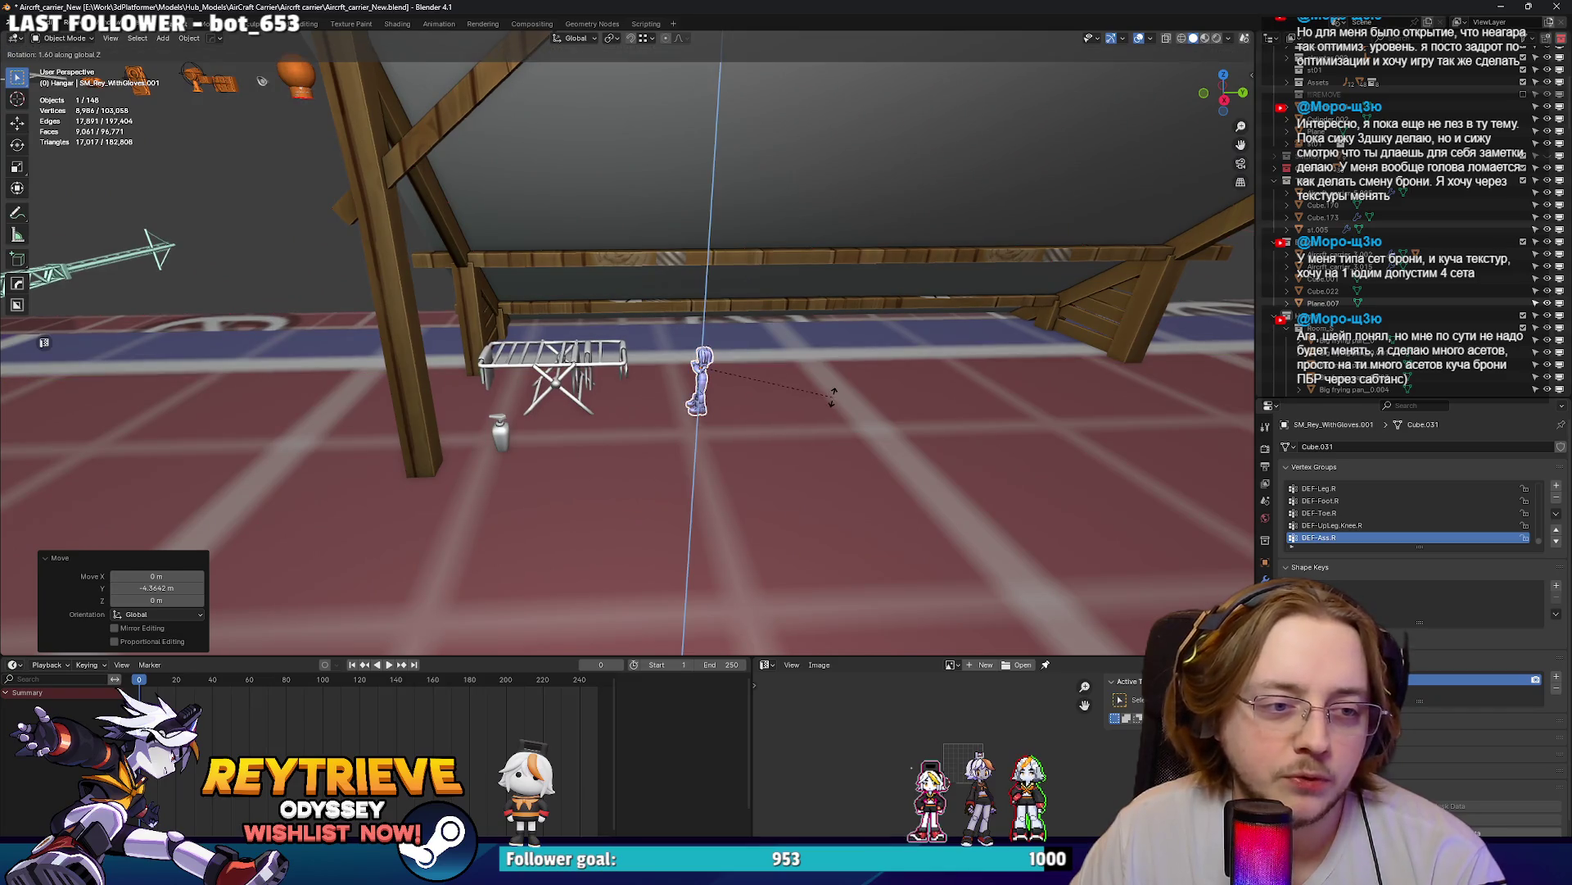
{"action": "type", "text": "90"}
{"action": "key", "text": "Return"}
{"action": "key", "text": "KP_Decimal"}
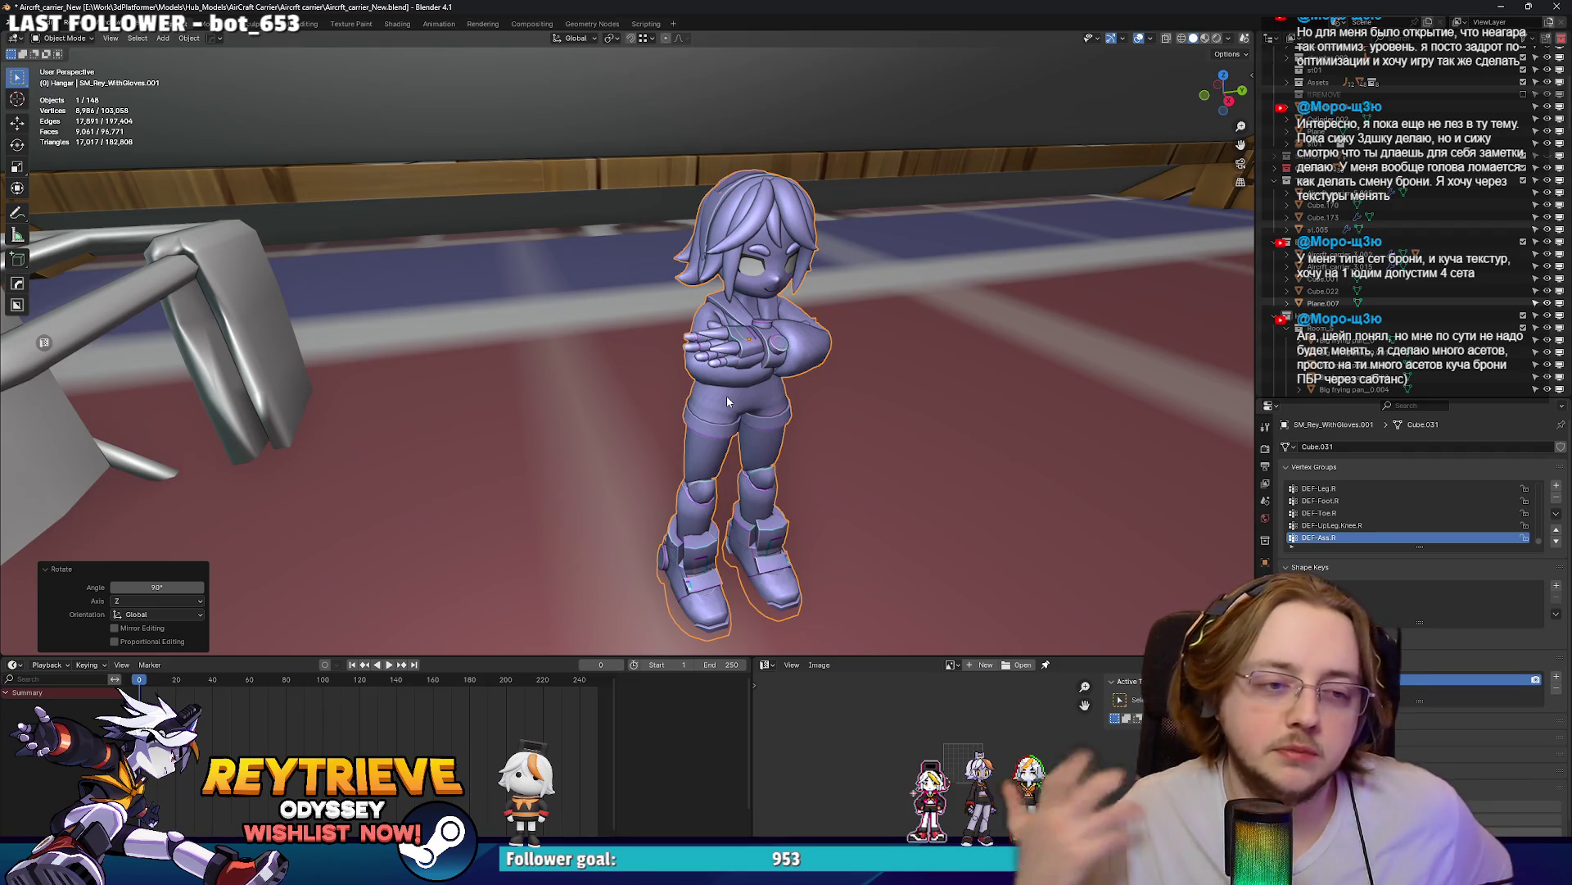
{"action": "mouse_move", "coordinate": [726, 396]}
{"action": "middle_mouse_down"}
{"action": "mouse_move", "coordinate": [668, 343]}
{"action": "mouse_move", "coordinate": [754, 350]}
{"action": "middle_mouse_up"}
{"action": "key", "text": "g"}
{"action": "key", "text": "z"}
{"action": "left_click", "coordinate": [680, 345]}
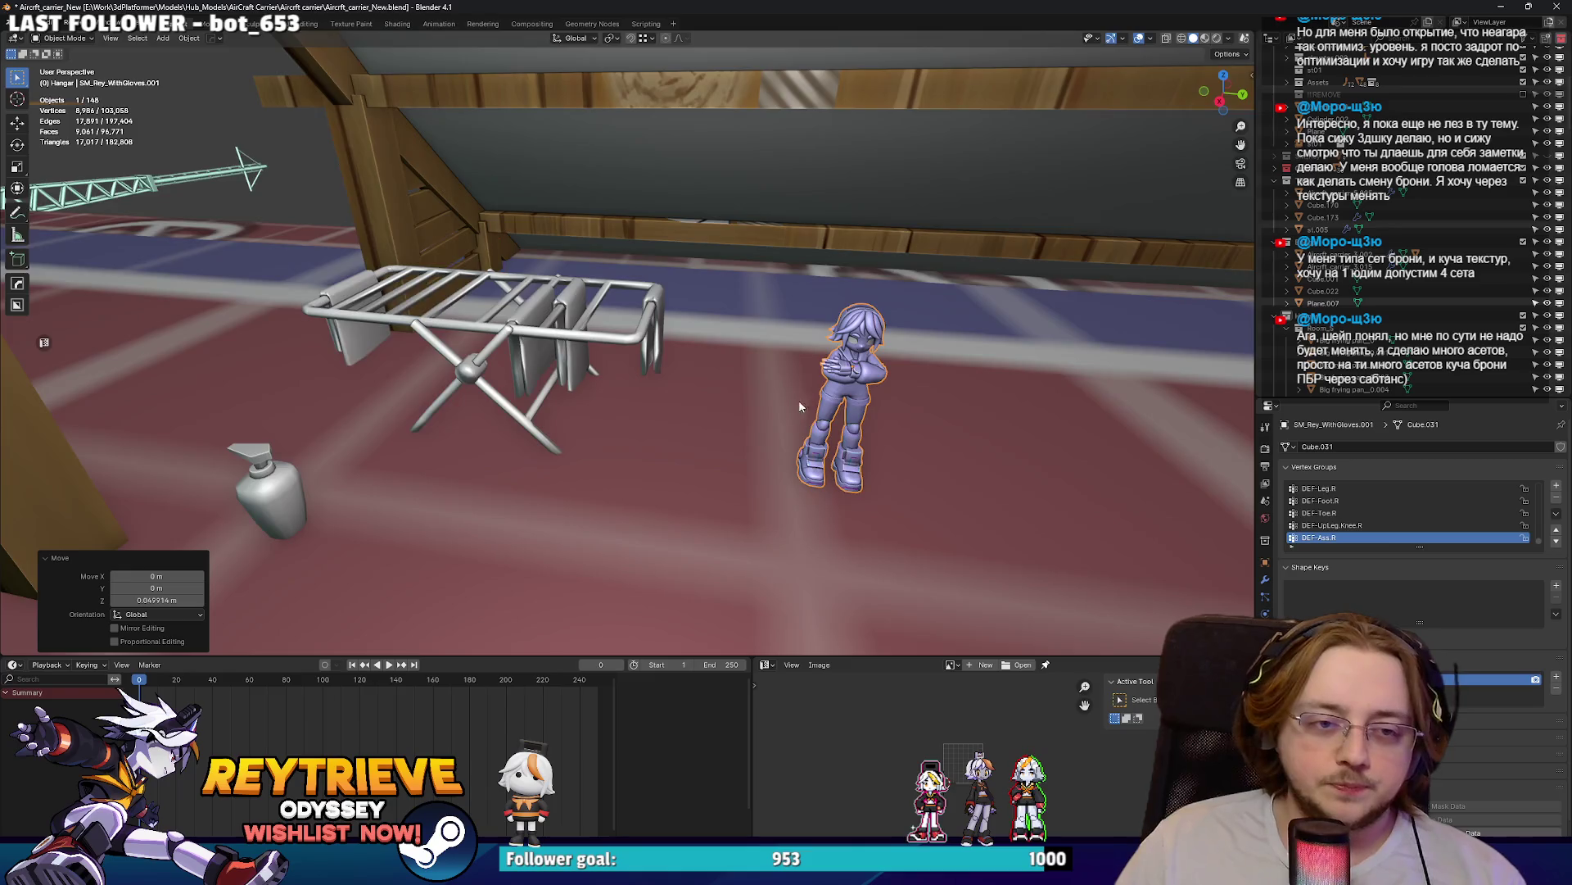
- Inspect the placed character from several angles, then add a cylinder next to her
{"action": "key", "text": "KP_Decimal"}
{"action": "middle_click_drag", "start_coordinate": [725, 359], "coordinate": [740, 364]}
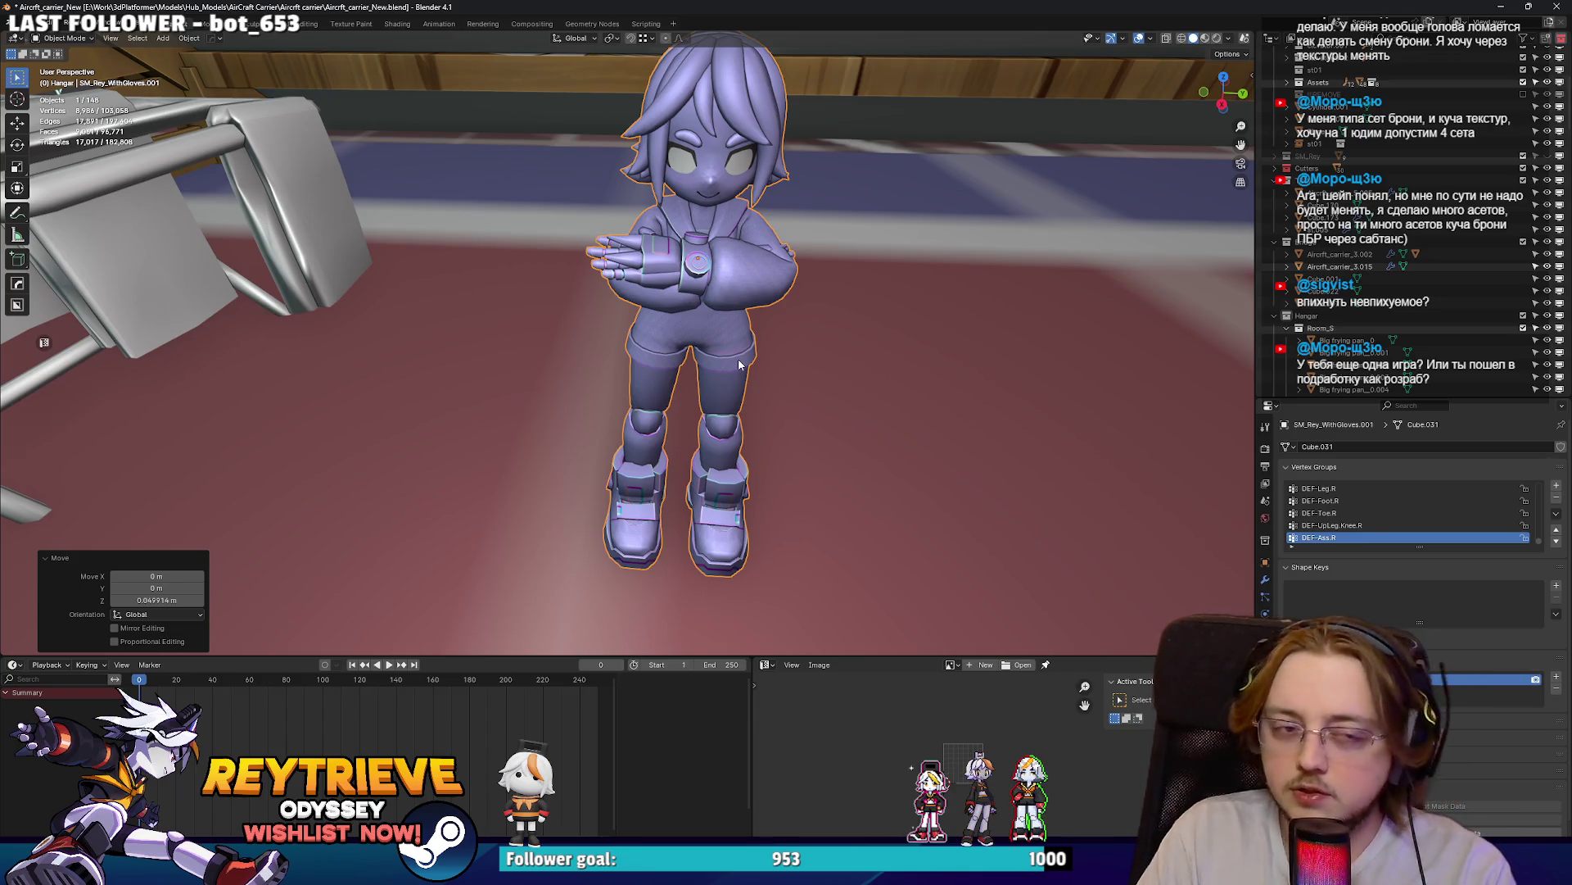
{"action": "mouse_move", "coordinate": [738, 363]}
{"action": "middle_mouse_down"}
{"action": "mouse_move", "coordinate": [684, 323]}
{"action": "mouse_move", "coordinate": [806, 303]}
{"action": "mouse_move", "coordinate": [679, 314]}
{"action": "mouse_move", "coordinate": [717, 336]}
{"action": "mouse_move", "coordinate": [649, 360]}
{"action": "mouse_move", "coordinate": [802, 365]}
{"action": "middle_mouse_up"}
{"action": "scroll", "coordinate": [679, 319], "scroll_direction": "up", "scroll_amount": 4}
{"action": "scroll", "coordinate": [679, 314], "scroll_direction": "down", "scroll_amount": 4}
{"action": "scroll", "coordinate": [677, 361], "scroll_direction": "up", "scroll_amount": 2}
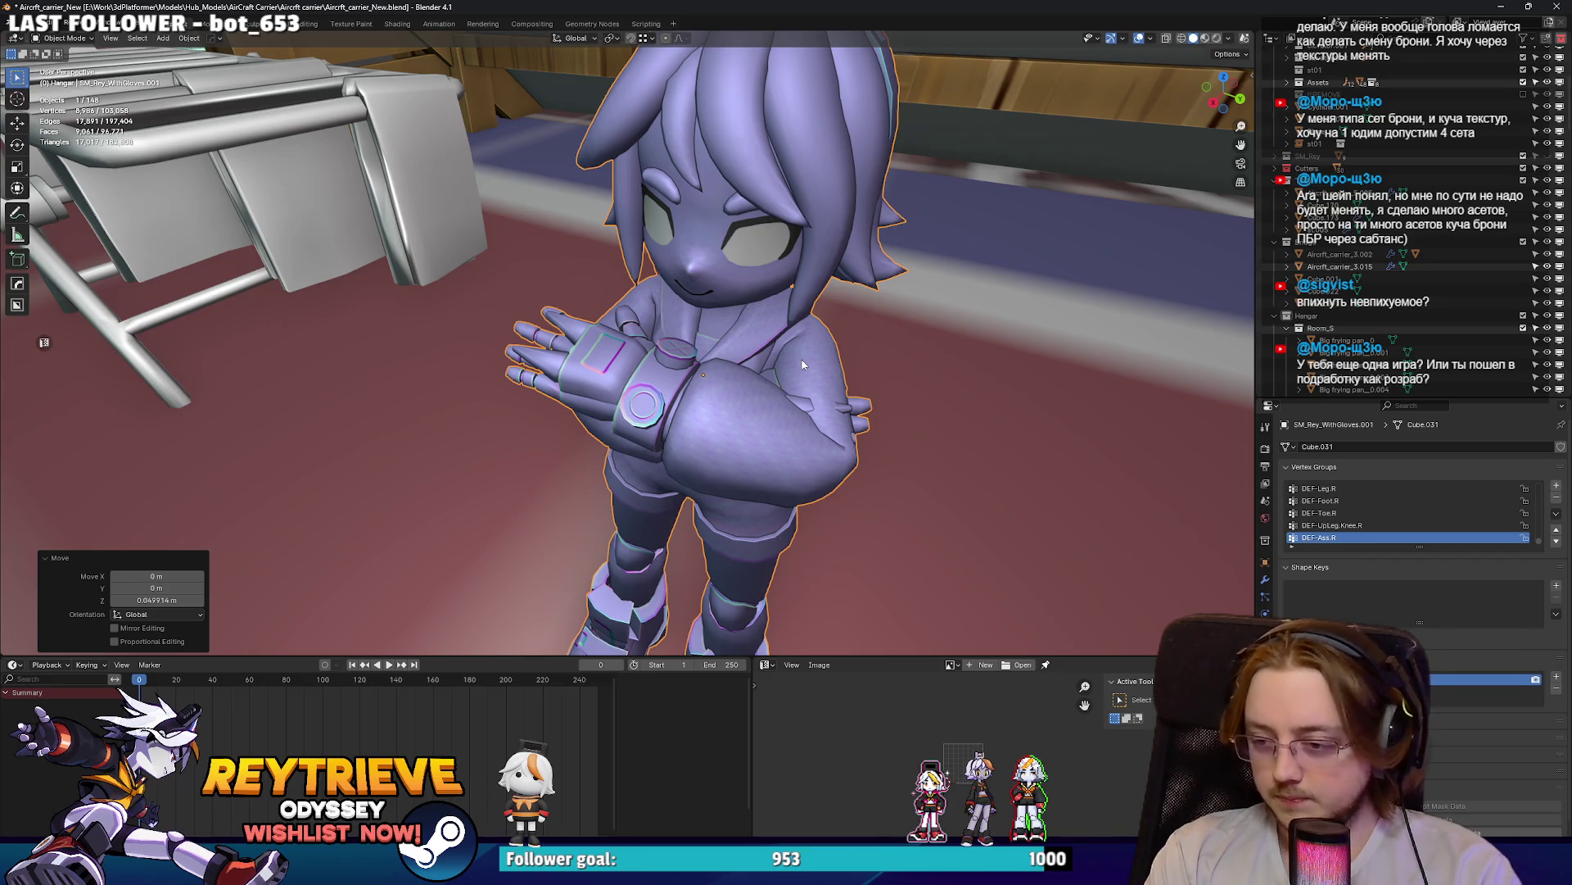
{"action": "mouse_move", "coordinate": [803, 364]}
{"action": "middle_mouse_down"}
{"action": "mouse_move", "coordinate": [711, 322]}
{"action": "mouse_move", "coordinate": [721, 345]}
{"action": "mouse_move", "coordinate": [643, 360]}
{"action": "mouse_move", "coordinate": [671, 350]}
{"action": "middle_mouse_up"}
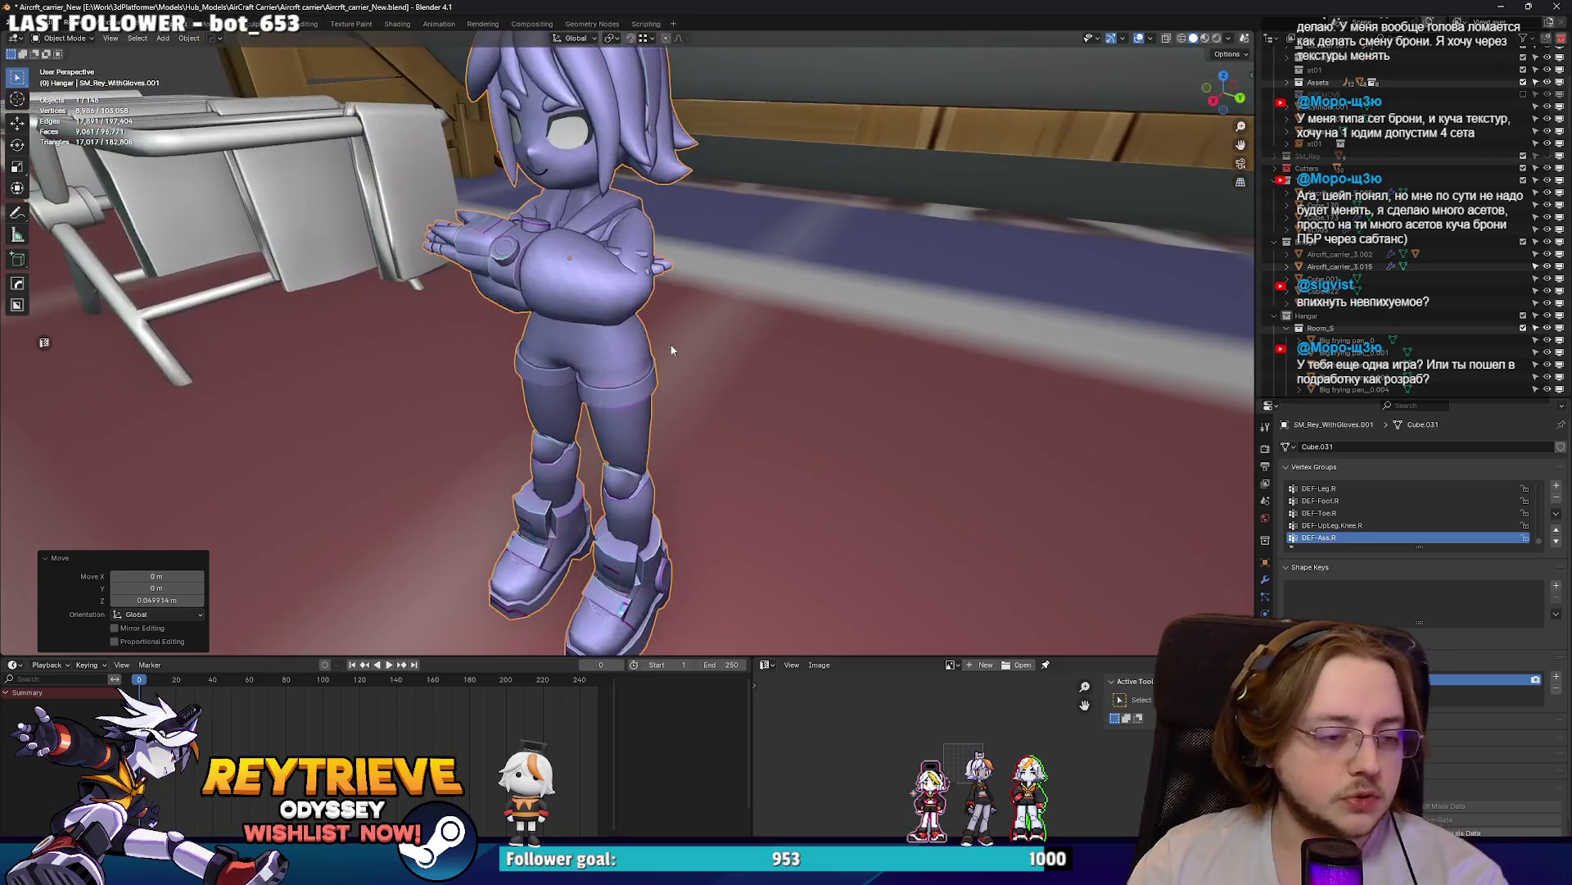
{"action": "scroll", "coordinate": [628, 373], "scroll_direction": "down", "scroll_amount": 5}
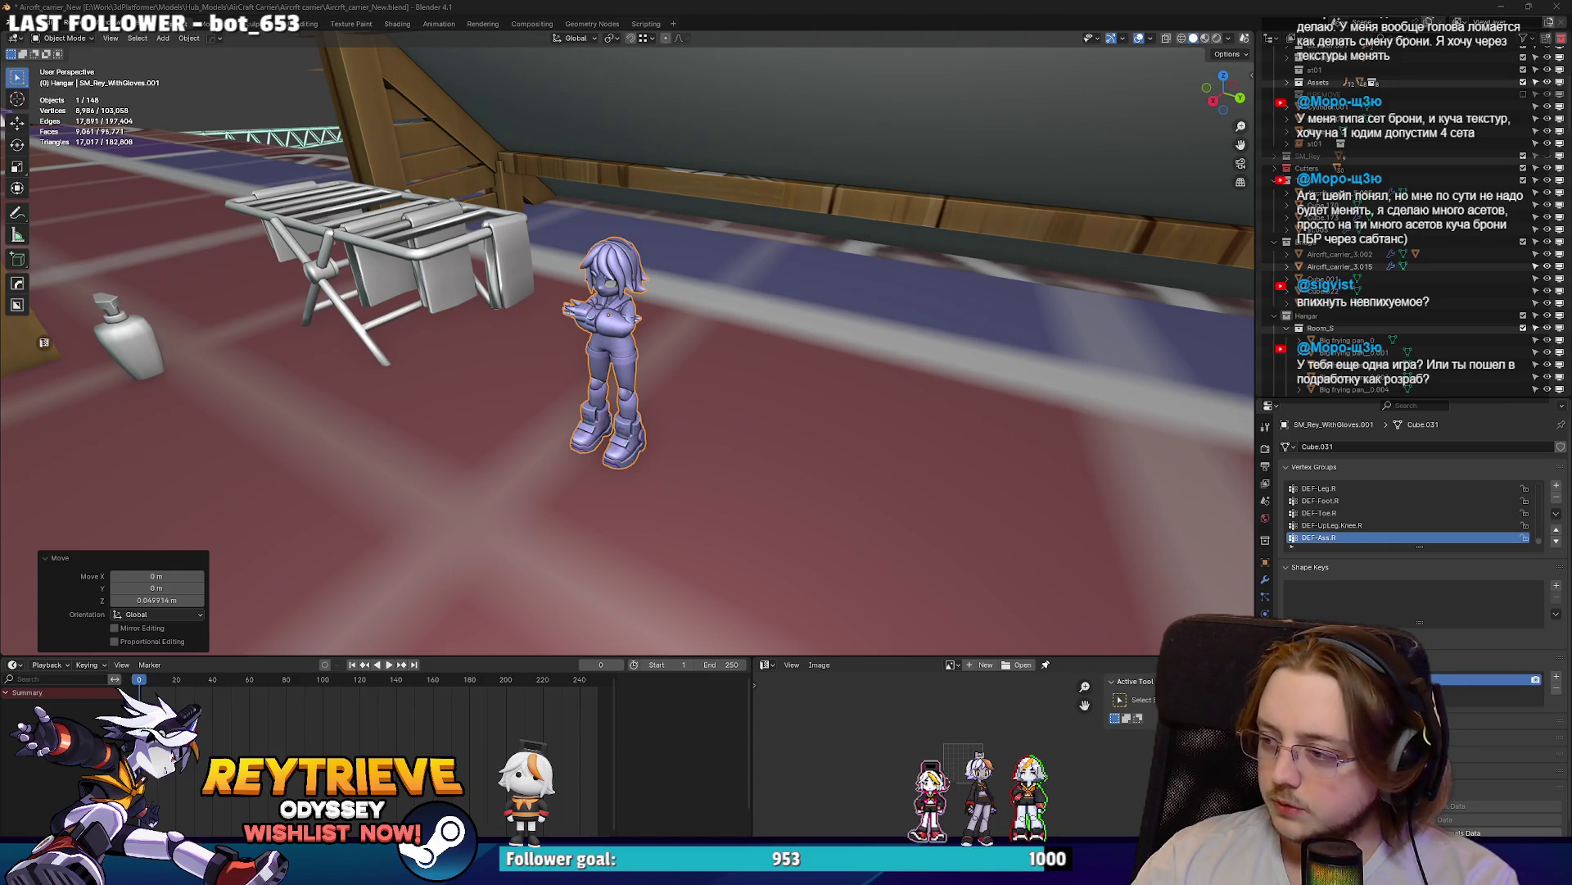
{"action": "mouse_move", "coordinate": [747, 381]}
{"action": "middle_mouse_down"}
{"action": "mouse_move", "coordinate": [687, 375]}
{"action": "mouse_move", "coordinate": [706, 400]}
{"action": "mouse_move", "coordinate": [663, 456]}
{"action": "middle_mouse_up"}
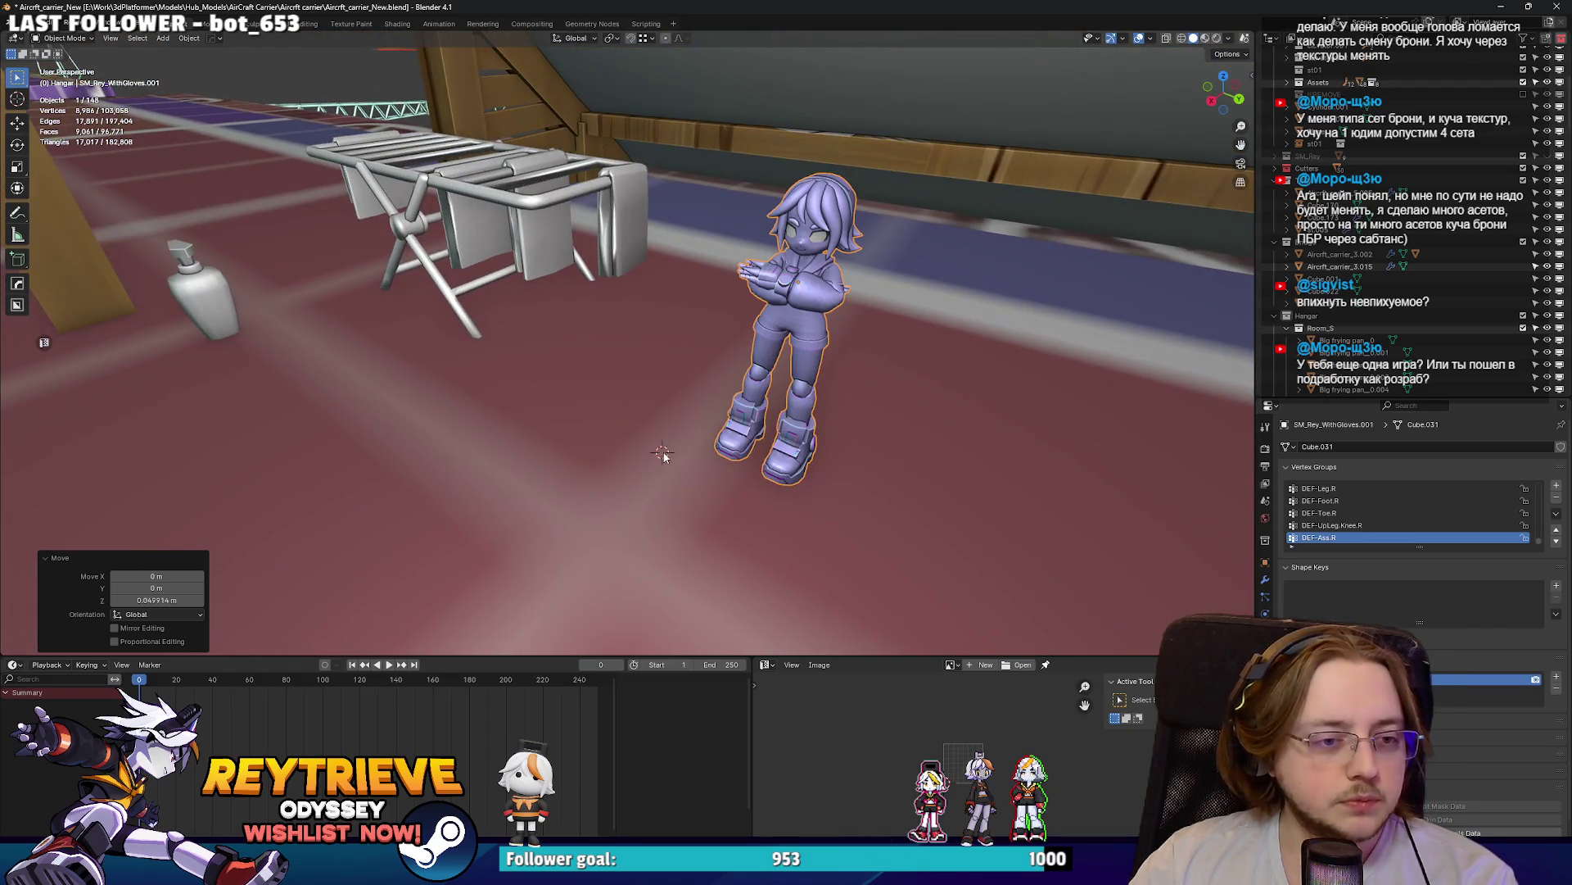
{"action": "key", "text": "shift+a"}
{"action": "left_click", "coordinate": [742, 518]}
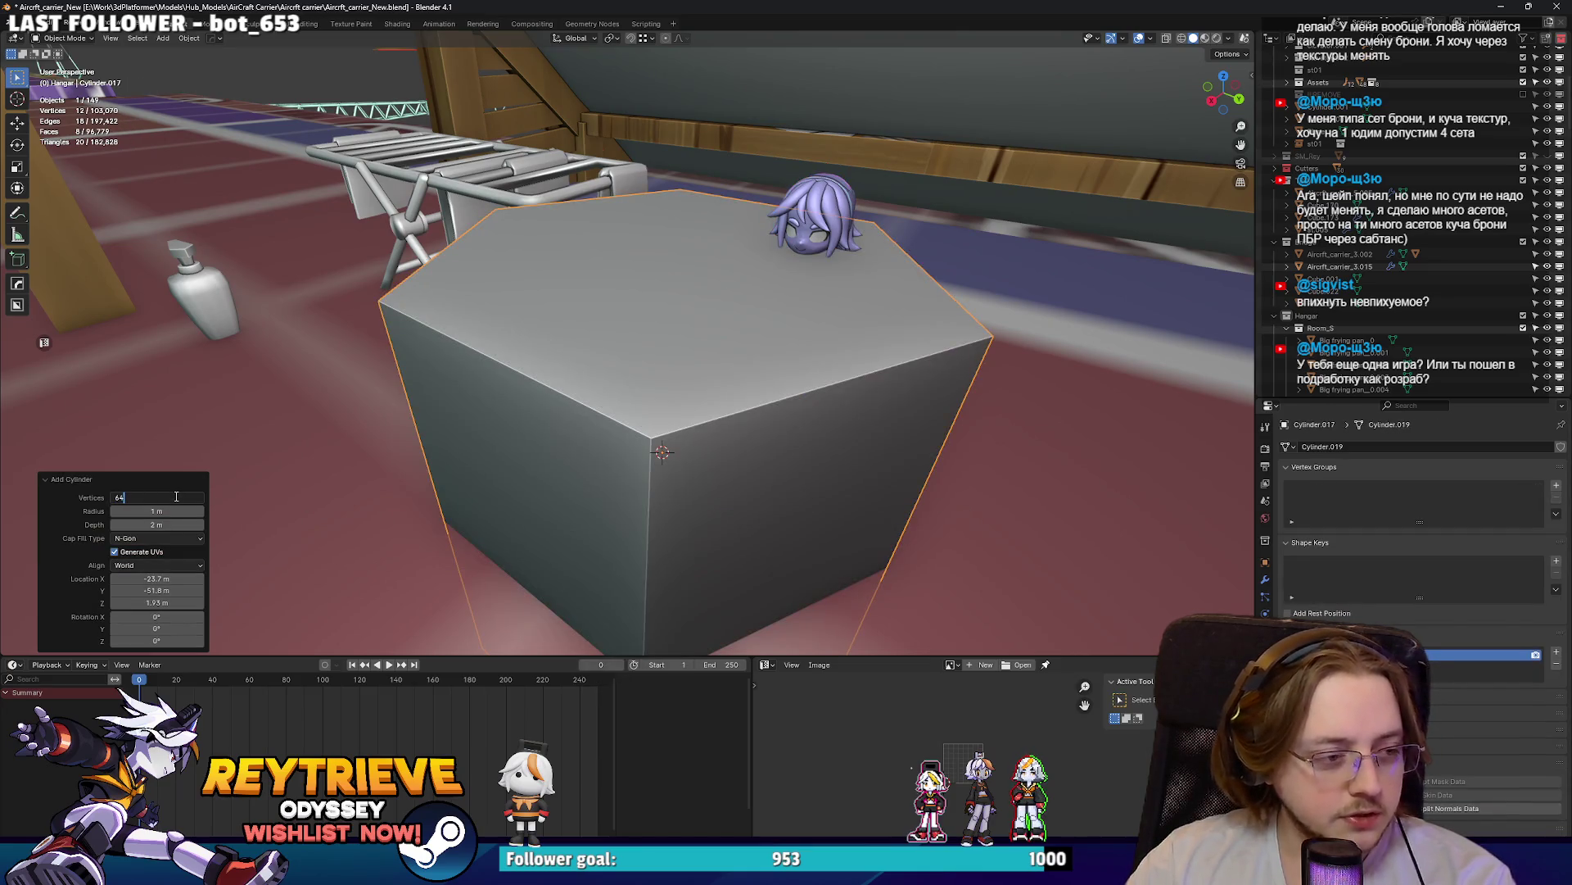
- Set the new cylinder's vertex count to 32
{"action": "key", "text": "Return"}
{"action": "middle_click_drag", "start_coordinate": [647, 419], "coordinate": [663, 412]}
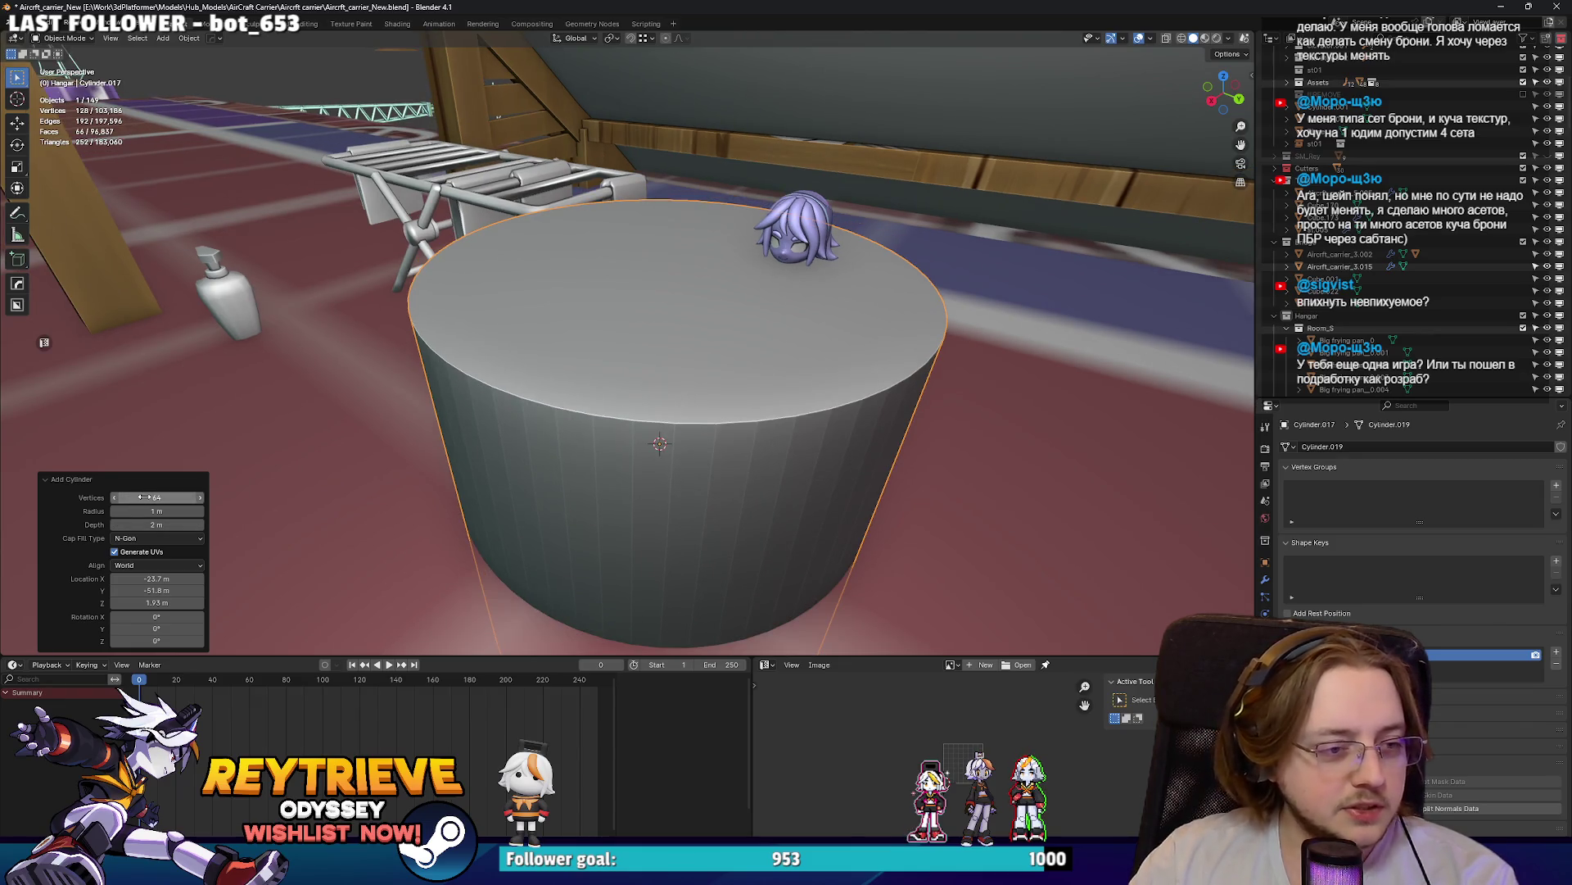
{"action": "type", "text": "32"}
{"action": "type", "text": "48"}
{"action": "key", "text": "Return"}
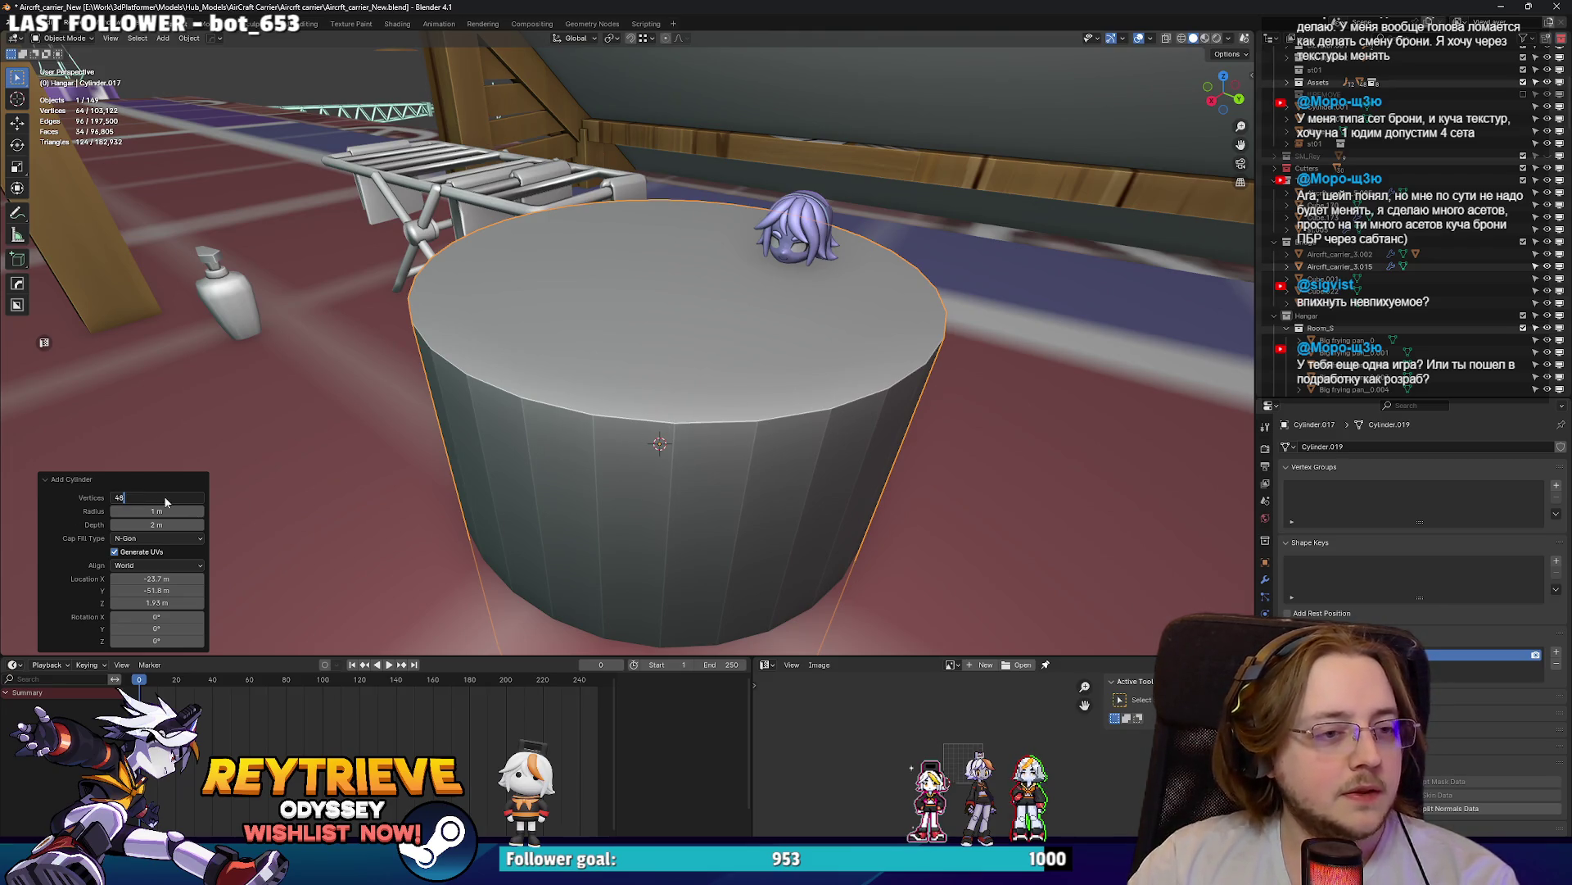
- Rotate the cylinder 90° about X and raise it 1.1253 m along Z
{"action": "scroll", "coordinate": [404, 471], "scroll_direction": "down", "scroll_amount": 5}
{"action": "type", "text": "r"}
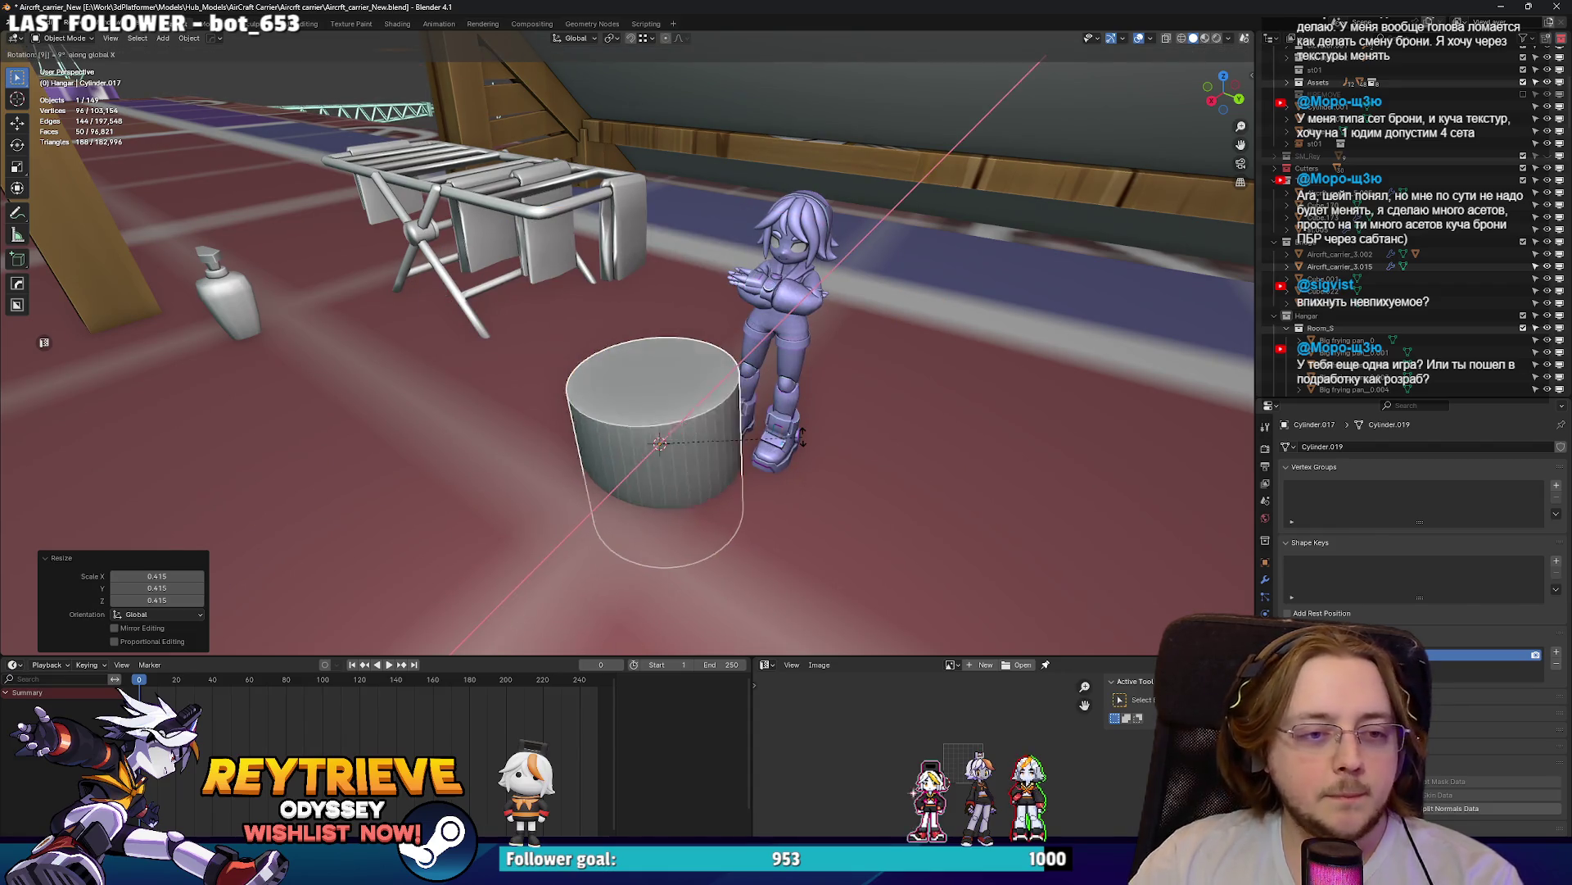
{"action": "type", "text": "x90"}
{"action": "key", "text": "Return"}
{"action": "middle_click_drag", "start_coordinate": [802, 443], "coordinate": [770, 385]}
{"action": "key", "text": "g"}
{"action": "key", "text": "z"}
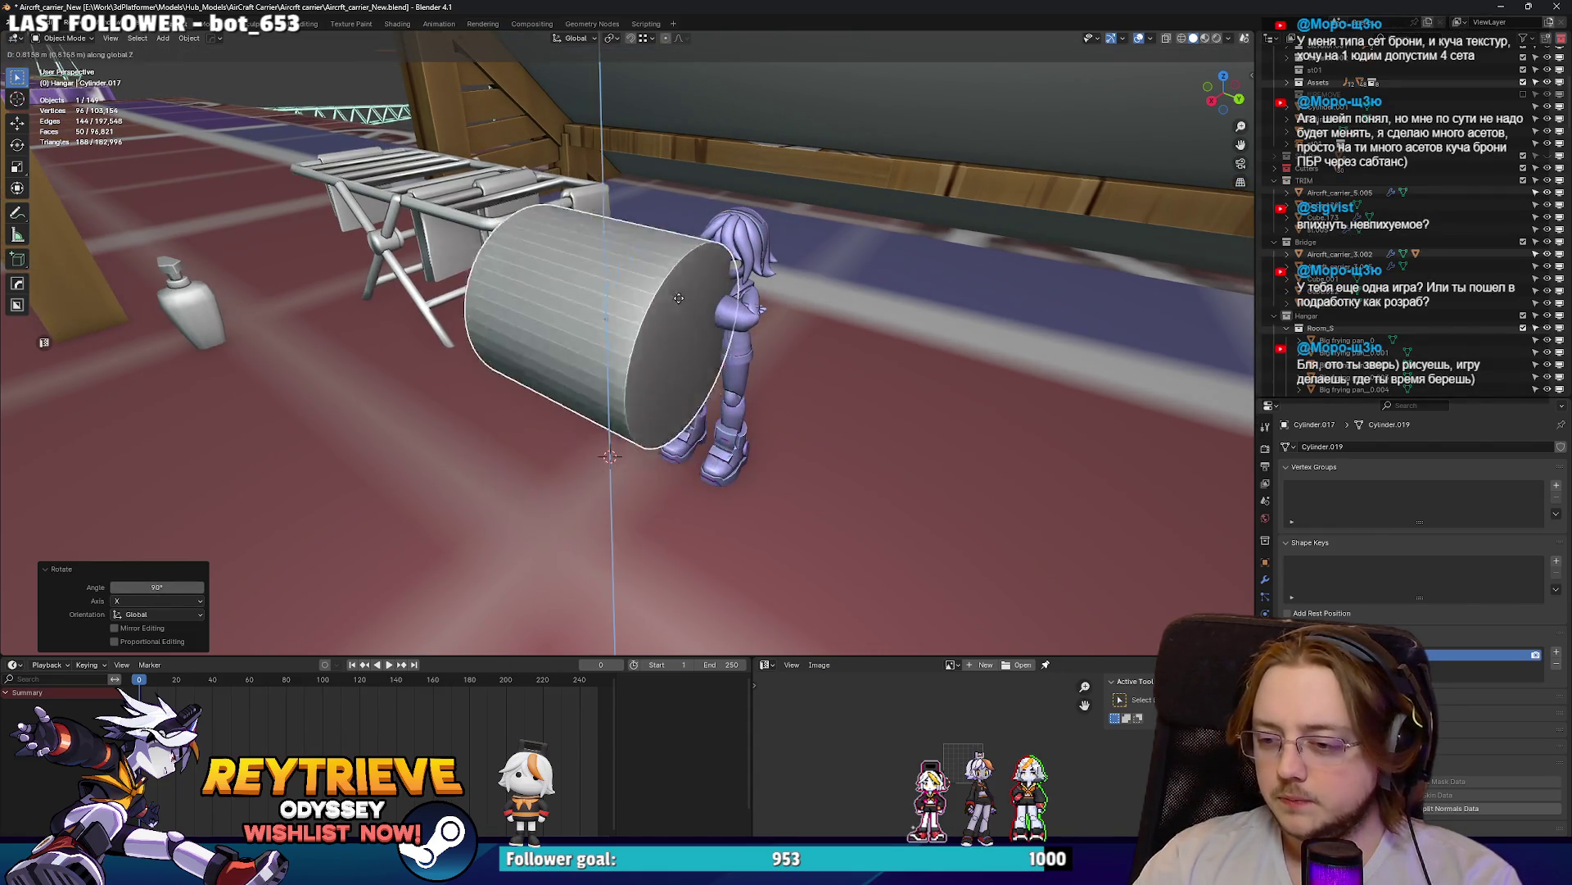
{"action": "left_click", "coordinate": [742, 299]}
{"action": "mouse_move", "coordinate": [741, 299]}
{"action": "middle_mouse_down"}
{"action": "mouse_move", "coordinate": [653, 326]}
{"action": "mouse_move", "coordinate": [676, 325]}
{"action": "middle_mouse_up"}
- Shift the cylinder along X and raise it 0.98447 m on Z
{"action": "key", "text": "g"}
{"action": "key", "text": "x"}
{"action": "left_click", "coordinate": [688, 326]}
{"action": "key", "text": "g"}
{"action": "key", "text": "x"}
{"action": "left_click", "coordinate": [696, 319]}
{"action": "middle_click_drag", "start_coordinate": [696, 320], "coordinate": [720, 245]}
{"action": "key", "text": "g"}
{"action": "key", "text": "z"}
{"action": "left_click", "coordinate": [743, 172]}
{"action": "mouse_move", "coordinate": [744, 173]}
{"action": "middle_mouse_down"}
{"action": "mouse_move", "coordinate": [721, 275]}
{"action": "mouse_move", "coordinate": [721, 245]}
{"action": "mouse_move", "coordinate": [774, 248]}
{"action": "mouse_move", "coordinate": [614, 202]}
{"action": "mouse_move", "coordinate": [819, 164]}
{"action": "middle_mouse_up"}
- Stretch the cylinder to 1.305 along Y and nudge it up on Z
{"action": "key", "text": "s"}
{"action": "key", "text": "y"}
{"action": "left_click", "coordinate": [708, 276]}
{"action": "key", "text": "g"}
{"action": "key", "text": "z"}
{"action": "left_click", "coordinate": [737, 205]}
- Auto-smooth shade the cylinder and mark the edges around its end cap
{"action": "right_click", "coordinate": [774, 248]}
{"action": "left_click", "coordinate": [774, 248]}
{"action": "key", "text": "Tab"}
{"action": "left_click", "coordinate": [1007, 147], "text": "shift"}
{"action": "key", "text": "2"}
{"action": "right_click", "coordinate": [827, 161]}
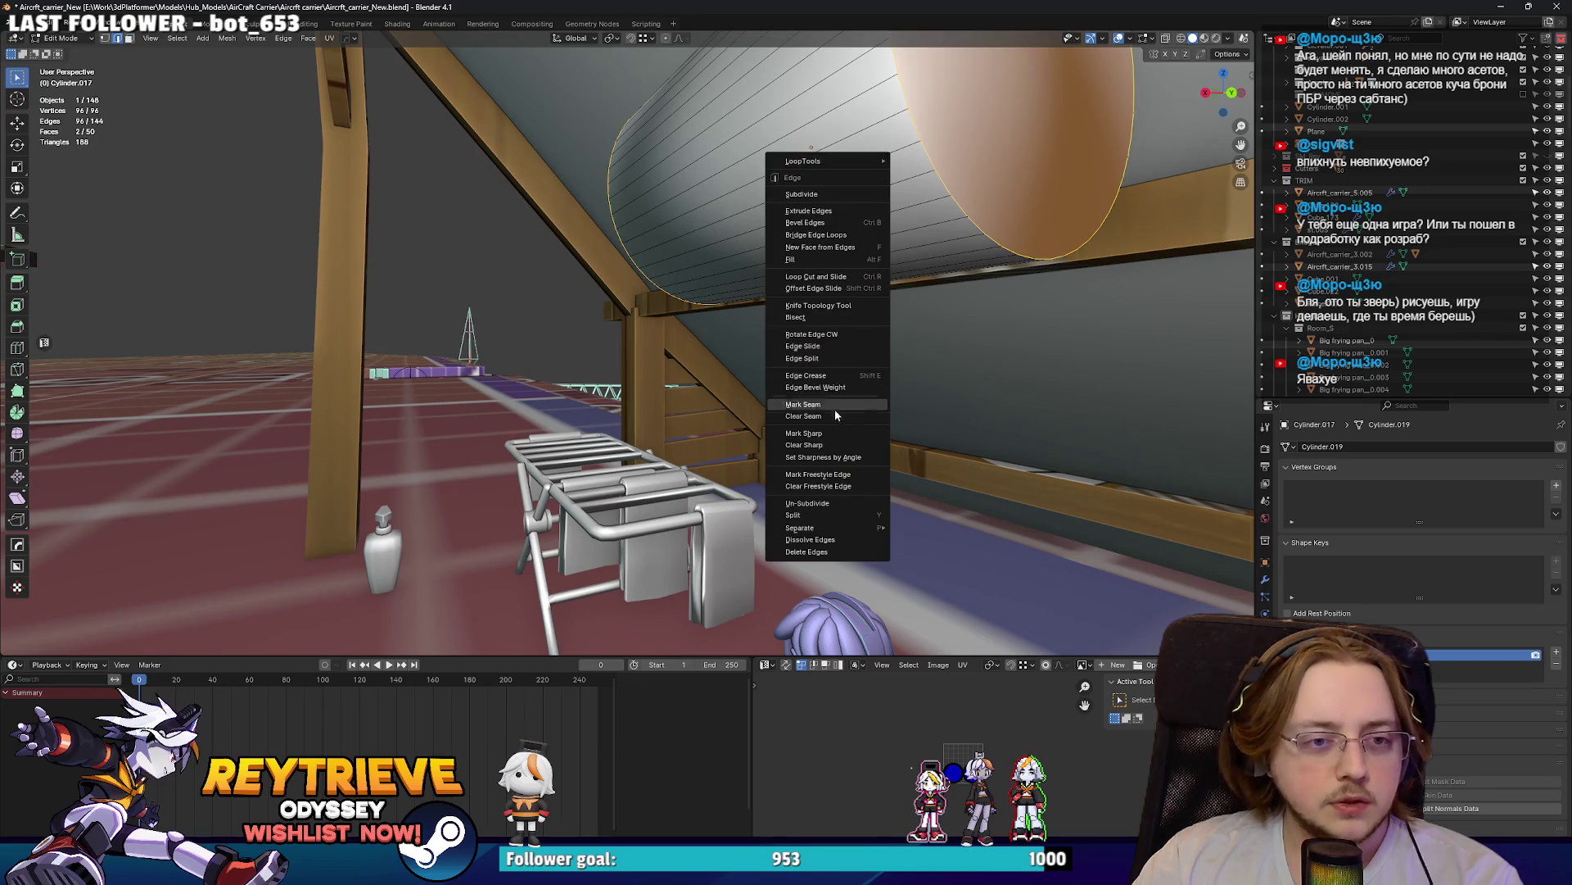
{"action": "left_click", "coordinate": [825, 433]}
{"action": "middle_click_drag", "start_coordinate": [825, 433], "coordinate": [852, 212]}
{"action": "key", "text": "Tab"}
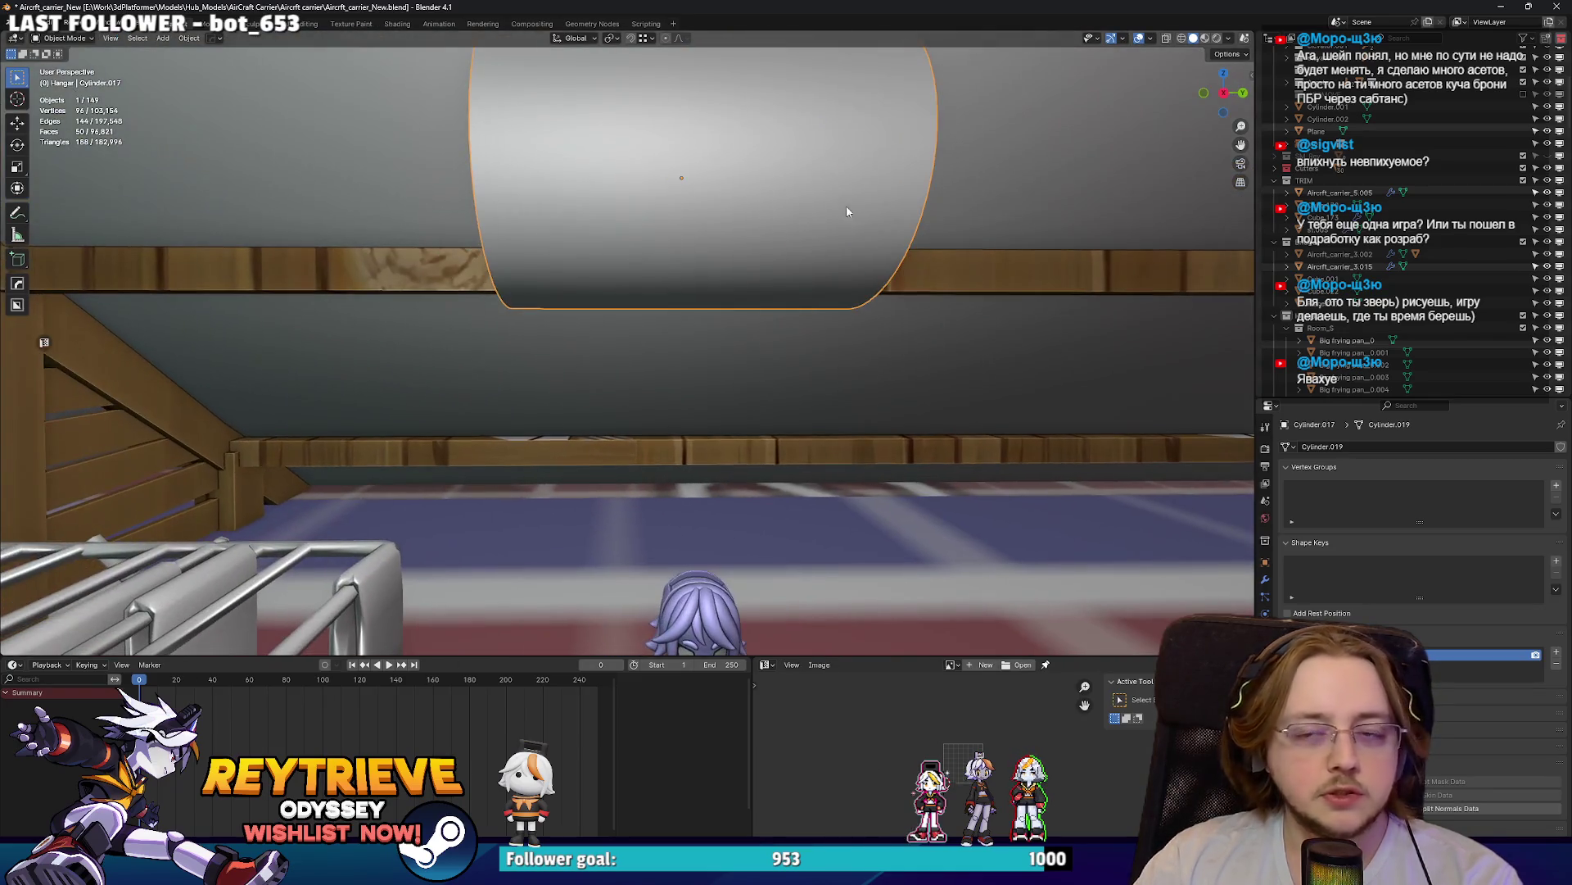
- Add an edge loop near the cylinder's end and bevel it into a wide band
{"action": "scroll", "coordinate": [759, 221], "scroll_direction": "down", "scroll_amount": 3}
{"action": "mouse_move", "coordinate": [758, 221]}
{"action": "middle_mouse_down"}
{"action": "mouse_move", "coordinate": [706, 203]}
{"action": "mouse_move", "coordinate": [821, 257]}
{"action": "middle_mouse_up"}
{"action": "key", "text": "Tab"}
{"action": "key", "text": "ctrl+r"}
{"action": "left_click", "coordinate": [706, 203]}
{"action": "left_click", "coordinate": [706, 203]}
{"action": "key", "text": "ctrl+b"}
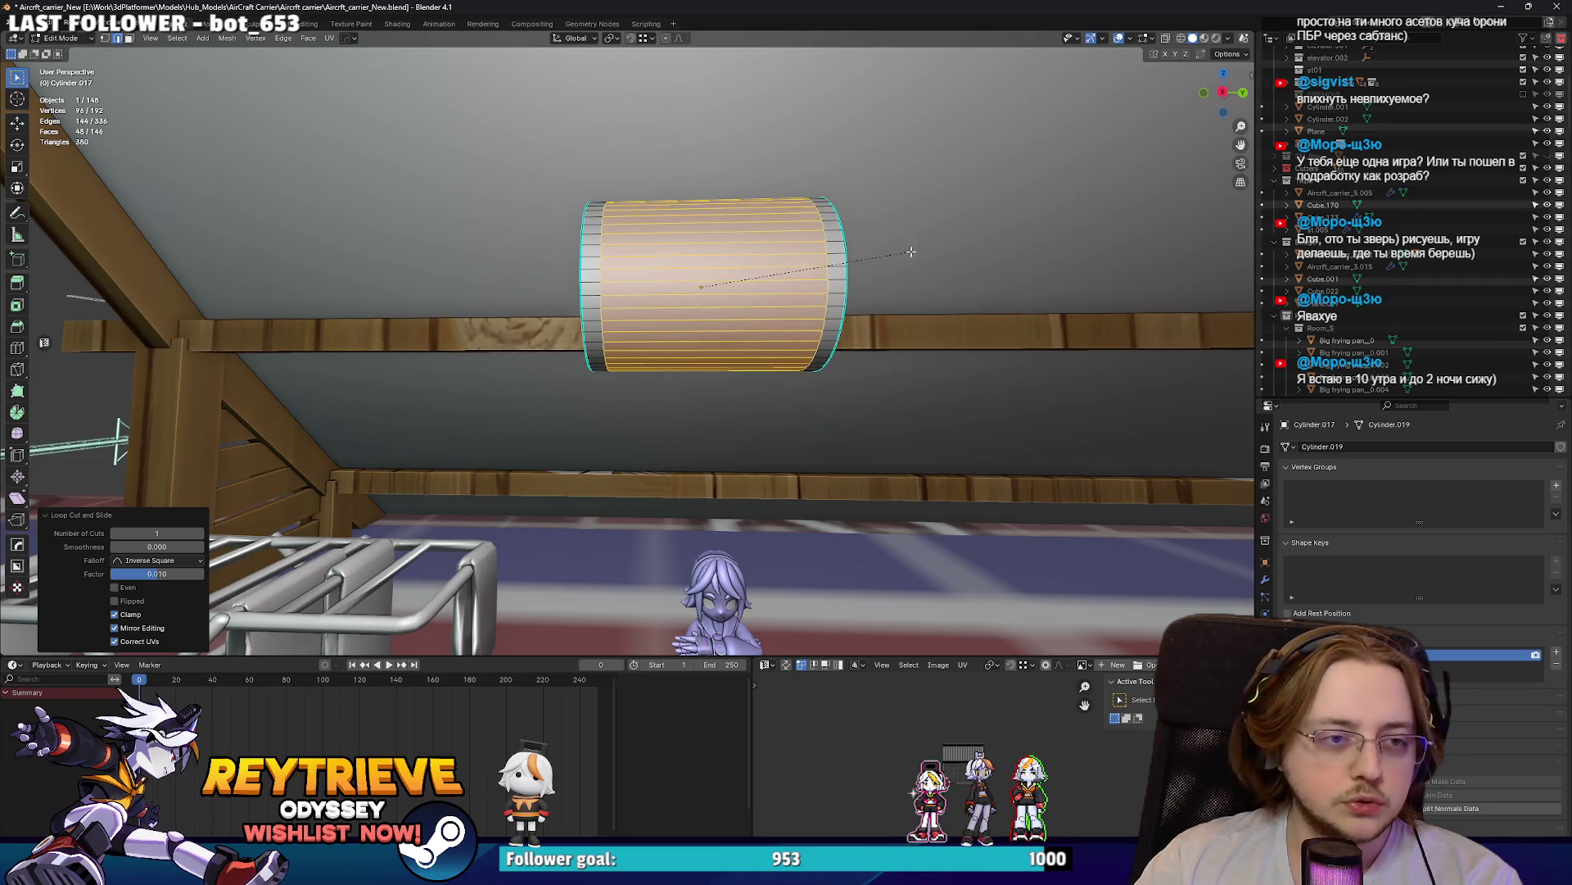
{"action": "left_click", "coordinate": [913, 248]}
- Cut a centred middle loop, scale it to 0.461, and begin fattening the right rim loop
{"action": "scroll", "coordinate": [695, 301], "scroll_direction": "up", "scroll_amount": 4}
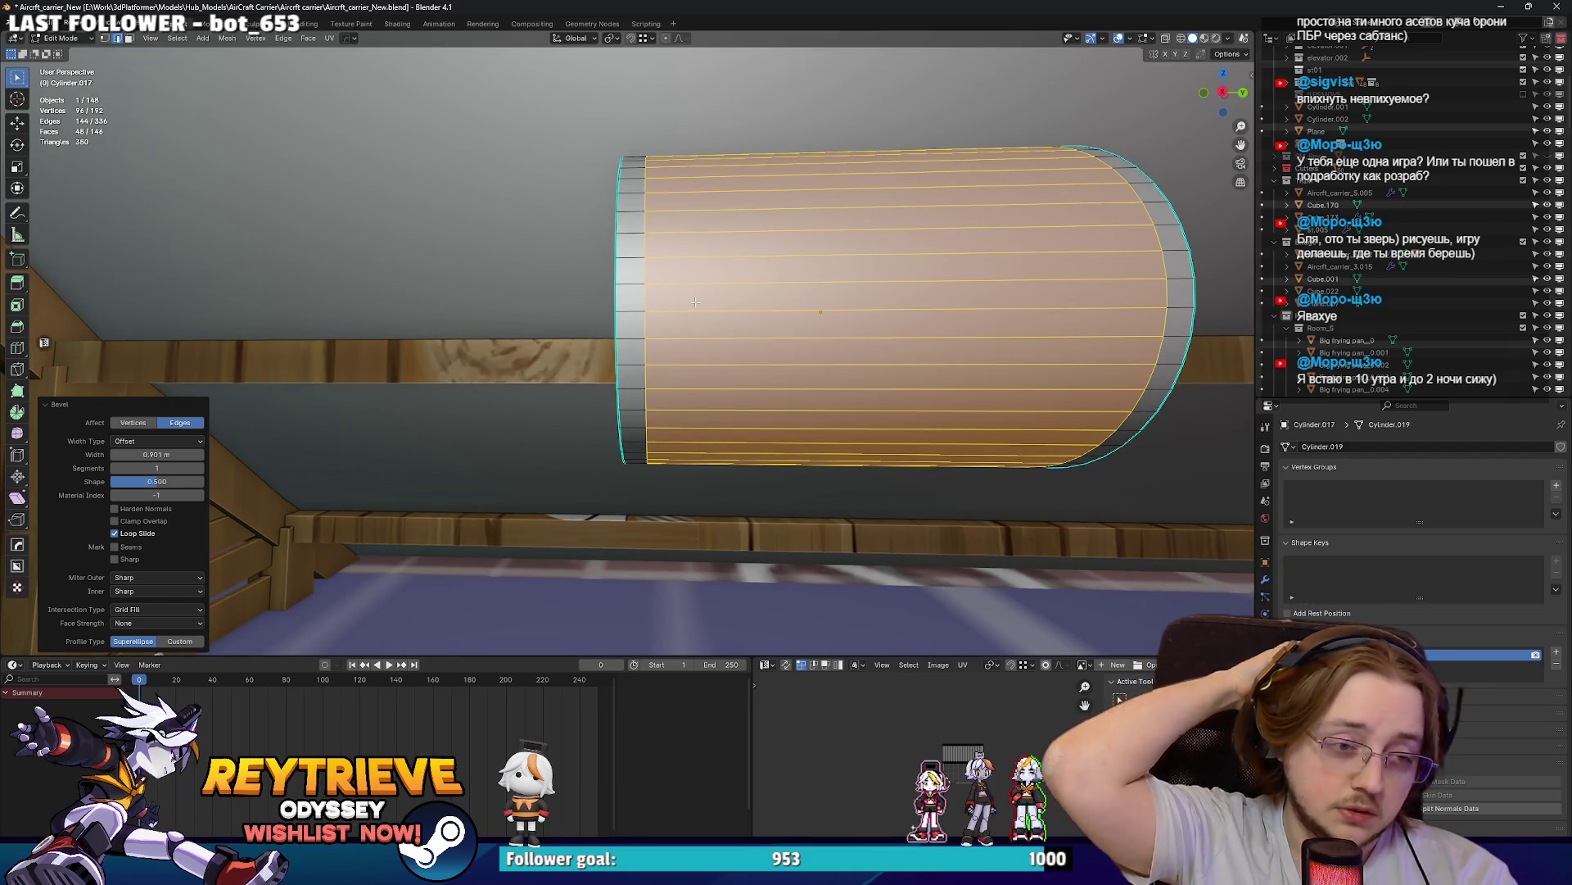
{"action": "mouse_move", "coordinate": [677, 290]}
{"action": "middle_mouse_down"}
{"action": "mouse_move", "coordinate": [747, 303]}
{"action": "mouse_move", "coordinate": [763, 279]}
{"action": "mouse_move", "coordinate": [733, 244]}
{"action": "mouse_move", "coordinate": [695, 252]}
{"action": "middle_mouse_up"}
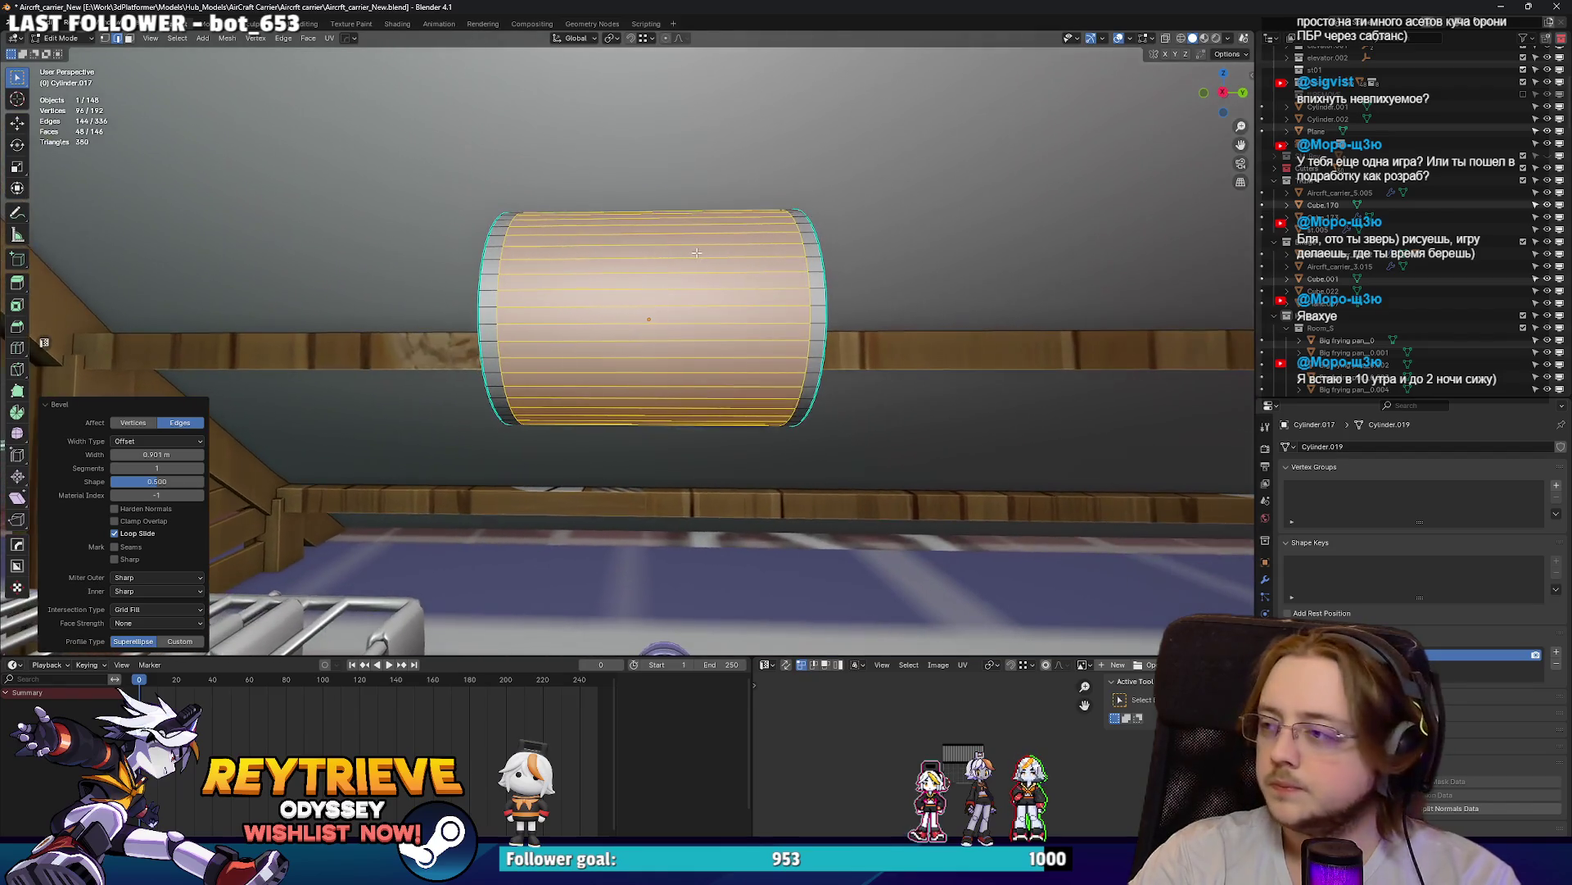
{"action": "key", "text": "ctrl+r"}
{"action": "left_click", "coordinate": [694, 251]}
{"action": "right_click", "coordinate": [694, 252]}
{"action": "key", "text": "s"}
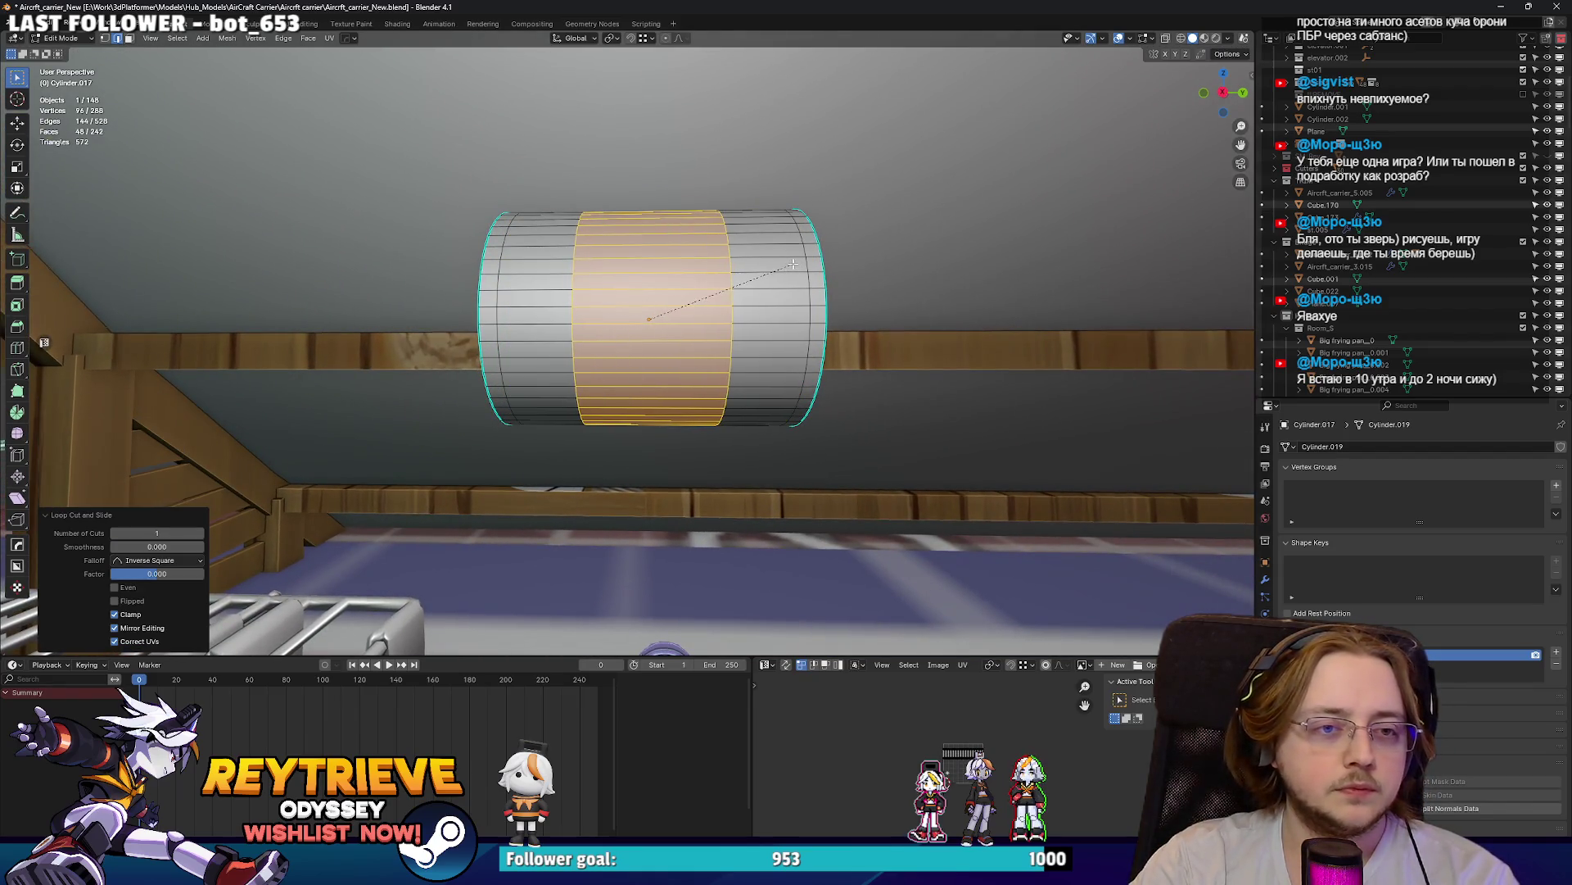
{"action": "left_click", "coordinate": [793, 264]}
{"action": "left_click", "coordinate": [806, 252], "text": "alt"}
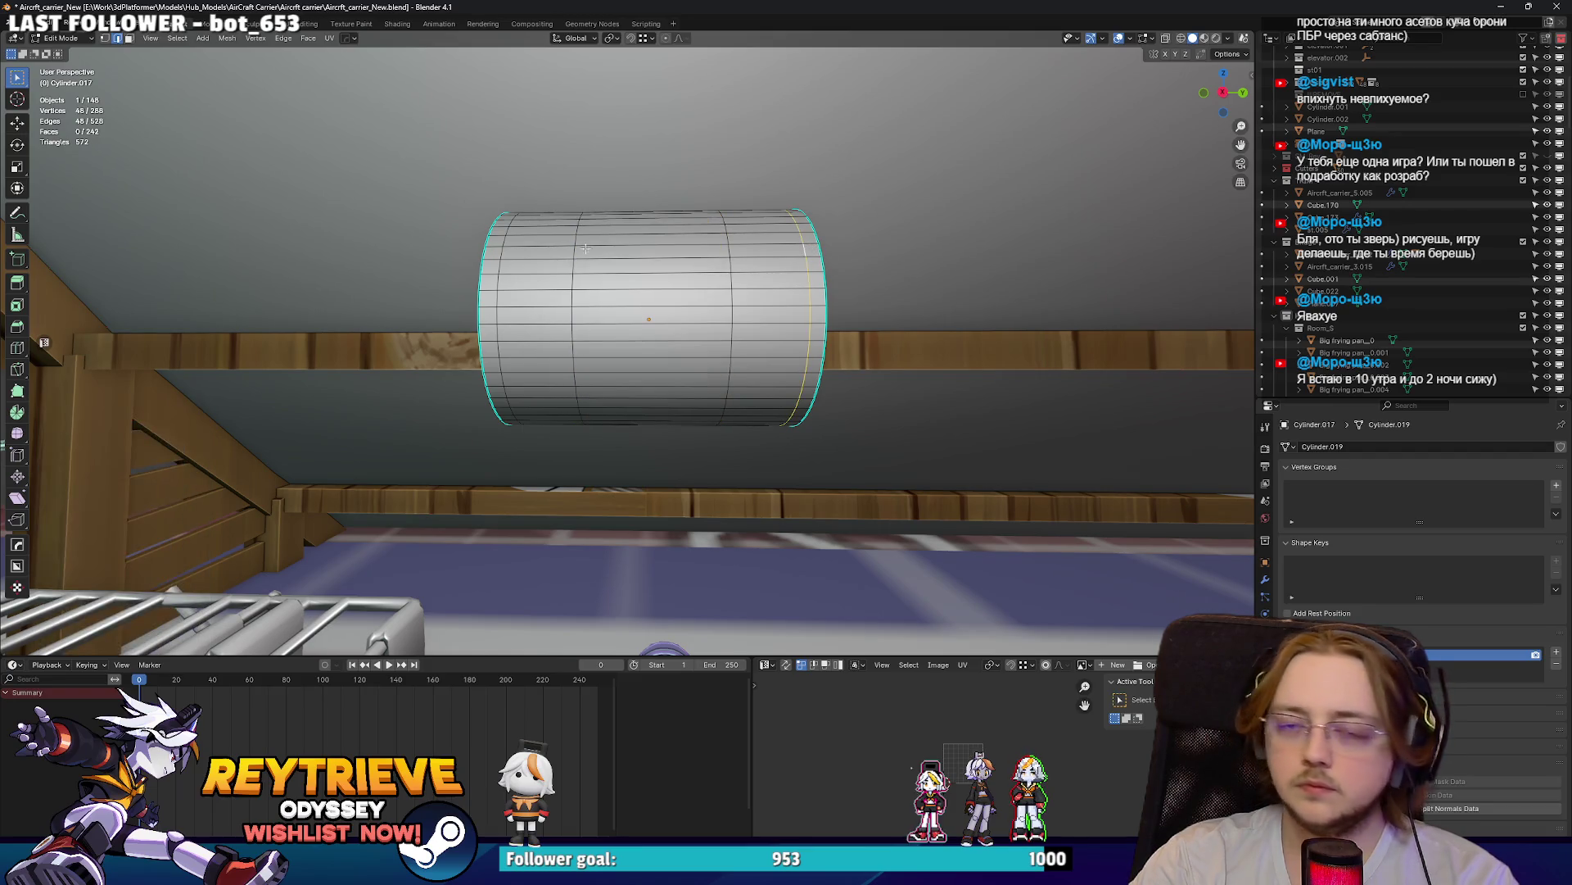
{"action": "key", "text": "alt+s"}
- Fatten the selected loop outward to give the drum a barrel bulge
{"action": "right_click", "coordinate": [867, 282]}
{"action": "key", "text": "alt+s"}
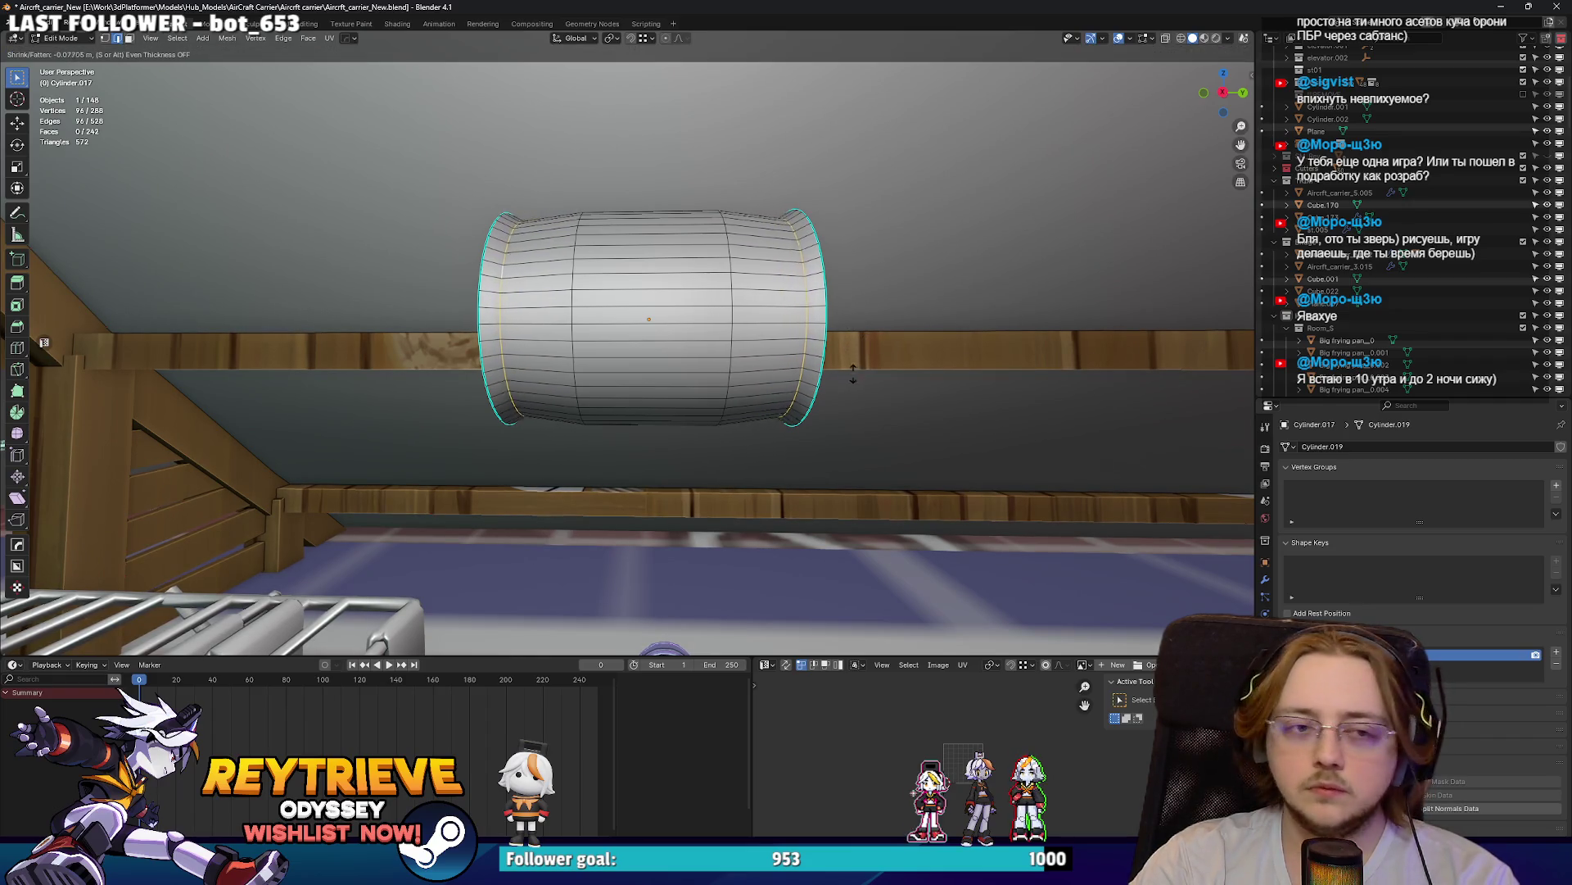
{"action": "left_click", "coordinate": [796, 382]}
{"action": "key", "text": "3"}
{"action": "mouse_move", "coordinate": [796, 382]}
{"action": "middle_mouse_down"}
{"action": "mouse_move", "coordinate": [811, 352]}
{"action": "mouse_move", "coordinate": [800, 303]}
{"action": "middle_mouse_up"}
- Try extruding and scaling both end caps along X and Y, undoing the extrusion
{"action": "left_click", "coordinate": [971, 328], "text": "shift"}
{"action": "key", "text": "e"}
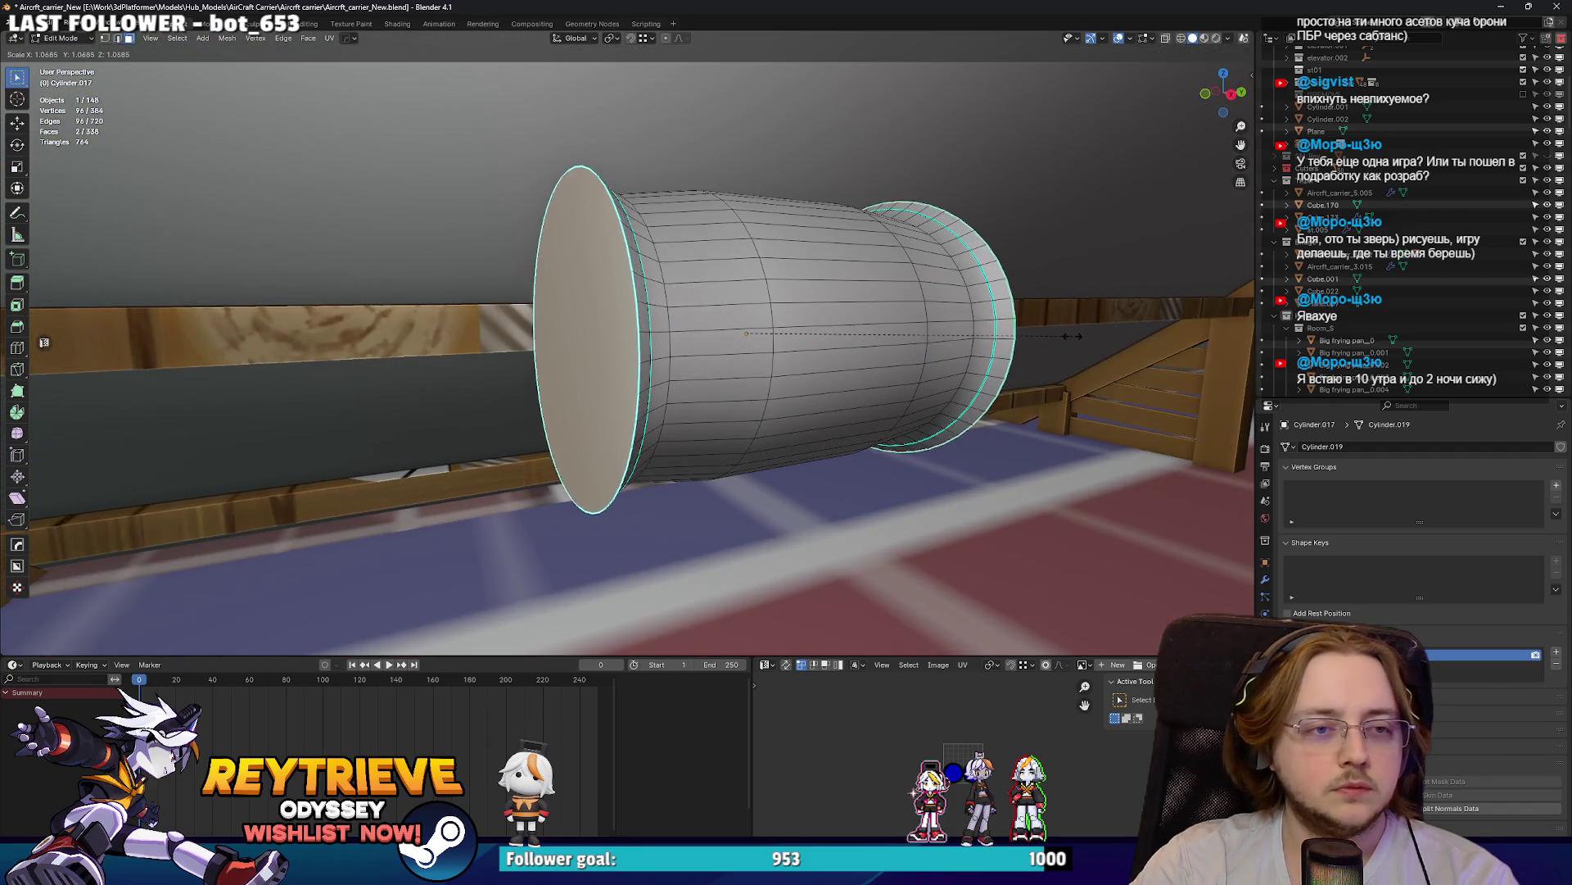
{"action": "key", "text": "Escape"}
{"action": "key", "text": "s"}
{"action": "key", "text": "x"}
{"action": "key", "text": "Escape"}
{"action": "key", "text": "ctrl+z"}
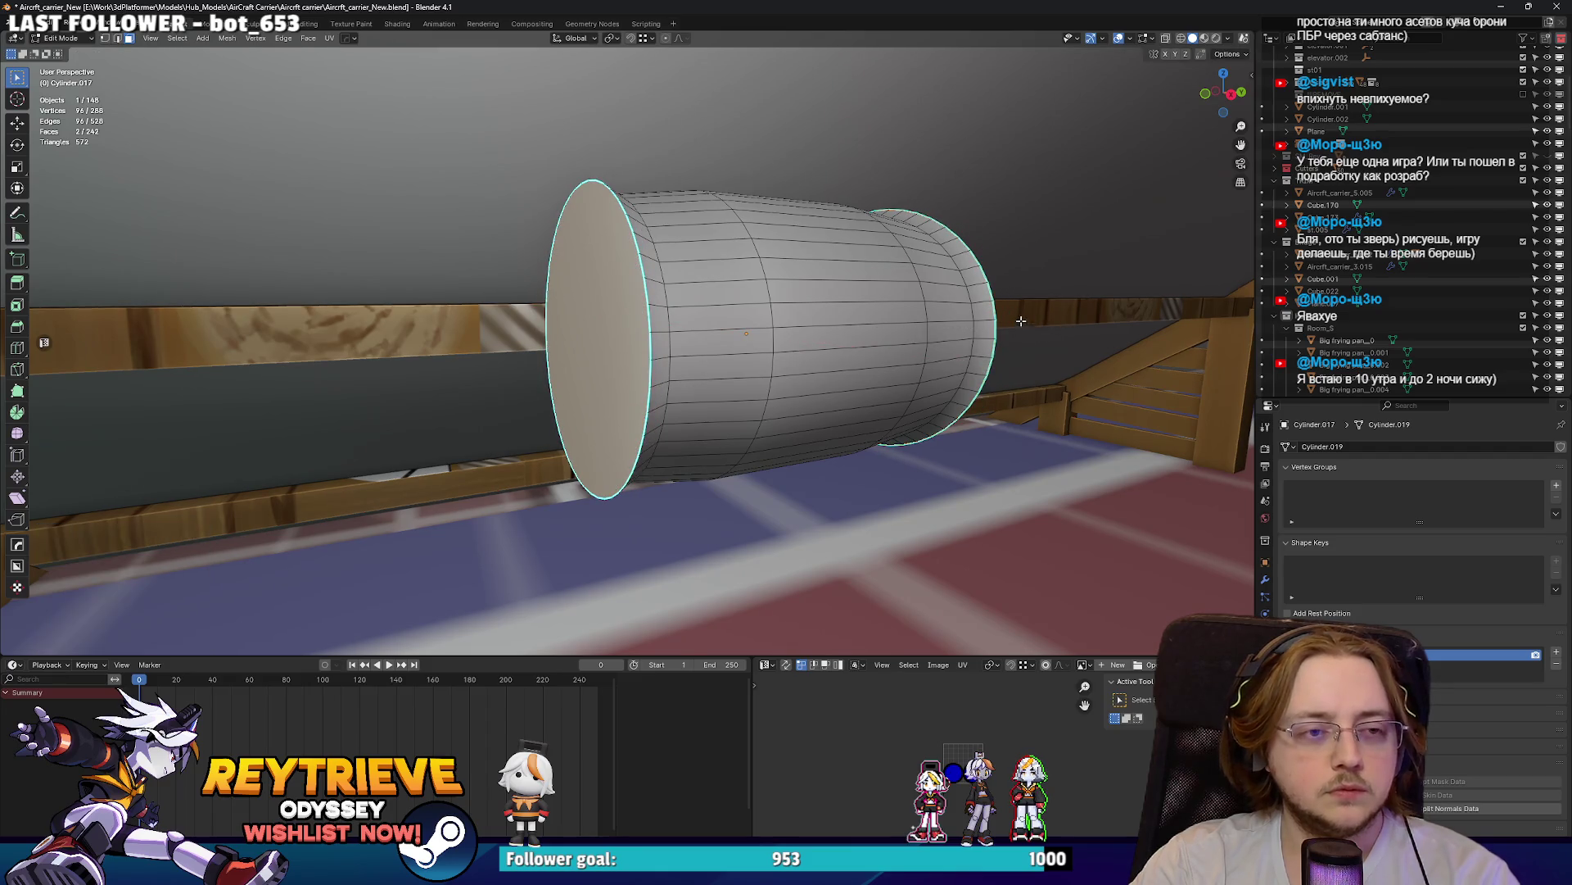
{"action": "key", "text": "s"}
{"action": "key", "text": "y"}
{"action": "key", "text": "Escape"}
- Test an inset rim and inward extrusion on the end cap, then undo both
{"action": "mouse_move", "coordinate": [524, 344]}
{"action": "middle_mouse_down"}
{"action": "mouse_move", "coordinate": [588, 311]}
{"action": "mouse_move", "coordinate": [942, 284]}
{"action": "mouse_move", "coordinate": [879, 276]}
{"action": "mouse_move", "coordinate": [923, 273]}
{"action": "mouse_move", "coordinate": [963, 313]}
{"action": "middle_mouse_up"}
{"action": "key", "text": "i"}
{"action": "left_click", "coordinate": [964, 285]}
{"action": "key", "text": "e"}
{"action": "left_click", "coordinate": [975, 318]}
{"action": "key", "text": "alt+s"}
{"action": "key", "text": "Escape"}
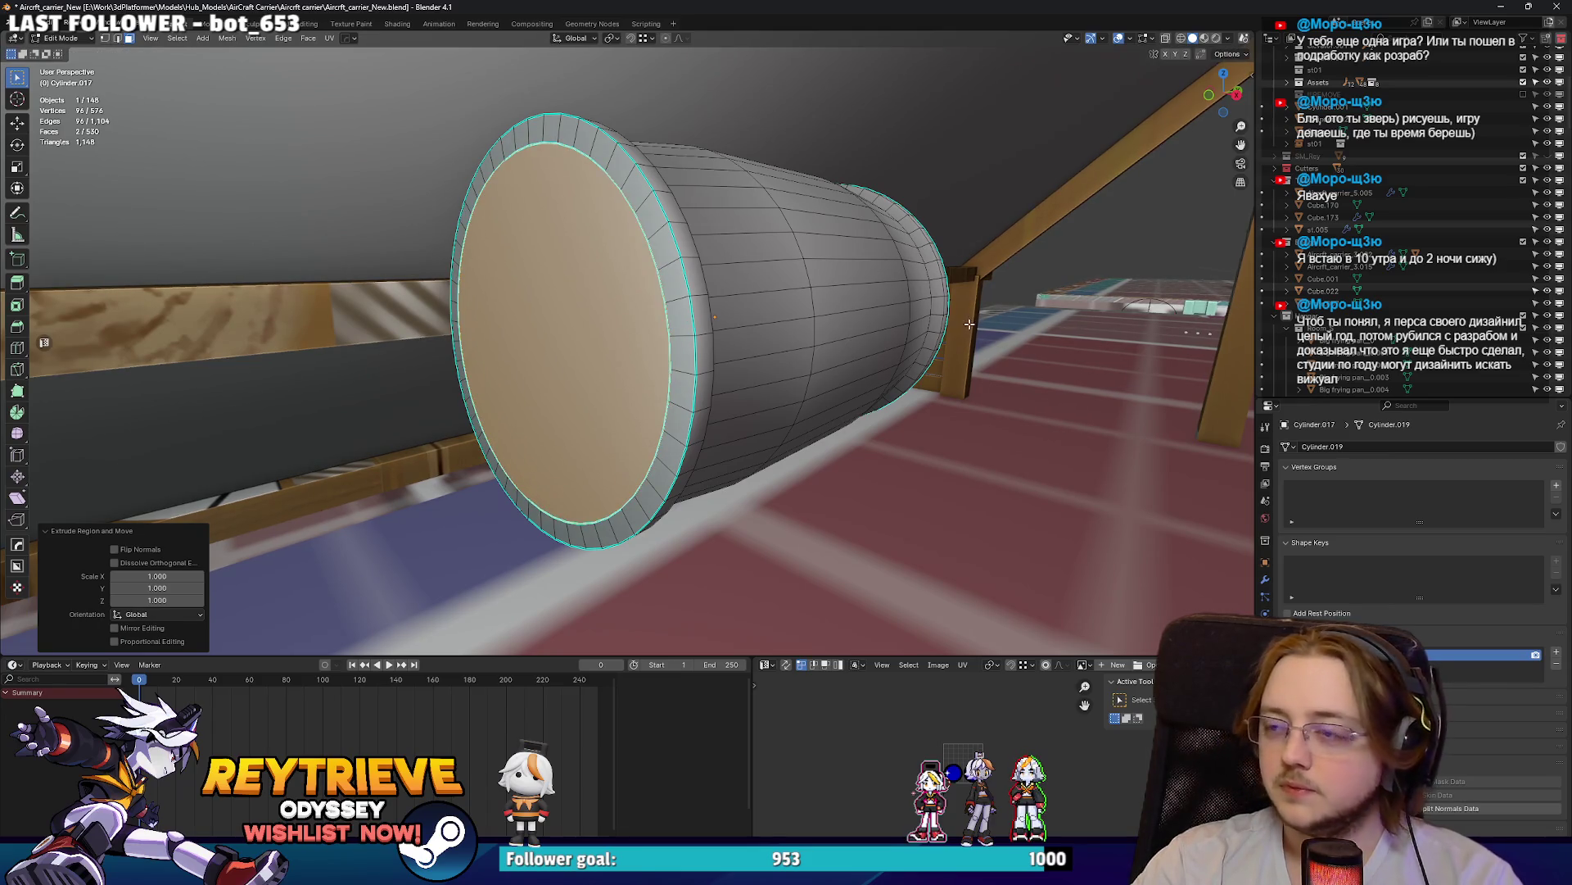
{"action": "key", "text": "ctrl+z"}
{"action": "key", "text": "ctrl+z"}
{"action": "mouse_move", "coordinate": [884, 303]}
{"action": "middle_mouse_down"}
{"action": "mouse_move", "coordinate": [813, 284]}
{"action": "mouse_move", "coordinate": [778, 305]}
{"action": "mouse_move", "coordinate": [788, 274]}
{"action": "middle_mouse_up"}
- Enlarge the whole drum by about 1.085 and adjust the right-end edge loop
{"action": "key", "text": "Tab"}
{"action": "key", "text": "s"}
{"action": "left_click", "coordinate": [774, 308]}
{"action": "key", "text": "Tab"}
{"action": "scroll", "coordinate": [788, 275], "scroll_direction": "up", "scroll_amount": 3}
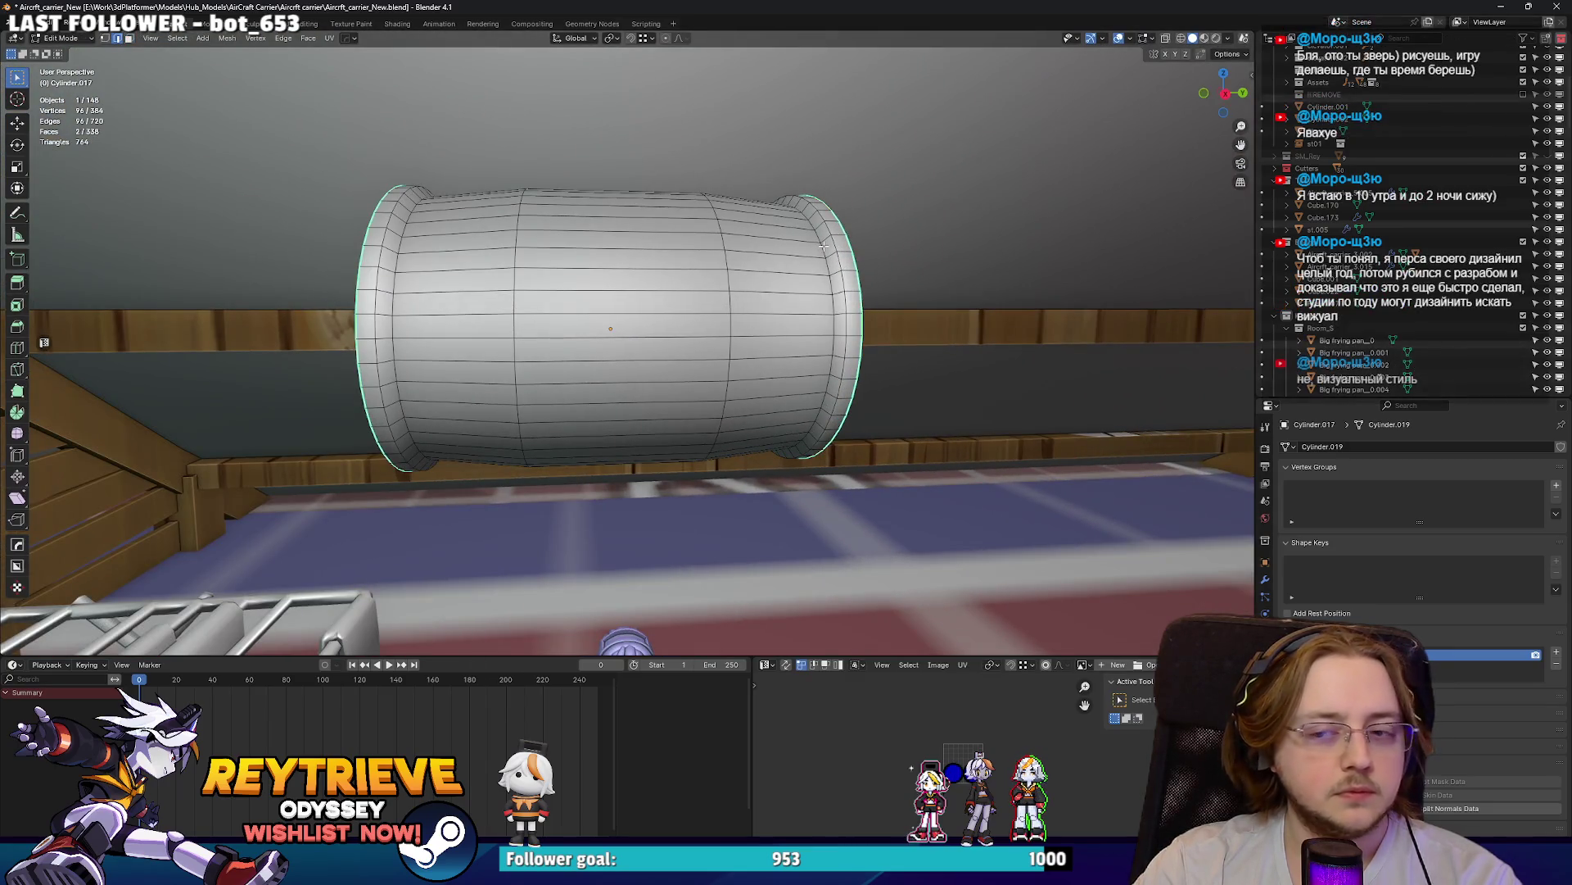
{"action": "left_click", "coordinate": [821, 247], "text": "alt"}
{"action": "key", "text": "alt+s"}
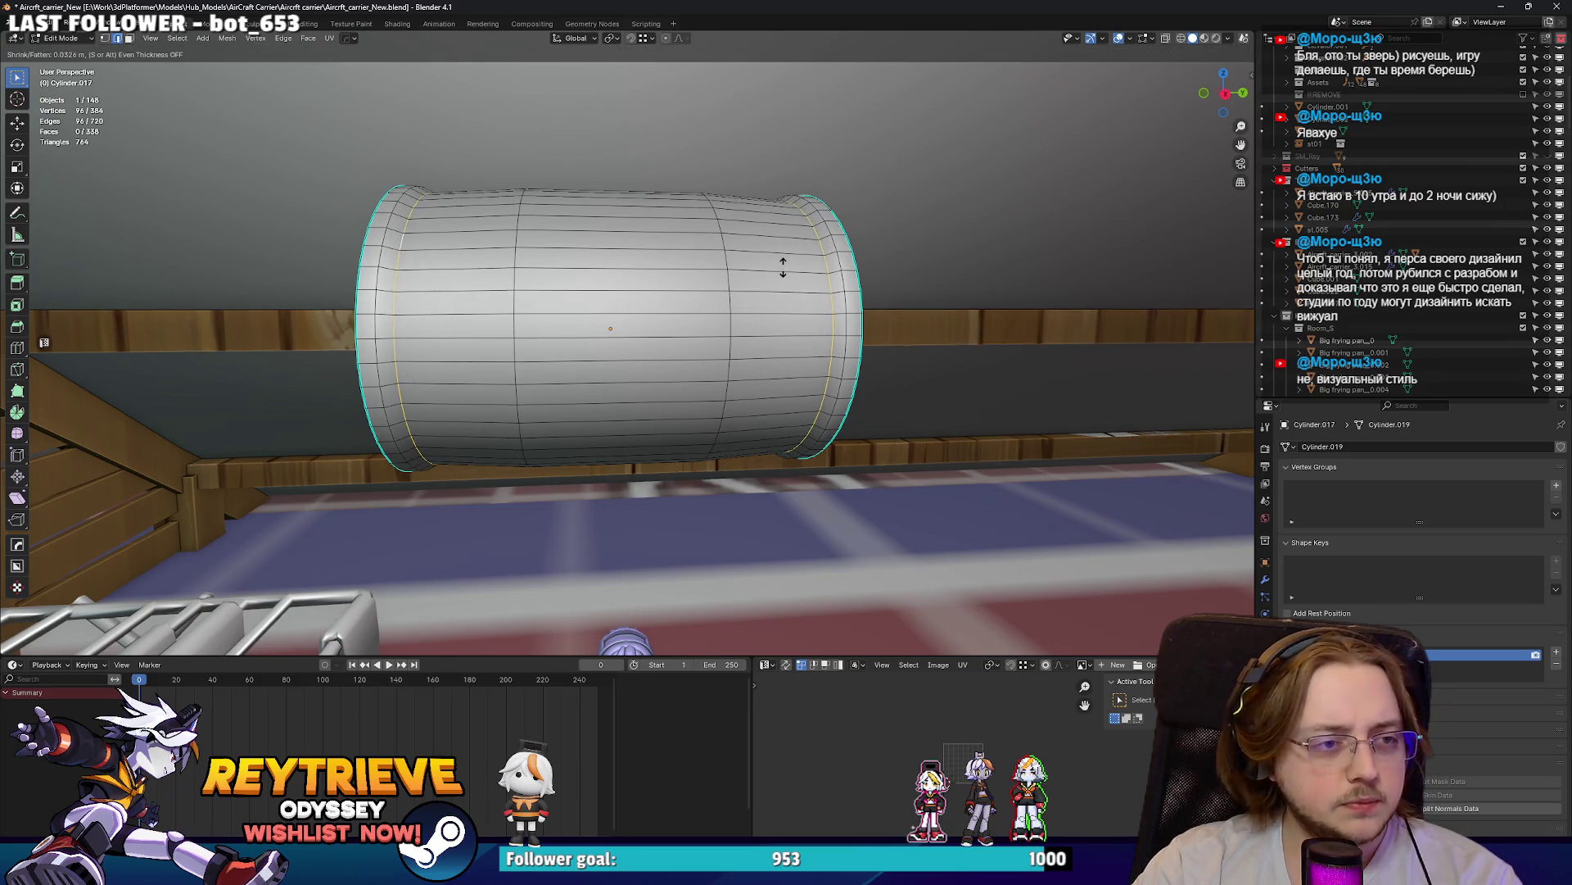
{"action": "key", "text": "Escape"}
- Push the middle band of faces outward by 0.0211 m with shrink/fatten
{"action": "key", "text": "3"}
{"action": "left_click", "coordinate": [696, 217], "text": "alt"}
{"action": "key", "text": "alt+s"}
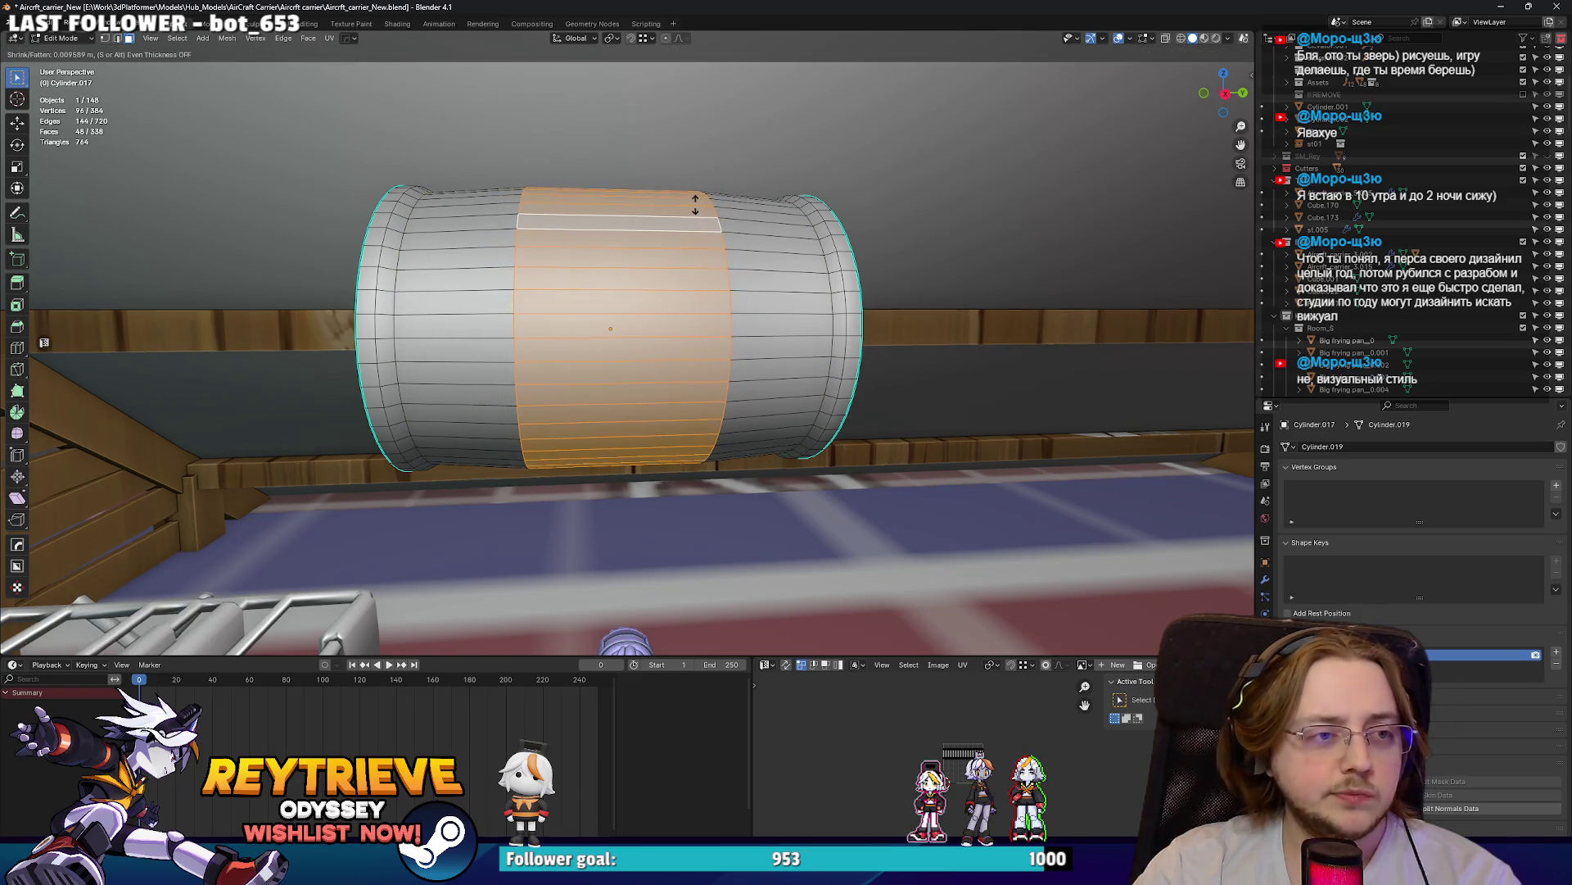
{"action": "left_click", "coordinate": [695, 205]}
{"action": "mouse_move", "coordinate": [695, 205]}
{"action": "middle_mouse_down"}
{"action": "mouse_move", "coordinate": [750, 291]}
{"action": "mouse_move", "coordinate": [789, 275]}
{"action": "middle_mouse_up"}
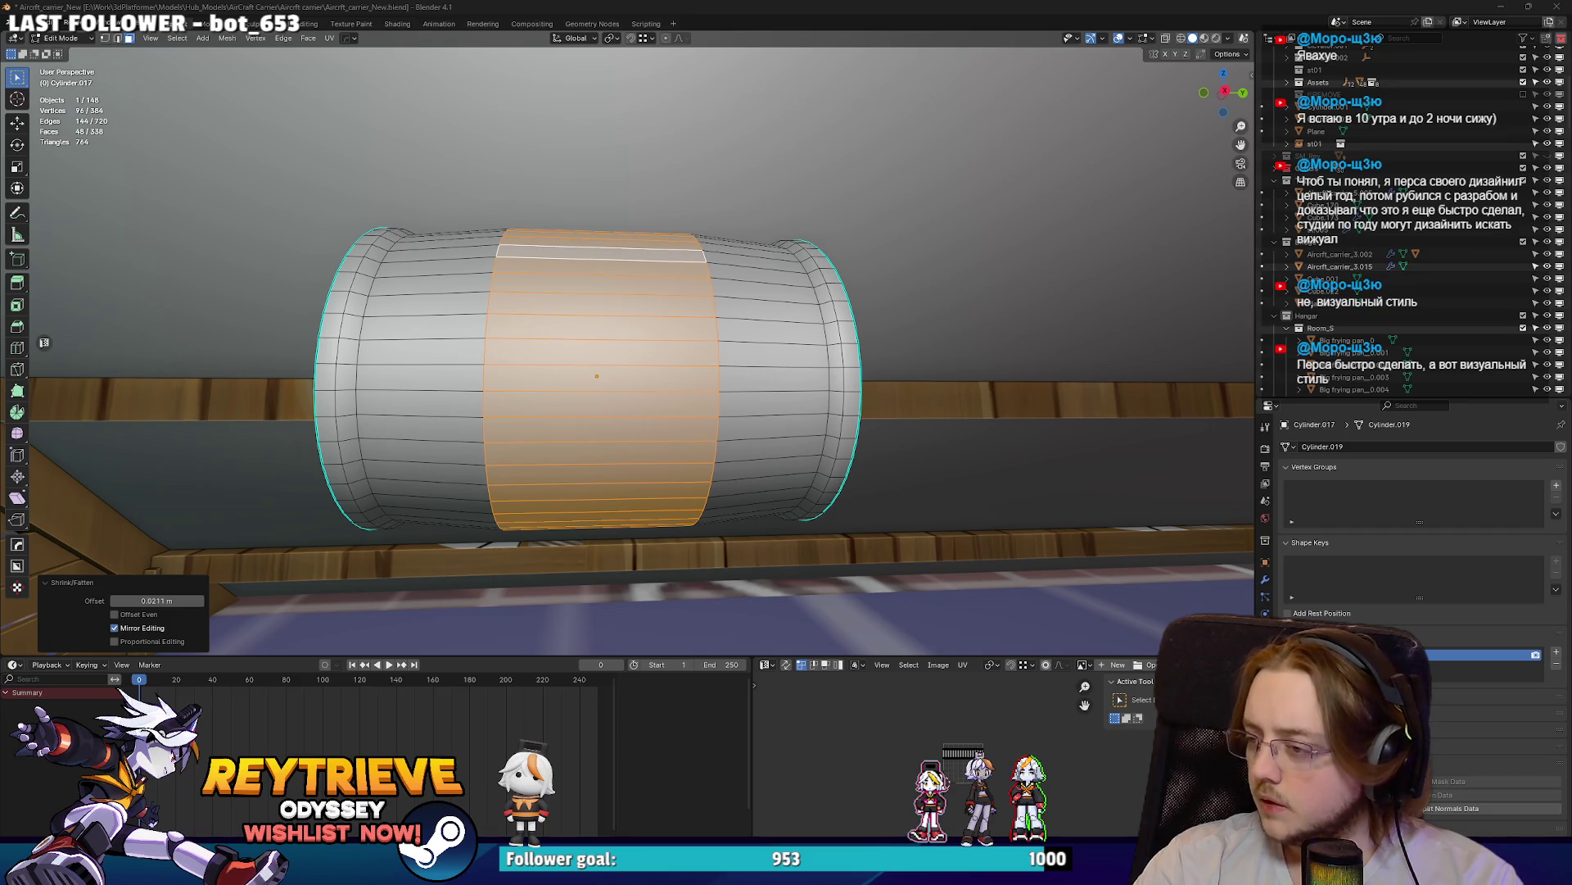
{"action": "mouse_move", "coordinate": [819, 301]}
{"action": "middle_mouse_down"}
{"action": "mouse_move", "coordinate": [737, 341]}
{"action": "mouse_move", "coordinate": [678, 322]}
{"action": "mouse_move", "coordinate": [844, 330]}
{"action": "middle_mouse_up"}
- Stretch the middle band along Y and scale the whole drum to 1.081
{"action": "key", "text": "s"}
{"action": "key", "text": "y"}
{"action": "left_click", "coordinate": [784, 350]}
{"action": "key", "text": "Tab"}
{"action": "key", "text": "s"}
{"action": "left_click", "coordinate": [704, 328]}
{"action": "key", "text": "Tab"}
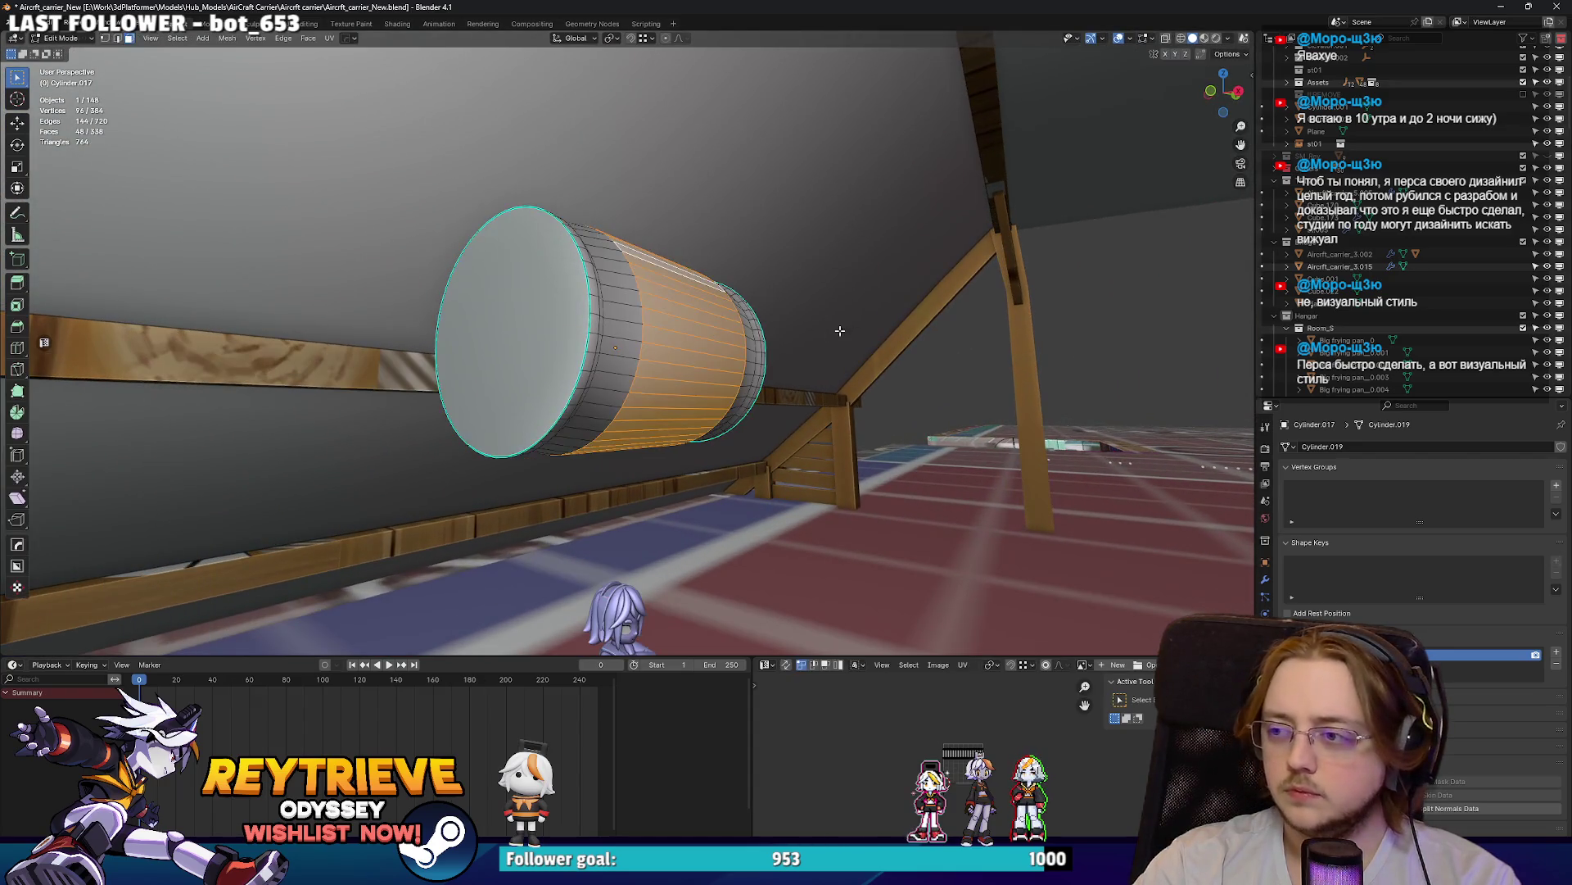
- Inset the drum's end face into a rim, extrude it inward, and shrink it
{"action": "left_click", "coordinate": [536, 285]}
{"action": "key", "text": "i"}
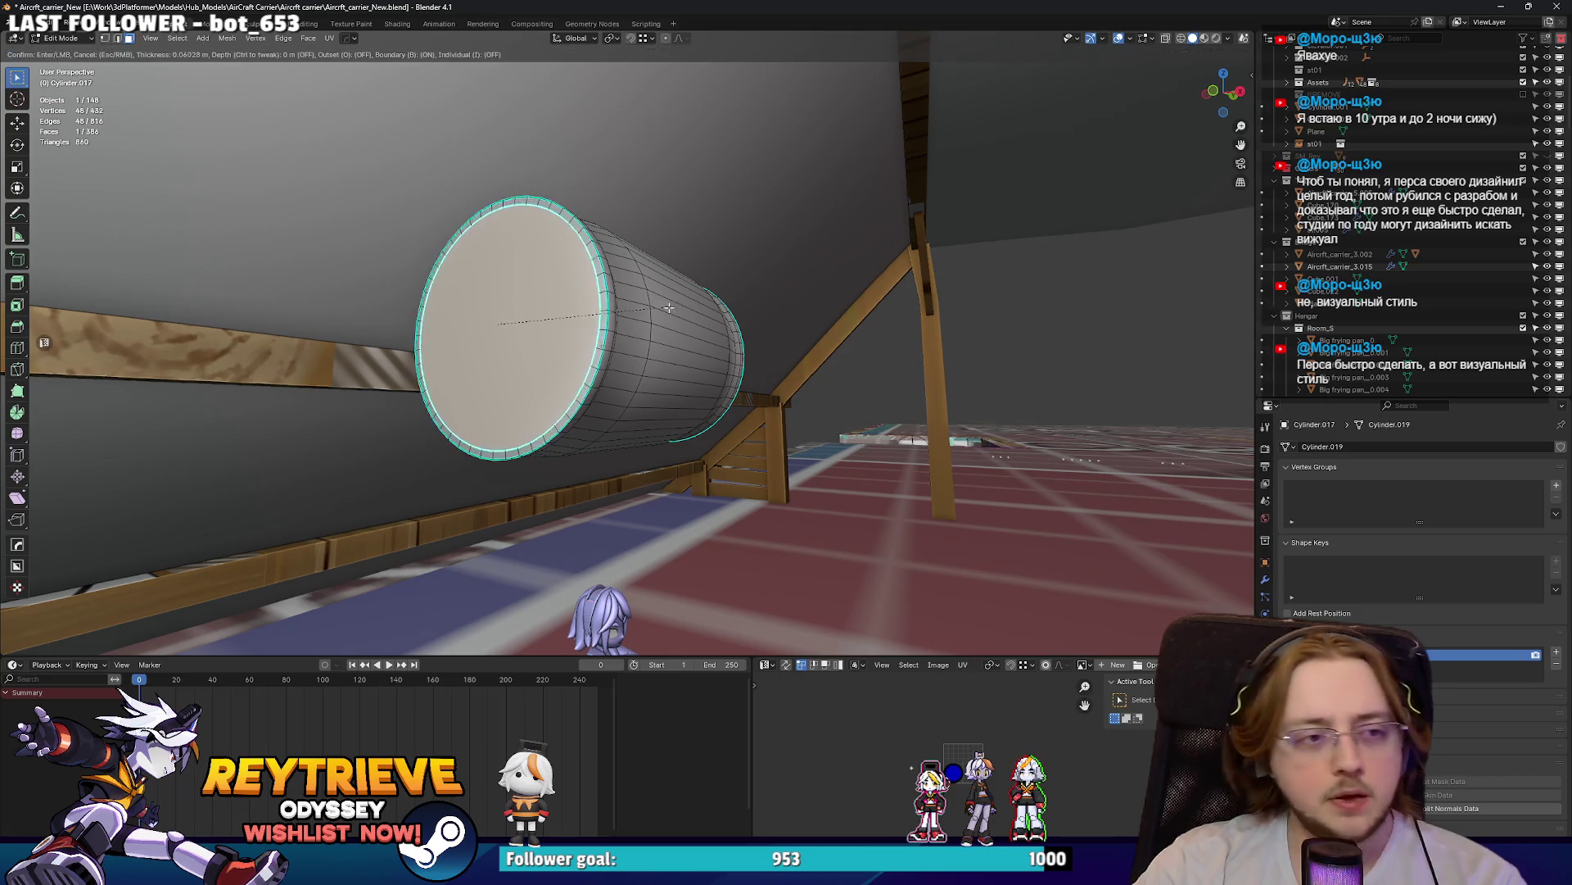
{"action": "left_click", "coordinate": [684, 291]}
{"action": "scroll", "coordinate": [686, 290], "scroll_direction": "up", "scroll_amount": 2}
{"action": "key", "text": "e"}
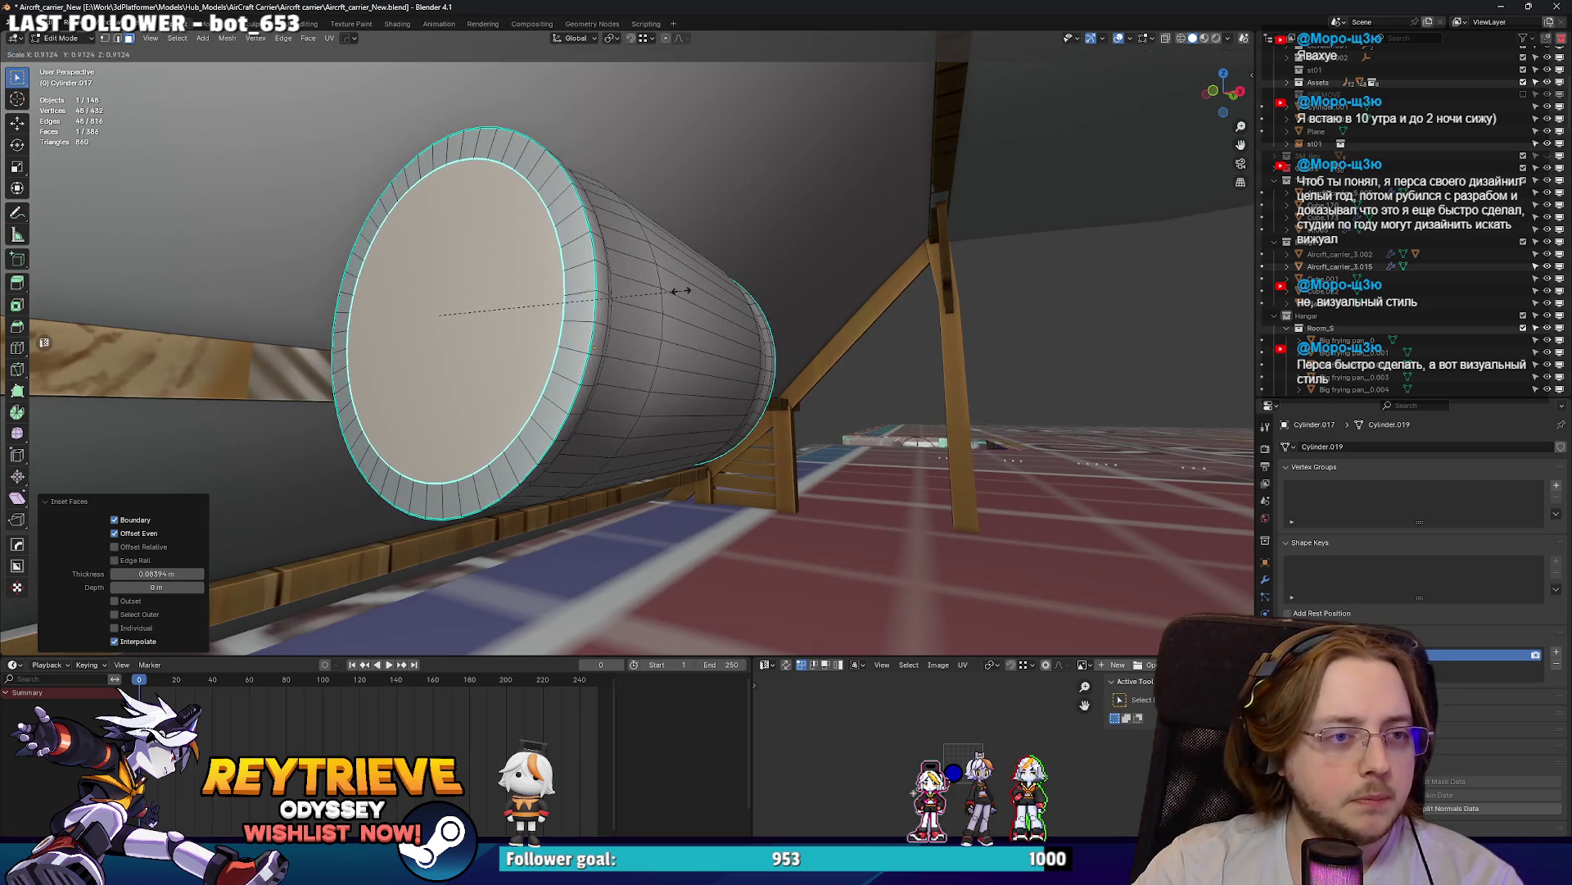
{"action": "left_click", "coordinate": [671, 295]}
{"action": "key", "text": "s"}
{"action": "left_click", "coordinate": [644, 303]}
{"action": "middle_click_drag", "start_coordinate": [647, 302], "coordinate": [655, 297]}
- Inset a second inner ring and shift the inner face along Y
{"action": "key", "text": "i"}
{"action": "left_click", "coordinate": [655, 297]}
{"action": "key", "text": "g"}
{"action": "key", "text": "y"}
{"action": "left_click", "coordinate": [617, 290]}
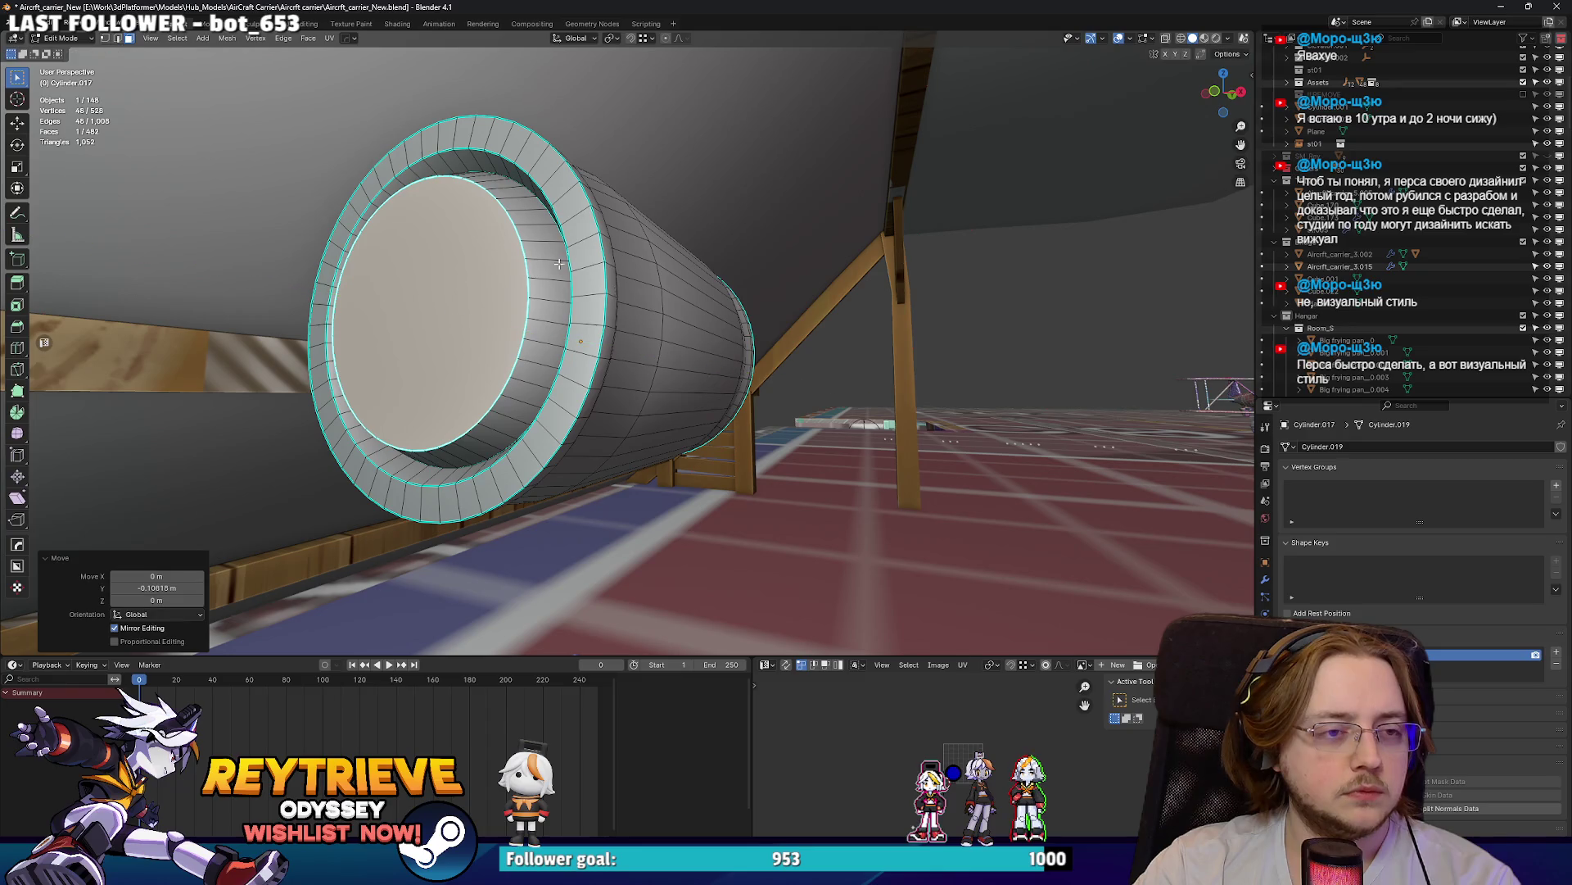
{"action": "middle_click_drag", "start_coordinate": [617, 290], "coordinate": [681, 232]}
{"action": "left_click", "coordinate": [656, 241]}
{"action": "key", "text": "Tab"}
{"action": "mouse_move", "coordinate": [639, 241]}
{"action": "middle_mouse_down"}
{"action": "mouse_move", "coordinate": [564, 248]}
{"action": "mouse_move", "coordinate": [563, 298]}
{"action": "mouse_move", "coordinate": [701, 313]}
{"action": "mouse_move", "coordinate": [681, 330]}
{"action": "mouse_move", "coordinate": [667, 319]}
{"action": "middle_mouse_up"}
- Move the inner cap face along Y to deepen the recess
{"action": "key", "text": "Tab"}
{"action": "left_click", "coordinate": [559, 279]}
{"action": "key", "text": "g"}
{"action": "key", "text": "y"}
{"action": "left_click", "coordinate": [557, 278]}
{"action": "key", "text": "Tab"}
{"action": "scroll", "coordinate": [670, 303], "scroll_direction": "up", "scroll_amount": 1}
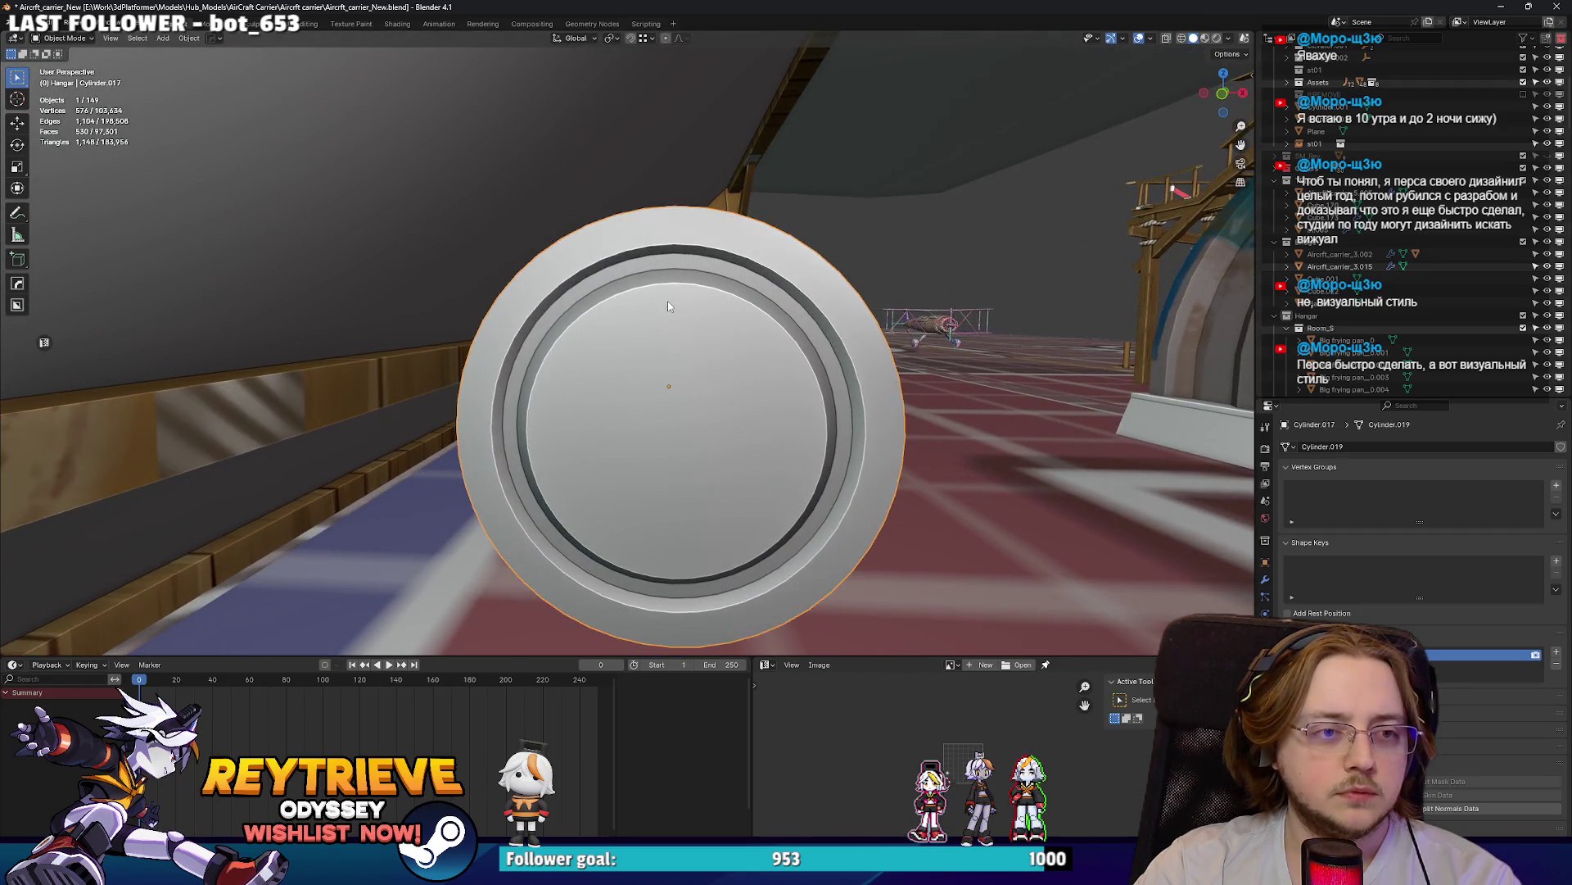
{"action": "key", "text": "Tab"}
{"action": "scroll", "coordinate": [660, 283], "scroll_direction": "up", "scroll_amount": 1}
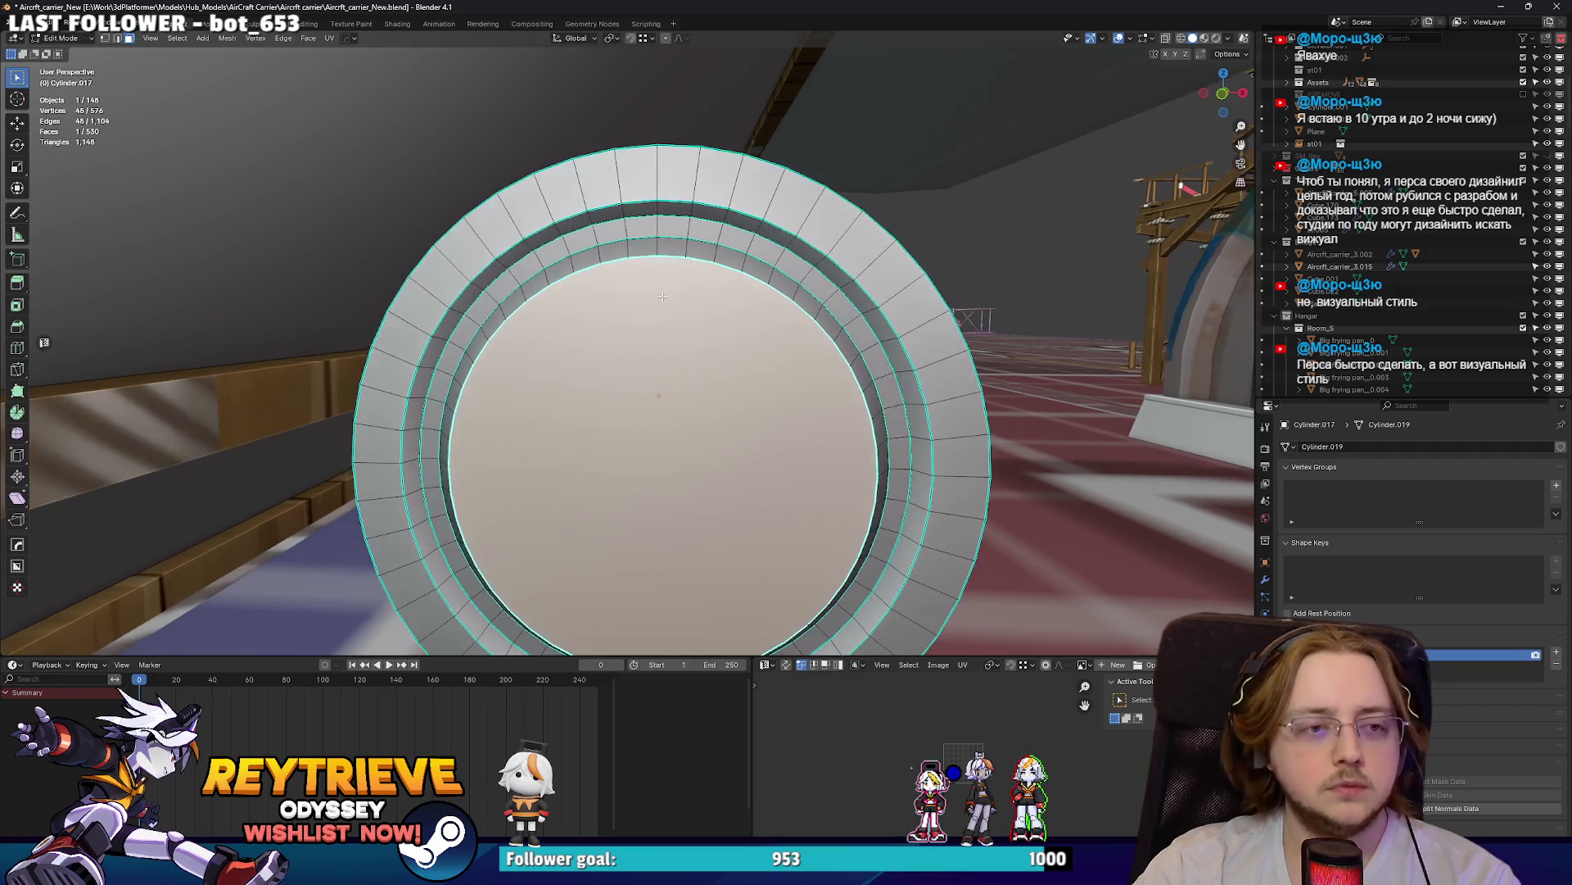
- Pull a top cap vertex down 0.14449 m, then lower it with a neighbour into a V-notch
{"action": "key", "text": "3"}
{"action": "left_click", "coordinate": [653, 273]}
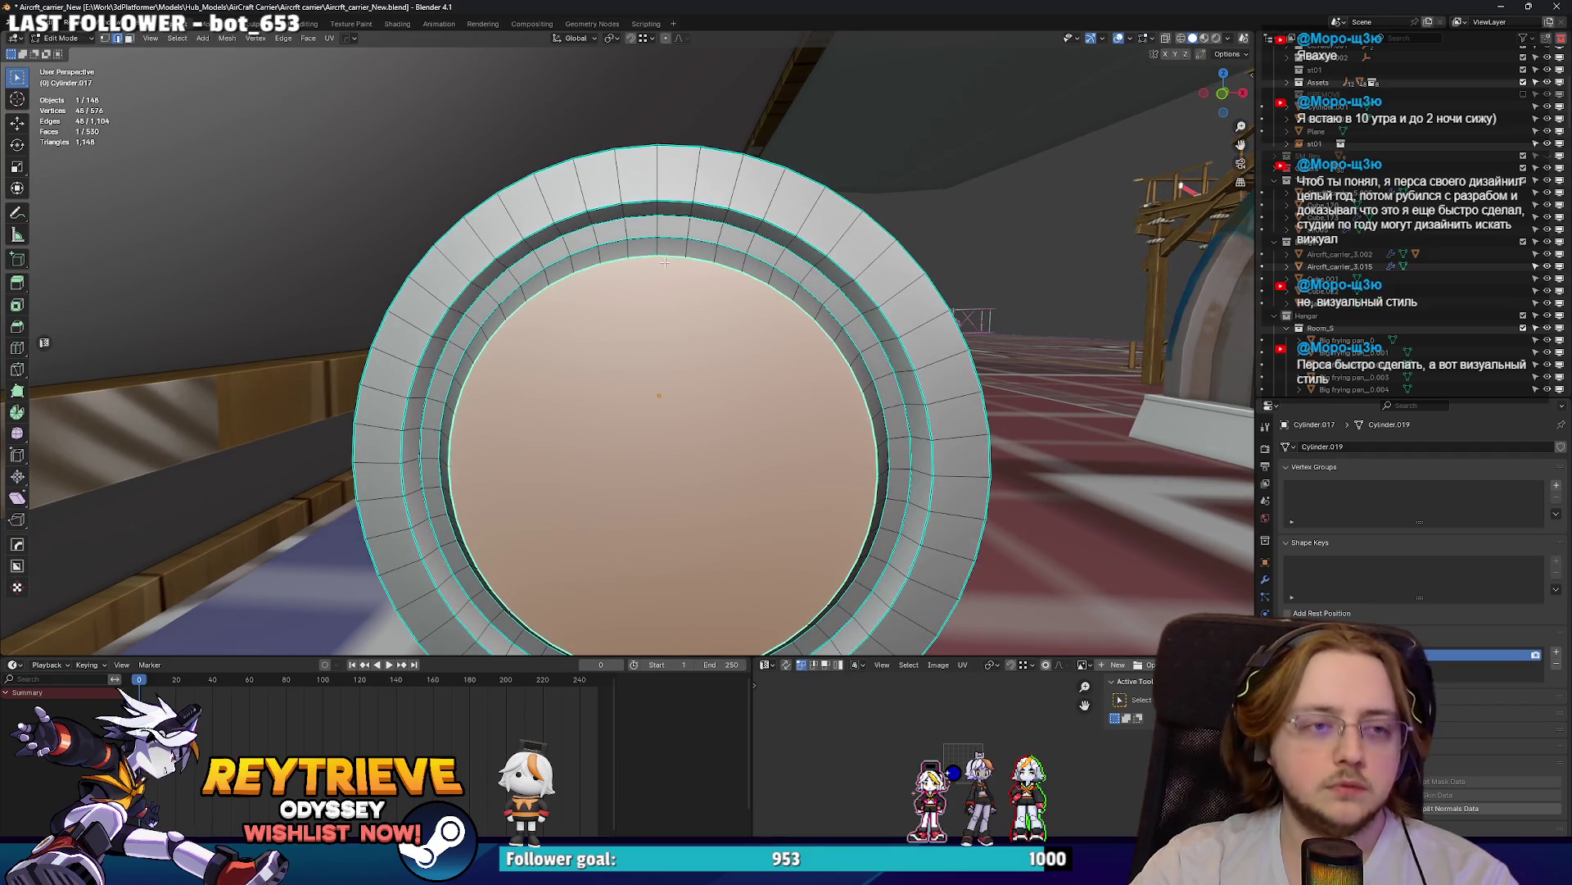
{"action": "key", "text": "1"}
{"action": "left_click", "coordinate": [658, 255]}
{"action": "key", "text": "g"}
{"action": "key", "text": "z"}
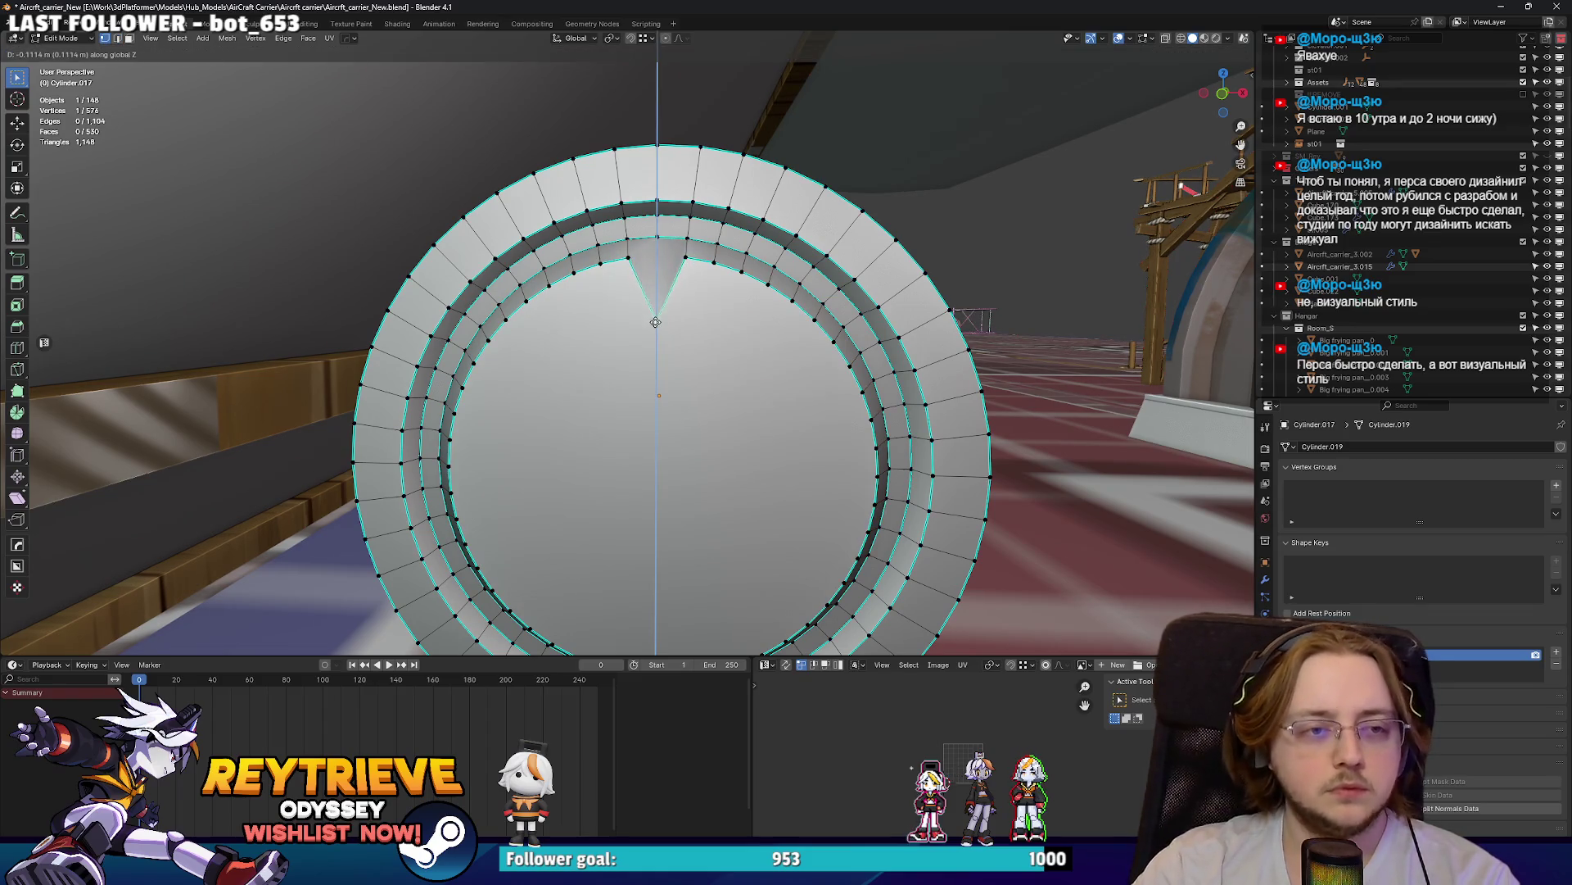
{"action": "left_click", "coordinate": [654, 371]}
{"action": "left_click", "coordinate": [684, 259]}
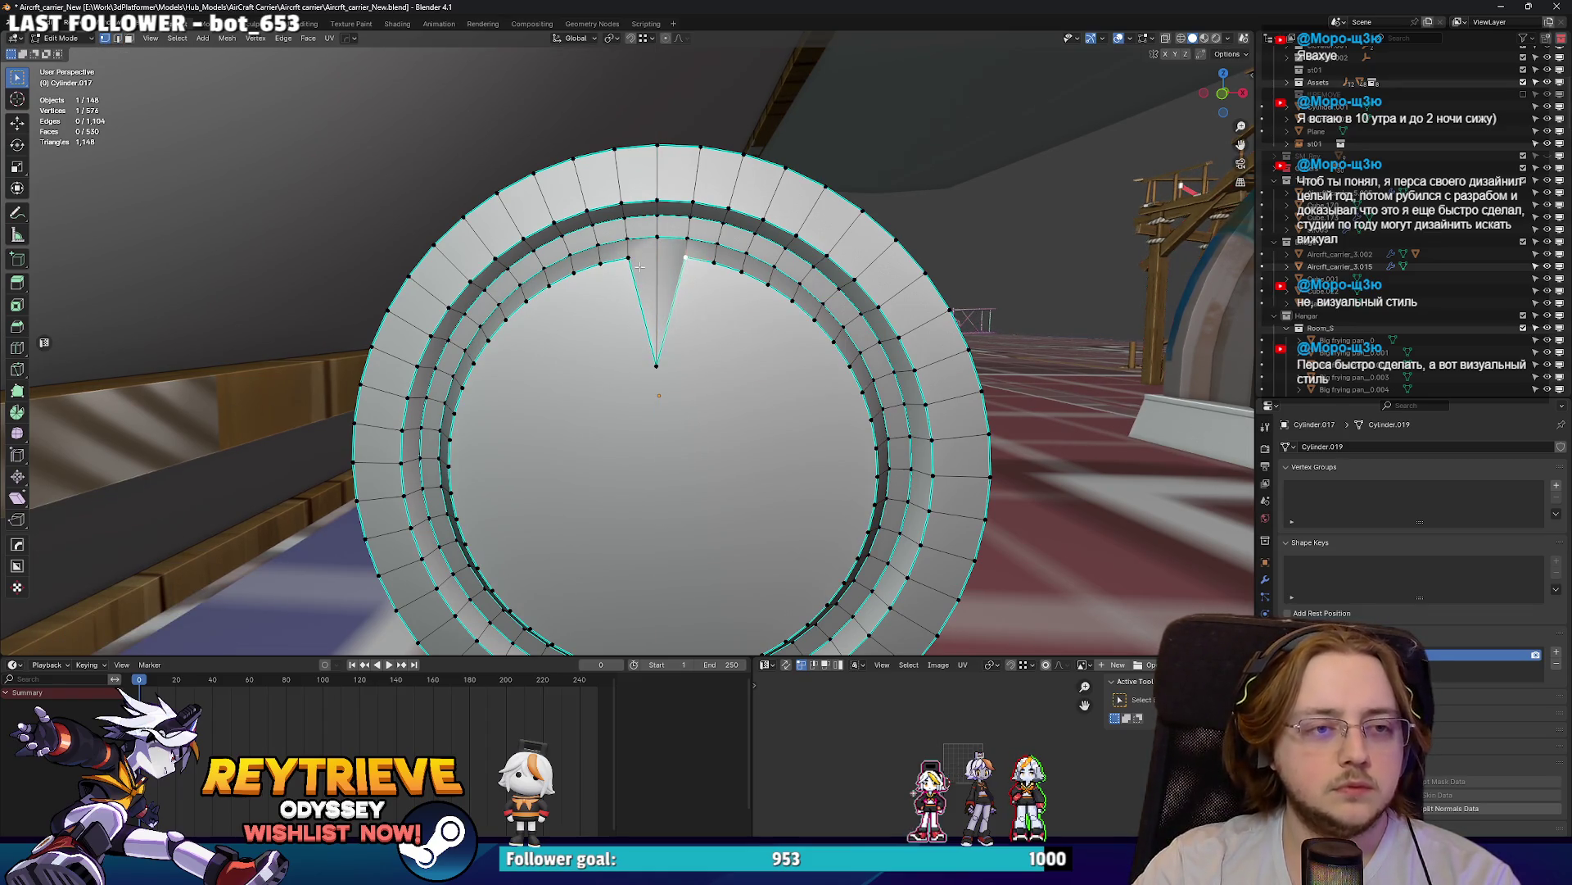
{"action": "key", "text": "g"}
{"action": "key", "text": "z"}
{"action": "left_click", "coordinate": [619, 344]}
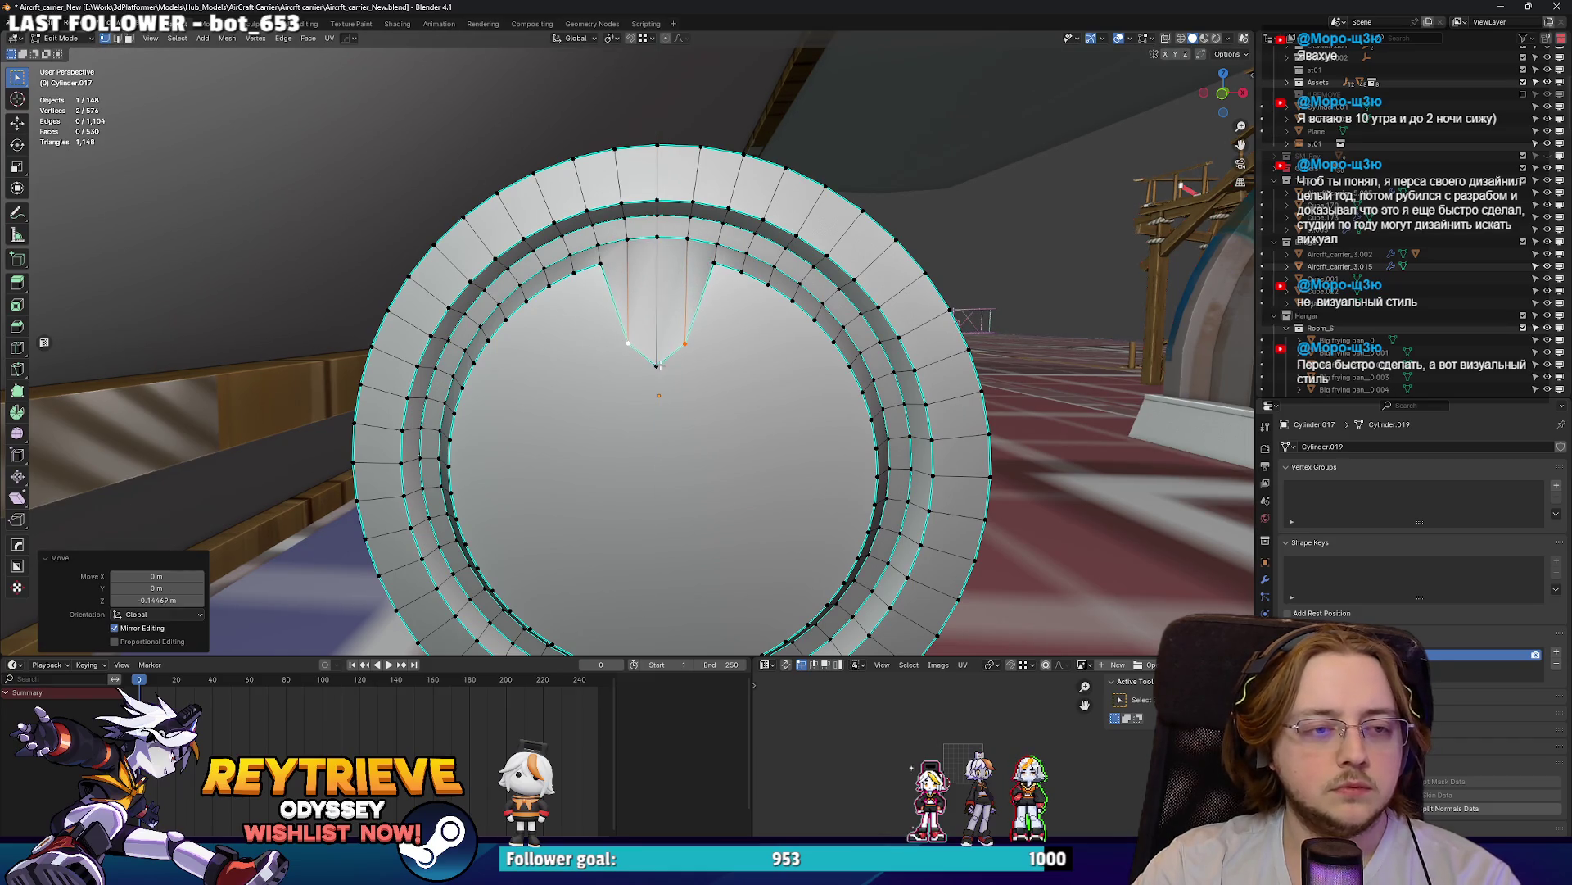
- Lower the notch's bottom and upper-left vertices straight down along Z
{"action": "left_click", "coordinate": [656, 366], "text": "shift"}
{"action": "key", "text": "g"}
{"action": "key", "text": "z"}
{"action": "left_click", "coordinate": [718, 362]}
{"action": "key", "text": "g"}
{"action": "key", "text": "z"}
{"action": "left_click", "coordinate": [718, 352]}
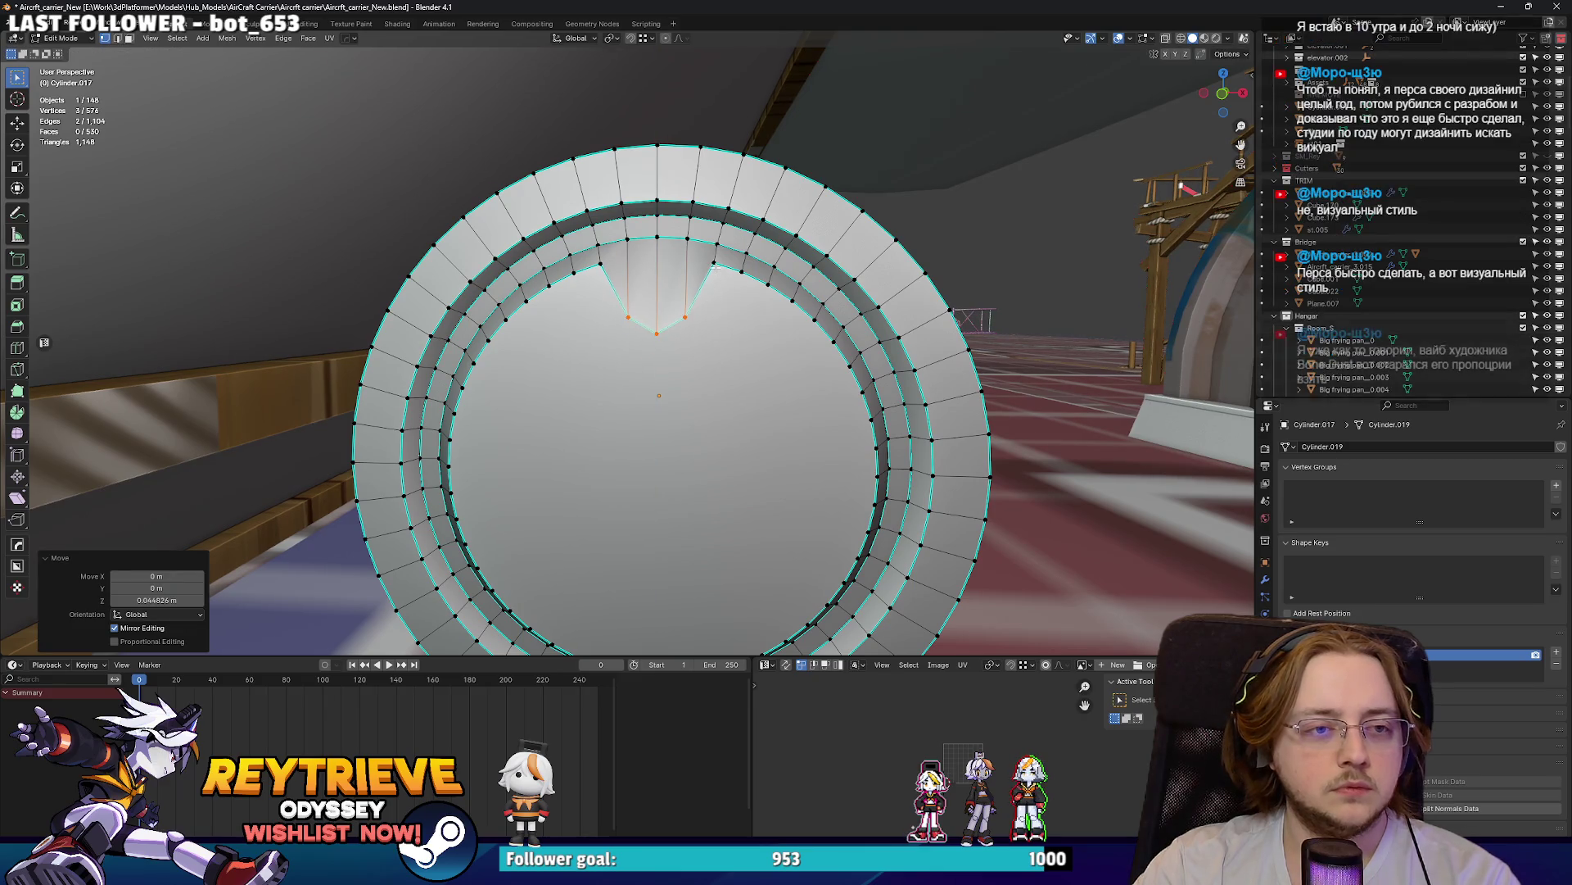
{"action": "left_click", "coordinate": [600, 264]}
{"action": "key", "text": "g"}
{"action": "key", "text": "z"}
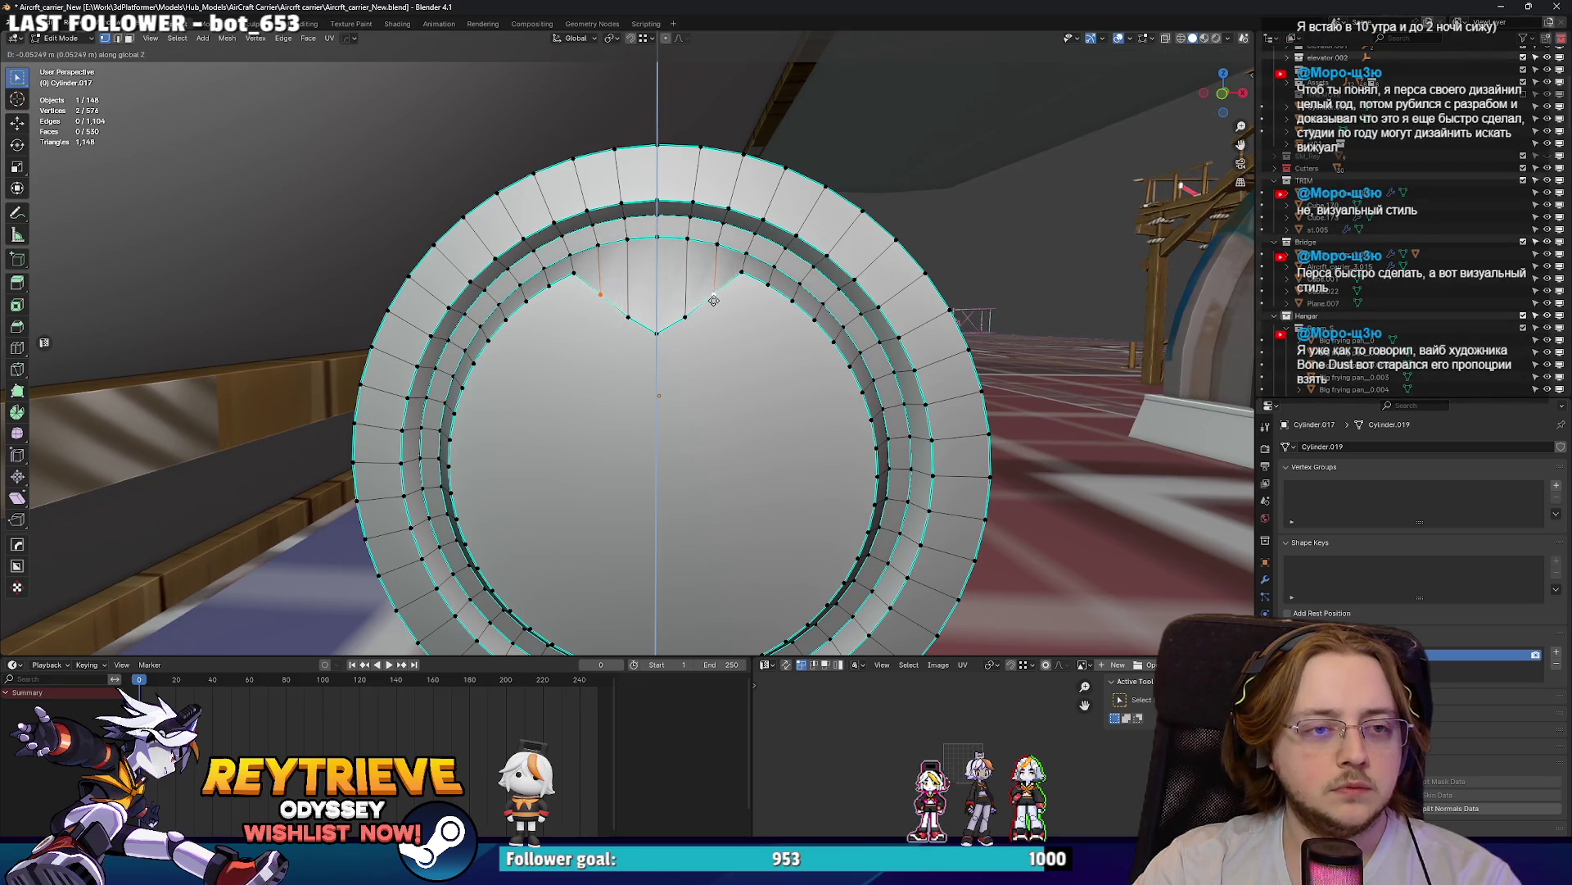
{"action": "left_click", "coordinate": [715, 299]}
- Select the run of notch vertices and bend them into a smooth curve
{"action": "left_click", "coordinate": [745, 273]}
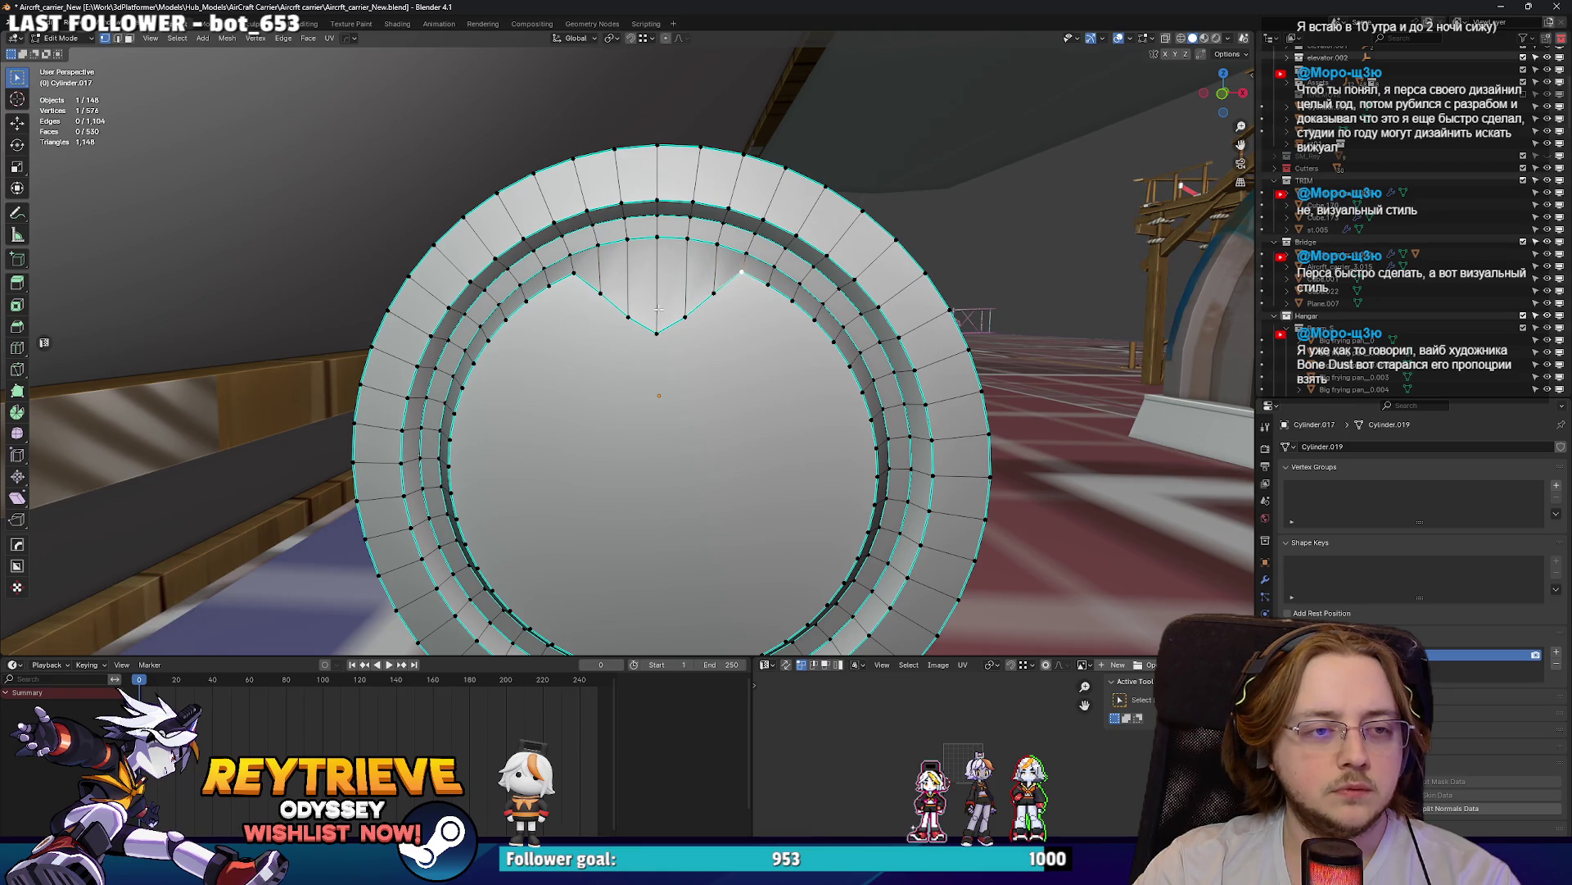
{"action": "left_click", "coordinate": [741, 275], "text": "ctrl"}
{"action": "right_click", "coordinate": [732, 449]}
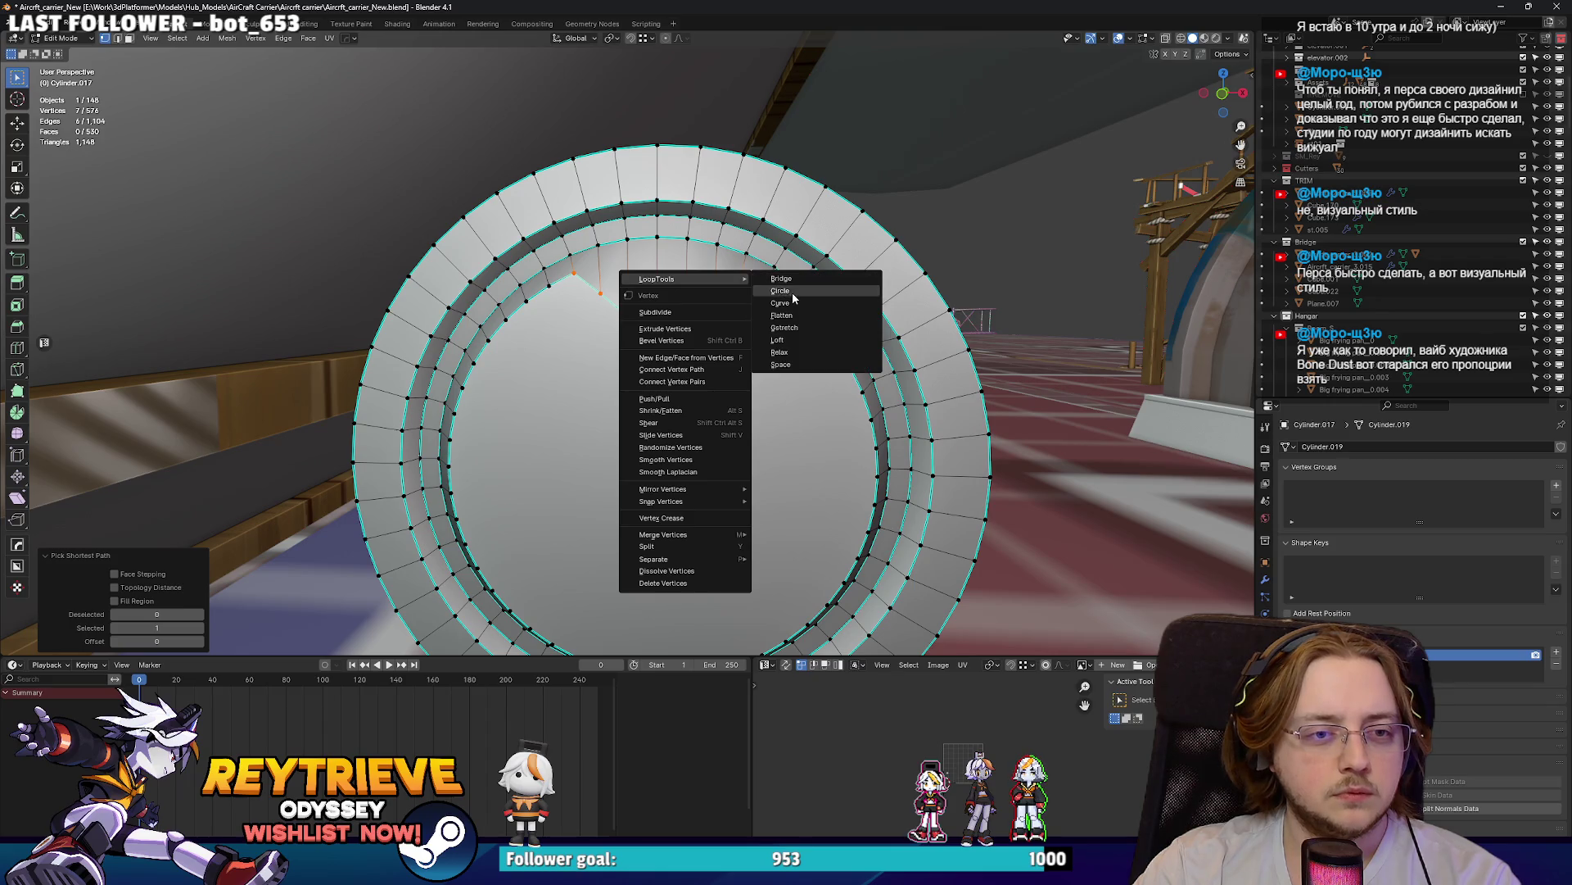
{"action": "left_click", "coordinate": [803, 304]}
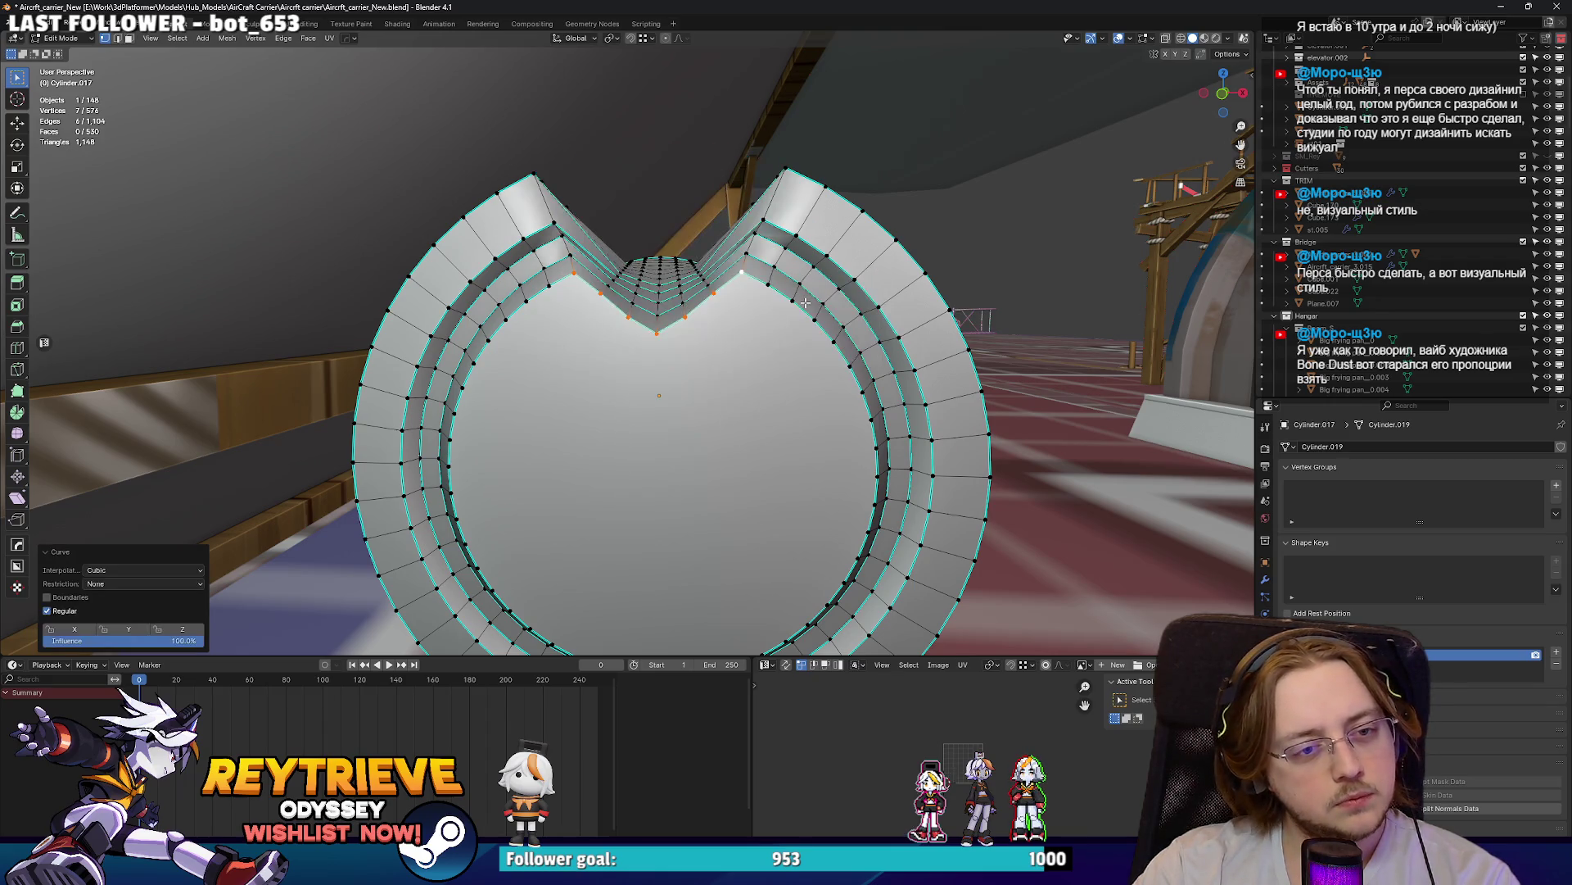
{"action": "mouse_move", "coordinate": [792, 306]}
{"action": "middle_mouse_down"}
{"action": "mouse_move", "coordinate": [772, 327]}
{"action": "mouse_move", "coordinate": [721, 327]}
{"action": "middle_mouse_up"}
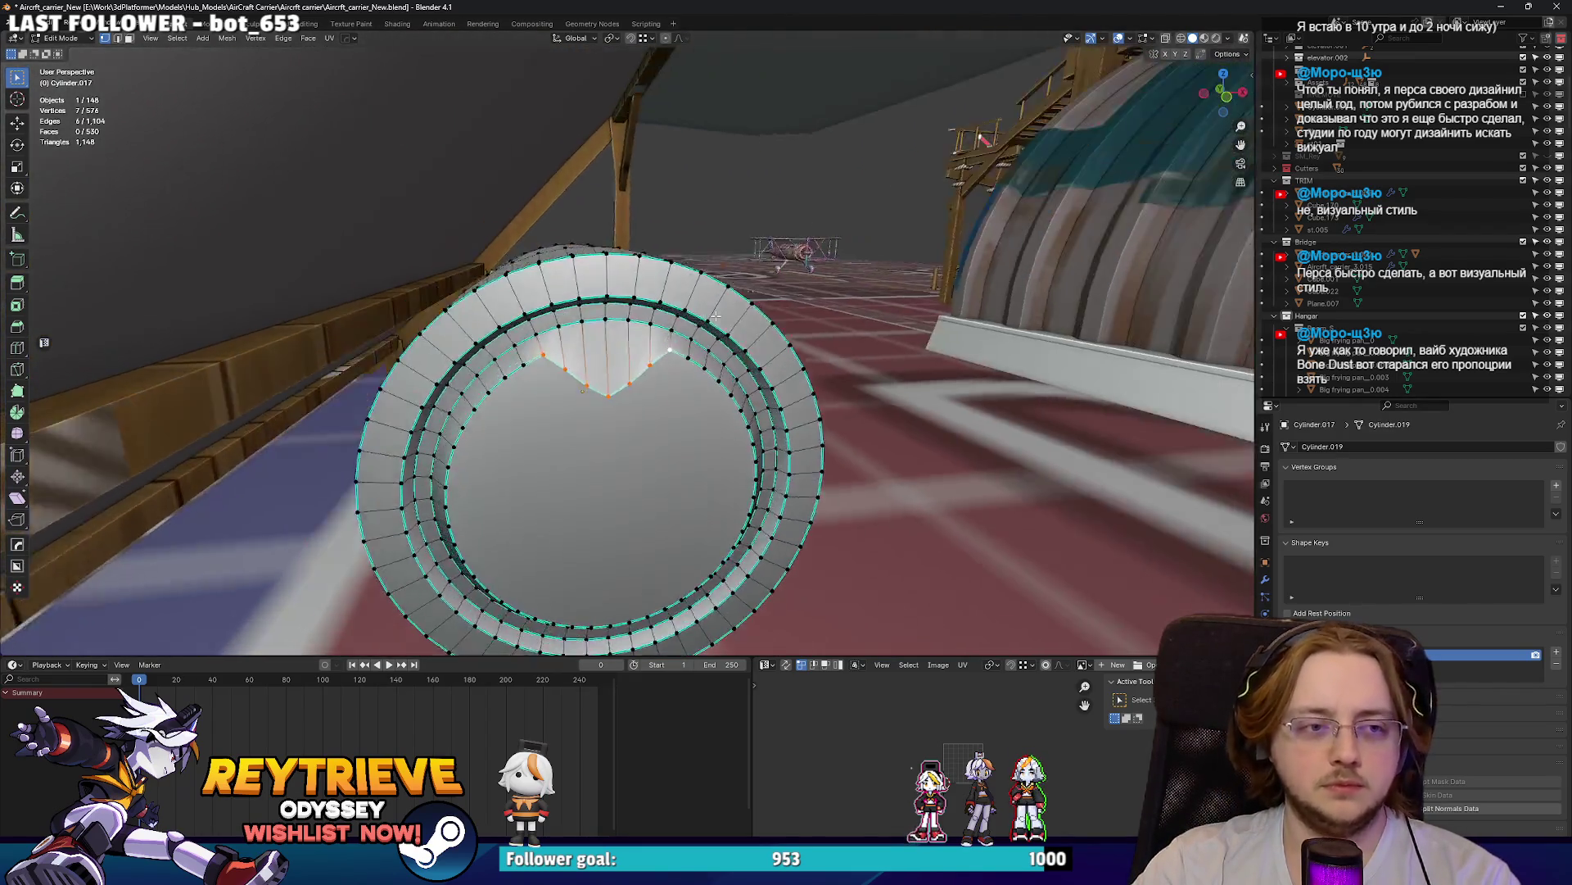
{"action": "scroll", "coordinate": [712, 326], "scroll_direction": "up", "scroll_amount": 4}
- Make the selected vertex loop a regular circle and rotate it 90 degrees
{"action": "right_click", "coordinate": [709, 326]}
{"action": "mouse_move", "coordinate": [709, 326]}
{"action": "left_click", "coordinate": [790, 333]}
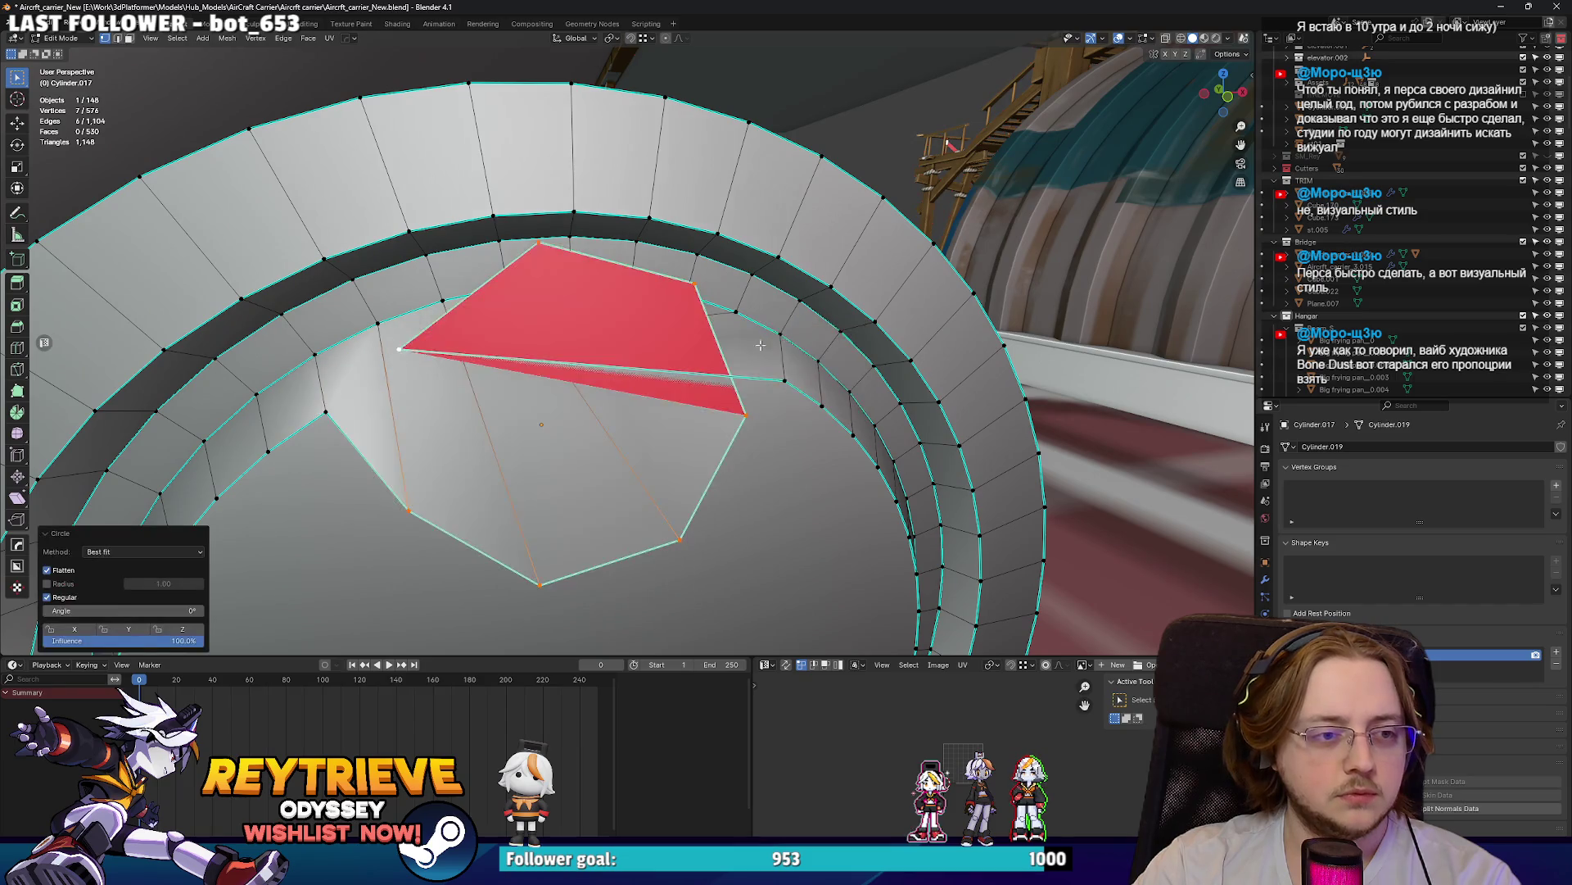
{"action": "scroll", "coordinate": [737, 358], "scroll_direction": "down", "scroll_amount": 2}
{"action": "middle_click_drag", "start_coordinate": [737, 358], "coordinate": [726, 344]}
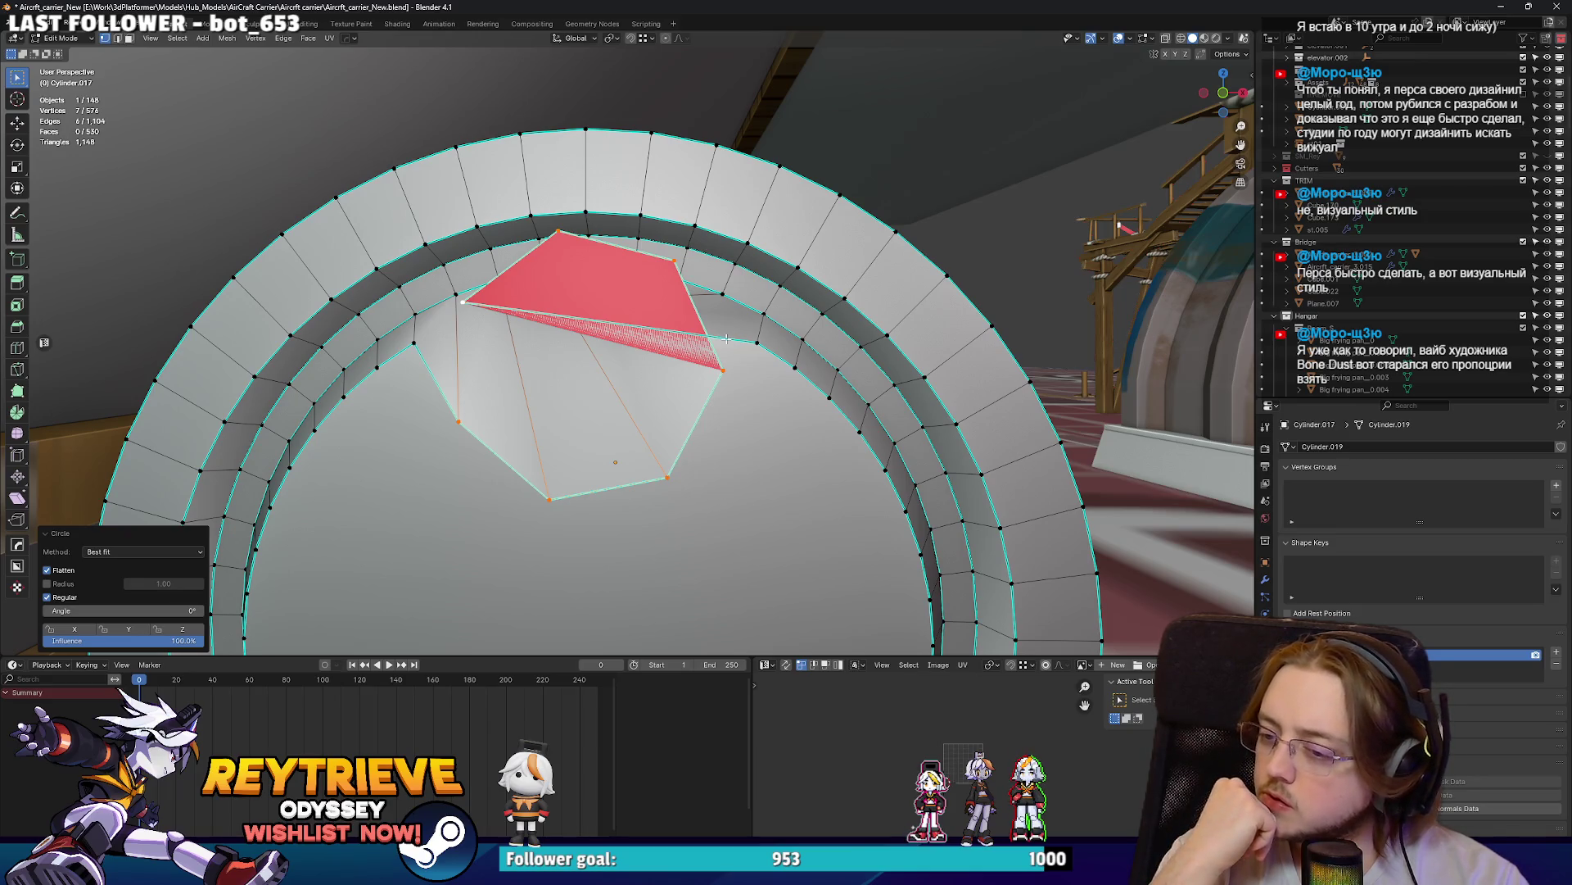
{"action": "middle_click_drag", "start_coordinate": [726, 338], "coordinate": [739, 304], "text": "shift"}
{"action": "type", "text": "r"}
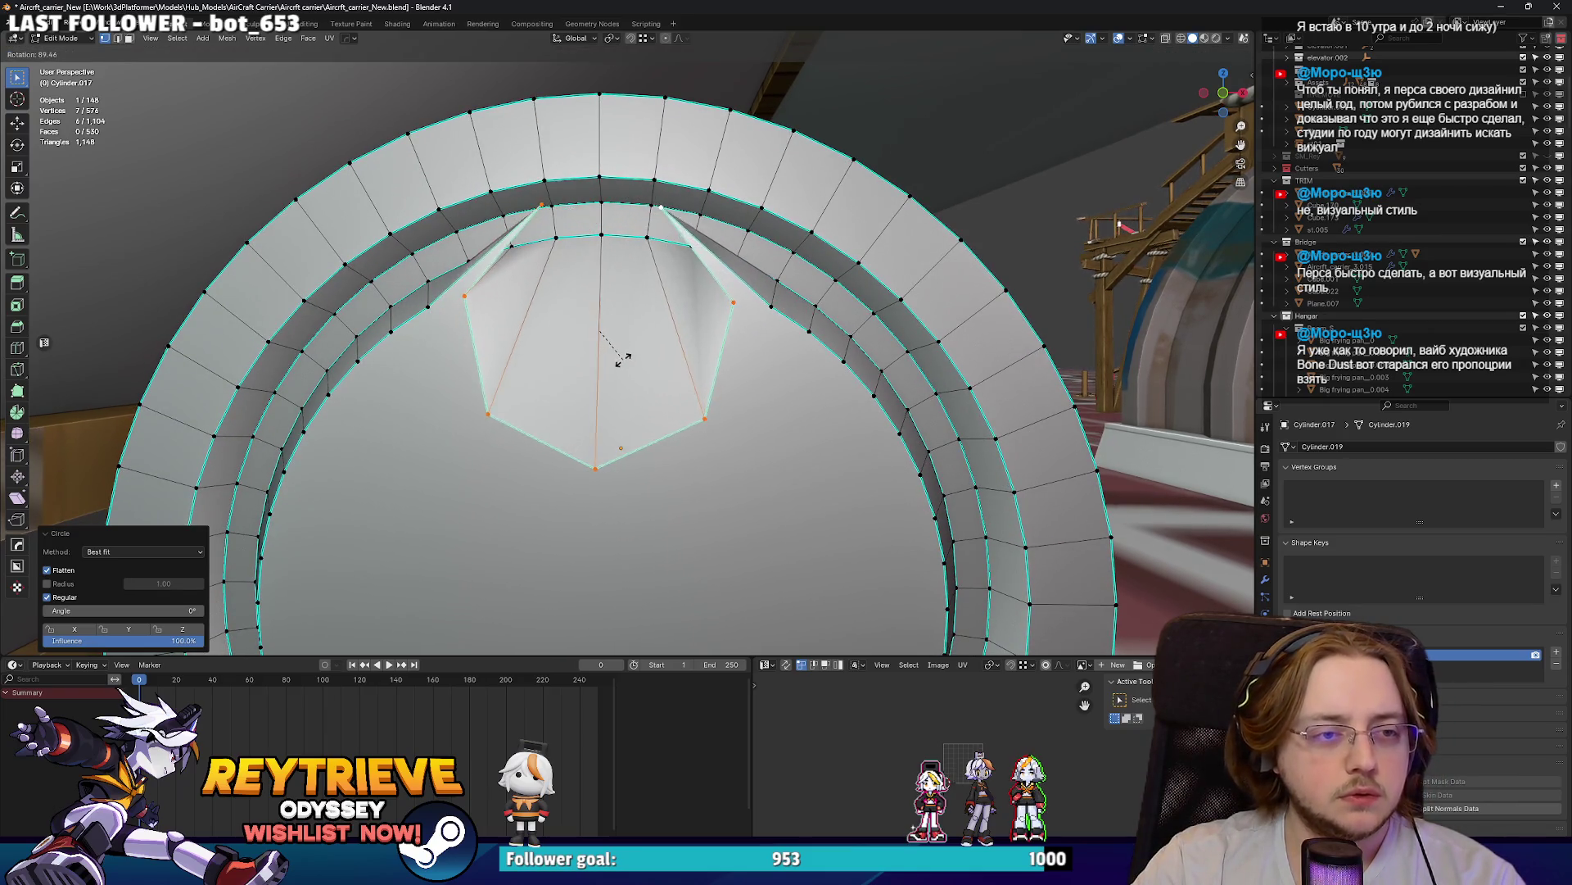
{"action": "type", "text": "90"}
{"action": "key", "text": "Return"}
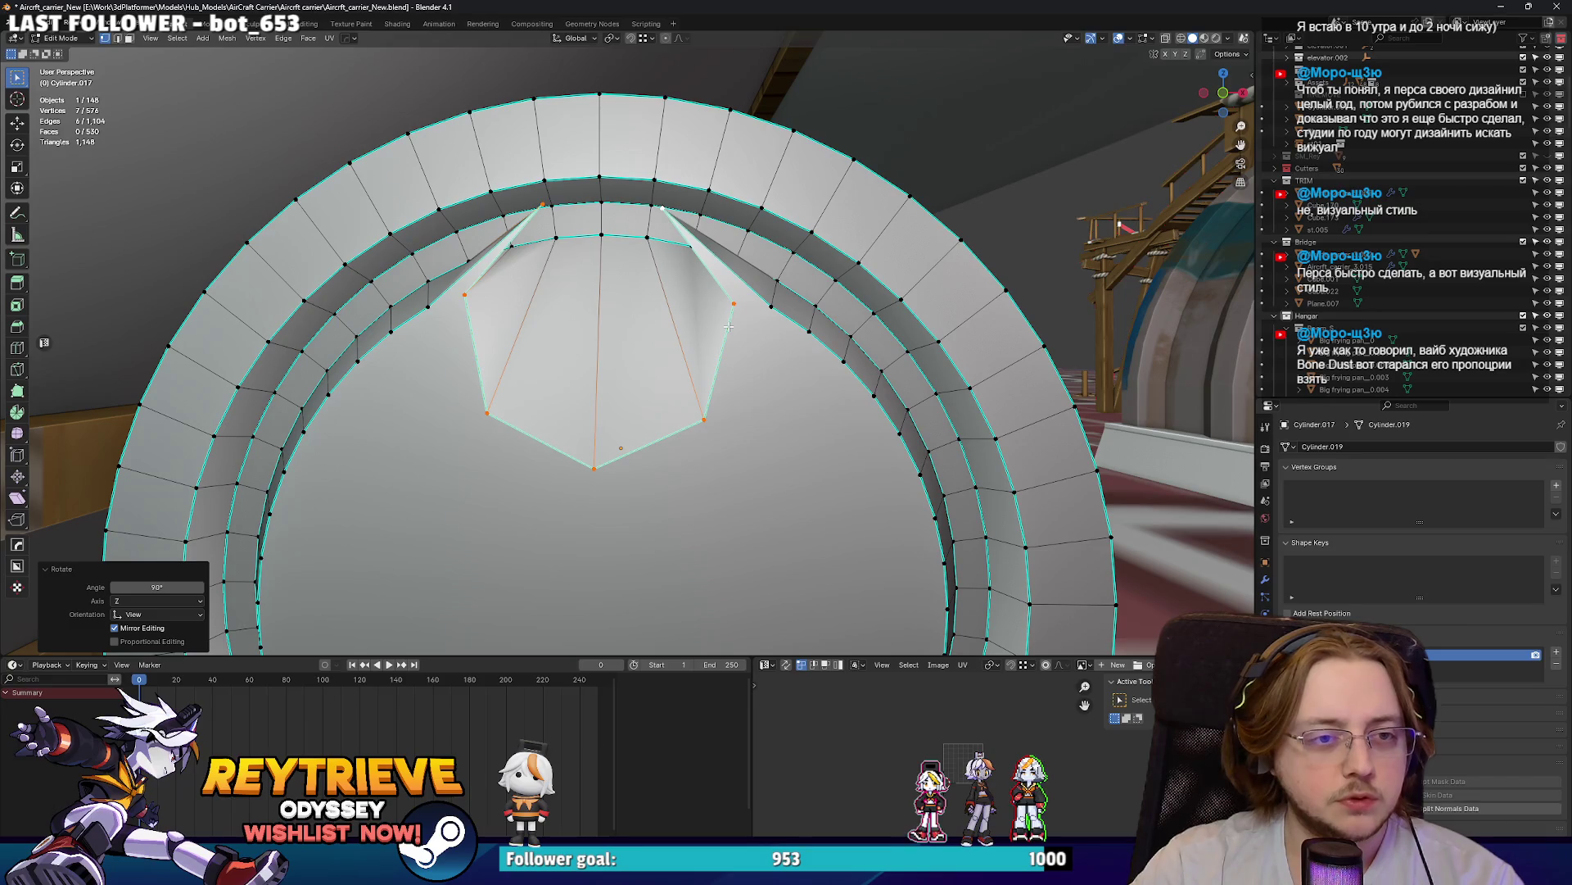
- Merge the two stray sliver vertices into the matching pentagon corners
{"action": "left_click", "coordinate": [536, 234]}
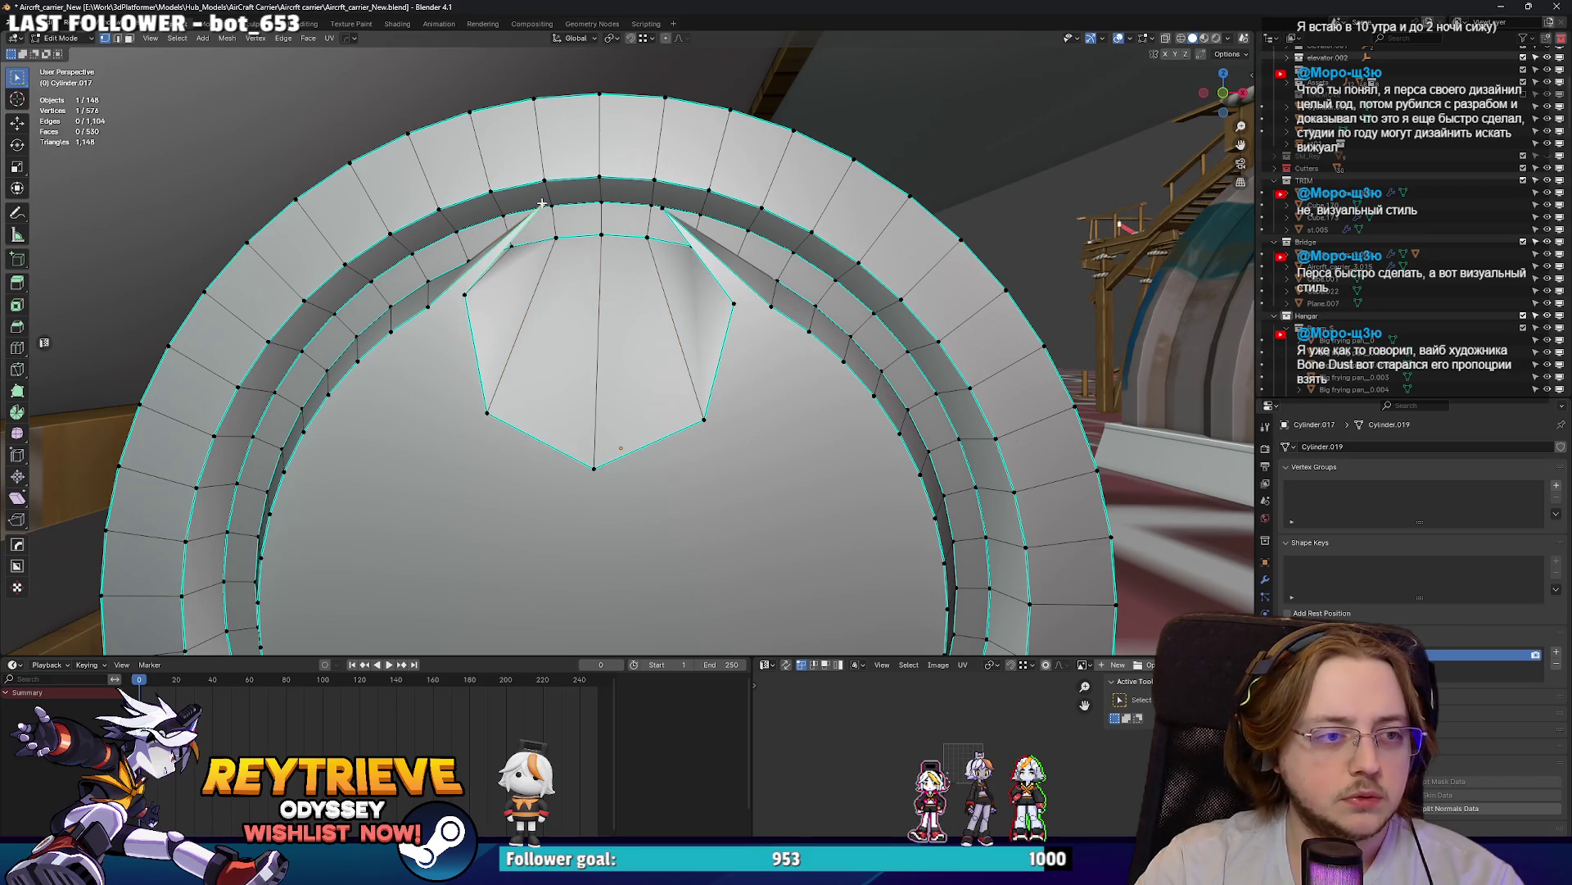
{"action": "middle_click_drag", "start_coordinate": [479, 292], "coordinate": [486, 296], "text": "shift"}
{"action": "left_click", "coordinate": [487, 297], "text": "shift"}
{"action": "key", "text": "m"}
{"action": "left_click", "coordinate": [486, 297]}
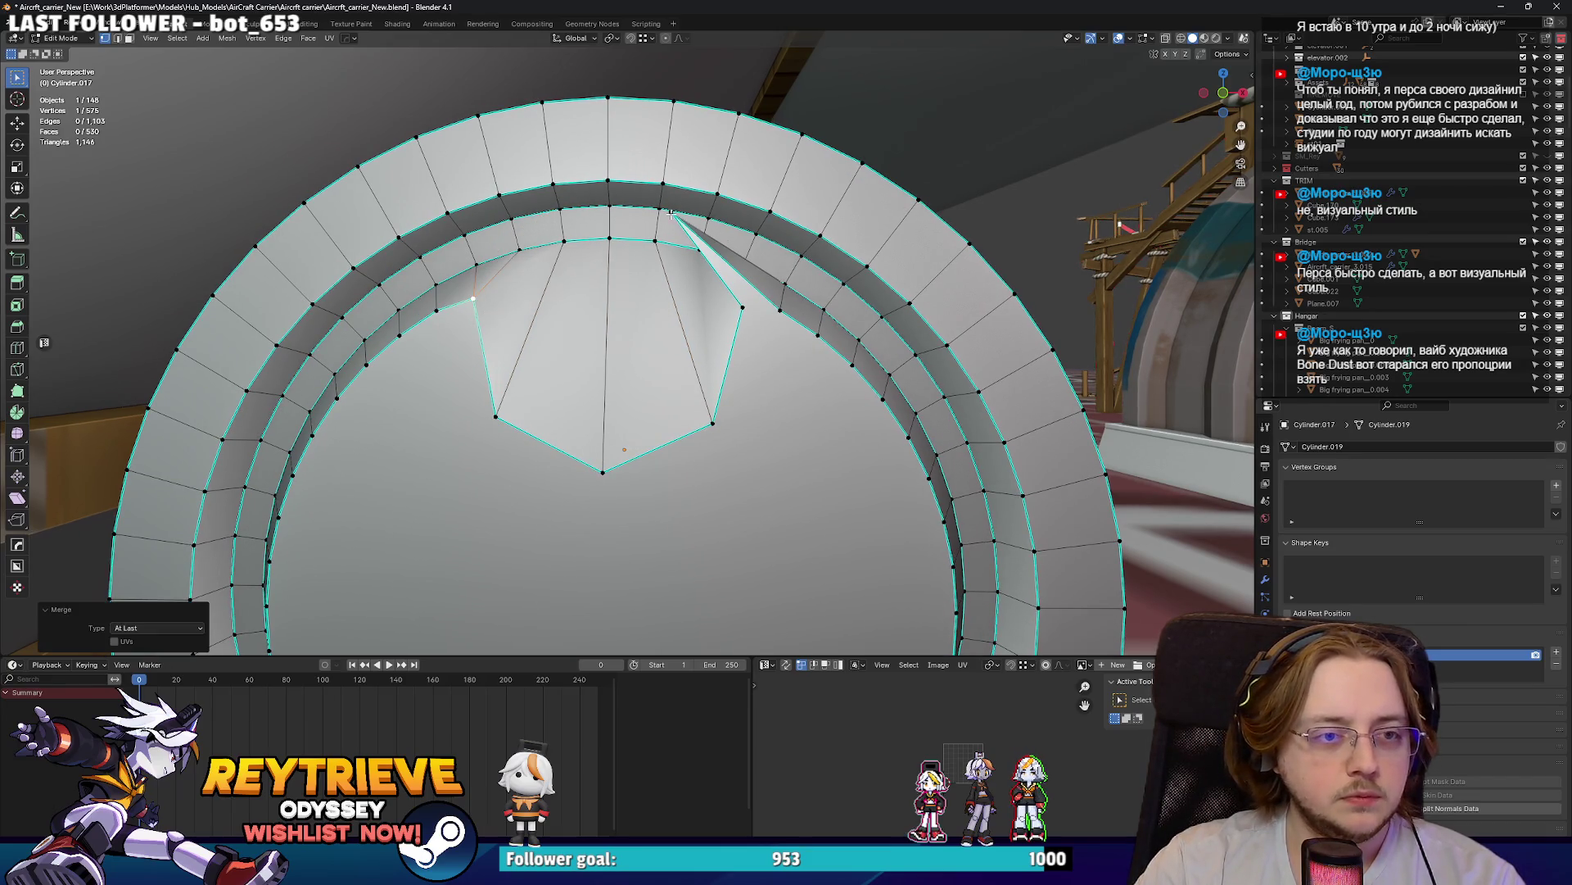
{"action": "left_click", "coordinate": [669, 215], "text": "shift"}
{"action": "key", "text": "m"}
{"action": "left_click", "coordinate": [680, 230]}
- Check the drum end, then lower one notch vertex vertically
{"action": "key", "text": "Tab"}
{"action": "mouse_move", "coordinate": [670, 215]}
{"action": "middle_mouse_down"}
{"action": "mouse_move", "coordinate": [632, 301]}
{"action": "mouse_move", "coordinate": [562, 305]}
{"action": "mouse_move", "coordinate": [647, 336]}
{"action": "mouse_move", "coordinate": [662, 318]}
{"action": "middle_mouse_up"}
{"action": "key", "text": "Tab"}
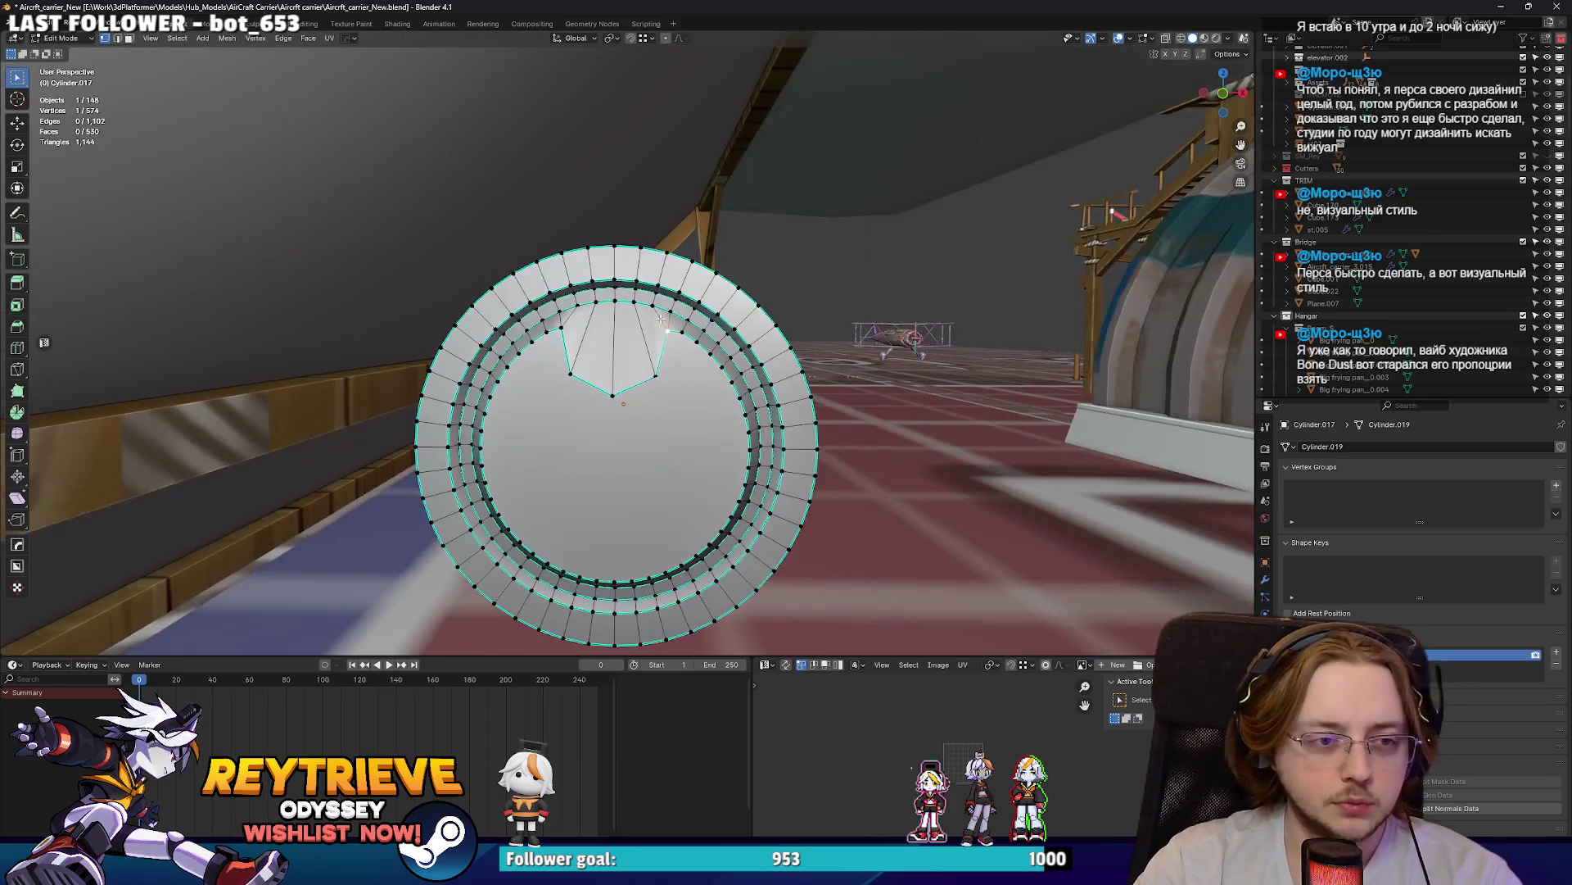
{"action": "scroll", "coordinate": [661, 318], "scroll_direction": "up", "scroll_amount": 4}
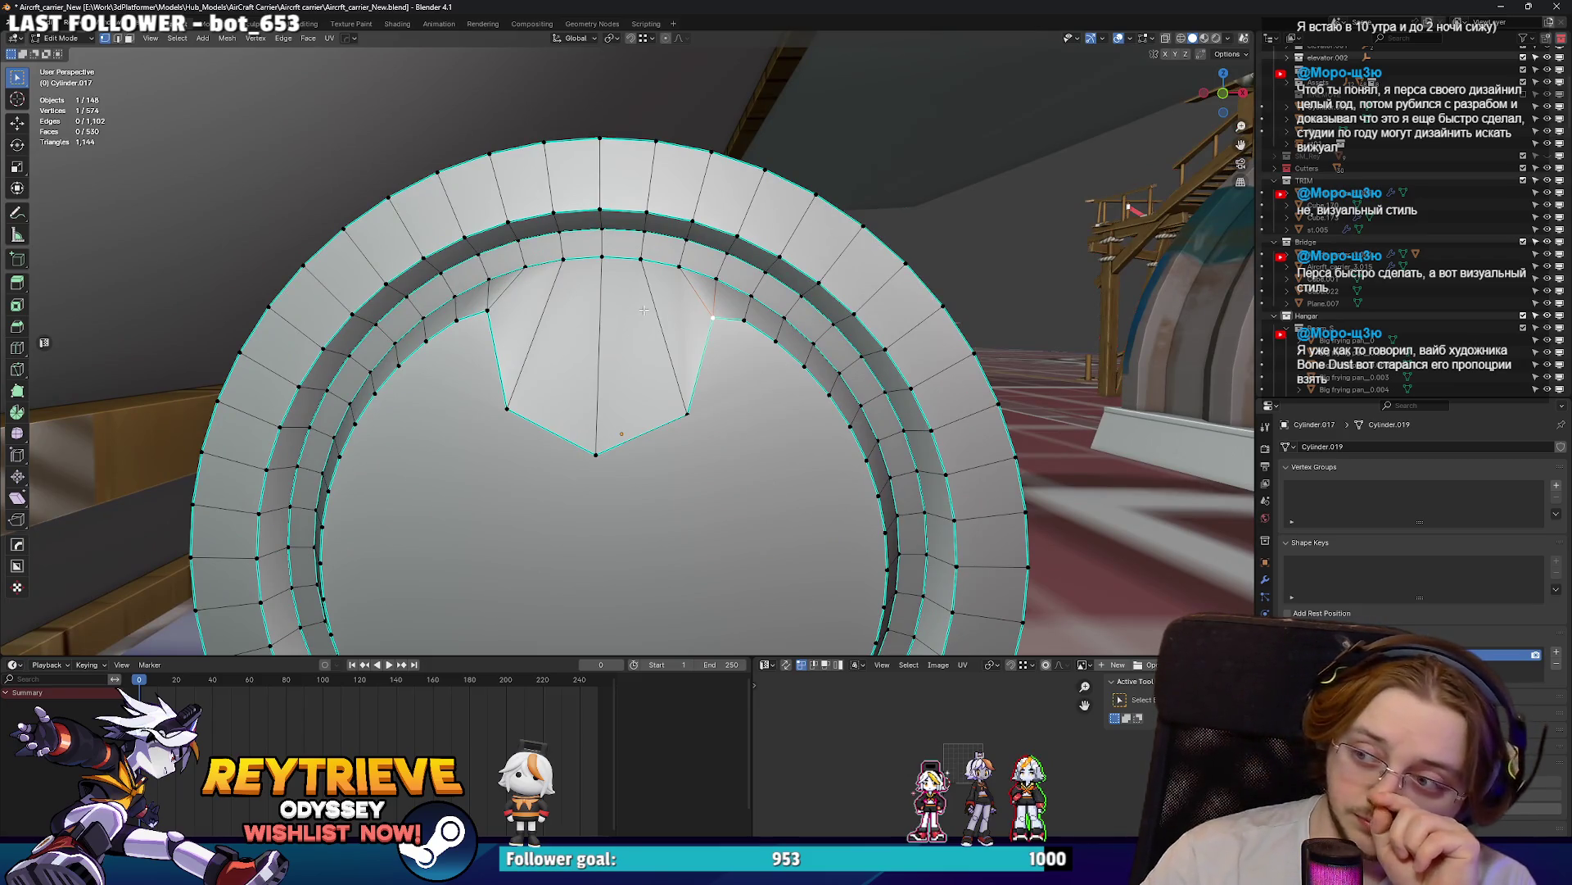
{"action": "scroll", "coordinate": [636, 288], "scroll_direction": "up", "scroll_amount": 2}
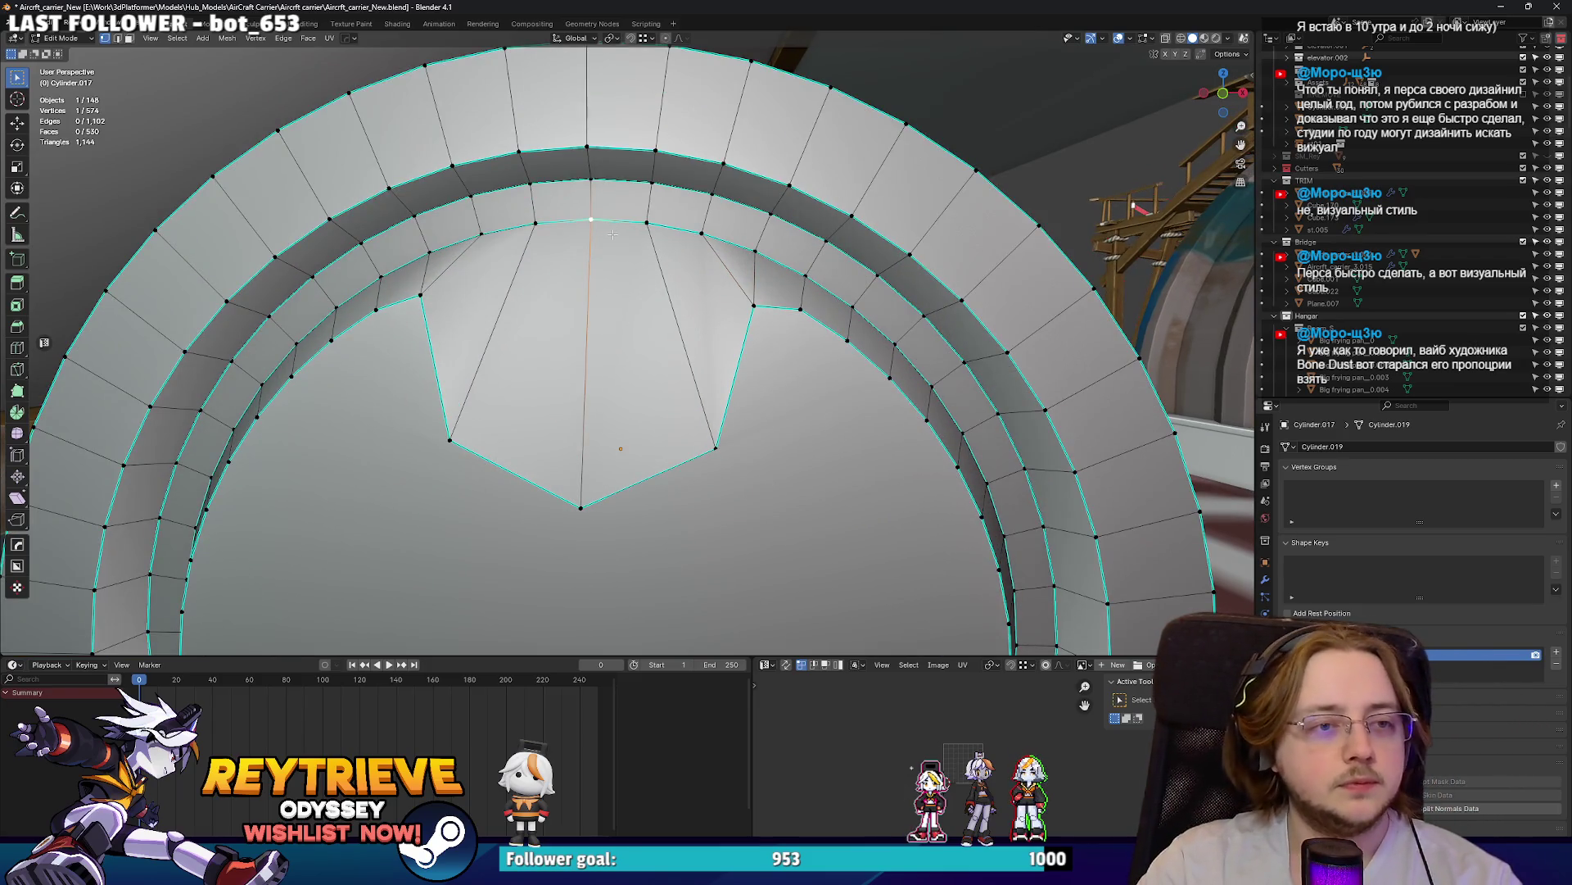
{"action": "key", "text": "g"}
{"action": "key", "text": "z"}
{"action": "left_click", "coordinate": [594, 399]}
- Lower the two upper notch vertices by 0.11852 m and start bevelling the notch edges
{"action": "left_click", "coordinate": [647, 223]}
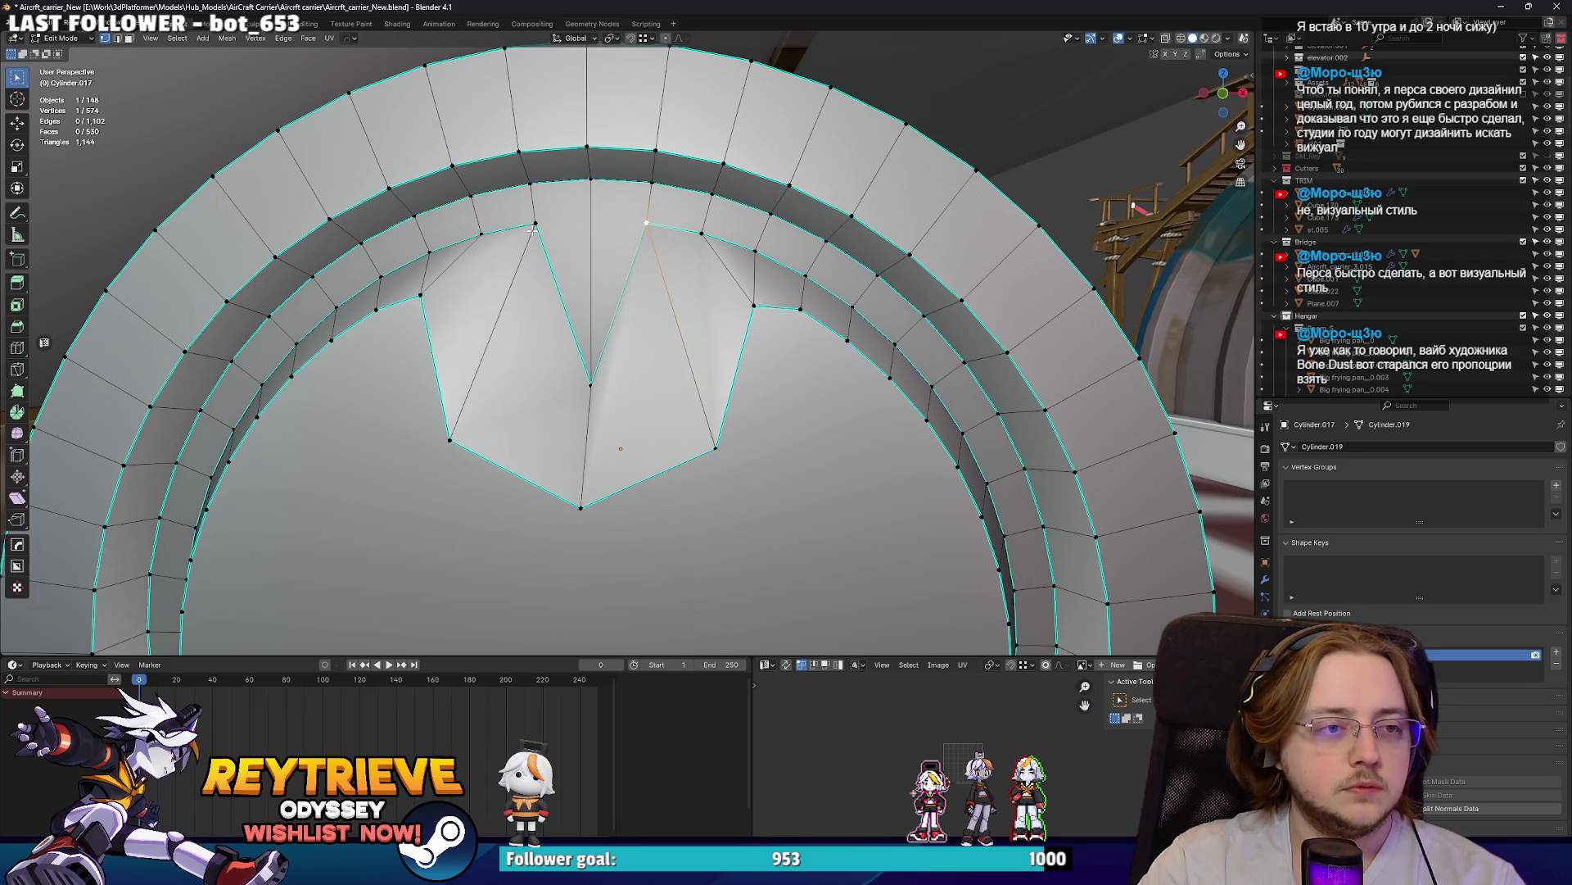
{"action": "left_click", "coordinate": [536, 223], "text": "shift"}
{"action": "key", "text": "g"}
{"action": "key", "text": "z"}
{"action": "left_click", "coordinate": [536, 363]}
{"action": "scroll", "coordinate": [573, 361], "scroll_direction": "down", "scroll_amount": 5}
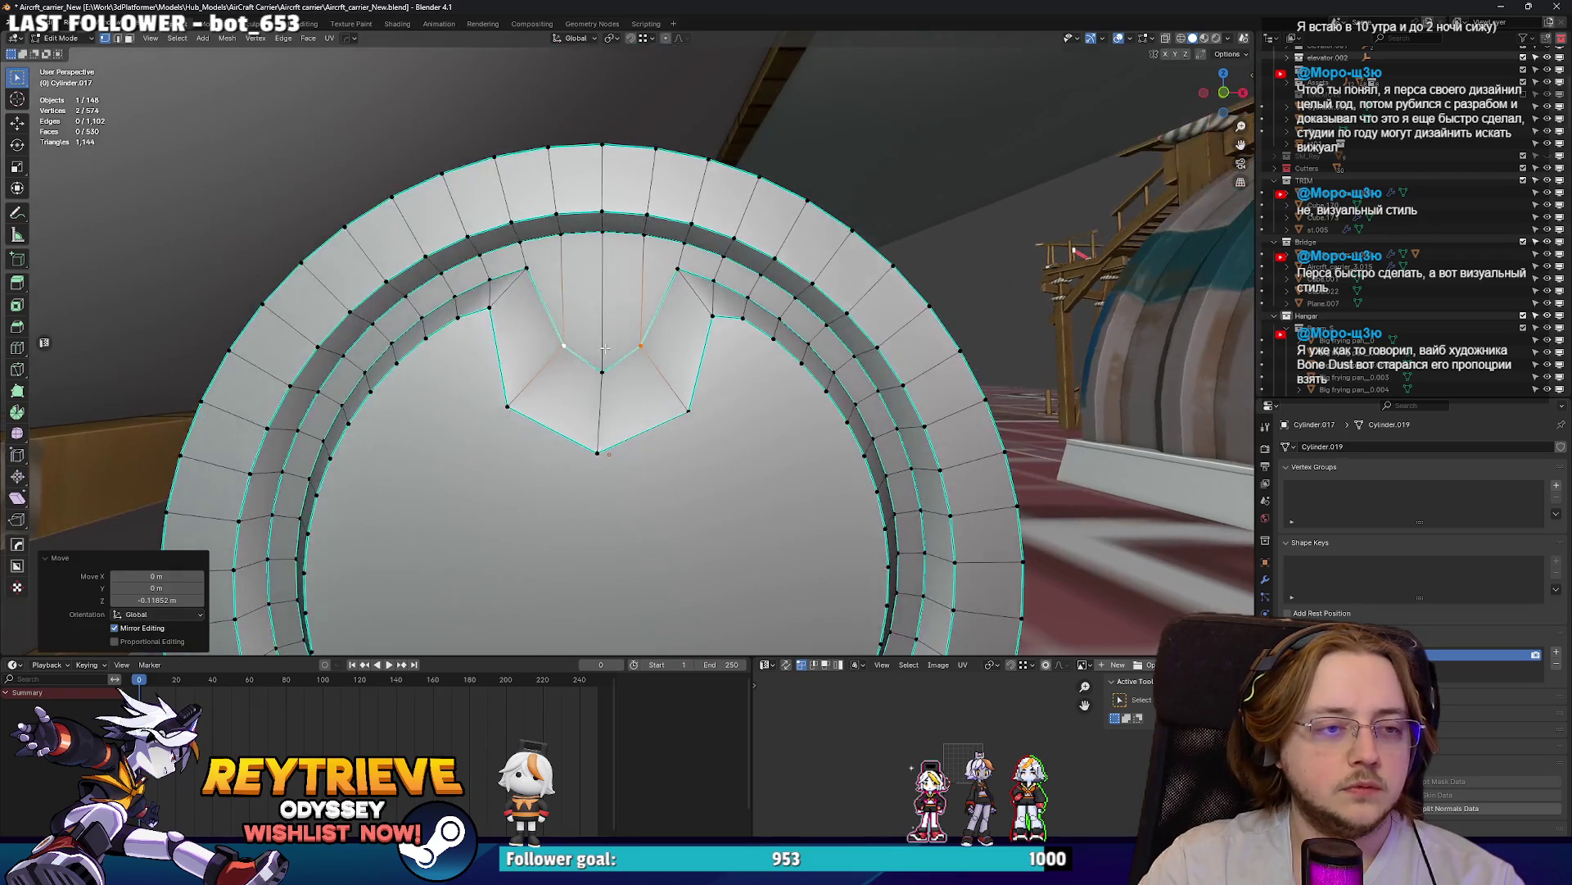
{"action": "key", "text": "Tab"}
{"action": "key", "text": "Tab"}
{"action": "scroll", "coordinate": [575, 360], "scroll_direction": "up", "scroll_amount": 4}
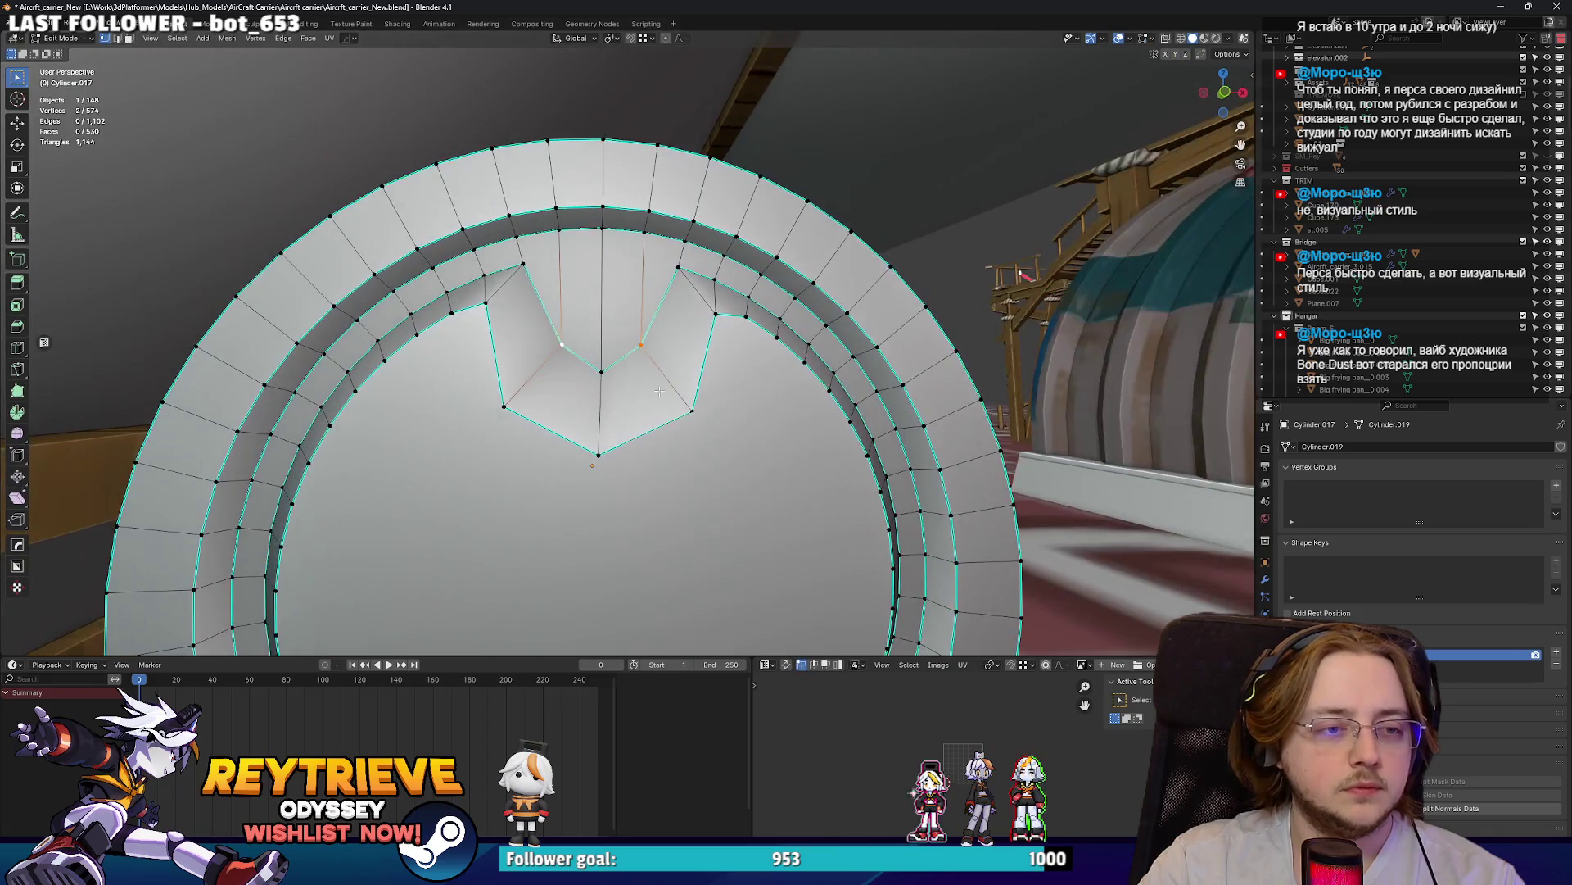
{"action": "key", "text": "ctrl+b"}
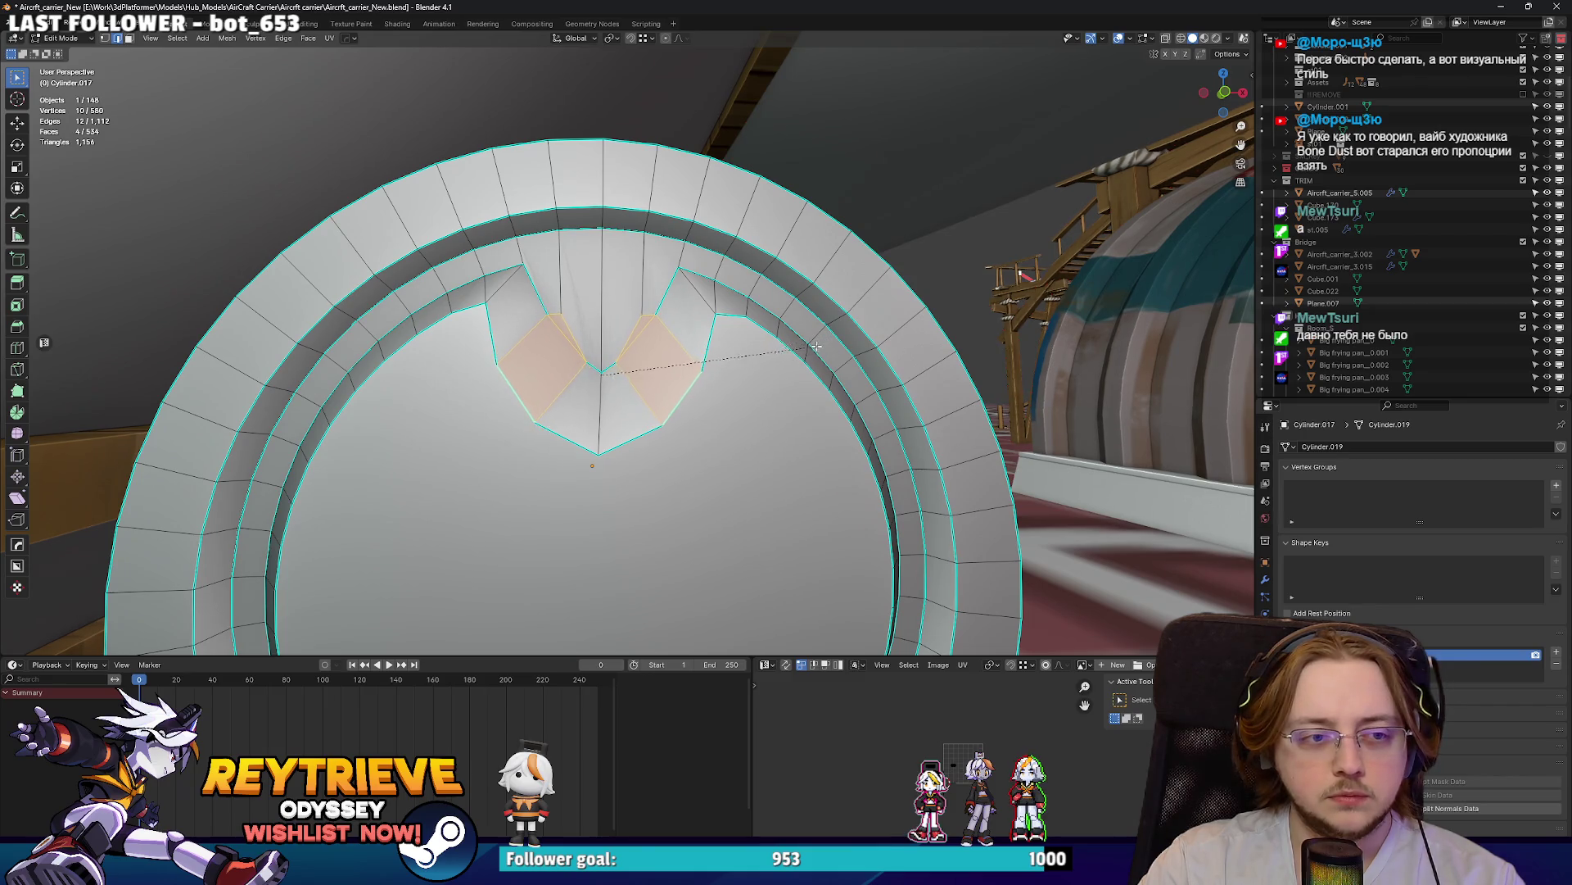
- Redo the bevel on the notch edges and merge the bevelled selection at its centre
{"action": "key", "text": "Escape"}
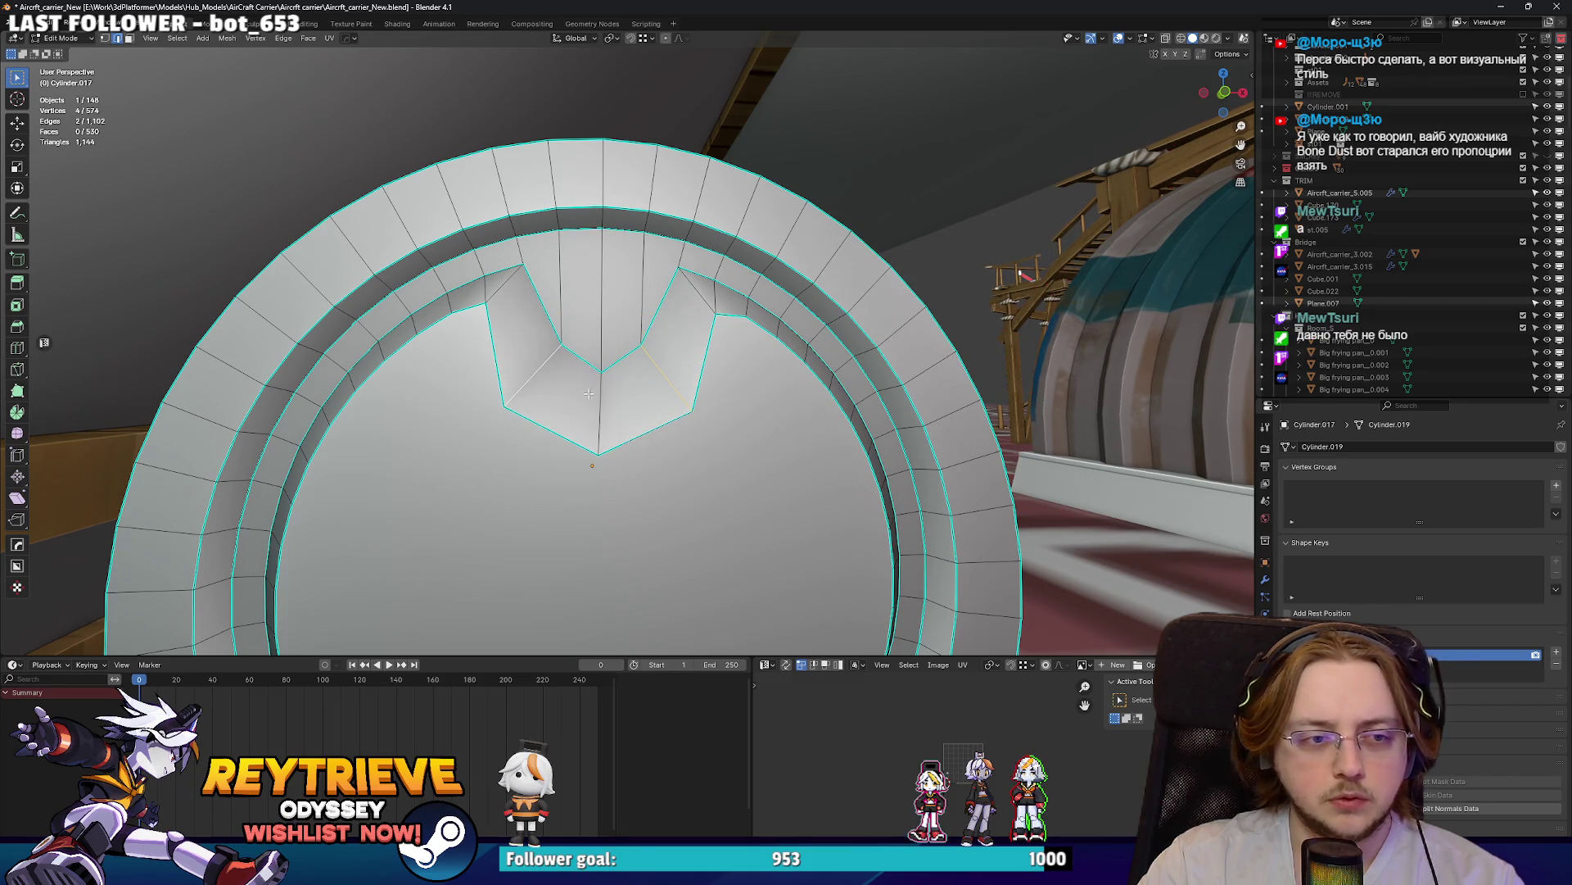
{"action": "key", "text": "ctrl+b"}
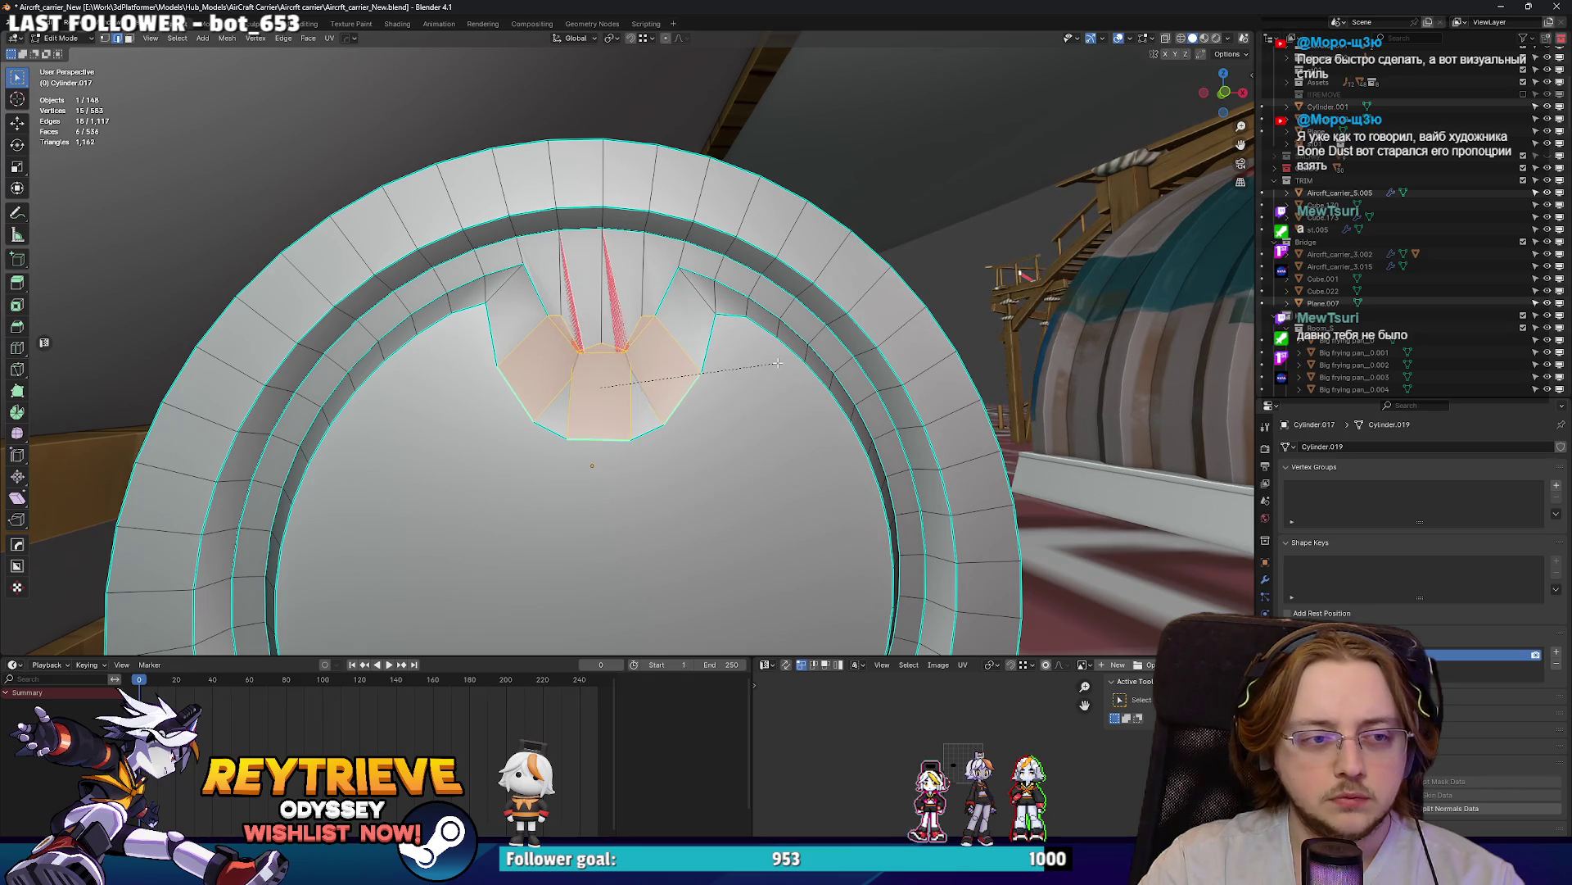
{"action": "left_click", "coordinate": [772, 366]}
{"action": "scroll", "coordinate": [631, 358], "scroll_direction": "up", "scroll_amount": 2}
{"action": "key", "text": "m"}
{"action": "left_click", "coordinate": [623, 357]}
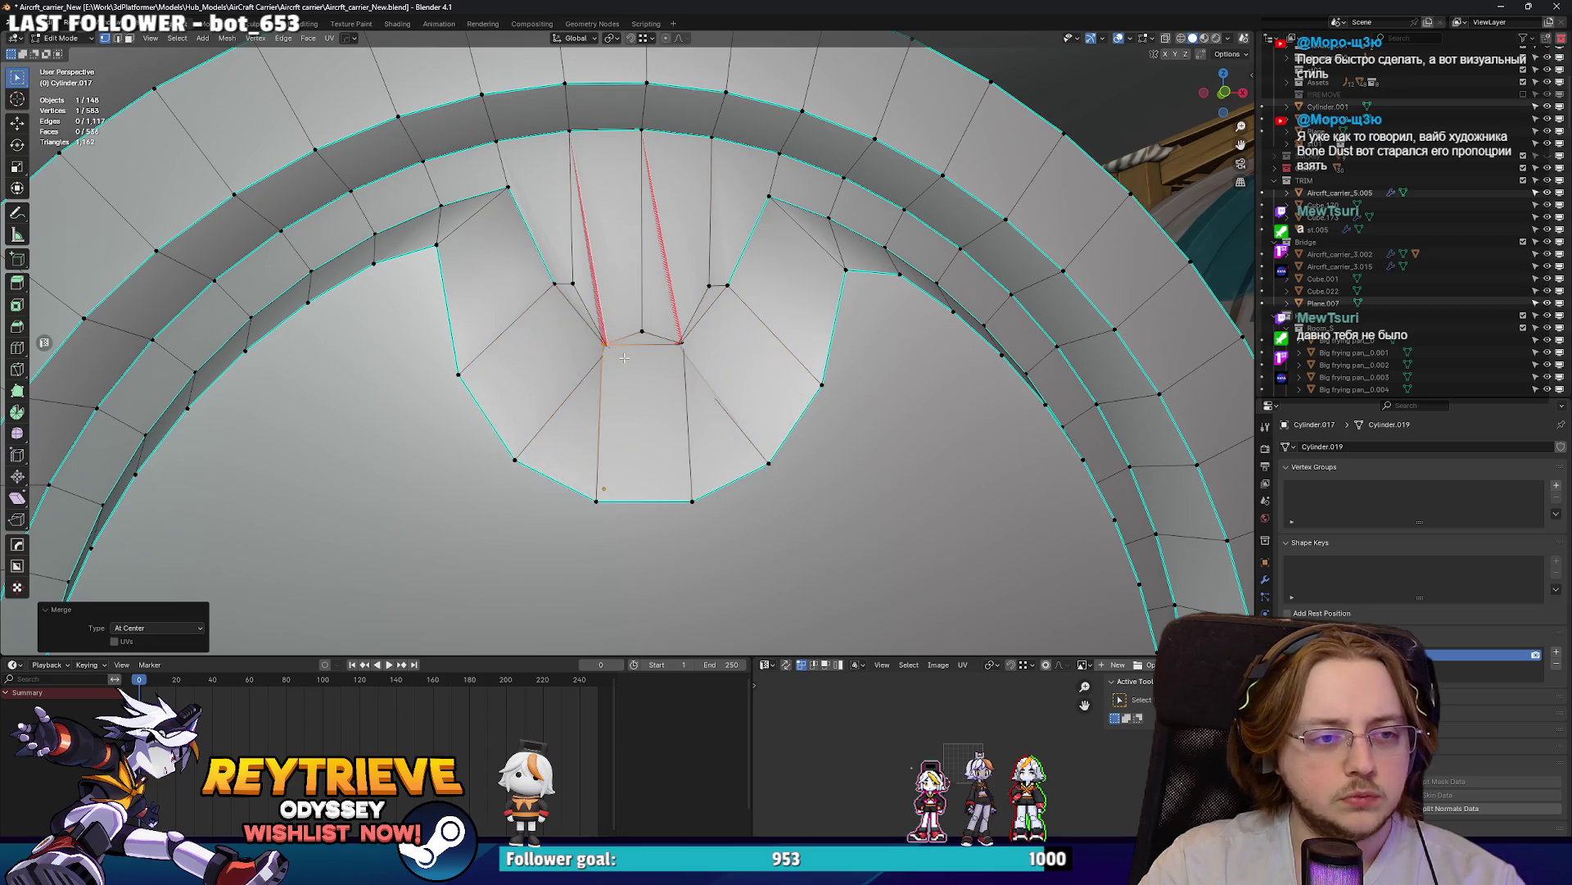
- In X-ray view, merge the leftover notch vertices together at their centre
{"action": "key", "text": "alt+z"}
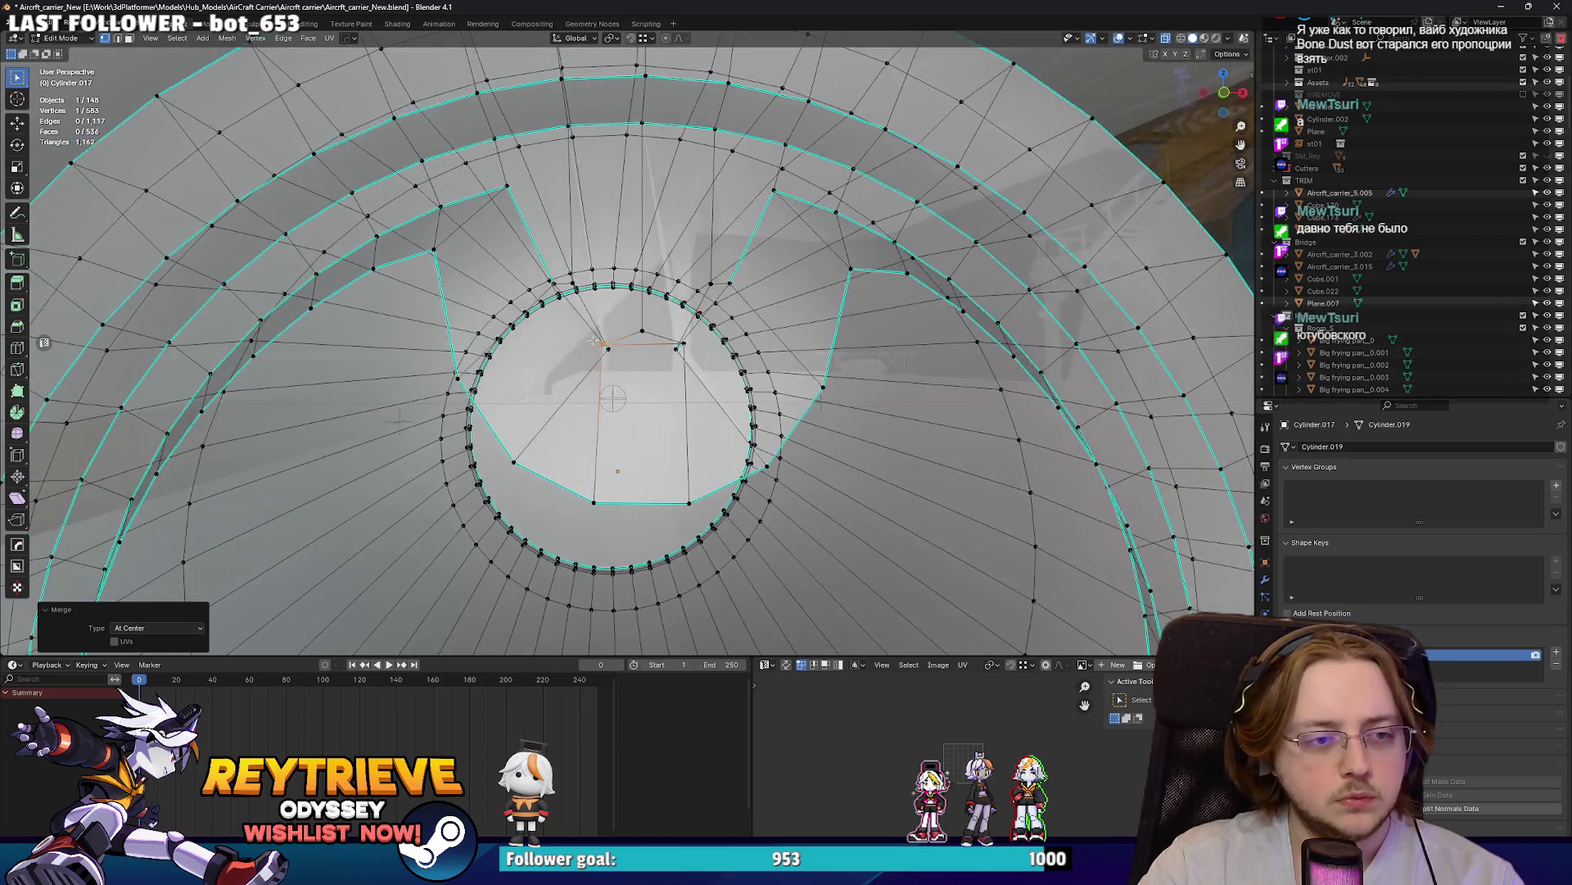
{"action": "left_click", "coordinate": [607, 352], "text": "shift"}
{"action": "key", "text": "m"}
{"action": "left_click", "coordinate": [649, 358]}
{"action": "left_click", "coordinate": [677, 351], "text": "shift"}
{"action": "key", "text": "m"}
{"action": "left_click", "coordinate": [692, 370]}
{"action": "key", "text": "alt+z"}
- Merge the remaining vertices beside the notch onto their neighbours
{"action": "mouse_move", "coordinate": [692, 370]}
{"action": "middle_mouse_down"}
{"action": "mouse_move", "coordinate": [620, 350]}
{"action": "mouse_move", "coordinate": [667, 373]}
{"action": "mouse_move", "coordinate": [622, 333]}
{"action": "middle_mouse_up"}
{"action": "left_click", "coordinate": [620, 350]}
{"action": "key", "text": "m"}
{"action": "left_click", "coordinate": [684, 328]}
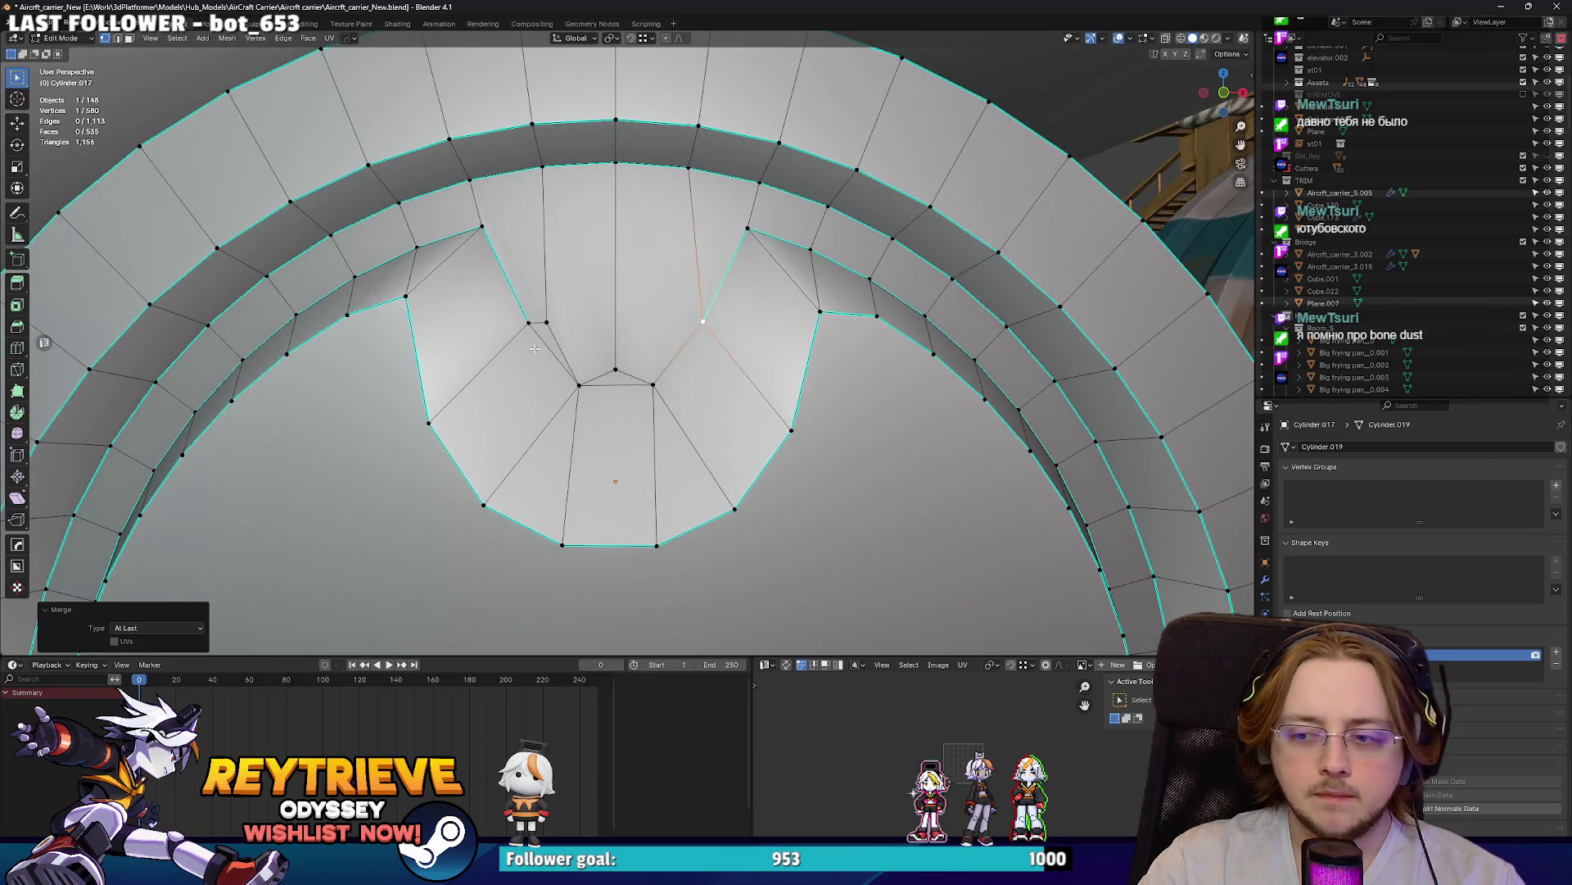
{"action": "left_click", "coordinate": [529, 320]}
{"action": "key", "text": "m"}
{"action": "left_click", "coordinate": [554, 326]}
{"action": "scroll", "coordinate": [555, 326], "scroll_direction": "down", "scroll_amount": 2}
- Inspect the opening and select the inner notch edges, dismissing the edge operations menu
{"action": "middle_click_drag", "start_coordinate": [554, 326], "coordinate": [629, 358]}
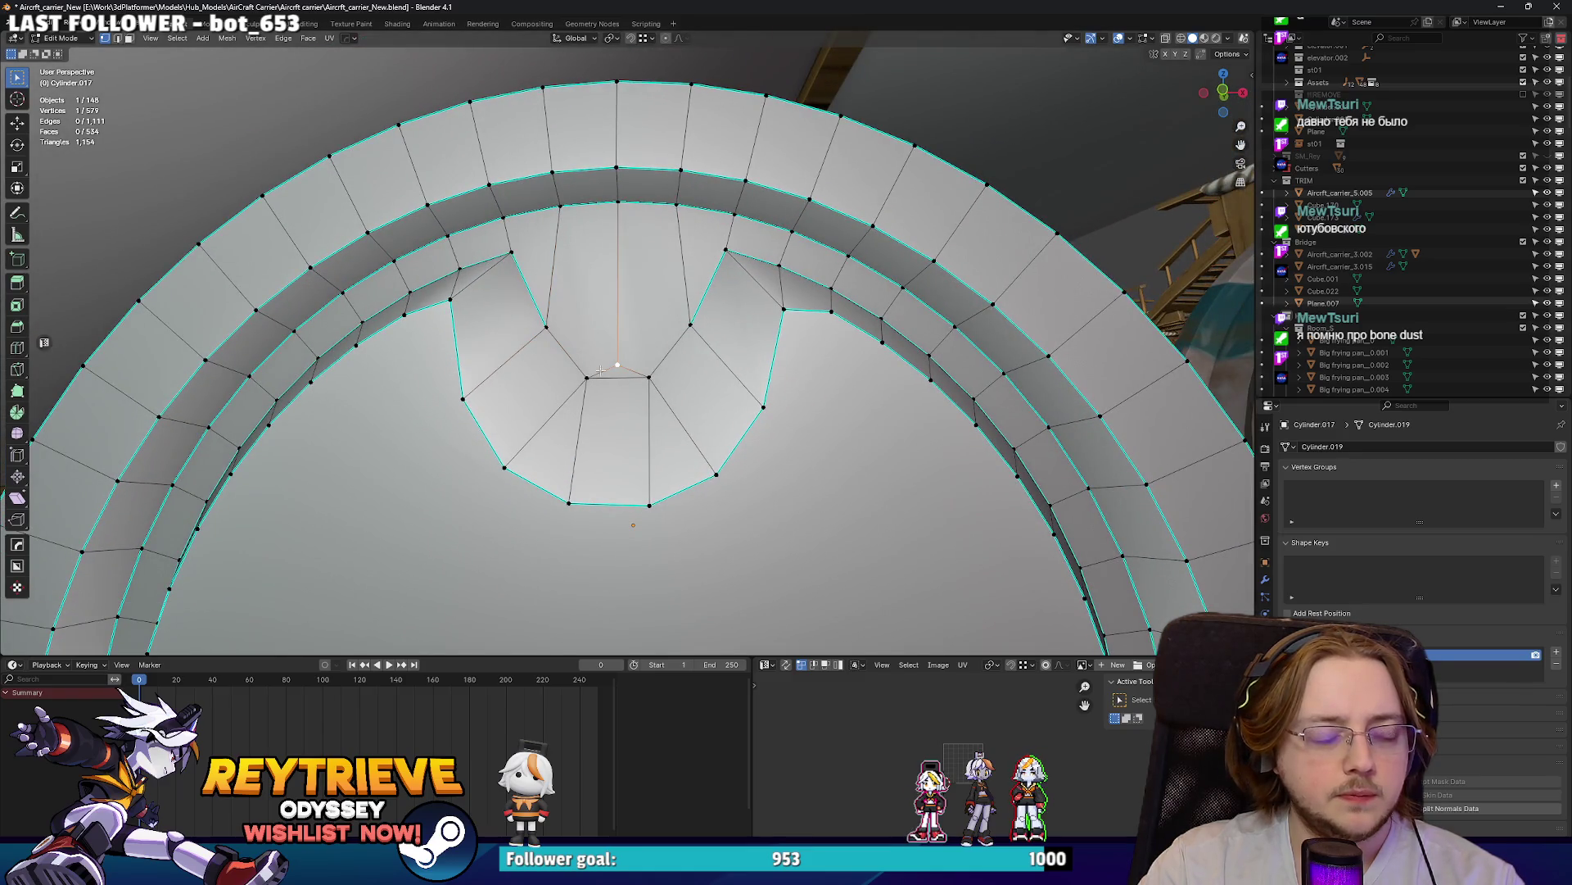
{"action": "middle_click_drag", "start_coordinate": [626, 216], "coordinate": [588, 307]}
{"action": "key", "text": "Tab"}
{"action": "scroll", "coordinate": [606, 270], "scroll_direction": "down", "scroll_amount": 3}
{"action": "key", "text": "Tab"}
{"action": "scroll", "coordinate": [588, 307], "scroll_direction": "up", "scroll_amount": 4}
{"action": "left_click", "coordinate": [610, 394]}
{"action": "right_click", "coordinate": [610, 393]}
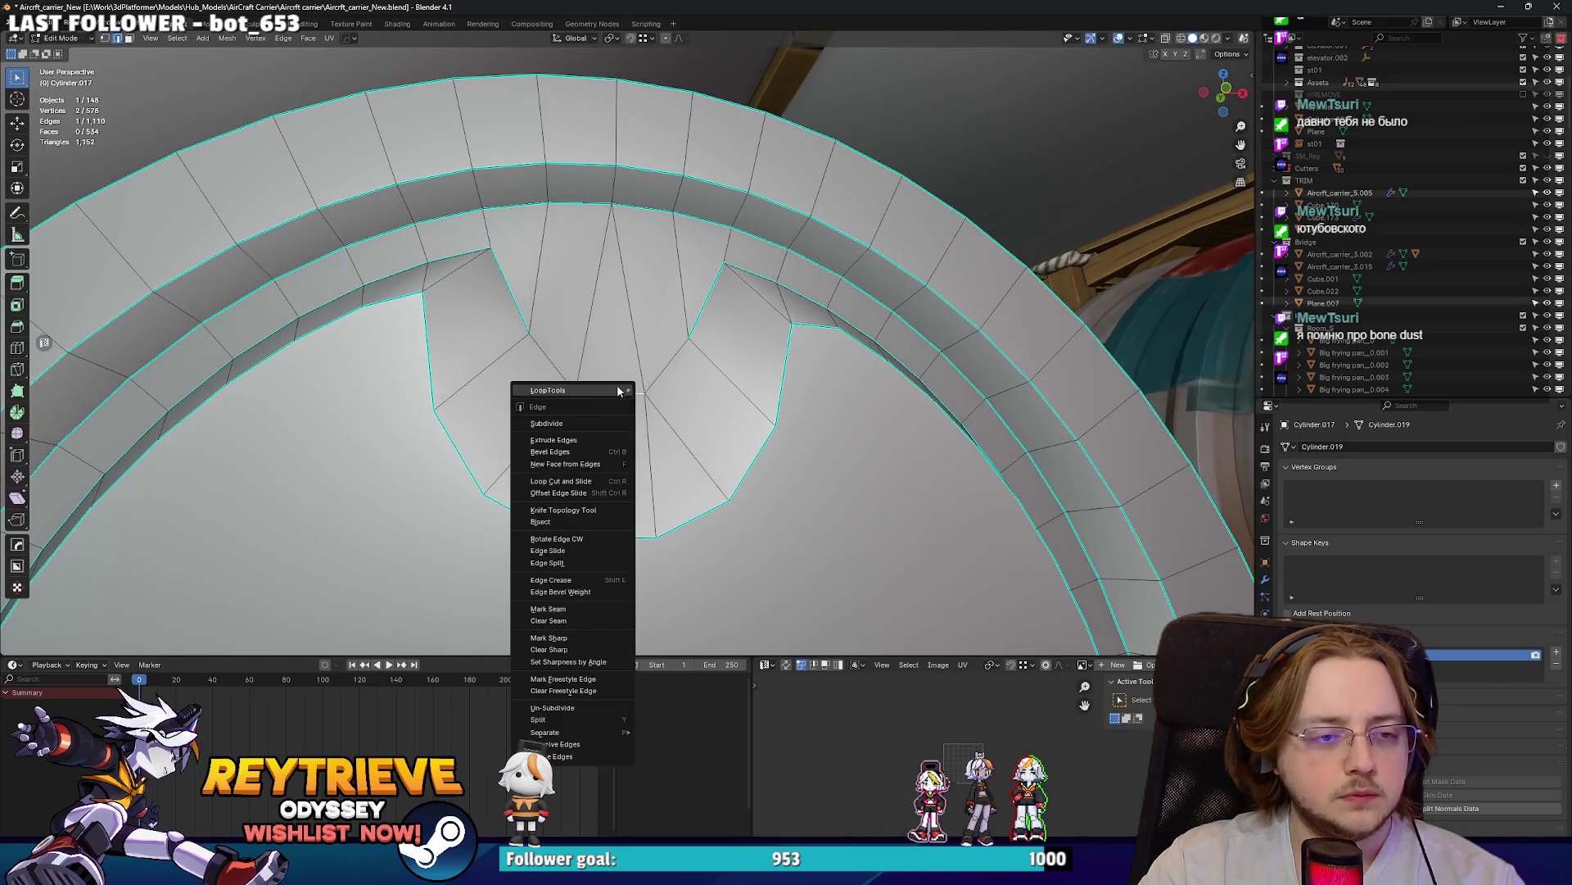
{"action": "left_click", "coordinate": [557, 366], "text": "shift"}
{"action": "right_click", "coordinate": [557, 366]}
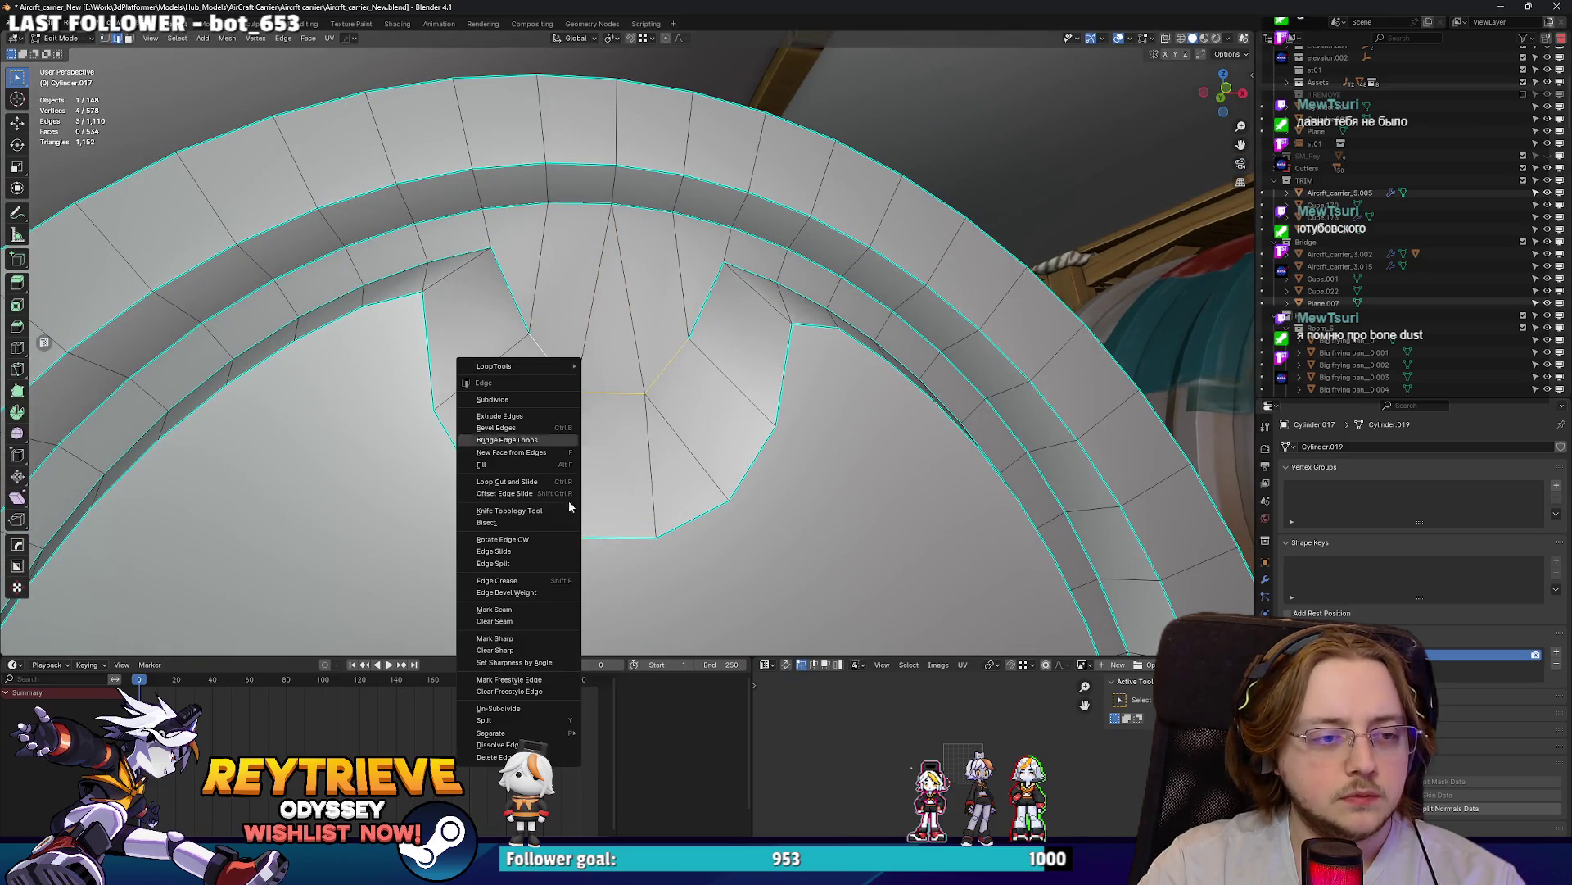
{"action": "left_click", "coordinate": [526, 642]}
- Lower the bottom edge of the notch along Z
{"action": "left_click", "coordinate": [588, 427]}
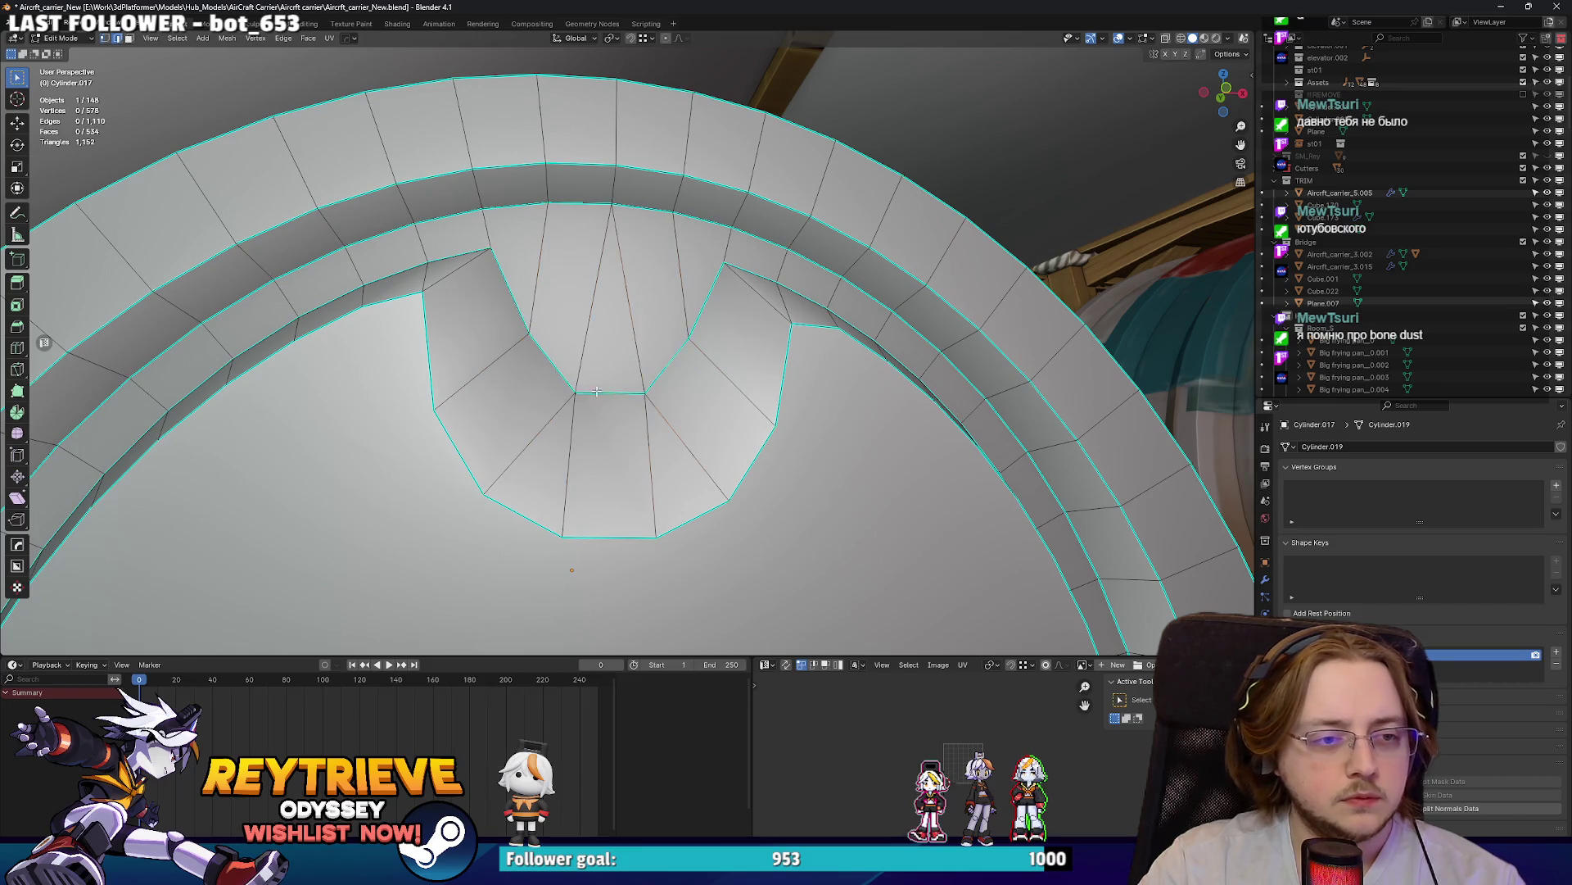
{"action": "key", "text": "g"}
{"action": "key", "text": "z"}
{"action": "left_click", "coordinate": [590, 440]}
- Lower the notch's two side vertices and widen them to 1.167 along X
{"action": "key", "text": "1"}
{"action": "left_click", "coordinate": [529, 334]}
{"action": "left_click", "coordinate": [692, 334], "text": "shift"}
{"action": "key", "text": "g"}
{"action": "key", "text": "z"}
{"action": "left_click", "coordinate": [535, 385]}
{"action": "key", "text": "s"}
{"action": "key", "text": "x"}
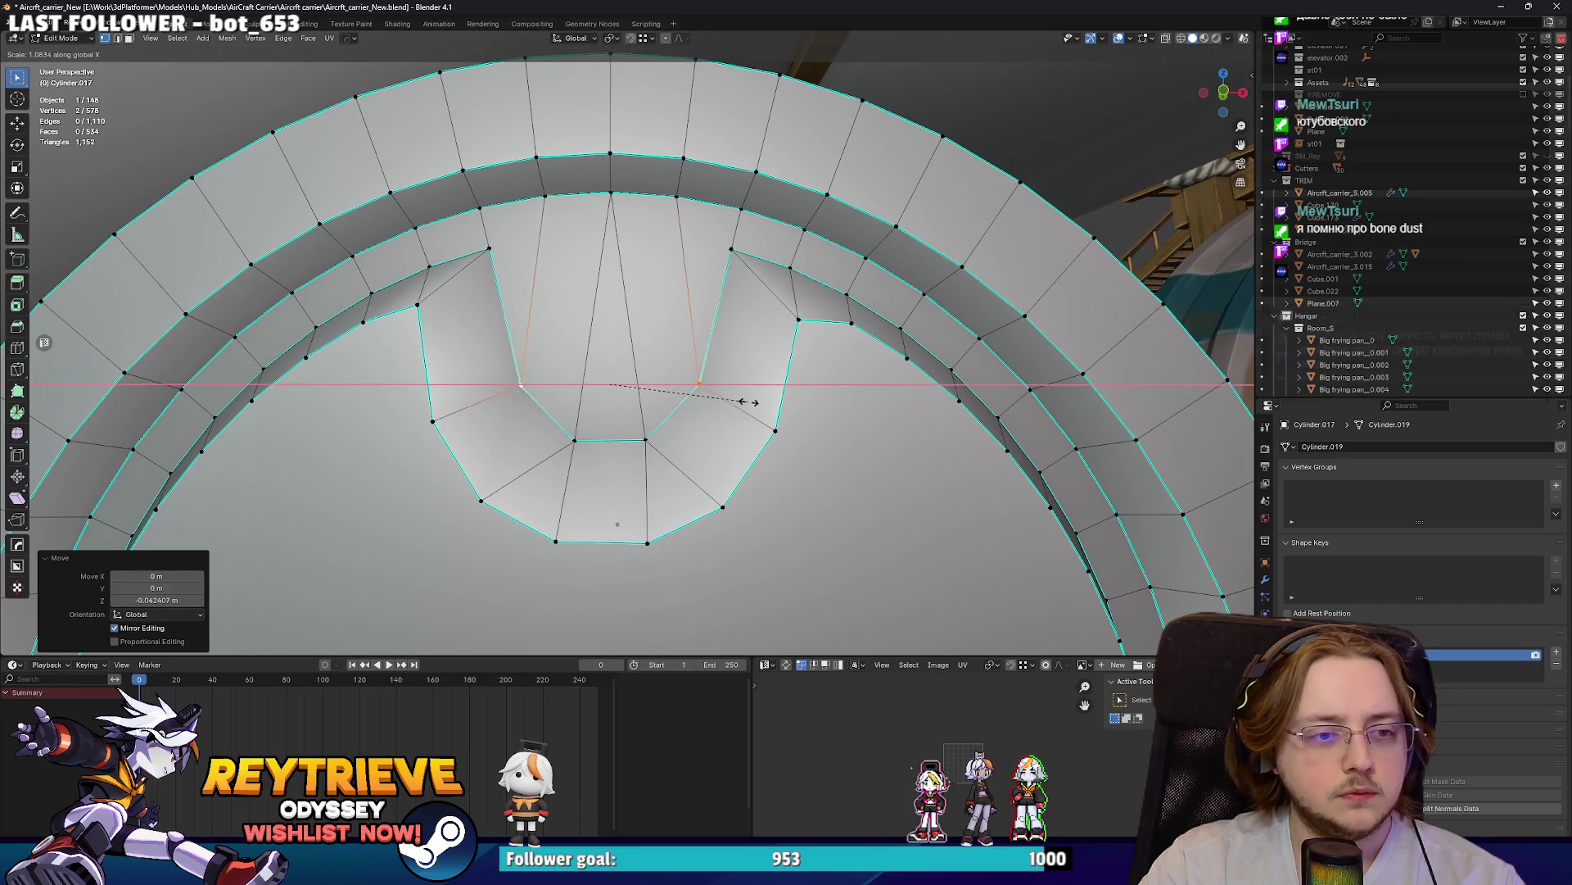
{"action": "left_click", "coordinate": [760, 400]}
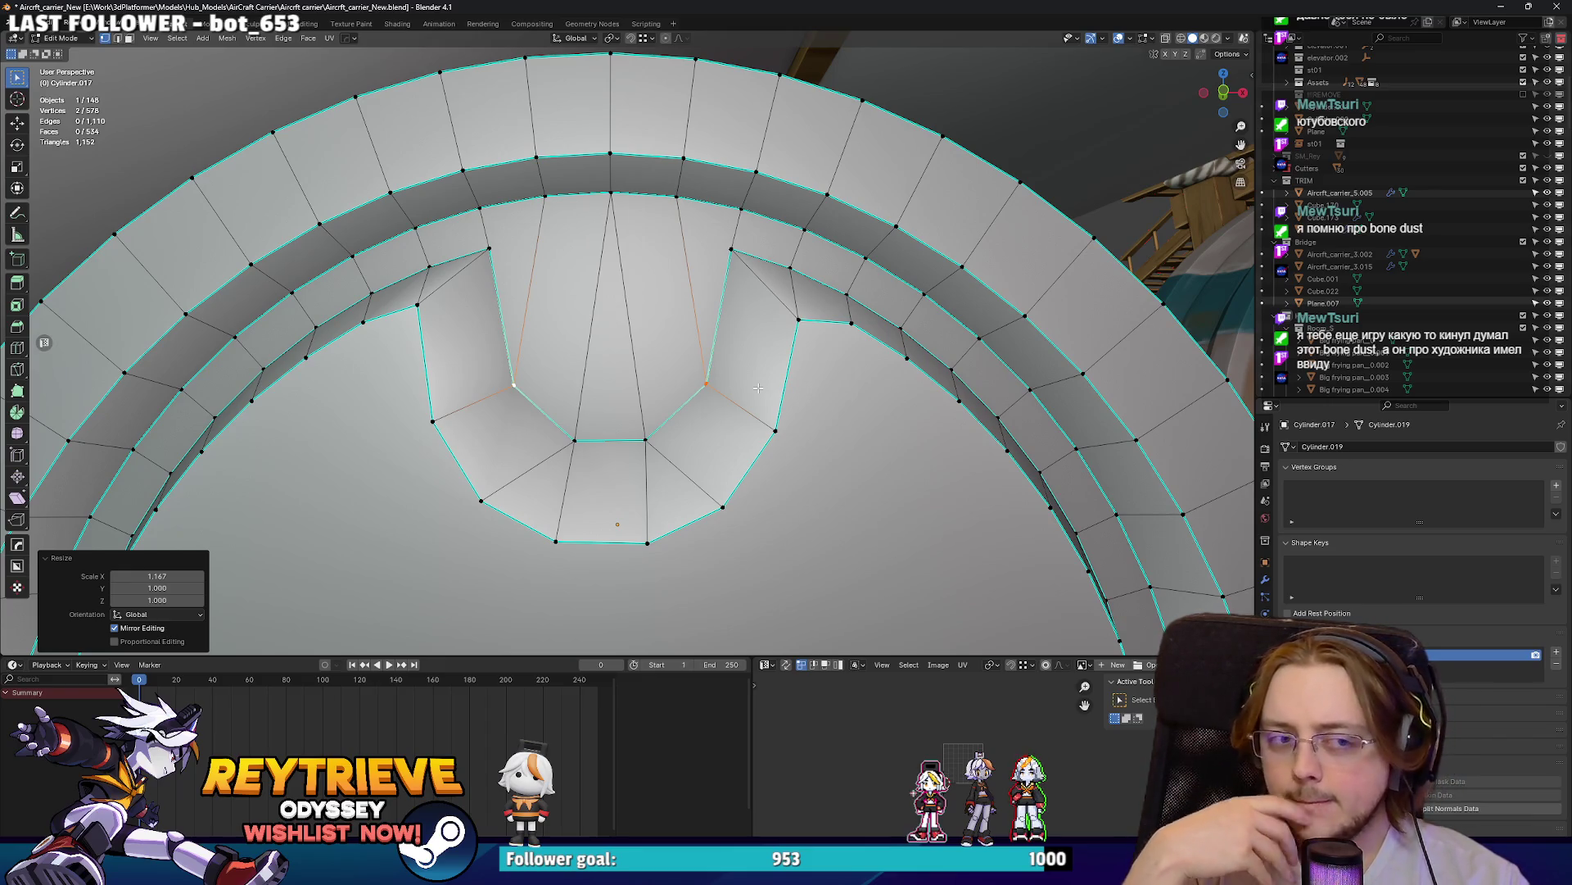
- Raise the side vertices slightly and widen the notch's bottom edge along X
{"action": "key", "text": "g"}
{"action": "key", "text": "z"}
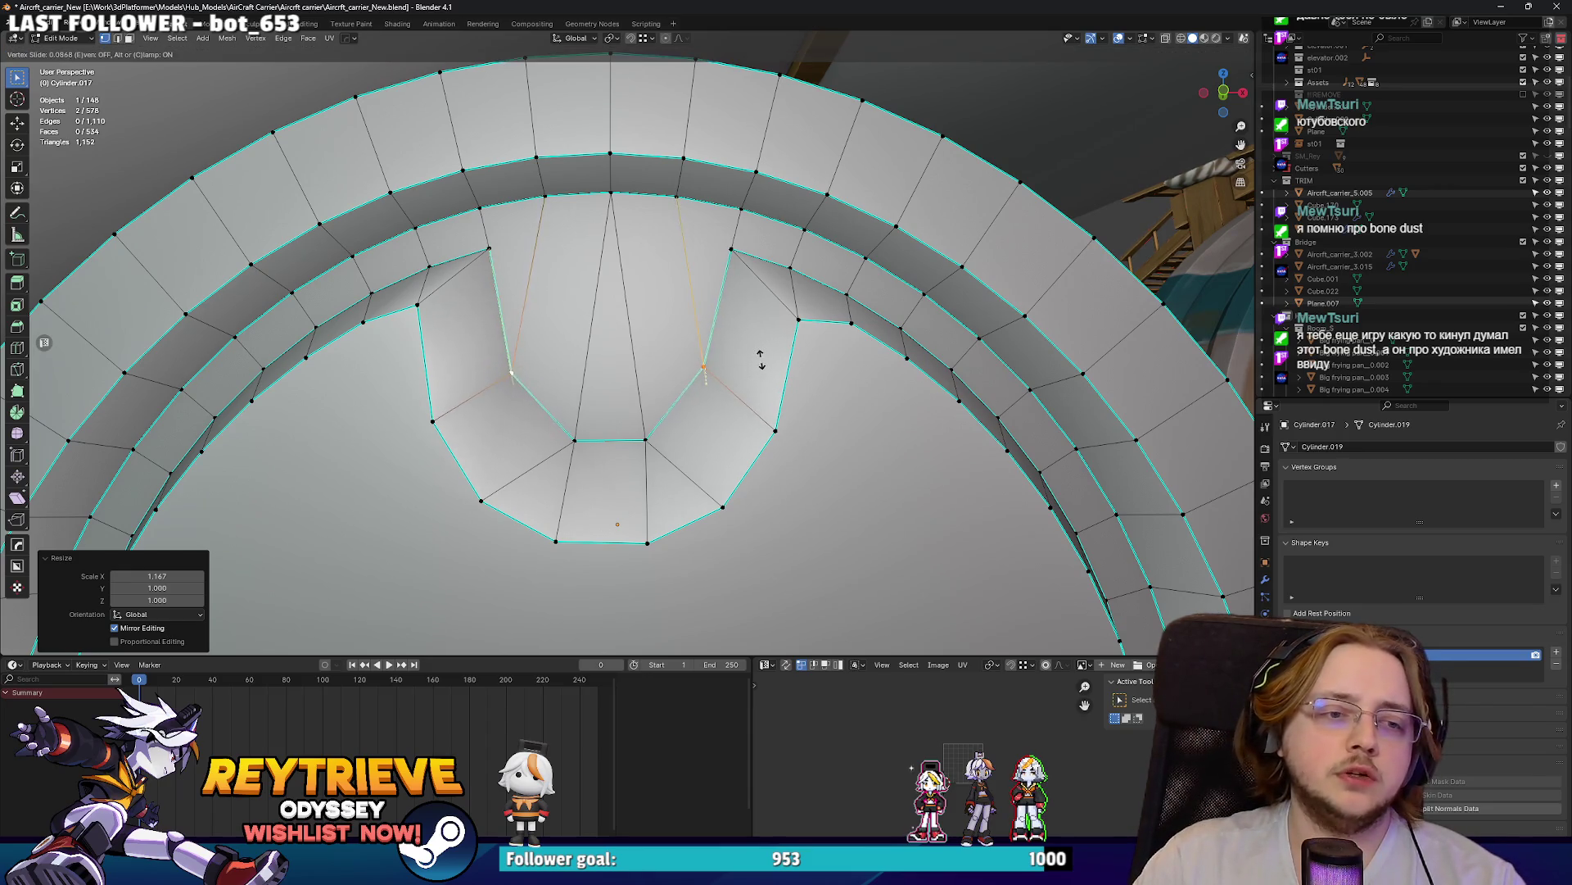
{"action": "left_click", "coordinate": [759, 353]}
{"action": "key", "text": "2"}
{"action": "left_click", "coordinate": [656, 450]}
{"action": "key", "text": "s"}
{"action": "key", "text": "x"}
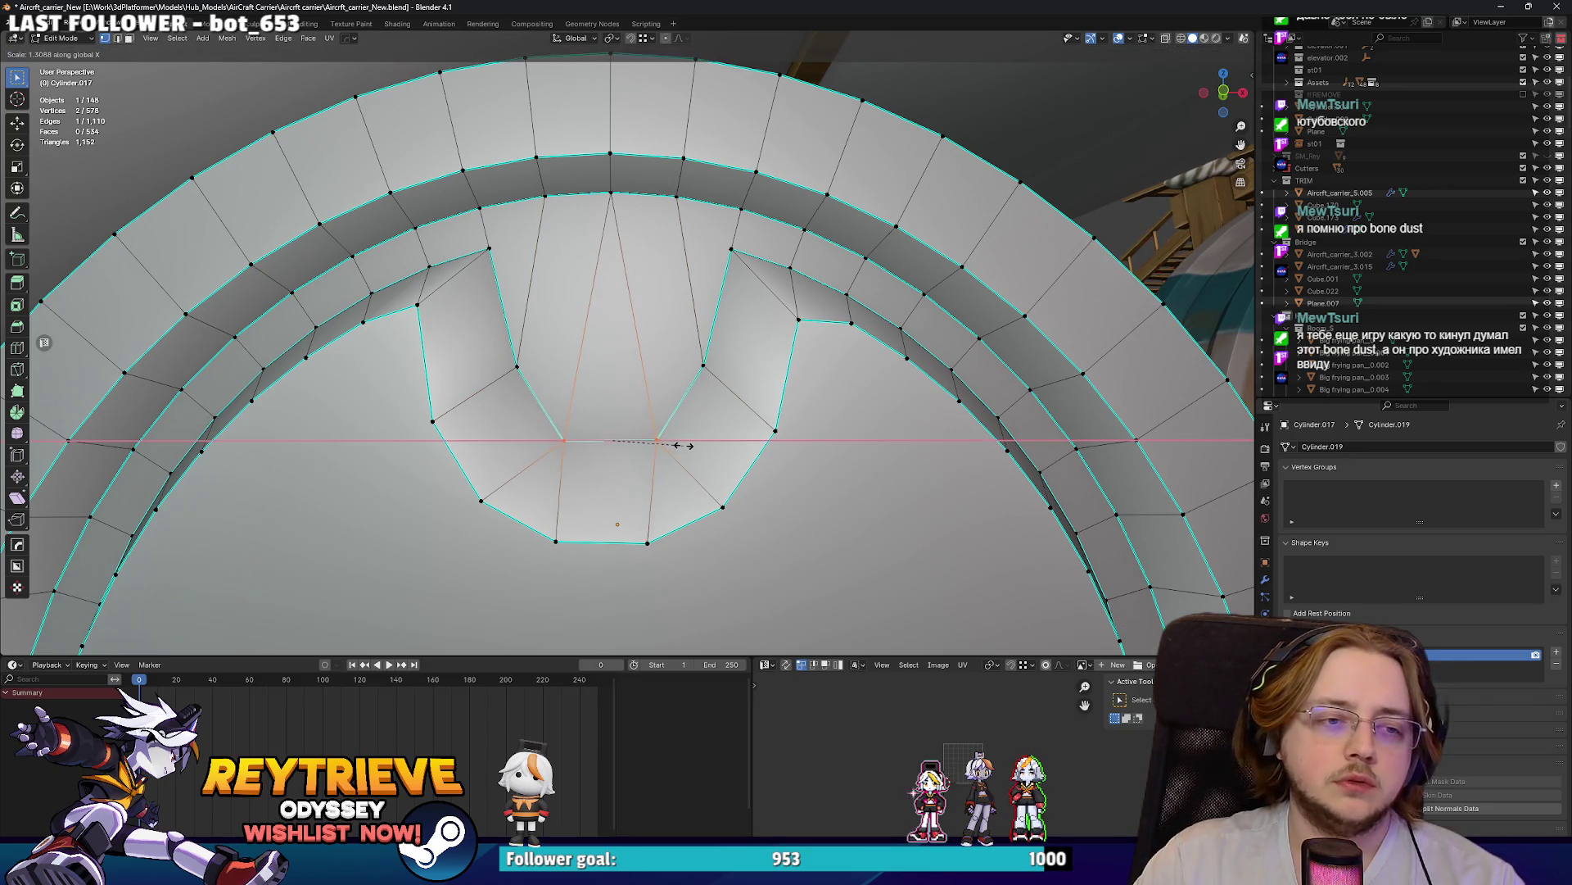
{"action": "left_click", "coordinate": [685, 445]}
- Check the drum's end disc and select the triangle face at the notch top
{"action": "key", "text": "Tab"}
{"action": "scroll", "coordinate": [684, 445], "scroll_direction": "down", "scroll_amount": 5}
{"action": "mouse_move", "coordinate": [685, 446]}
{"action": "middle_mouse_down"}
{"action": "mouse_move", "coordinate": [601, 406]}
{"action": "mouse_move", "coordinate": [639, 459]}
{"action": "middle_mouse_up"}
{"action": "key", "text": "Tab"}
{"action": "scroll", "coordinate": [639, 459], "scroll_direction": "up", "scroll_amount": 4}
{"action": "left_click", "coordinate": [619, 344]}
{"action": "middle_click_drag", "start_coordinate": [619, 344], "coordinate": [639, 492]}
{"action": "key", "text": "shift+a"}
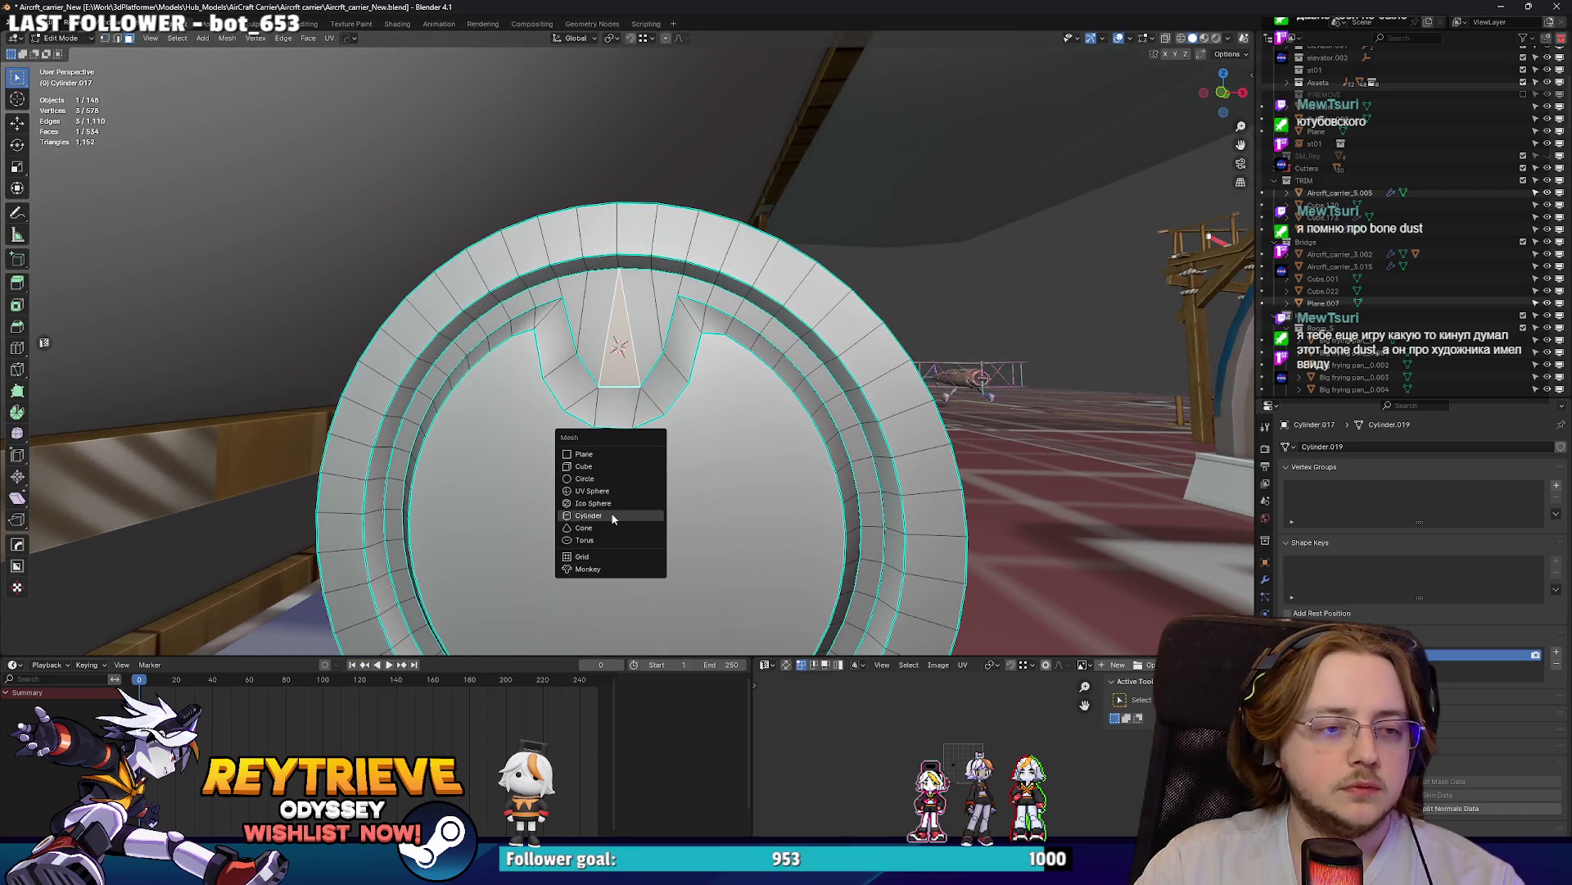
- Add a 16-sided cylinder, shrink it to a small disc and rotate it 90° on X
{"action": "left_click", "coordinate": [611, 513]}
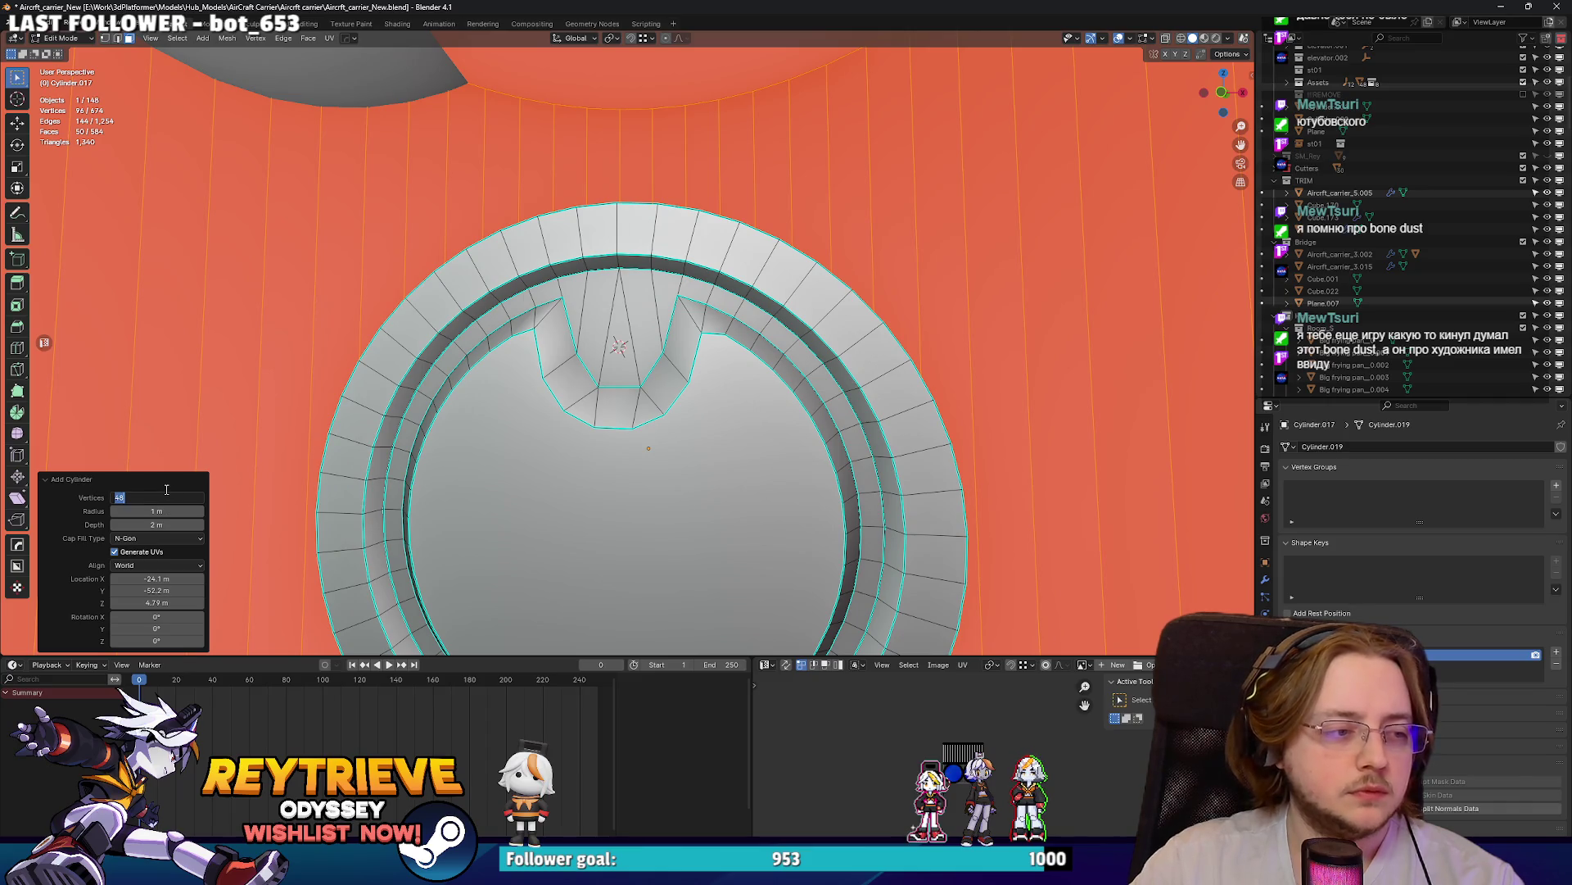
{"action": "type", "text": "16"}
{"action": "key", "text": "Return"}
{"action": "key", "text": "s"}
{"action": "left_click", "coordinate": [666, 352]}
{"action": "type", "text": "rx90"}
{"action": "key", "text": "Return"}
- Scale the disc along Y and X, stretching it to 1.618
{"action": "mouse_move", "coordinate": [666, 352]}
{"action": "middle_mouse_down"}
{"action": "mouse_move", "coordinate": [761, 376]}
{"action": "mouse_move", "coordinate": [677, 341]}
{"action": "mouse_move", "coordinate": [662, 375]}
{"action": "mouse_move", "coordinate": [571, 303]}
{"action": "mouse_move", "coordinate": [606, 328]}
{"action": "mouse_move", "coordinate": [593, 339]}
{"action": "mouse_move", "coordinate": [666, 310]}
{"action": "middle_mouse_up"}
{"action": "key", "text": "s"}
{"action": "key", "text": "y"}
{"action": "key", "text": "y"}
{"action": "key", "text": "y"}
{"action": "left_click", "coordinate": [741, 383]}
{"action": "key", "text": "s"}
{"action": "key", "text": "x"}
{"action": "key", "text": "y"}
{"action": "left_click", "coordinate": [750, 373]}
- Cut a first edge loop around the small cylinder and slide it into place
{"action": "right_click", "coordinate": [662, 375]}
{"action": "key", "text": "Tab"}
{"action": "key", "text": "Tab"}
{"action": "scroll", "coordinate": [611, 324], "scroll_direction": "up", "scroll_amount": 6}
{"action": "left_click", "coordinate": [644, 316]}
{"action": "key", "text": "g"}
{"action": "key", "text": "g"}
{"action": "left_click", "coordinate": [668, 301]}
- Add a second loop to the small cylinder and scale it down to form a bevel
{"action": "key", "text": "ctrl+r"}
{"action": "left_click", "coordinate": [668, 302]}
{"action": "key", "text": "g"}
{"action": "key", "text": "g"}
{"action": "left_click", "coordinate": [668, 311]}
{"action": "key", "text": "s"}
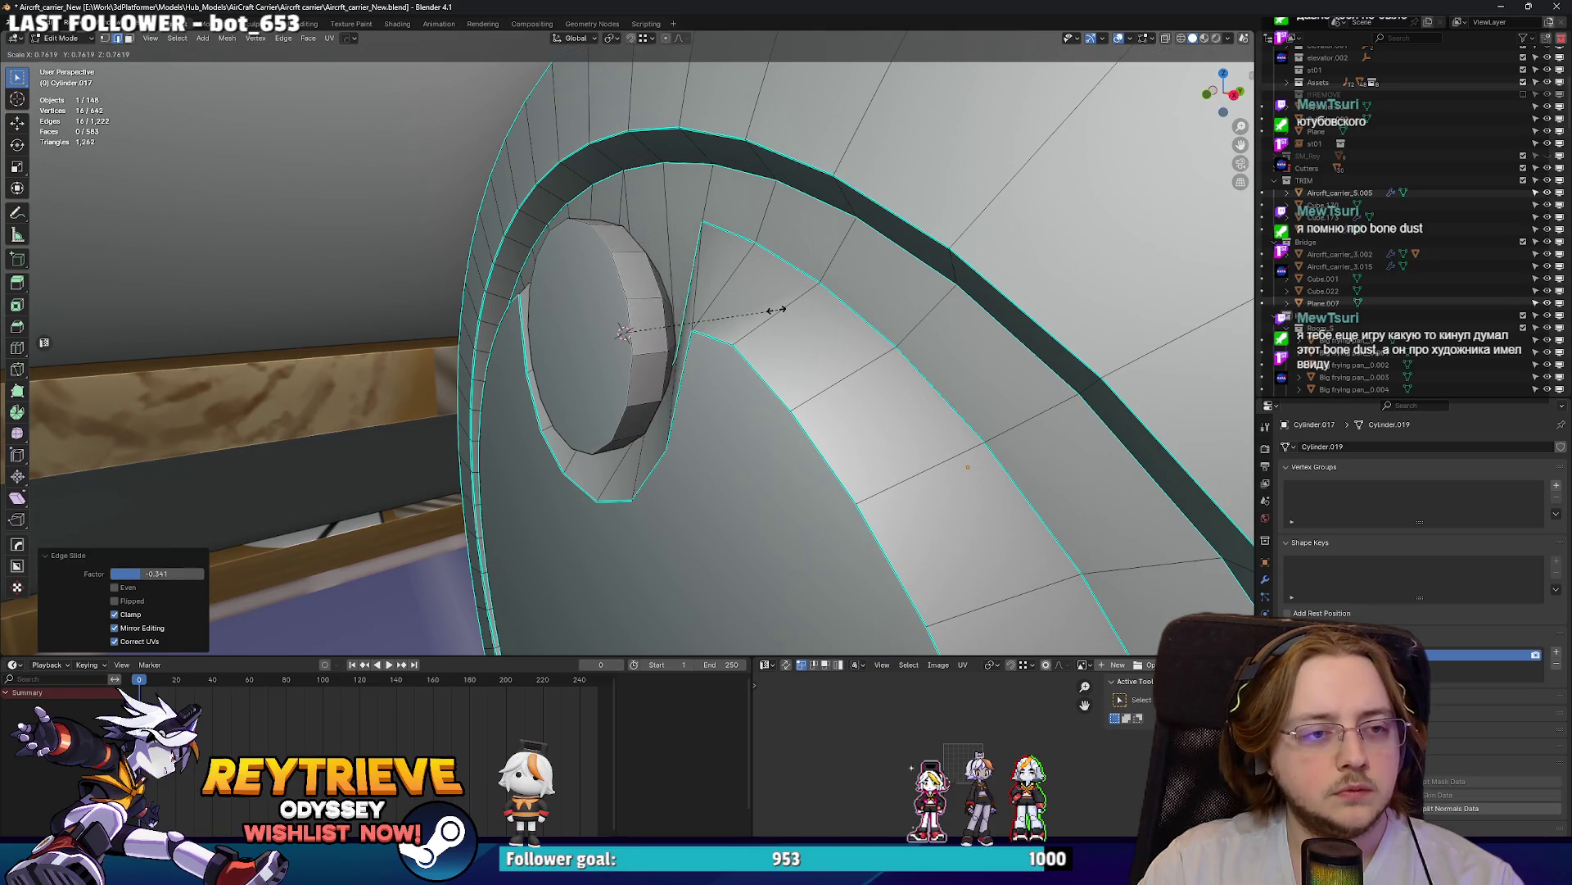
{"action": "left_click", "coordinate": [809, 313]}
{"action": "key", "text": "Tab"}
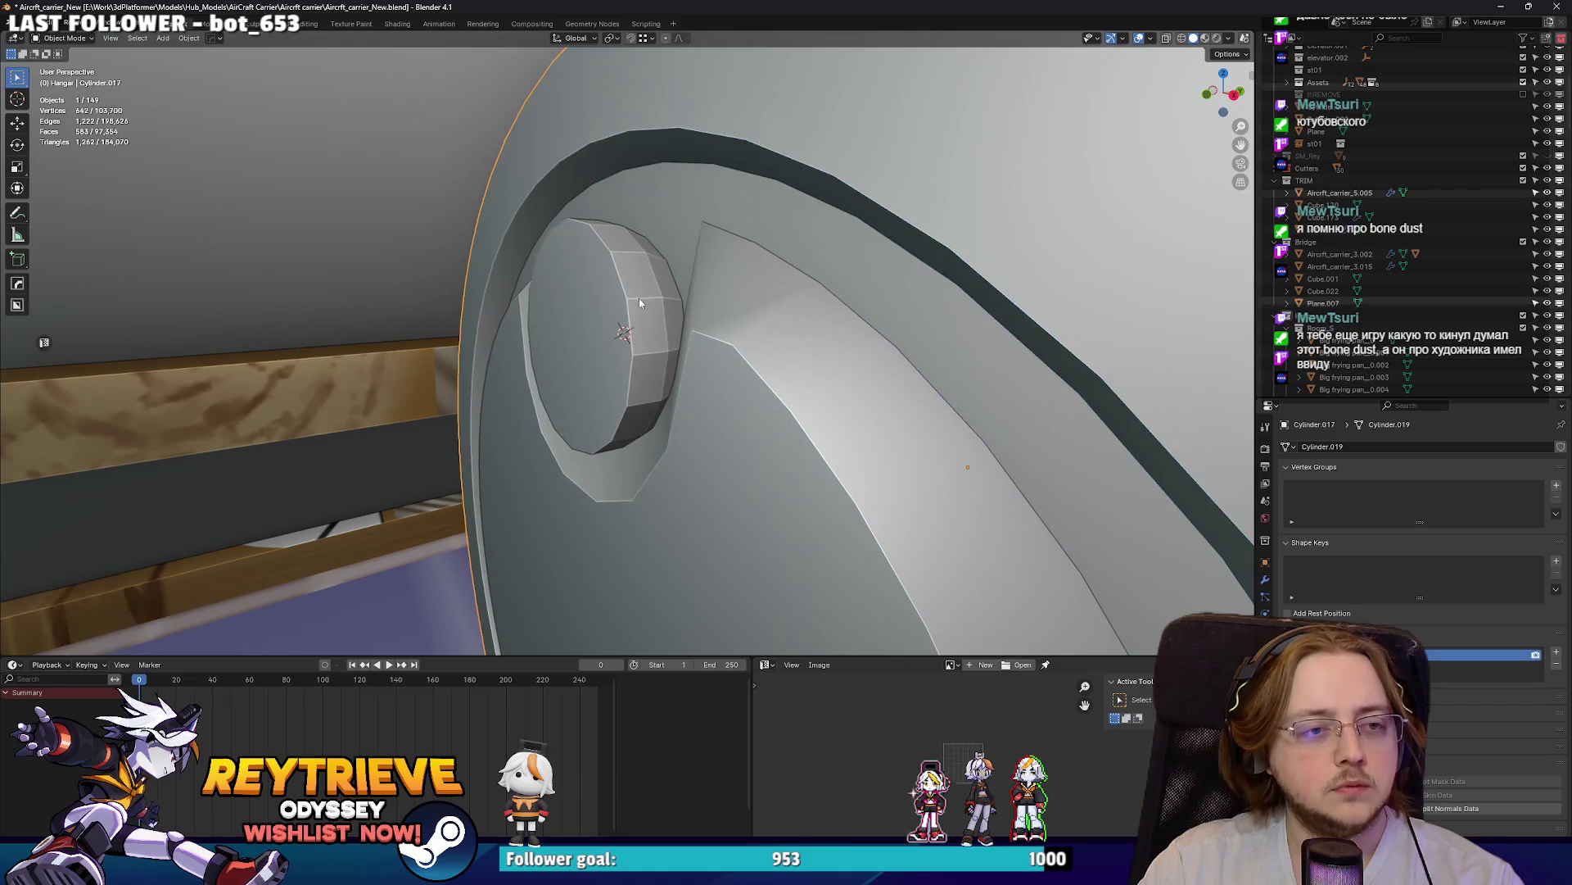
- Shade the drum smooth by angle and mark the selected loops as sharp
{"action": "right_click", "coordinate": [637, 298]}
{"action": "left_click", "coordinate": [636, 305]}
{"action": "scroll", "coordinate": [636, 305], "scroll_direction": "down", "scroll_amount": 5}
{"action": "key", "text": "Tab"}
{"action": "key", "text": "ctrl+e"}
{"action": "left_click", "coordinate": [582, 315]}
{"action": "mouse_move", "coordinate": [598, 311]}
{"action": "middle_mouse_down"}
{"action": "mouse_move", "coordinate": [895, 374]}
{"action": "mouse_move", "coordinate": [509, 308]}
{"action": "mouse_move", "coordinate": [638, 303]}
{"action": "mouse_move", "coordinate": [541, 263]}
{"action": "mouse_move", "coordinate": [569, 289]}
{"action": "middle_mouse_up"}
{"action": "scroll", "coordinate": [895, 374], "scroll_direction": "up", "scroll_amount": 3}
{"action": "key", "text": "Tab"}
- Mark the small cylinder's rim loop as sharp
{"action": "key", "text": "Tab"}
{"action": "scroll", "coordinate": [639, 304], "scroll_direction": "up", "scroll_amount": 3}
{"action": "left_click", "coordinate": [643, 300], "text": "alt"}
{"action": "key", "text": "ctrl+e"}
{"action": "left_click", "coordinate": [634, 300]}
{"action": "key", "text": "Tab"}
{"action": "scroll", "coordinate": [634, 299], "scroll_direction": "down", "scroll_amount": 3}
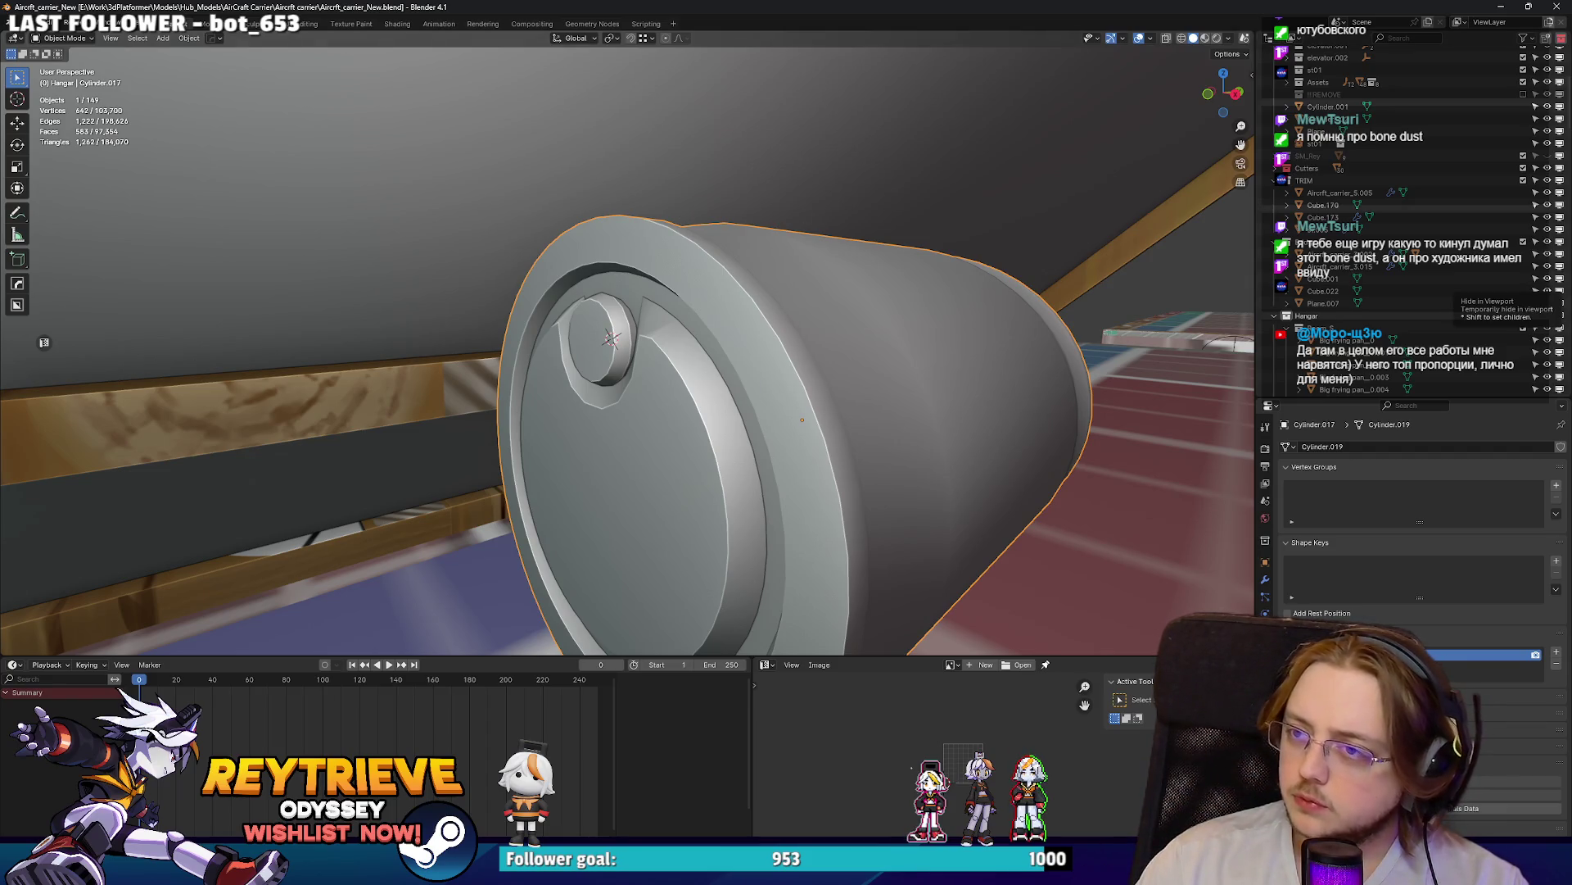
- Mark an edge beside the drum cap as sharp
{"action": "middle_click_drag", "start_coordinate": [737, 393], "coordinate": [688, 372]}
{"action": "key", "text": "Tab"}
{"action": "scroll", "coordinate": [655, 320], "scroll_direction": "up", "scroll_amount": 3}
{"action": "scroll", "coordinate": [655, 320], "scroll_direction": "up", "scroll_amount": 6}
{"action": "left_click", "coordinate": [718, 369]}
{"action": "right_click", "coordinate": [223, 364]}
{"action": "left_click", "coordinate": [246, 385]}
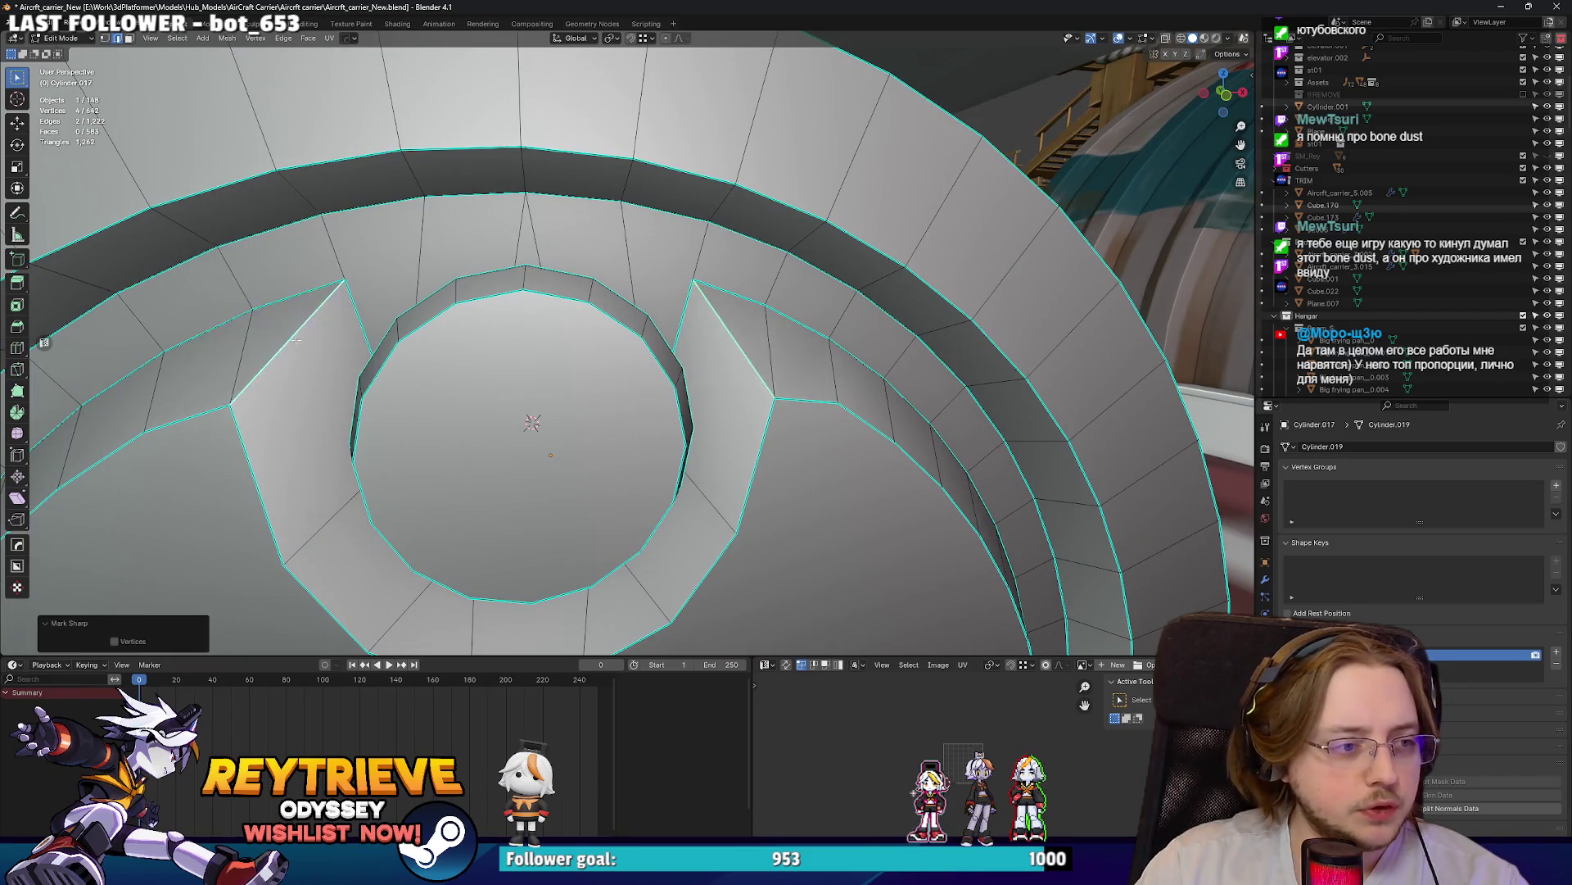
{"action": "key", "text": "Tab"}
{"action": "scroll", "coordinate": [491, 344], "scroll_direction": "down", "scroll_amount": 5}
- Nudge the selected cap vertices slightly along Z to seat the bung
{"action": "middle_click_drag", "start_coordinate": [410, 352], "coordinate": [488, 343]}
{"action": "key", "text": "Tab"}
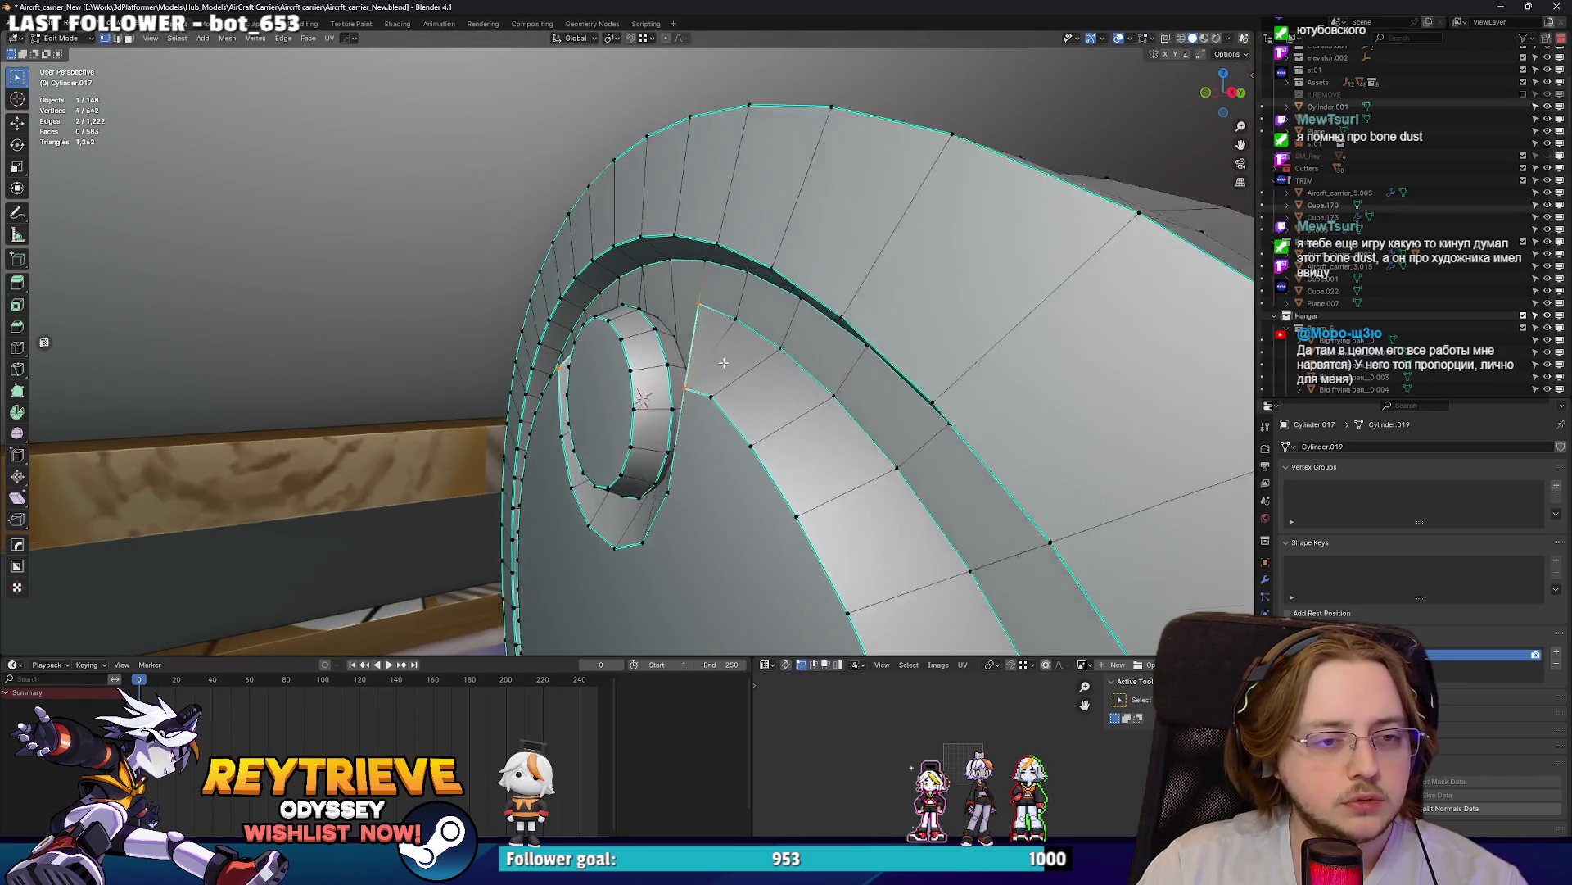
{"action": "scroll", "coordinate": [759, 382], "scroll_direction": "up", "scroll_amount": 3}
{"action": "middle_click_drag", "start_coordinate": [759, 382], "coordinate": [717, 399]}
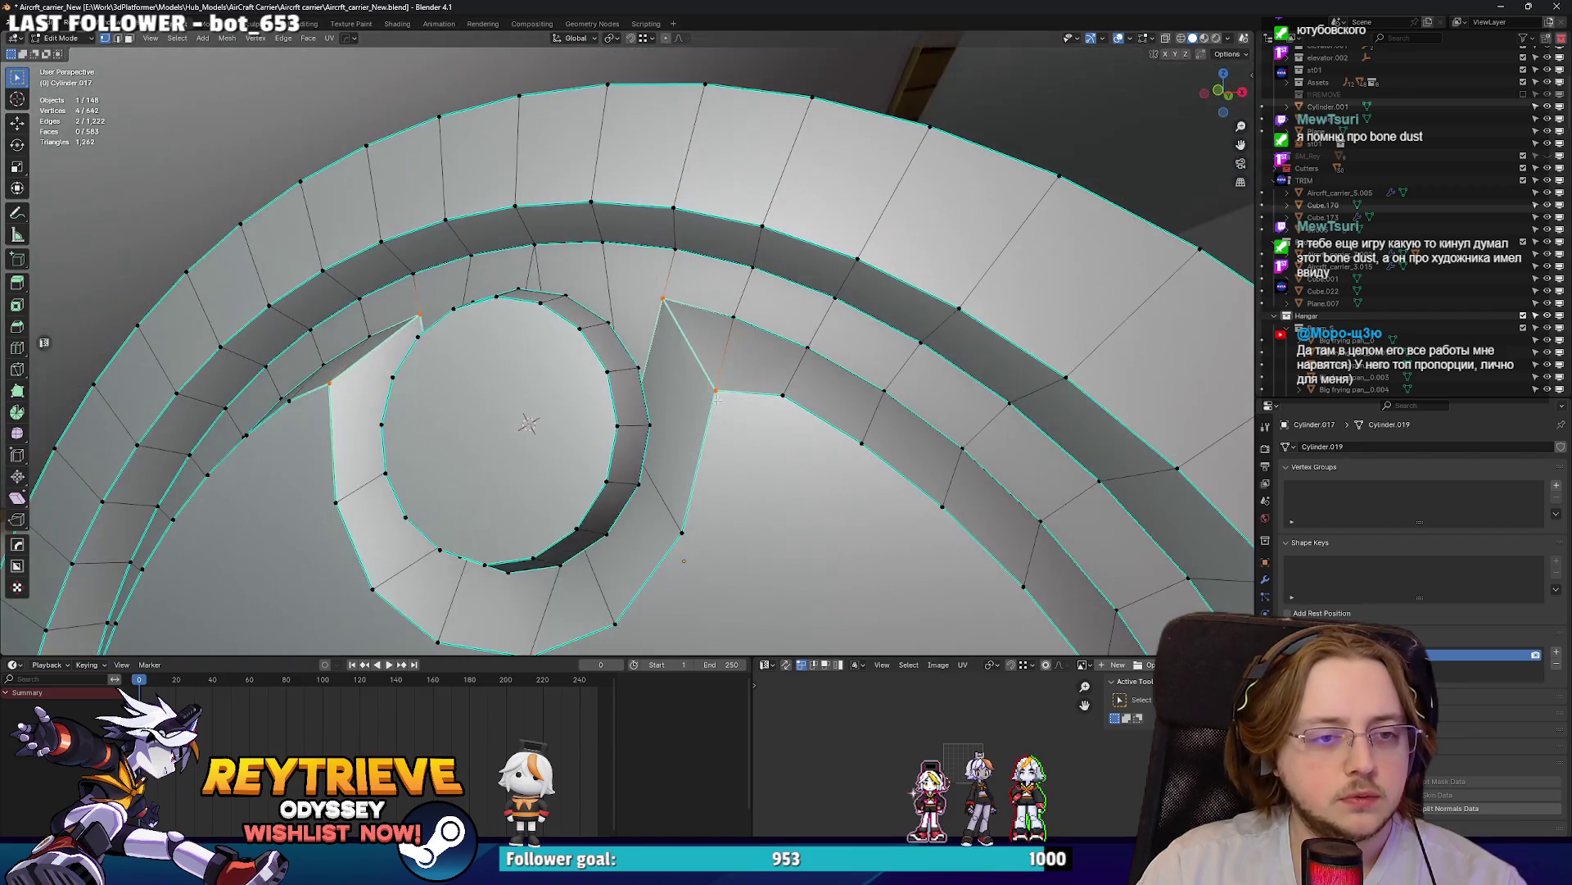
{"action": "key", "text": "g"}
{"action": "key", "text": "z"}
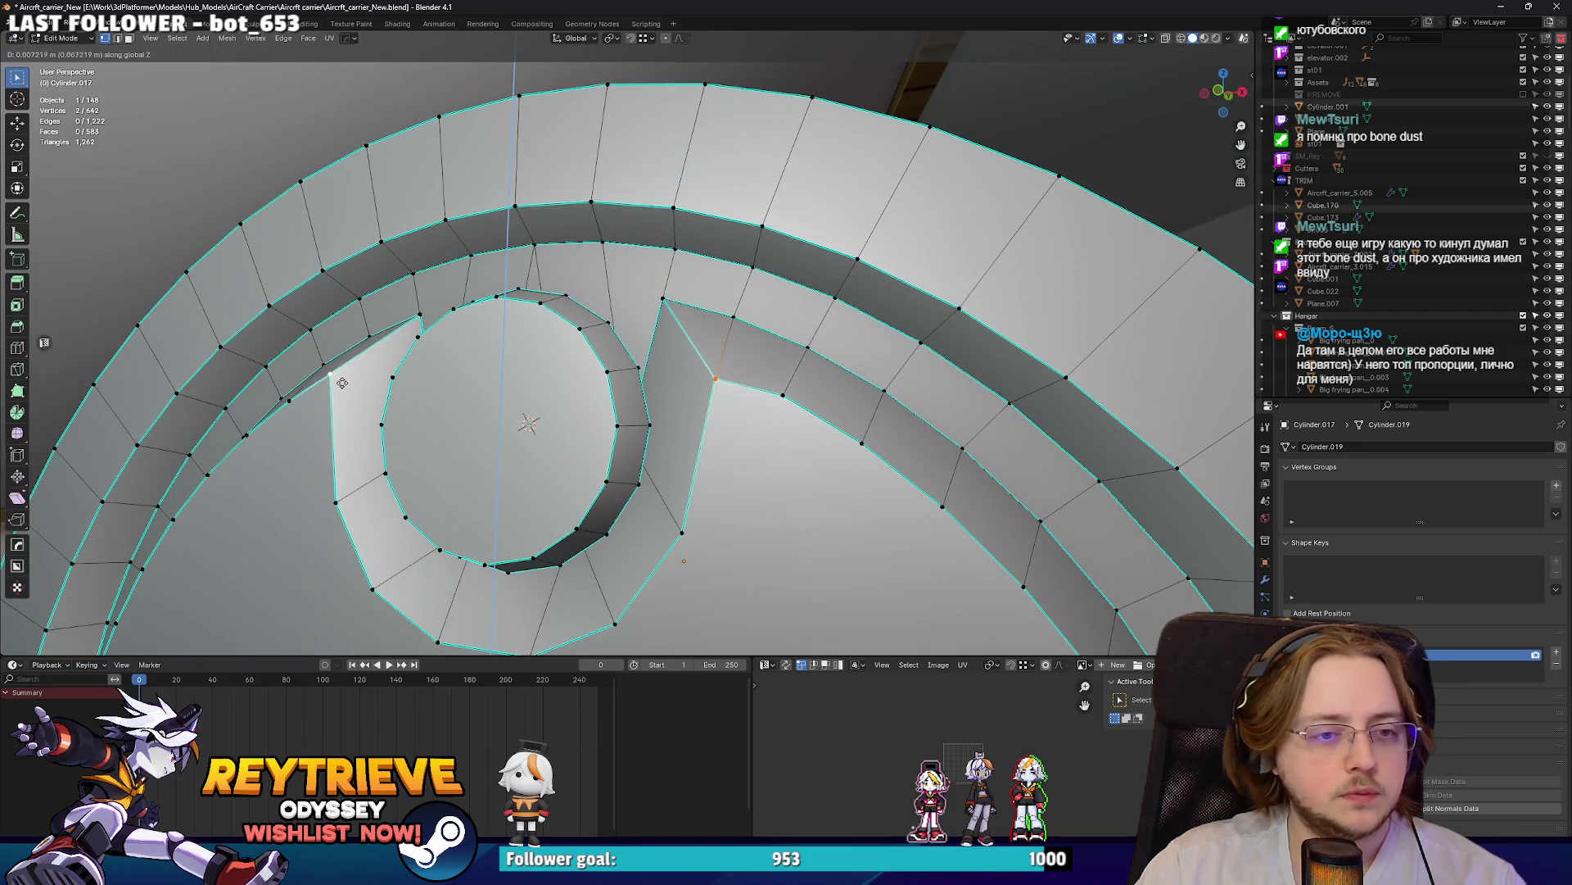
{"action": "left_click", "coordinate": [342, 393]}
{"action": "middle_click_drag", "start_coordinate": [344, 391], "coordinate": [606, 401]}
{"action": "key", "text": "Tab"}
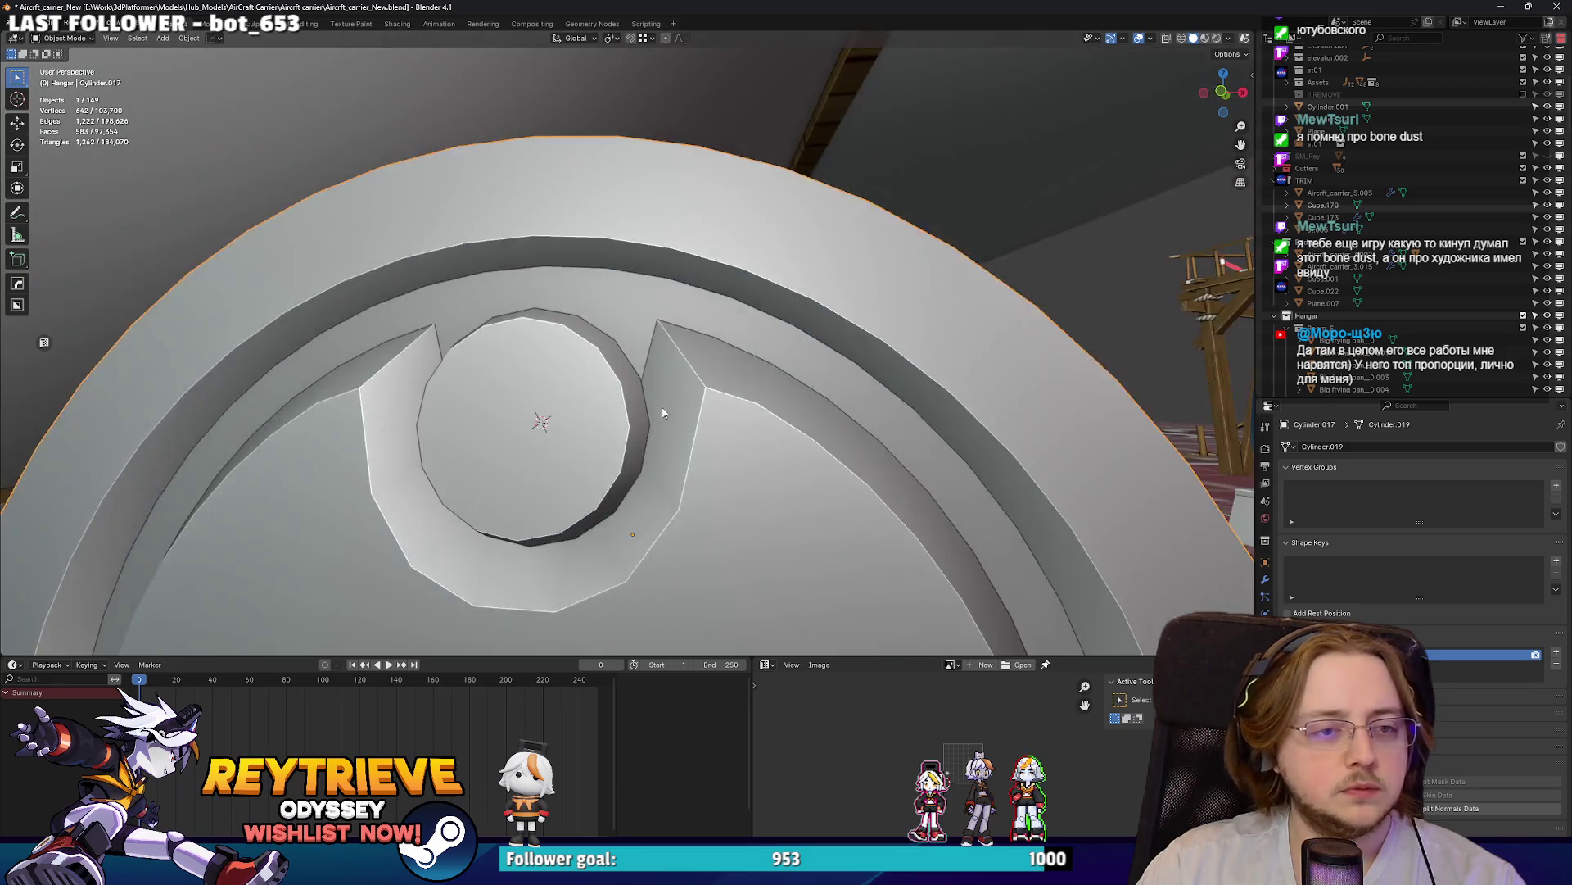
{"action": "scroll", "coordinate": [663, 412], "scroll_direction": "down", "scroll_amount": 5}
{"action": "middle_click_drag", "start_coordinate": [634, 430], "coordinate": [541, 424]}
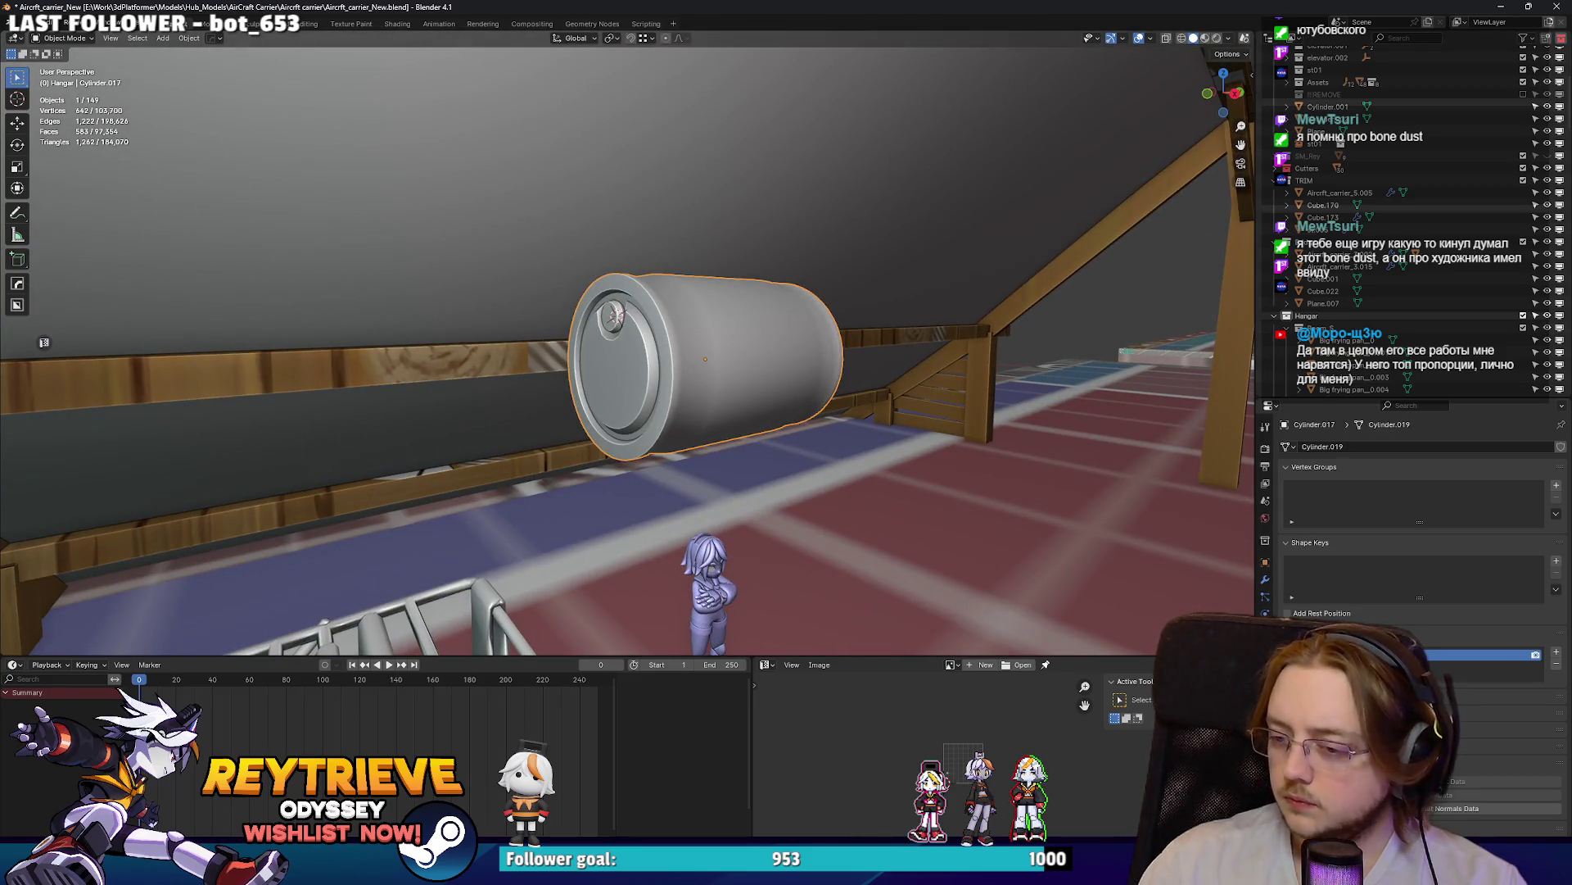
- Study the barrel reference in a maximized Miro window, then frame the barrel cylinder in Blender
{"action": "key", "text": "alt+Tab"}
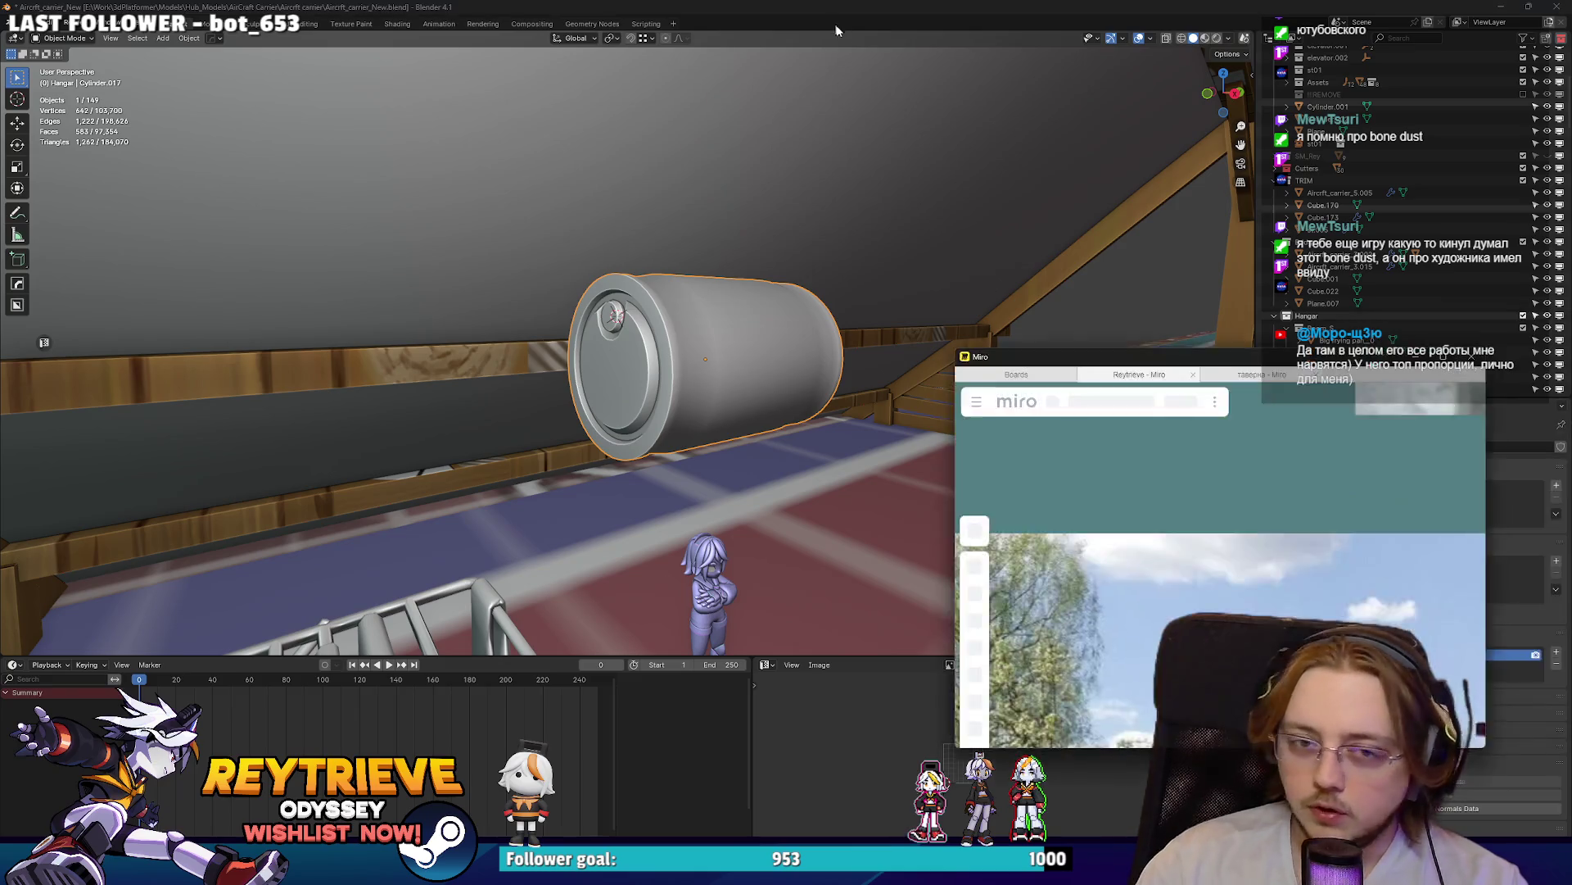
{"action": "double_click", "coordinate": [827, 27]}
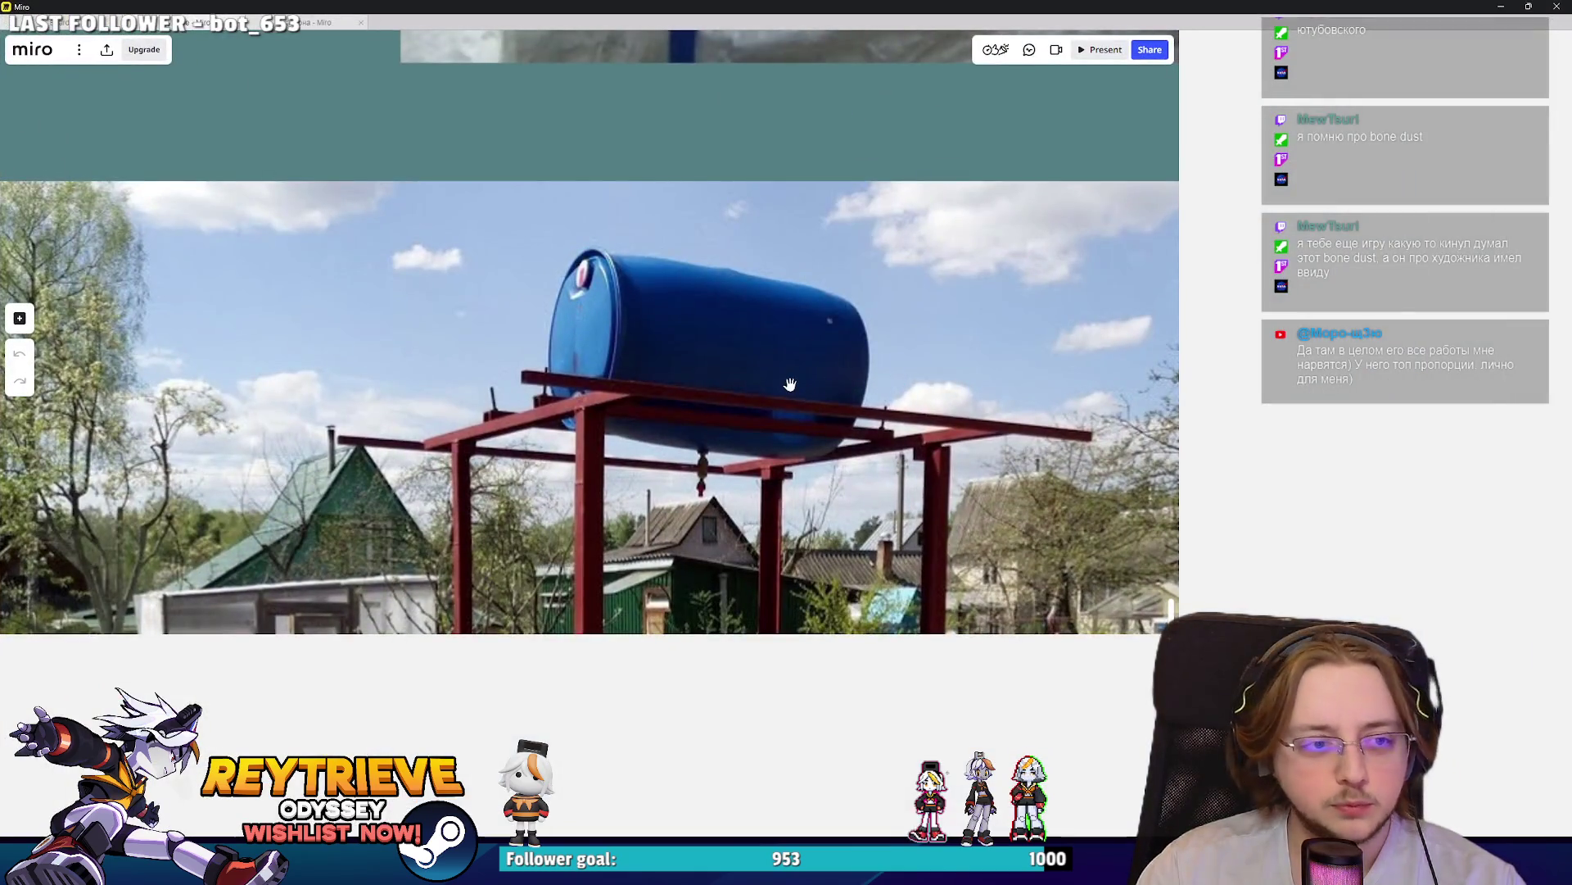
{"action": "key", "text": "alt+Tab"}
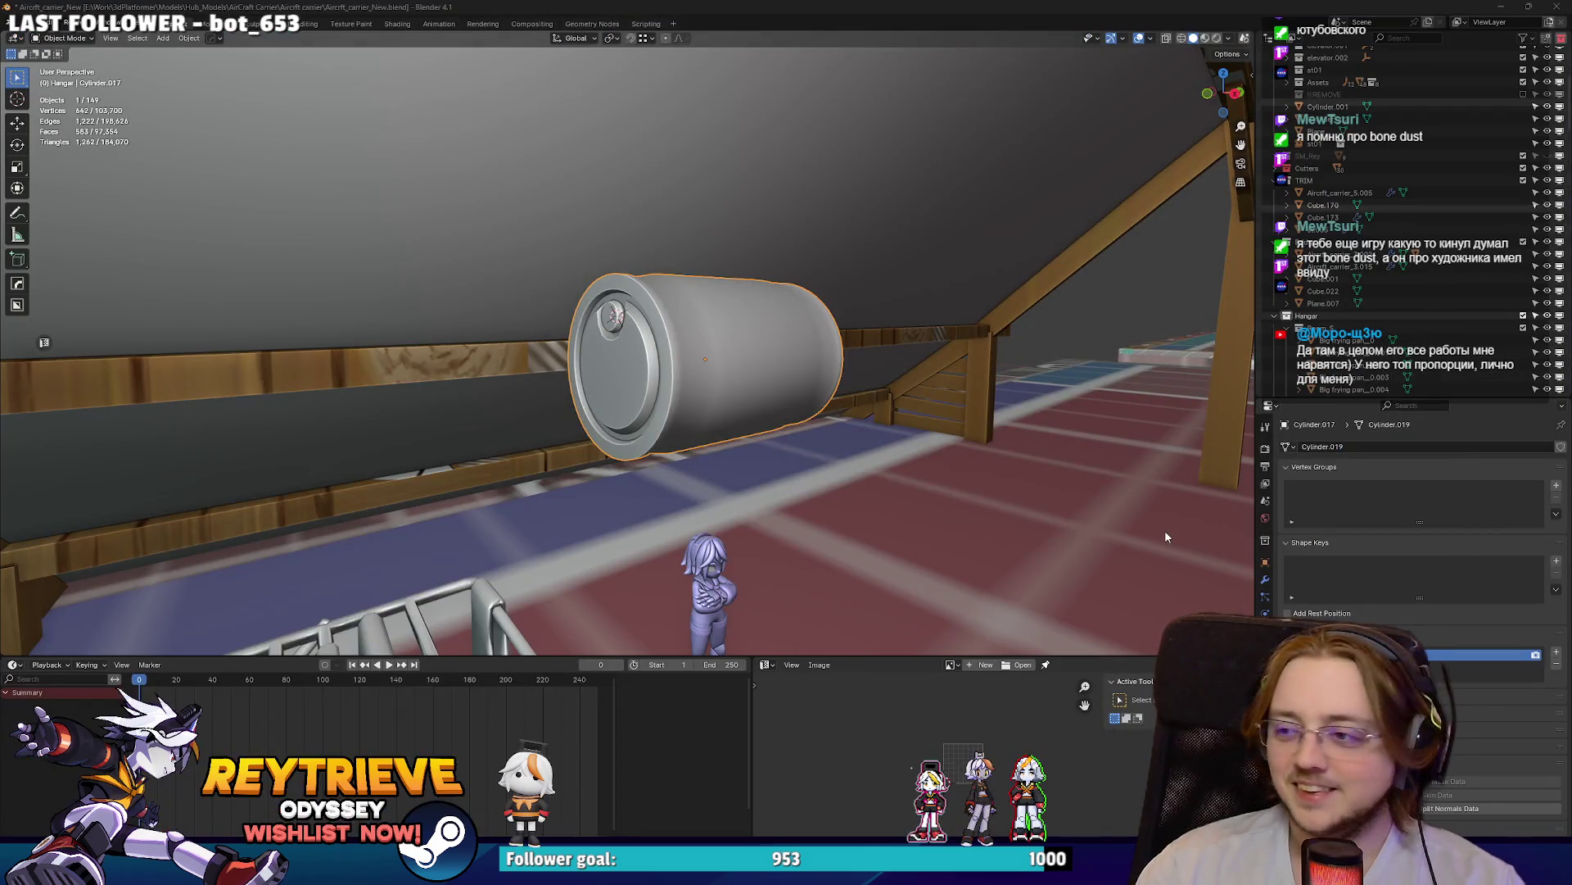
{"action": "key", "text": "KP_Decimal"}
{"action": "middle_click_drag", "start_coordinate": [518, 407], "coordinate": [590, 336]}
- Select the cap's outer face loop and shrink it
{"action": "key", "text": "Tab"}
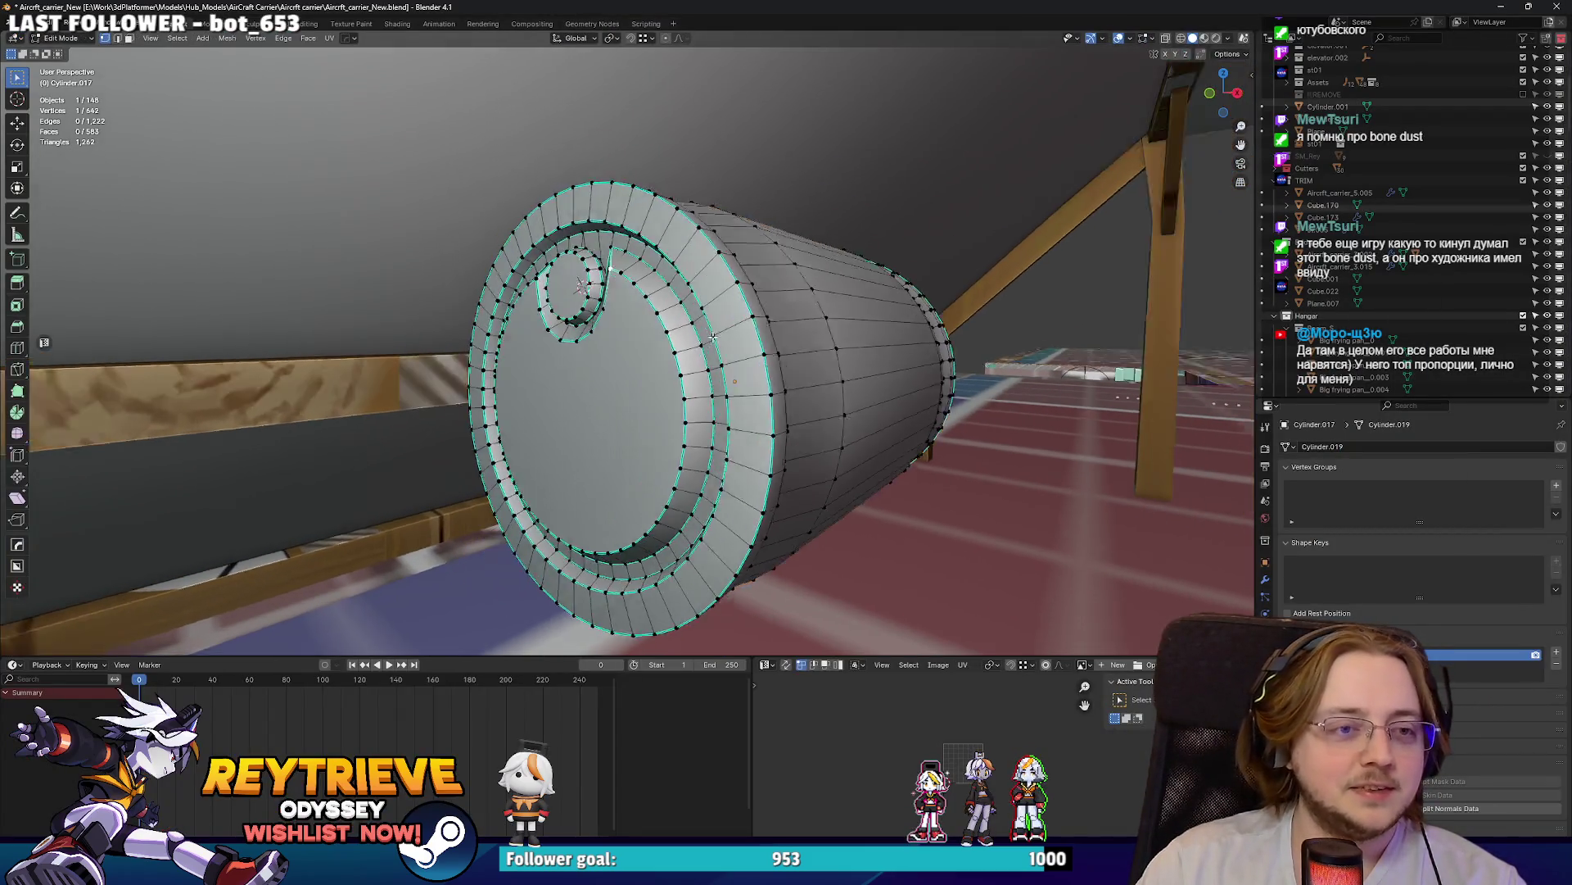
{"action": "scroll", "coordinate": [687, 256], "scroll_direction": "up", "scroll_amount": 2}
{"action": "left_click", "coordinate": [686, 256], "text": "alt"}
{"action": "middle_click_drag", "start_coordinate": [686, 256], "coordinate": [730, 244]}
{"action": "left_click", "coordinate": [729, 244], "text": "alt"}
{"action": "key", "text": "s"}
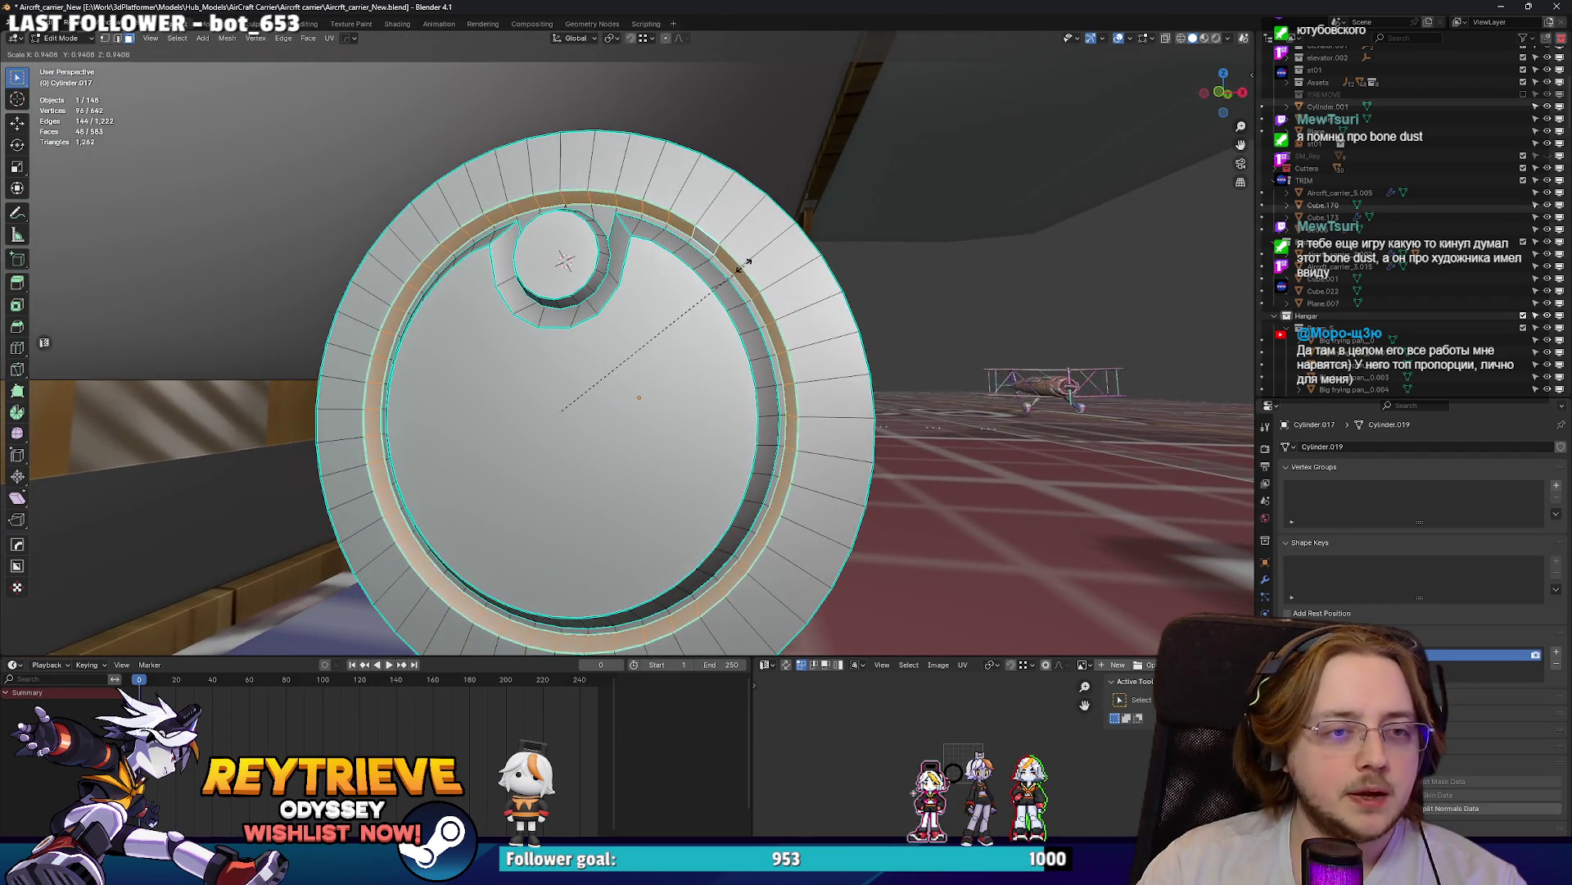
{"action": "left_click", "coordinate": [731, 272]}
- Select the inner cap's linked faces and scale them to 1.095
{"action": "key", "text": "ctrl+KP_Add"}
{"action": "key", "text": "ctrl+KP_Add"}
{"action": "key", "text": "ctrl+KP_Add"}
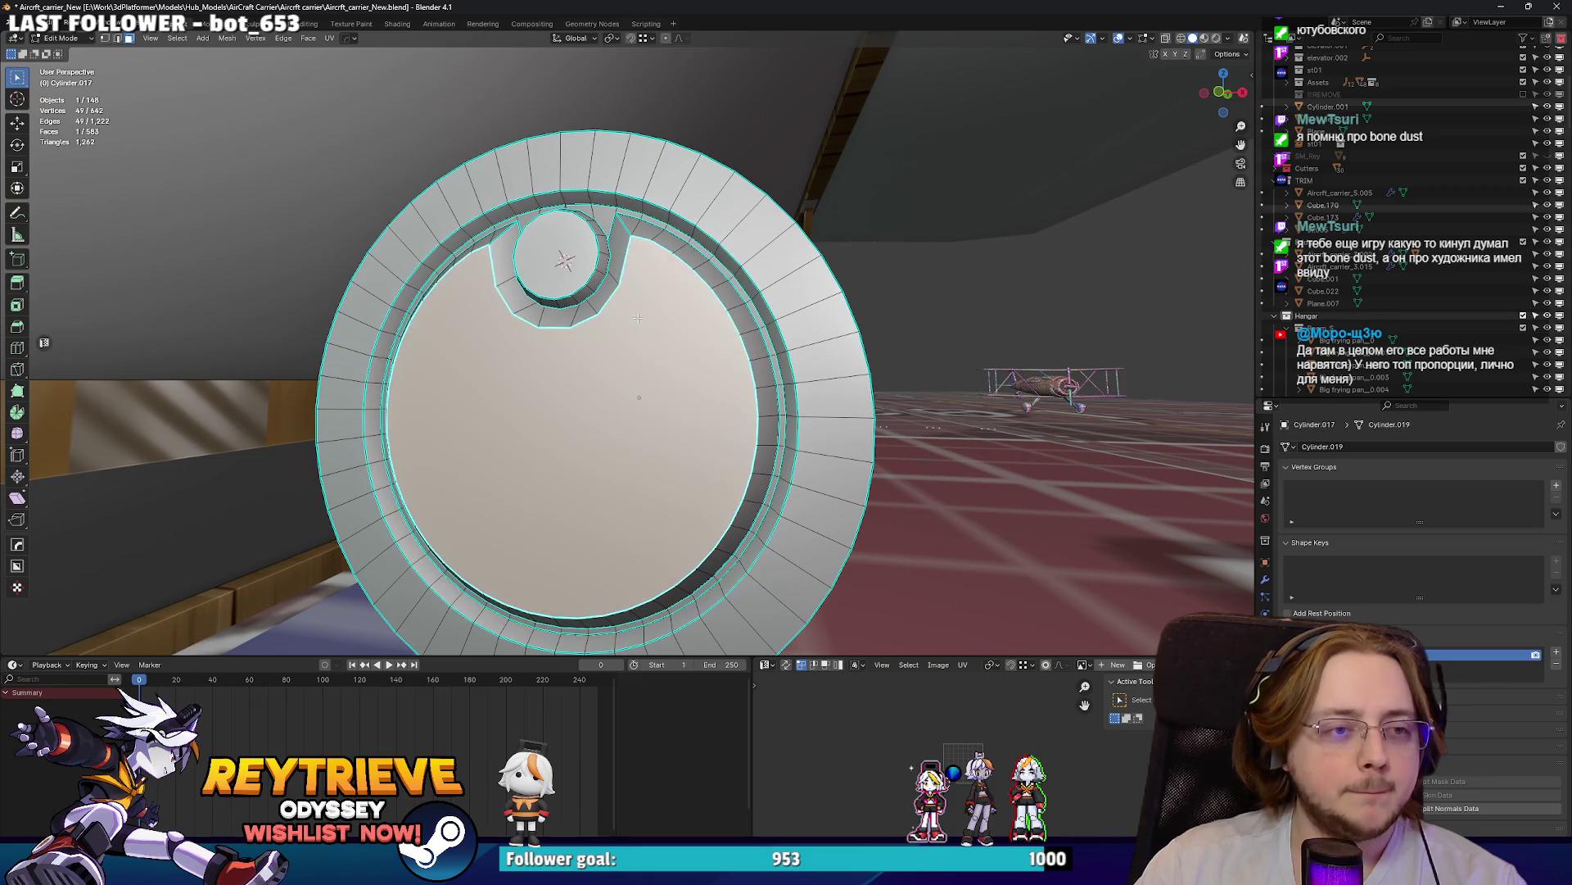
{"action": "key", "text": "ctrl+KP_Subtract"}
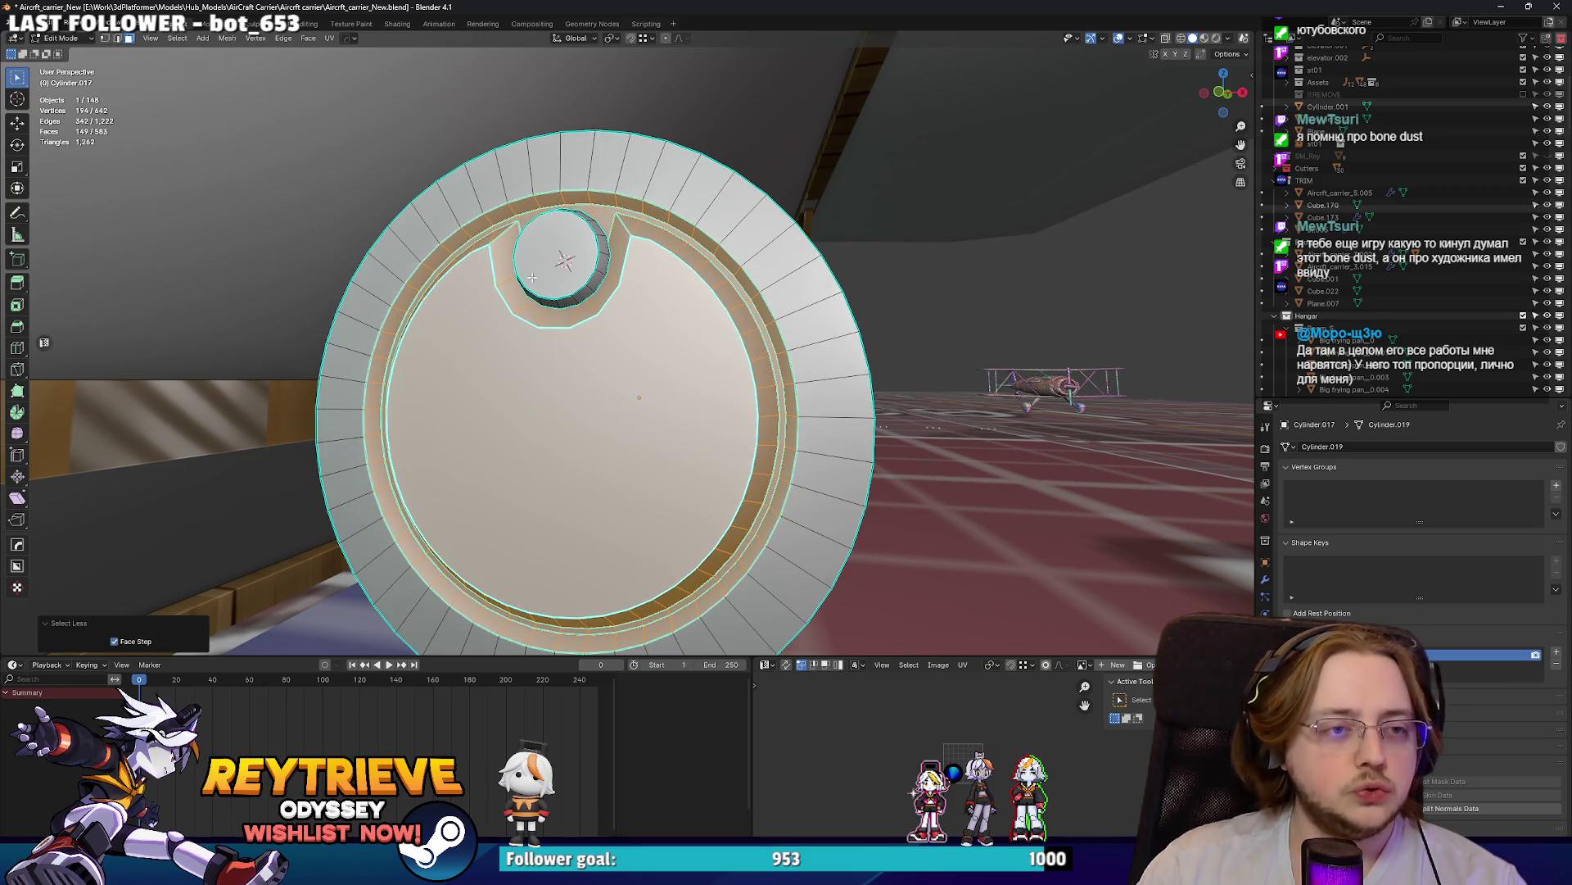
{"action": "key", "text": "ctrl+l"}
{"action": "middle_click_drag", "start_coordinate": [540, 266], "coordinate": [557, 260]}
{"action": "key", "text": "s"}
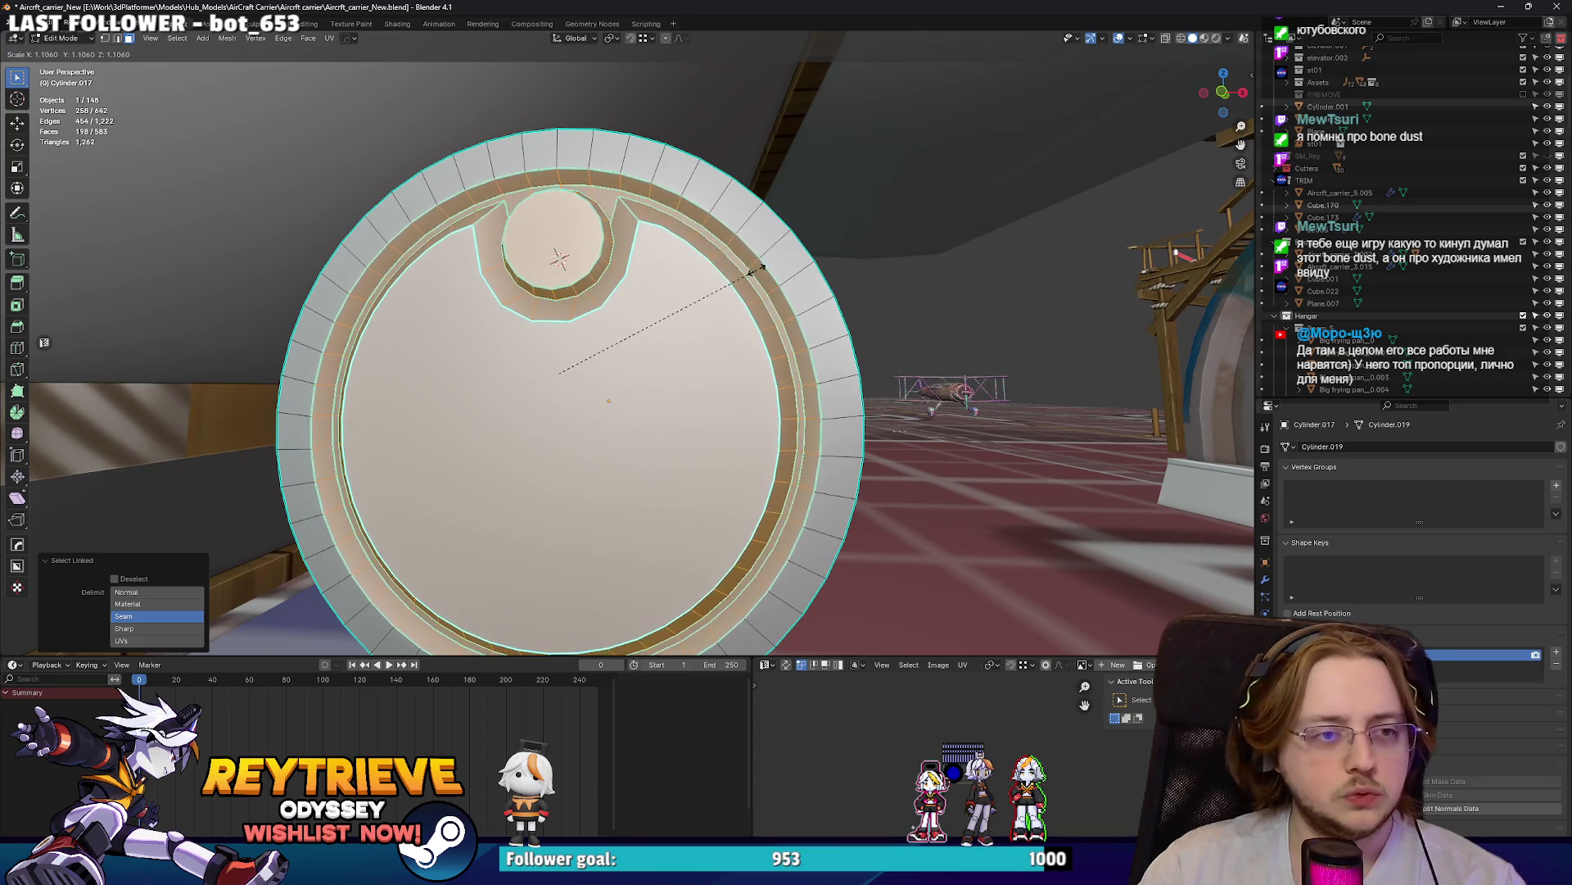
{"action": "left_click", "coordinate": [749, 272]}
{"action": "middle_click_drag", "start_coordinate": [750, 271], "coordinate": [799, 238]}
{"action": "scroll", "coordinate": [786, 246], "scroll_direction": "up", "scroll_amount": 3}
{"action": "key", "text": "s"}
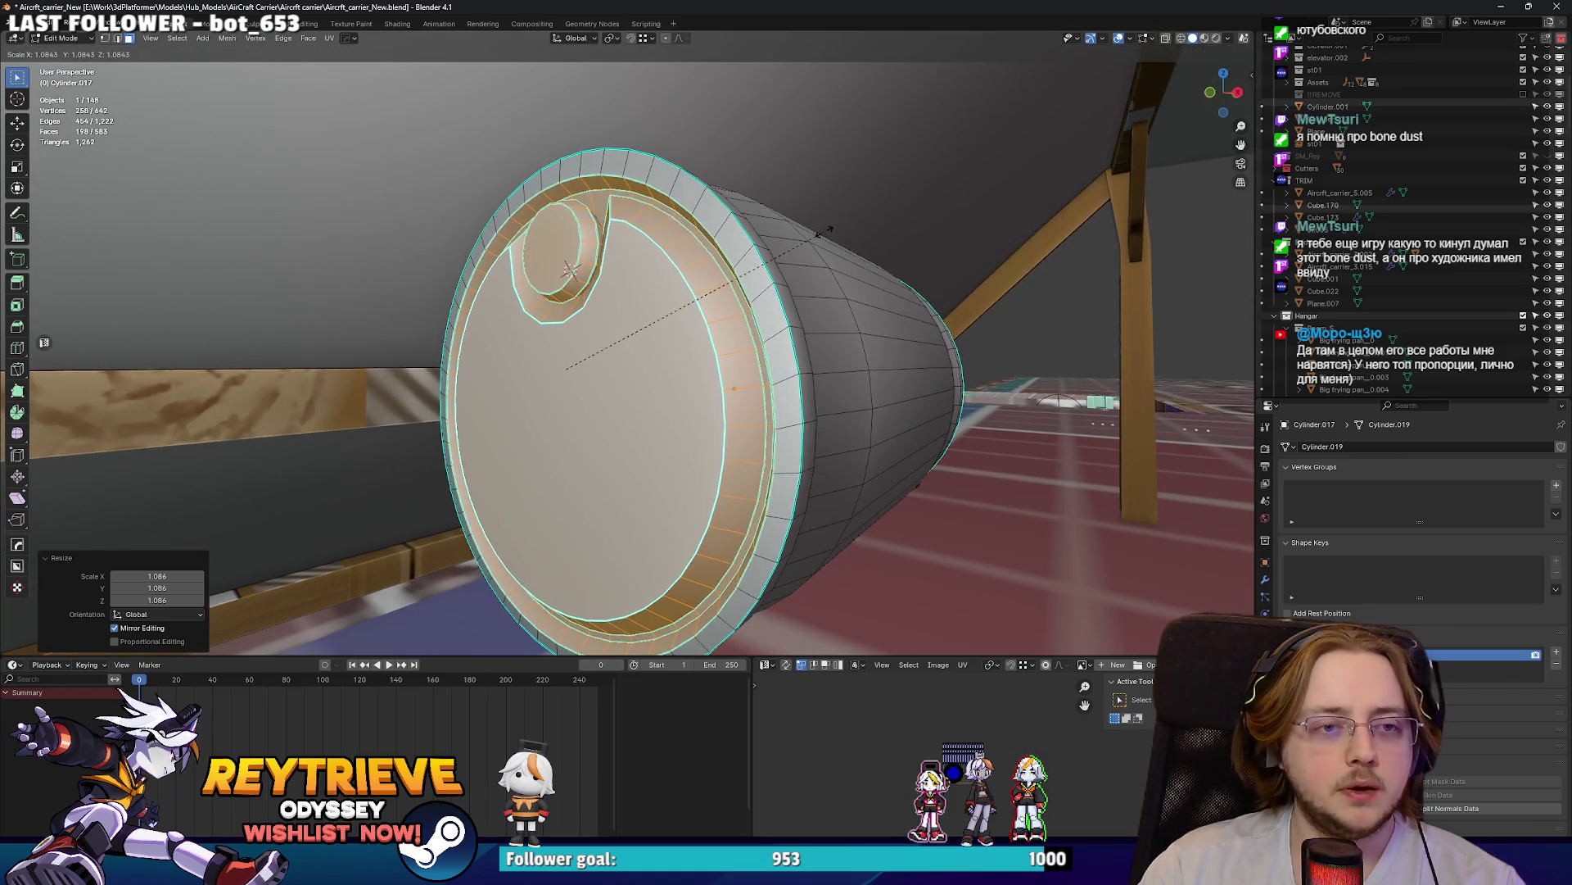
{"action": "left_click", "coordinate": [817, 234]}
- Inset the cylinder's end-cap face
{"action": "key", "text": "Tab"}
{"action": "scroll", "coordinate": [649, 307], "scroll_direction": "down", "scroll_amount": 5}
{"action": "mouse_move", "coordinate": [649, 307]}
{"action": "middle_mouse_down"}
{"action": "mouse_move", "coordinate": [491, 306]}
{"action": "mouse_move", "coordinate": [790, 332]}
{"action": "mouse_move", "coordinate": [777, 328]}
{"action": "middle_mouse_up"}
{"action": "key", "text": "Tab"}
{"action": "left_click", "coordinate": [710, 321]}
{"action": "key", "text": "i"}
{"action": "left_click", "coordinate": [814, 333]}
- Extrude the inset cap, scale it slightly inward and move it along Y to recess it
{"action": "scroll", "coordinate": [814, 334], "scroll_direction": "down", "scroll_amount": 3}
{"action": "scroll", "coordinate": [778, 328], "scroll_direction": "up", "scroll_amount": 4}
{"action": "key", "text": "e"}
{"action": "key", "text": "s"}
{"action": "left_click", "coordinate": [952, 303]}
{"action": "mouse_move", "coordinate": [952, 303]}
{"action": "middle_mouse_down"}
{"action": "mouse_move", "coordinate": [766, 317]}
{"action": "mouse_move", "coordinate": [564, 296]}
{"action": "mouse_move", "coordinate": [854, 312]}
{"action": "mouse_move", "coordinate": [696, 323]}
{"action": "middle_mouse_up"}
{"action": "key", "text": "g"}
{"action": "key", "text": "y"}
{"action": "left_click", "coordinate": [768, 317]}
{"action": "key", "text": "Tab"}
{"action": "key", "text": "Tab"}
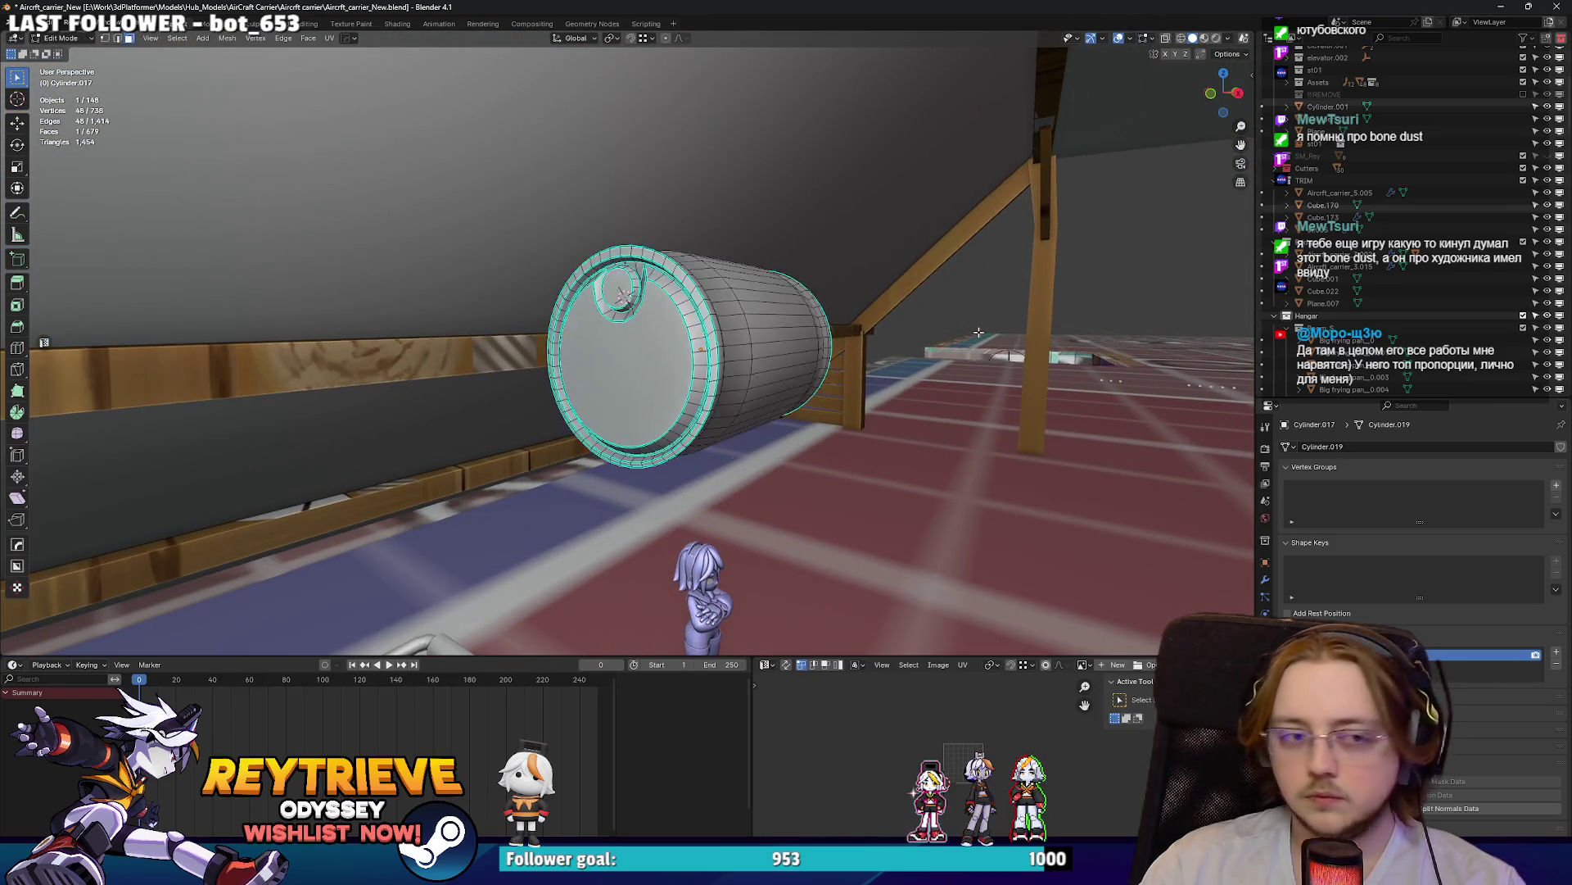
- Shrink the cap rim to 0.984, then scale the whole barrel up to 1.070
{"action": "key", "text": "KP_Decimal"}
{"action": "middle_click_drag", "start_coordinate": [852, 252], "coordinate": [855, 250]}
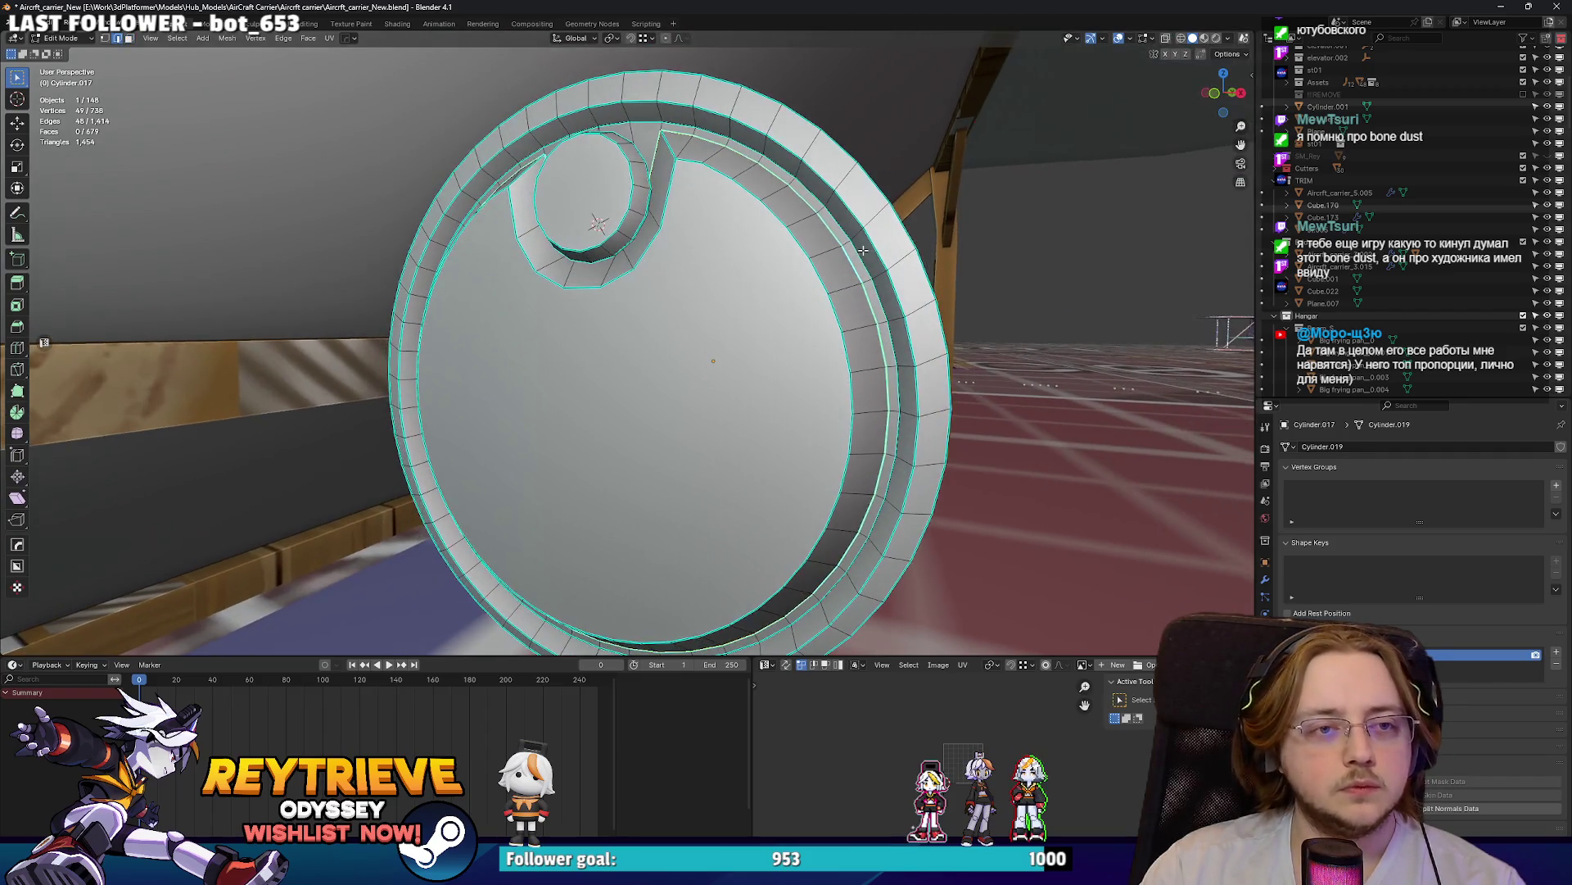
{"action": "key", "text": "s"}
{"action": "left_click", "coordinate": [903, 250]}
{"action": "scroll", "coordinate": [904, 250], "scroll_direction": "down", "scroll_amount": 3}
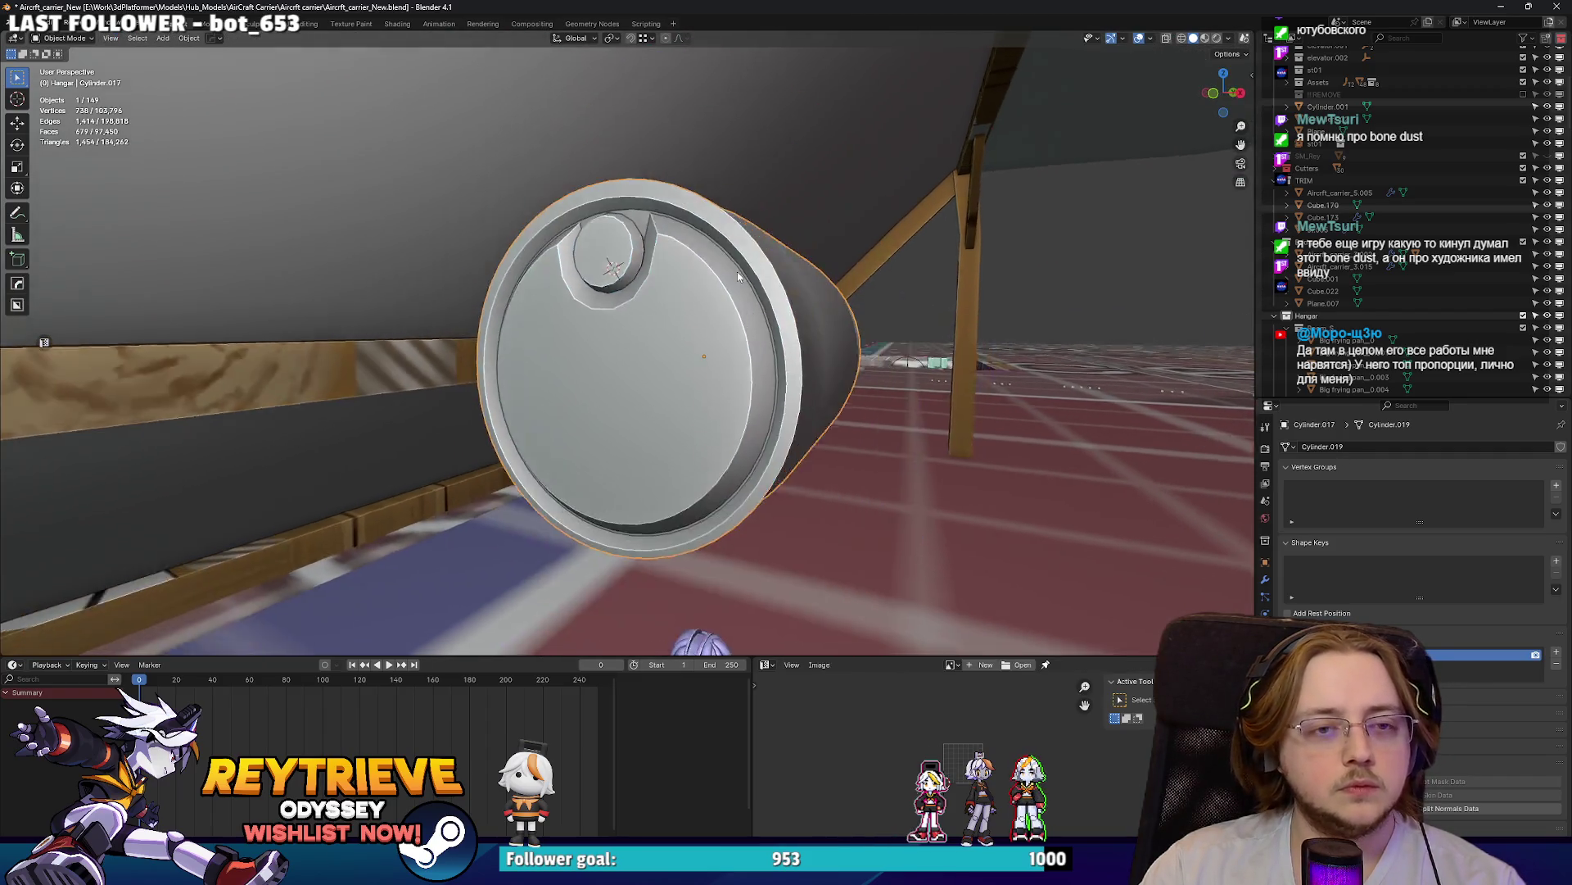
{"action": "mouse_move", "coordinate": [903, 250]}
{"action": "middle_mouse_down"}
{"action": "mouse_move", "coordinate": [909, 403]}
{"action": "mouse_move", "coordinate": [737, 368]}
{"action": "mouse_move", "coordinate": [639, 312]}
{"action": "mouse_move", "coordinate": [721, 245]}
{"action": "middle_mouse_up"}
{"action": "scroll", "coordinate": [696, 344], "scroll_direction": "down", "scroll_amount": 4}
{"action": "key", "text": "Tab"}
{"action": "key", "text": "s"}
{"action": "left_click", "coordinate": [726, 278]}
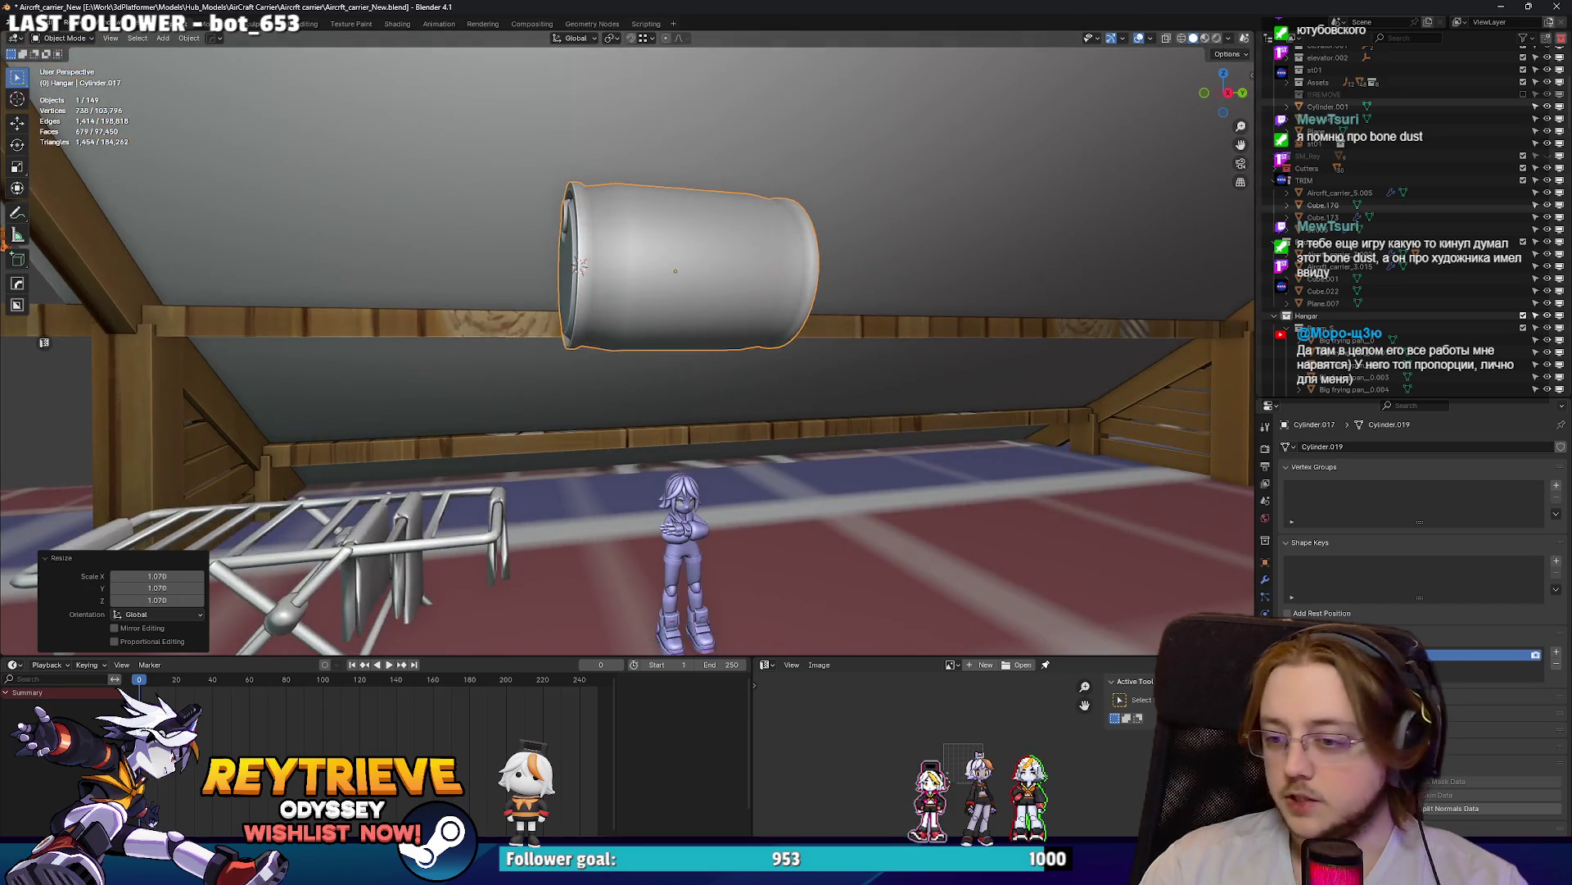
- Zoom and pan across the Miro board to centre the sun-and-water drawing
{"action": "key", "text": "alt+Tab"}
{"action": "scroll", "coordinate": [883, 365], "scroll_direction": "down", "scroll_amount": 3}
{"action": "scroll", "coordinate": [1032, 390], "scroll_direction": "down", "scroll_amount": 8}
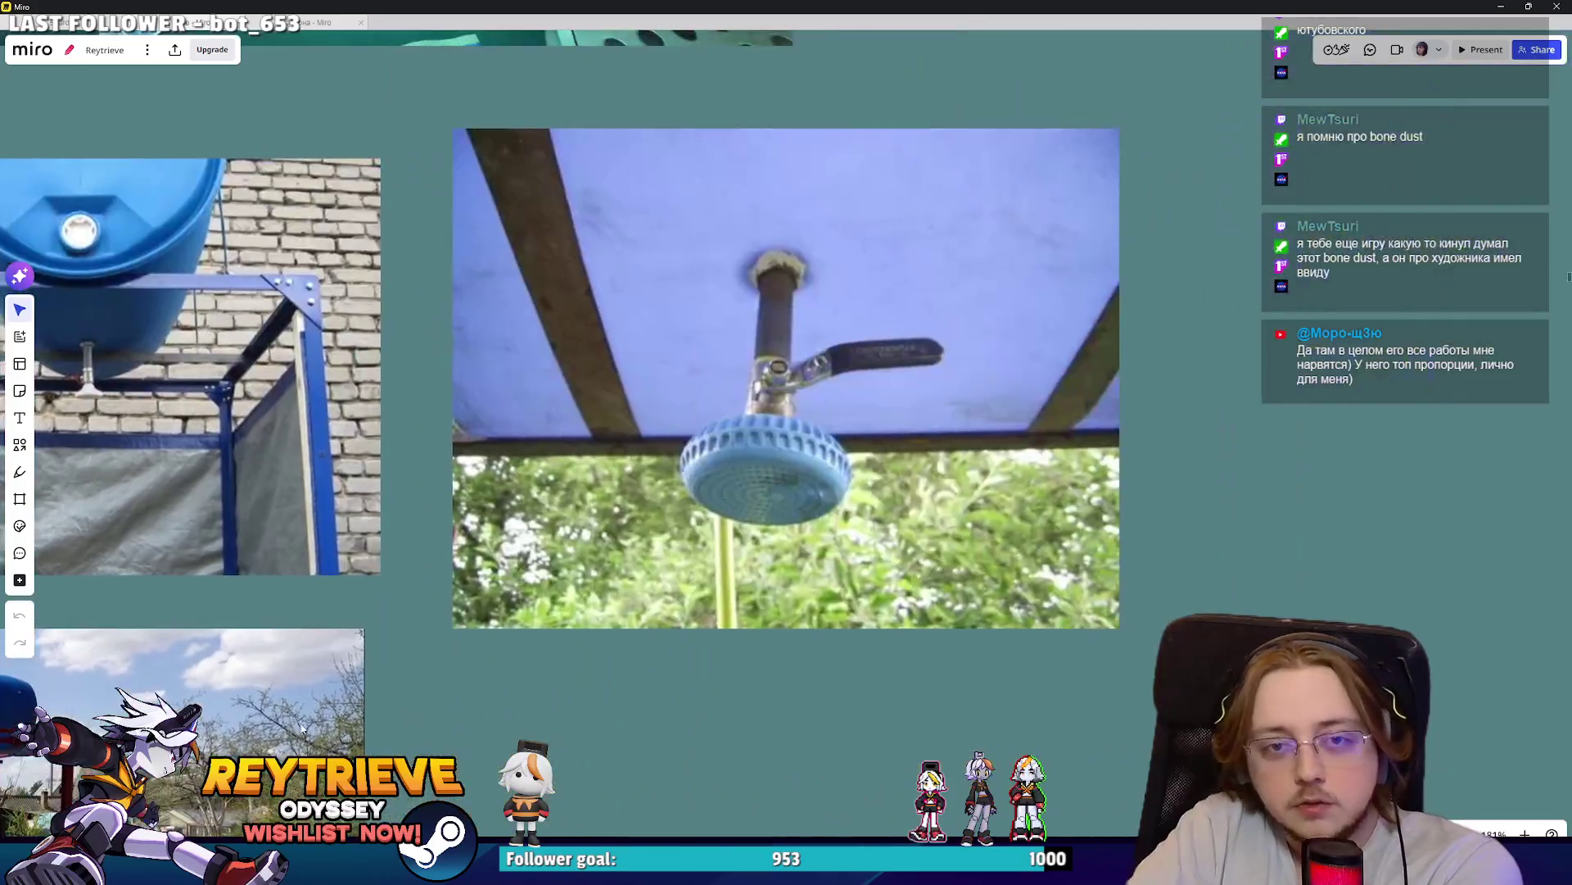
{"action": "scroll", "coordinate": [851, 653], "scroll_direction": "right", "scroll_amount": 5}
{"action": "scroll", "coordinate": [851, 653], "scroll_direction": "up", "scroll_amount": 2}
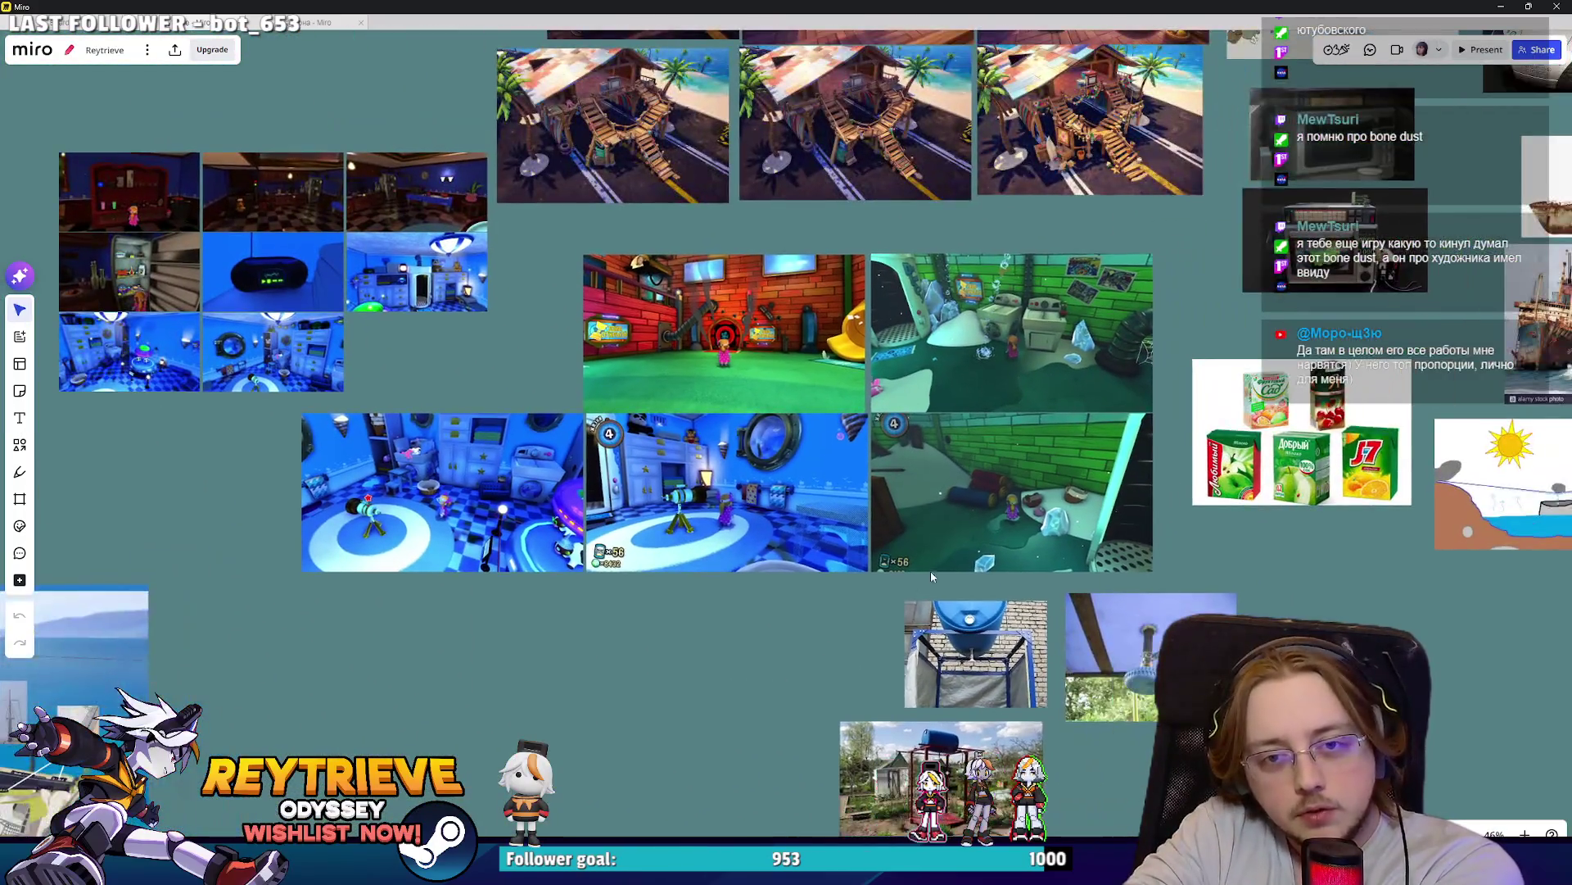
{"action": "scroll", "coordinate": [843, 554], "scroll_direction": "down", "scroll_amount": 2}
{"action": "scroll", "coordinate": [843, 554], "scroll_direction": "left", "scroll_amount": 3}
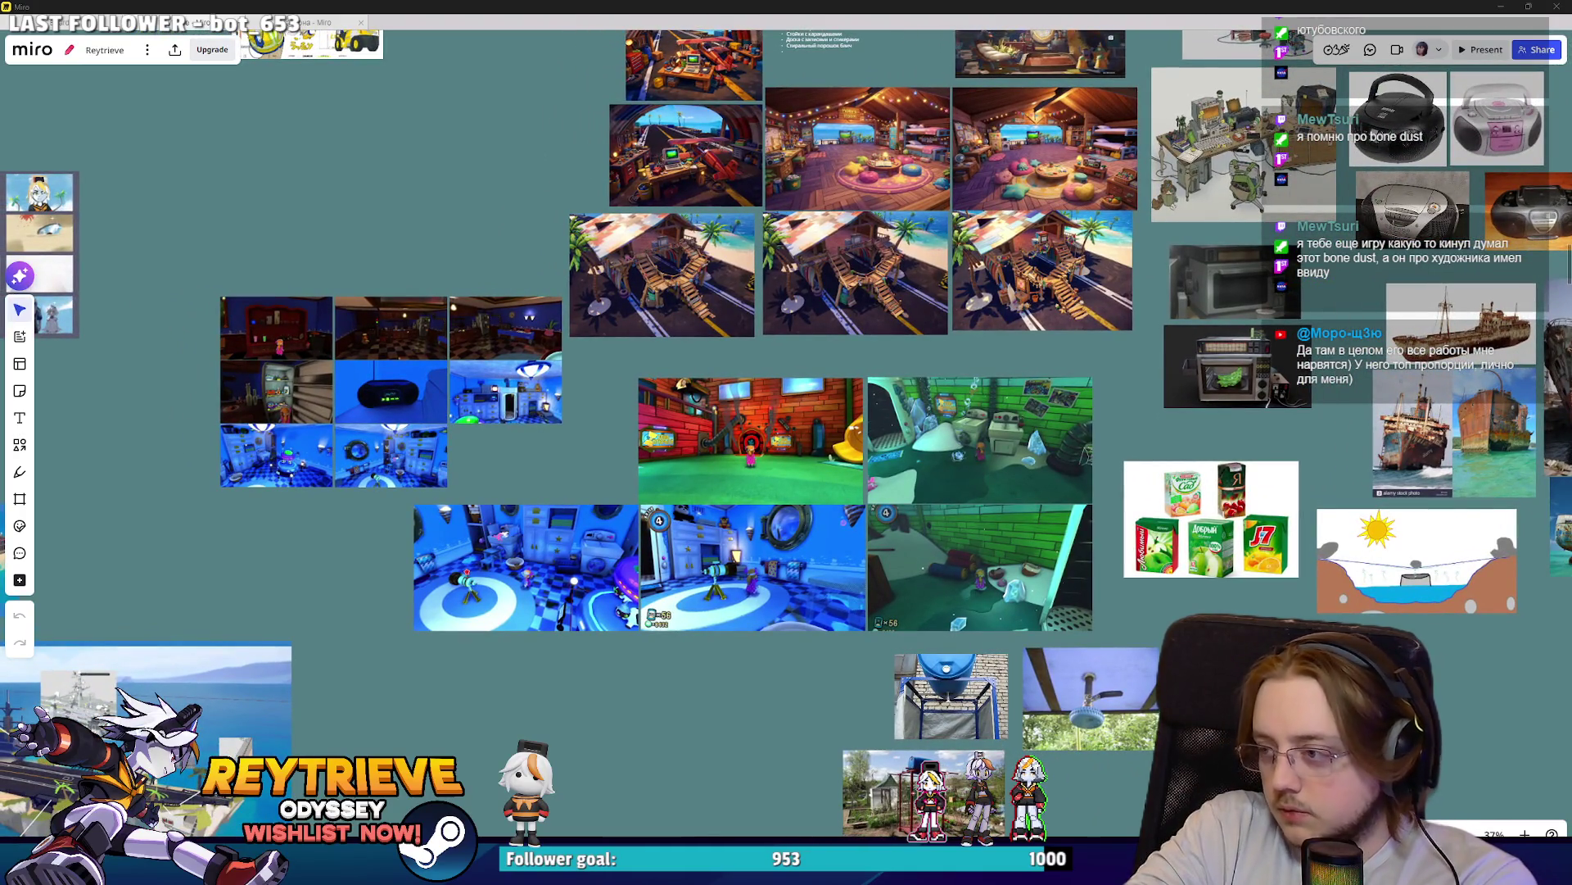
{"action": "scroll", "coordinate": [801, 446], "scroll_direction": "right", "scroll_amount": 4}
{"action": "scroll", "coordinate": [991, 509], "scroll_direction": "up", "scroll_amount": 10}
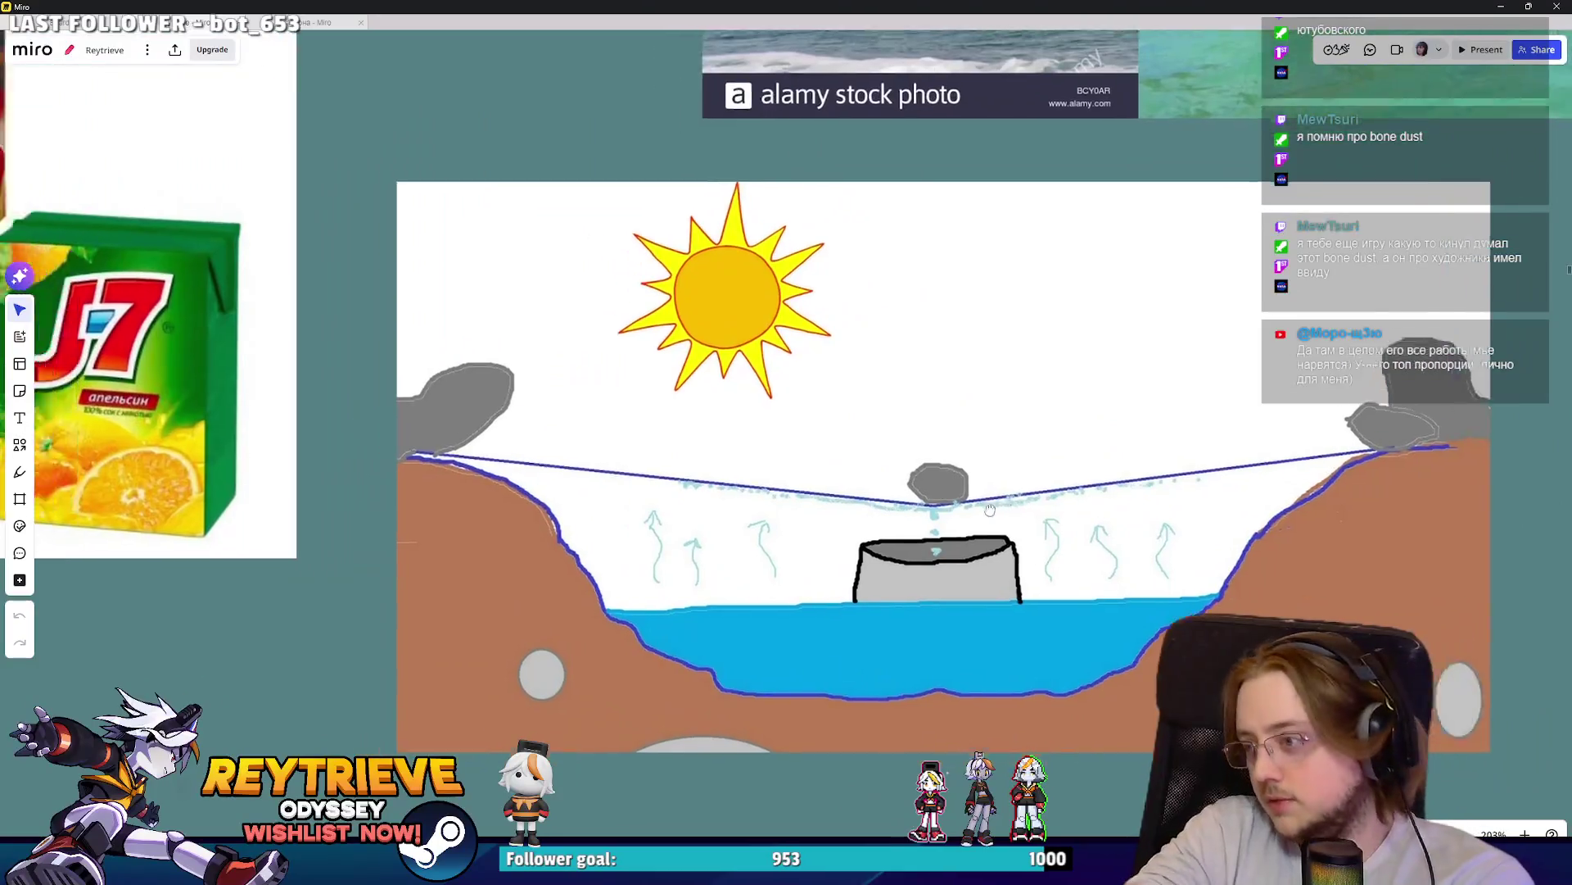
{"action": "mouse_move", "coordinate": [991, 509]}
{"action": "right_mouse_down"}
{"action": "mouse_move", "coordinate": [811, 457]}
{"action": "mouse_move", "coordinate": [954, 465]}
{"action": "right_mouse_up"}
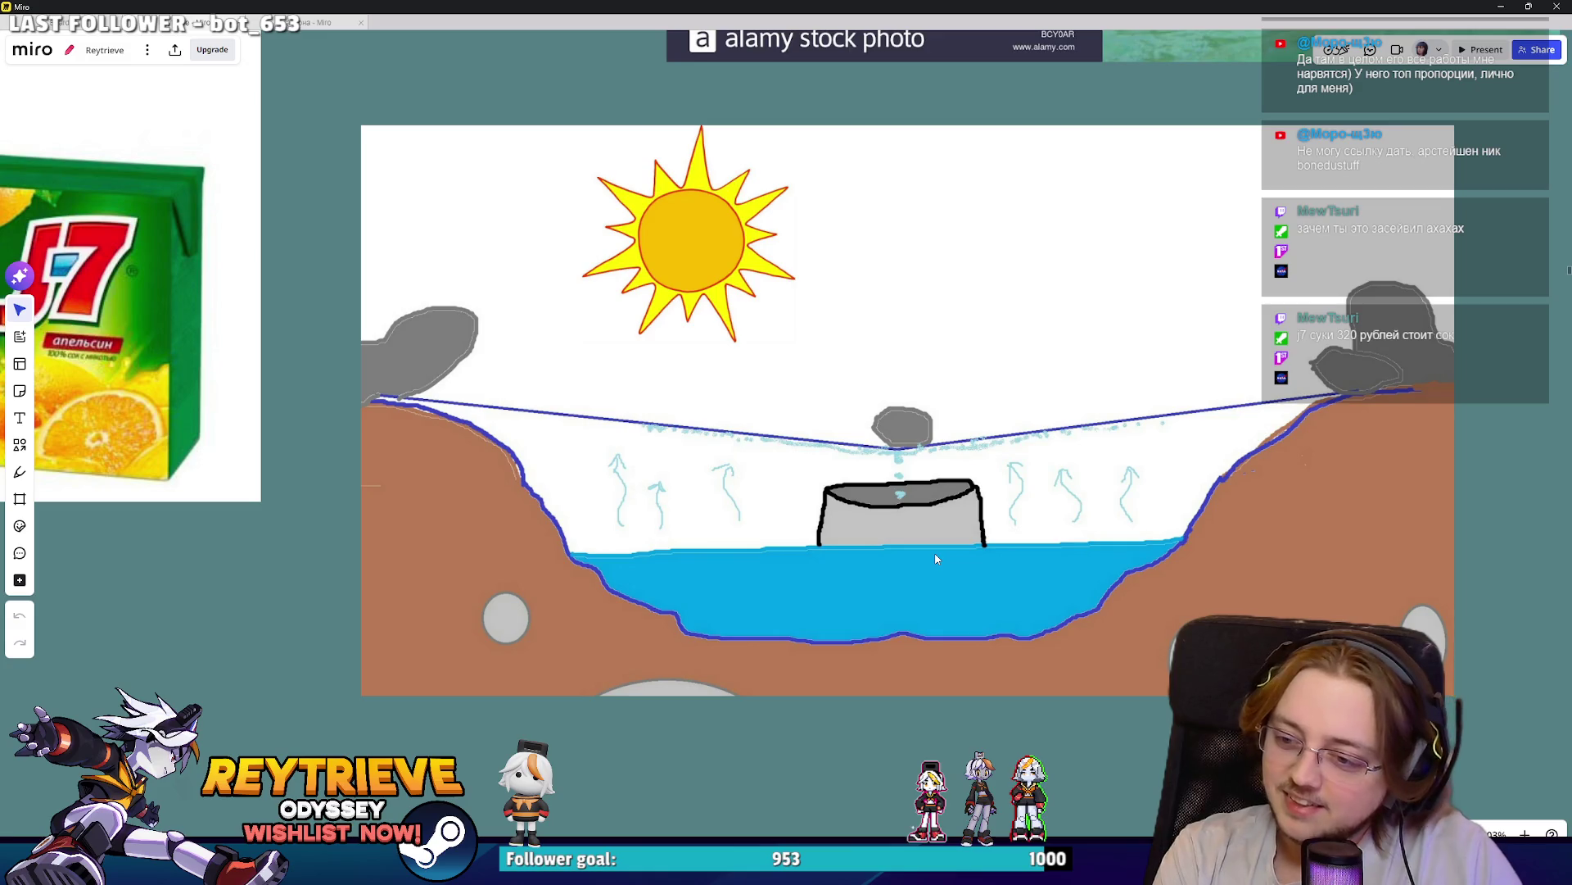
{"action": "scroll", "coordinate": [891, 342], "scroll_direction": "down", "scroll_amount": 5}
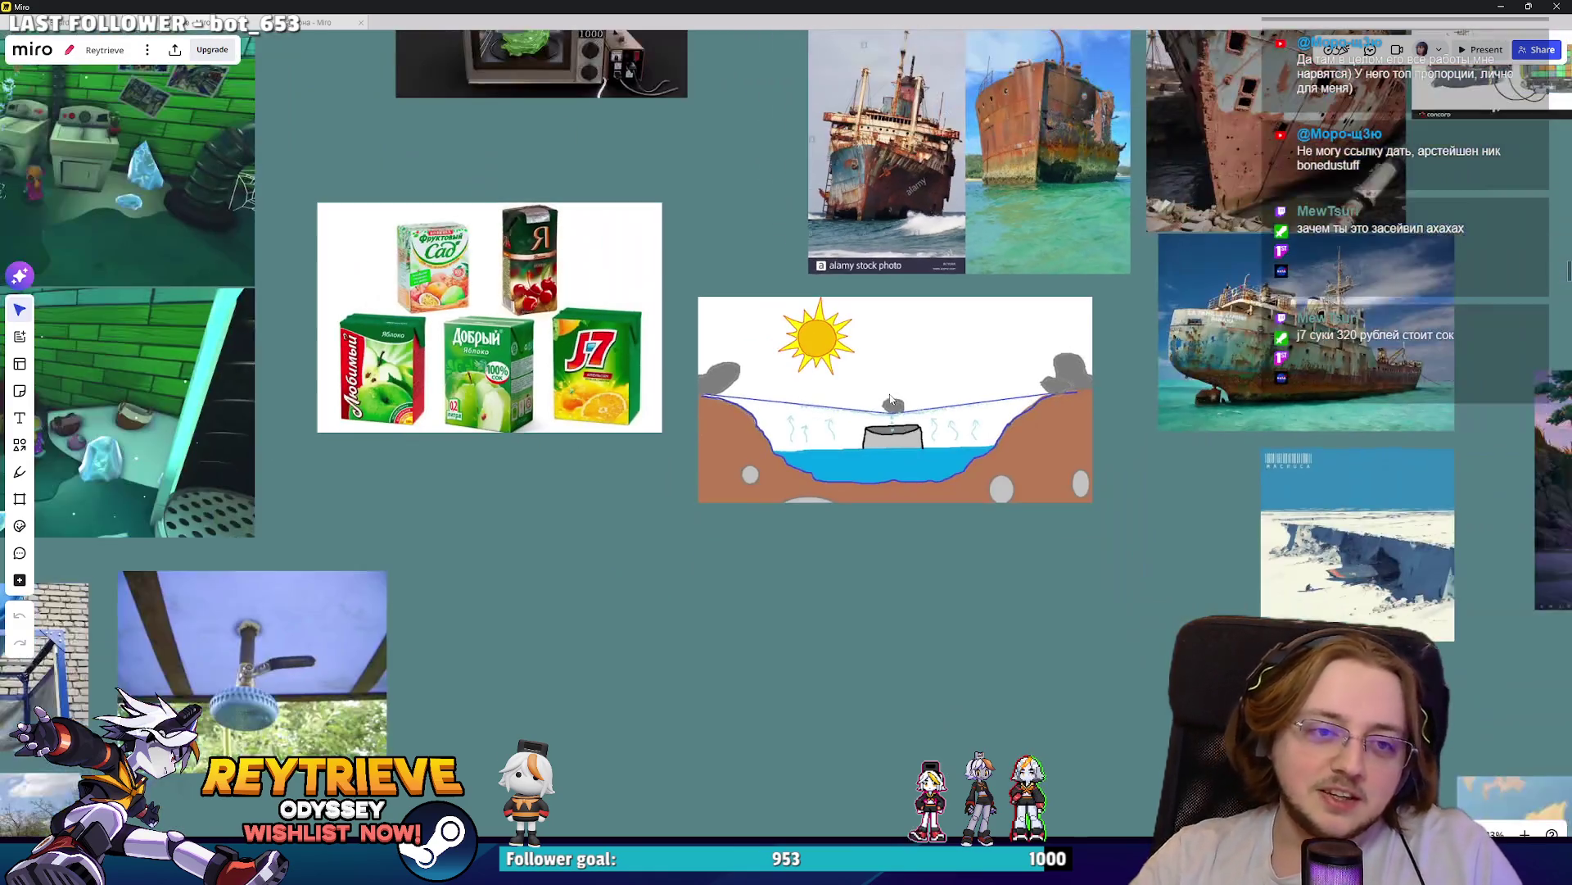
- Zoom onto the Dobryi juice-box photo and box-select the area around it
{"action": "scroll", "coordinate": [1056, 483], "scroll_direction": "up", "scroll_amount": 2}
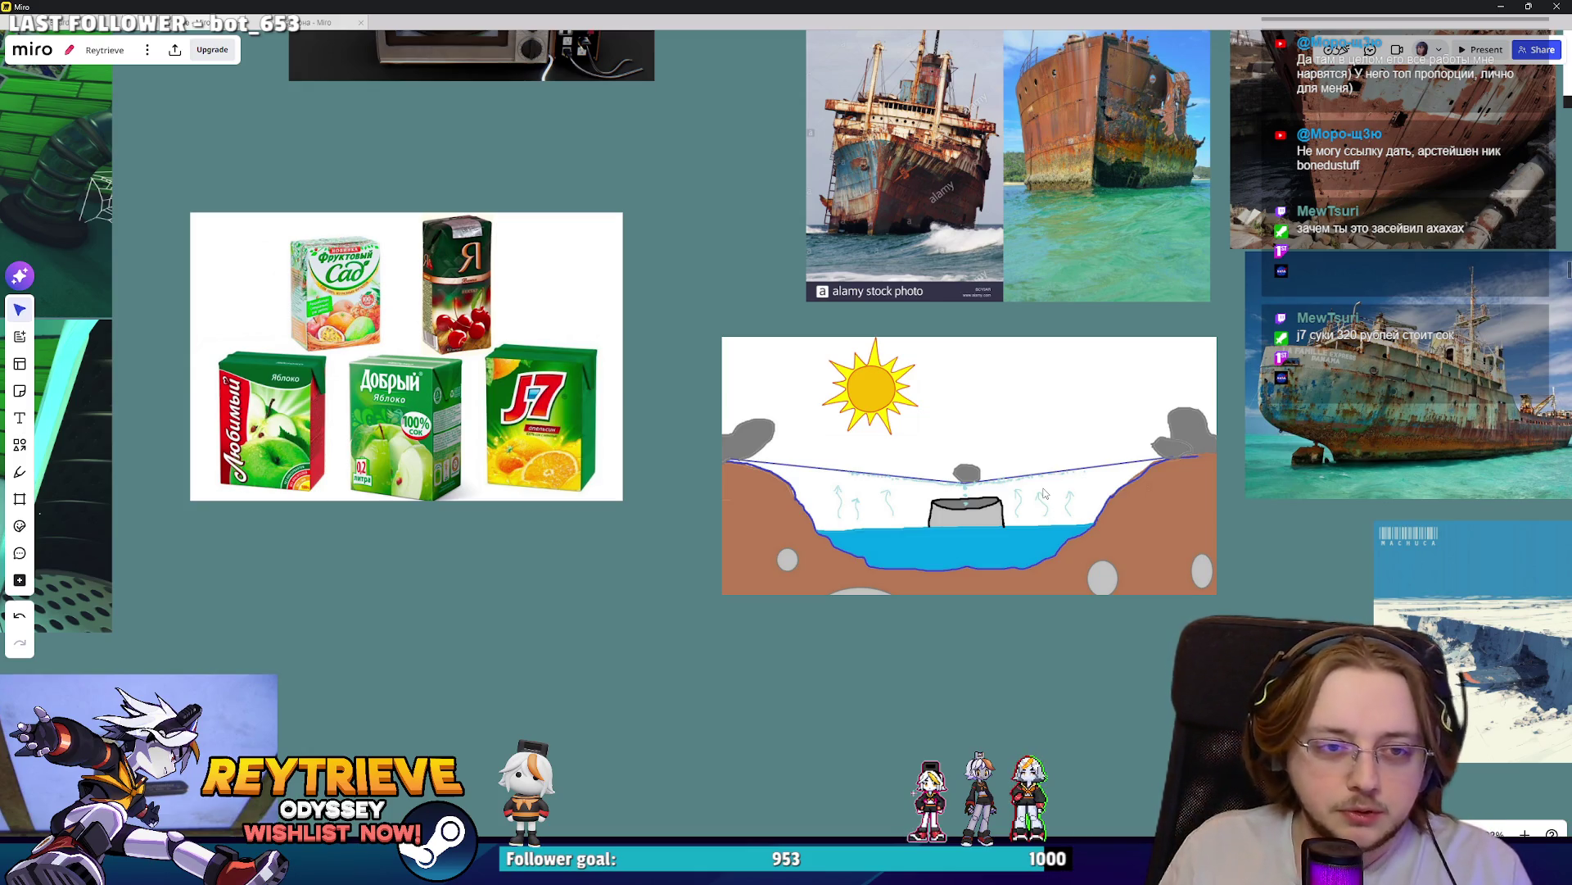
{"action": "scroll", "coordinate": [868, 403], "scroll_direction": "up", "scroll_amount": 5}
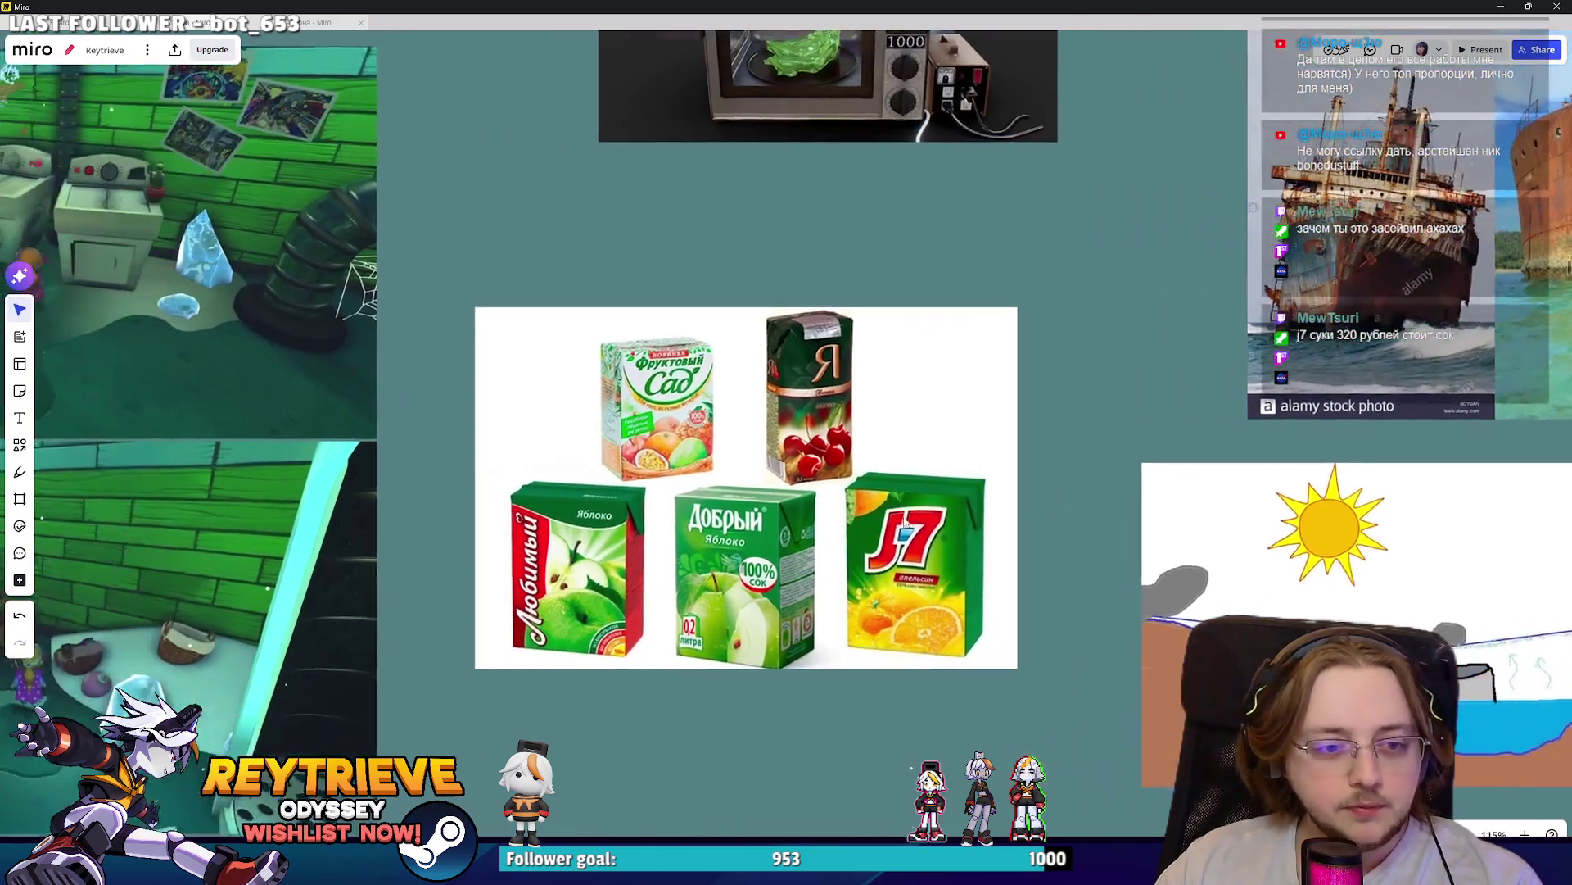
{"action": "scroll", "coordinate": [868, 403], "scroll_direction": "up", "scroll_amount": 2}
{"action": "scroll", "coordinate": [868, 403], "scroll_direction": "down", "scroll_amount": 10}
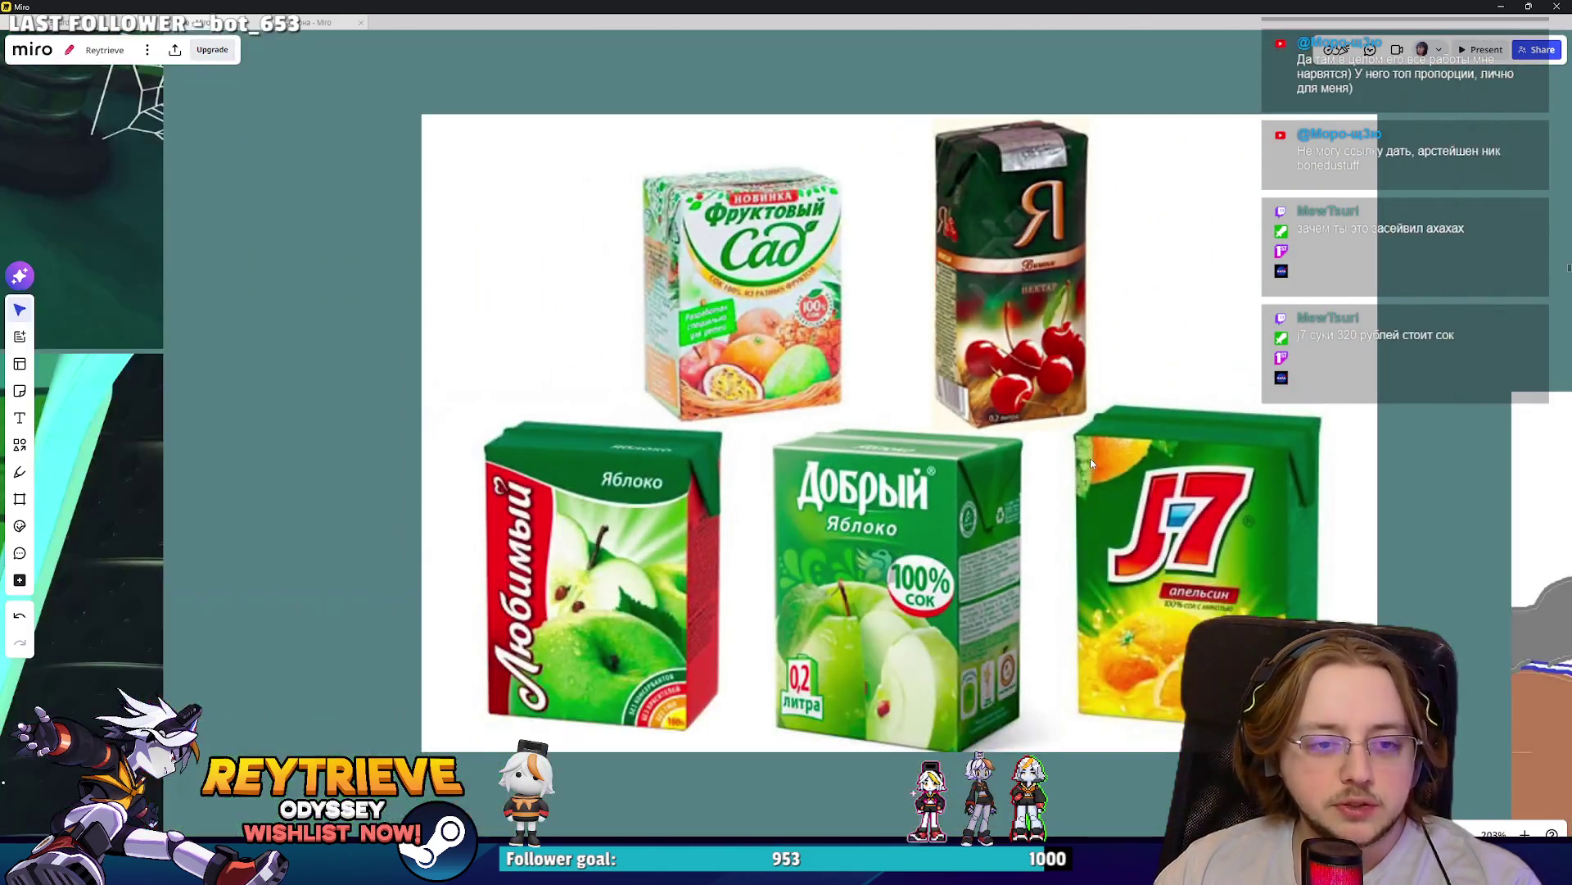
{"action": "scroll", "coordinate": [734, 513], "scroll_direction": "up", "scroll_amount": 10}
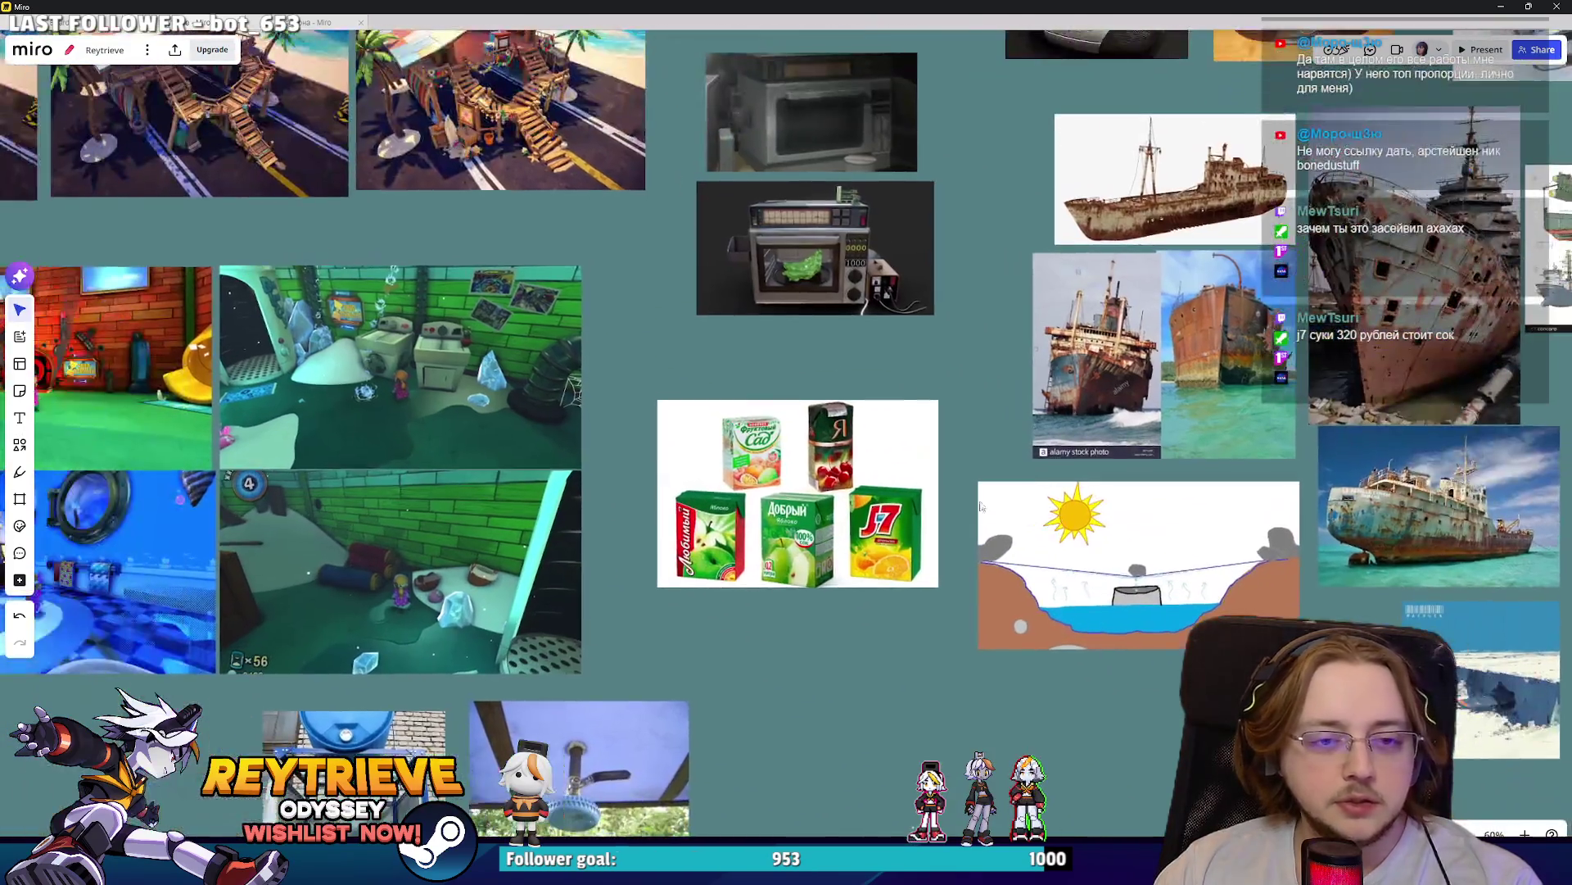
{"action": "scroll", "coordinate": [832, 510], "scroll_direction": "down", "scroll_amount": 3}
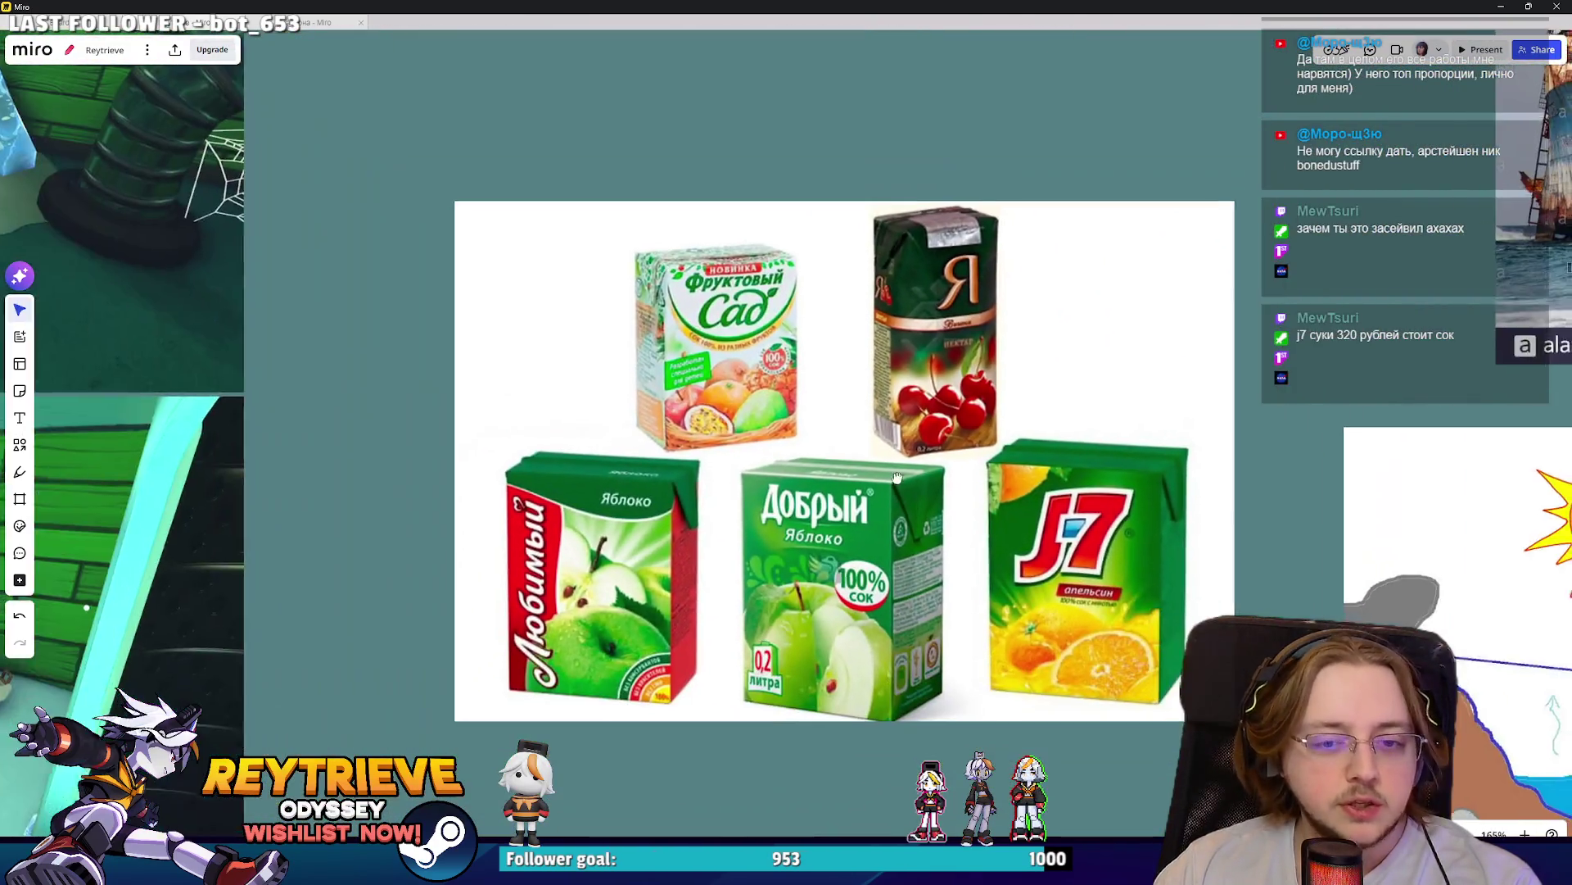
{"action": "mouse_move", "coordinate": [883, 715]}
{"action": "left_mouse_down"}
{"action": "mouse_move", "coordinate": [704, 651]}
{"action": "mouse_move", "coordinate": [835, 651]}
{"action": "mouse_move", "coordinate": [839, 728]}
{"action": "left_mouse_up"}
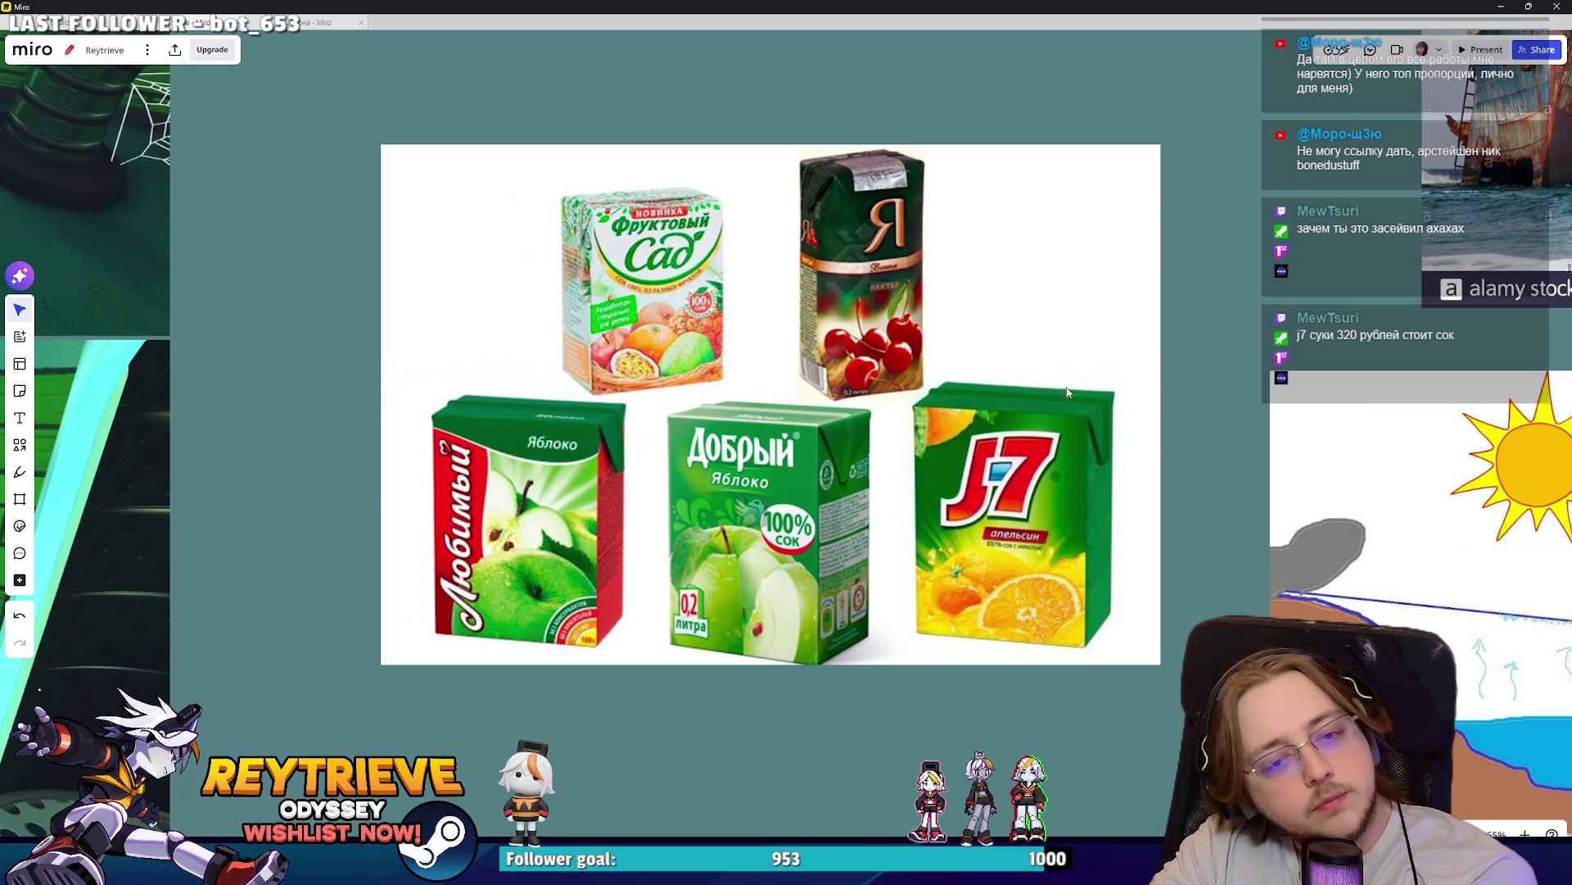
- Zoom around the board again, then switch to the browser's 'Easy Rigid Body Setup In Blender' video
{"action": "scroll", "coordinate": [1040, 475], "scroll_direction": "up", "scroll_amount": 1}
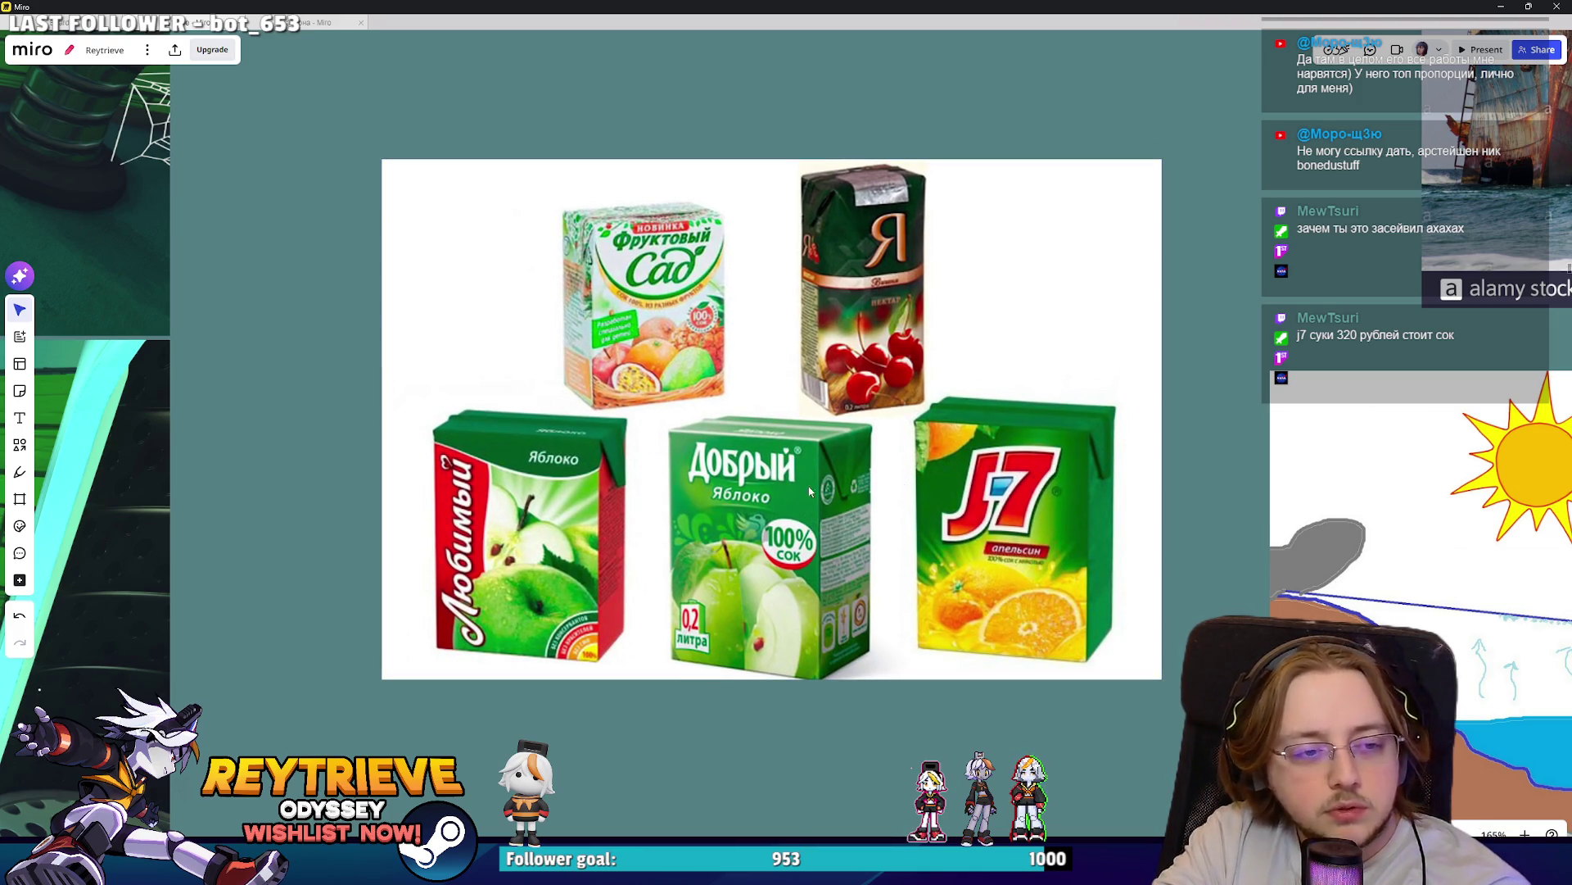
{"action": "scroll", "coordinate": [805, 494], "scroll_direction": "down", "scroll_amount": 3, "text": "ctrl"}
{"action": "scroll", "coordinate": [803, 498], "scroll_direction": "up", "scroll_amount": 5}
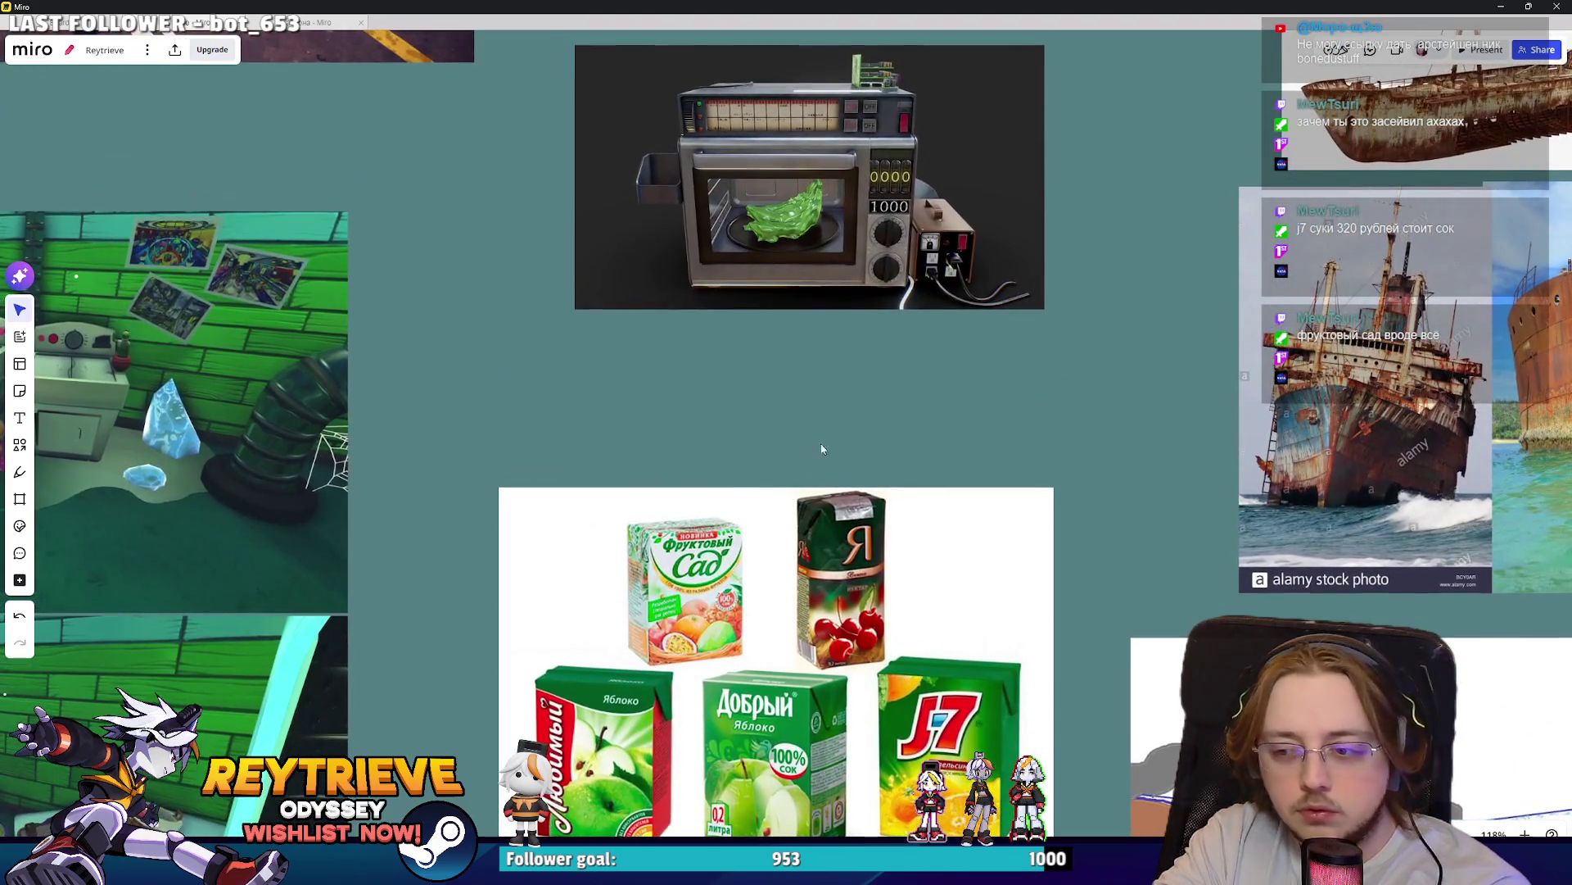
{"action": "scroll", "coordinate": [819, 442], "scroll_direction": "down", "scroll_amount": 3, "text": "ctrl"}
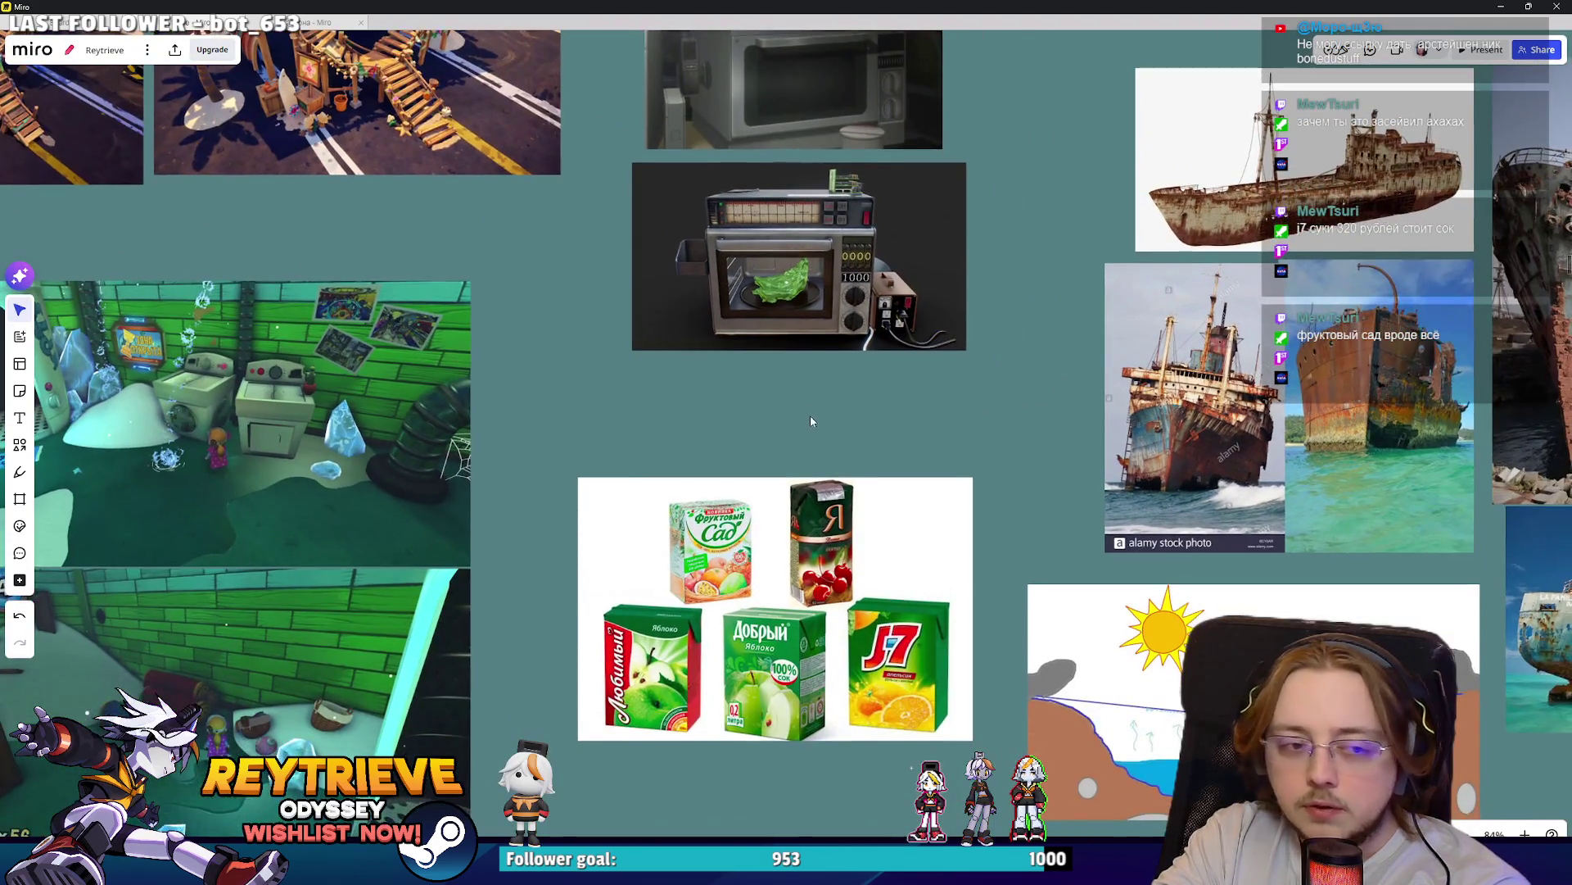
{"action": "scroll", "coordinate": [803, 467], "scroll_direction": "up", "scroll_amount": 4, "text": "ctrl"}
{"action": "scroll", "coordinate": [799, 459], "scroll_direction": "down", "scroll_amount": 3}
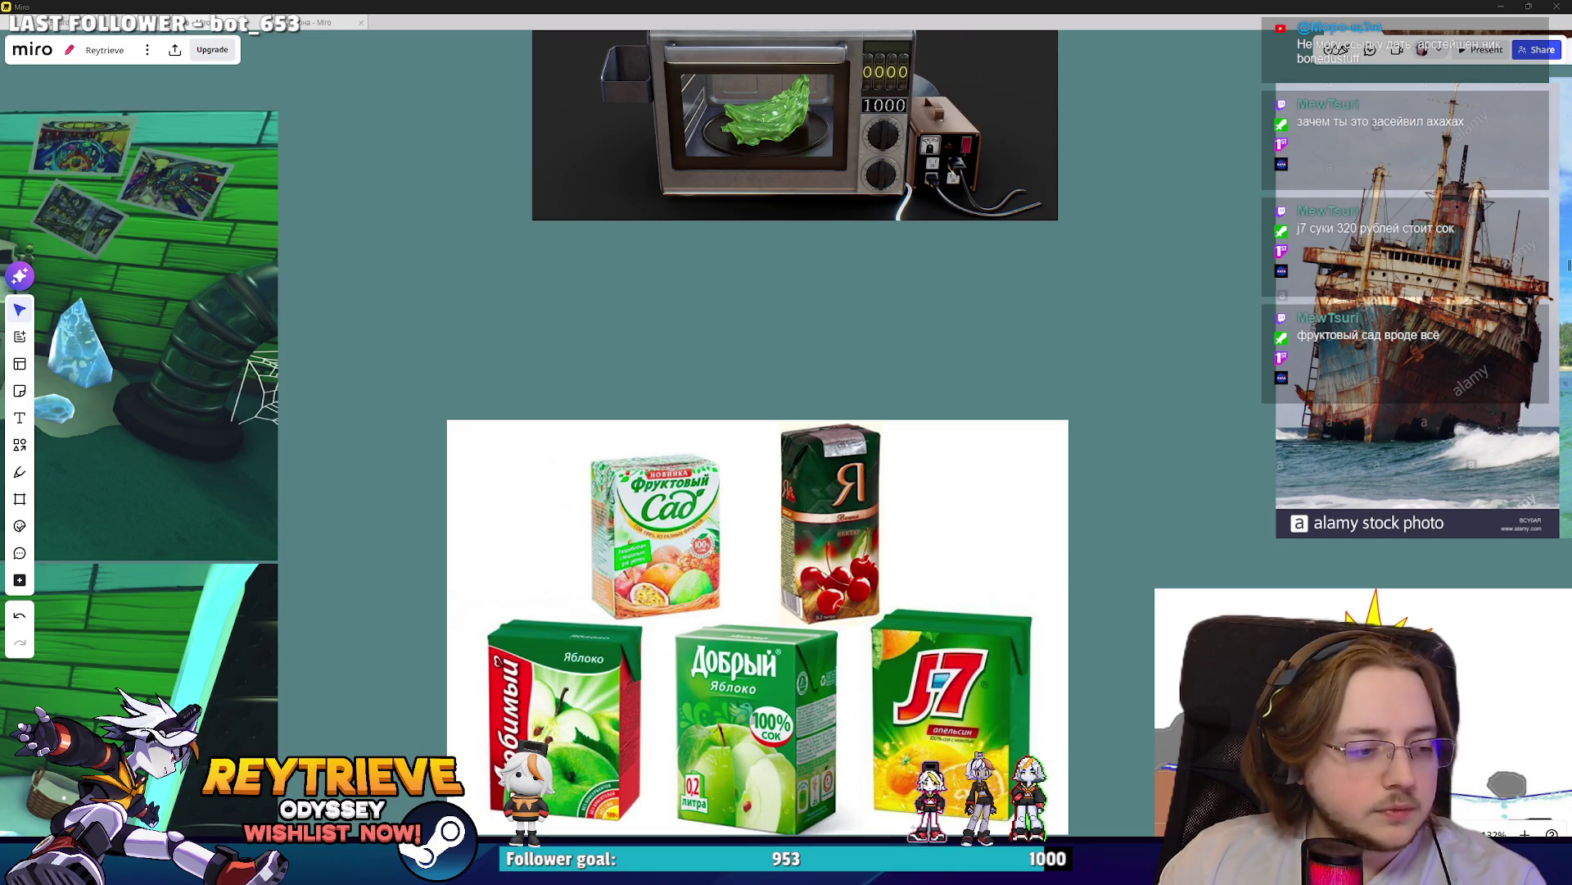
{"action": "key", "text": "alt+Tab"}
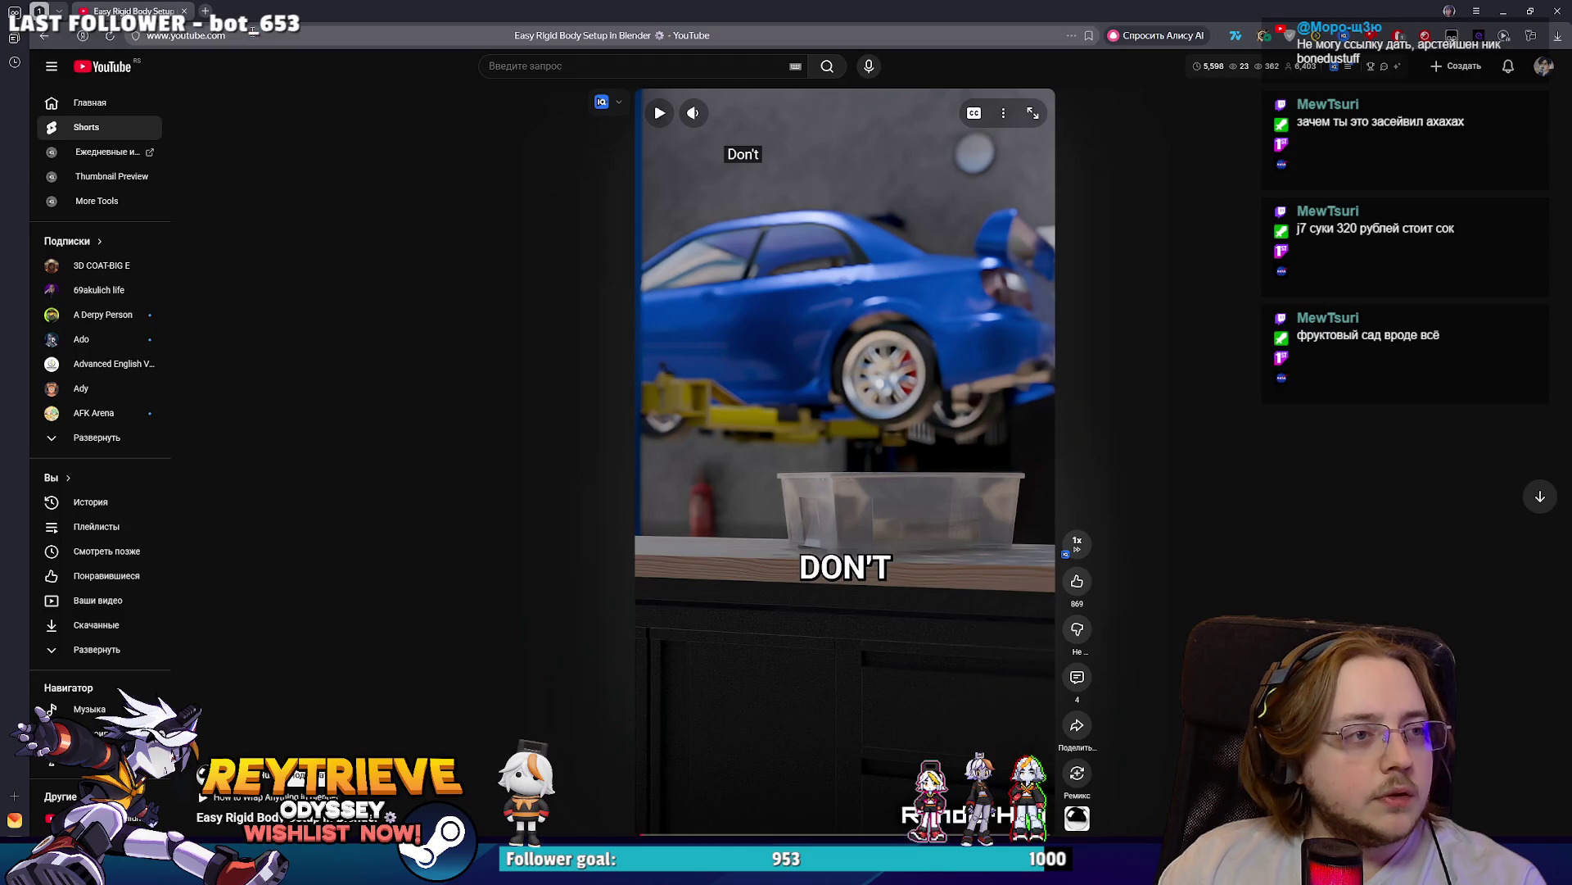
- Search for 'bonedustuff' and open the artist's Twitter and ArtStation pages in new tabs
{"action": "left_click", "coordinate": [254, 37]}
{"action": "type", "text": "bonedustuff"}
{"action": "key", "text": "Return"}
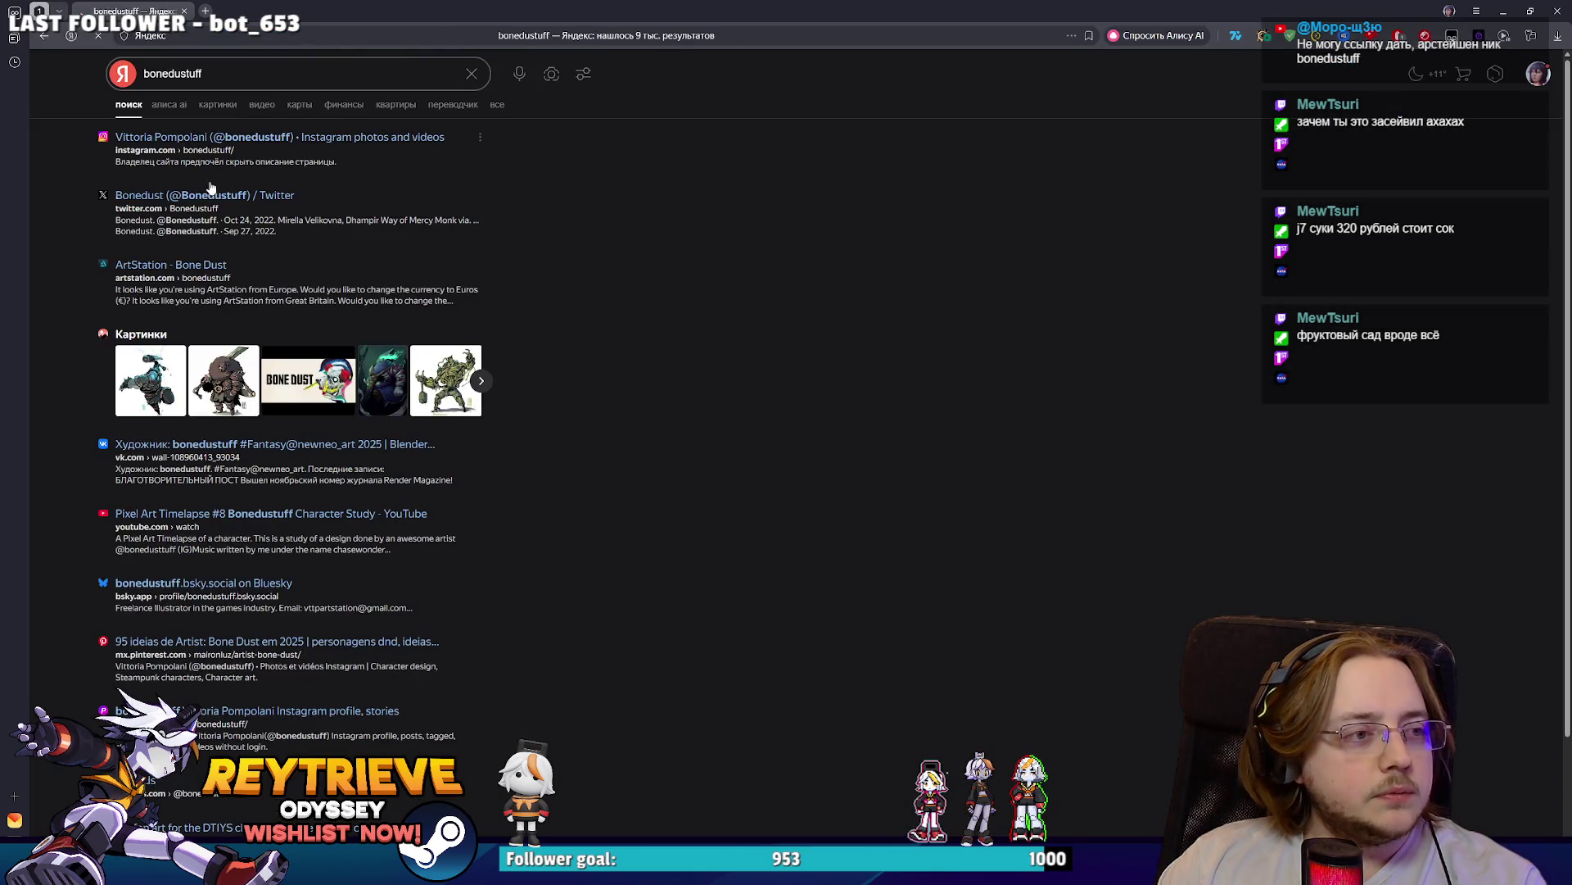
{"action": "left_click", "coordinate": [211, 193]}
{"action": "left_click", "coordinate": [160, 11]}
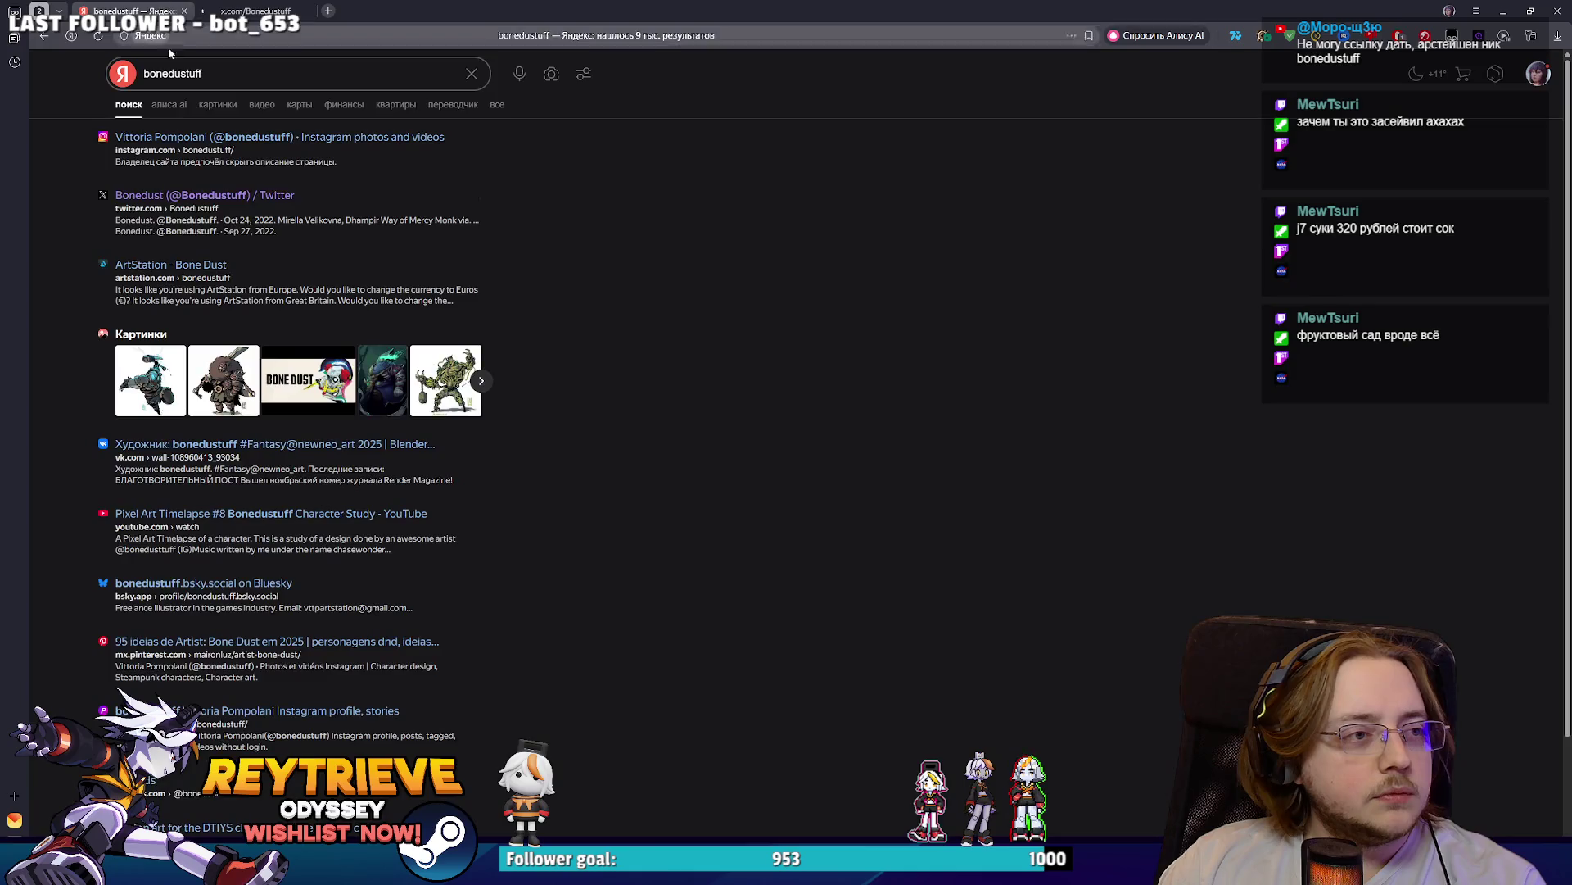
{"action": "left_click", "coordinate": [188, 266]}
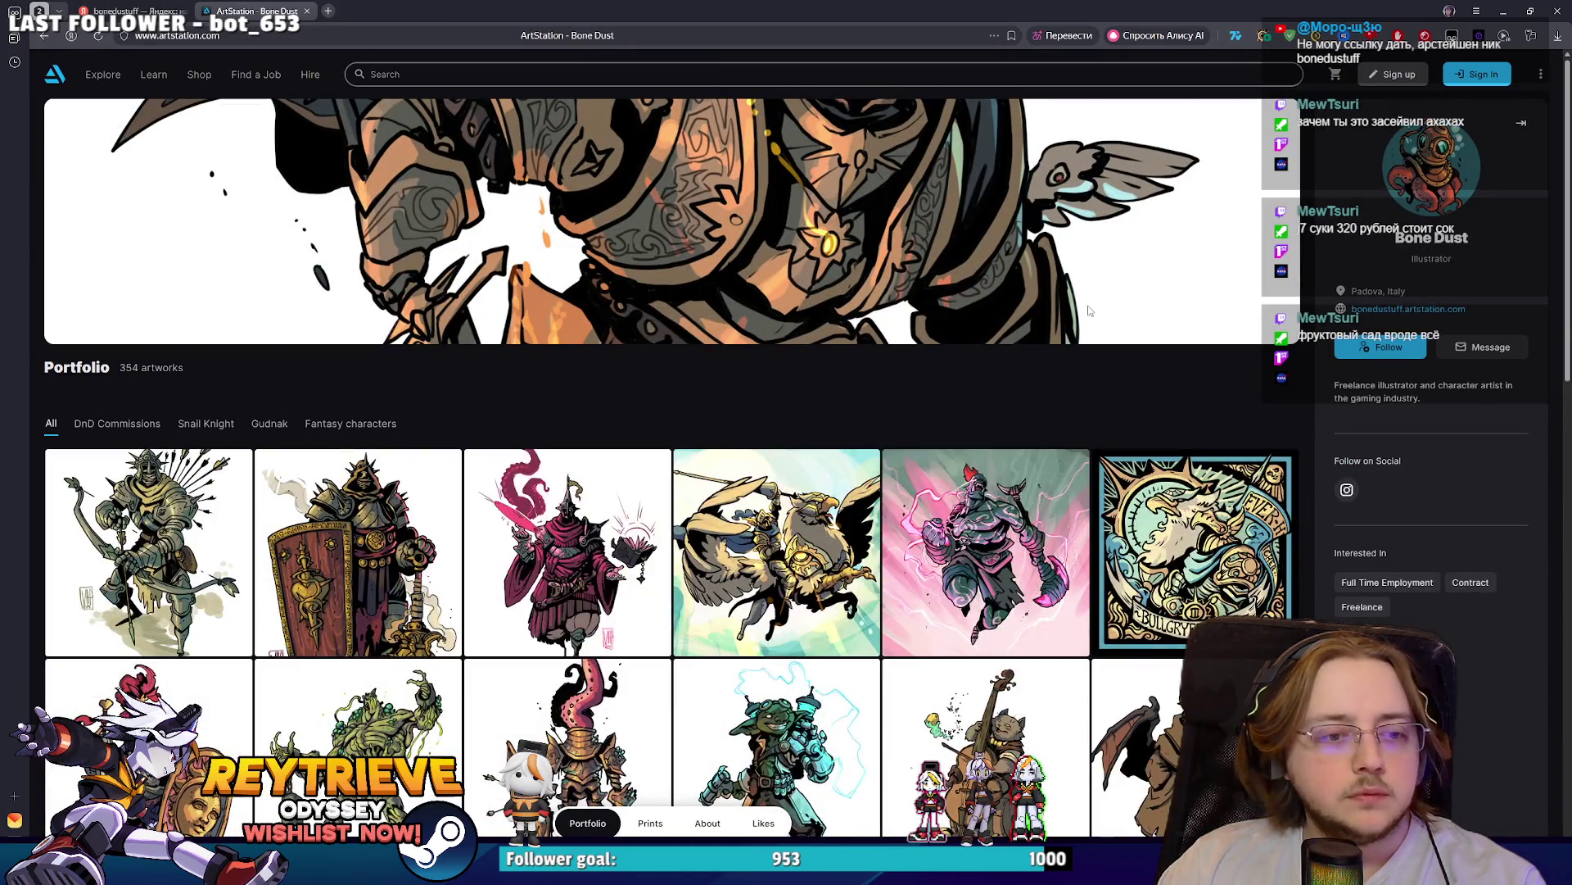
- Browse down the ArtStation character portfolio, then open a fresh browser tab
{"action": "scroll", "coordinate": [1081, 305], "scroll_direction": "down", "scroll_amount": 4}
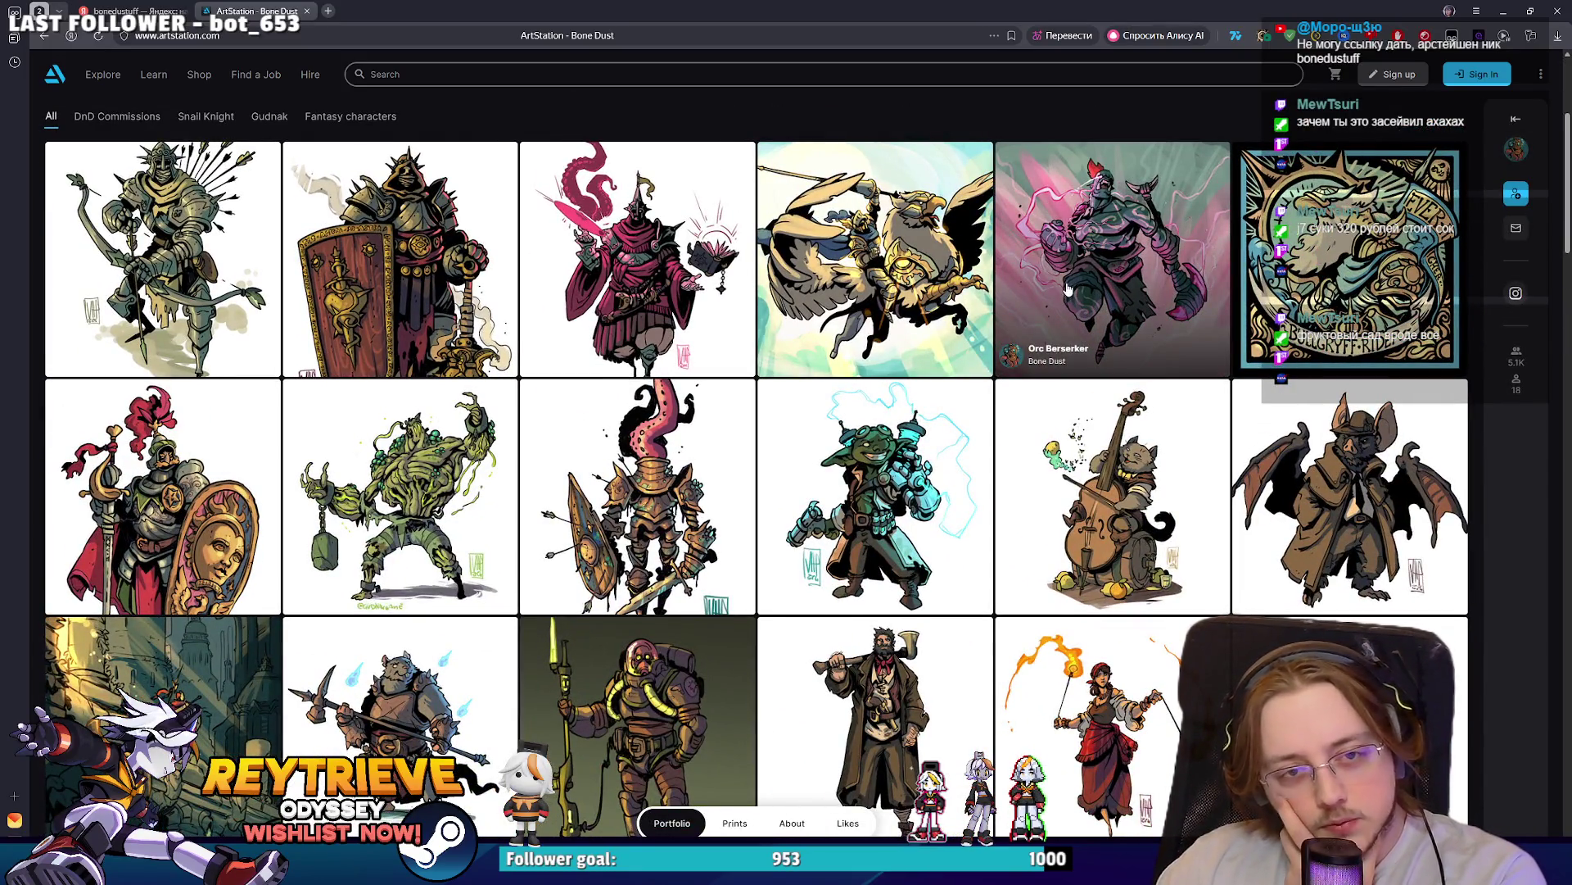
{"action": "scroll", "coordinate": [1067, 289], "scroll_direction": "down", "scroll_amount": 15}
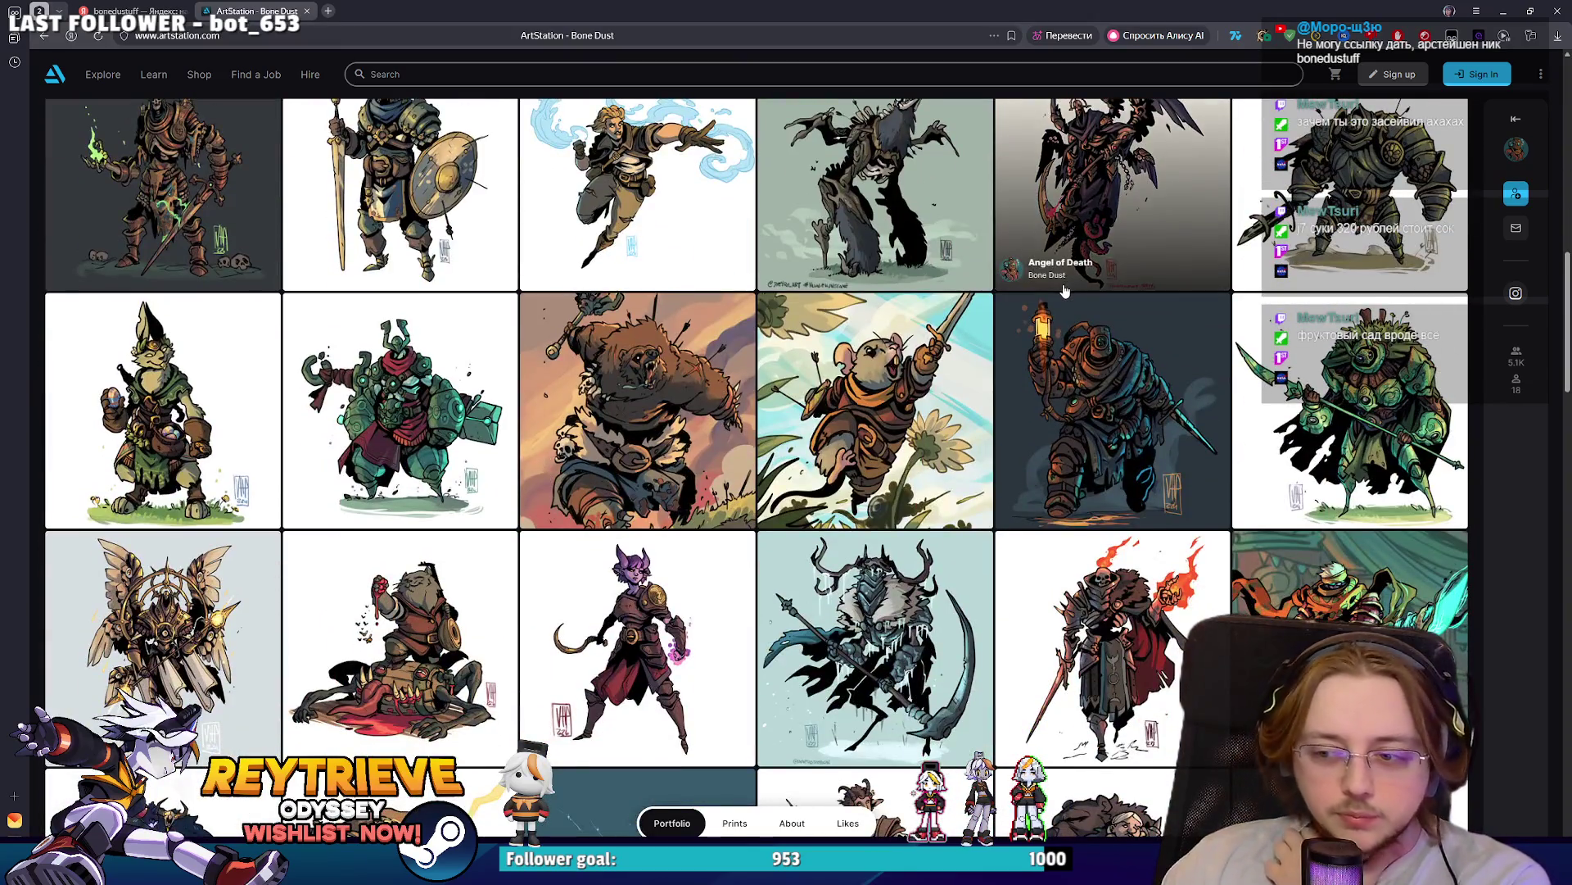
{"action": "scroll", "coordinate": [1065, 291], "scroll_direction": "down", "scroll_amount": 6}
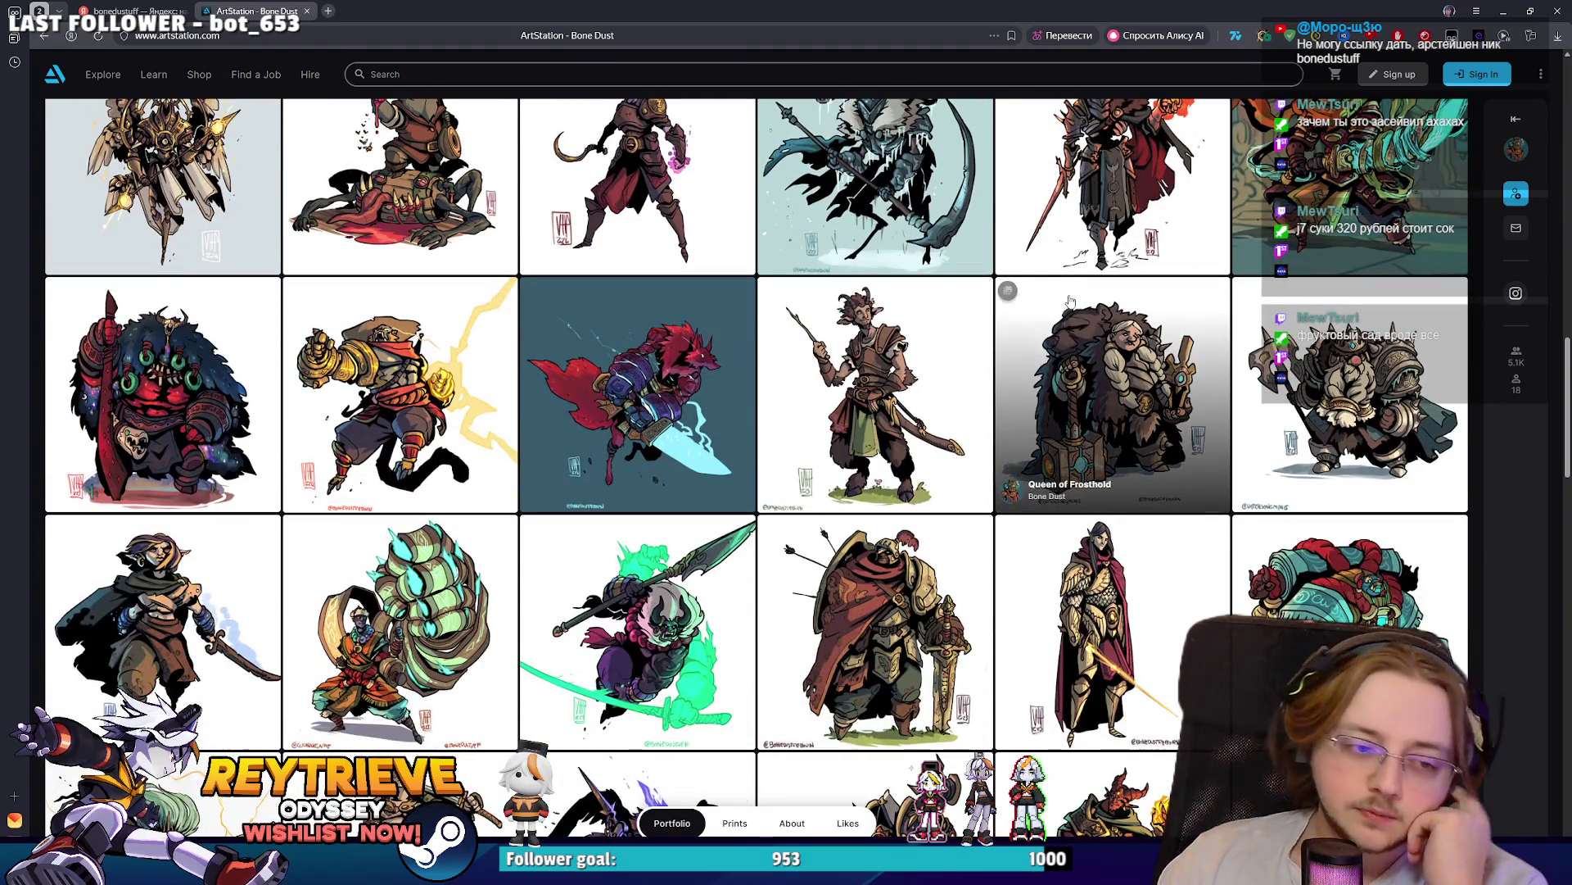
{"action": "scroll", "coordinate": [1067, 310], "scroll_direction": "down", "scroll_amount": 12}
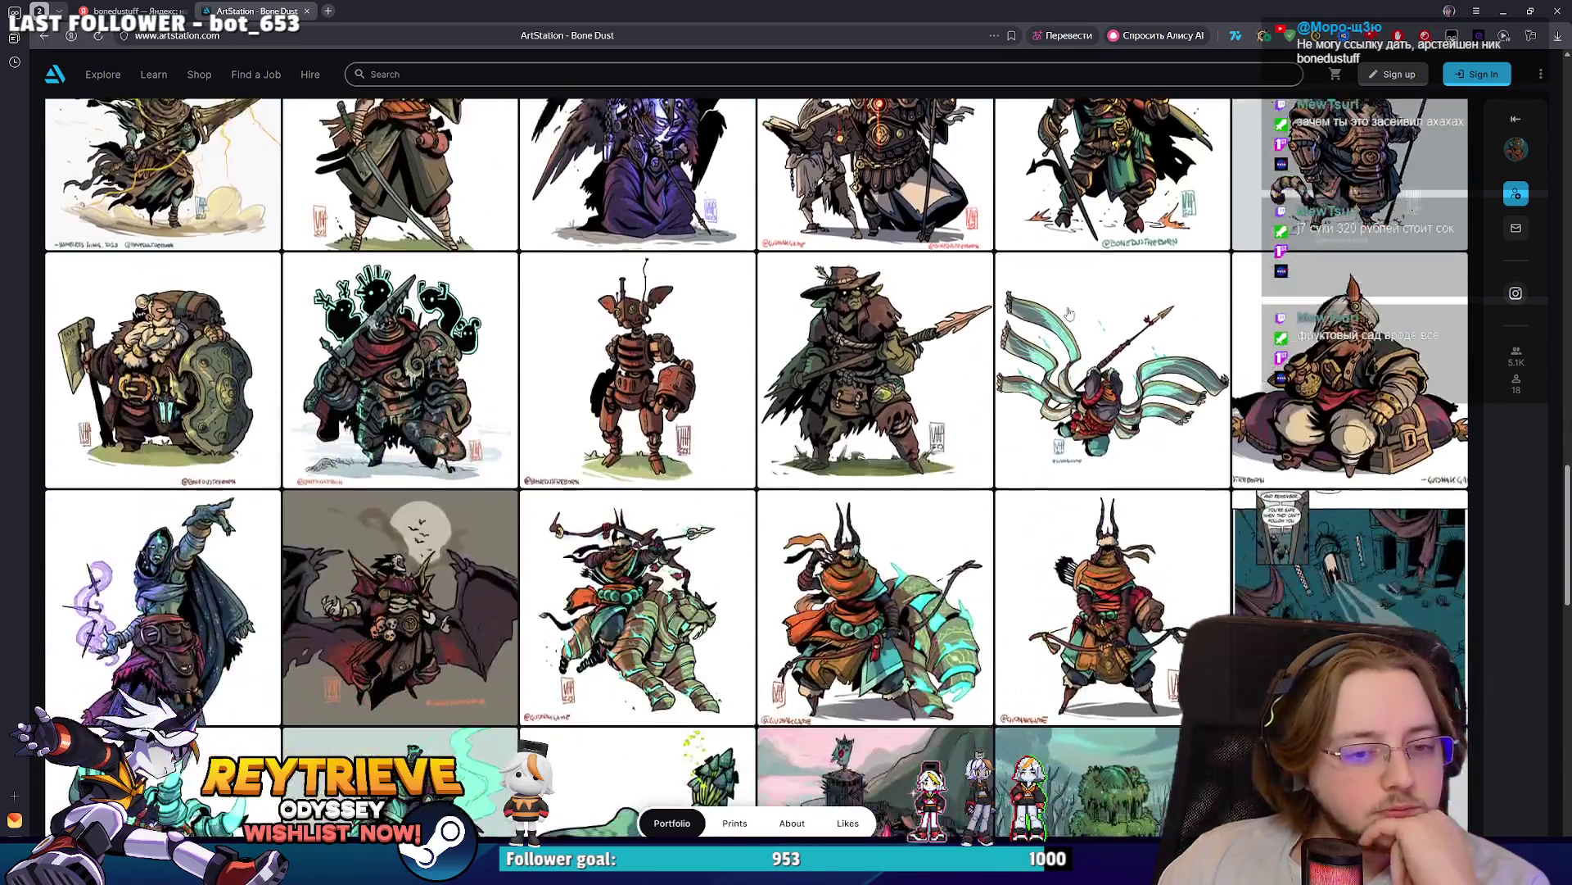
{"action": "scroll", "coordinate": [1067, 312], "scroll_direction": "down", "scroll_amount": 13}
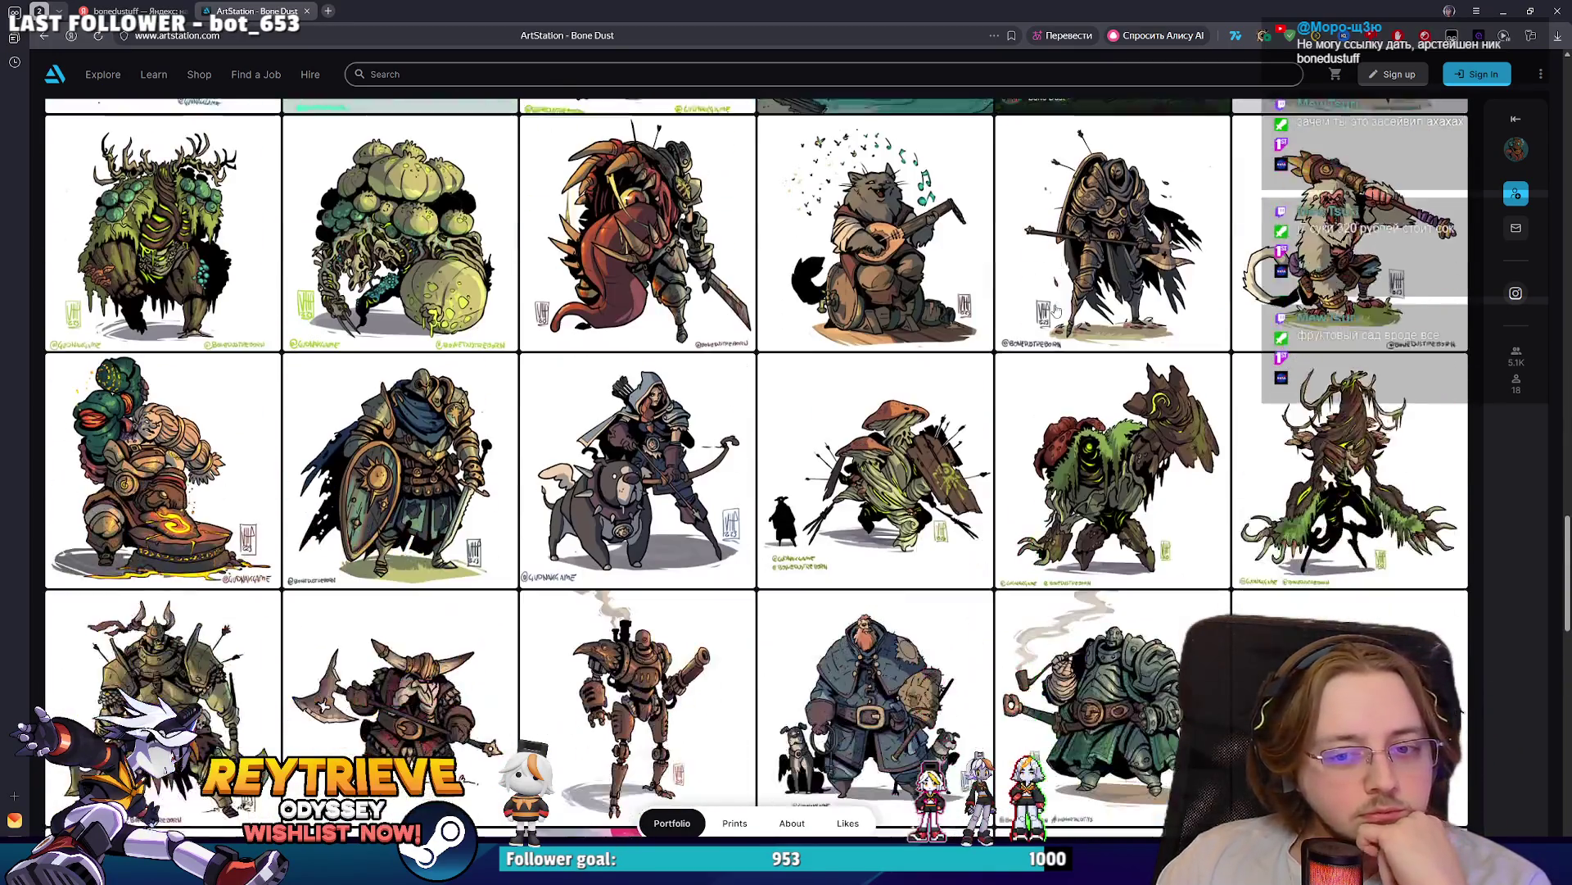
{"action": "scroll", "coordinate": [1057, 310], "scroll_direction": "down", "scroll_amount": 5}
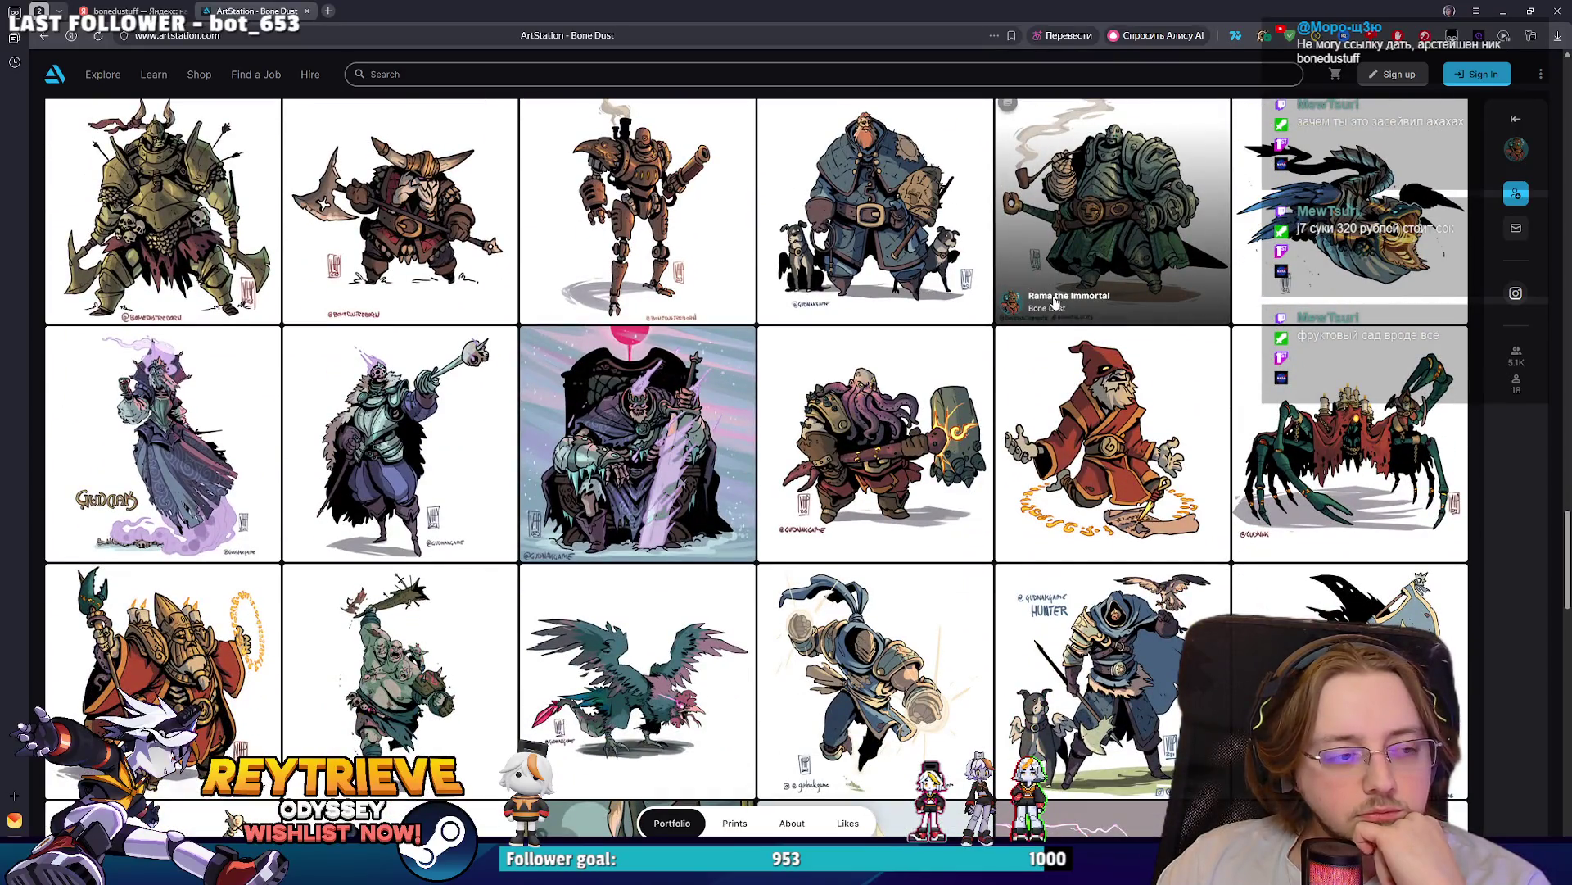
{"action": "scroll", "coordinate": [1051, 304], "scroll_direction": "down", "scroll_amount": 3}
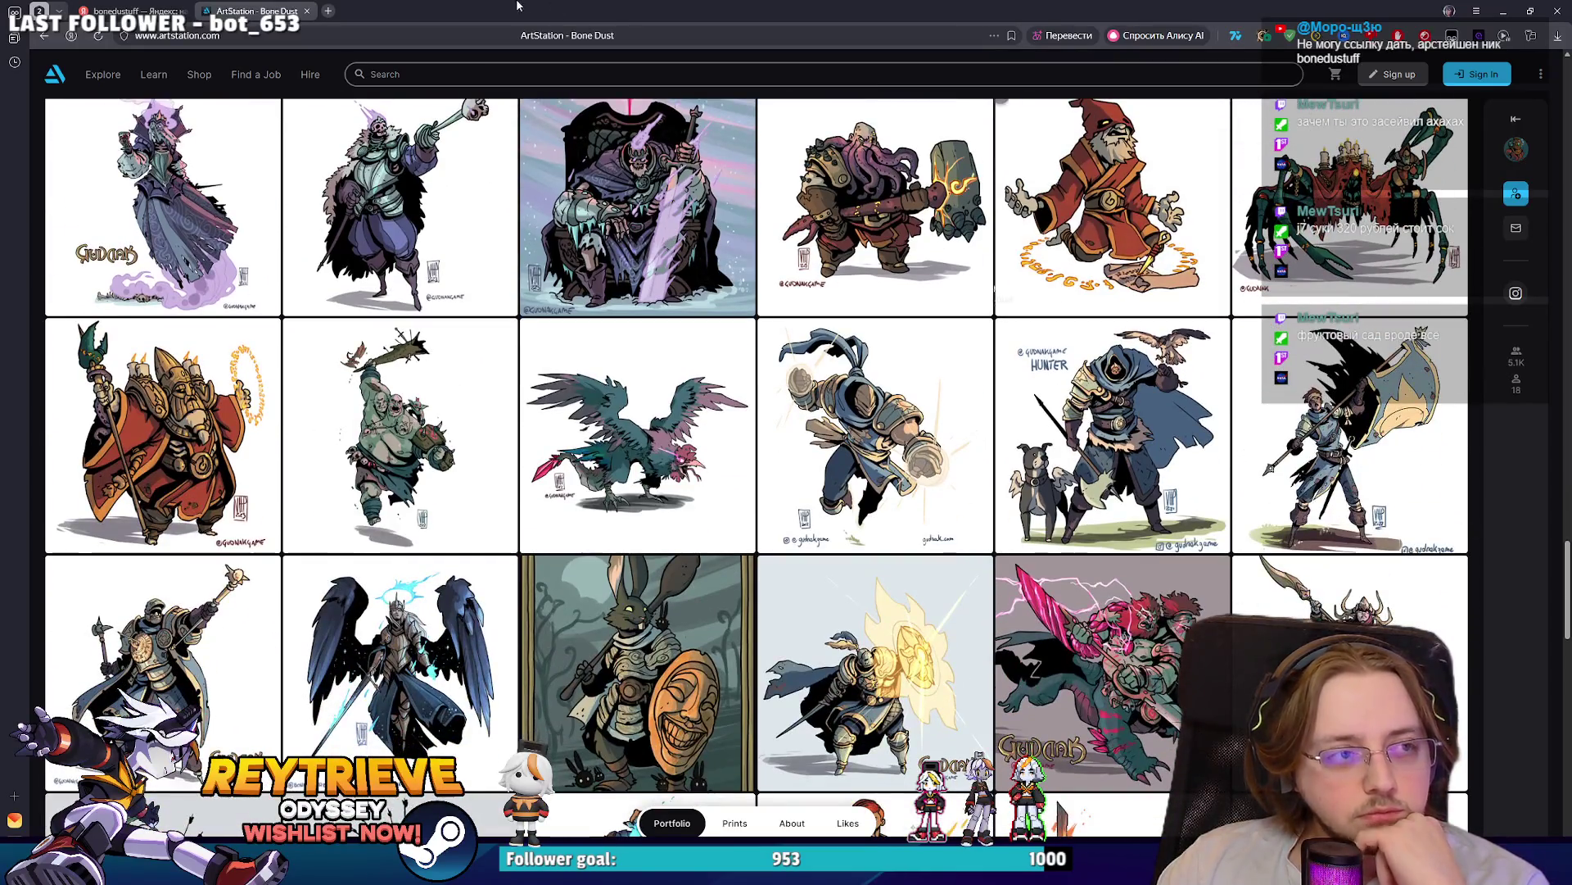
{"action": "left_click", "coordinate": [329, 10]}
- Search Yandex for 'darkest dungeon' and switch to its image results
{"action": "type", "text": "вф"}
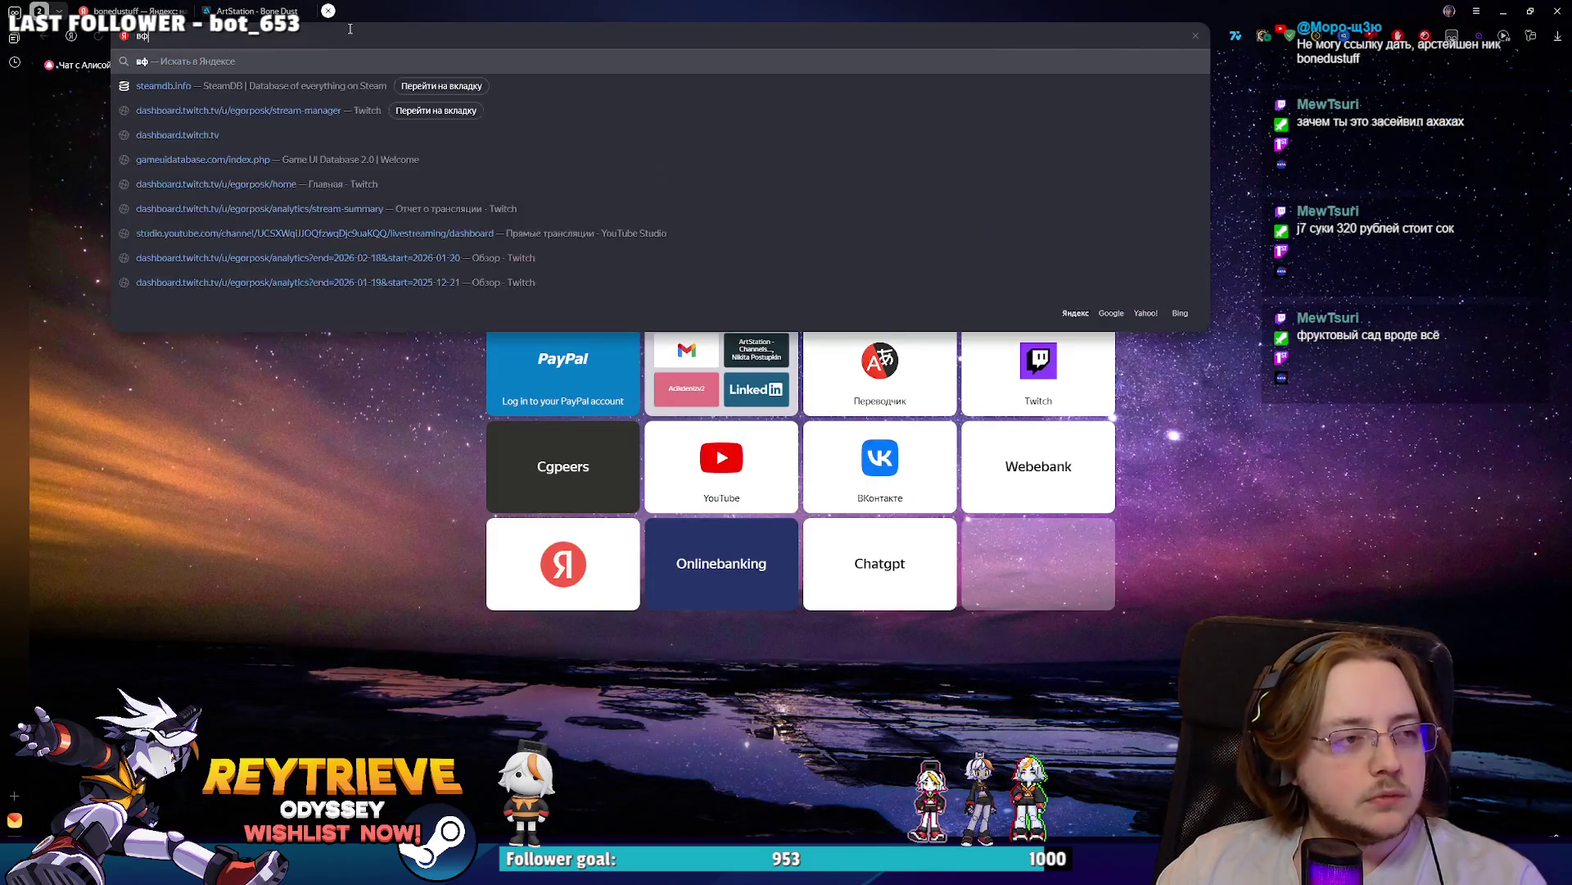
{"action": "key", "text": "BackSpace"}
{"action": "key", "text": "BackSpace"}
{"action": "type", "text": "dar"}
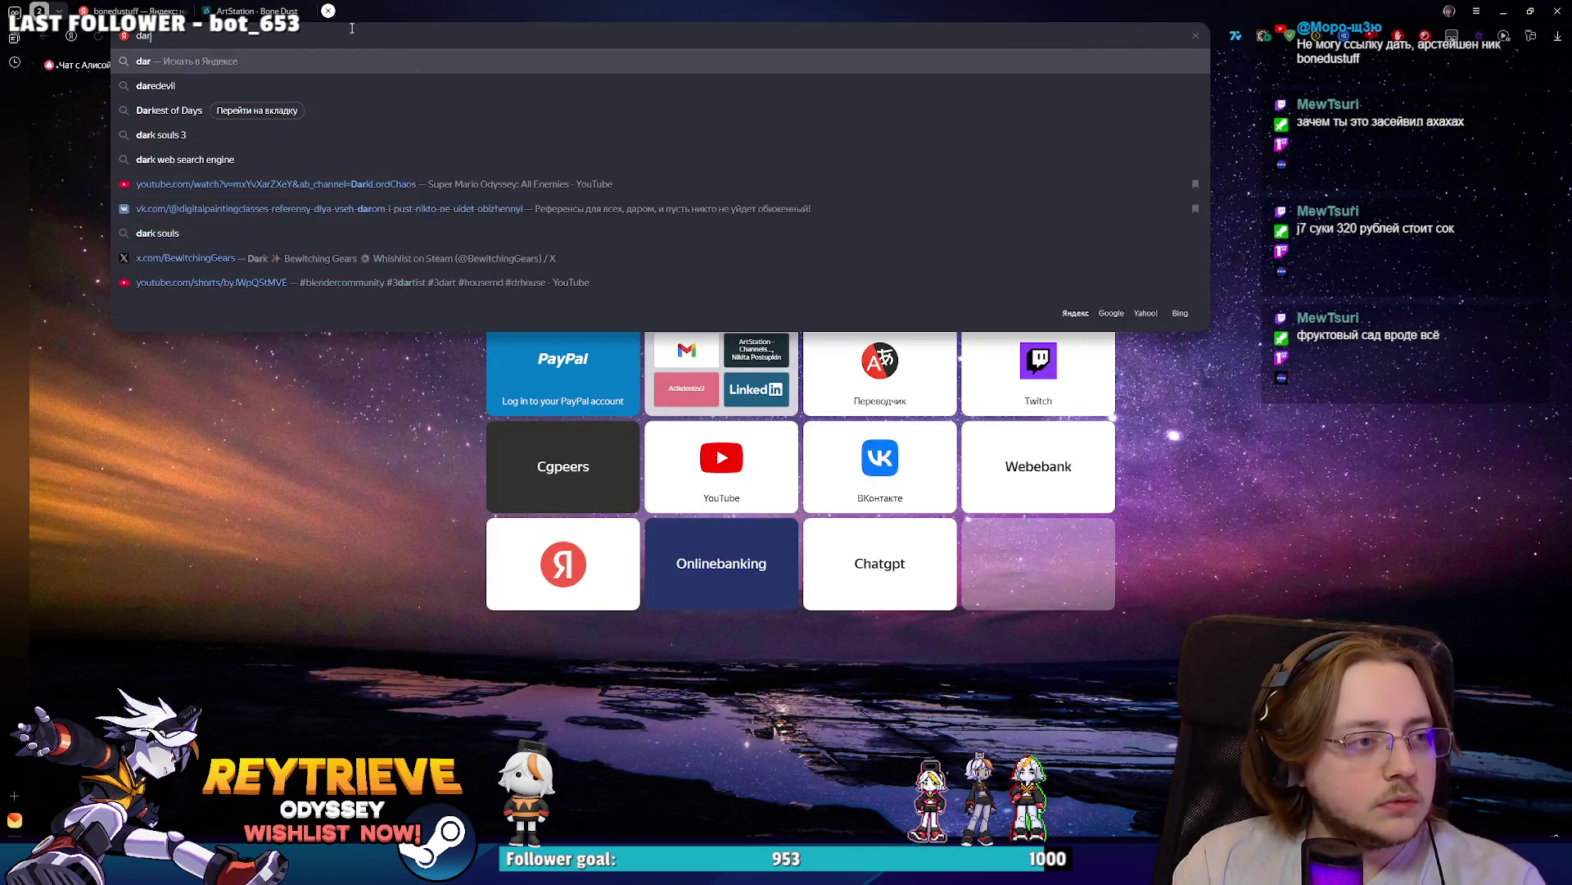
{"action": "type", "text": "kest"}
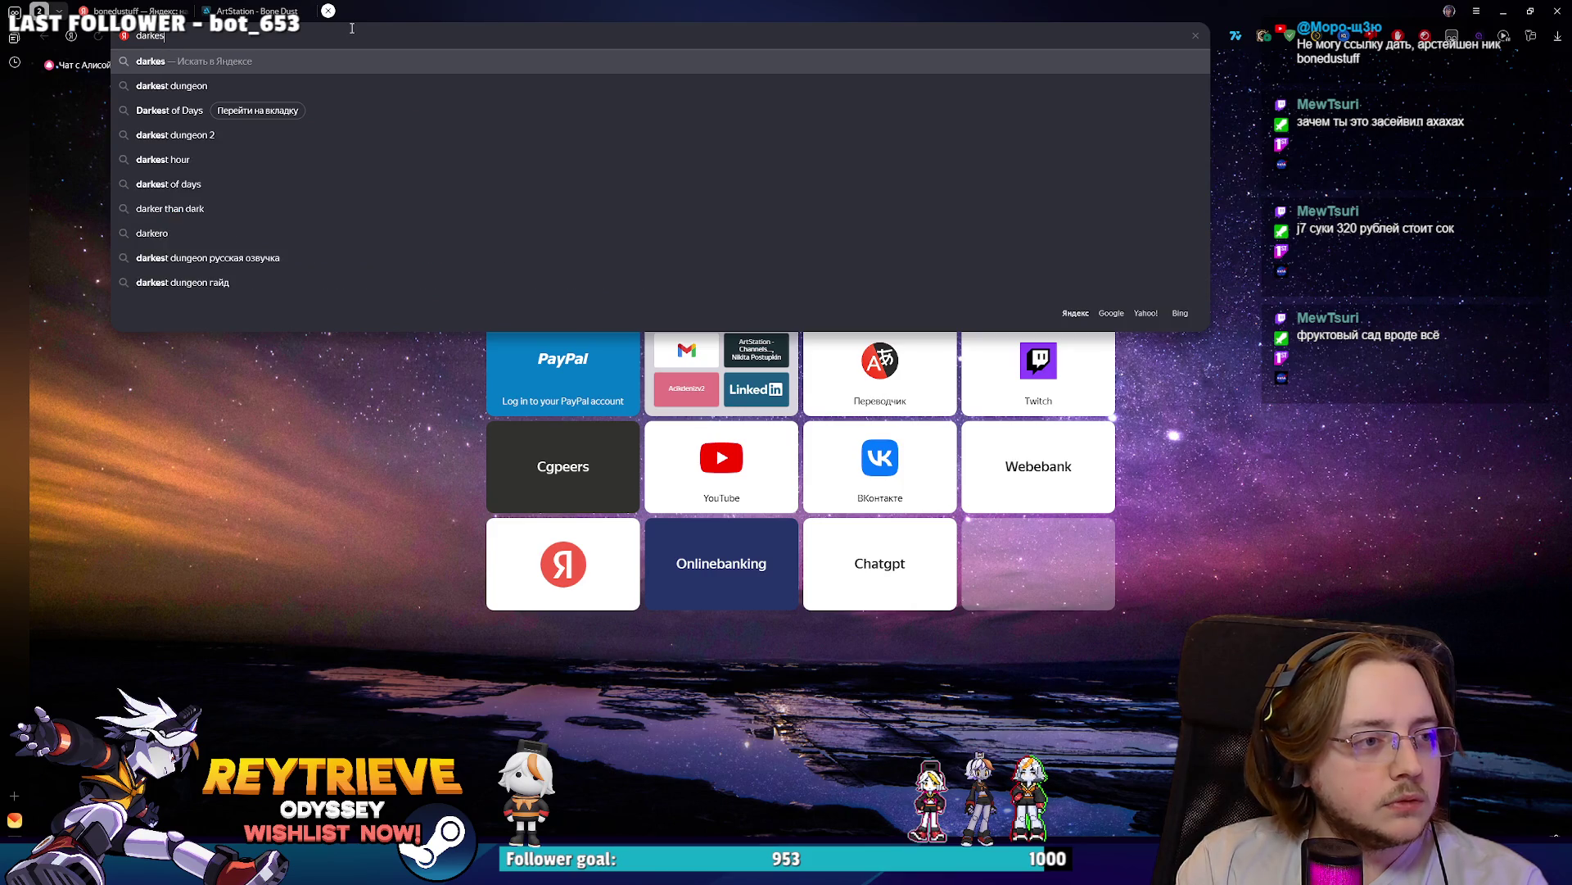
{"action": "key", "text": "Down"}
{"action": "key", "text": "Return"}
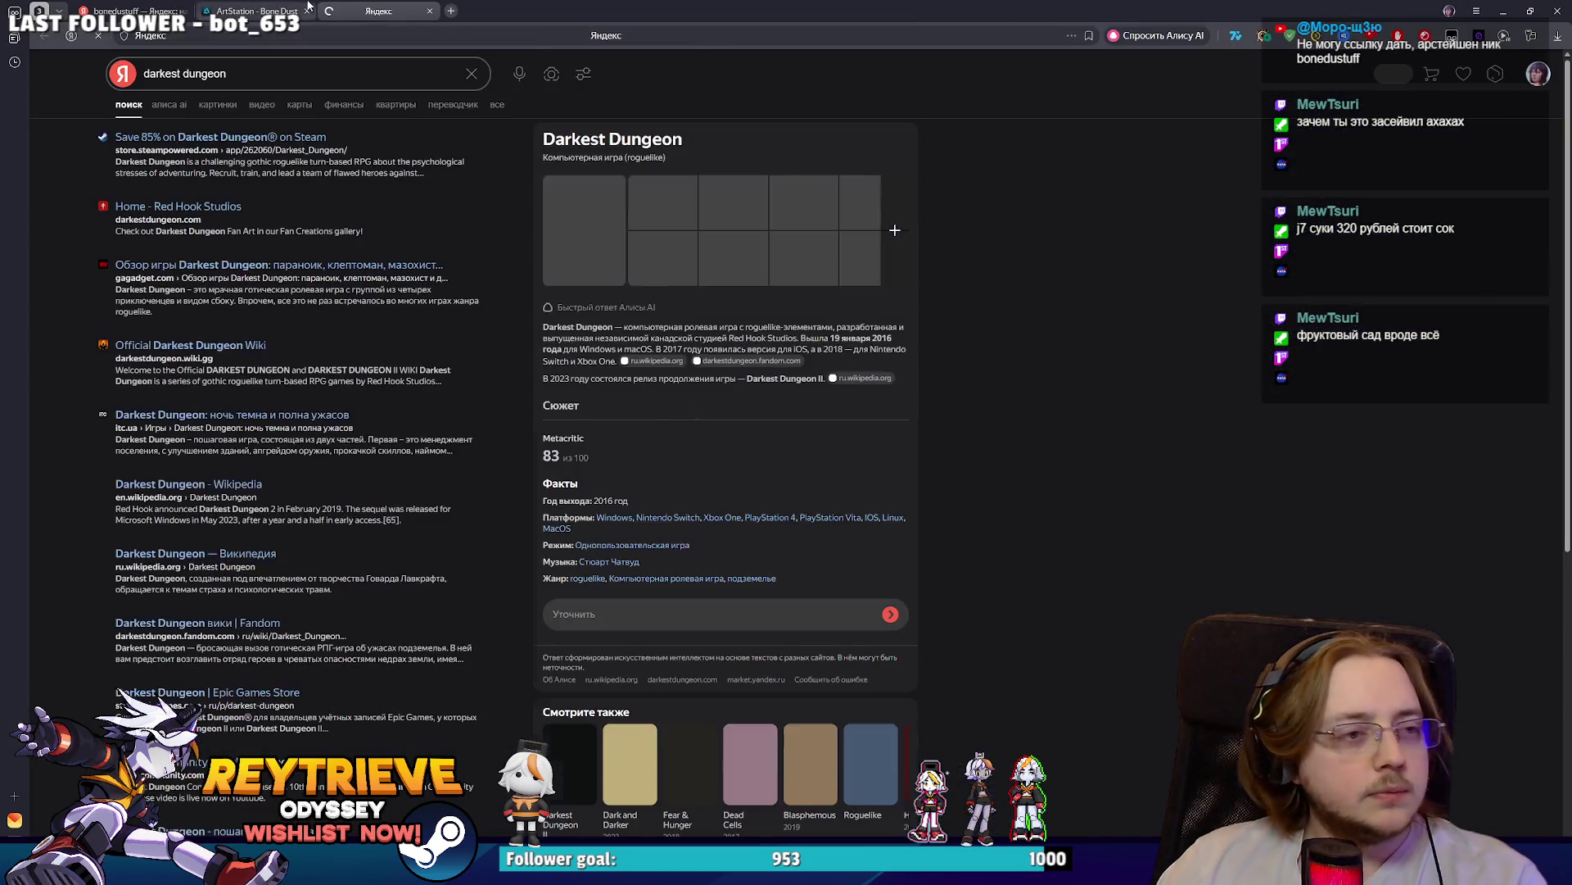
{"action": "left_click", "coordinate": [215, 108]}
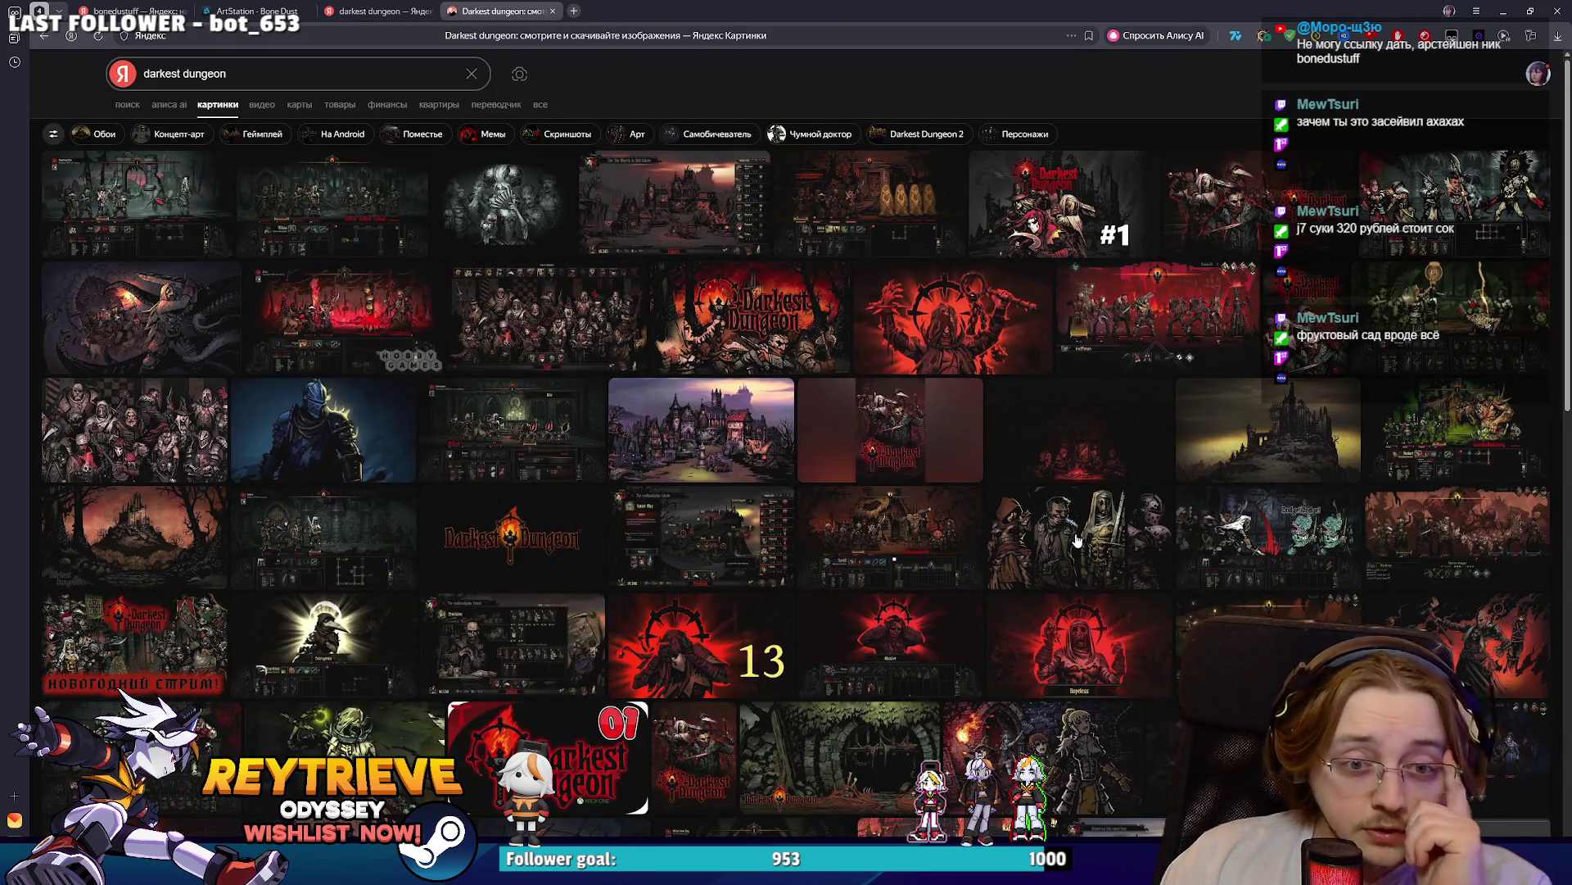
- View the four-heroes and Flagellant Poses Darkest Dungeon images full-size
{"action": "left_click", "coordinate": [1074, 533]}
{"action": "left_click", "coordinate": [257, 11]}
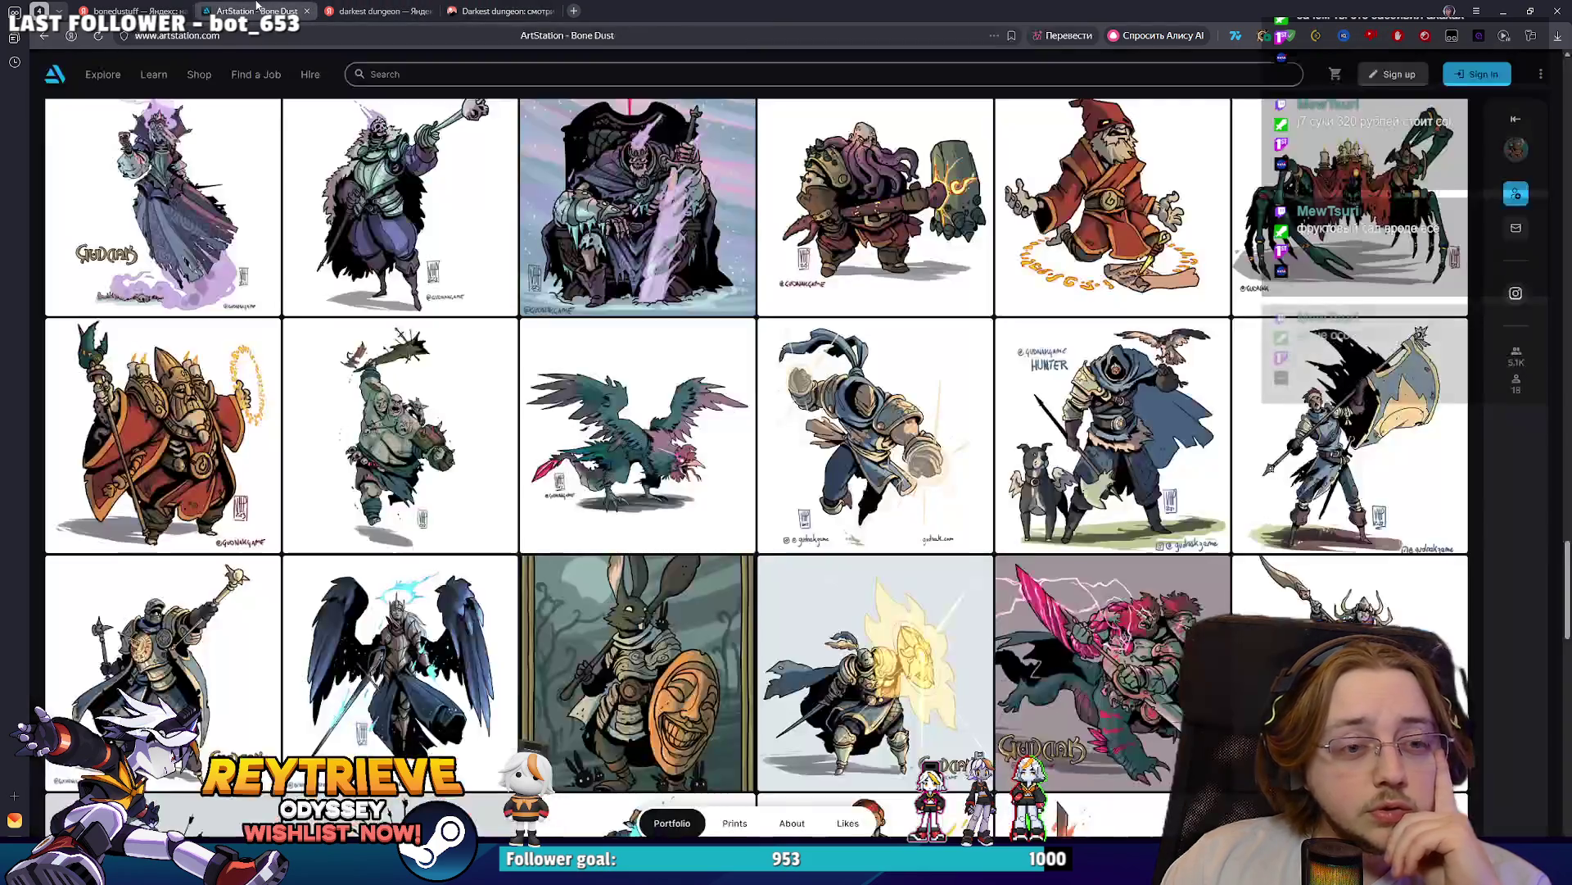
{"action": "left_click", "coordinate": [499, 11]}
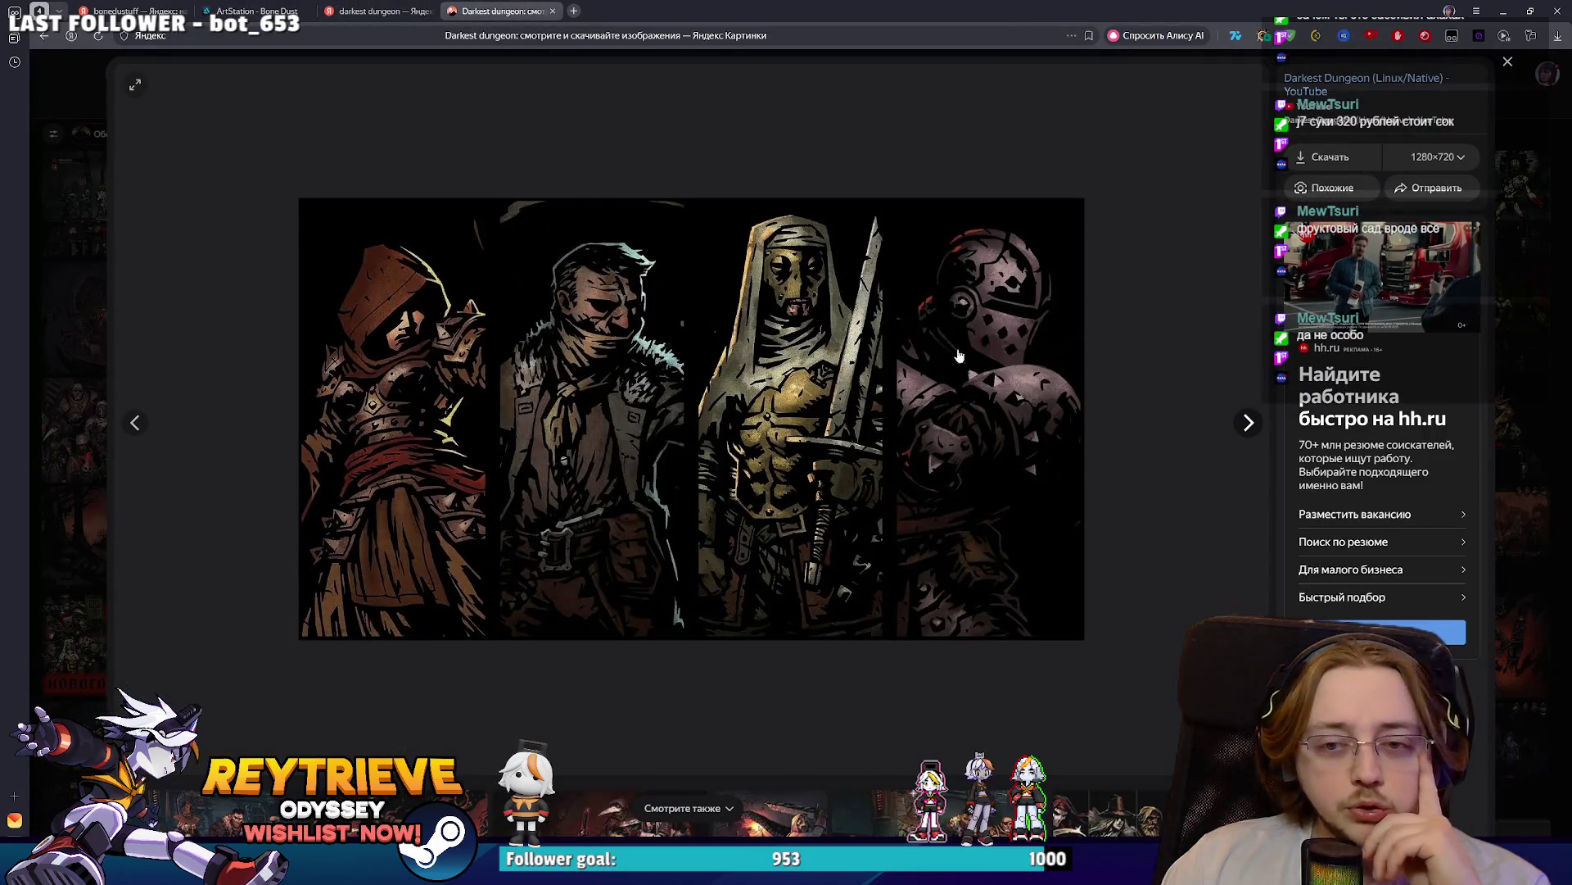
{"action": "left_click", "coordinate": [1246, 496]}
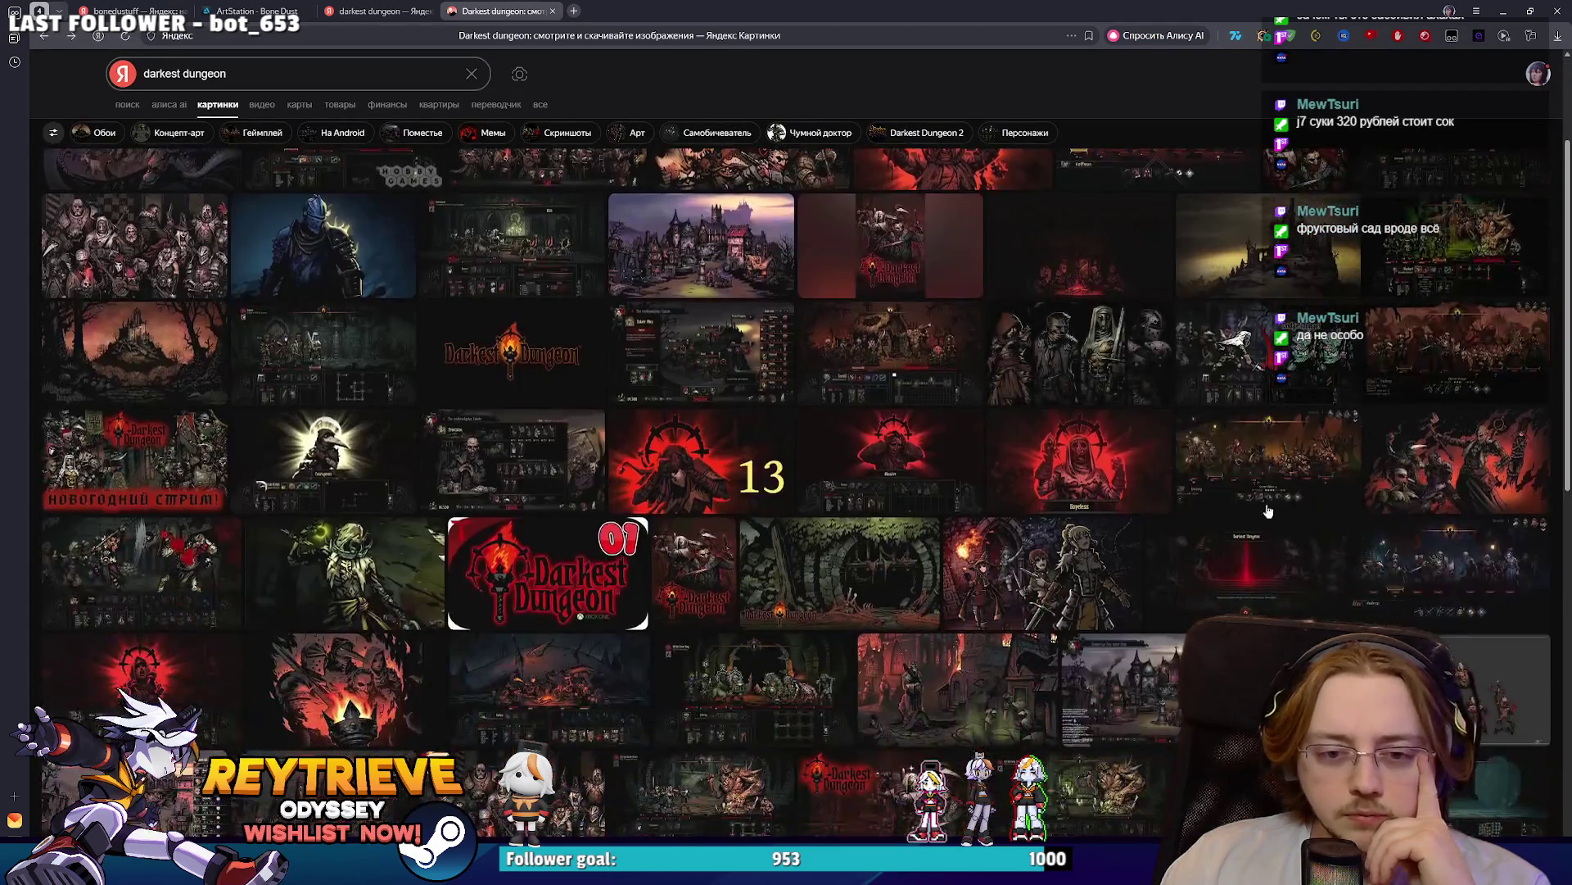
{"action": "left_click", "coordinate": [1247, 495]}
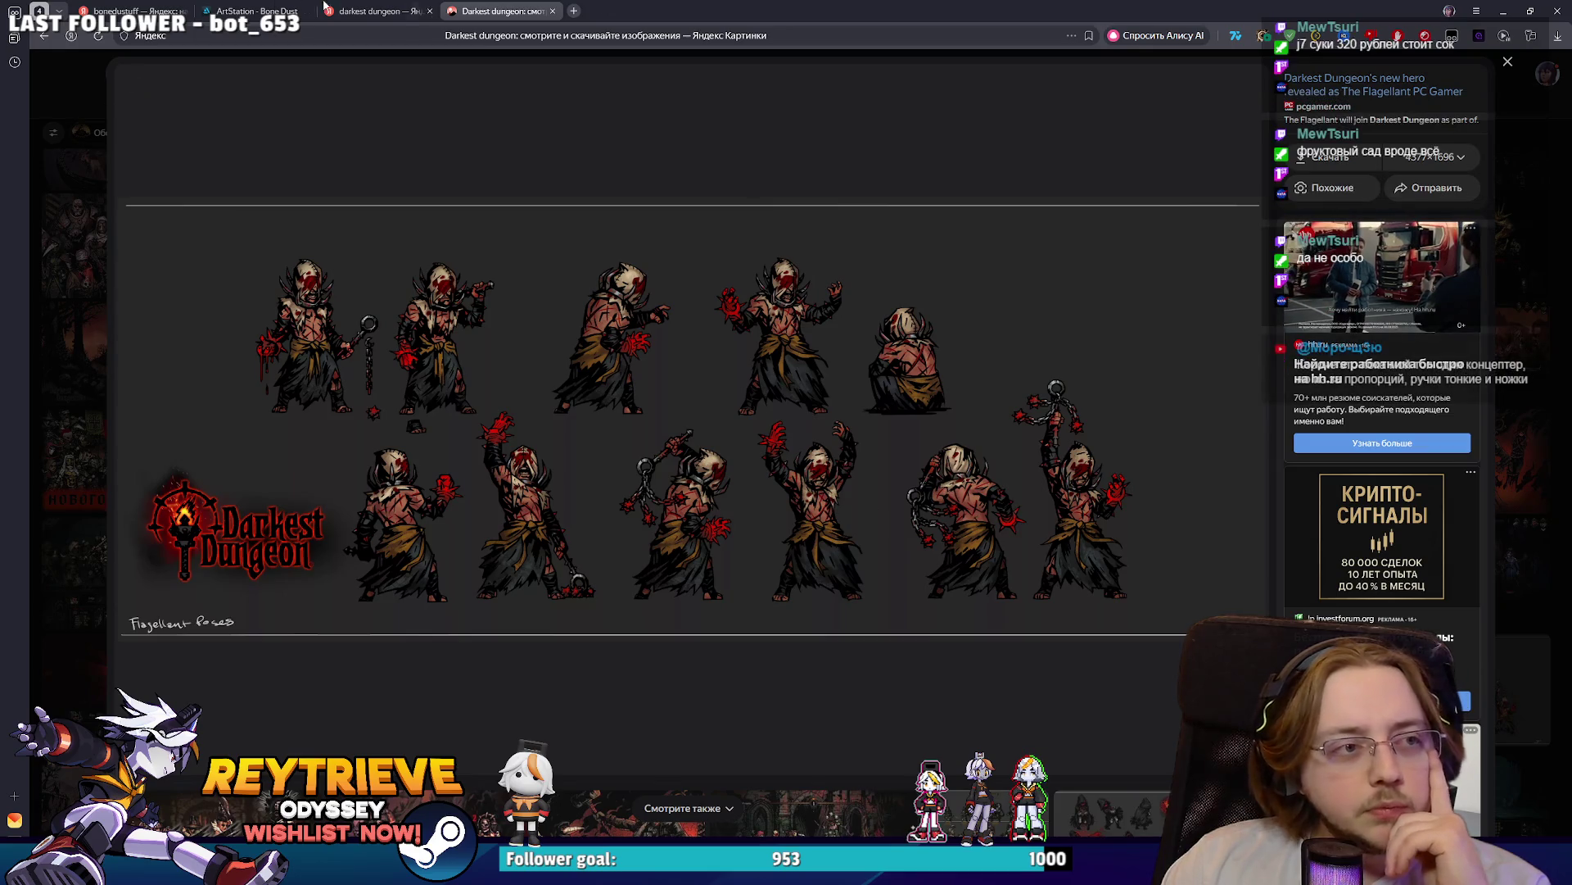
{"action": "left_click", "coordinate": [254, 10]}
{"action": "left_click", "coordinate": [500, 11]}
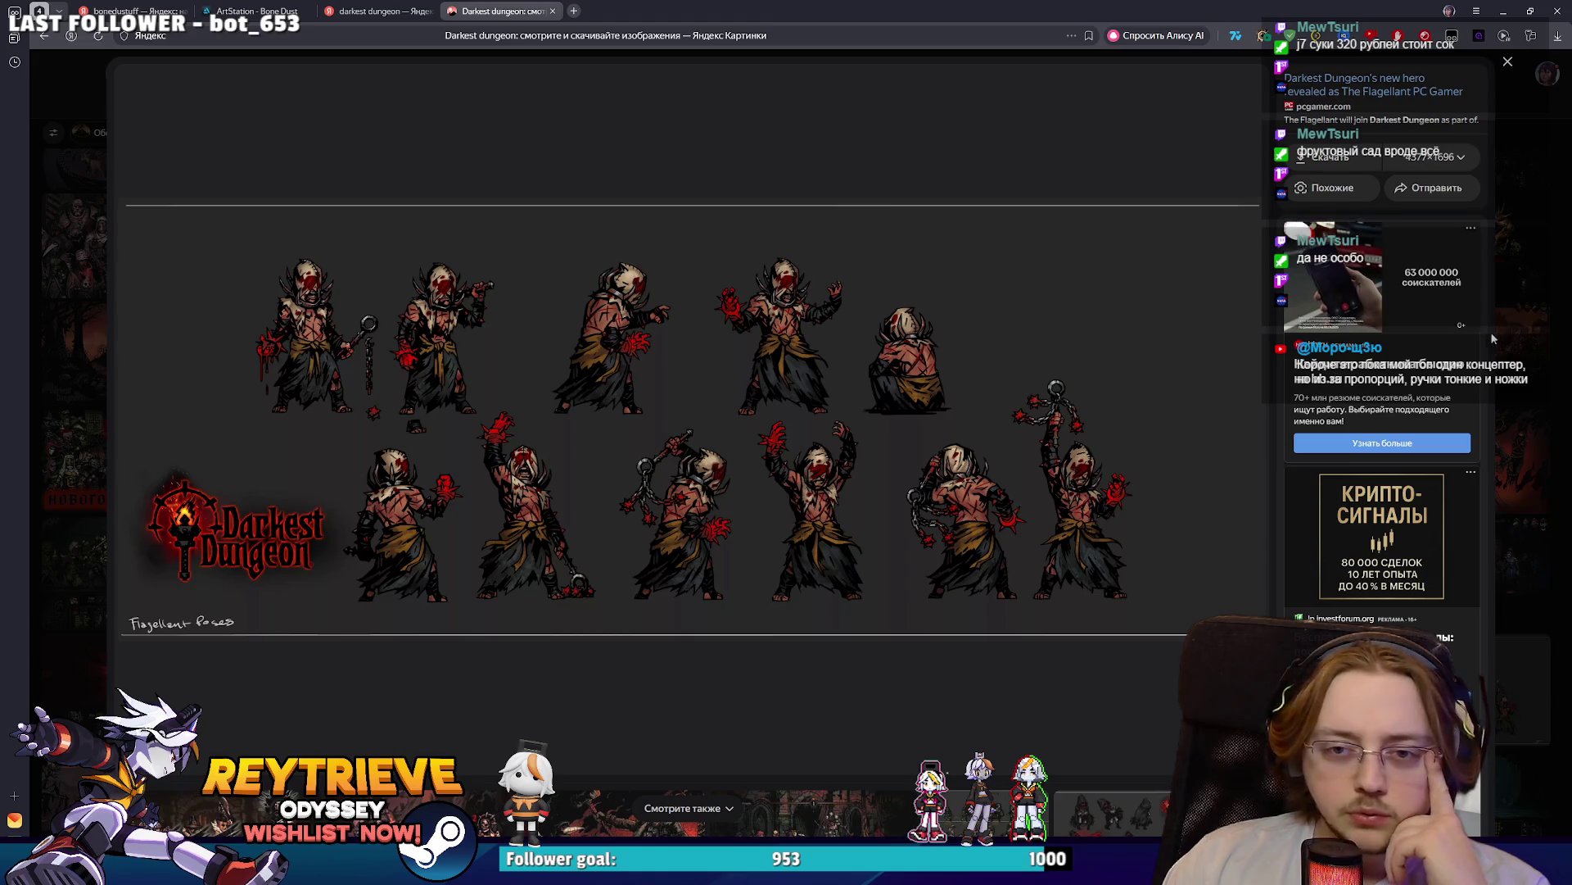
{"action": "key", "text": "Escape"}
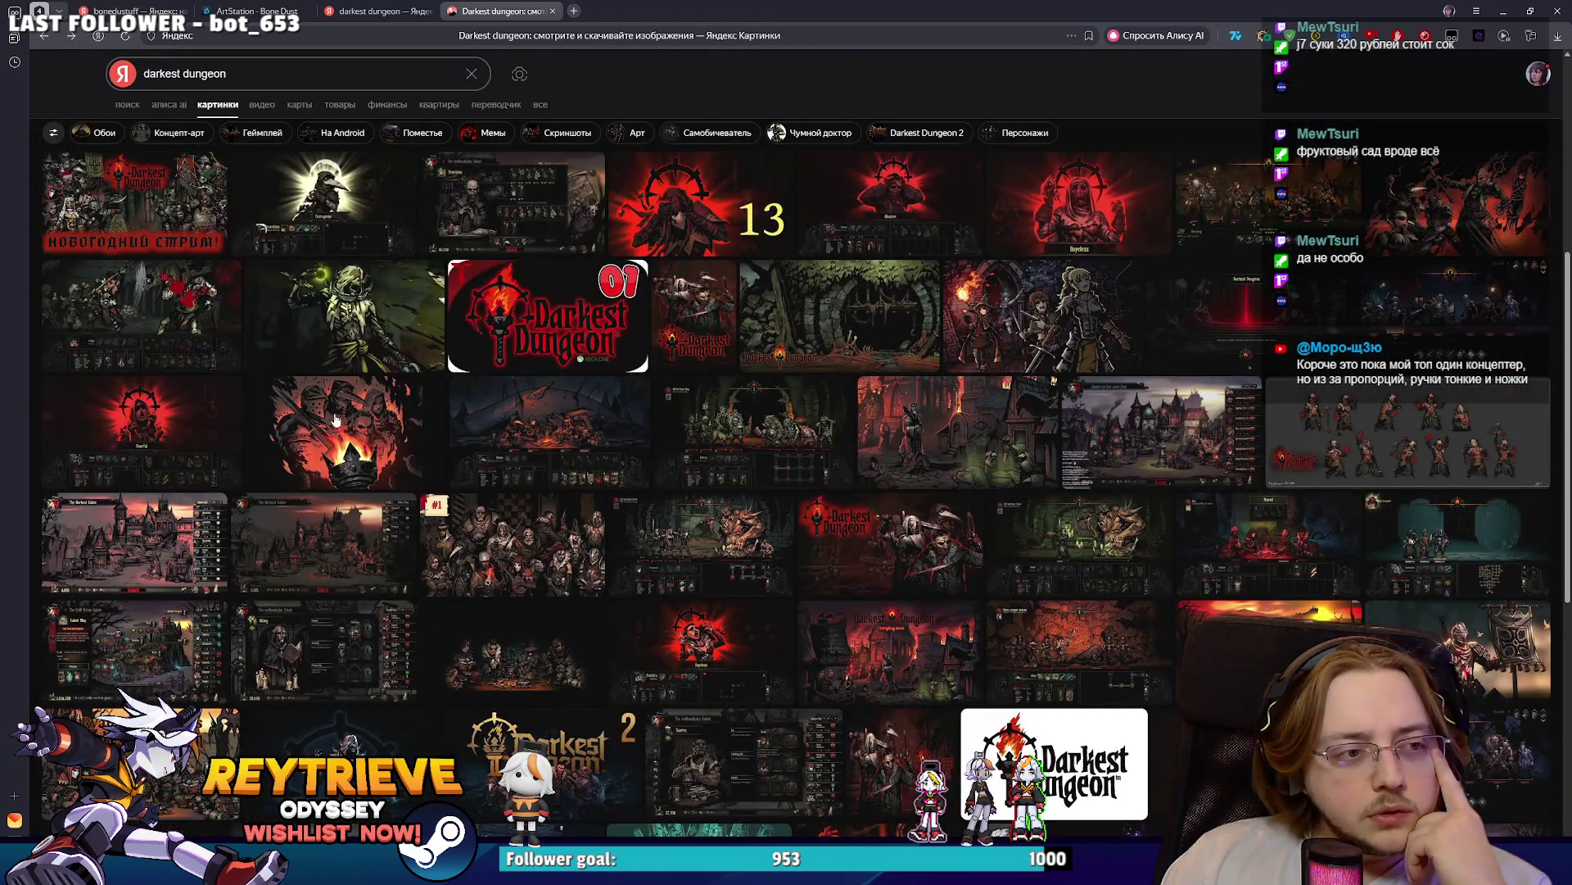
- Preview the Vestal battle screenshot and Shieldbreaker image, then return to the ArtStation portfolio
{"action": "scroll", "coordinate": [709, 467], "scroll_direction": "down", "scroll_amount": 3}
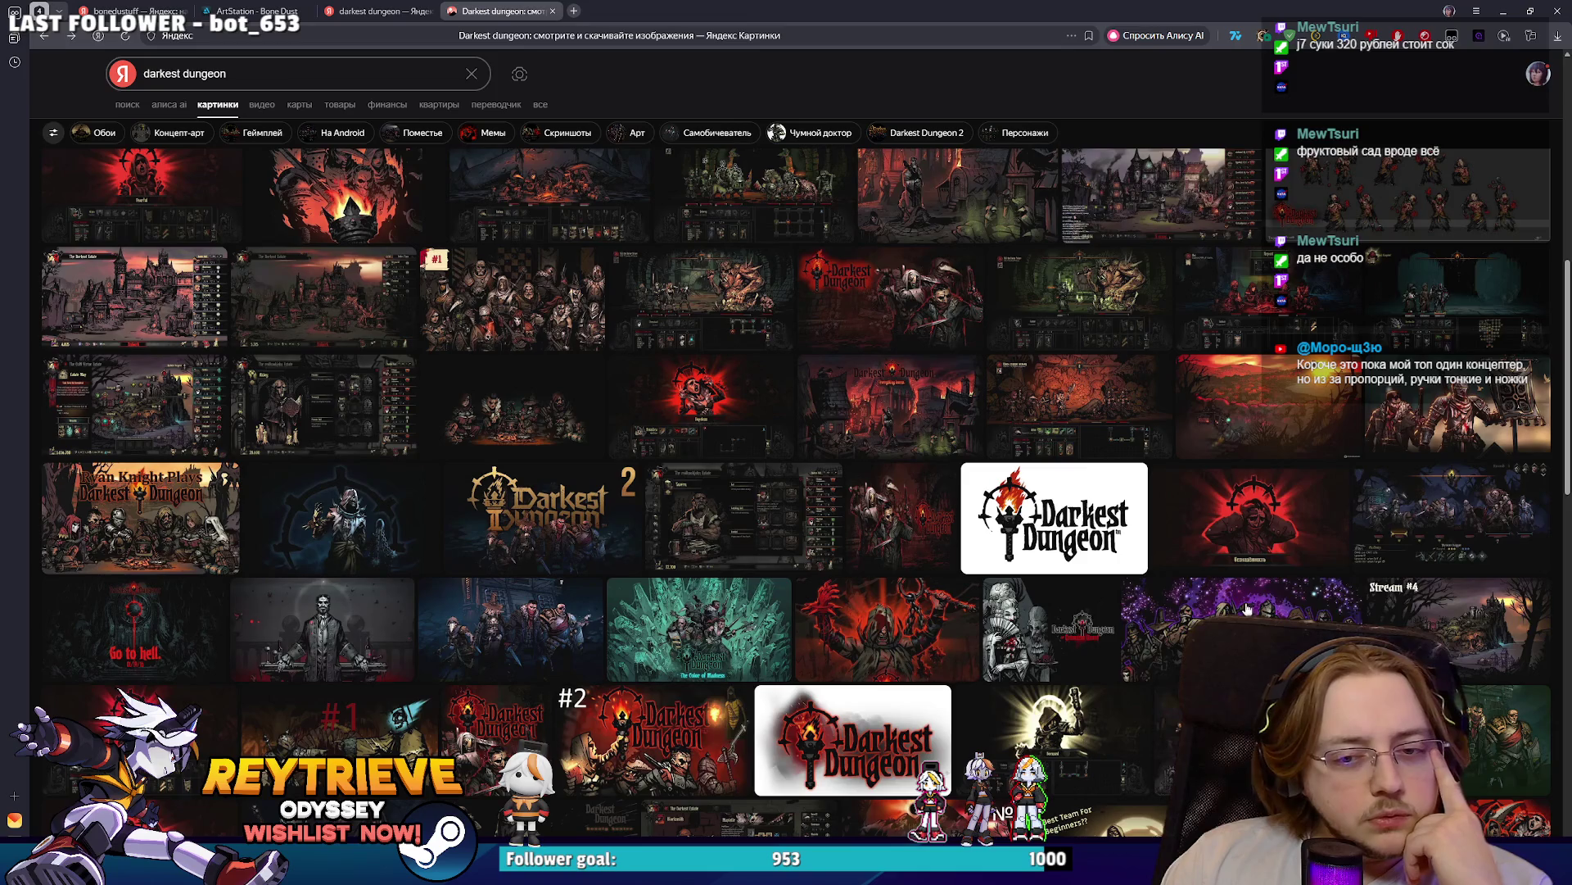
{"action": "left_click", "coordinate": [1168, 724]}
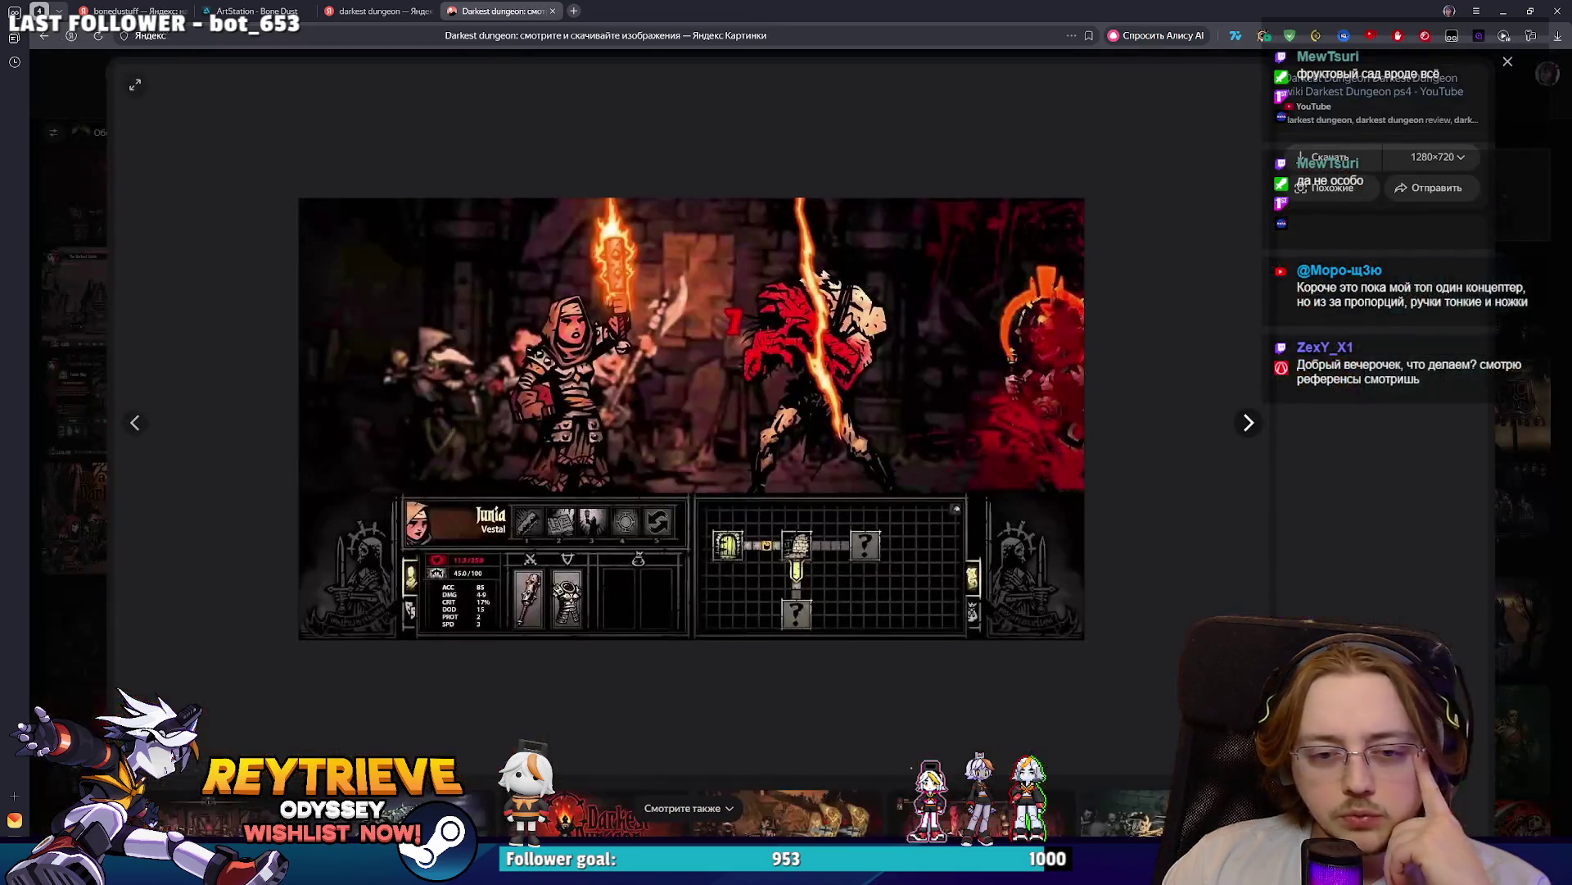
{"action": "key", "text": "Escape"}
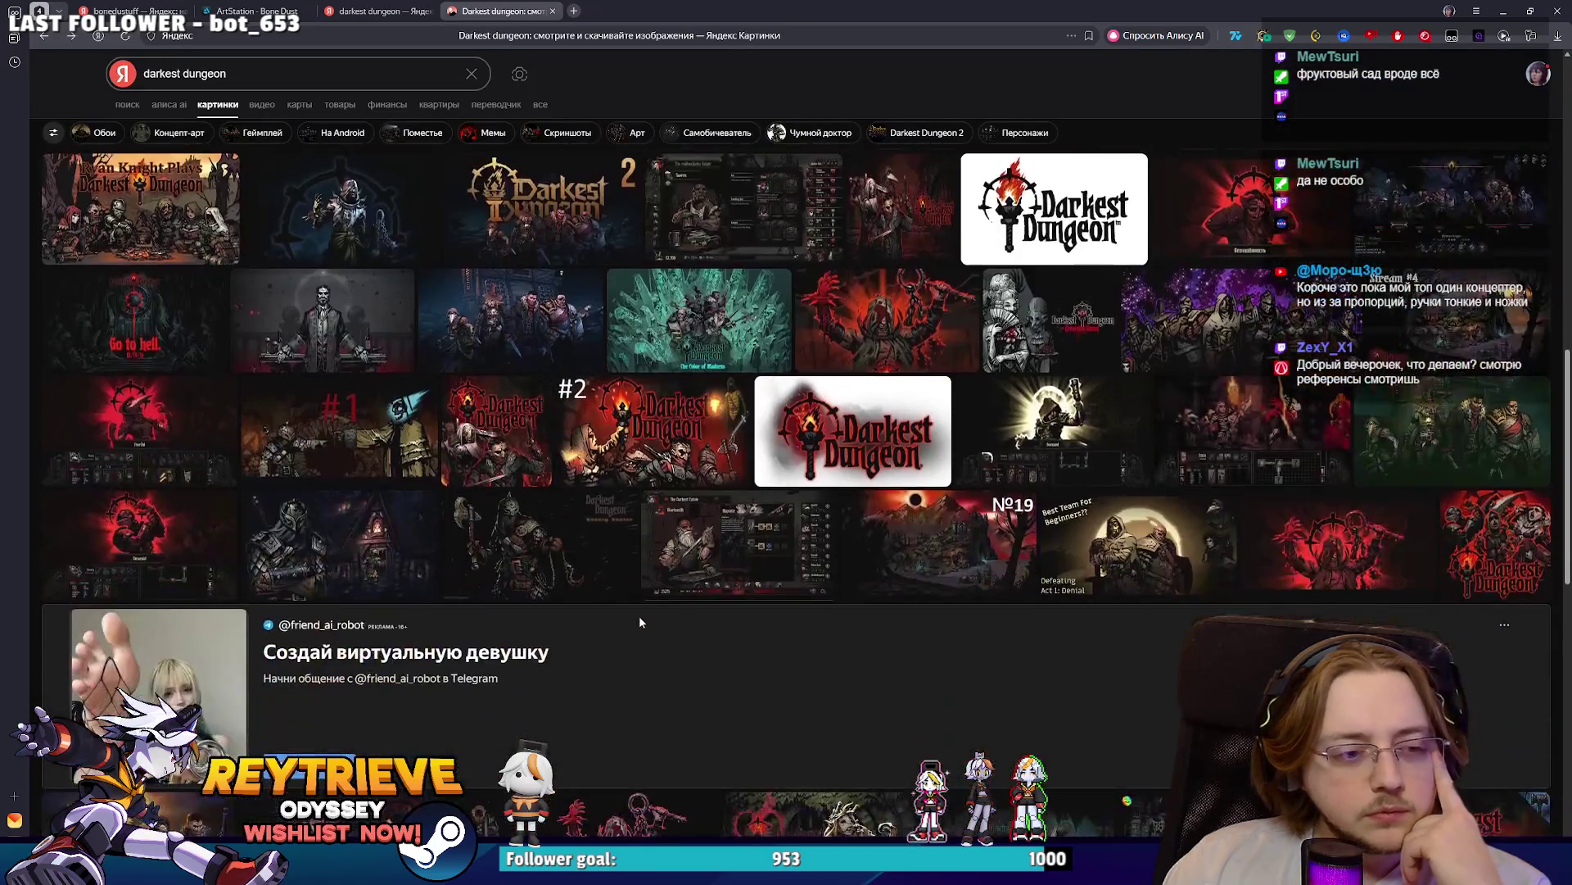
{"action": "scroll", "coordinate": [695, 526], "scroll_direction": "down", "scroll_amount": 2}
{"action": "scroll", "coordinate": [748, 573], "scroll_direction": "down", "scroll_amount": 3}
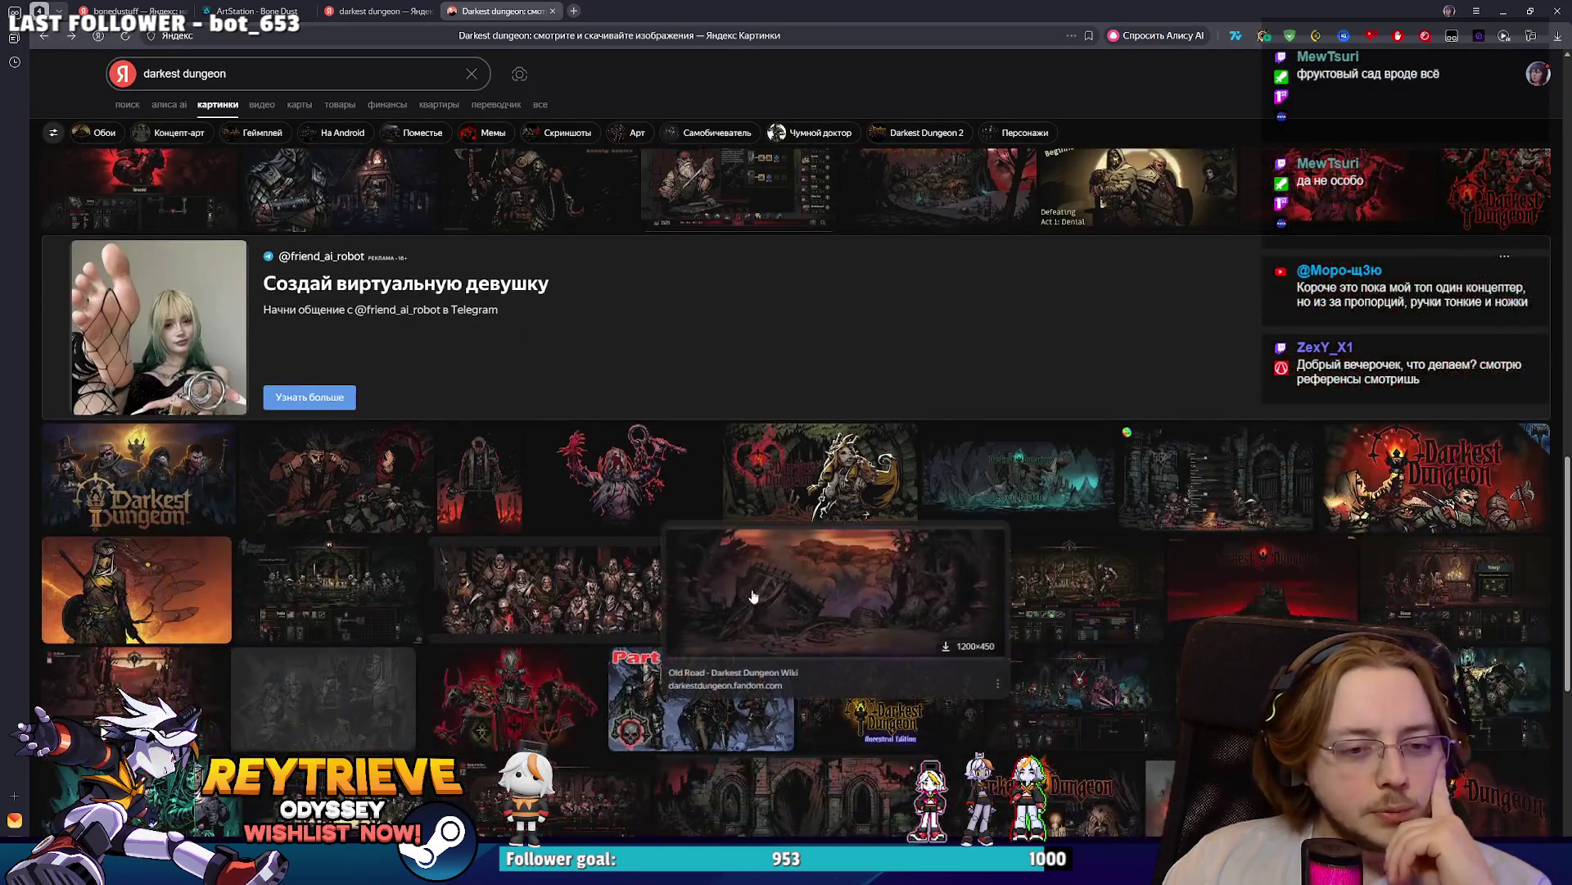
{"action": "left_click", "coordinate": [184, 598]}
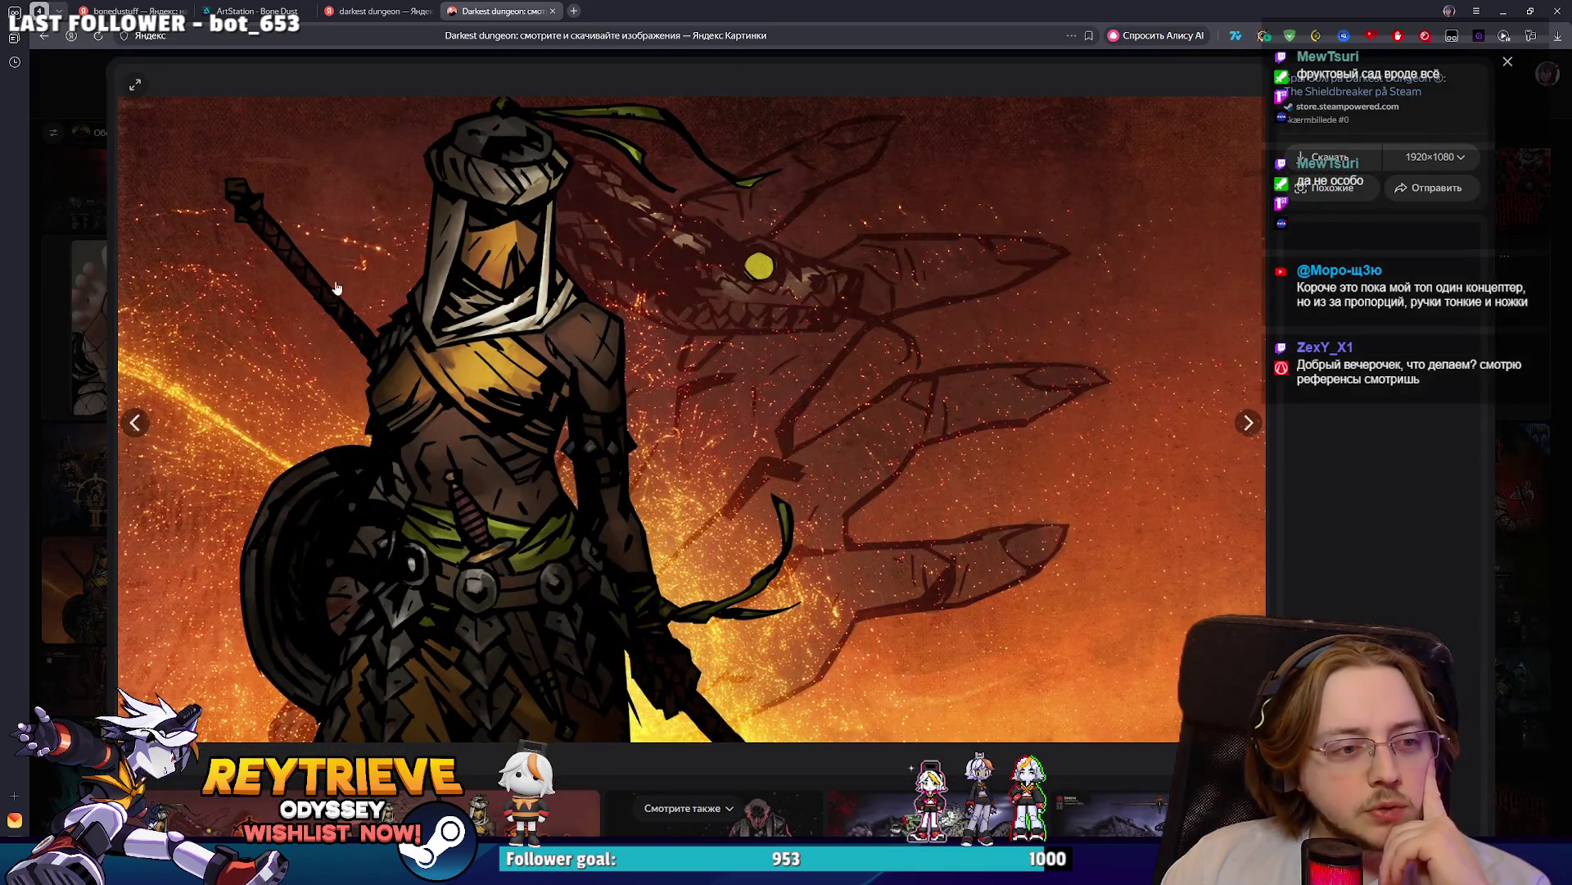
{"action": "left_click", "coordinate": [377, 11]}
{"action": "left_click", "coordinate": [256, 11]}
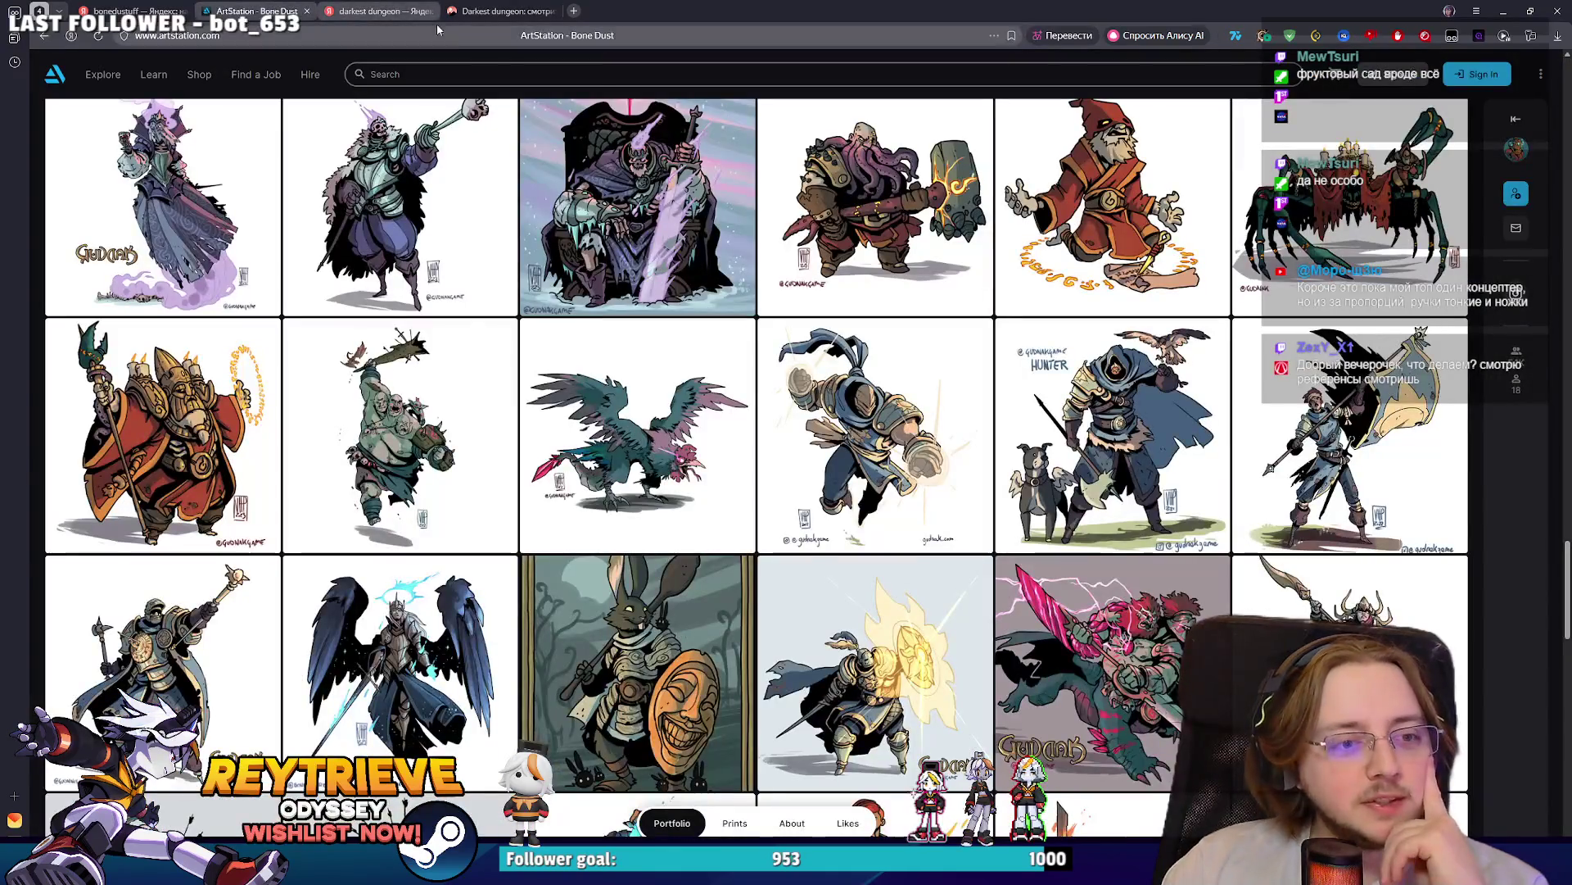
- Open the Gloaming Queenn Syren artwork on ArtStation and close the Darkest Dungeon image viewer tab
{"action": "scroll", "coordinate": [227, 546], "scroll_direction": "up", "scroll_amount": 3}
{"action": "scroll", "coordinate": [227, 546], "scroll_direction": "up", "scroll_amount": 1}
{"action": "left_click", "coordinate": [227, 546]}
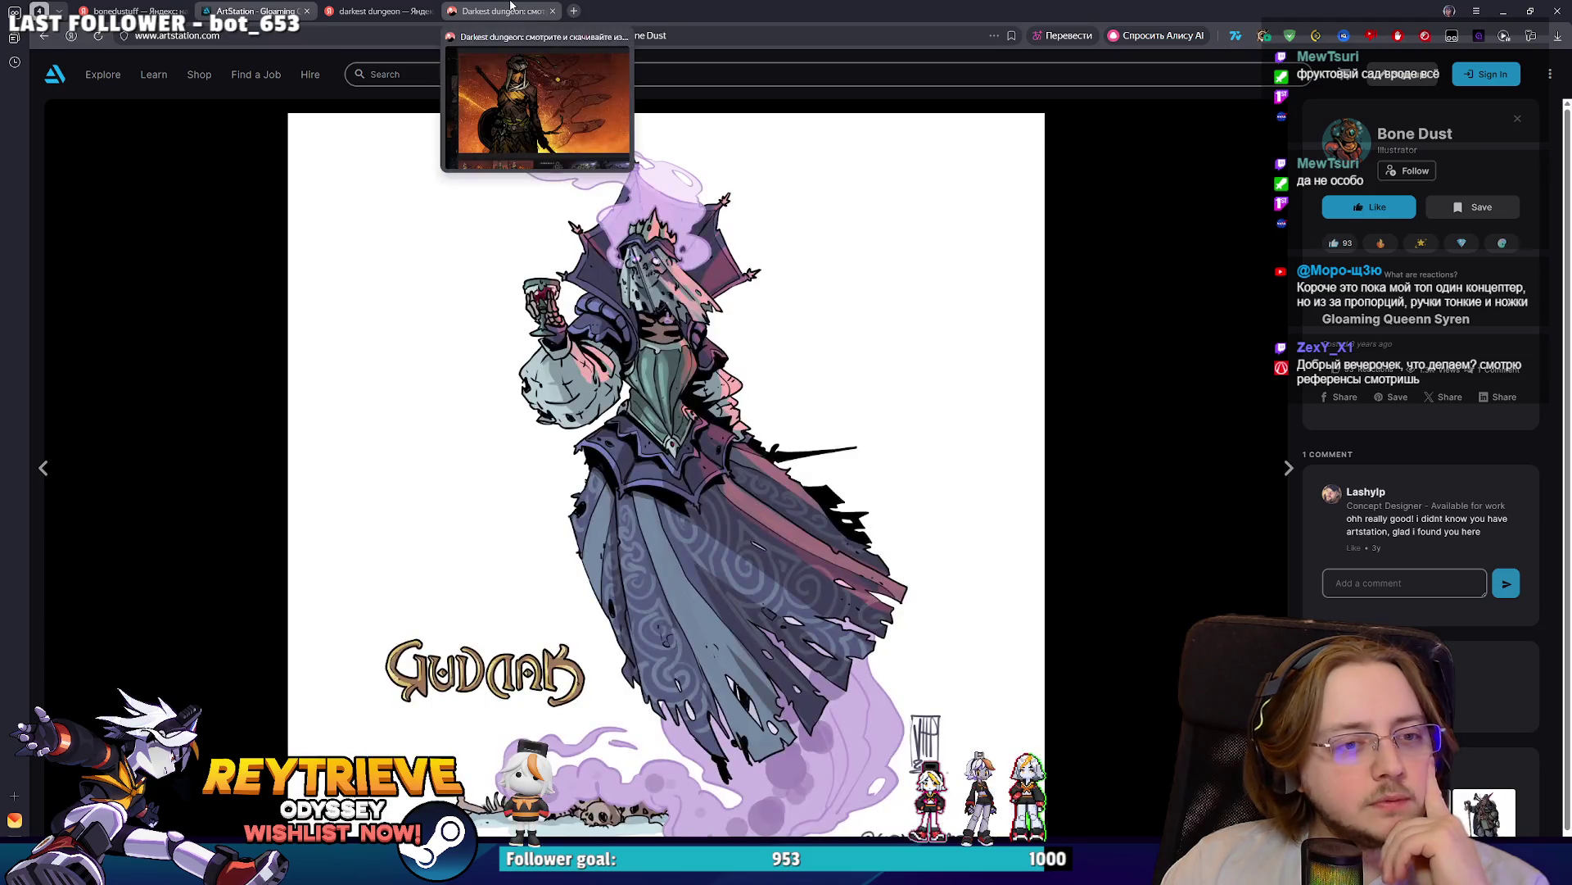
{"action": "left_click", "coordinate": [461, 8]}
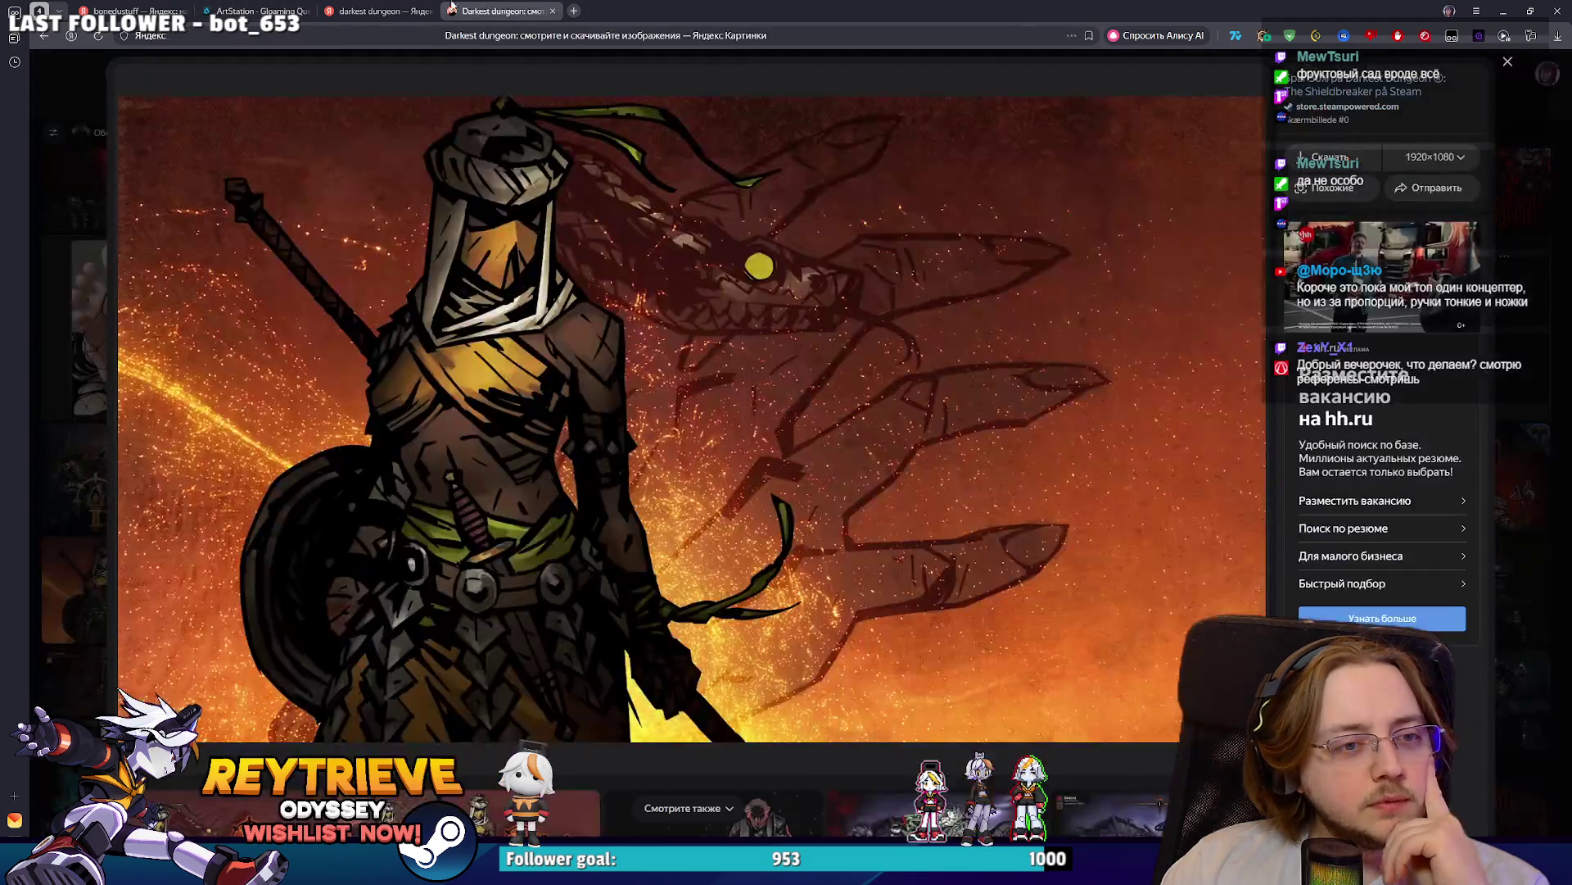
{"action": "left_click", "coordinate": [256, 10]}
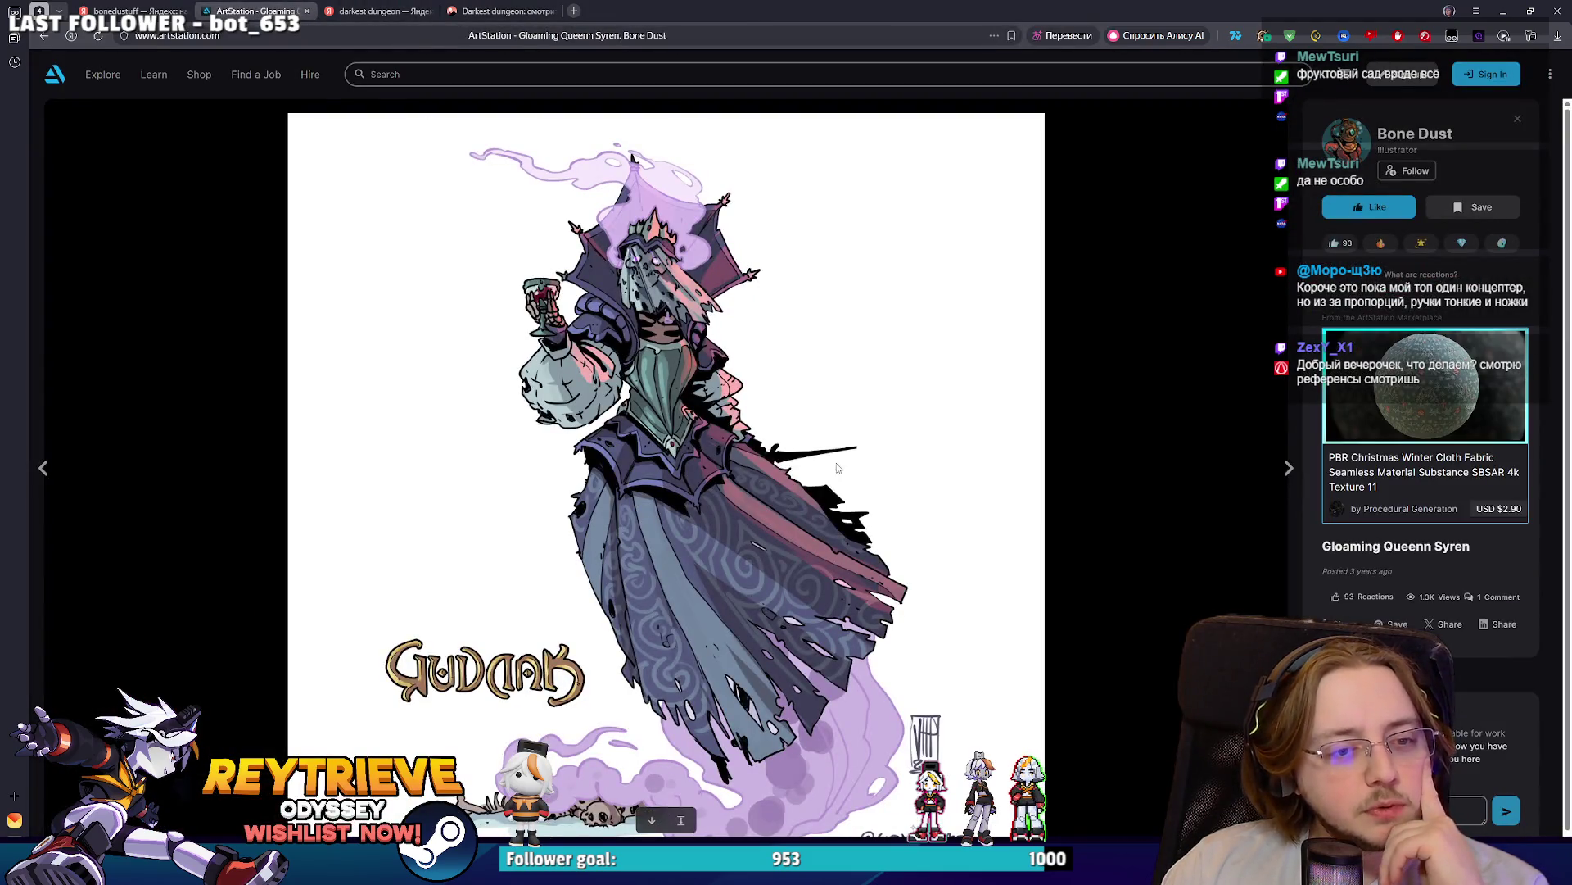
{"action": "left_click", "coordinate": [500, 11]}
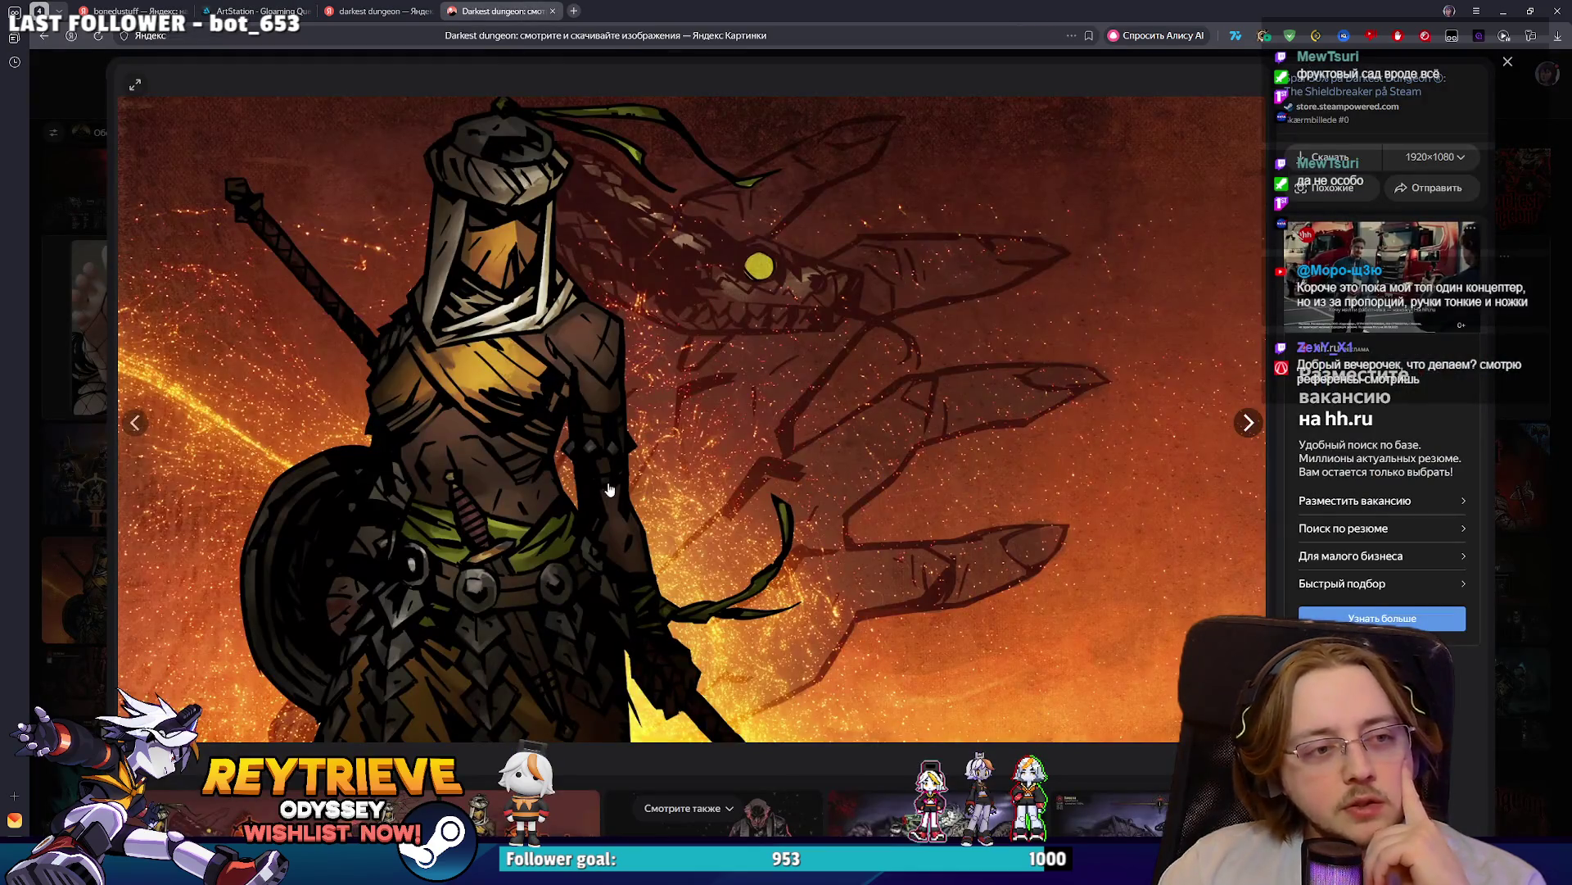
{"action": "left_click", "coordinate": [255, 10]}
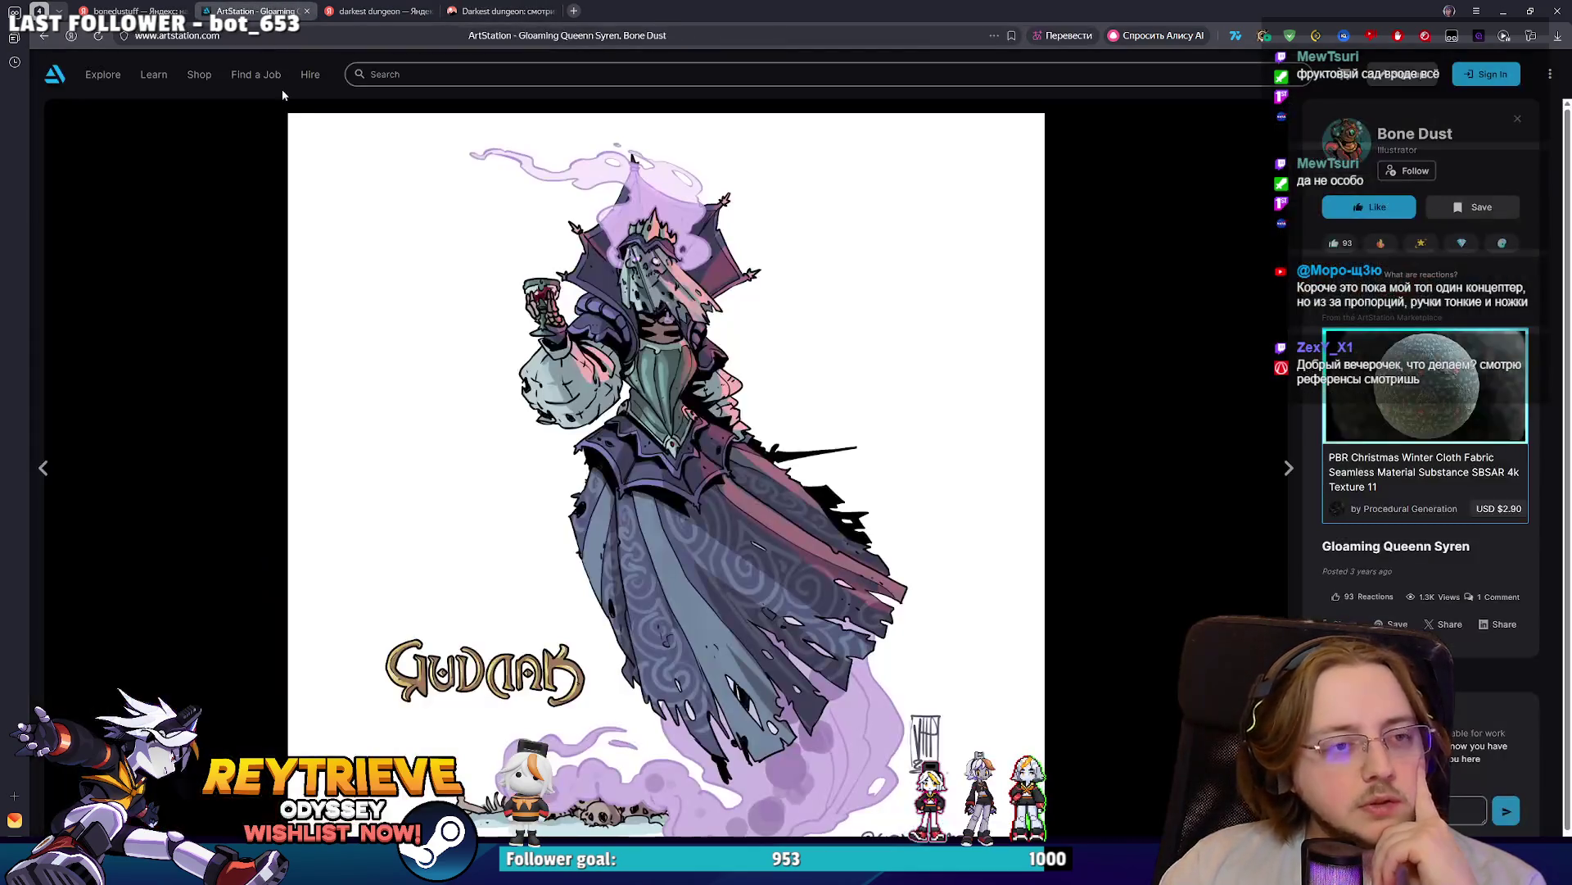
{"action": "left_click", "coordinate": [550, 10]}
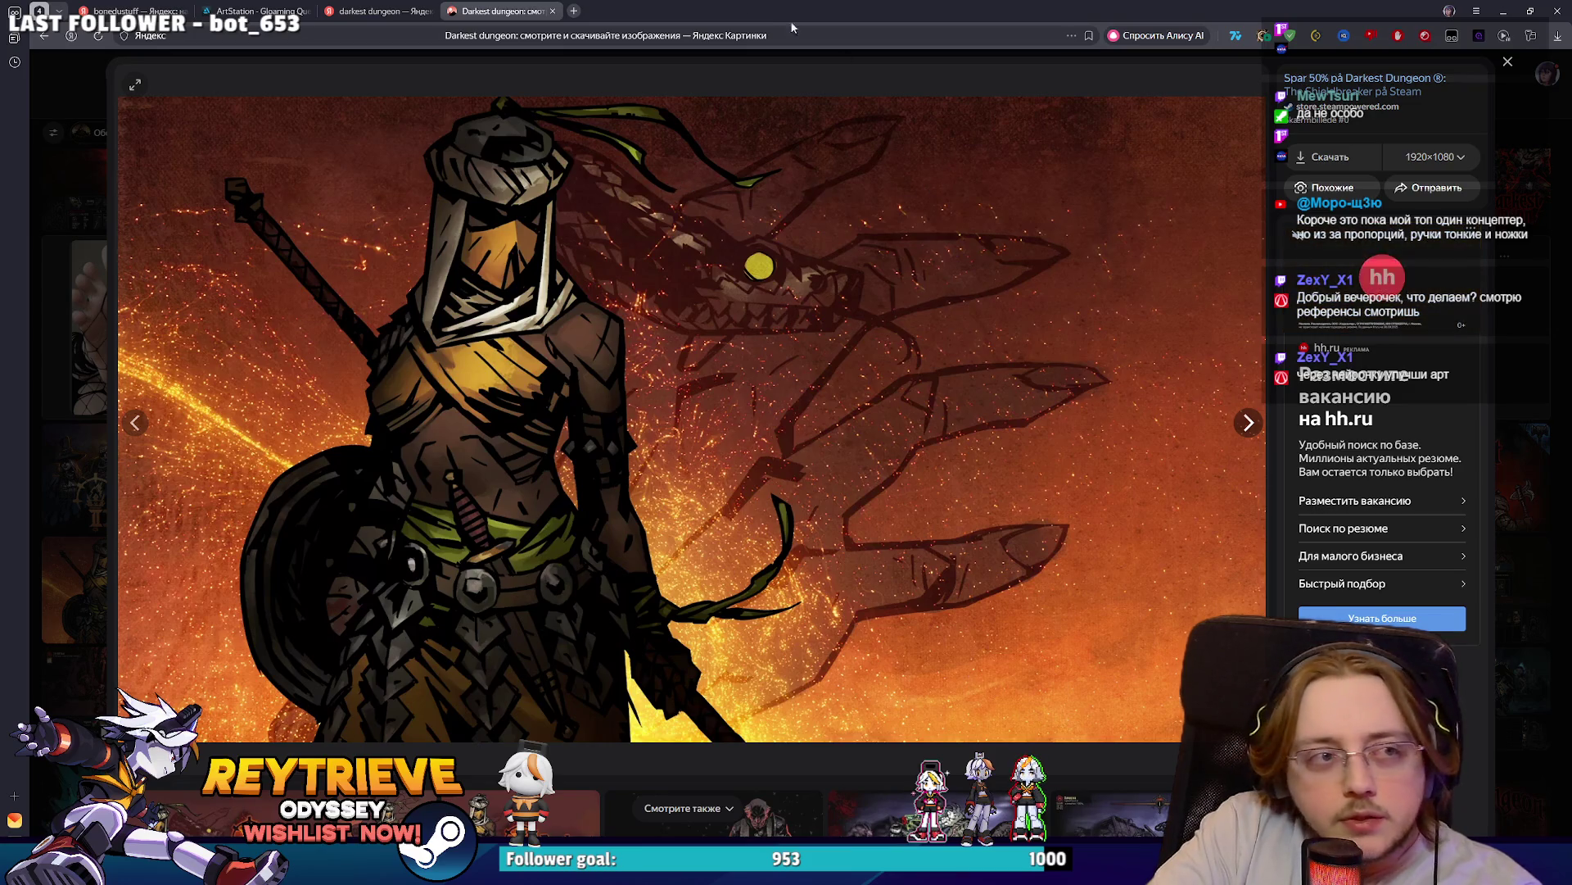
{"action": "left_click", "coordinate": [553, 10]}
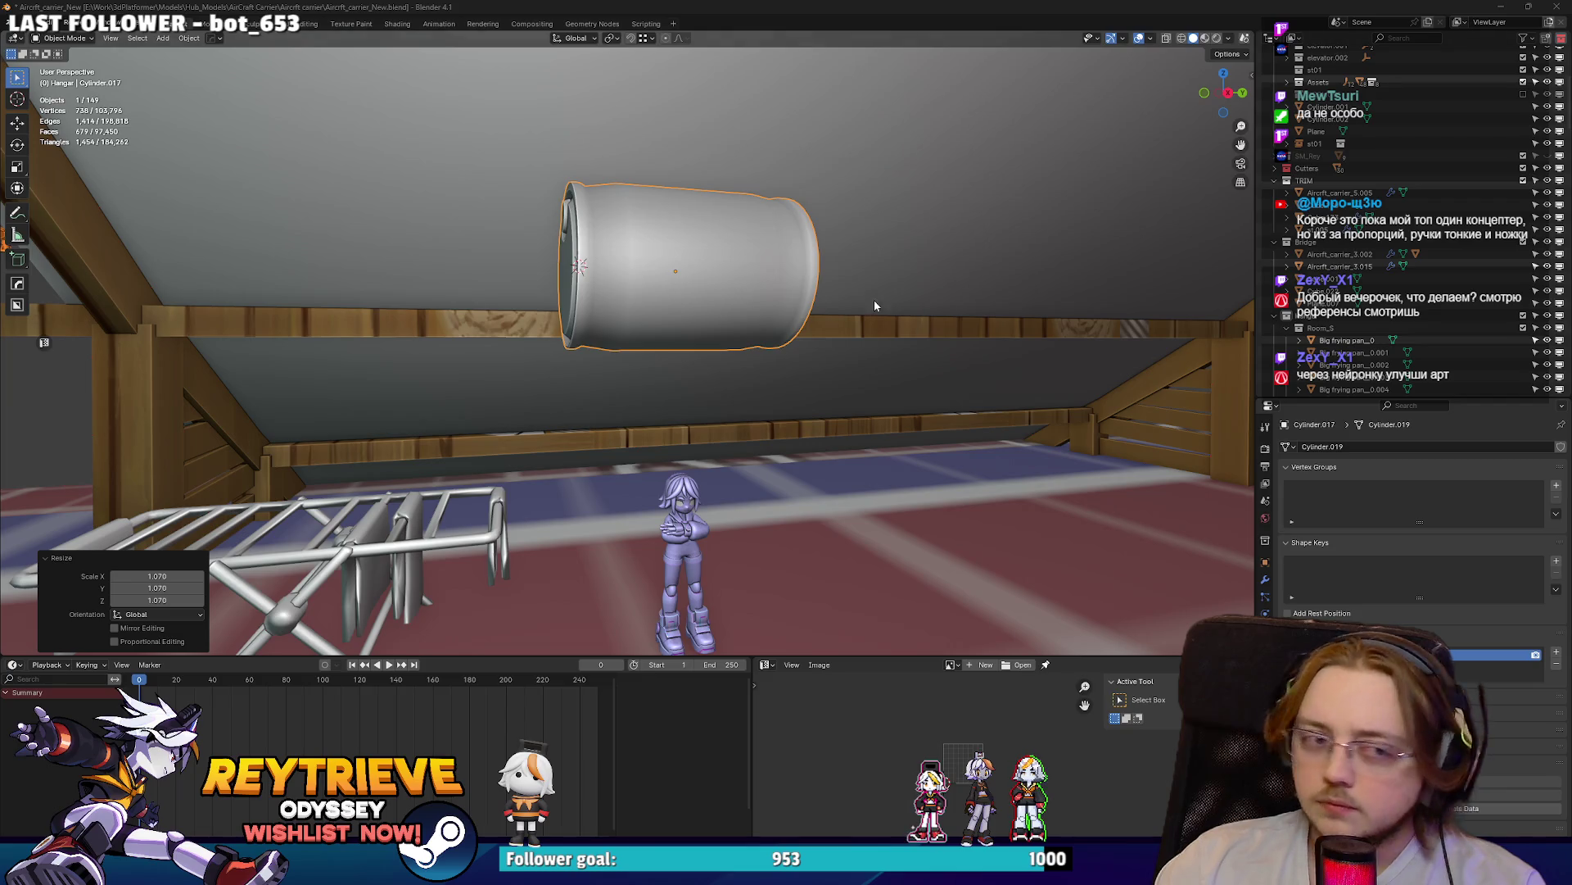
- Lift the cylindrical drum about 0.66 m along the Z axis
{"action": "scroll", "coordinate": [872, 308], "scroll_direction": "down", "scroll_amount": 5}
{"action": "scroll", "coordinate": [734, 328], "scroll_direction": "up", "scroll_amount": 4}
{"action": "scroll", "coordinate": [655, 334], "scroll_direction": "up", "scroll_amount": 2}
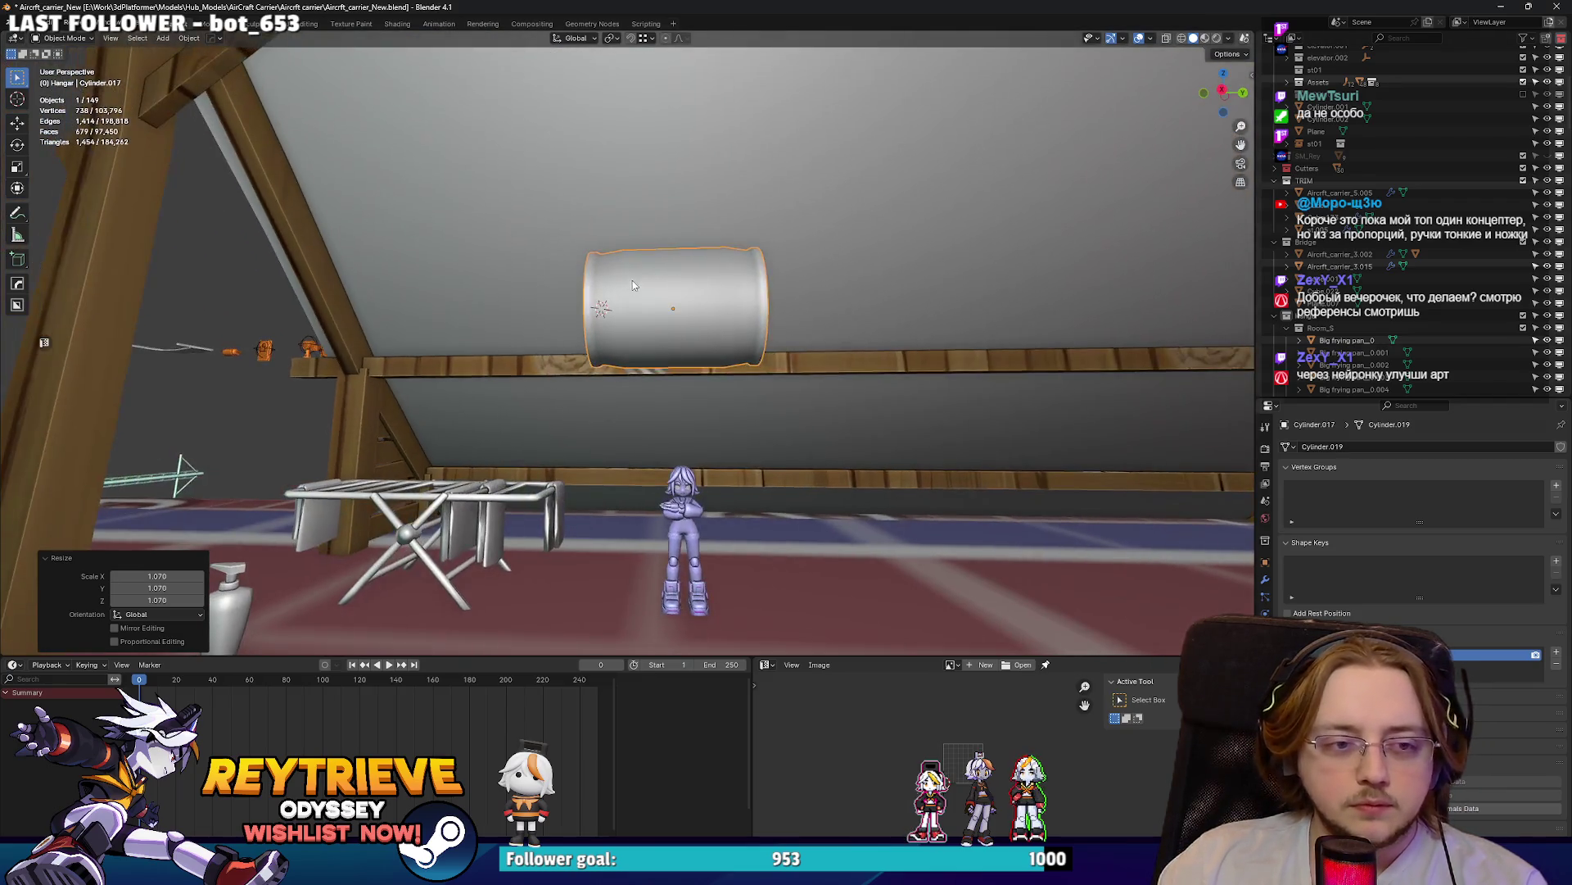
{"action": "key", "text": "g"}
{"action": "key", "text": "Escape"}
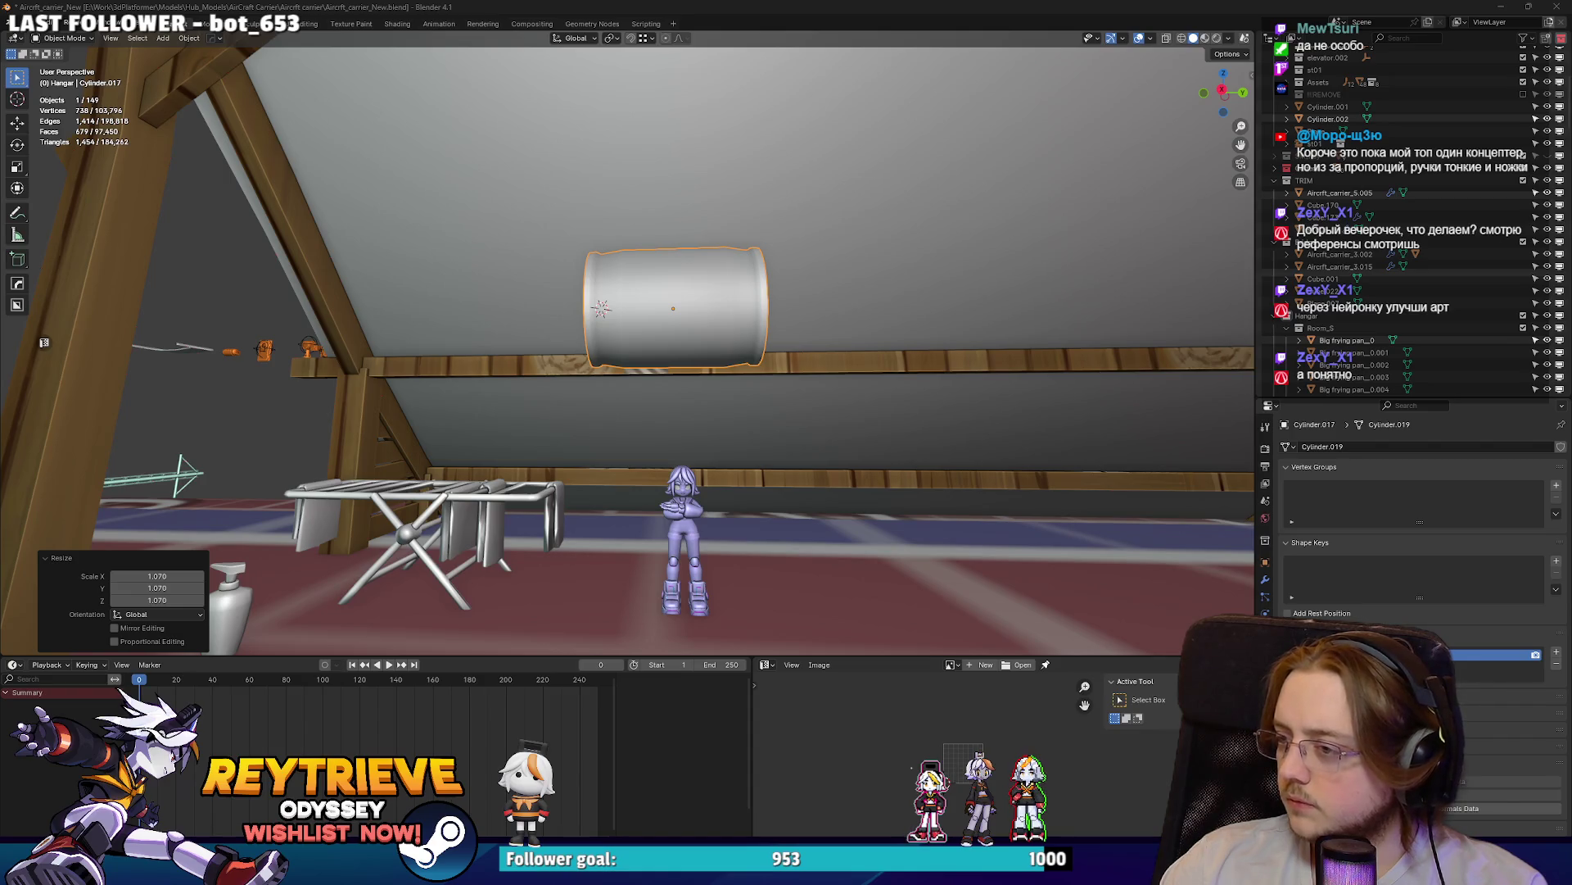
{"action": "scroll", "coordinate": [655, 344], "scroll_direction": "up", "scroll_amount": 3}
{"action": "mouse_move", "coordinate": [655, 344]}
{"action": "middle_mouse_down"}
{"action": "mouse_move", "coordinate": [846, 347]}
{"action": "mouse_move", "coordinate": [750, 311]}
{"action": "mouse_move", "coordinate": [1212, 347]}
{"action": "middle_mouse_up"}
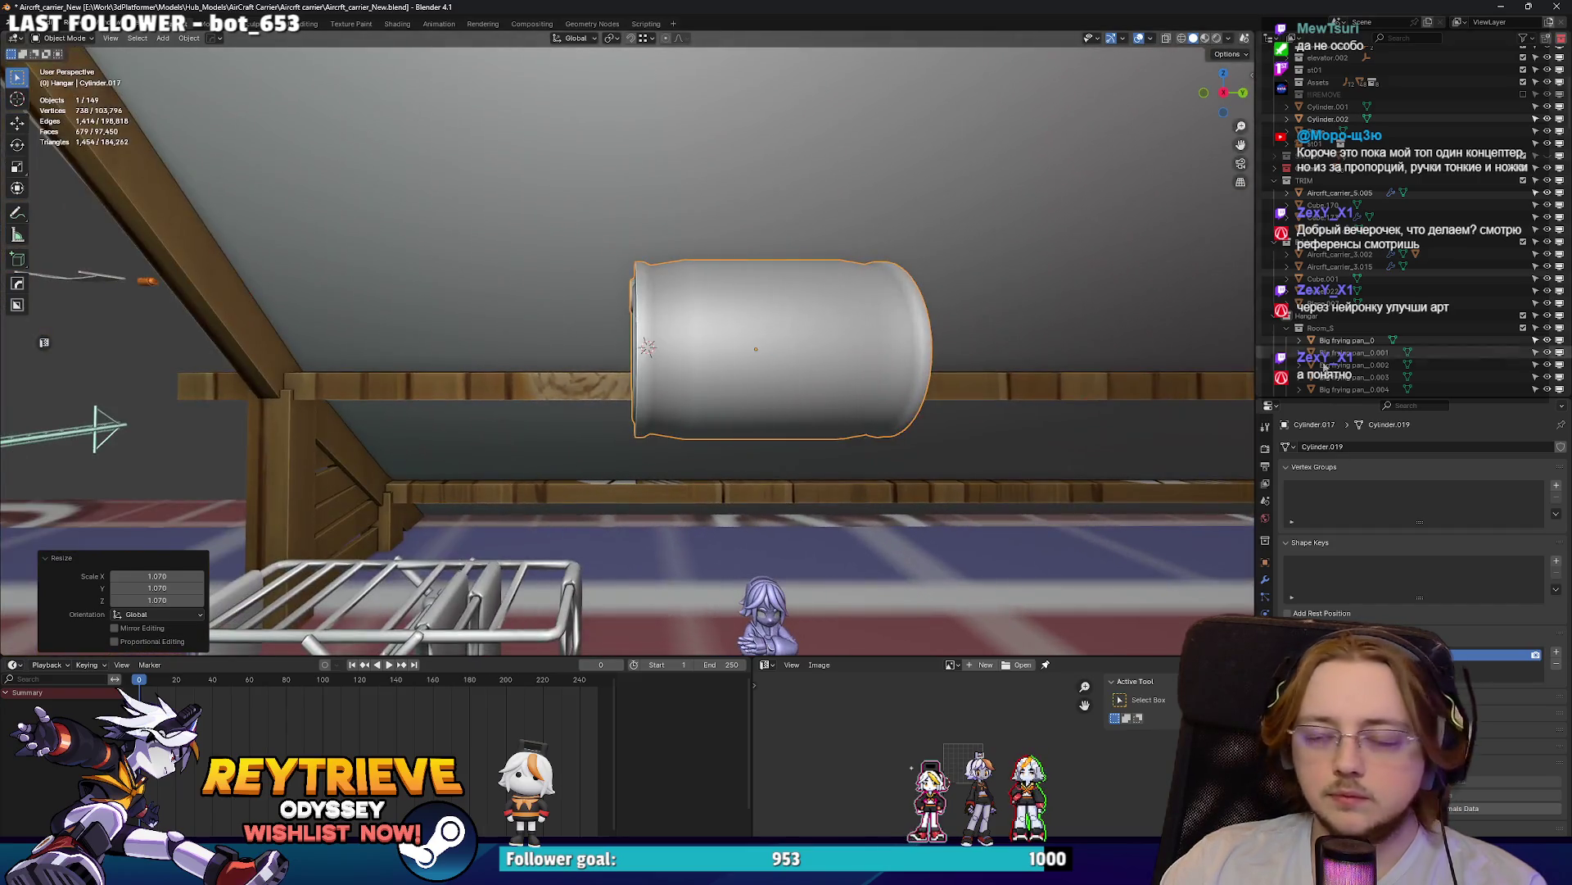
{"action": "middle_click_drag", "start_coordinate": [872, 312], "coordinate": [737, 246]}
{"action": "key", "text": "g"}
{"action": "key", "text": "z"}
{"action": "left_click", "coordinate": [690, 203]}
- Place the 3D cursor at the drum's centre, ready to add a mesh
{"action": "scroll", "coordinate": [692, 209], "scroll_direction": "down", "scroll_amount": 3}
{"action": "scroll", "coordinate": [673, 264], "scroll_direction": "down", "scroll_amount": 1}
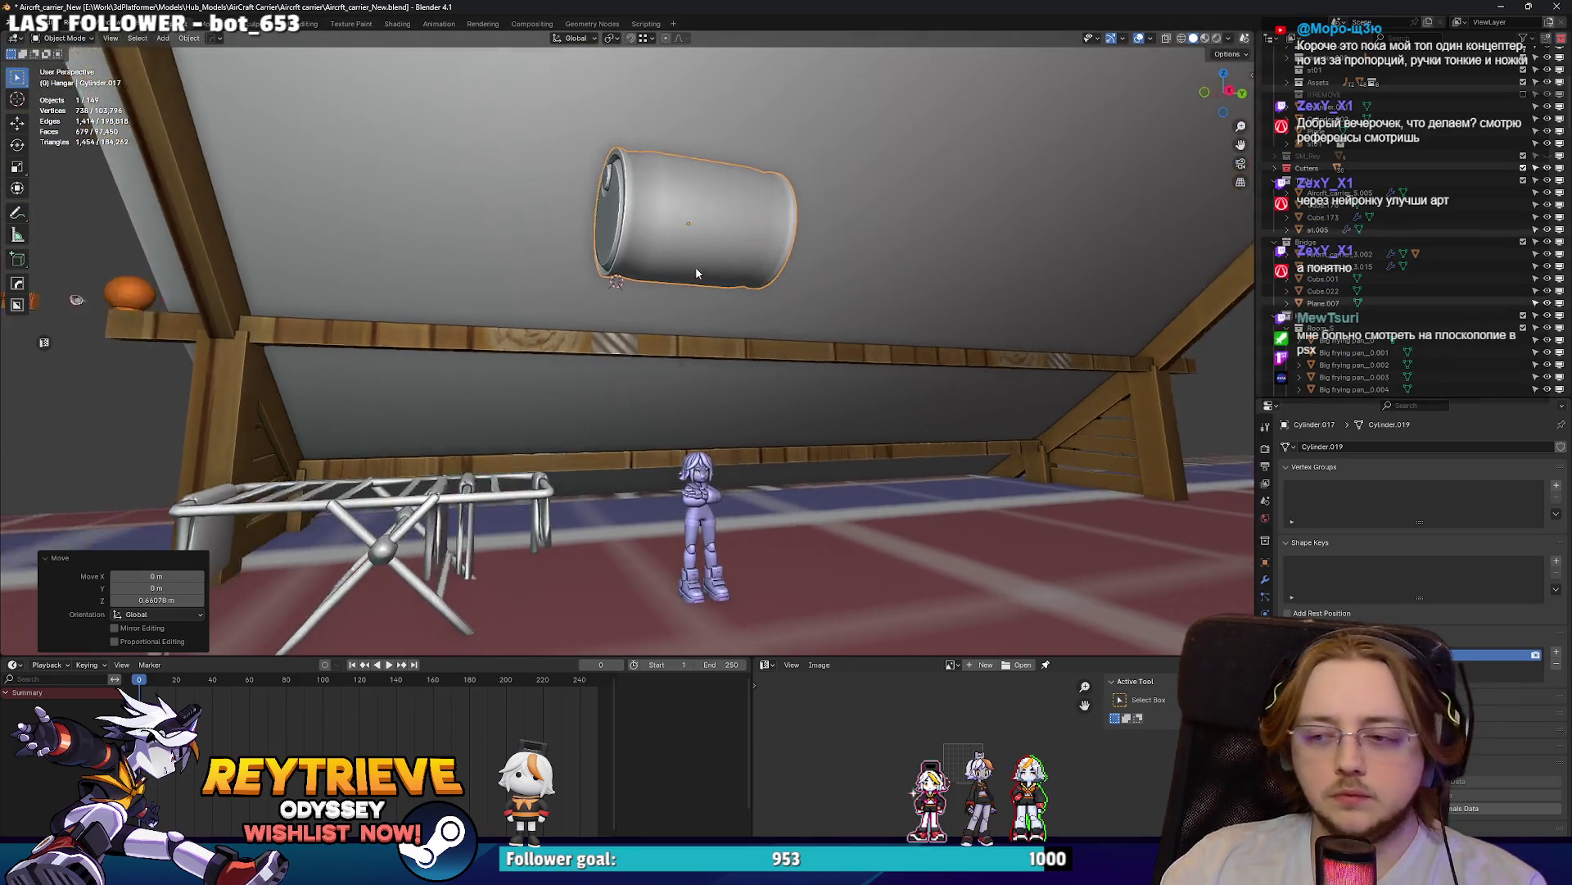
{"action": "middle_click_drag", "start_coordinate": [696, 272], "coordinate": [705, 259]}
{"action": "key", "text": "shift+s"}
{"action": "left_click", "coordinate": [704, 352]}
{"action": "key", "text": "shift+a"}
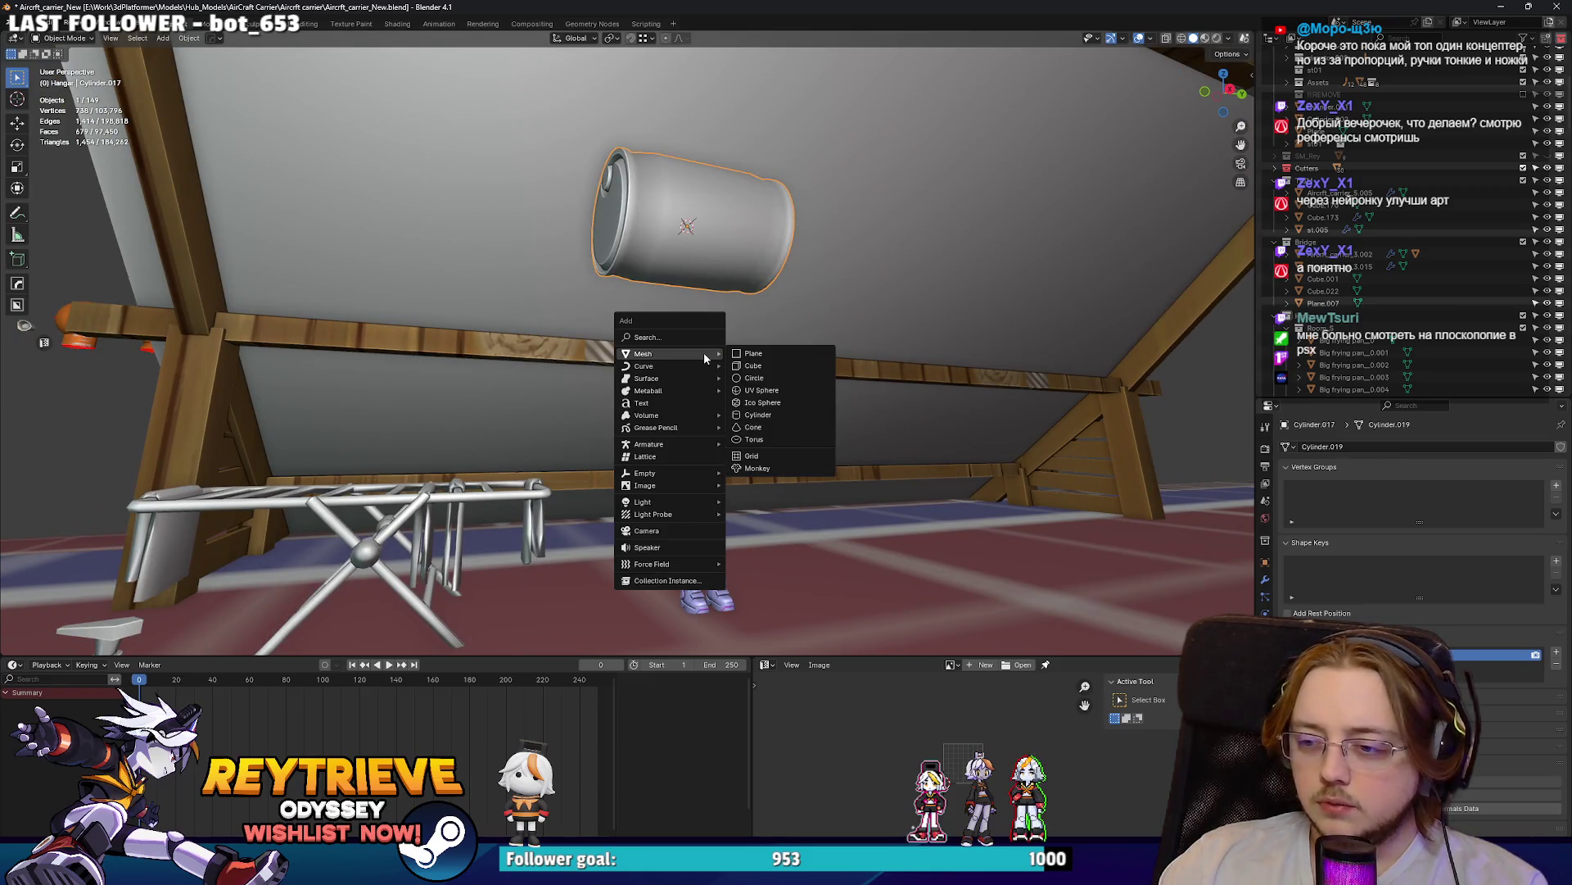
- Add a small cube at the drum's centre, lower it below the drum and flatten it along Z
{"action": "left_click", "coordinate": [753, 365]}
{"action": "key", "text": "s"}
{"action": "left_click", "coordinate": [777, 250]}
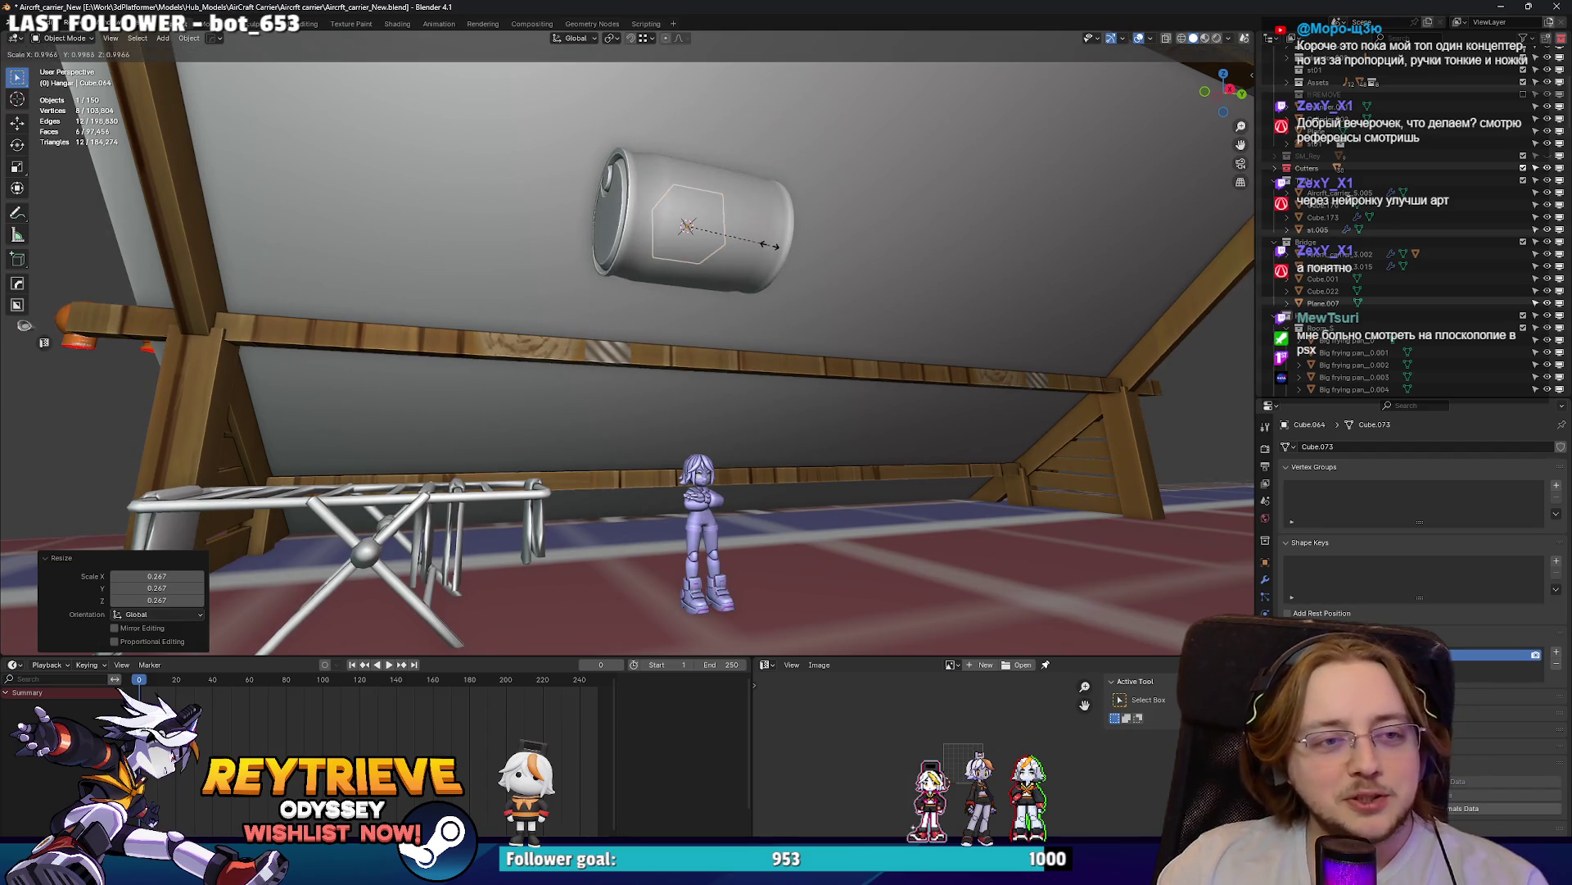
{"action": "key", "text": "g"}
{"action": "key", "text": "z"}
{"action": "left_click", "coordinate": [779, 297]}
{"action": "key", "text": "s"}
{"action": "key", "text": "z"}
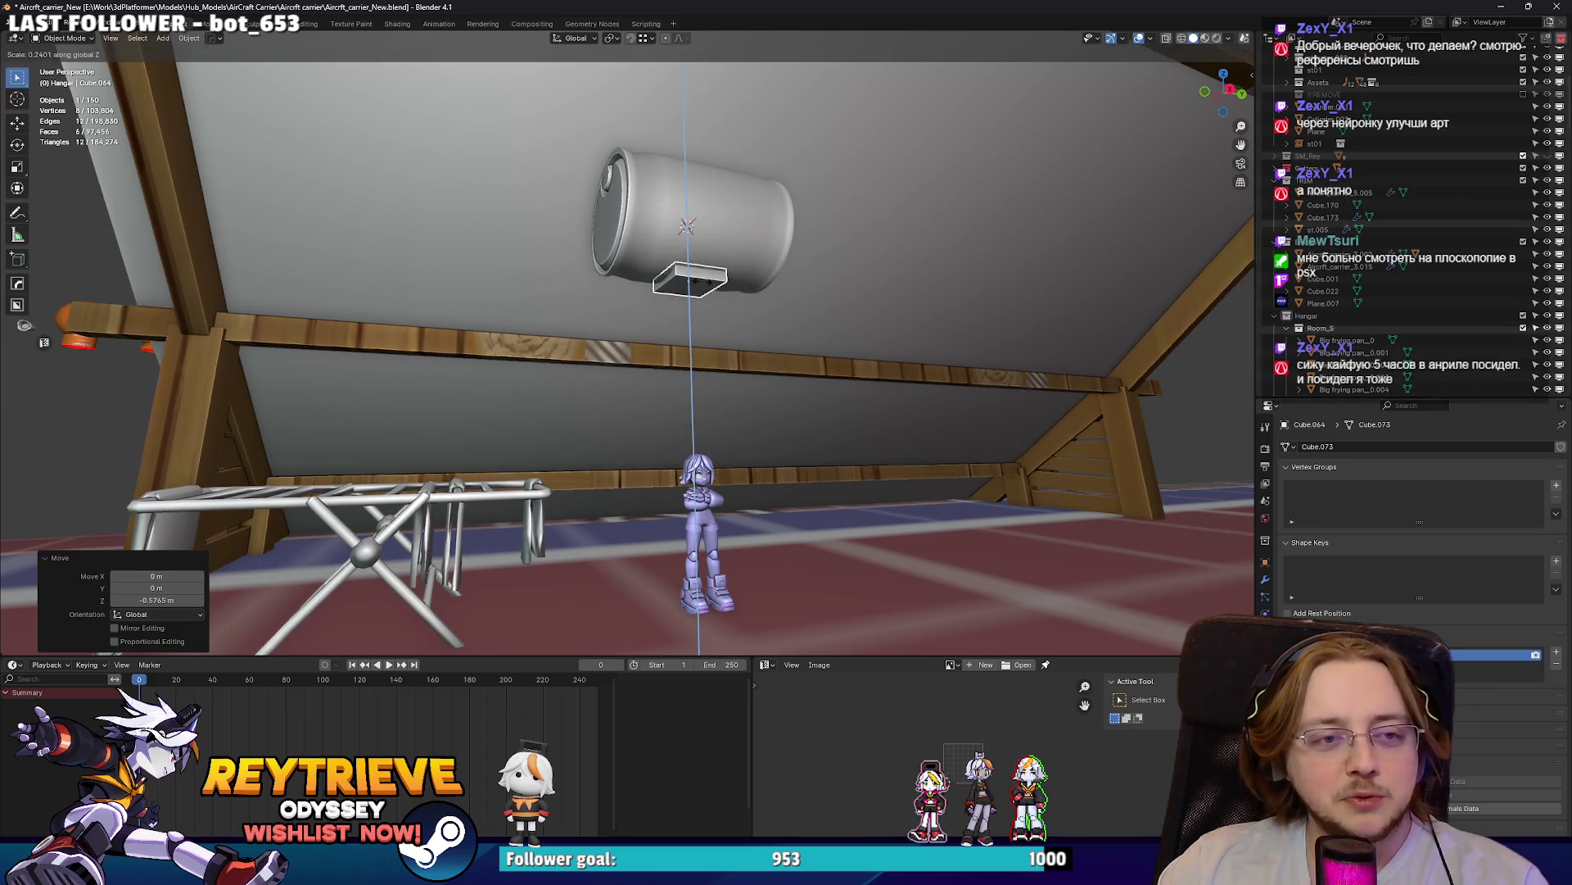
{"action": "left_click", "coordinate": [697, 280]}
{"action": "middle_click_drag", "start_coordinate": [698, 280], "coordinate": [803, 277]}
{"action": "scroll", "coordinate": [774, 287], "scroll_direction": "up", "scroll_amount": 2}
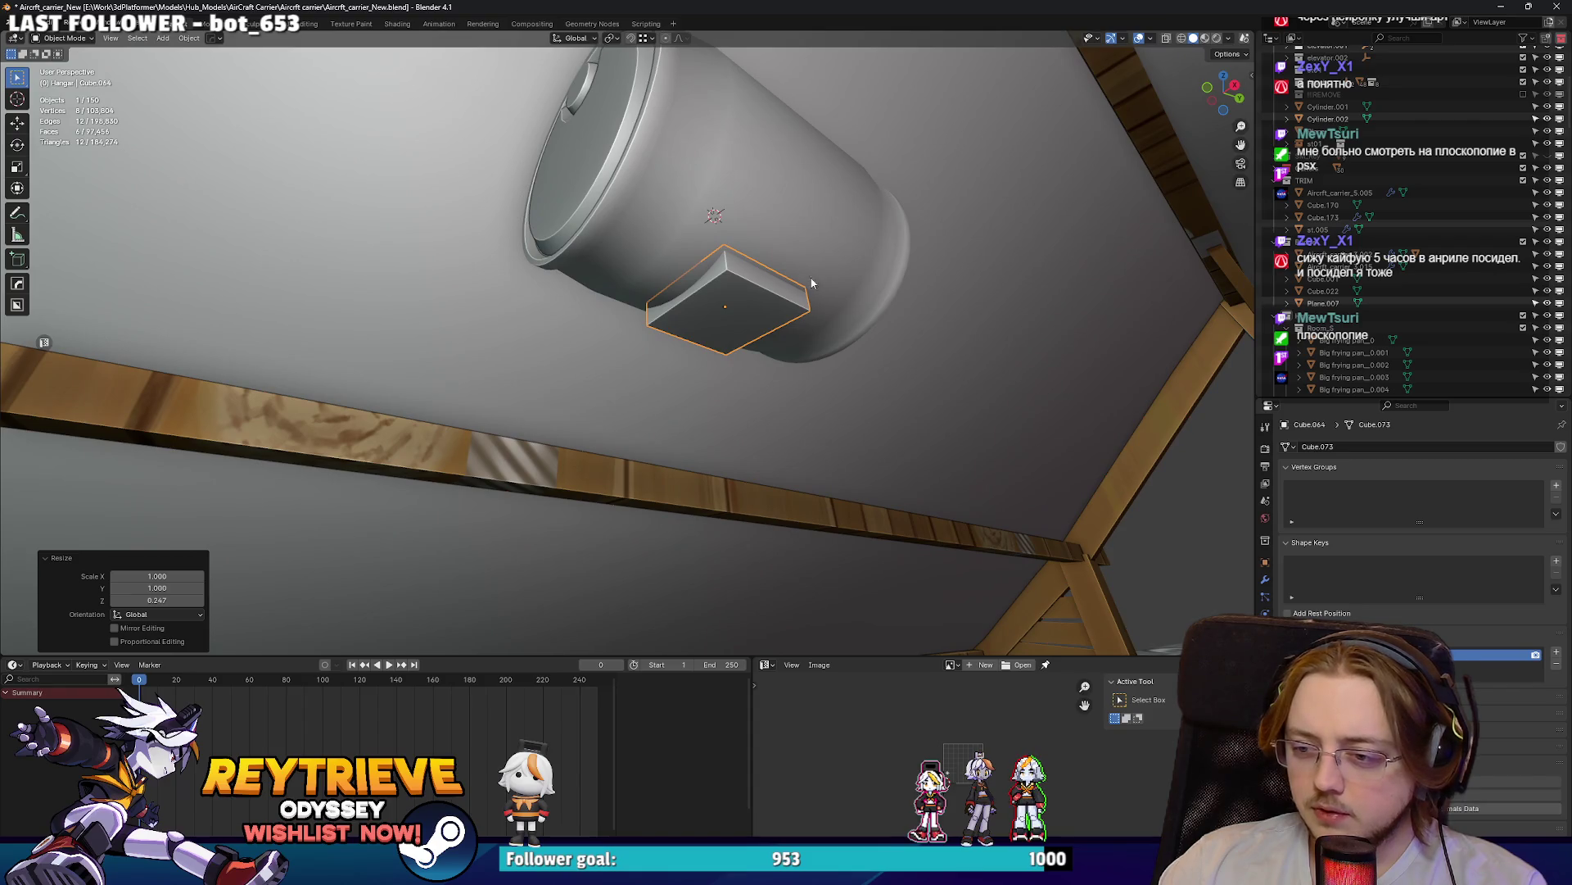
- Narrow the flattened cube along the Y axis
{"action": "key", "text": "s"}
{"action": "key", "text": "x"}
{"action": "key", "text": "y"}
{"action": "left_click", "coordinate": [725, 267]}
{"action": "mouse_move", "coordinate": [726, 267]}
{"action": "middle_mouse_down"}
{"action": "mouse_move", "coordinate": [672, 313]}
{"action": "mouse_move", "coordinate": [738, 268]}
{"action": "mouse_move", "coordinate": [699, 313]}
{"action": "mouse_move", "coordinate": [688, 284]}
{"action": "mouse_move", "coordinate": [737, 311]}
{"action": "middle_mouse_up"}
{"action": "key", "text": "s"}
{"action": "key", "text": "x"}
{"action": "key", "text": "y"}
{"action": "left_click", "coordinate": [760, 311]}
- Shift the cube sideways along Y and stretch it along X into a long beam
{"action": "key", "text": "g"}
{"action": "key", "text": "y"}
{"action": "left_click", "coordinate": [635, 376]}
{"action": "key", "text": "s"}
{"action": "key", "text": "x"}
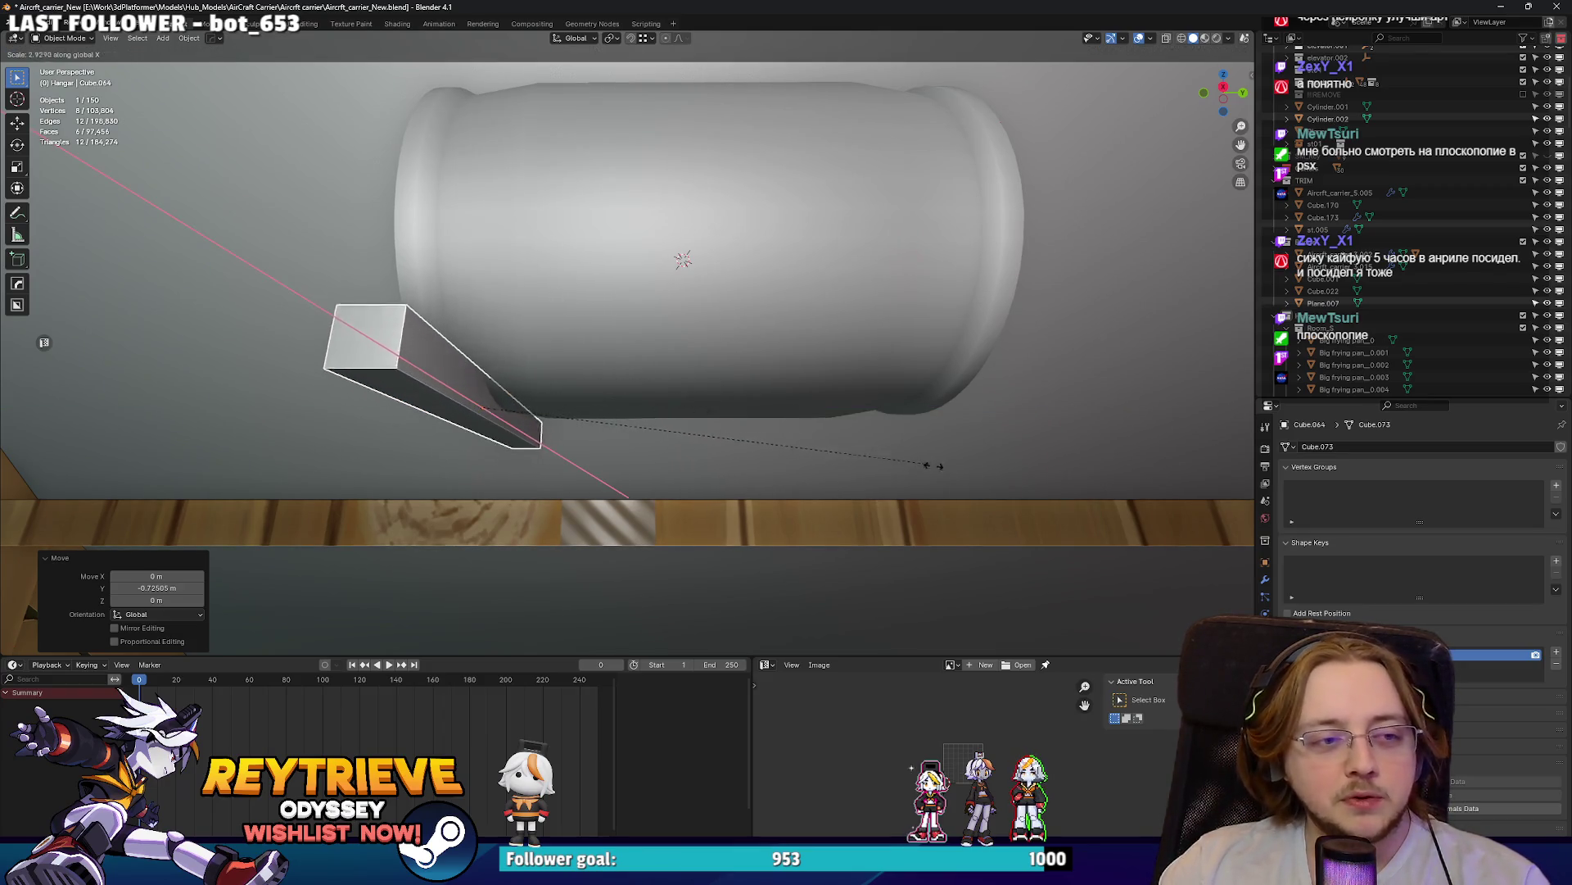
{"action": "left_click", "coordinate": [975, 467]}
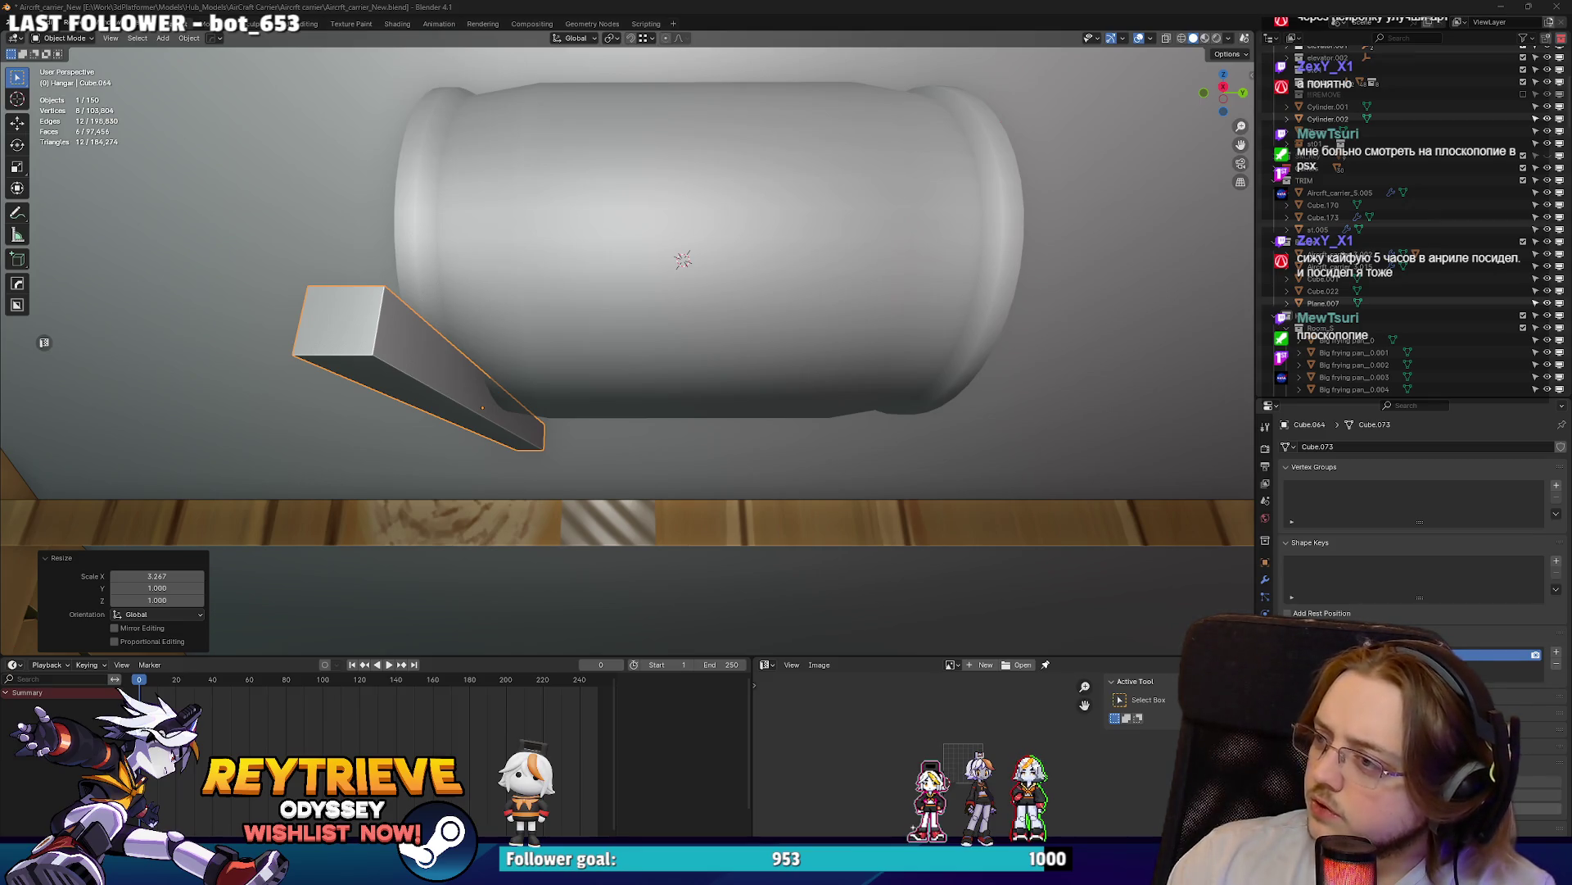
{"action": "key", "text": "alt+Tab"}
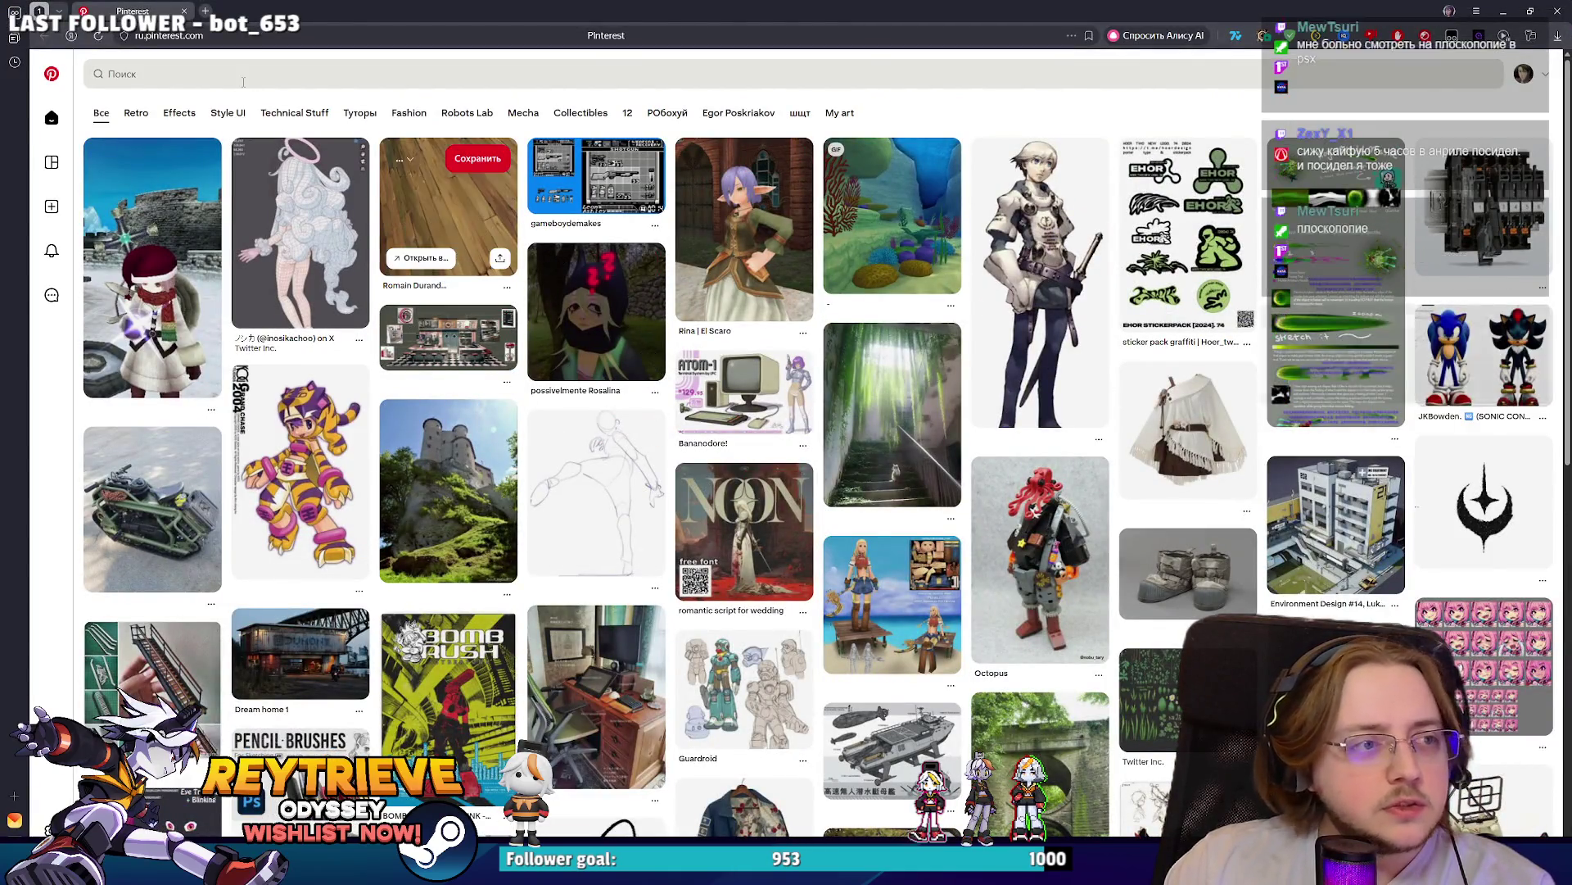
- Search Pinterest for '3d Lowpoly girl' and open the wireframe girl model pin
{"action": "left_click", "coordinate": [244, 79]}
{"action": "type", "text": "3d"}
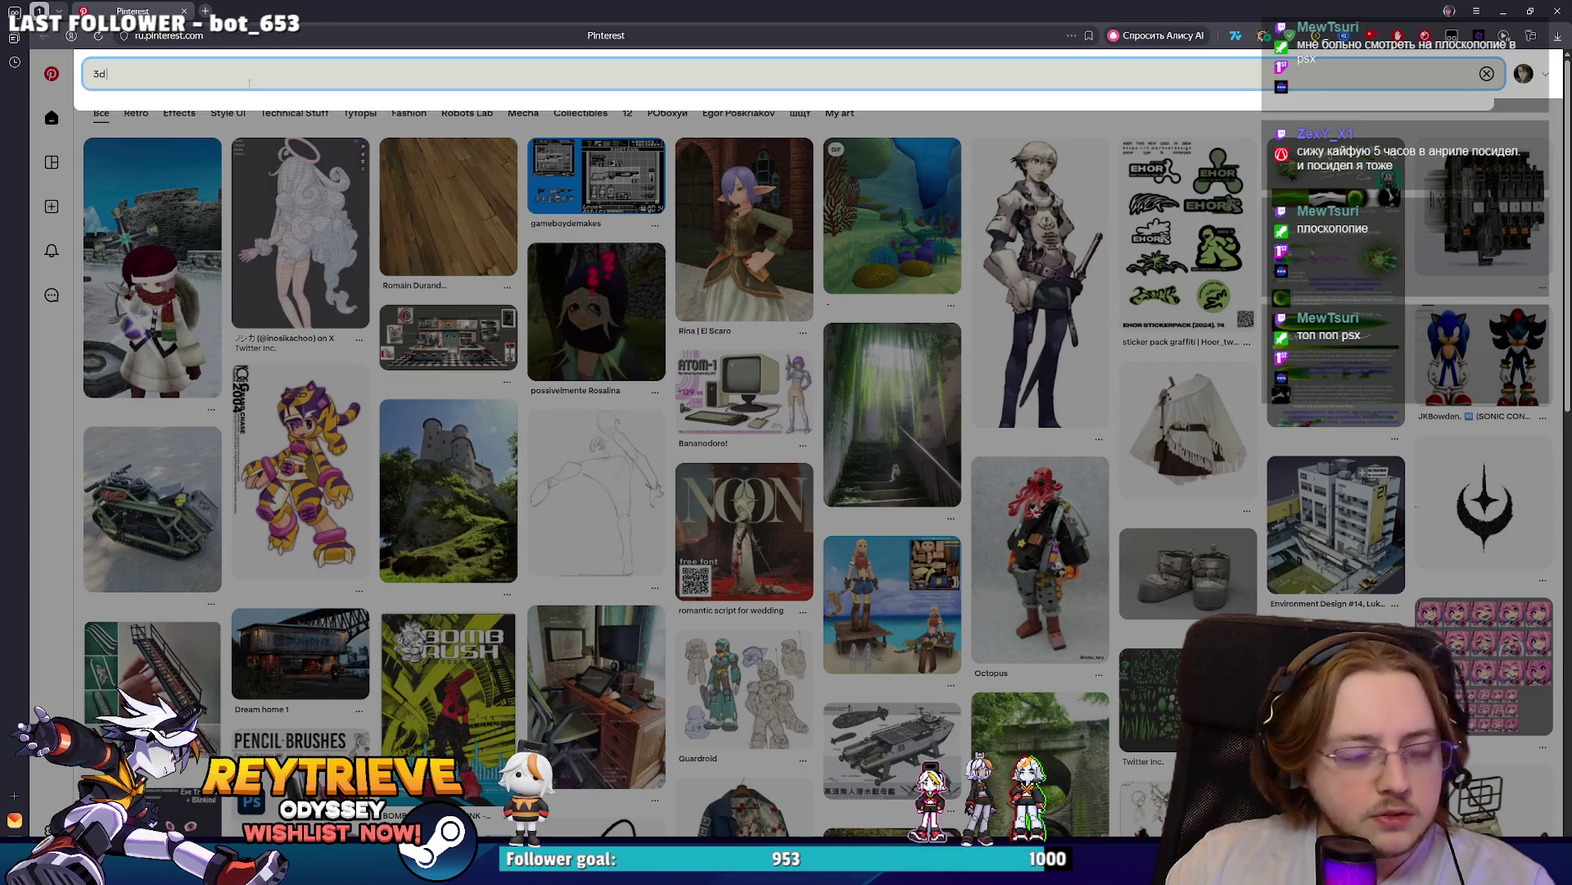
{"action": "type", "text": " Lowpoly g"}
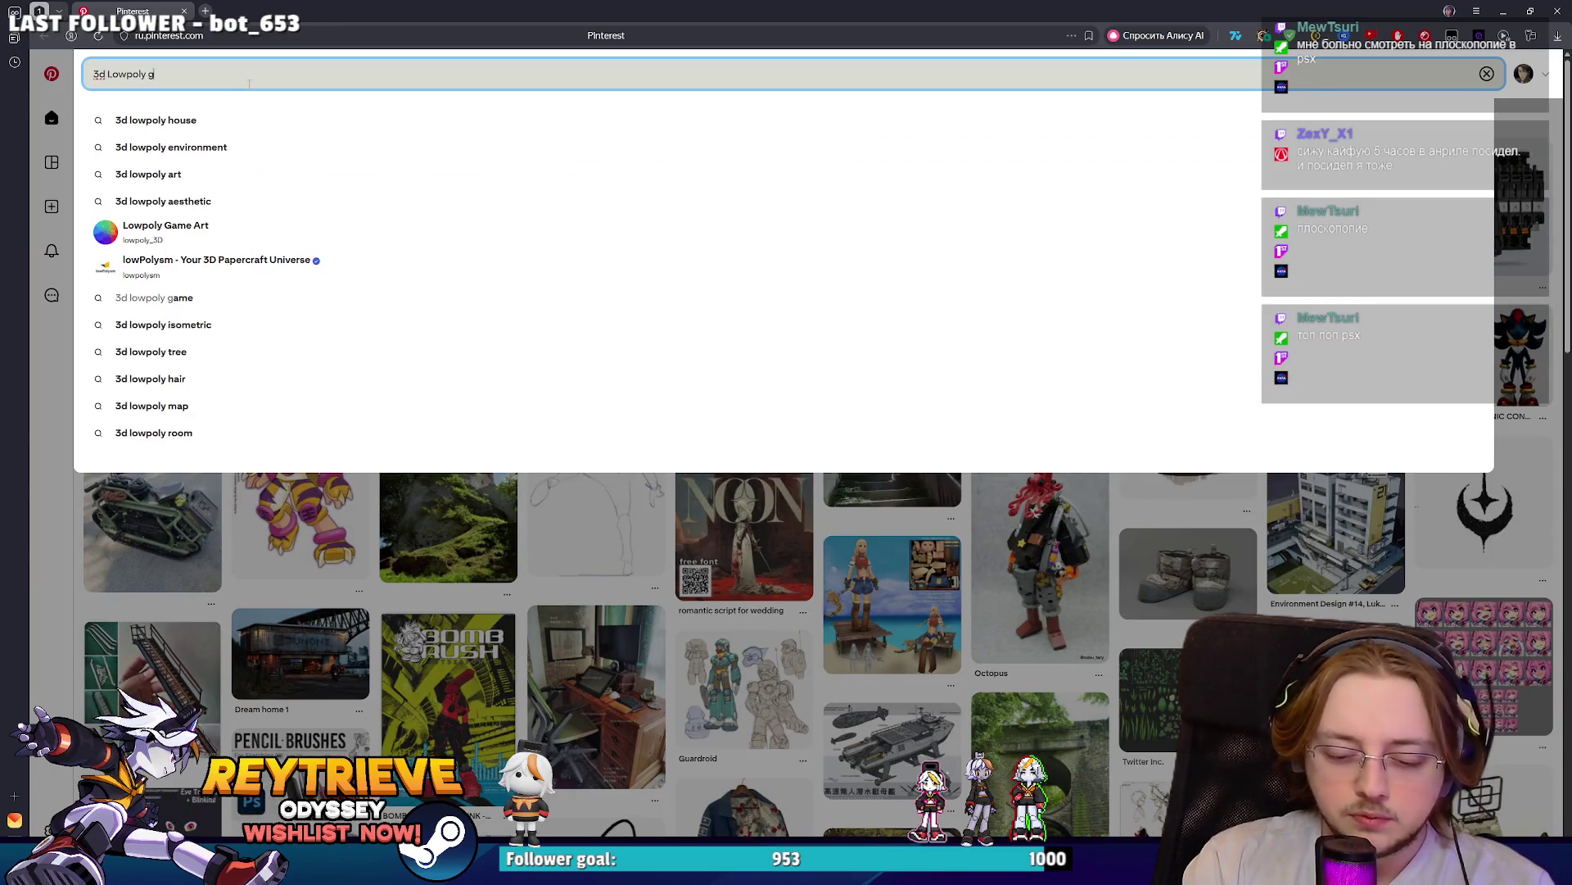
{"action": "type", "text": "irl"}
{"action": "key", "text": "Return"}
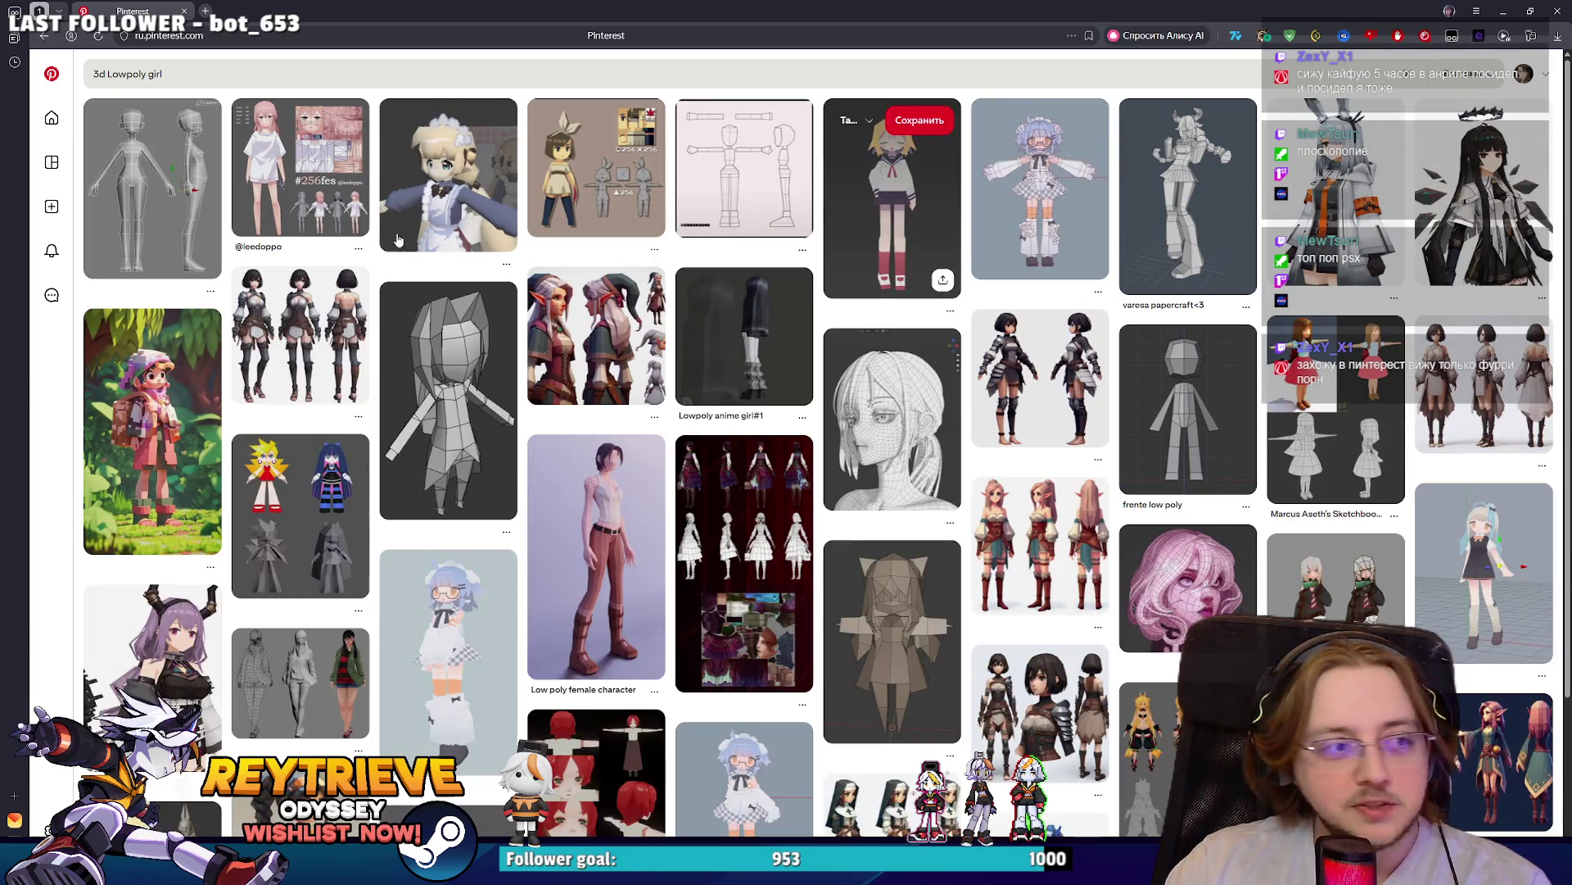
{"action": "left_click", "coordinate": [168, 196]}
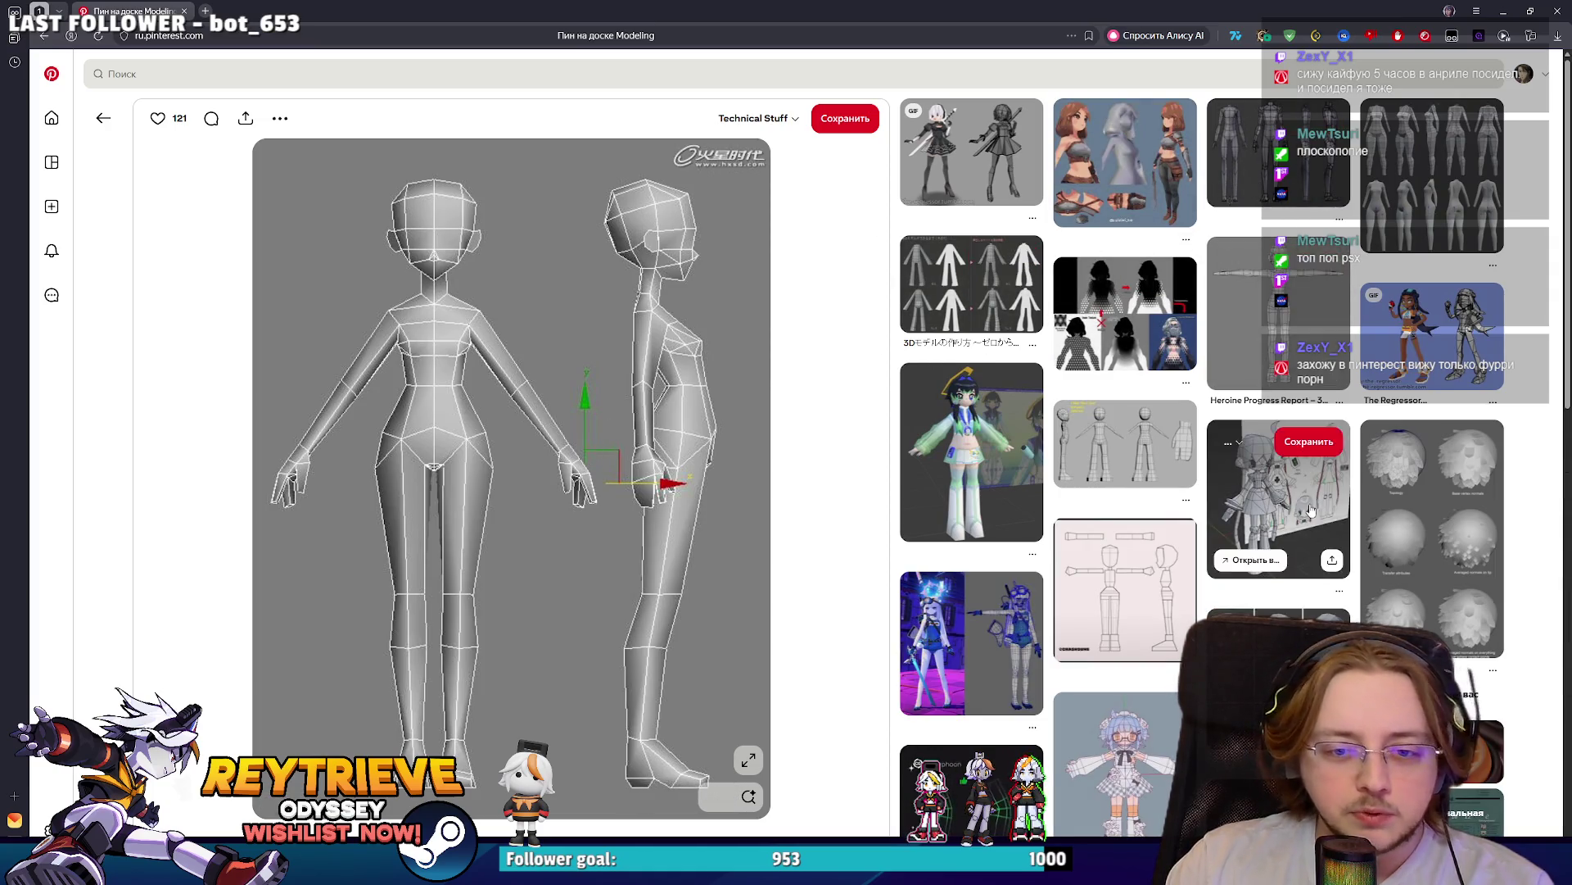
{"action": "scroll", "coordinate": [1310, 509], "scroll_direction": "down", "scroll_amount": 6}
{"action": "scroll", "coordinate": [869, 605], "scroll_direction": "down", "scroll_amount": 2}
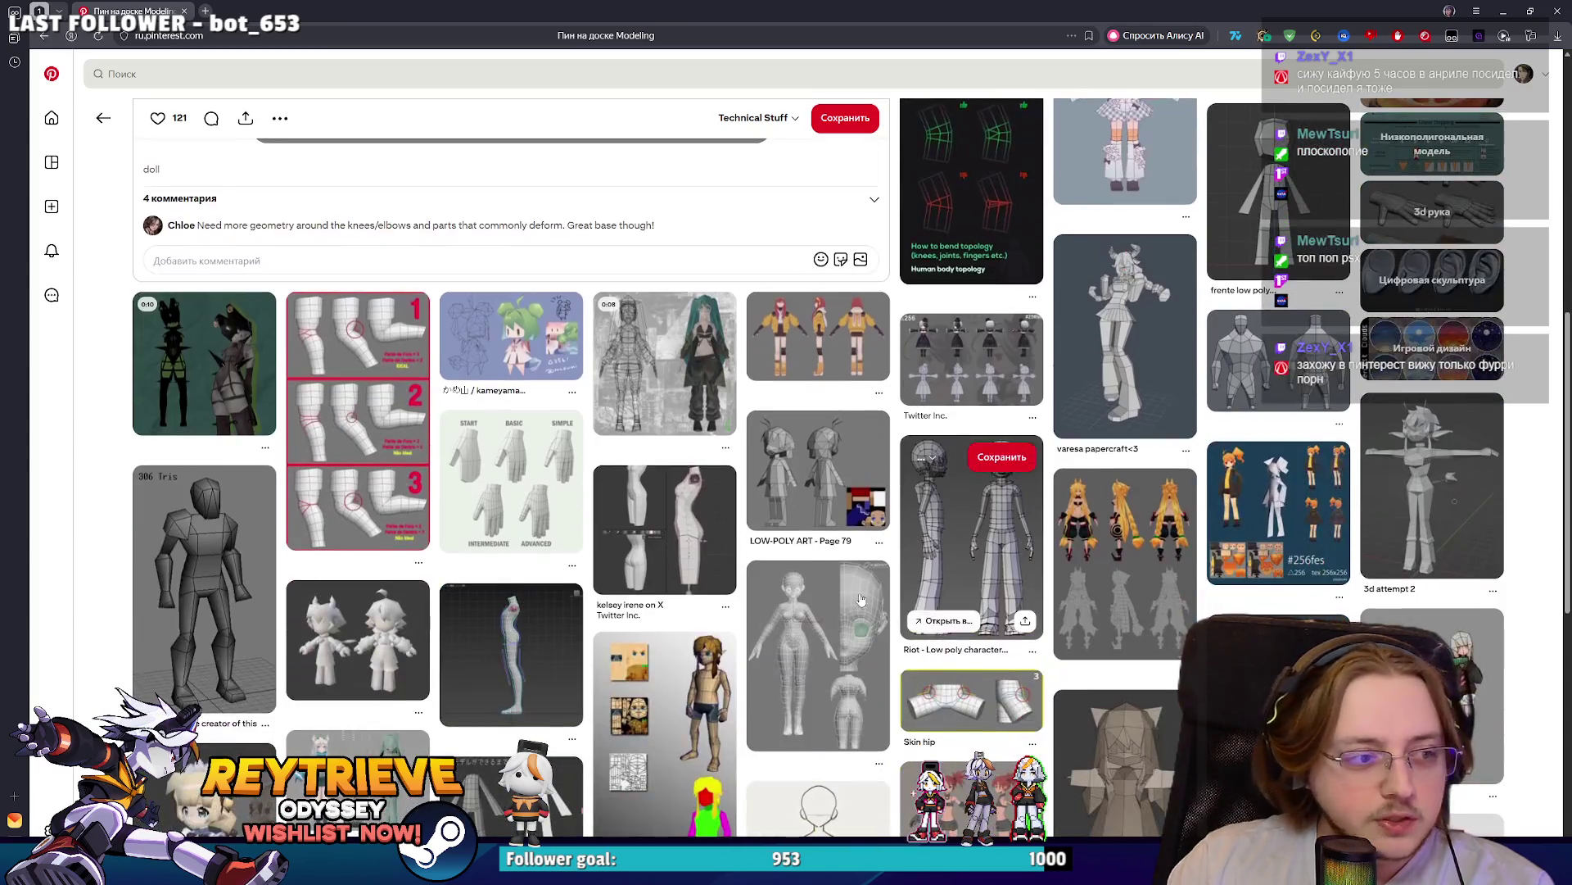
{"action": "scroll", "coordinate": [576, 633], "scroll_direction": "down", "scroll_amount": 5}
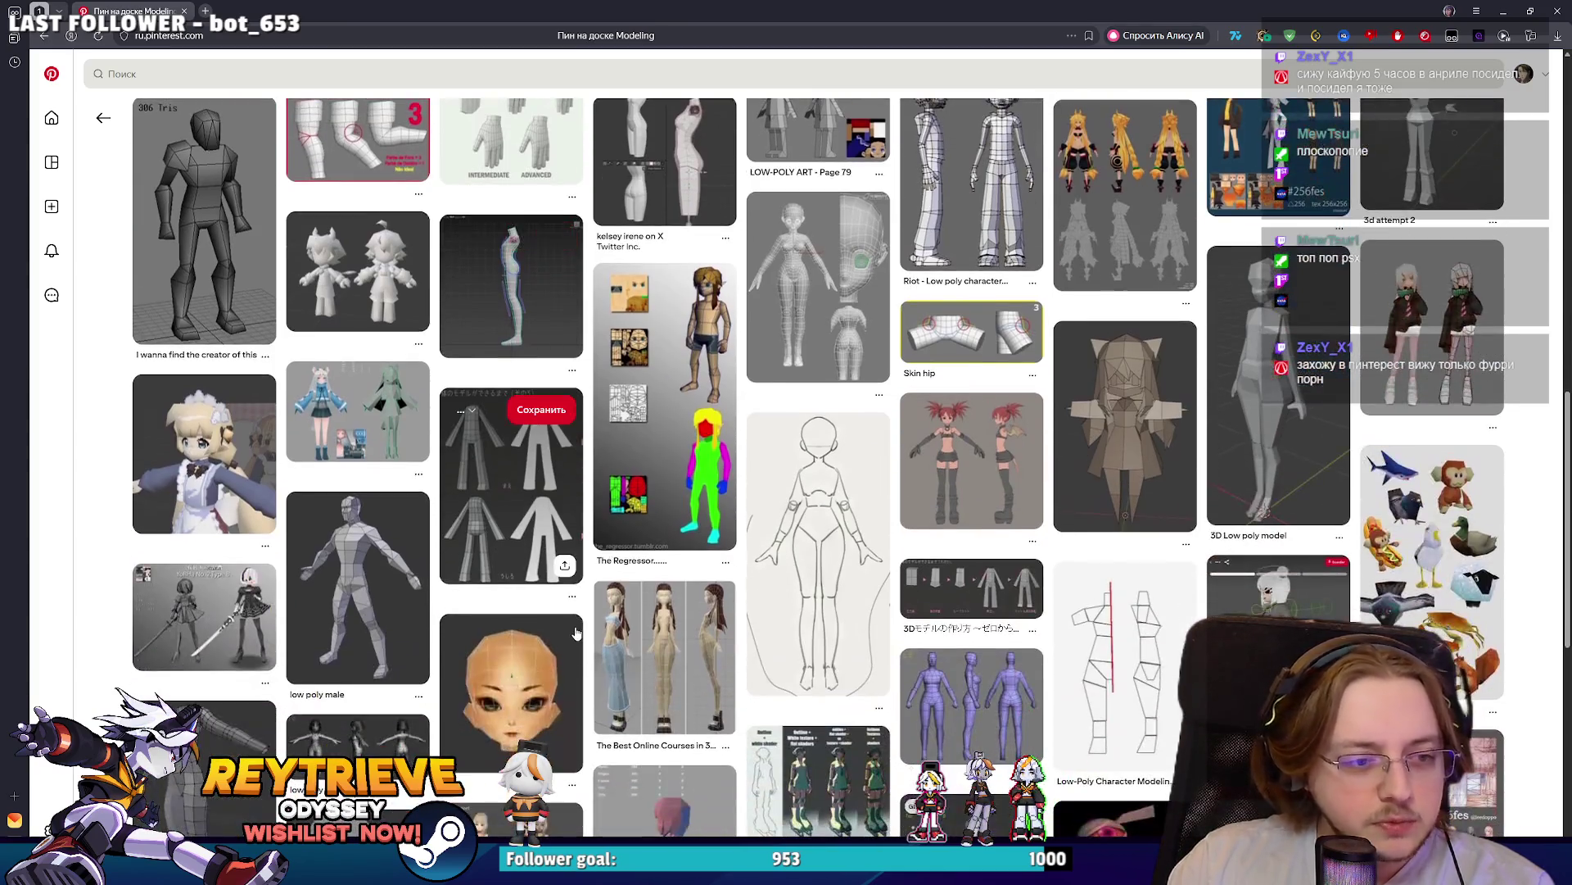
{"action": "scroll", "coordinate": [973, 527], "scroll_direction": "down", "scroll_amount": 3}
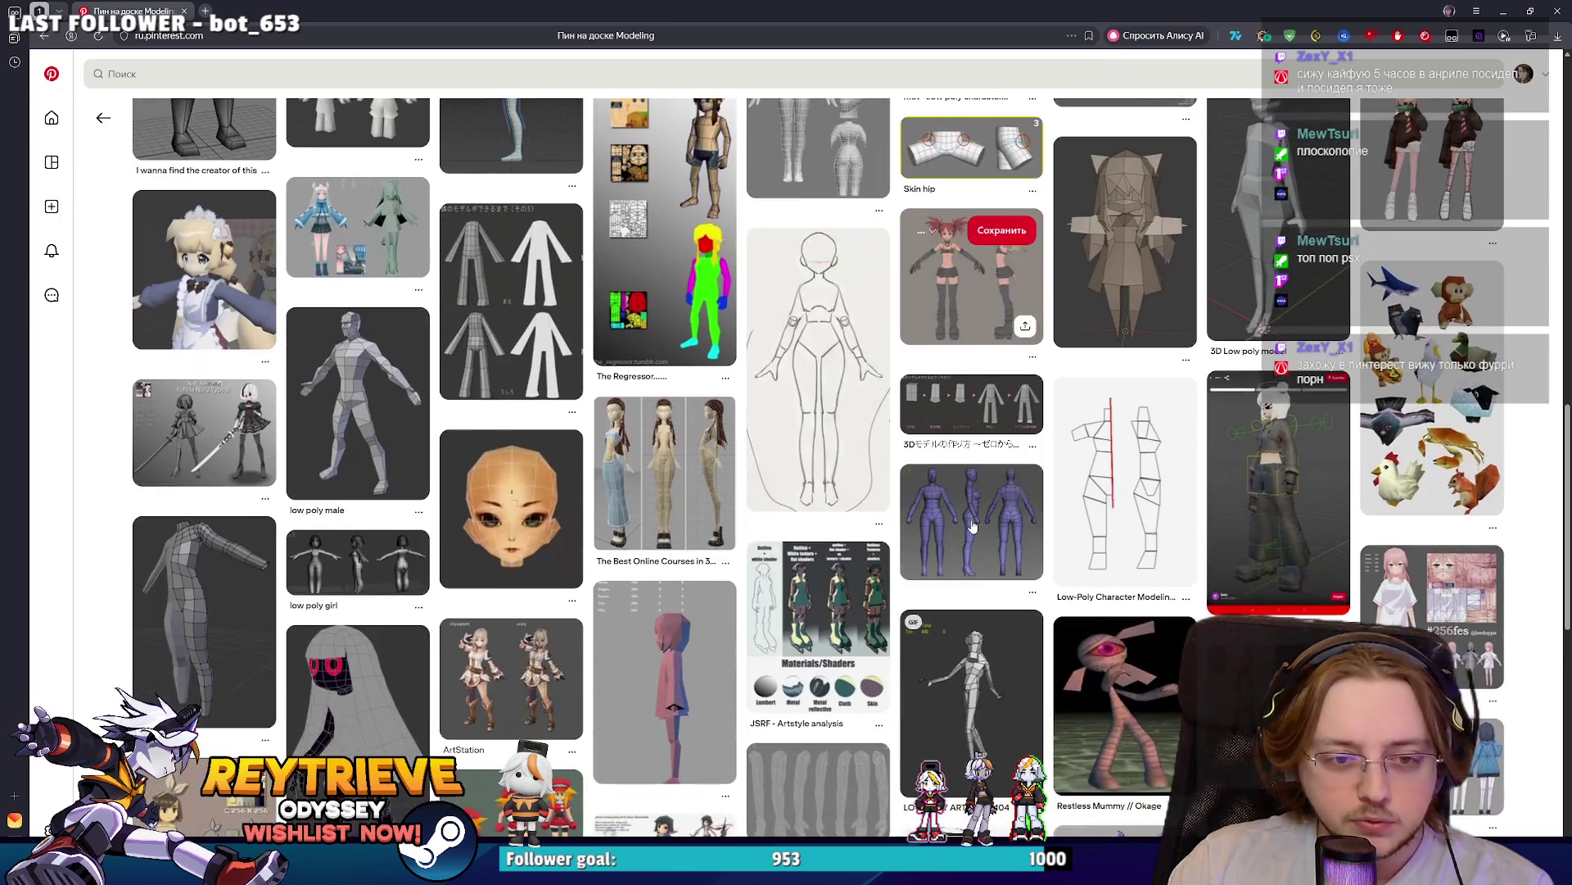
- Open the low-poly female body and purple low-poly model pins, then close the browser
{"action": "left_click", "coordinate": [971, 518]}
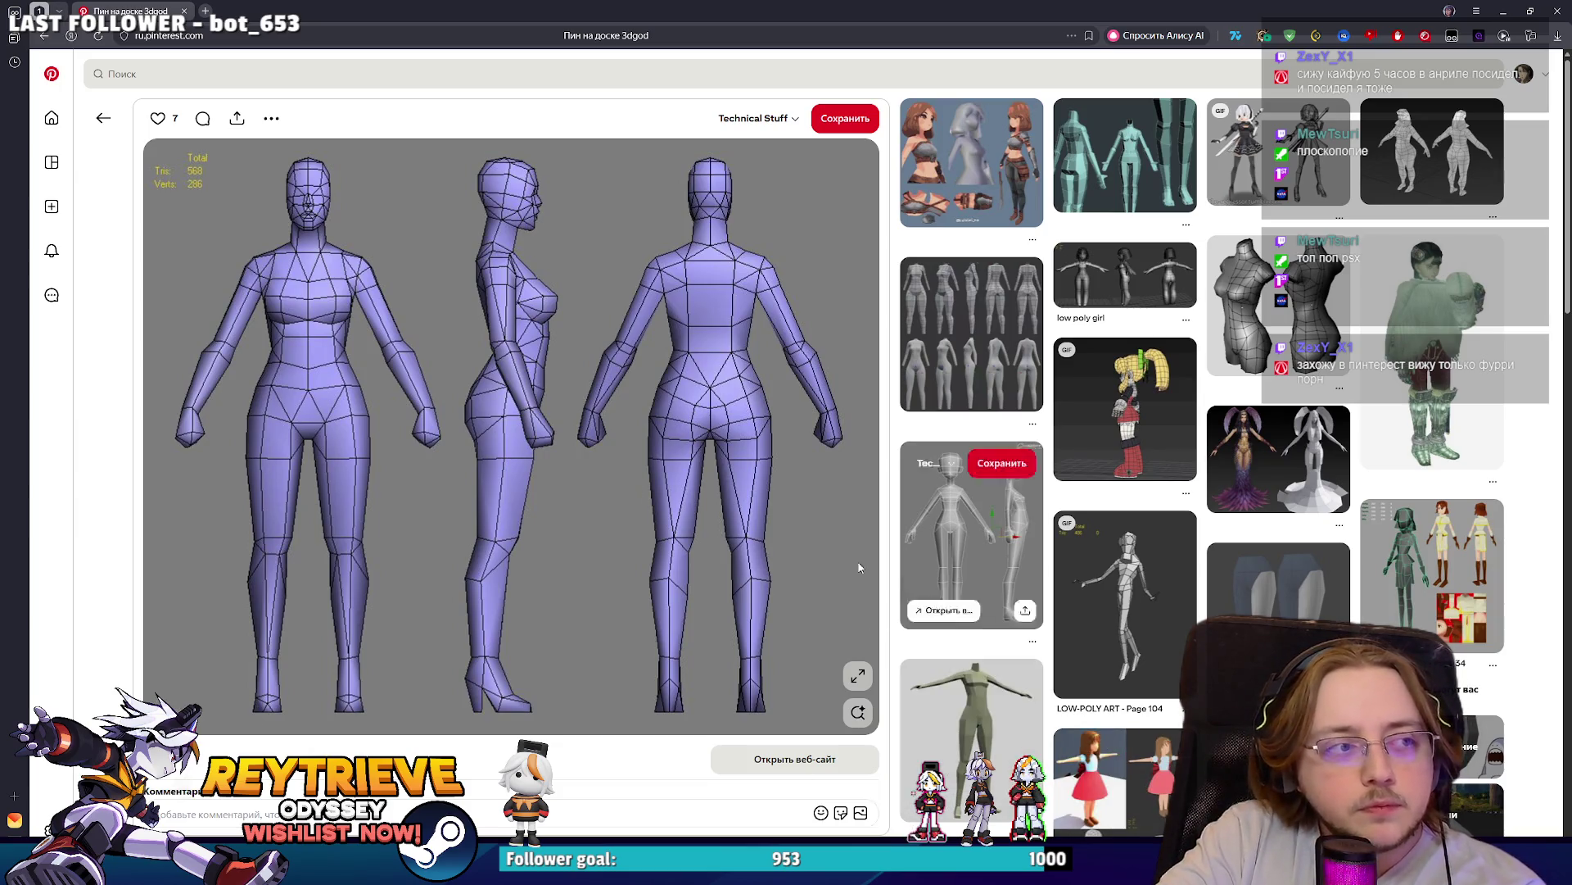
{"action": "scroll", "coordinate": [1090, 586], "scroll_direction": "down", "scroll_amount": 5}
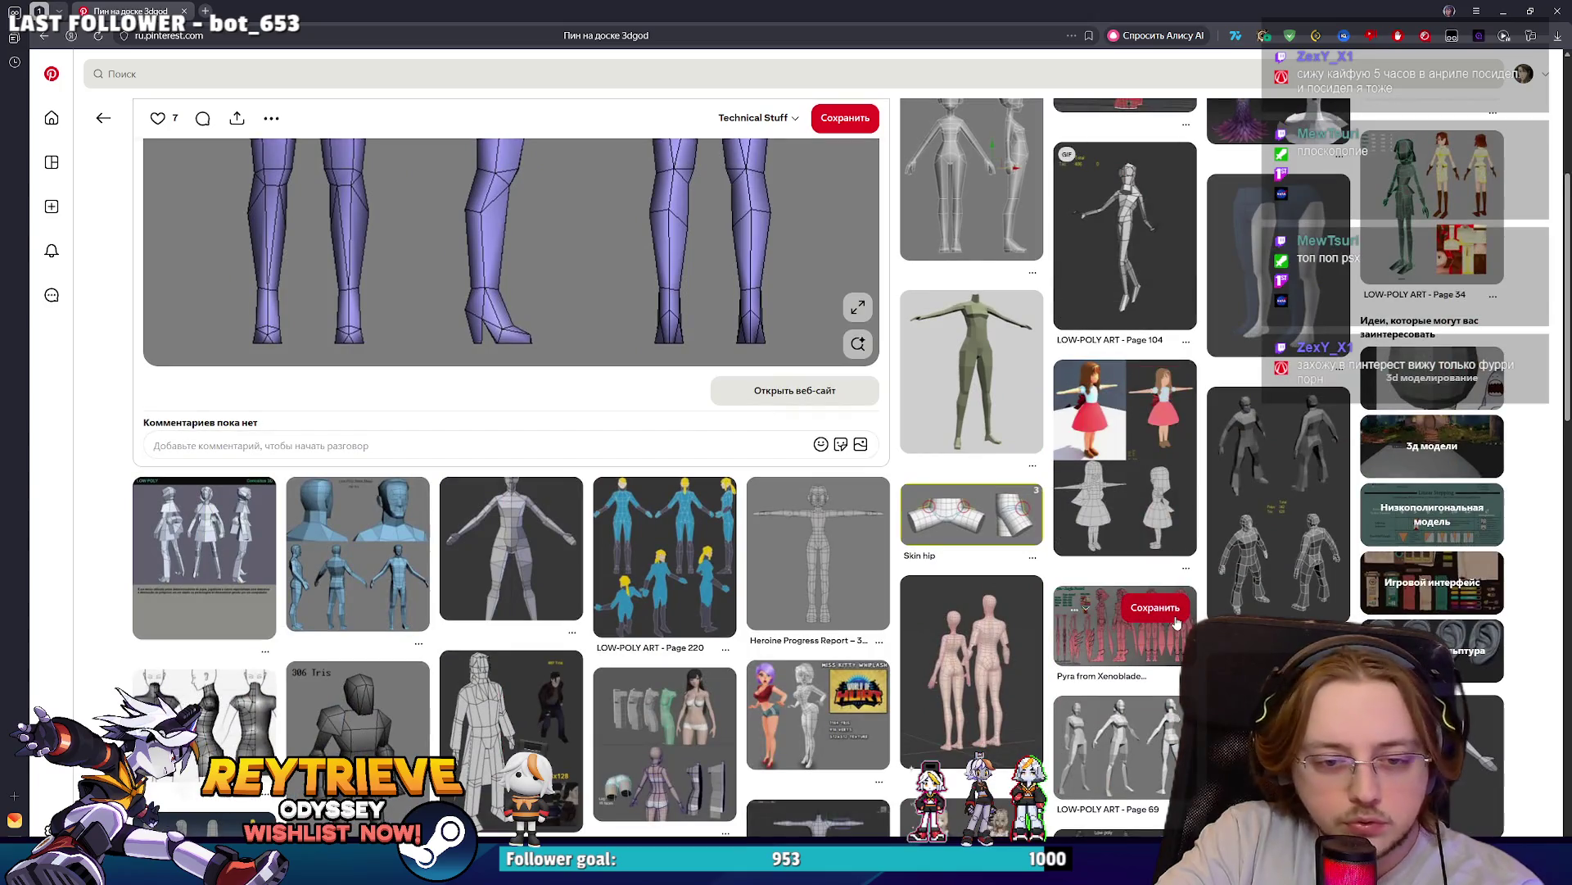
{"action": "scroll", "coordinate": [1169, 629], "scroll_direction": "down", "scroll_amount": 3}
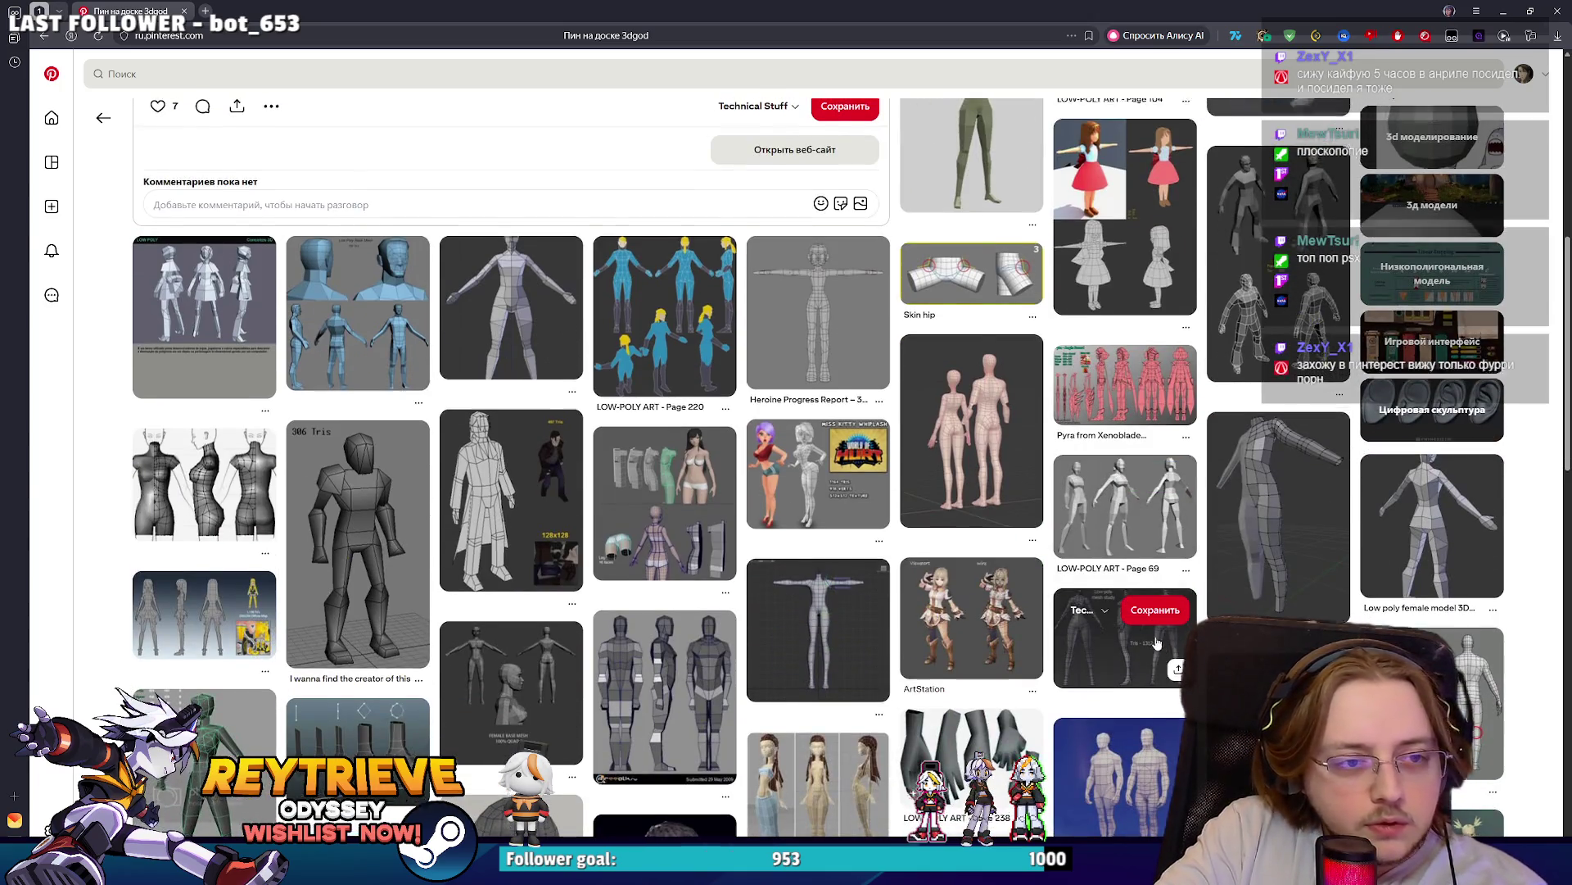
{"action": "left_click", "coordinate": [1163, 637]}
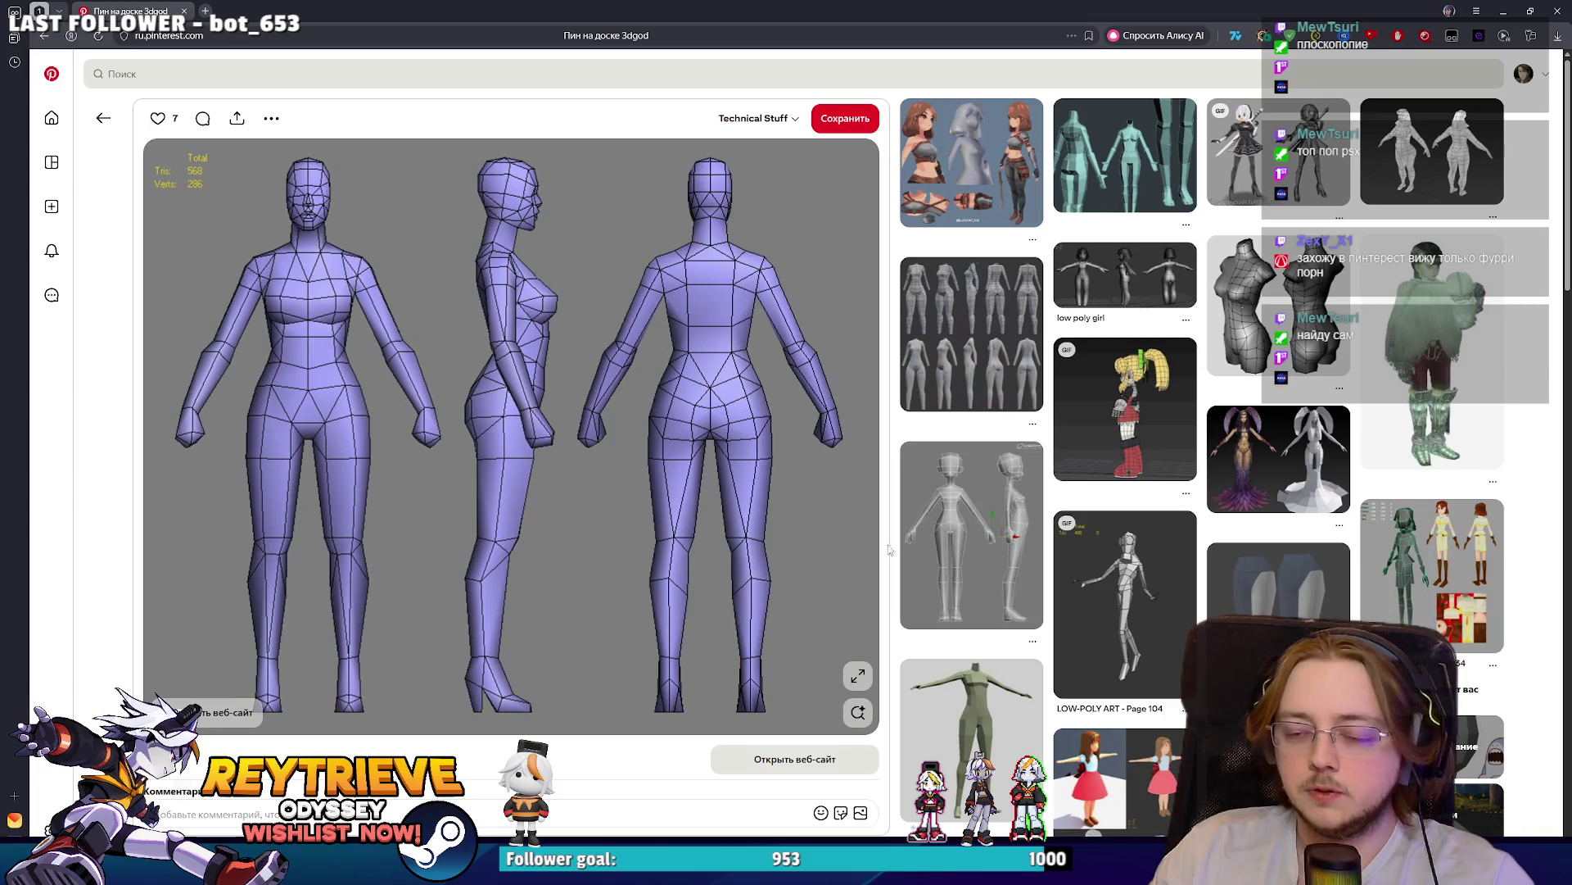
{"action": "left_click", "coordinate": [1557, 12]}
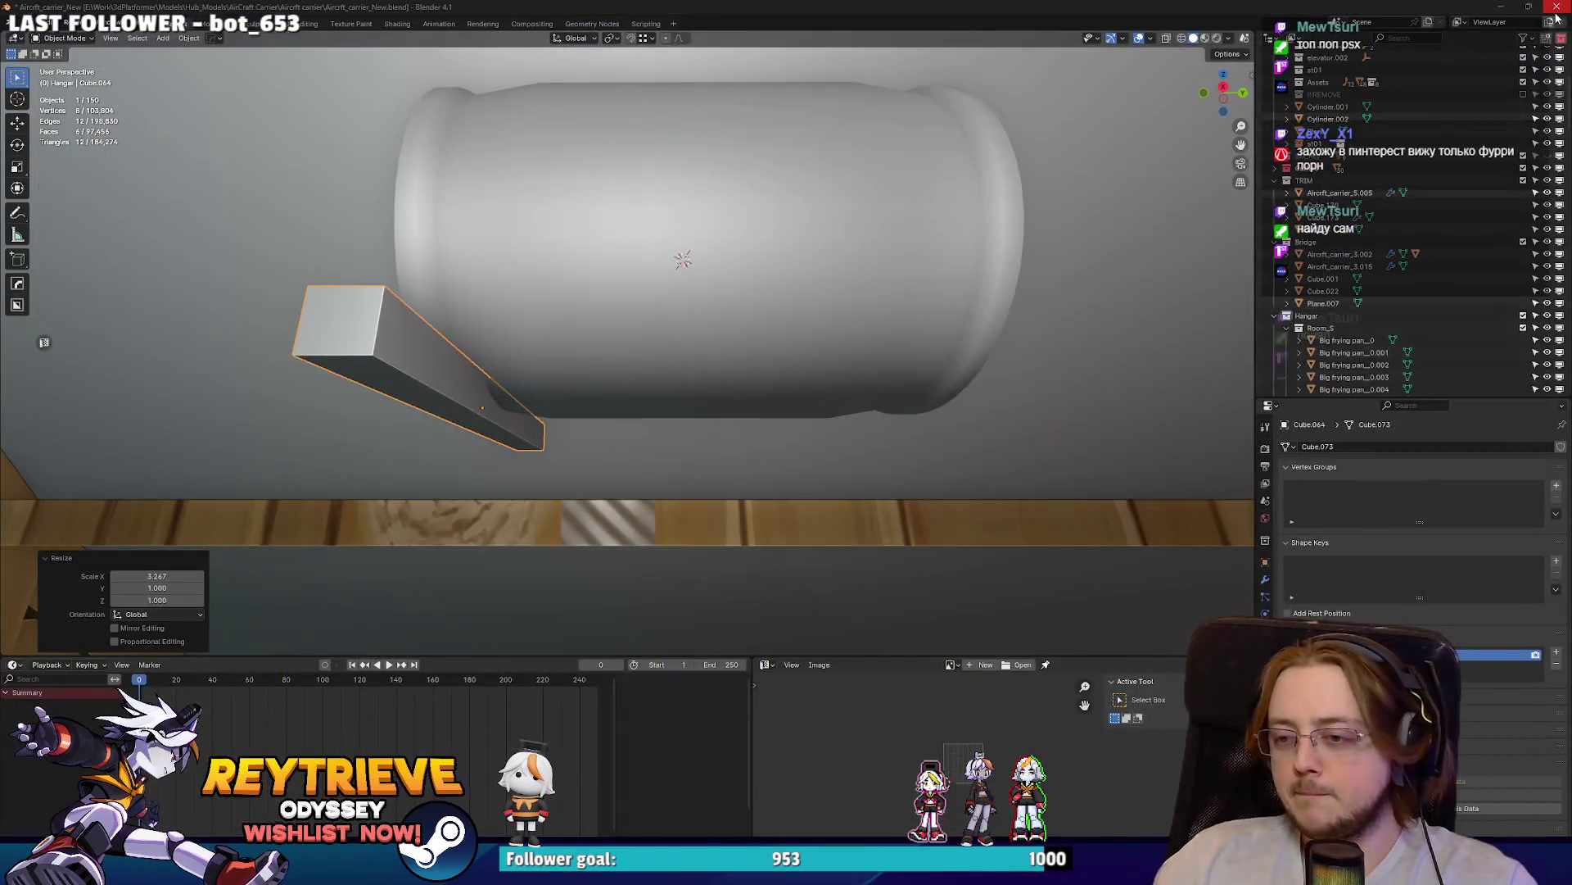
- Lengthen the flat block under the drum along the X axis in two passes
{"action": "mouse_move", "coordinate": [952, 200]}
{"action": "middle_mouse_down"}
{"action": "mouse_move", "coordinate": [963, 217]}
{"action": "mouse_move", "coordinate": [757, 267]}
{"action": "mouse_move", "coordinate": [622, 363]}
{"action": "mouse_move", "coordinate": [696, 358]}
{"action": "middle_mouse_up"}
{"action": "key", "text": "s"}
{"action": "key", "text": "x"}
{"action": "left_click", "coordinate": [708, 351]}
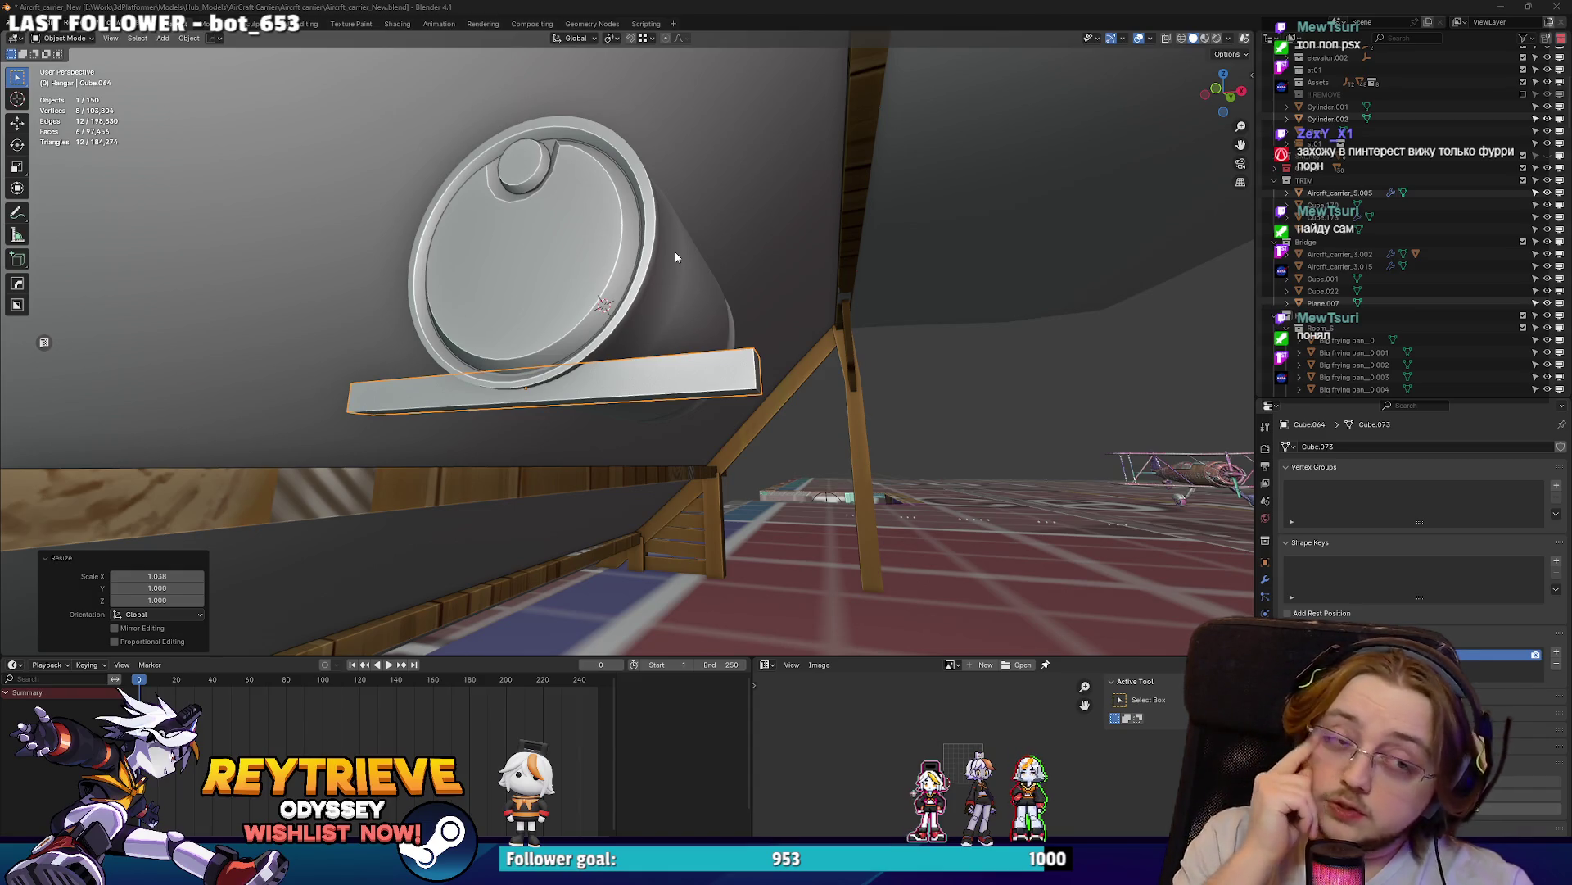
{"action": "mouse_move", "coordinate": [674, 256]}
{"action": "middle_mouse_down"}
{"action": "mouse_move", "coordinate": [452, 308]}
{"action": "mouse_move", "coordinate": [623, 327]}
{"action": "mouse_move", "coordinate": [346, 288]}
{"action": "middle_mouse_up"}
{"action": "key", "text": "s"}
{"action": "key", "text": "x"}
{"action": "left_click", "coordinate": [649, 336]}
- Slide the block along Y under the drum's centre and bring up its Object menu
{"action": "scroll", "coordinate": [346, 289], "scroll_direction": "down", "scroll_amount": 3}
{"action": "mouse_move", "coordinate": [492, 295]}
{"action": "middle_mouse_down"}
{"action": "mouse_move", "coordinate": [626, 297]}
{"action": "mouse_move", "coordinate": [562, 267]}
{"action": "mouse_move", "coordinate": [606, 292]}
{"action": "middle_mouse_up"}
{"action": "scroll", "coordinate": [627, 297], "scroll_direction": "up", "scroll_amount": 5}
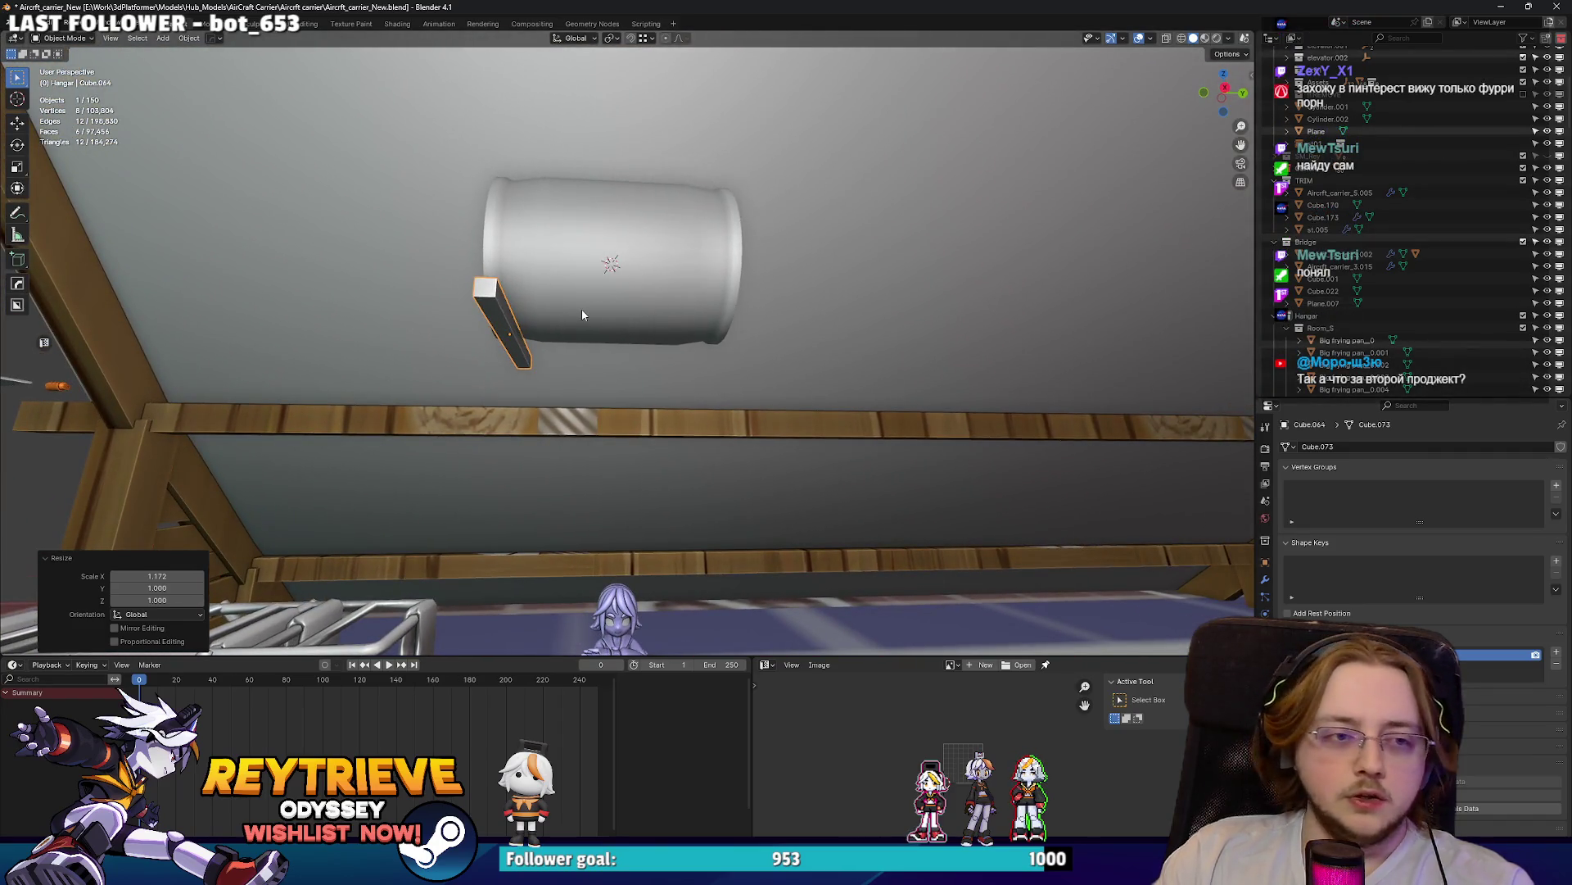
{"action": "key", "text": "g"}
{"action": "key", "text": "y"}
{"action": "left_click", "coordinate": [663, 293]}
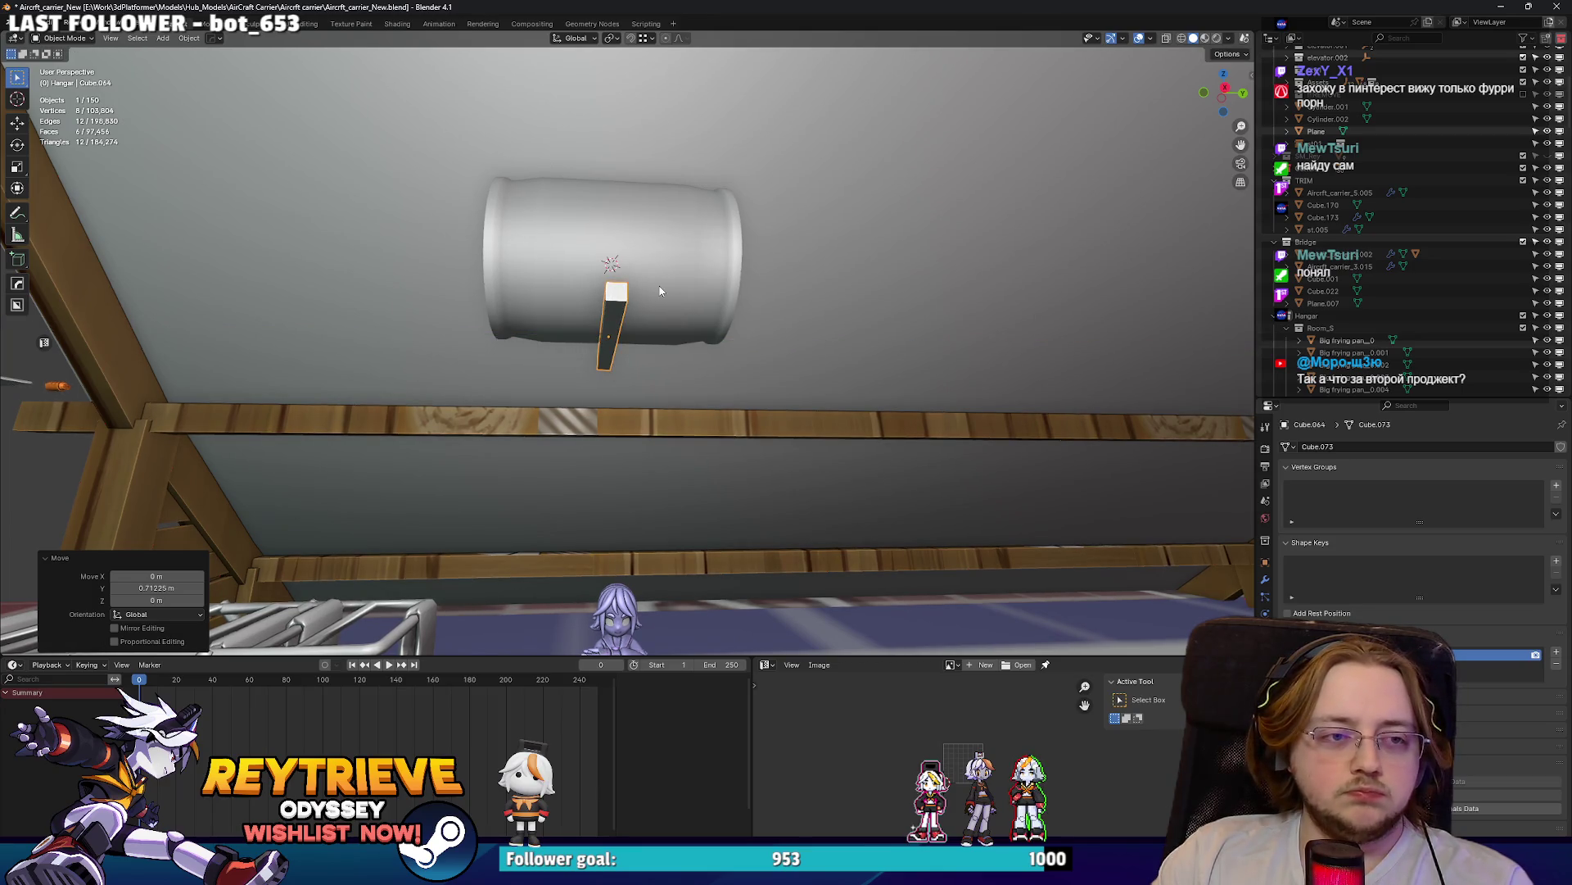
{"action": "middle_click_drag", "start_coordinate": [614, 306], "coordinate": [616, 298]}
{"action": "right_click", "coordinate": [616, 298]}
{"action": "mouse_move", "coordinate": [620, 329]}
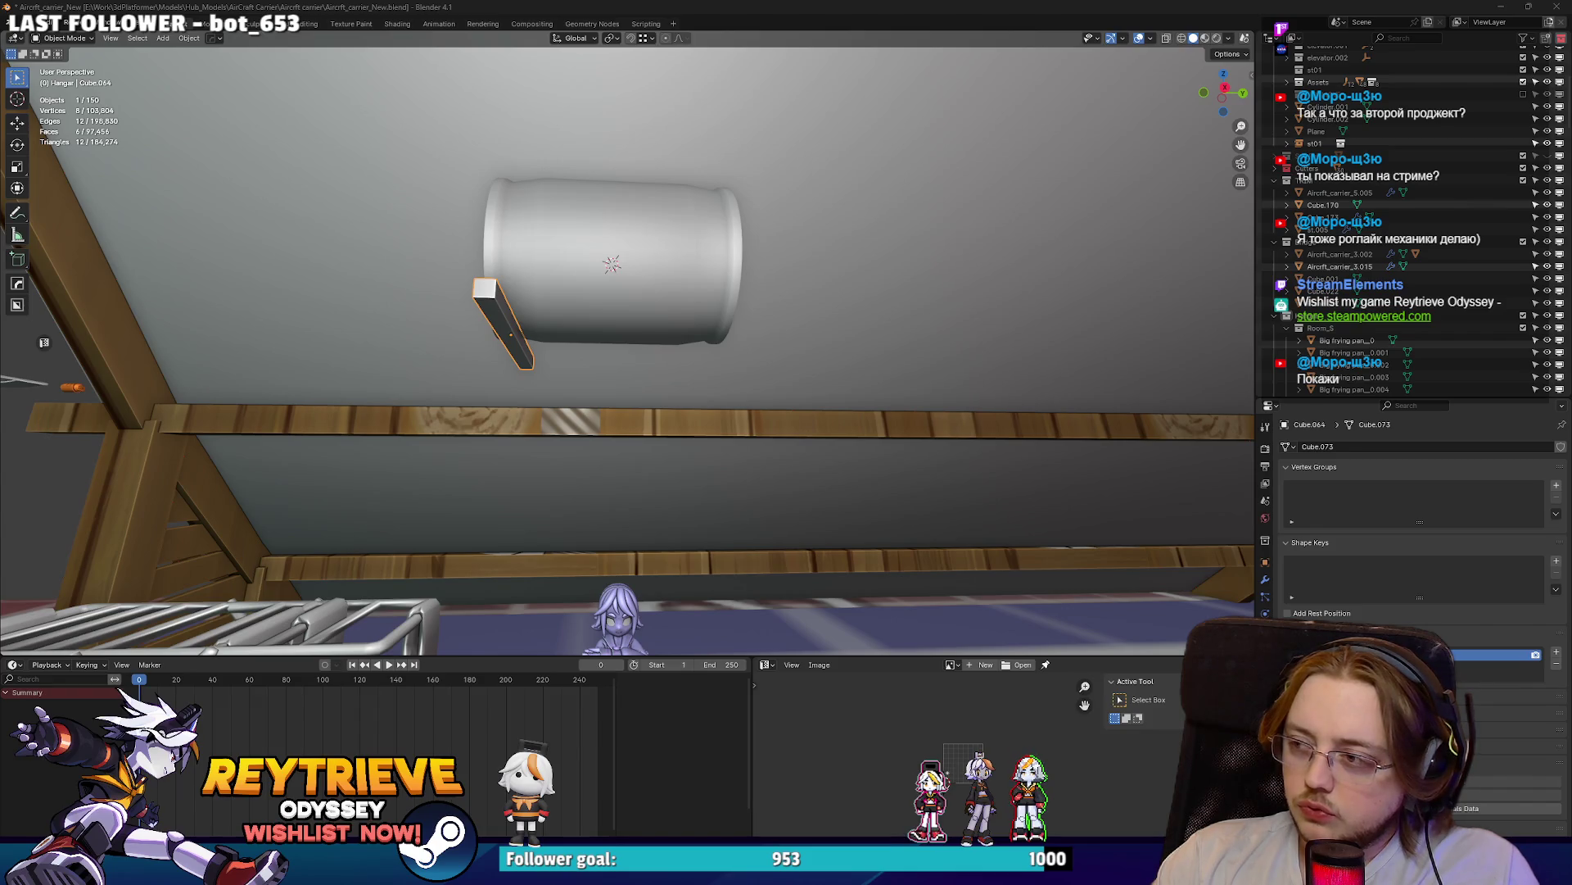
{"action": "key", "text": "alt+Tab"}
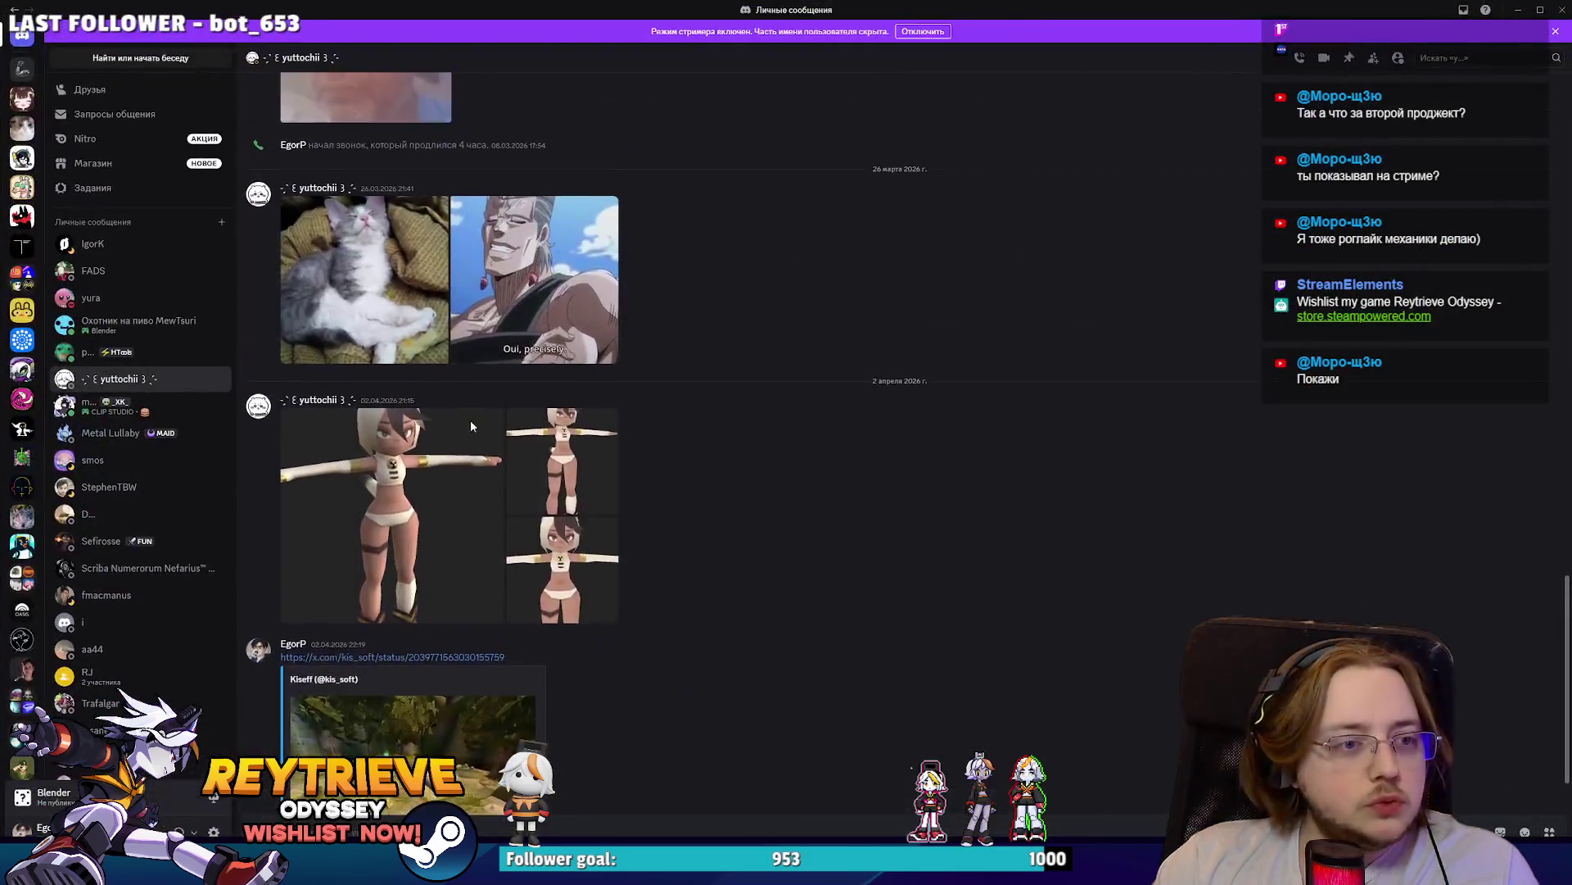
- Flip through the shared low-poly girl renders full size in Discord, then return to Blender
{"action": "left_click", "coordinate": [489, 447]}
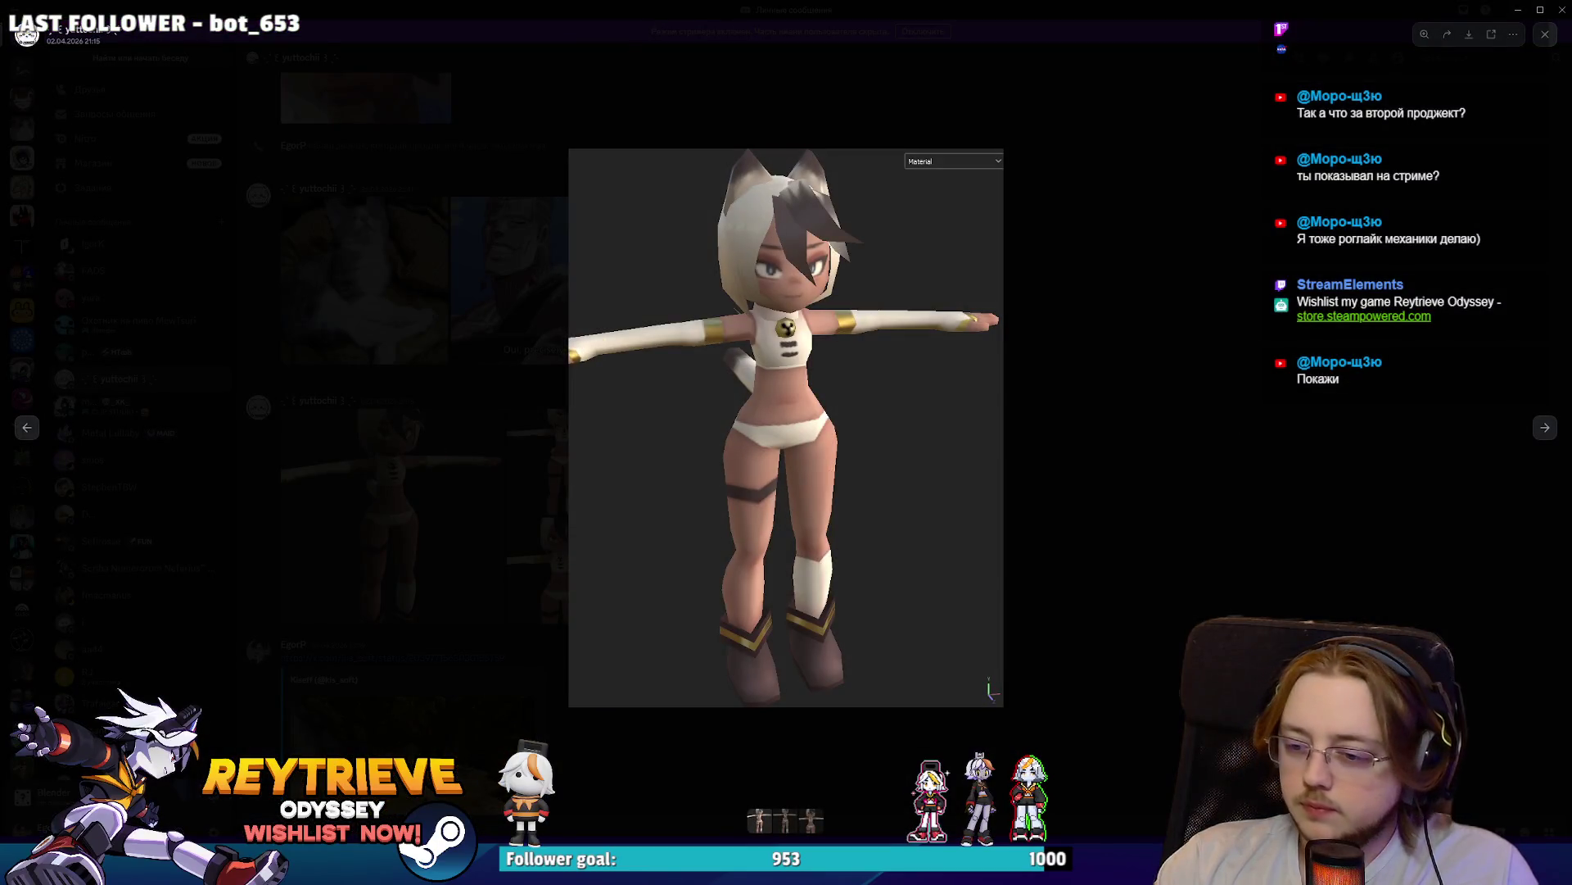
{"action": "left_click", "coordinate": [1546, 428]}
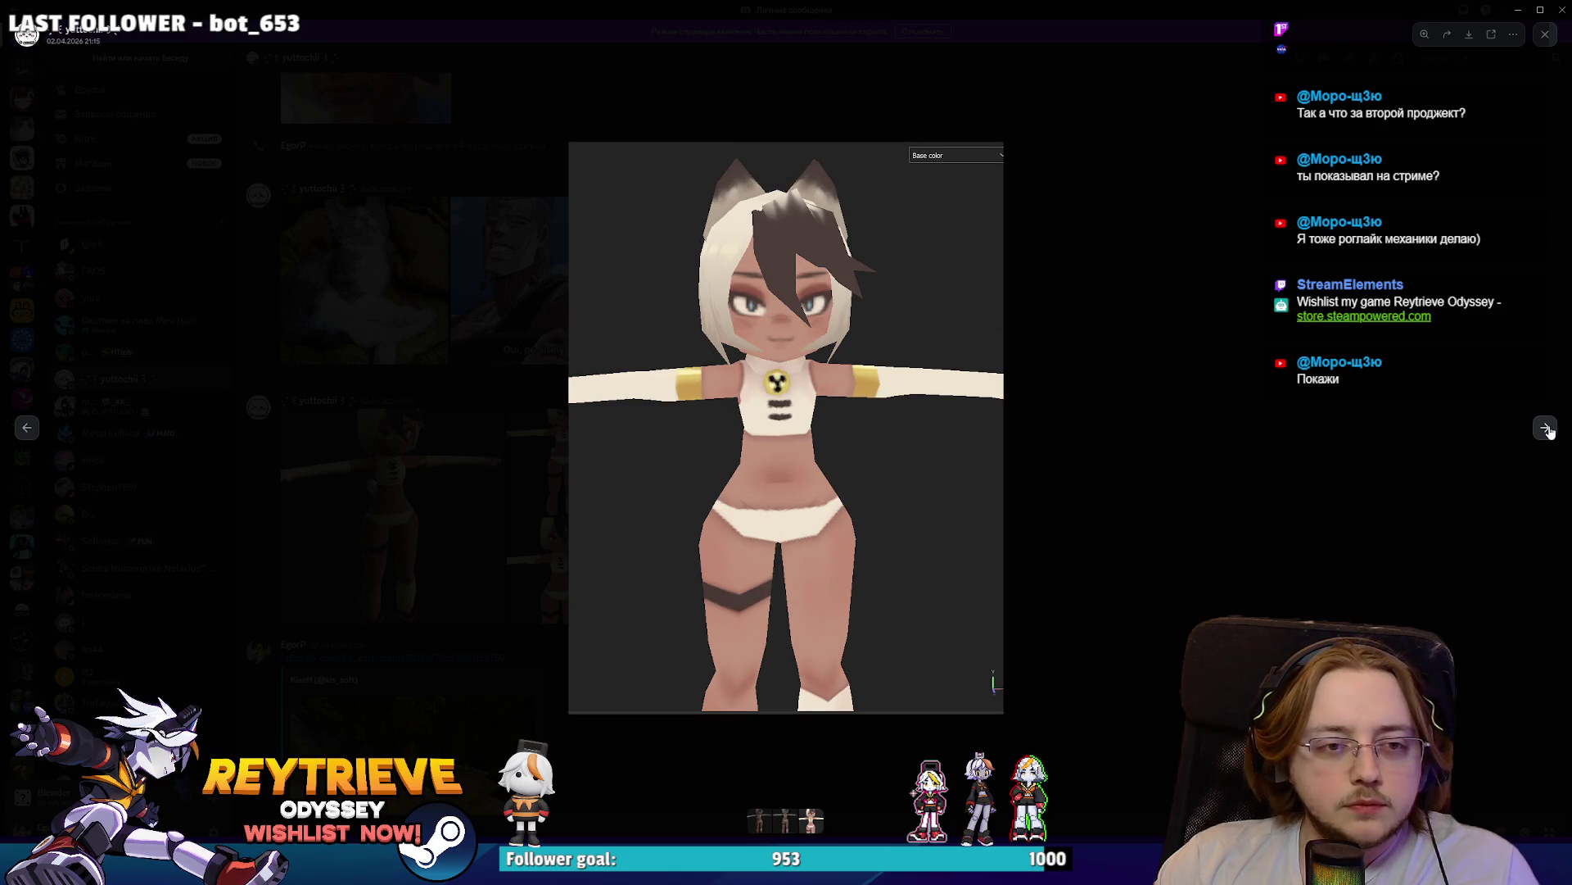
{"action": "left_click", "coordinate": [27, 427]}
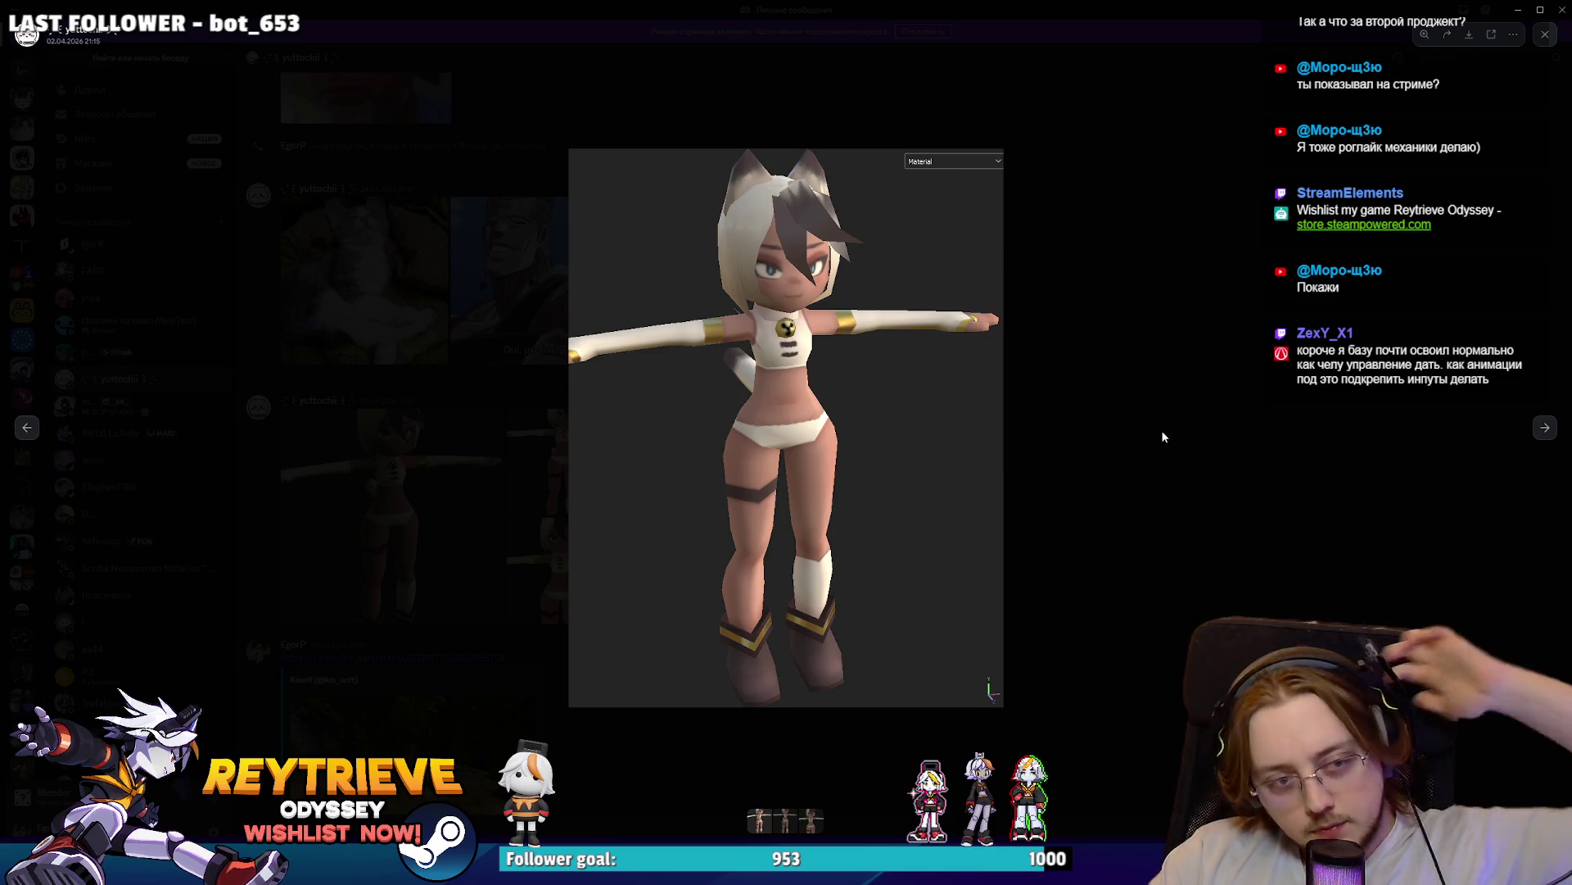
{"action": "key", "text": "alt+Tab"}
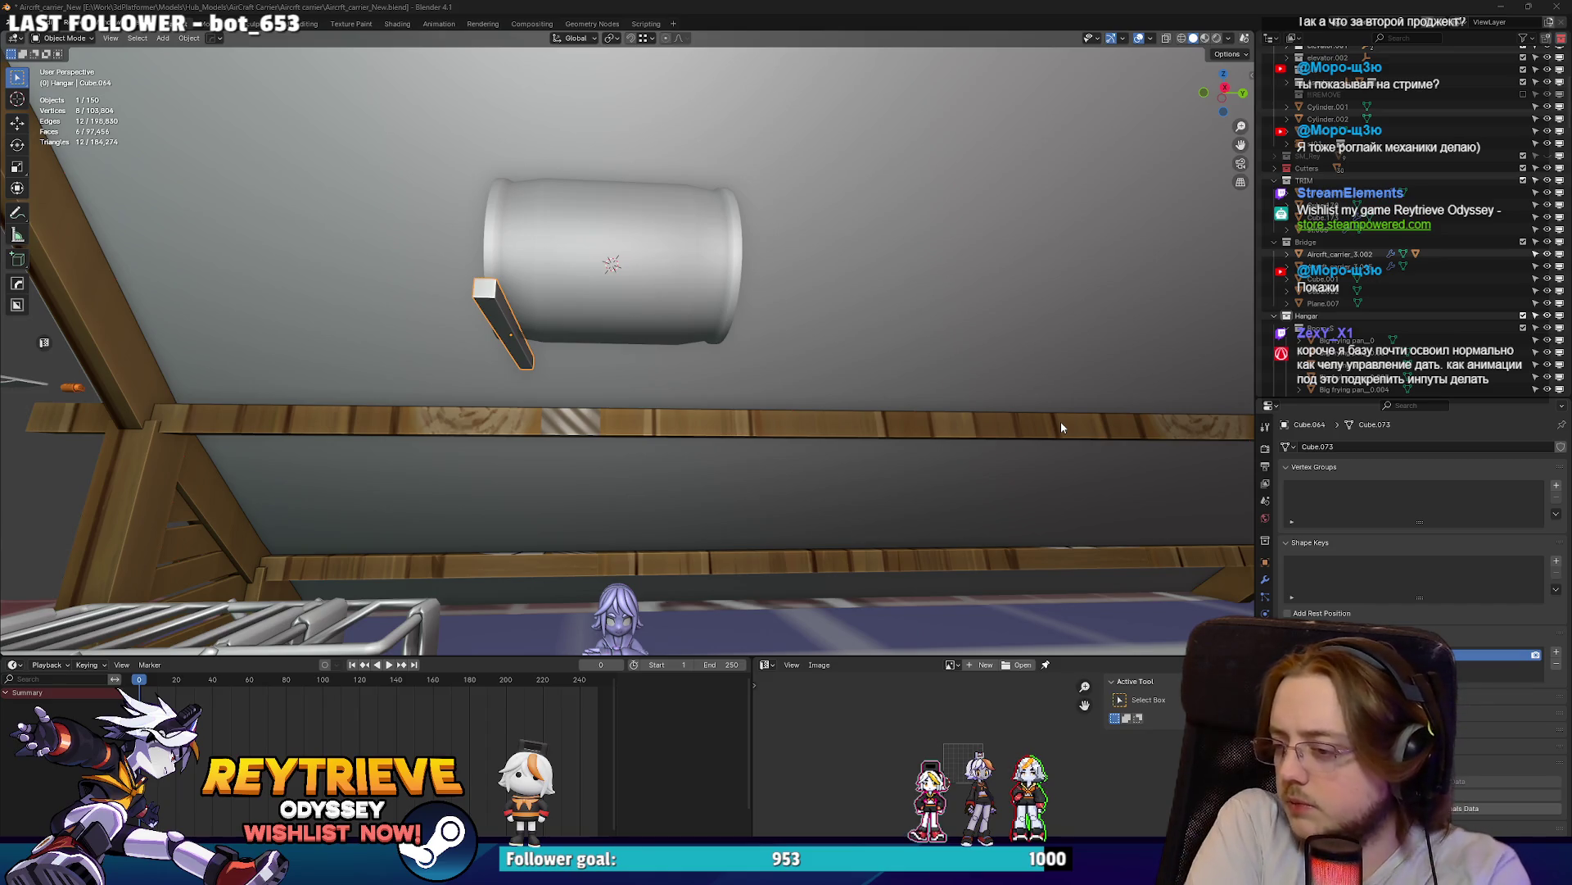
- Set the bar's origin to the 3D cursor and mirror it to the drum's other side with HardOps
{"action": "mouse_move", "coordinate": [565, 246]}
{"action": "middle_mouse_down"}
{"action": "mouse_move", "coordinate": [591, 235]}
{"action": "mouse_move", "coordinate": [624, 290]}
{"action": "middle_mouse_up"}
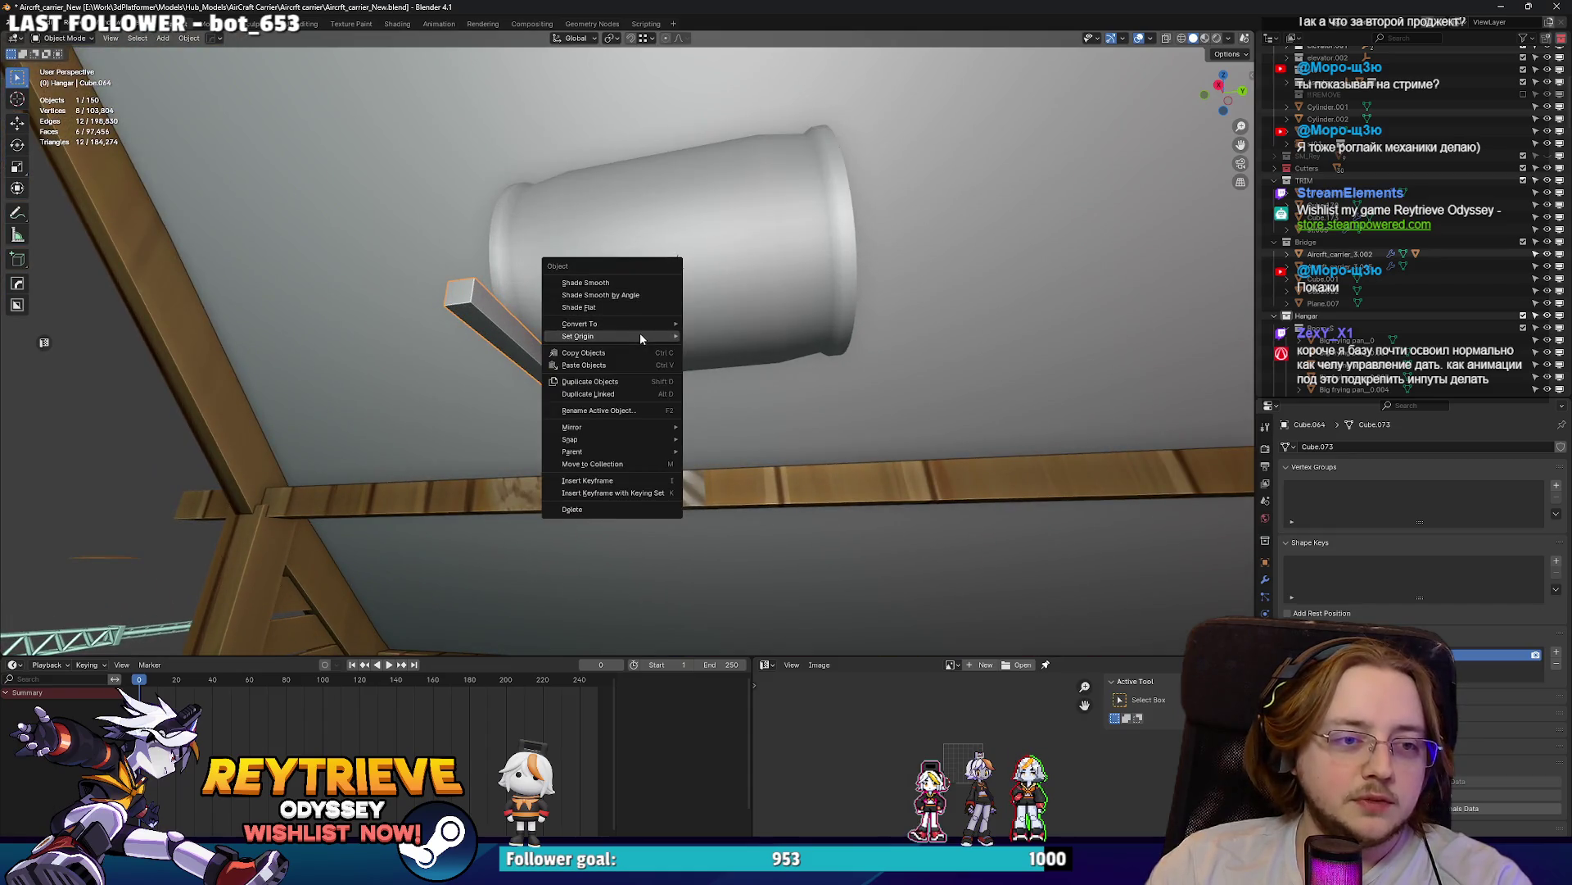
{"action": "mouse_move", "coordinate": [641, 336]}
{"action": "left_click", "coordinate": [721, 361]}
{"action": "middle_click_drag", "start_coordinate": [709, 318], "coordinate": [700, 314]}
{"action": "key", "text": "q"}
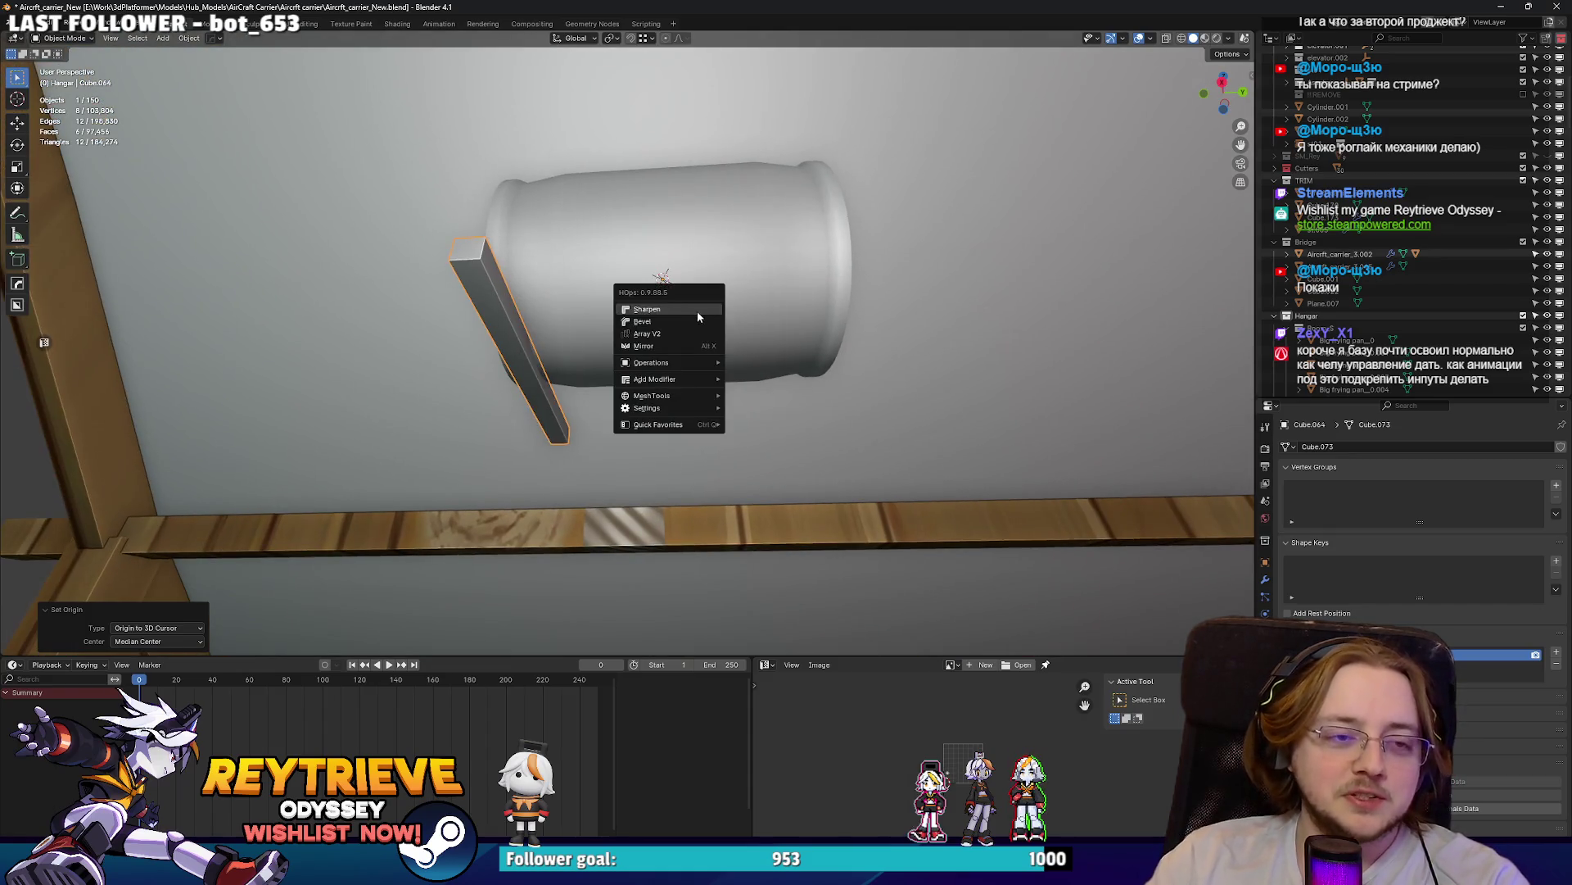
{"action": "left_click", "coordinate": [644, 345]}
{"action": "left_click", "coordinate": [806, 328]}
{"action": "mouse_move", "coordinate": [807, 327]}
{"action": "middle_mouse_down"}
{"action": "mouse_move", "coordinate": [889, 340]}
{"action": "mouse_move", "coordinate": [702, 284]}
{"action": "middle_mouse_up"}
- Enter Edit Mode and duplicate the bar's geometry
{"action": "key", "text": "Tab"}
{"action": "key", "text": "shift+d"}
{"action": "key", "text": "Escape"}
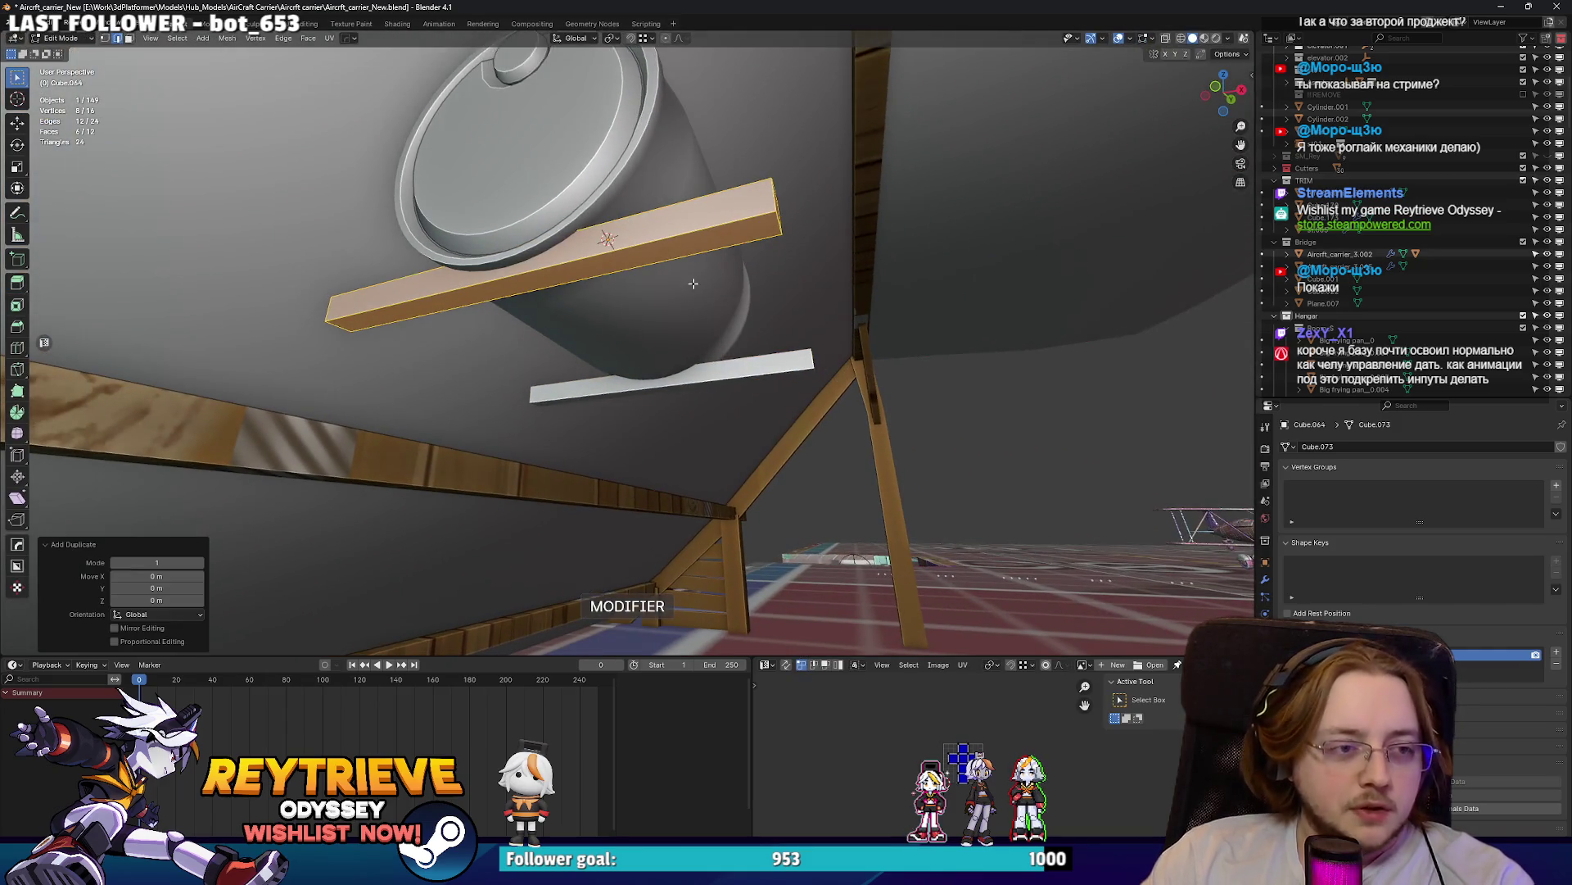
- Rotate the duplicated bar 90° about Z and slide it along X into a crossbar
{"action": "key", "text": "r"}
{"action": "key", "text": "z"}
{"action": "key", "text": "9"}
{"action": "key", "text": "0"}
{"action": "key", "text": "Return"}
{"action": "key", "text": "g"}
{"action": "key", "text": "x"}
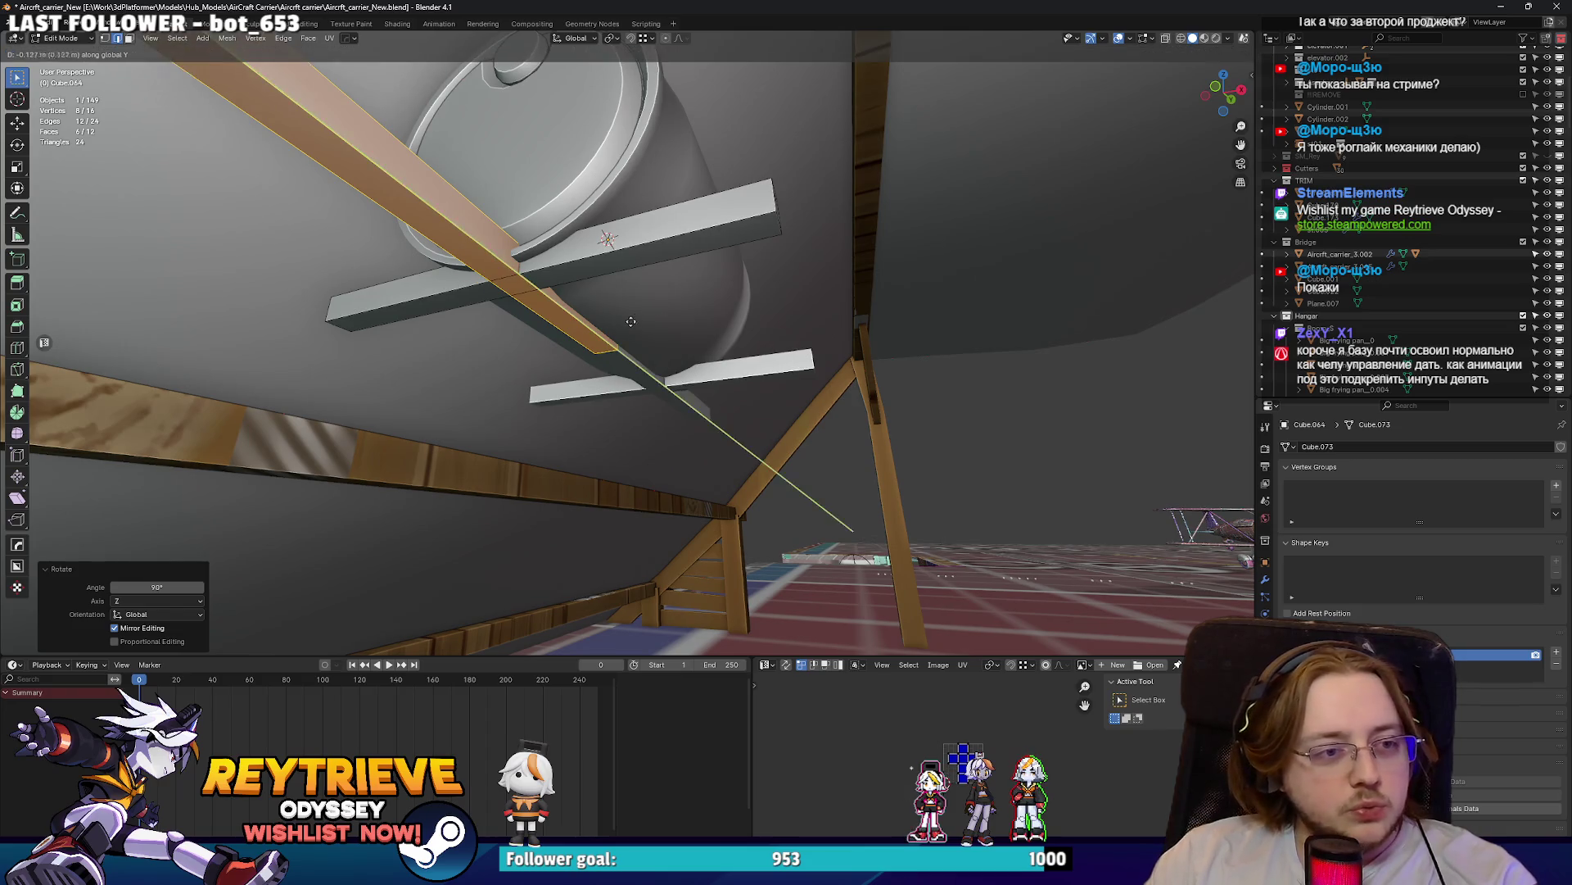
{"action": "left_click", "coordinate": [464, 322]}
- Mirror the crossbars across the drum with the HOps Mirror option
{"action": "key", "text": "q"}
{"action": "left_click", "coordinate": [480, 271]}
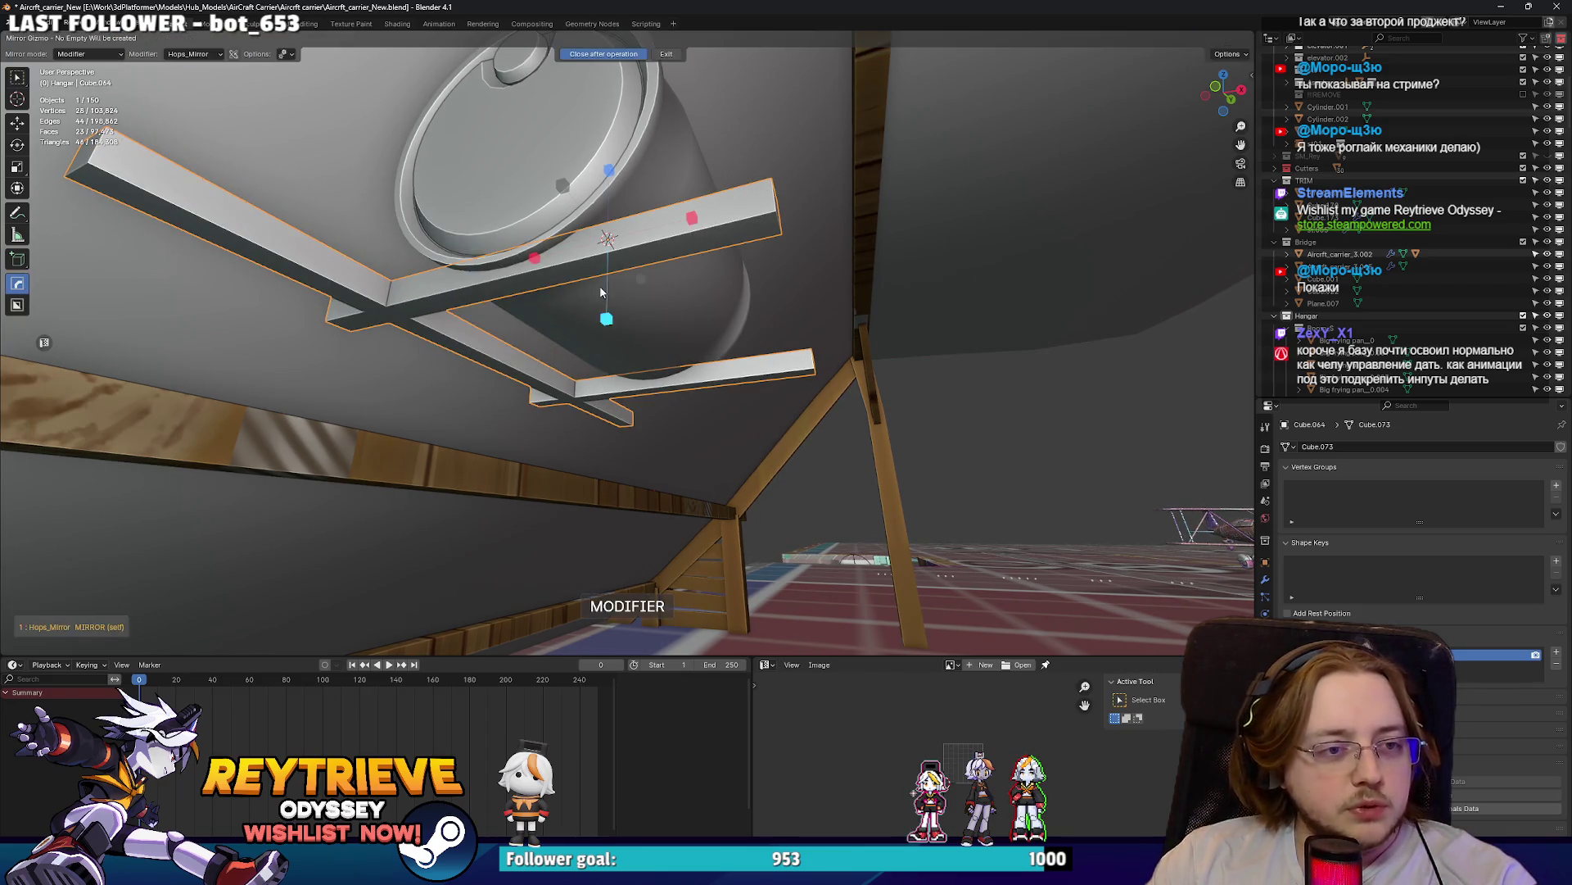
{"action": "left_click", "coordinate": [604, 316]}
{"action": "key", "text": "Tab"}
{"action": "mouse_move", "coordinate": [573, 293]}
{"action": "middle_mouse_down"}
{"action": "mouse_move", "coordinate": [509, 294]}
{"action": "mouse_move", "coordinate": [623, 328]}
{"action": "mouse_move", "coordinate": [606, 323]}
{"action": "middle_mouse_up"}
- Lower the crossbar under the drum and reposition it along Y
{"action": "key", "text": "g"}
{"action": "key", "text": "z"}
{"action": "left_click", "coordinate": [509, 294]}
{"action": "key", "text": "g"}
{"action": "key", "text": "y"}
{"action": "left_click", "coordinate": [645, 336]}
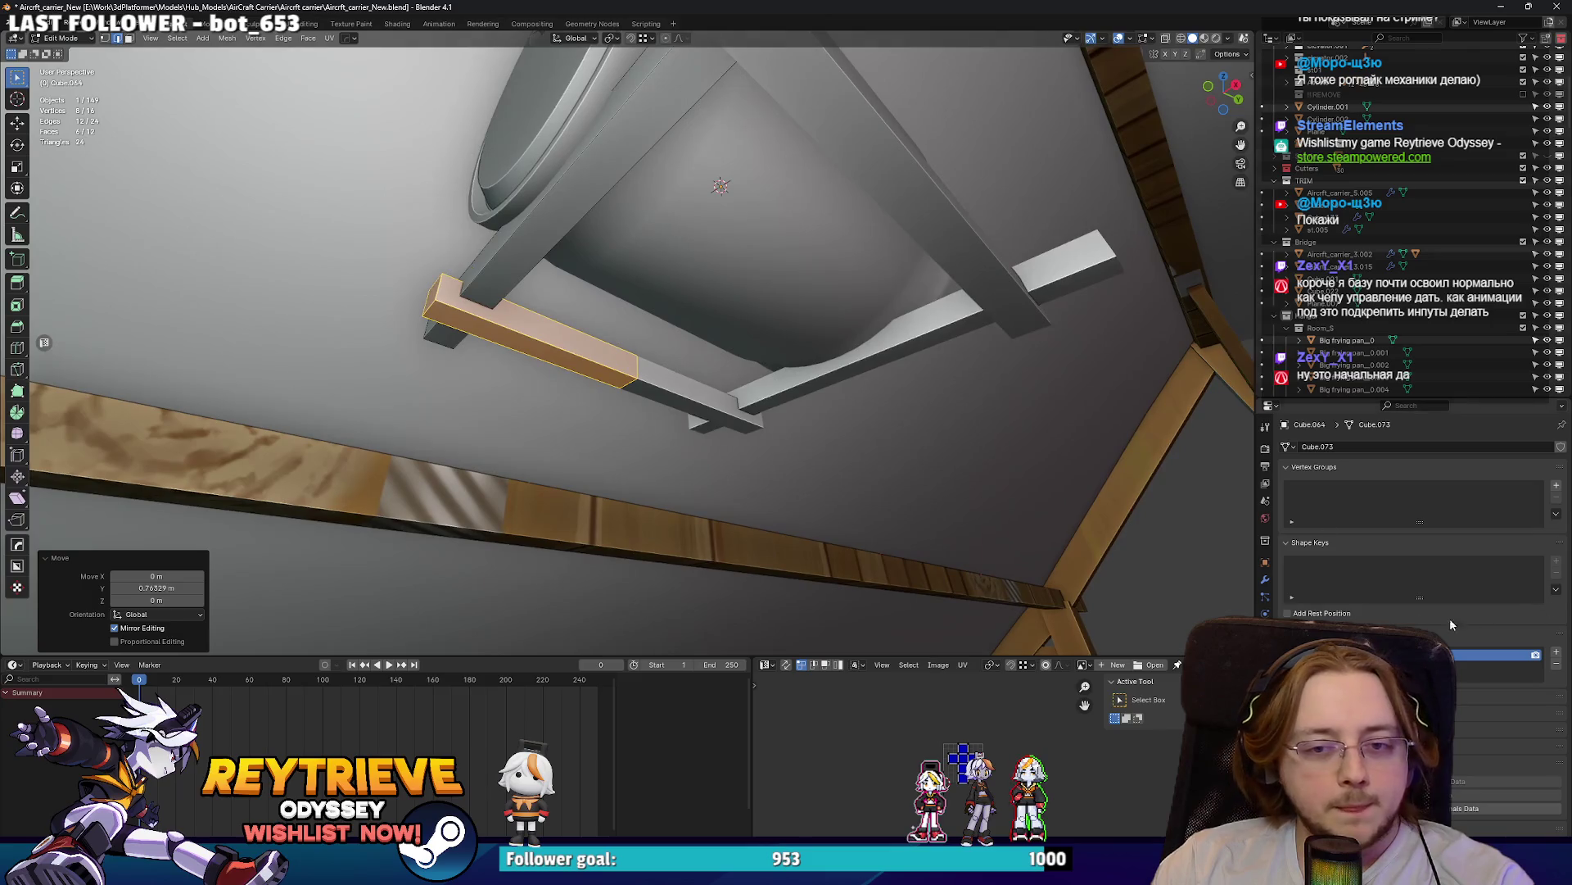
- With the mirror modifier settings shown, shift the beam into its new position
{"action": "left_click", "coordinate": [1266, 580]}
{"action": "mouse_move", "coordinate": [622, 408]}
{"action": "middle_mouse_down"}
{"action": "mouse_move", "coordinate": [691, 418]}
{"action": "mouse_move", "coordinate": [612, 402]}
{"action": "mouse_move", "coordinate": [657, 397]}
{"action": "mouse_move", "coordinate": [605, 399]}
{"action": "mouse_move", "coordinate": [524, 440]}
{"action": "mouse_move", "coordinate": [639, 393]}
{"action": "mouse_move", "coordinate": [665, 364]}
{"action": "mouse_move", "coordinate": [644, 321]}
{"action": "middle_mouse_up"}
{"action": "key", "text": "g"}
{"action": "key", "text": "y"}
{"action": "left_click", "coordinate": [684, 397]}
- Raise the piece 0.12 m, then nudge it slightly and sideways into position
{"action": "key", "text": "g"}
{"action": "key", "text": "z"}
{"action": "left_click", "coordinate": [662, 381]}
{"action": "key", "text": "g"}
{"action": "key", "text": "y"}
{"action": "left_click", "coordinate": [665, 363]}
{"action": "key", "text": "g"}
{"action": "key", "text": "x"}
{"action": "left_click", "coordinate": [557, 338]}
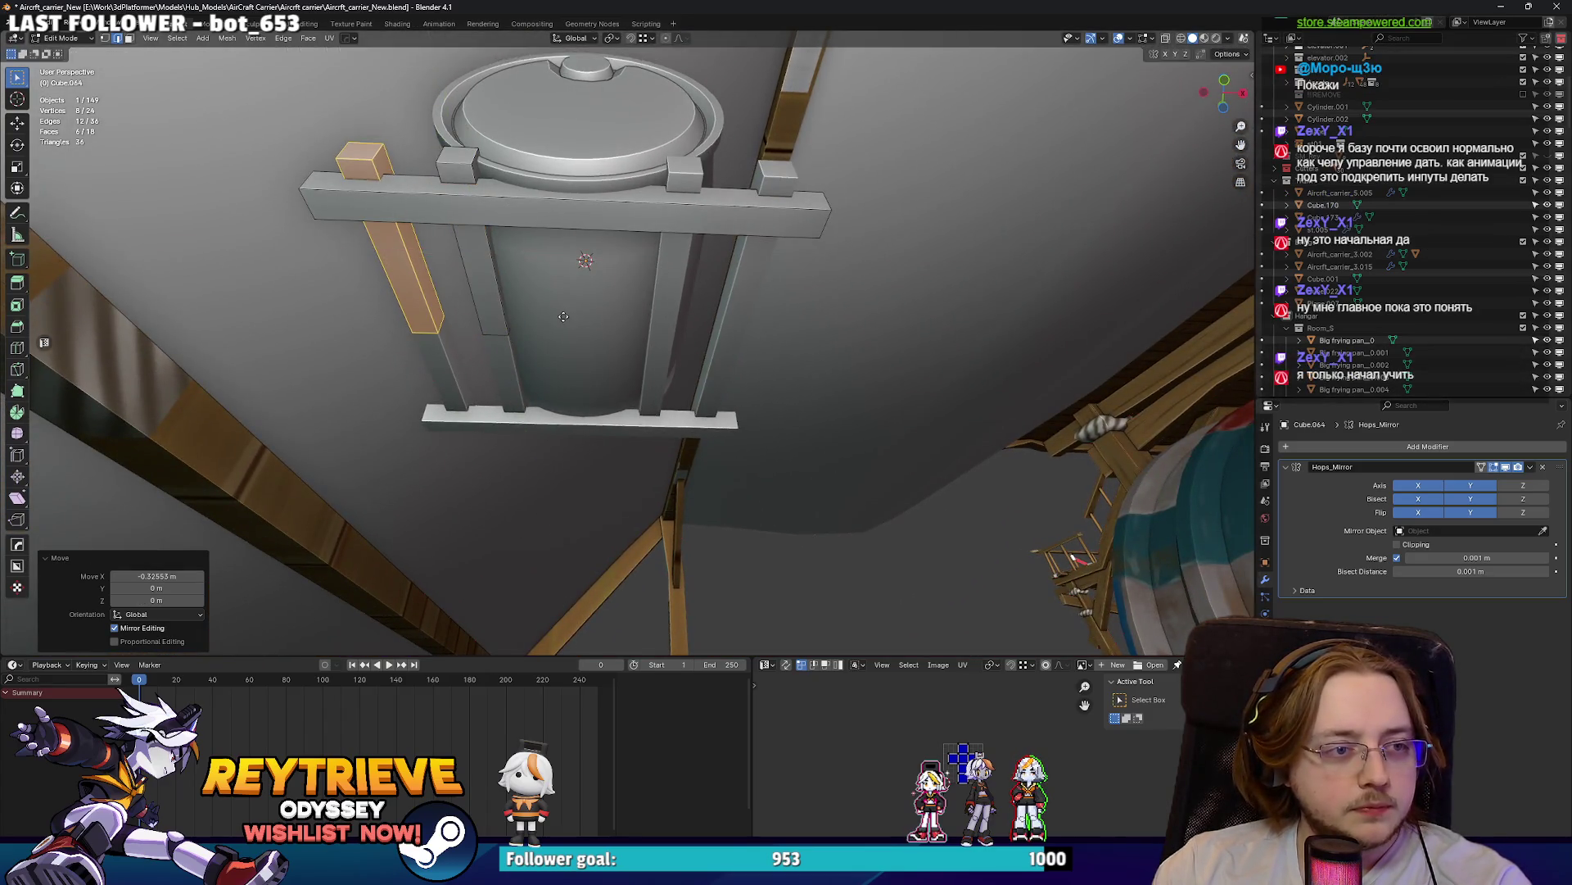
- Duplicate the piece and lower the copy into place on the frame
{"action": "key", "text": "shift+d"}
{"action": "key", "text": "z"}
{"action": "left_click", "coordinate": [555, 338]}
{"action": "mouse_move", "coordinate": [556, 338]}
{"action": "middle_mouse_down"}
{"action": "mouse_move", "coordinate": [565, 385]}
{"action": "mouse_move", "coordinate": [573, 327]}
{"action": "middle_mouse_up"}
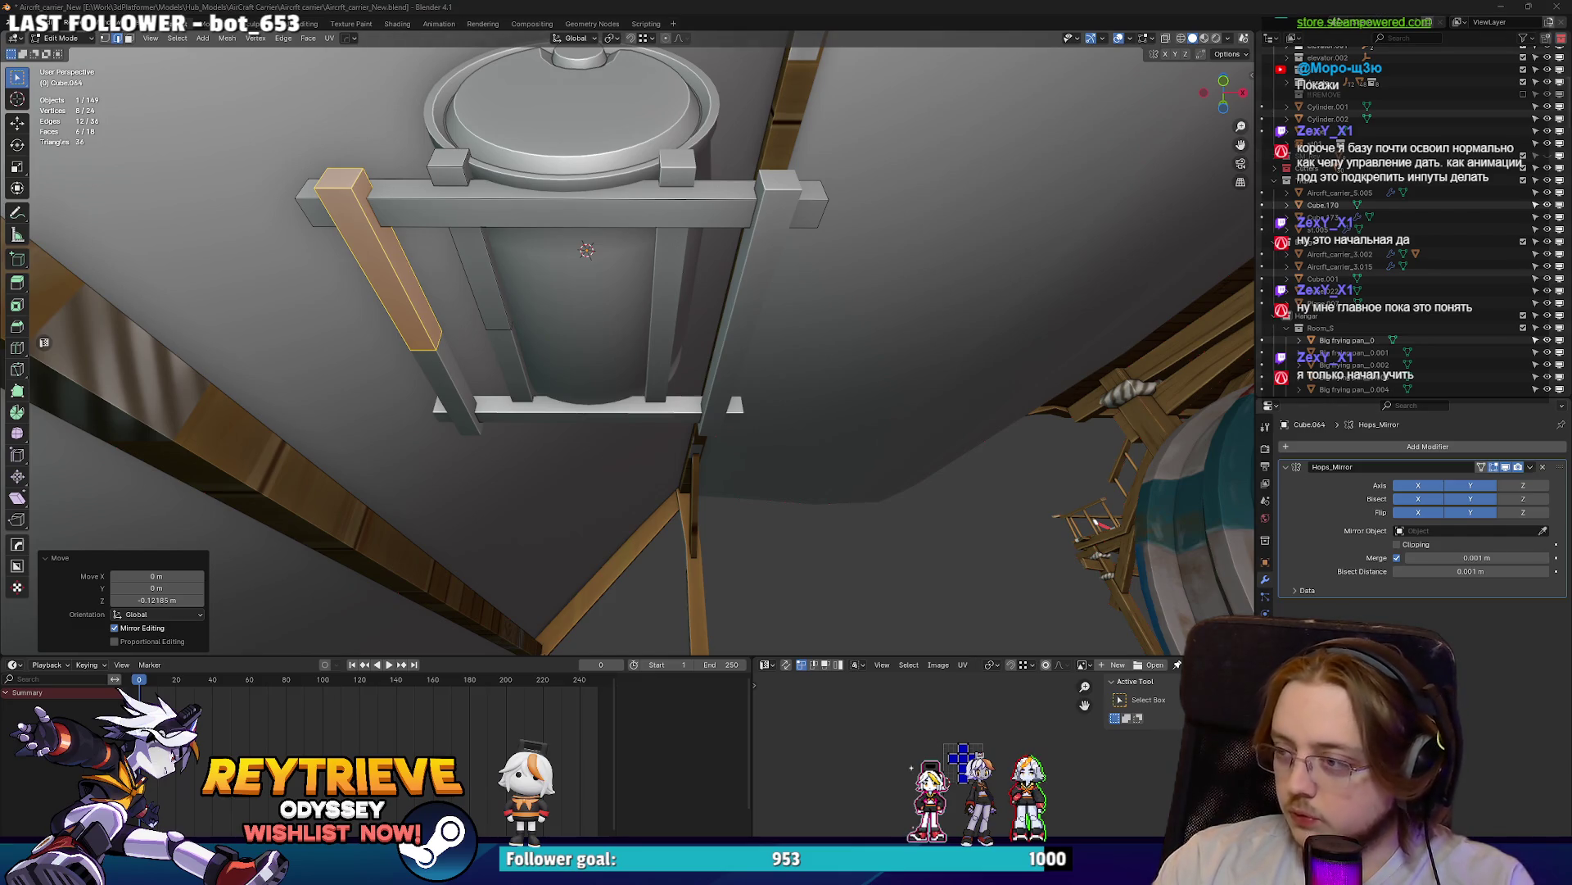
{"action": "mouse_move", "coordinate": [1154, 270]}
{"action": "middle_mouse_down"}
{"action": "mouse_move", "coordinate": [745, 308]}
{"action": "mouse_move", "coordinate": [843, 376]}
{"action": "mouse_move", "coordinate": [714, 314]}
{"action": "mouse_move", "coordinate": [627, 342]}
{"action": "mouse_move", "coordinate": [741, 321]}
{"action": "mouse_move", "coordinate": [696, 317]}
{"action": "mouse_move", "coordinate": [759, 335]}
{"action": "middle_mouse_up"}
- Shift the whole frame mesh slightly along Y
{"action": "key", "text": "a"}
{"action": "key", "text": "g"}
{"action": "key", "text": "y"}
{"action": "left_click", "coordinate": [751, 308]}
- Extend an end face of the beam along Y
{"action": "left_click", "coordinate": [627, 343]}
{"action": "key", "text": "KP_Decimal"}
{"action": "scroll", "coordinate": [627, 342], "scroll_direction": "down", "scroll_amount": 8}
{"action": "key", "text": "g"}
{"action": "key", "text": "y"}
{"action": "left_click", "coordinate": [724, 313]}
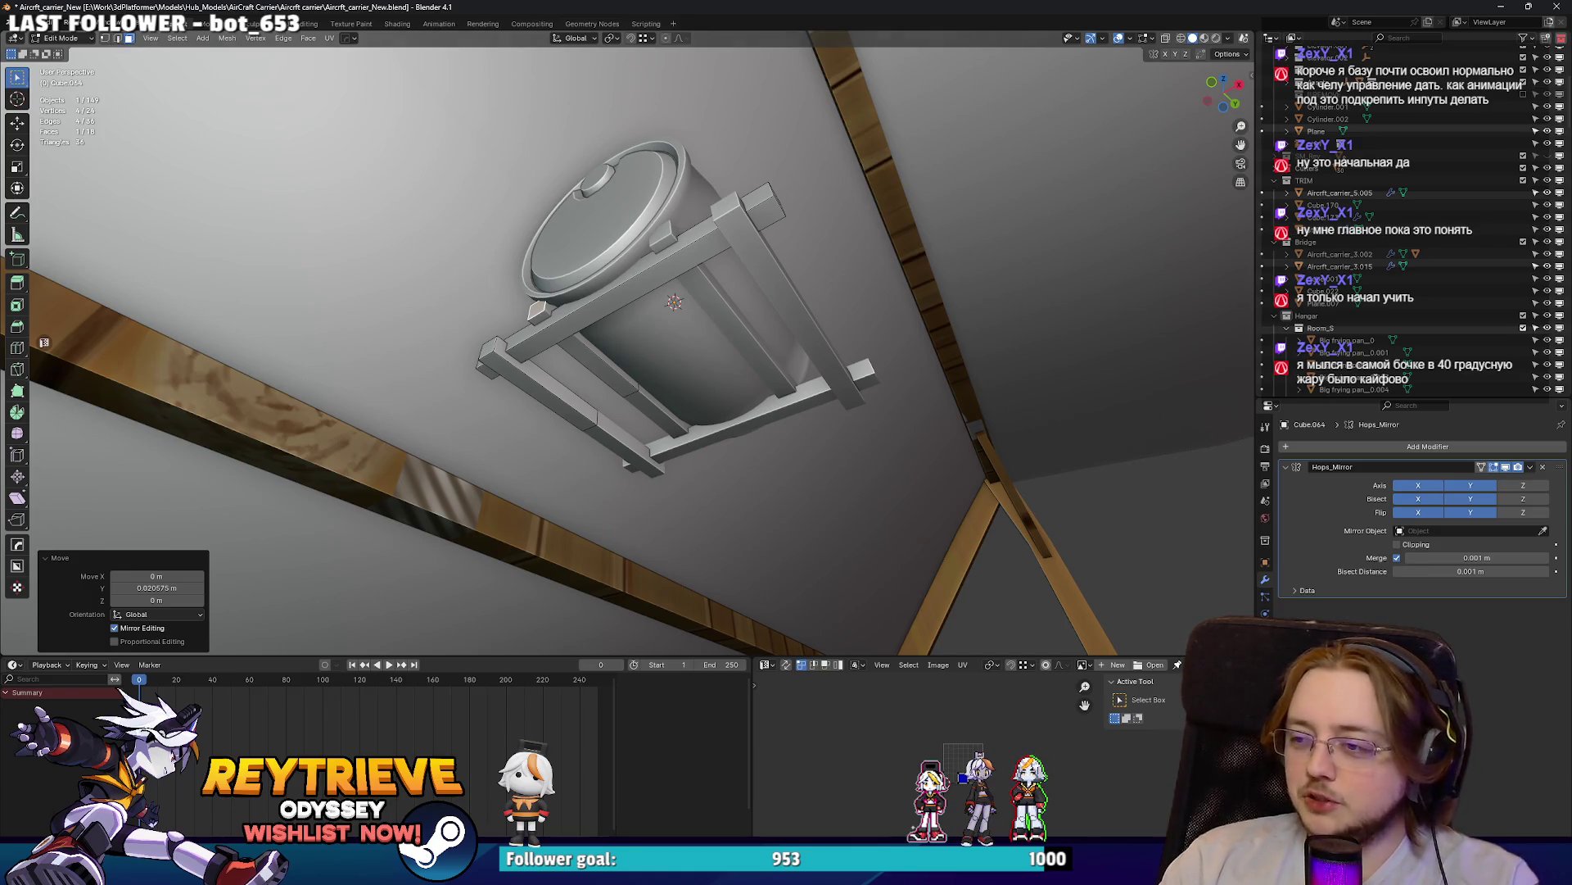
- Duplicate the small end box and stand the copy upright with a 90° X rotation
{"action": "mouse_move", "coordinate": [982, 368]}
{"action": "middle_mouse_down"}
{"action": "mouse_move", "coordinate": [725, 223]}
{"action": "mouse_move", "coordinate": [654, 264]}
{"action": "middle_mouse_up"}
{"action": "left_click", "coordinate": [595, 290]}
{"action": "key", "text": "l"}
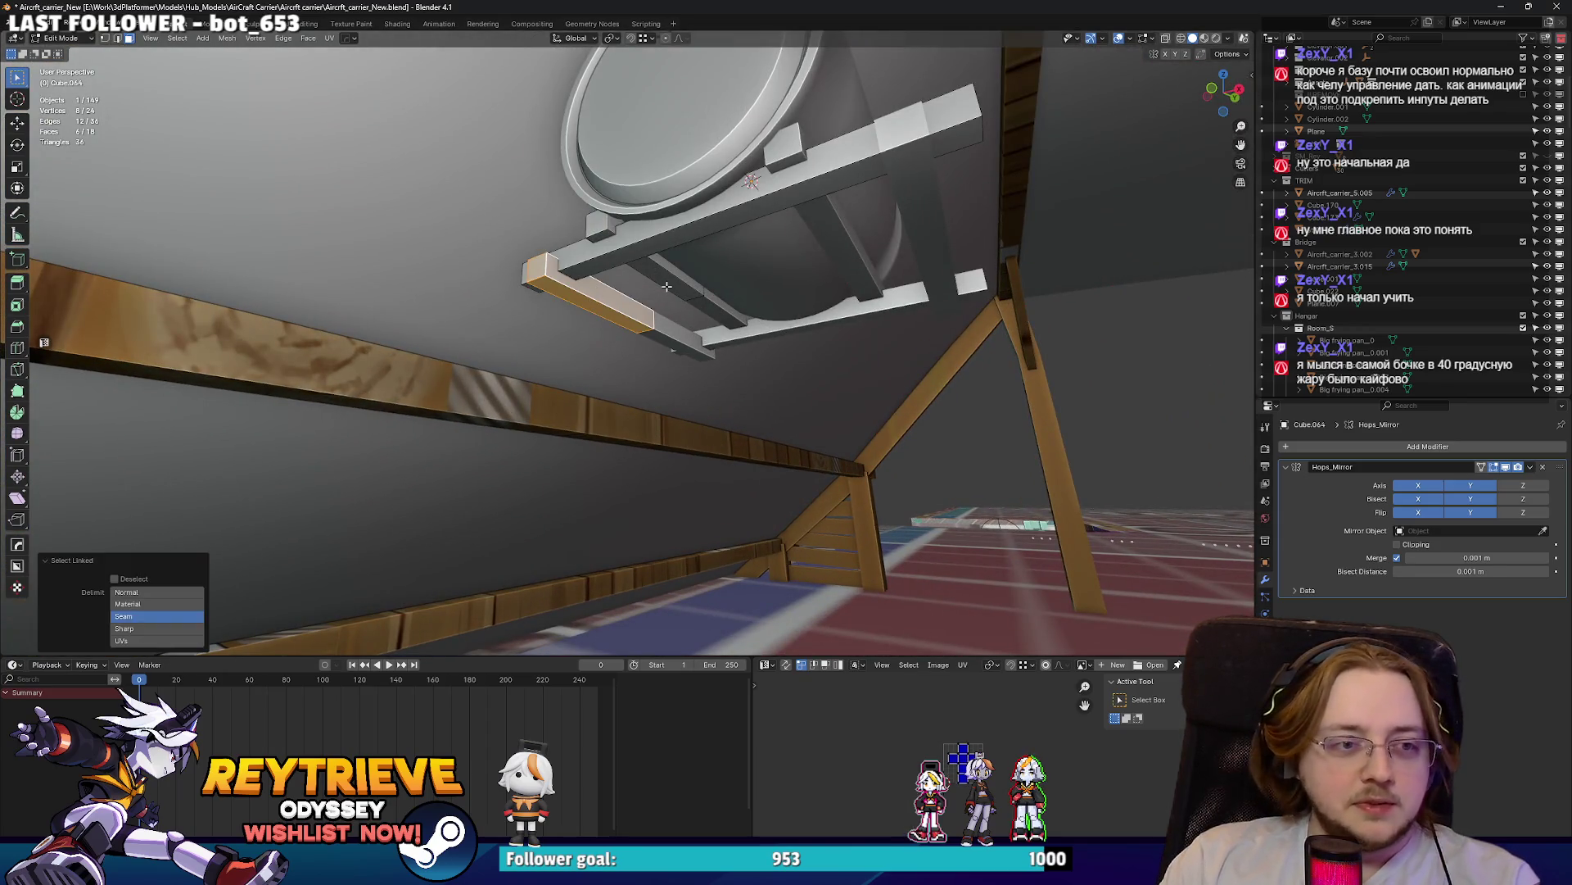
{"action": "key", "text": "shift+d"}
{"action": "right_click", "coordinate": [665, 285]}
{"action": "key", "text": "r"}
{"action": "key", "text": "x"}
{"action": "key", "text": "0"}
{"action": "key", "text": "Return"}
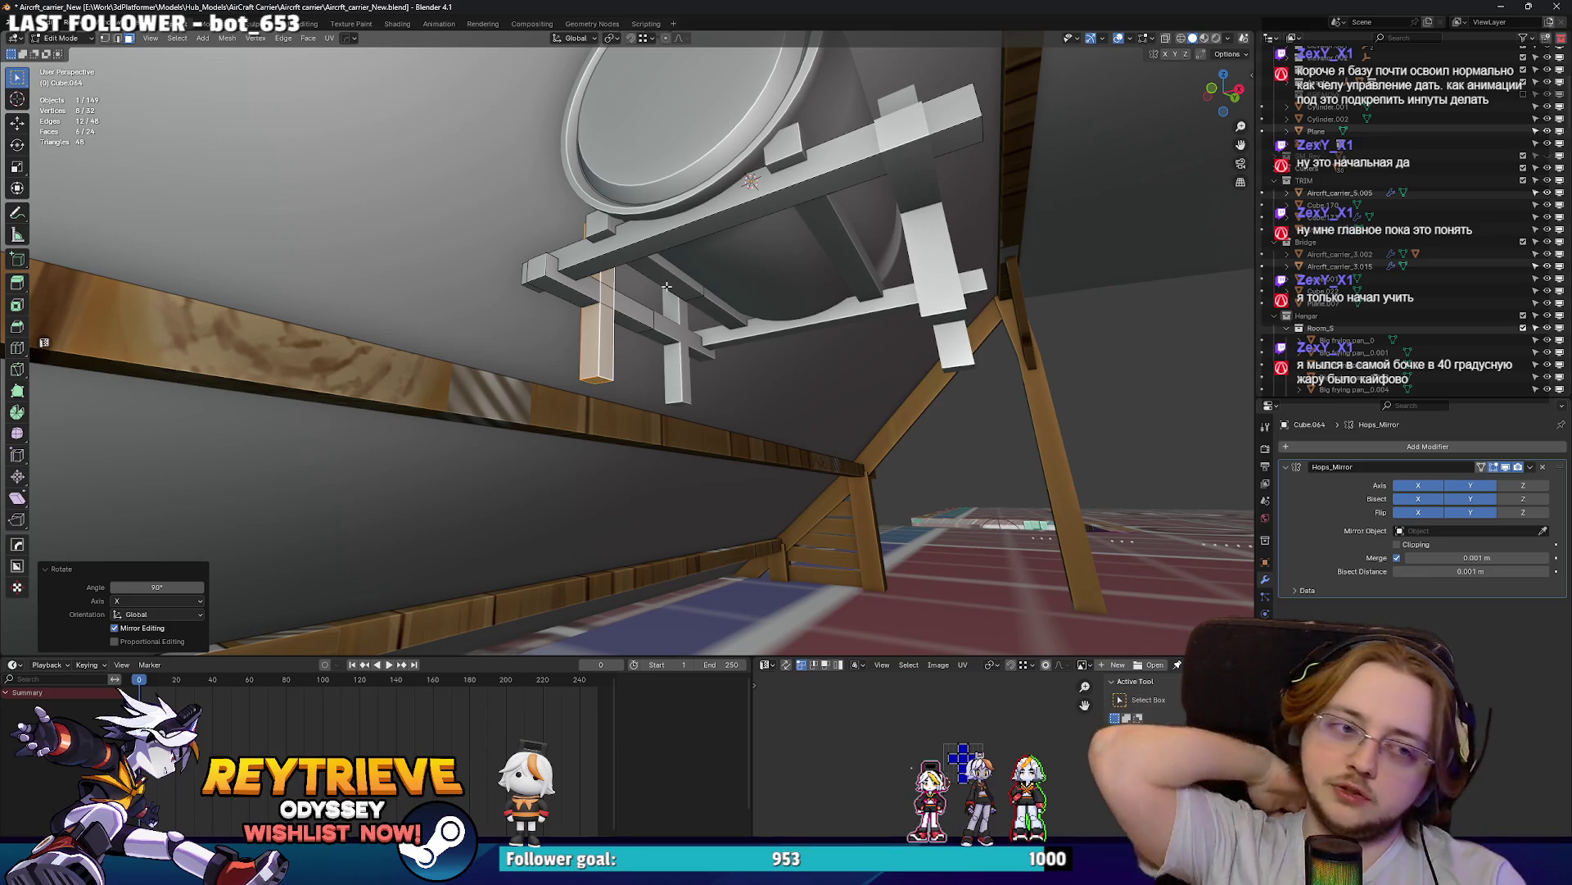
- Lower the upright box and stretch it vertically into a leg
{"action": "key", "text": "g"}
{"action": "key", "text": "z"}
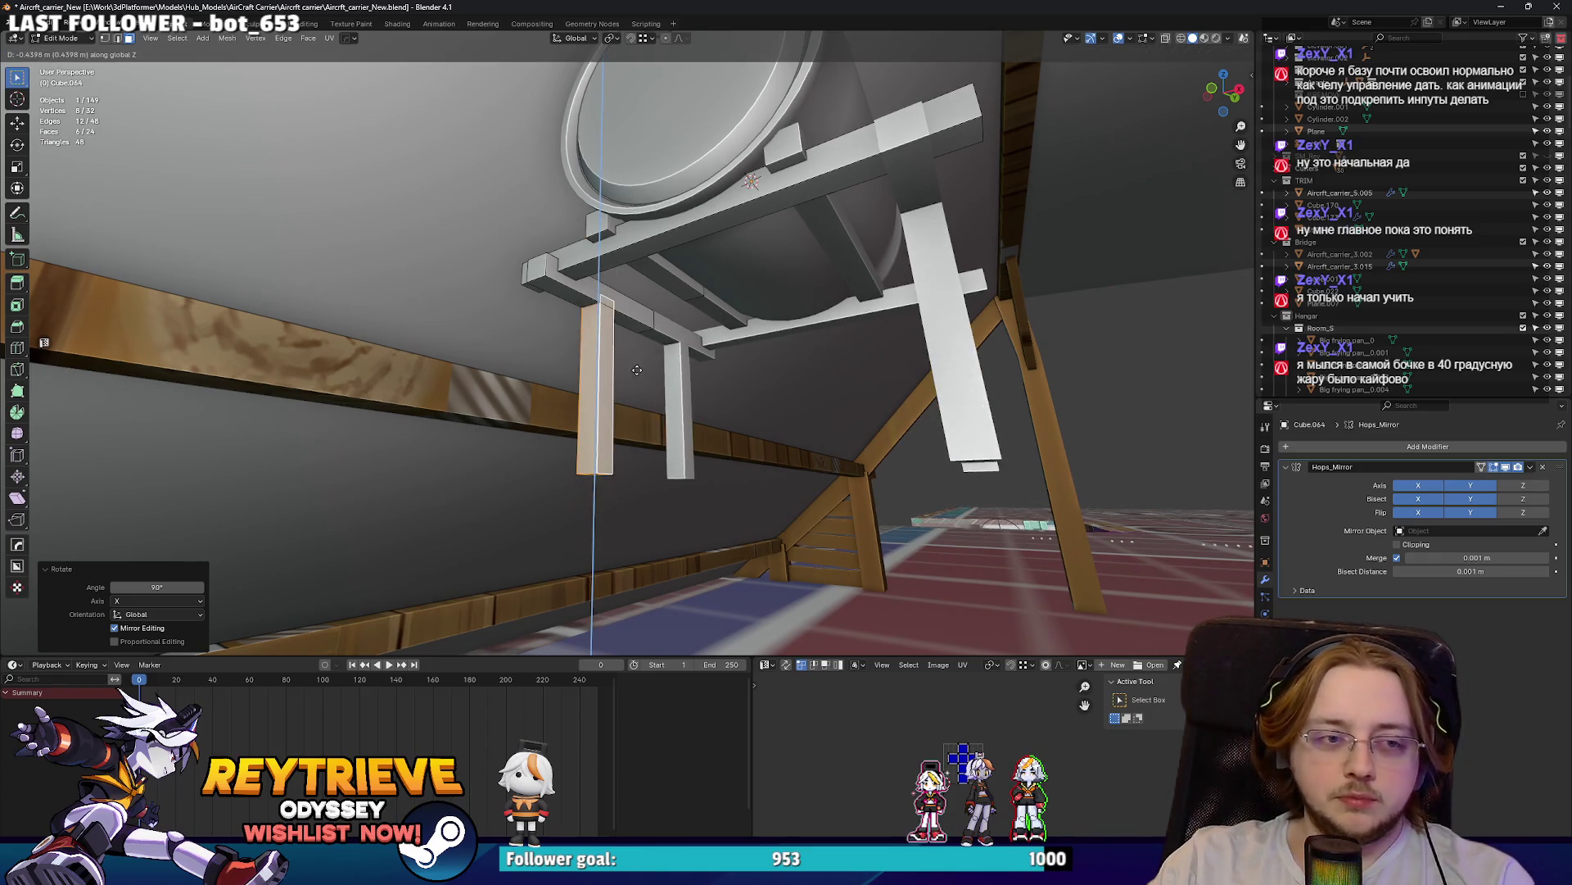
{"action": "key", "text": "Return"}
{"action": "key", "text": "s"}
{"action": "key", "text": "z"}
{"action": "left_click", "coordinate": [740, 426]}
{"action": "mouse_move", "coordinate": [739, 426]}
{"action": "middle_mouse_down"}
{"action": "mouse_move", "coordinate": [732, 450]}
{"action": "mouse_move", "coordinate": [819, 246]}
{"action": "middle_mouse_up"}
{"action": "key", "text": "s"}
{"action": "key", "text": "z"}
{"action": "left_click", "coordinate": [732, 451]}
- Slide the mirrored legs along Y into place and widen them along X
{"action": "key", "text": "g"}
{"action": "key", "text": "y"}
{"action": "left_click", "coordinate": [775, 243]}
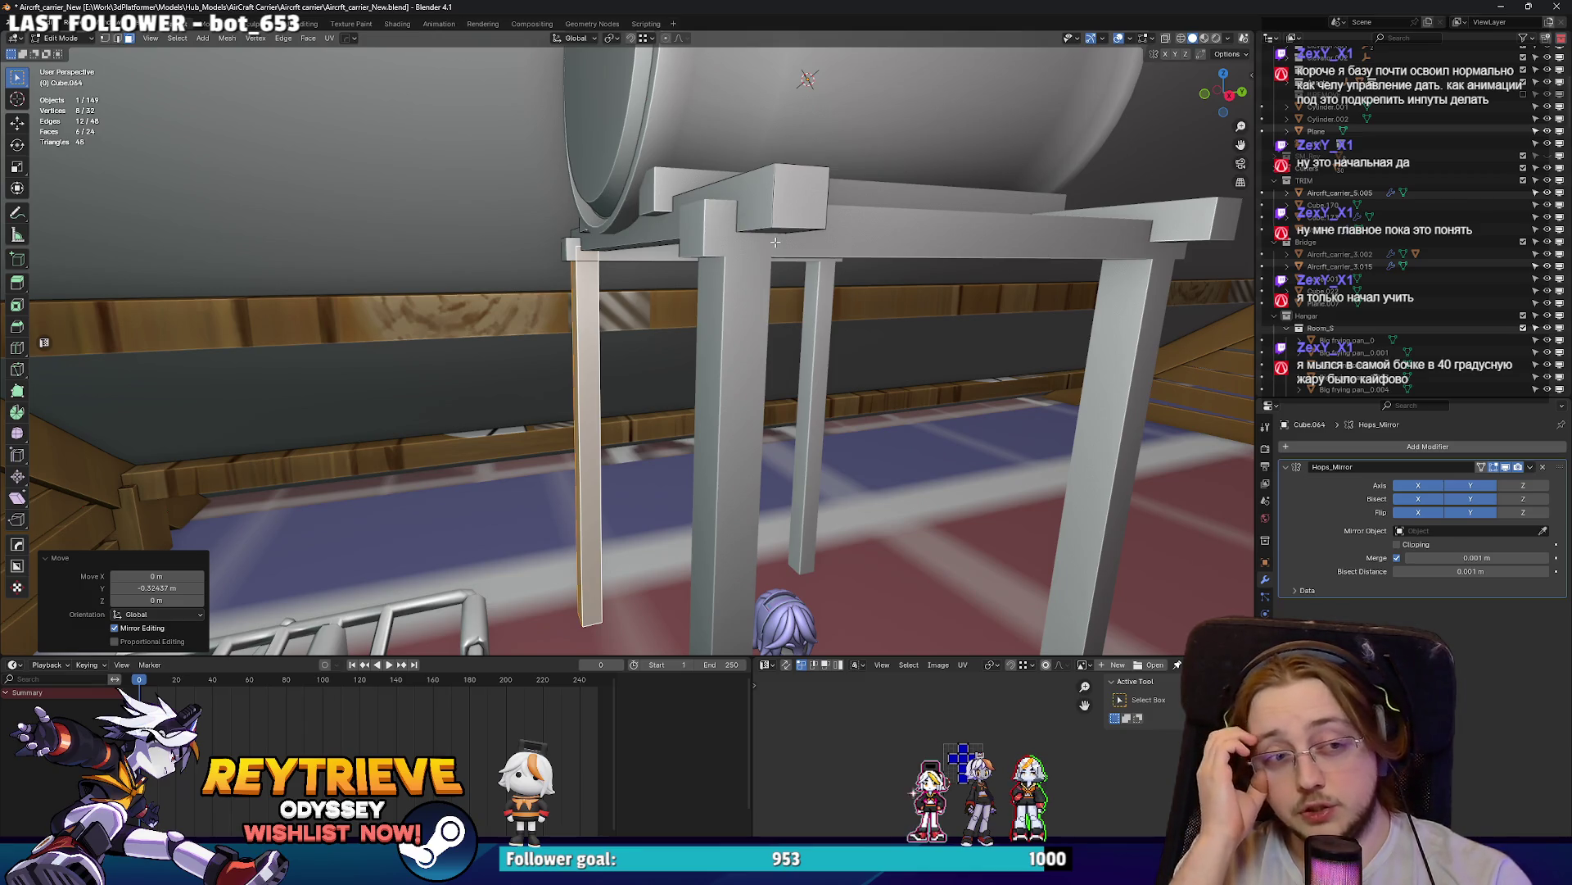
{"action": "middle_click_drag", "start_coordinate": [774, 242], "coordinate": [483, 200]}
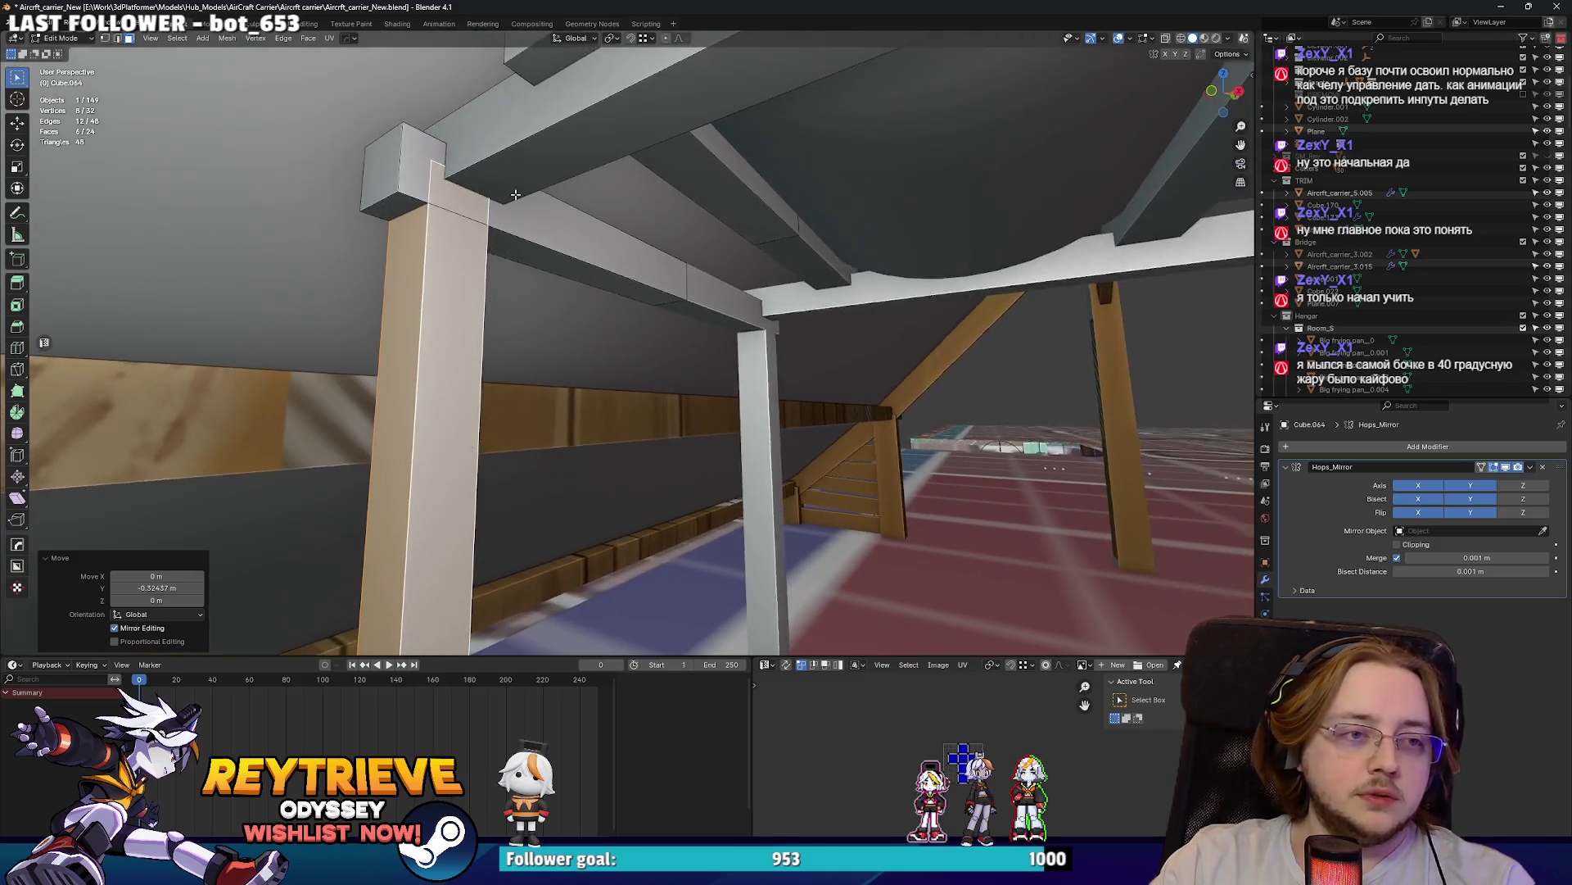
{"action": "key", "text": "s"}
{"action": "key", "text": "x"}
{"action": "left_click", "coordinate": [37, 47]}
- Nudge the leg along Y to sit under the beam
{"action": "key", "text": "KP_Decimal"}
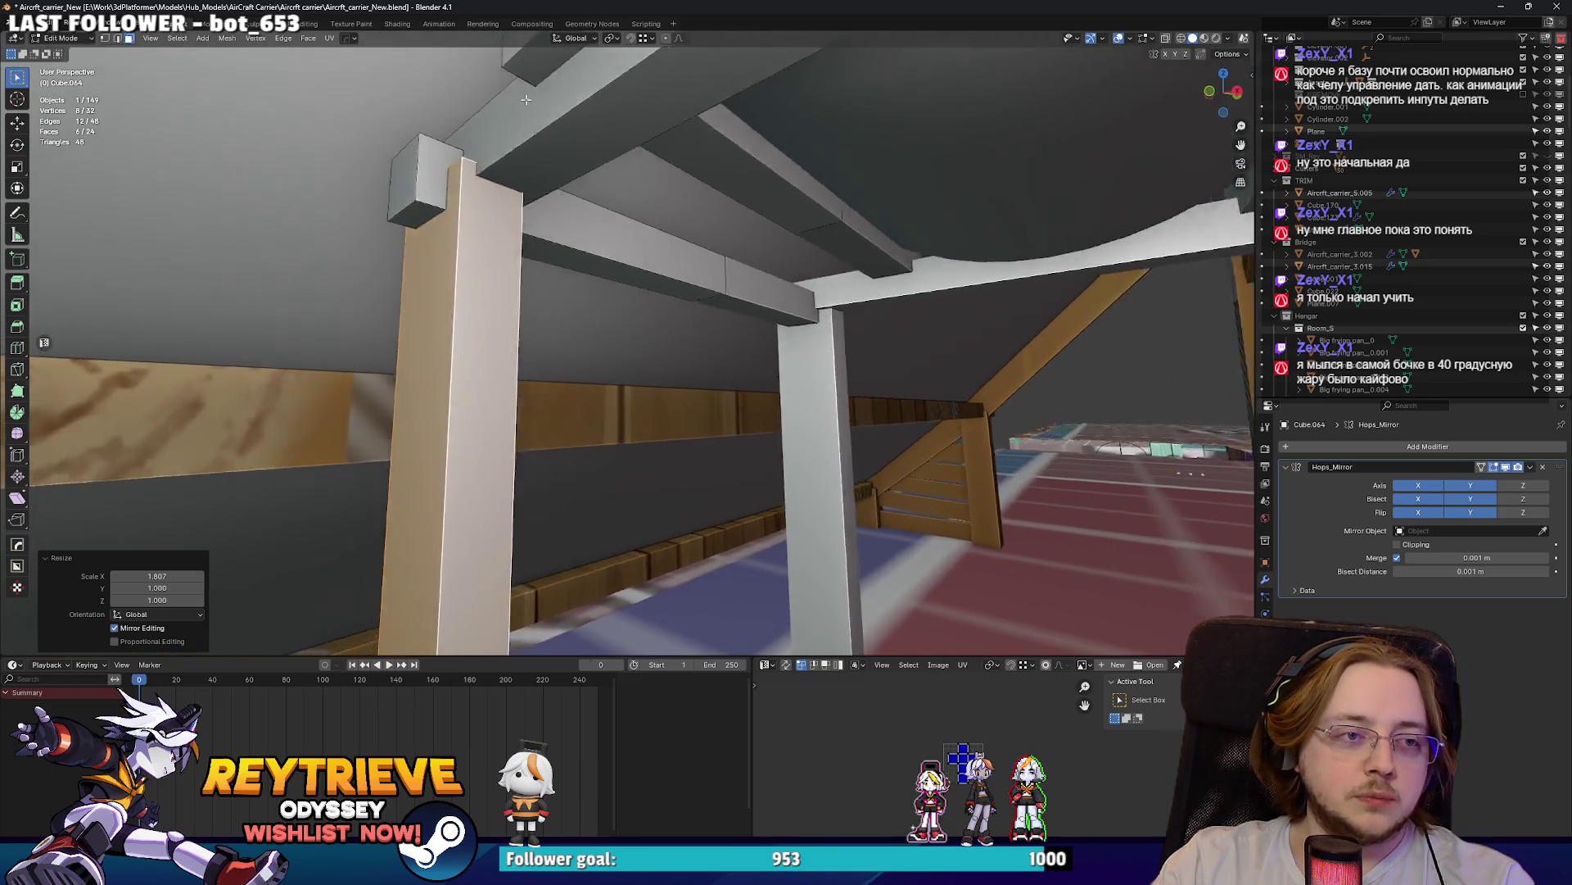
{"action": "key", "text": "g"}
{"action": "key", "text": "y"}
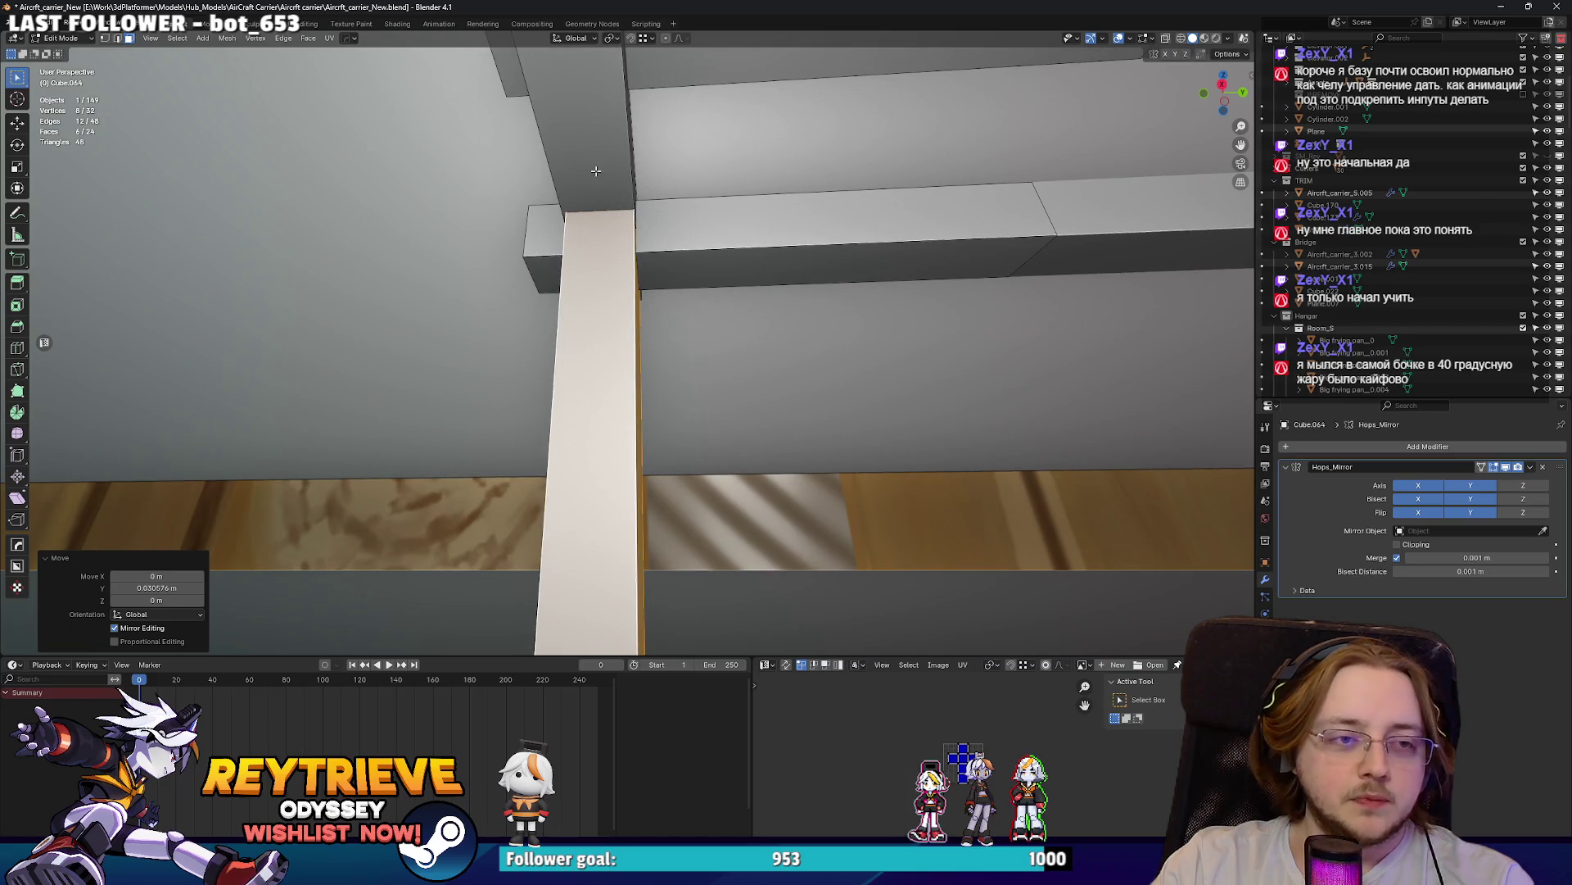
{"action": "left_click", "coordinate": [615, 241]}
{"action": "scroll", "coordinate": [617, 248], "scroll_direction": "down", "scroll_amount": 5}
{"action": "middle_click_drag", "start_coordinate": [617, 248], "coordinate": [633, 251]}
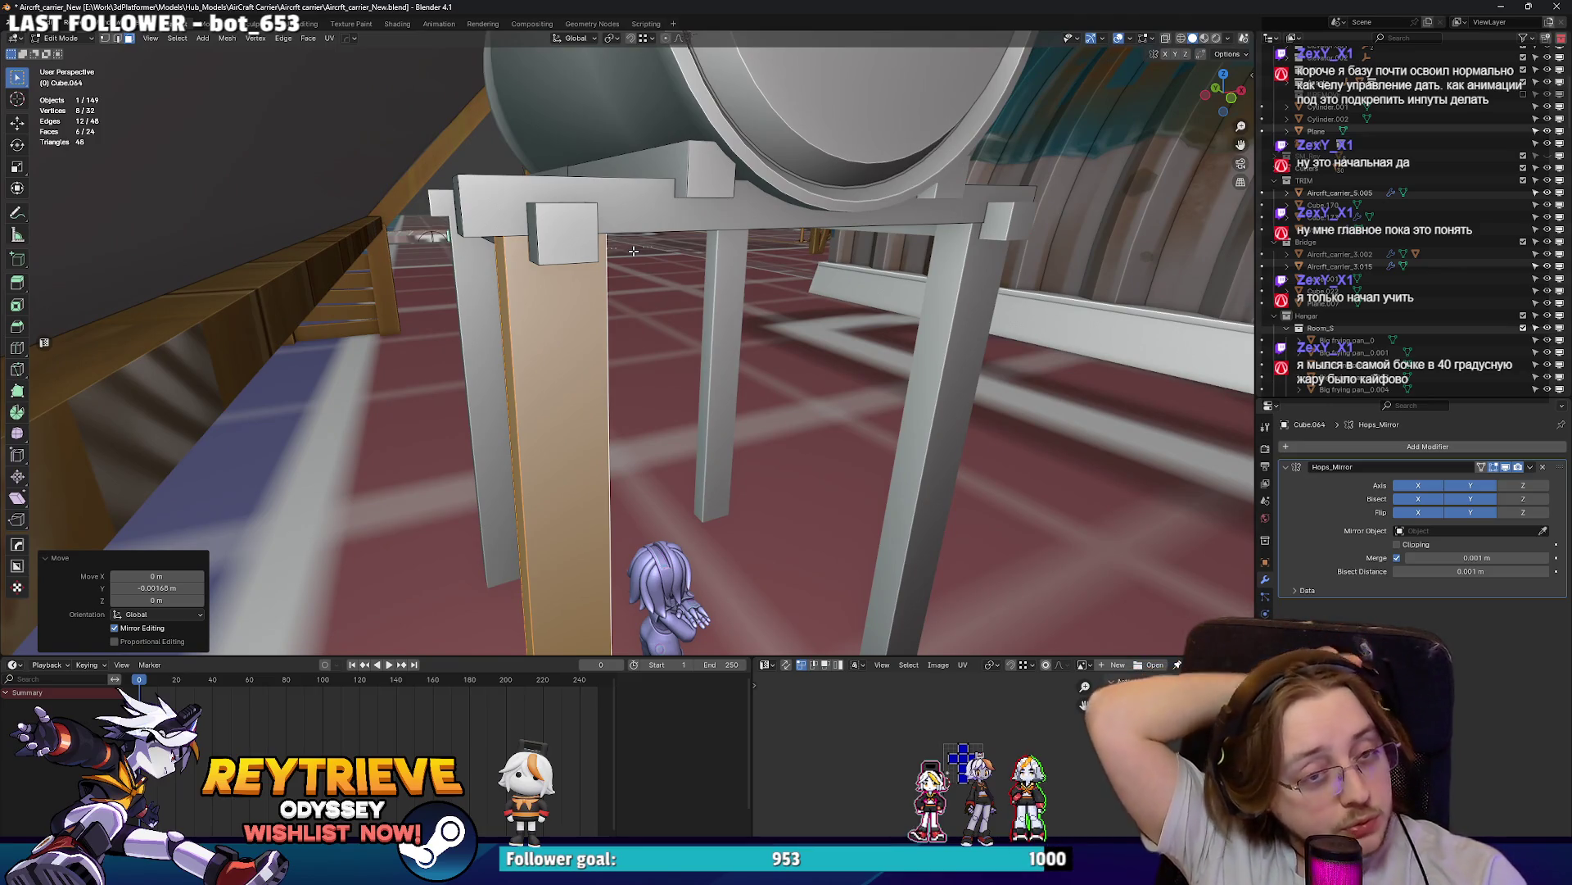
{"action": "scroll", "coordinate": [575, 169], "scroll_direction": "up", "scroll_amount": 3}
{"action": "middle_click_drag", "start_coordinate": [575, 170], "coordinate": [592, 275]}
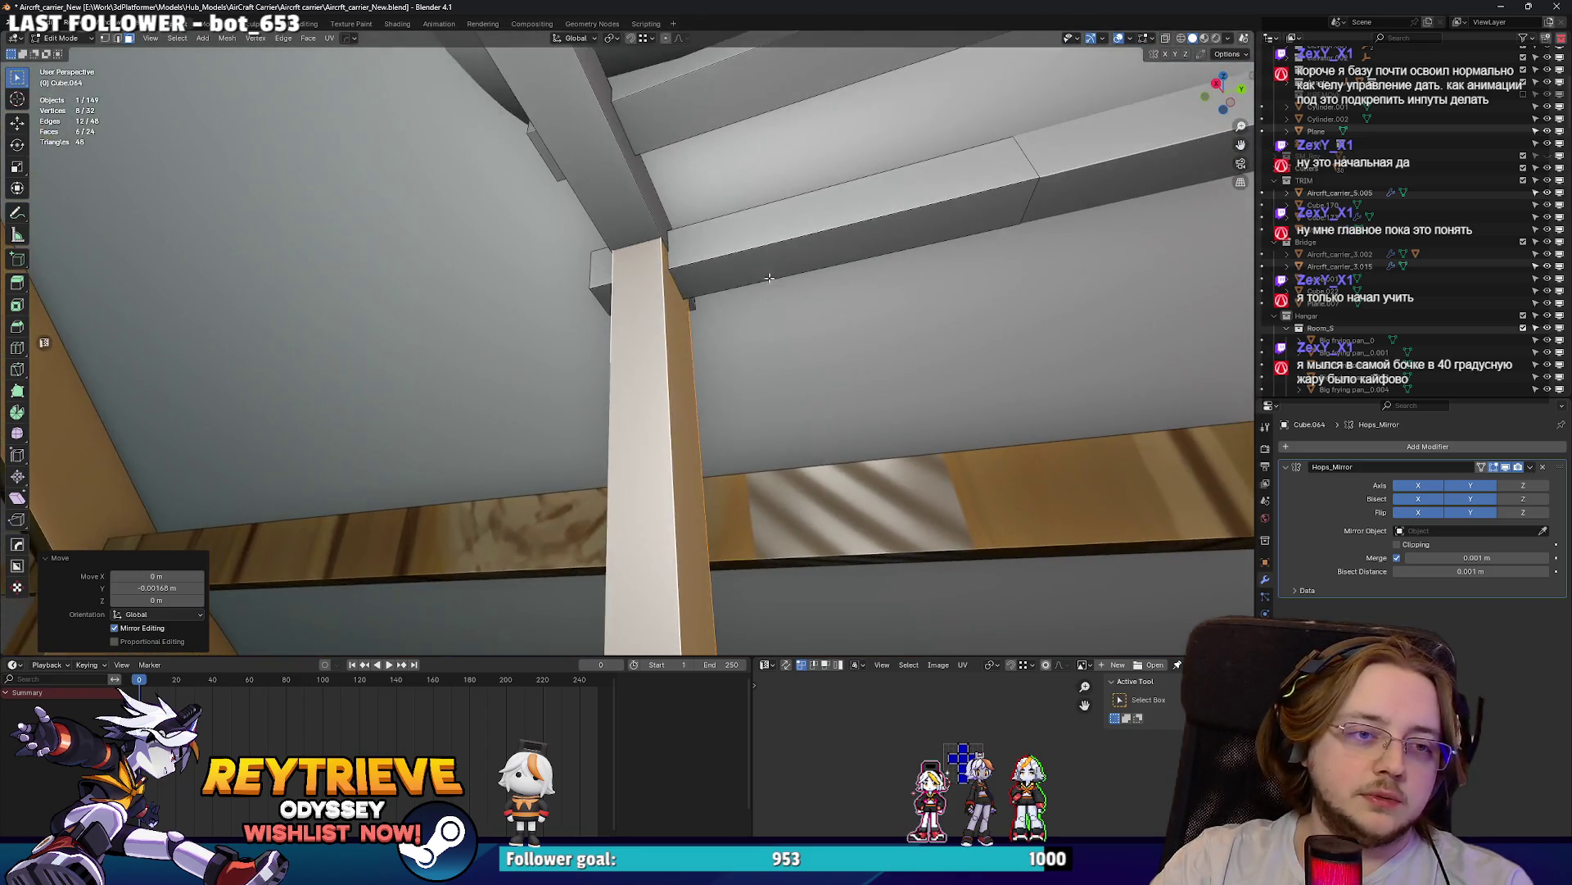
- Thin the leg column along Y and X, then pick the small cube's front face
{"action": "key", "text": "s"}
{"action": "key", "text": "y"}
{"action": "left_click", "coordinate": [811, 458]}
{"action": "mouse_move", "coordinate": [811, 459]}
{"action": "middle_mouse_down"}
{"action": "mouse_move", "coordinate": [562, 327]}
{"action": "mouse_move", "coordinate": [573, 336]}
{"action": "middle_mouse_up"}
{"action": "key", "text": "s"}
{"action": "key", "text": "x"}
{"action": "left_click", "coordinate": [768, 487]}
{"action": "middle_click_drag", "start_coordinate": [767, 487], "coordinate": [673, 363]}
{"action": "scroll", "coordinate": [673, 363], "scroll_direction": "up", "scroll_amount": 5}
{"action": "left_click", "coordinate": [642, 396]}
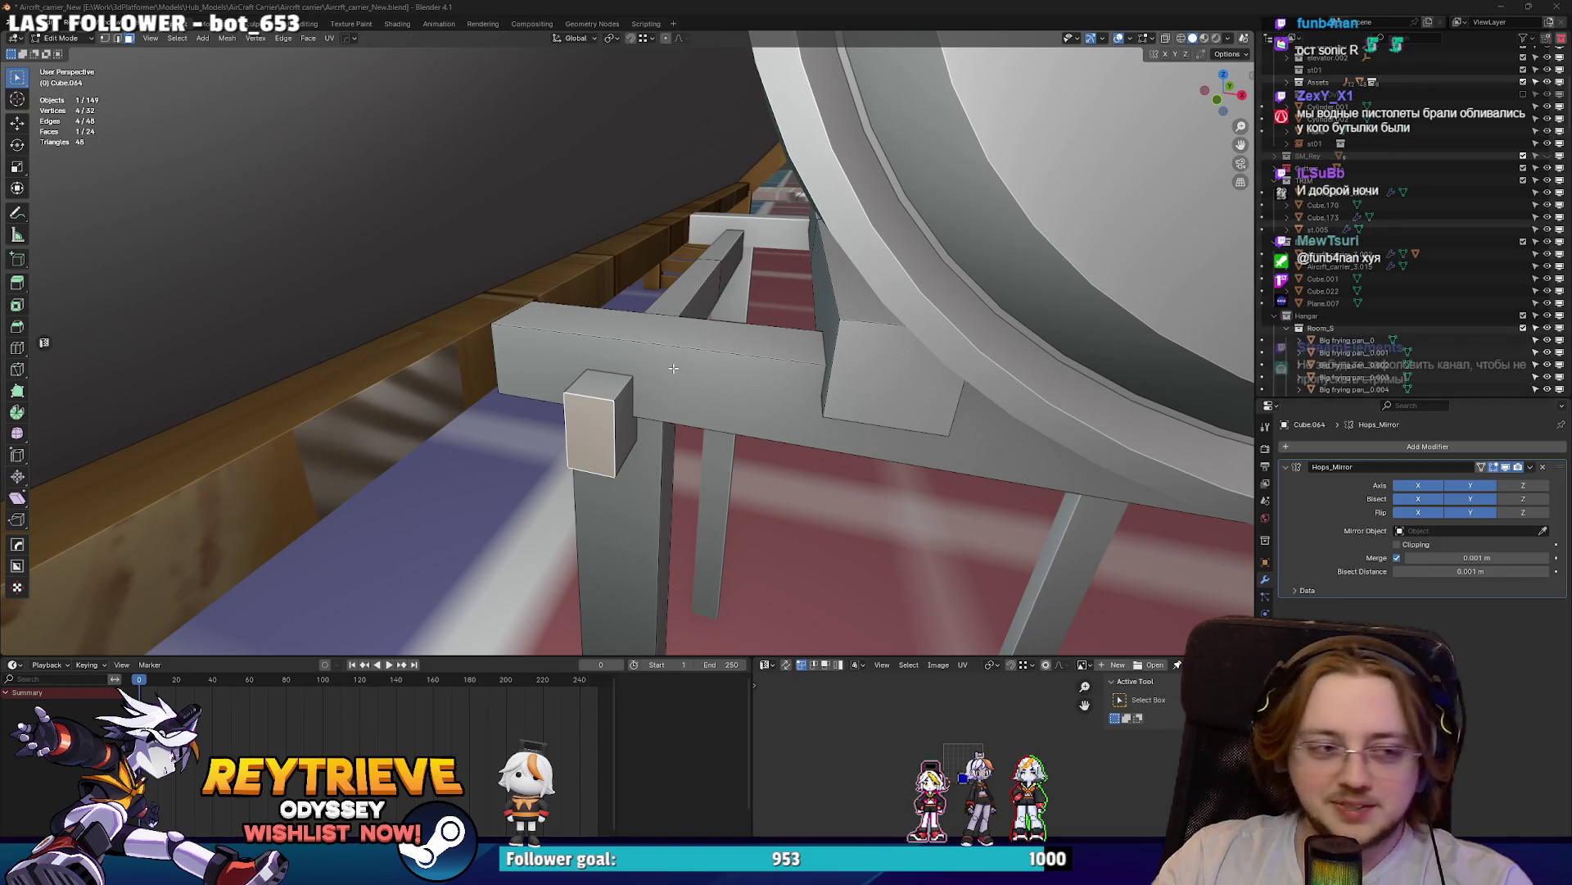
- Move a vertical edge of the end block up along Z
{"action": "mouse_move", "coordinate": [597, 398]}
{"action": "middle_mouse_down"}
{"action": "mouse_move", "coordinate": [585, 385]}
{"action": "mouse_move", "coordinate": [618, 361]}
{"action": "mouse_move", "coordinate": [685, 408]}
{"action": "middle_mouse_up"}
{"action": "key", "text": "2"}
{"action": "left_click", "coordinate": [585, 385]}
{"action": "key", "text": "g"}
{"action": "key", "text": "z"}
{"action": "left_click", "coordinate": [585, 337]}
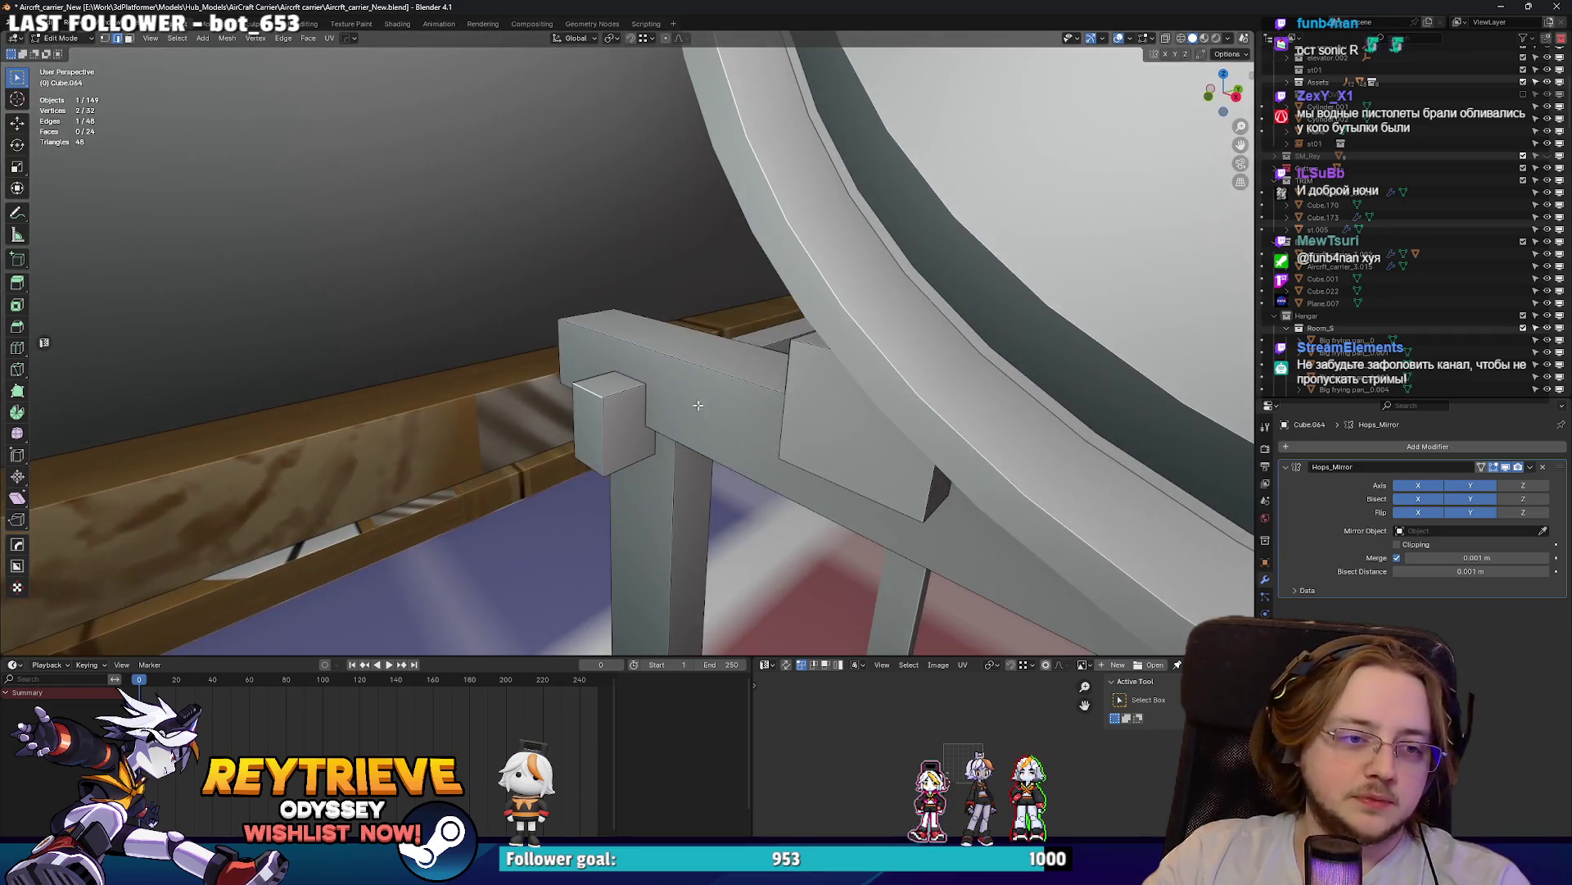
- Loop-cut the end block at its centre and raise a vertical edge 0.055 m
{"action": "left_click", "coordinate": [771, 335]}
{"action": "right_click", "coordinate": [768, 336]}
{"action": "key", "text": "g"}
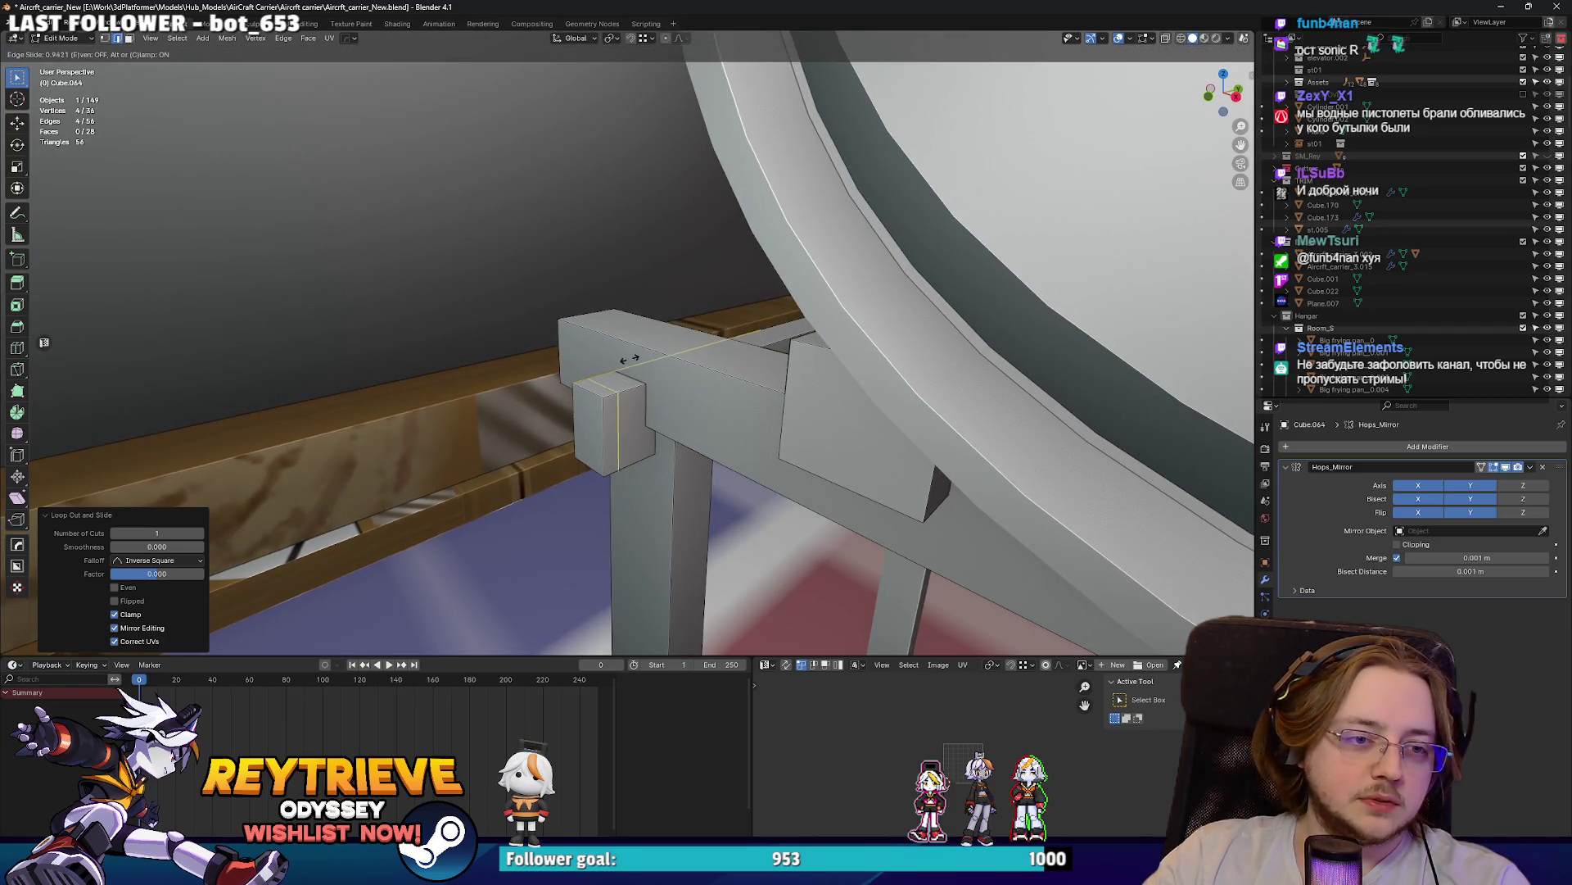
{"action": "right_click", "coordinate": [651, 354]}
{"action": "left_click", "coordinate": [595, 354]}
{"action": "key", "text": "g"}
{"action": "key", "text": "z"}
{"action": "left_click", "coordinate": [595, 354]}
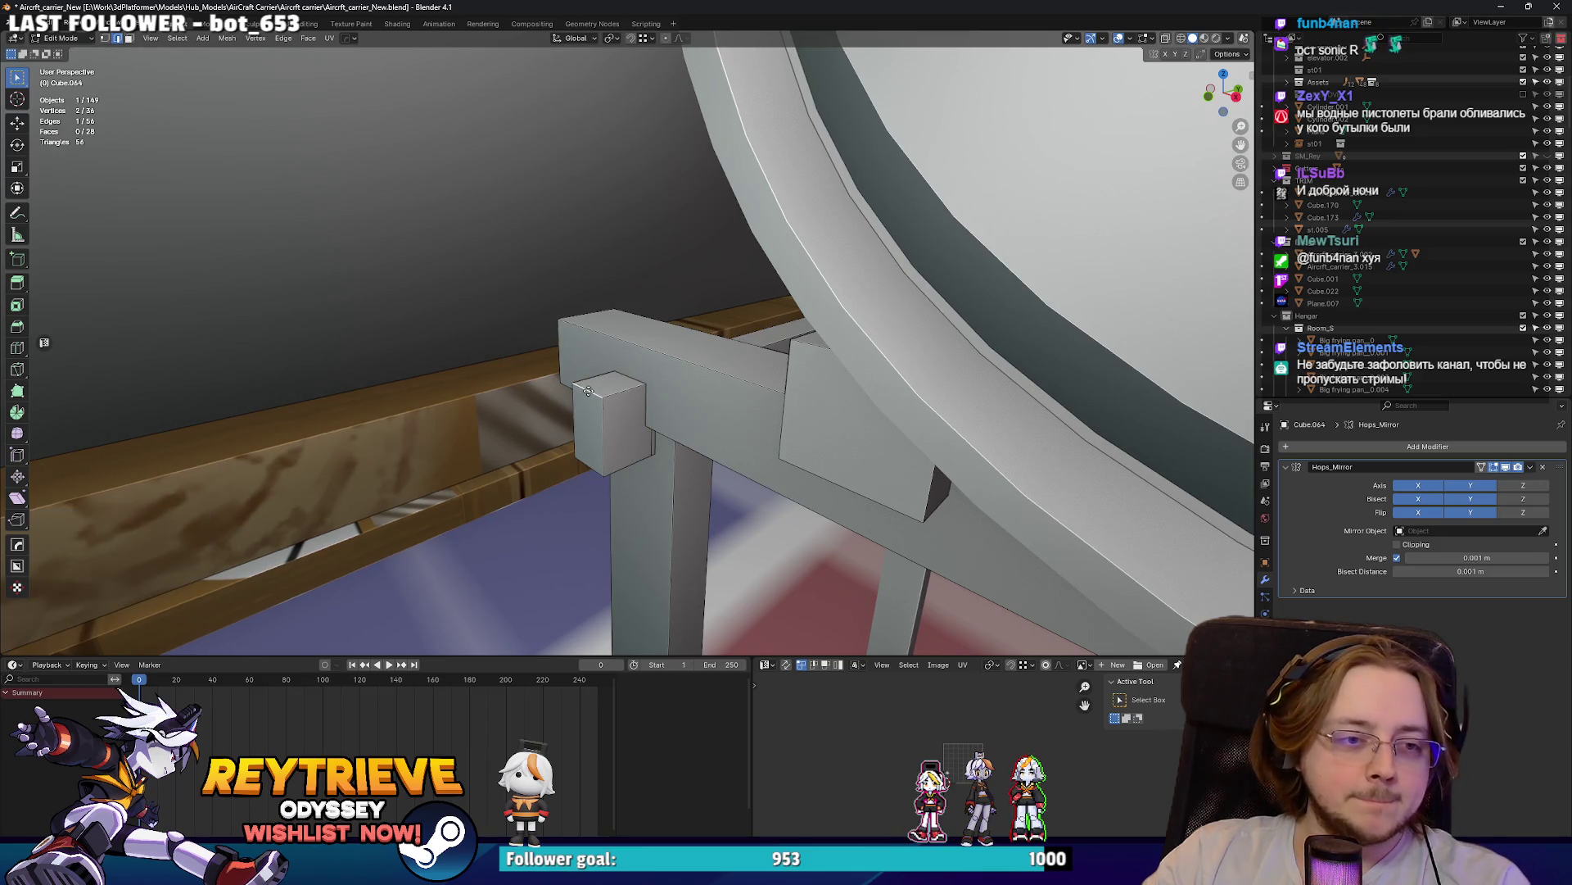
- Reposition a face of the end block
{"action": "mouse_move", "coordinate": [595, 354]}
{"action": "middle_mouse_down"}
{"action": "mouse_move", "coordinate": [613, 386]}
{"action": "mouse_move", "coordinate": [646, 362]}
{"action": "mouse_move", "coordinate": [711, 361]}
{"action": "mouse_move", "coordinate": [552, 327]}
{"action": "mouse_move", "coordinate": [662, 349]}
{"action": "mouse_move", "coordinate": [662, 379]}
{"action": "mouse_move", "coordinate": [675, 311]}
{"action": "middle_mouse_up"}
{"action": "key", "text": "3"}
{"action": "left_click", "coordinate": [597, 393]}
{"action": "key", "text": "g"}
{"action": "left_click", "coordinate": [614, 385]}
- Nudge the block face vertically and scale it along Z, then return to Object Mode
{"action": "key", "text": "g"}
{"action": "key", "text": "z"}
{"action": "left_click", "coordinate": [688, 340]}
{"action": "key", "text": "s"}
{"action": "key", "text": "z"}
{"action": "key", "text": "Escape"}
{"action": "key", "text": "Tab"}
{"action": "key", "text": "Tab"}
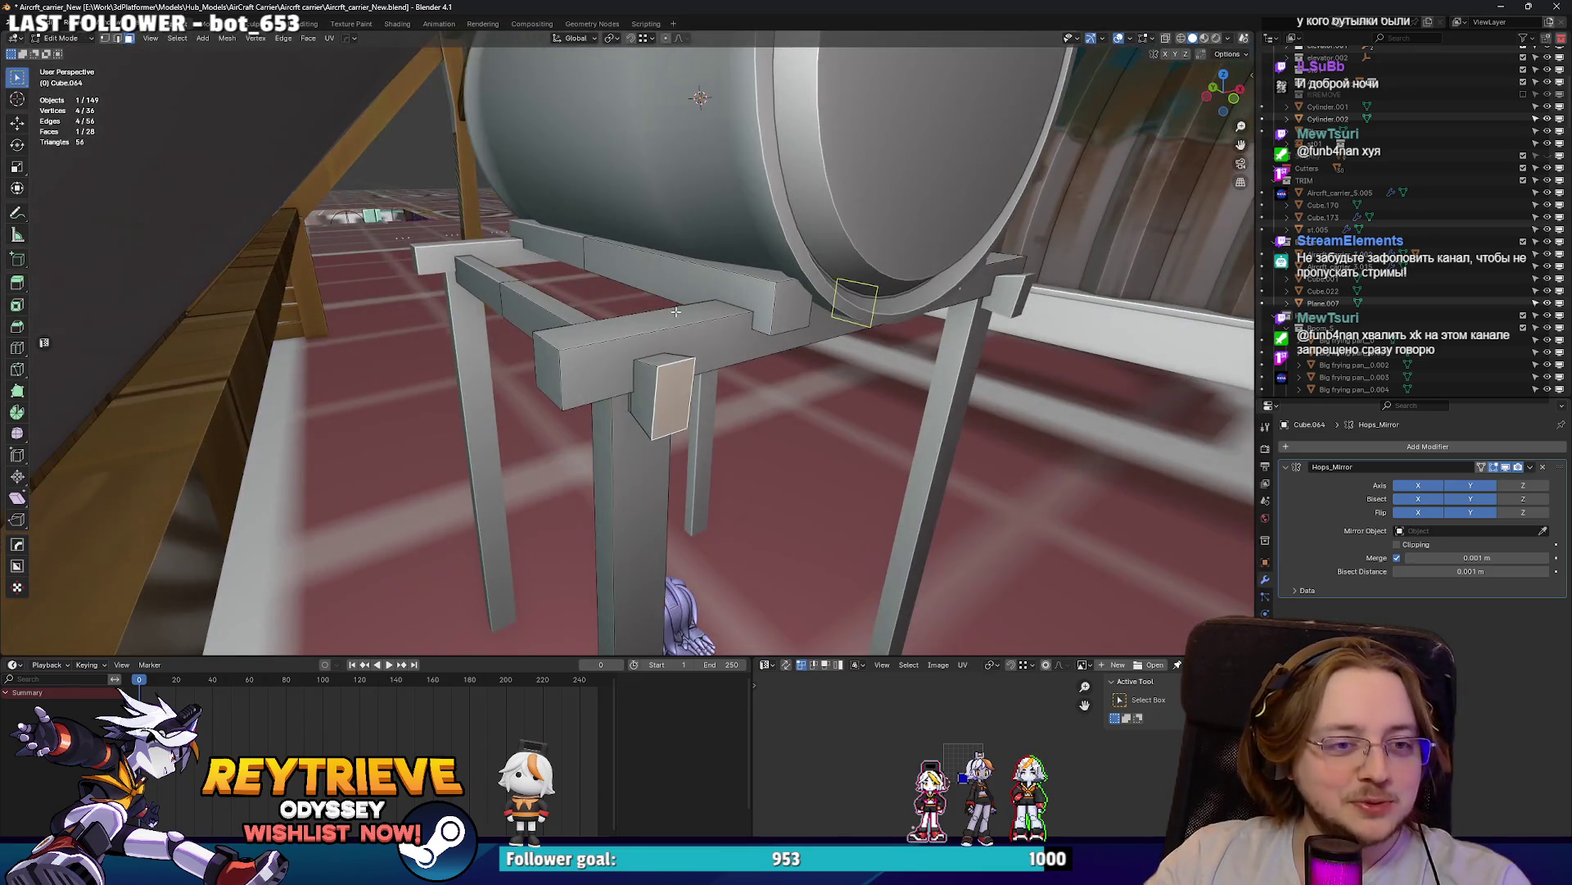
- Add a loop cut at factor 0.519 near the crossbeam's end, then select tank and stand
{"action": "key", "text": "ctrl+r"}
{"action": "left_click", "coordinate": [675, 313]}
{"action": "left_click", "coordinate": [475, 346]}
{"action": "mouse_move", "coordinate": [471, 347]}
{"action": "middle_mouse_down"}
{"action": "mouse_move", "coordinate": [628, 342]}
{"action": "mouse_move", "coordinate": [671, 287]}
{"action": "mouse_move", "coordinate": [724, 148]}
{"action": "mouse_move", "coordinate": [627, 258]}
{"action": "middle_mouse_up"}
{"action": "key", "text": "Tab"}
{"action": "left_click", "coordinate": [627, 259], "text": "shift"}
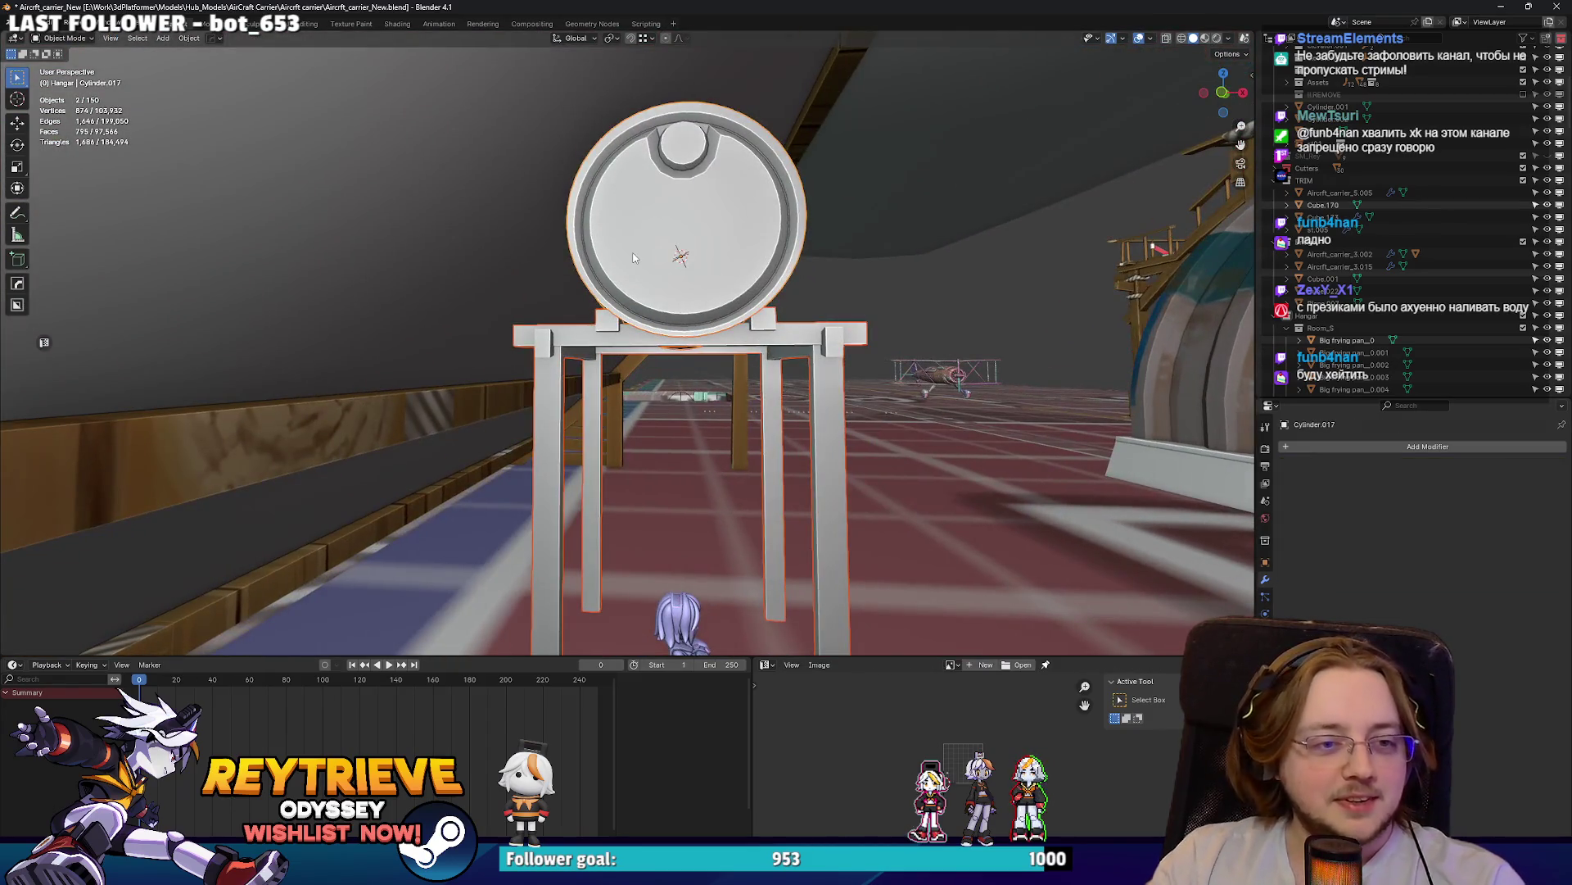
- Isolate the drum and stand, and raise the end block's top face 0.099 m along Z
{"action": "key", "text": "KP_Divide"}
{"action": "scroll", "coordinate": [629, 255], "scroll_direction": "up", "scroll_amount": 2}
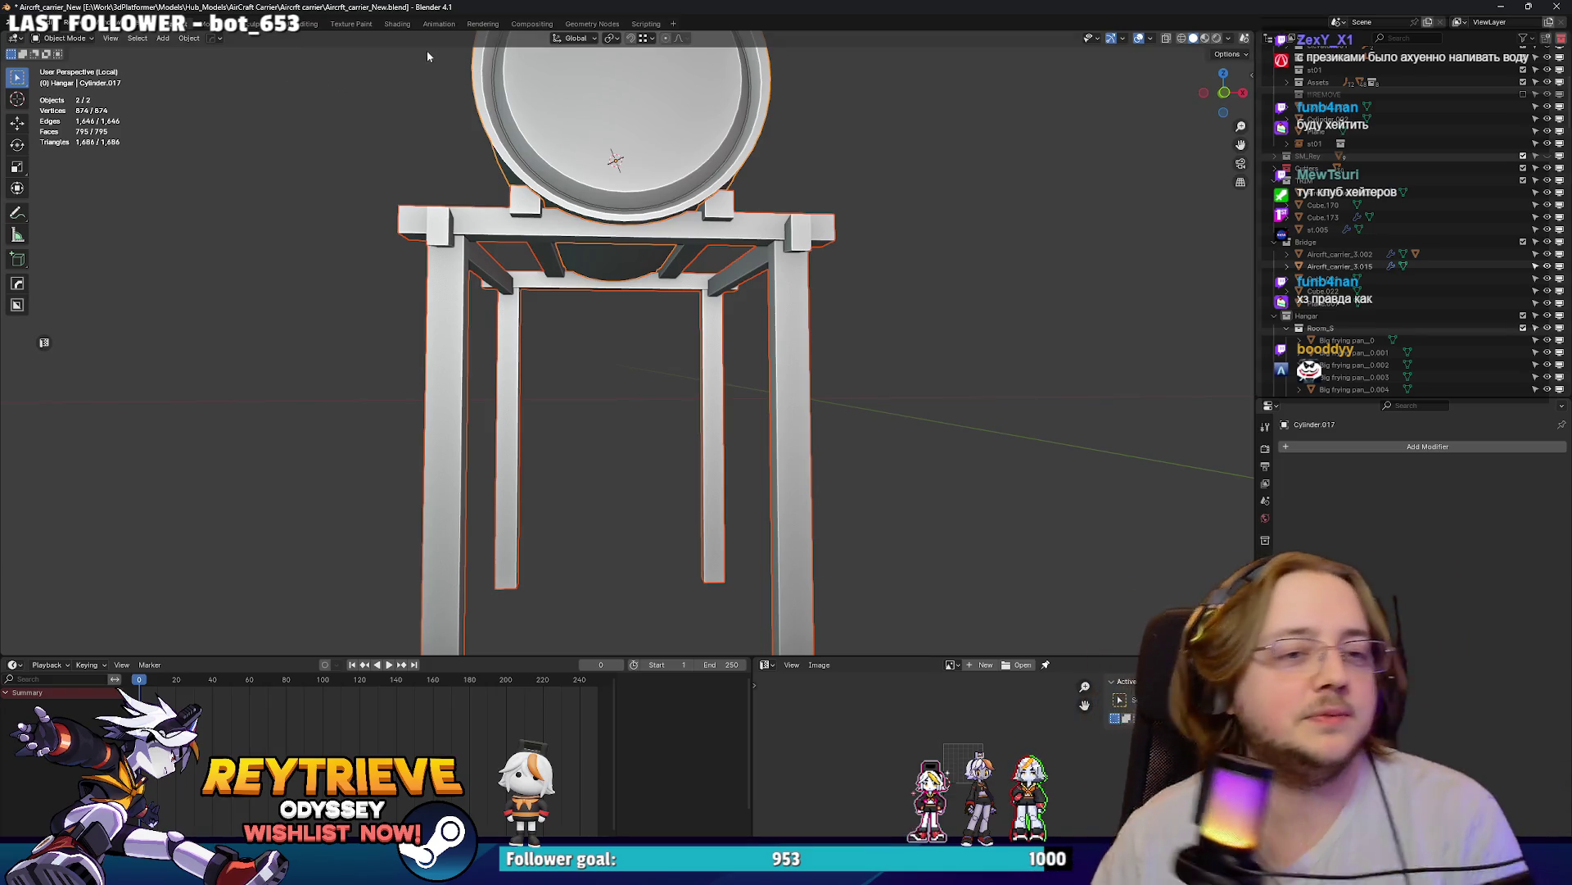
{"action": "middle_click_drag", "start_coordinate": [492, 205], "coordinate": [668, 362]}
{"action": "scroll", "coordinate": [640, 329], "scroll_direction": "up", "scroll_amount": 3}
{"action": "scroll", "coordinate": [668, 362], "scroll_direction": "up", "scroll_amount": 2}
{"action": "key", "text": "Tab"}
{"action": "left_click", "coordinate": [687, 373]}
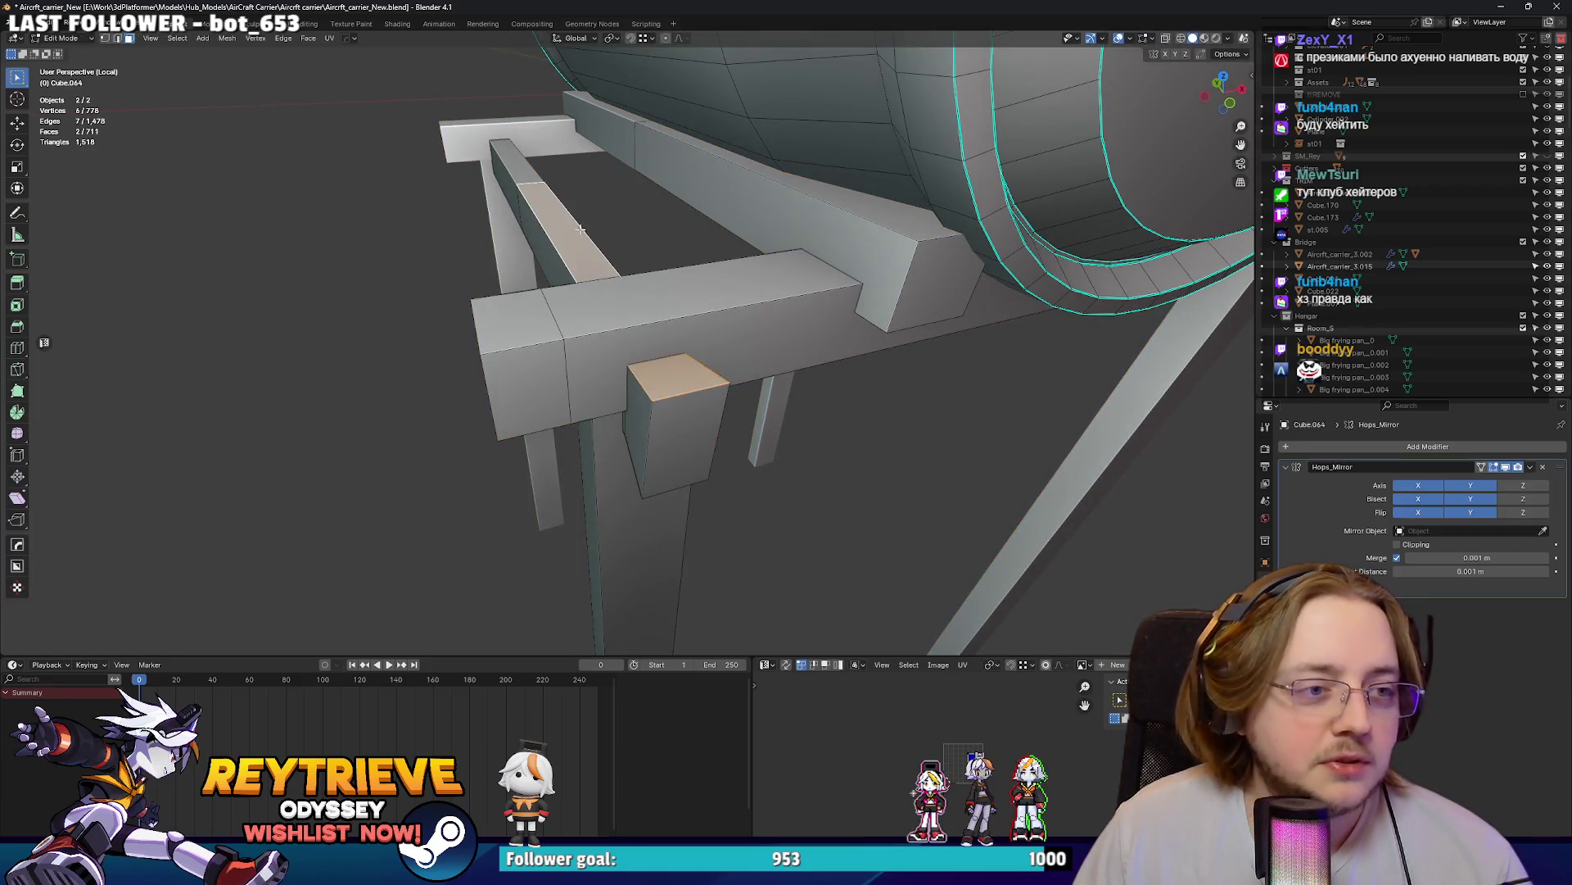
{"action": "middle_click_drag", "start_coordinate": [581, 232], "coordinate": [578, 246]}
{"action": "key", "text": "g"}
{"action": "key", "text": "z"}
{"action": "left_click", "coordinate": [568, 174]}
{"action": "scroll", "coordinate": [568, 175], "scroll_direction": "down", "scroll_amount": 4}
{"action": "mouse_move", "coordinate": [568, 174]}
{"action": "middle_mouse_down"}
{"action": "mouse_move", "coordinate": [588, 293]}
{"action": "mouse_move", "coordinate": [423, 260]}
{"action": "mouse_move", "coordinate": [515, 215]}
{"action": "middle_mouse_up"}
{"action": "key", "text": "Tab"}
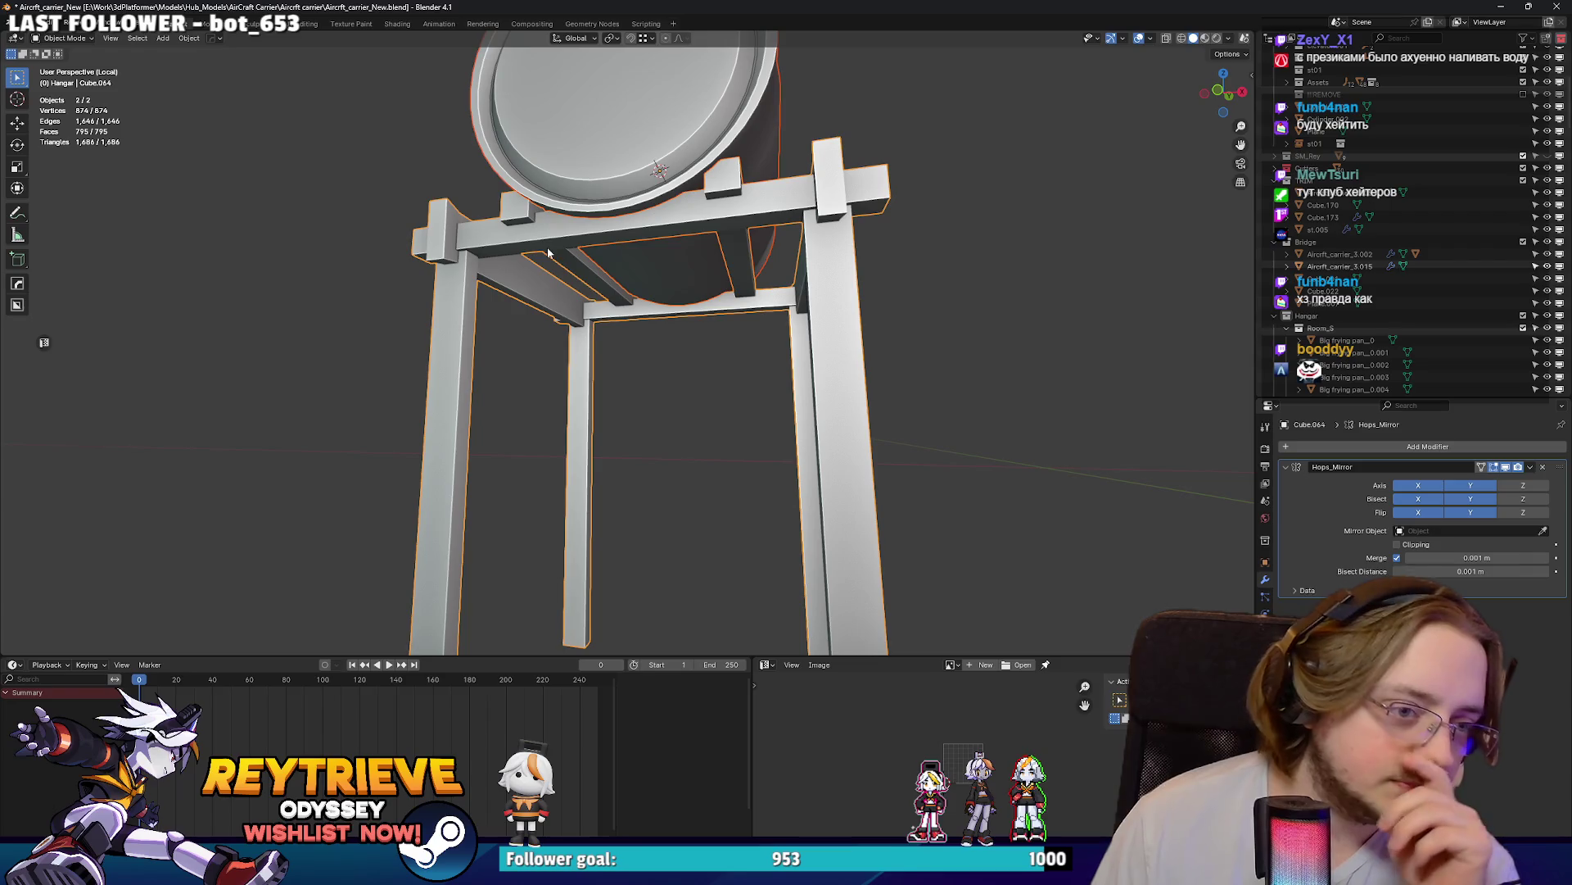
- Duplicate the beam faces and move the copy down the legs as a lower crossbeam
{"action": "mouse_move", "coordinate": [714, 309]}
{"action": "middle_mouse_down"}
{"action": "mouse_move", "coordinate": [721, 323]}
{"action": "mouse_move", "coordinate": [741, 301]}
{"action": "middle_mouse_up"}
{"action": "scroll", "coordinate": [747, 298], "scroll_direction": "up", "scroll_amount": 3}
{"action": "key", "text": "Tab"}
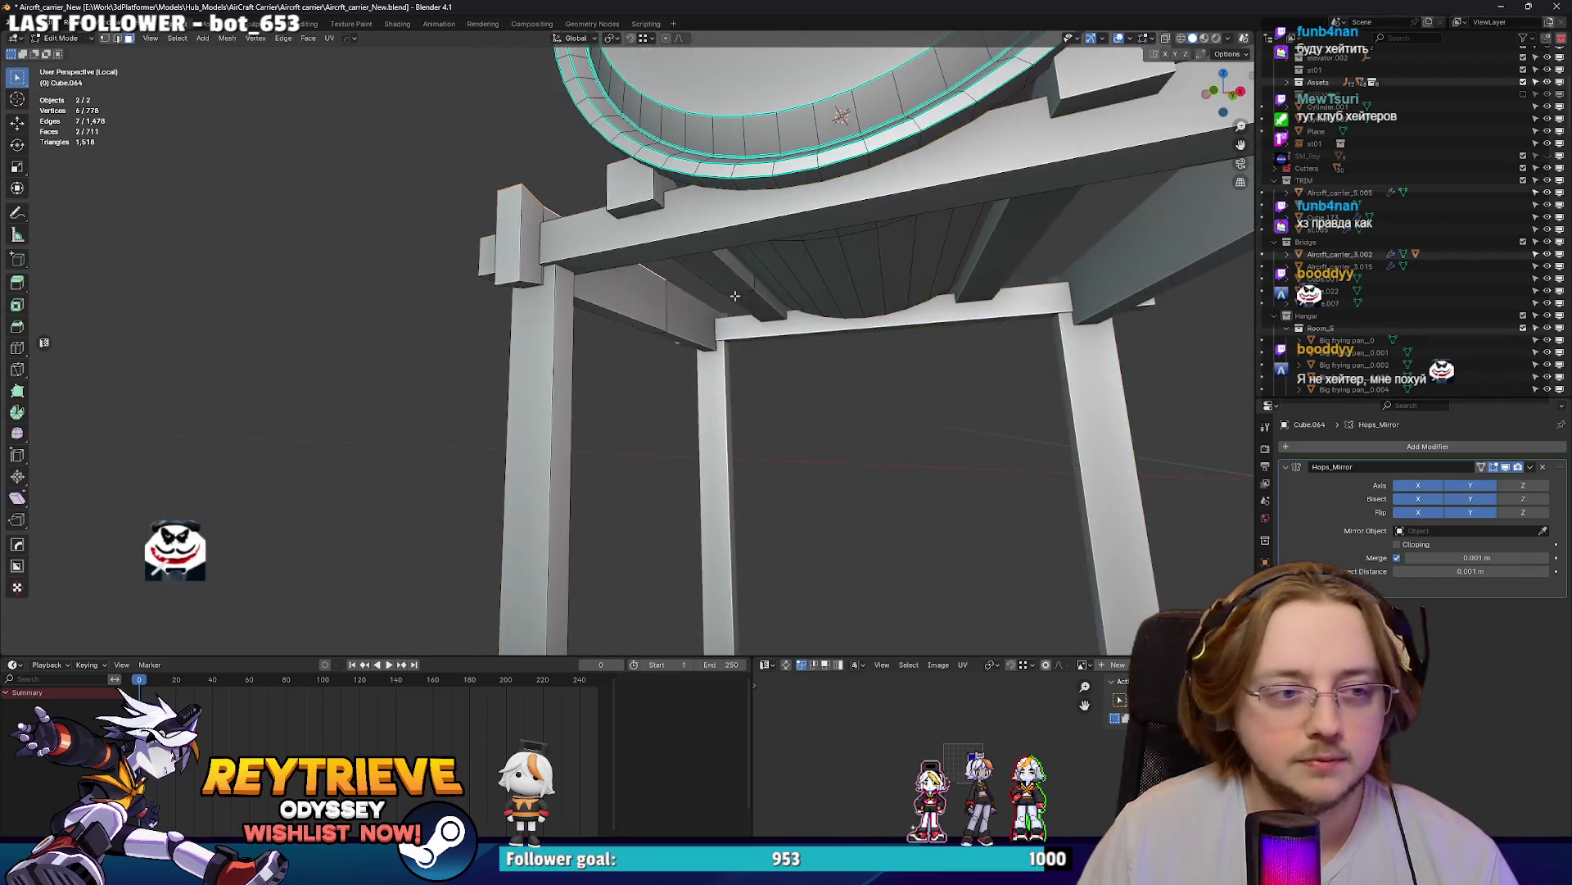
{"action": "key", "text": "ctrl+KP_Add"}
{"action": "key", "text": "shift+d"}
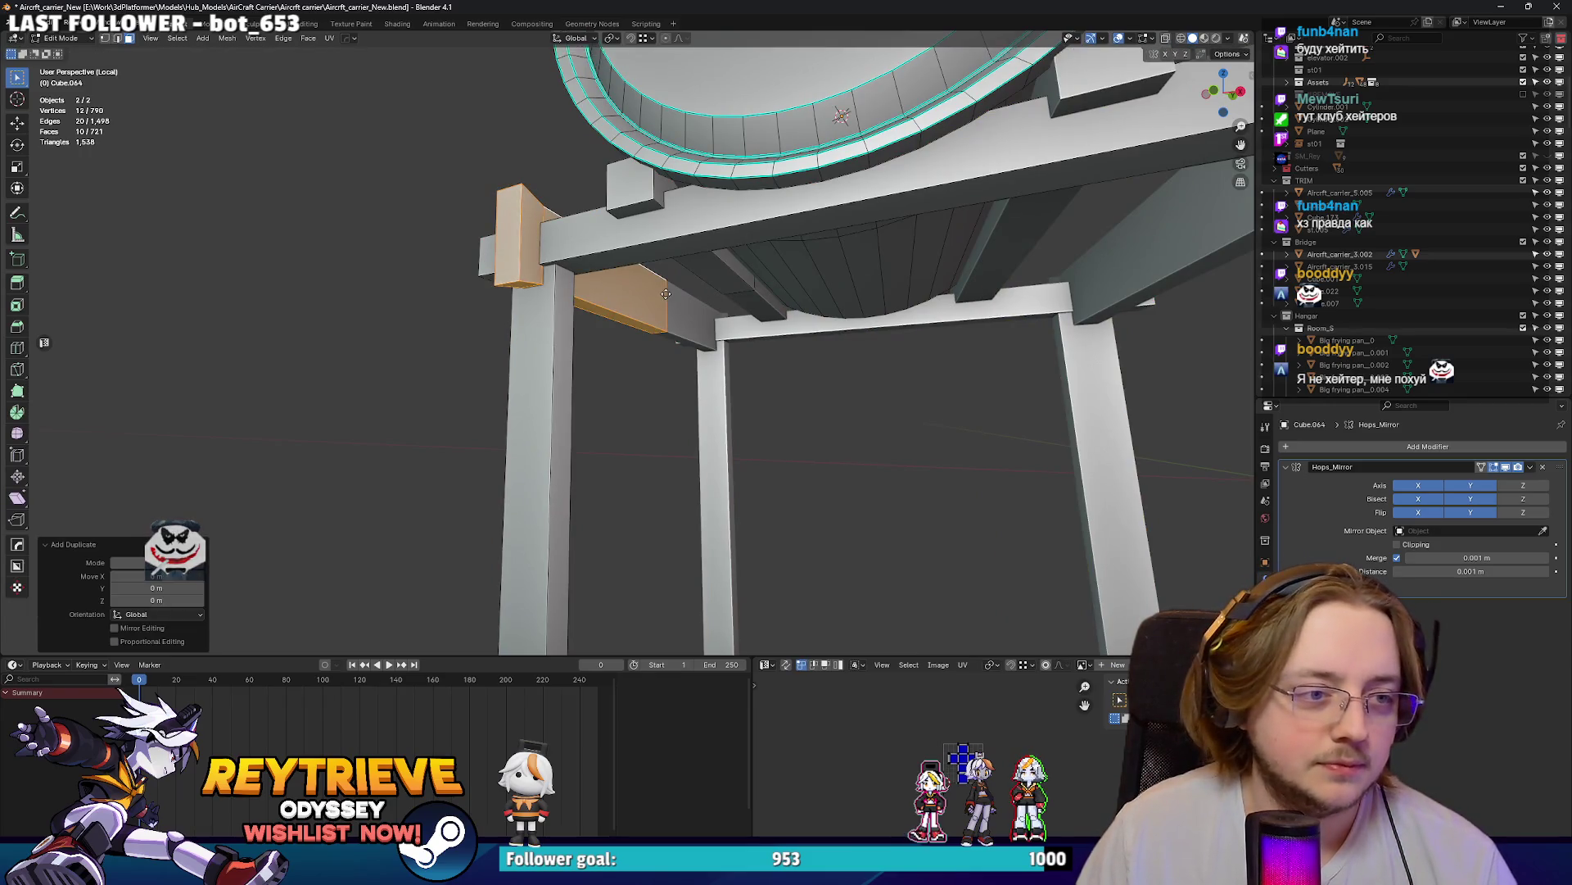
{"action": "key", "text": "z"}
{"action": "left_click", "coordinate": [684, 394]}
{"action": "key", "text": "s"}
{"action": "key", "text": "Escape"}
{"action": "key", "text": "g"}
{"action": "key", "text": "z"}
{"action": "left_click", "coordinate": [687, 377]}
{"action": "key", "text": "Tab"}
{"action": "middle_click_drag", "start_coordinate": [687, 377], "coordinate": [503, 346]}
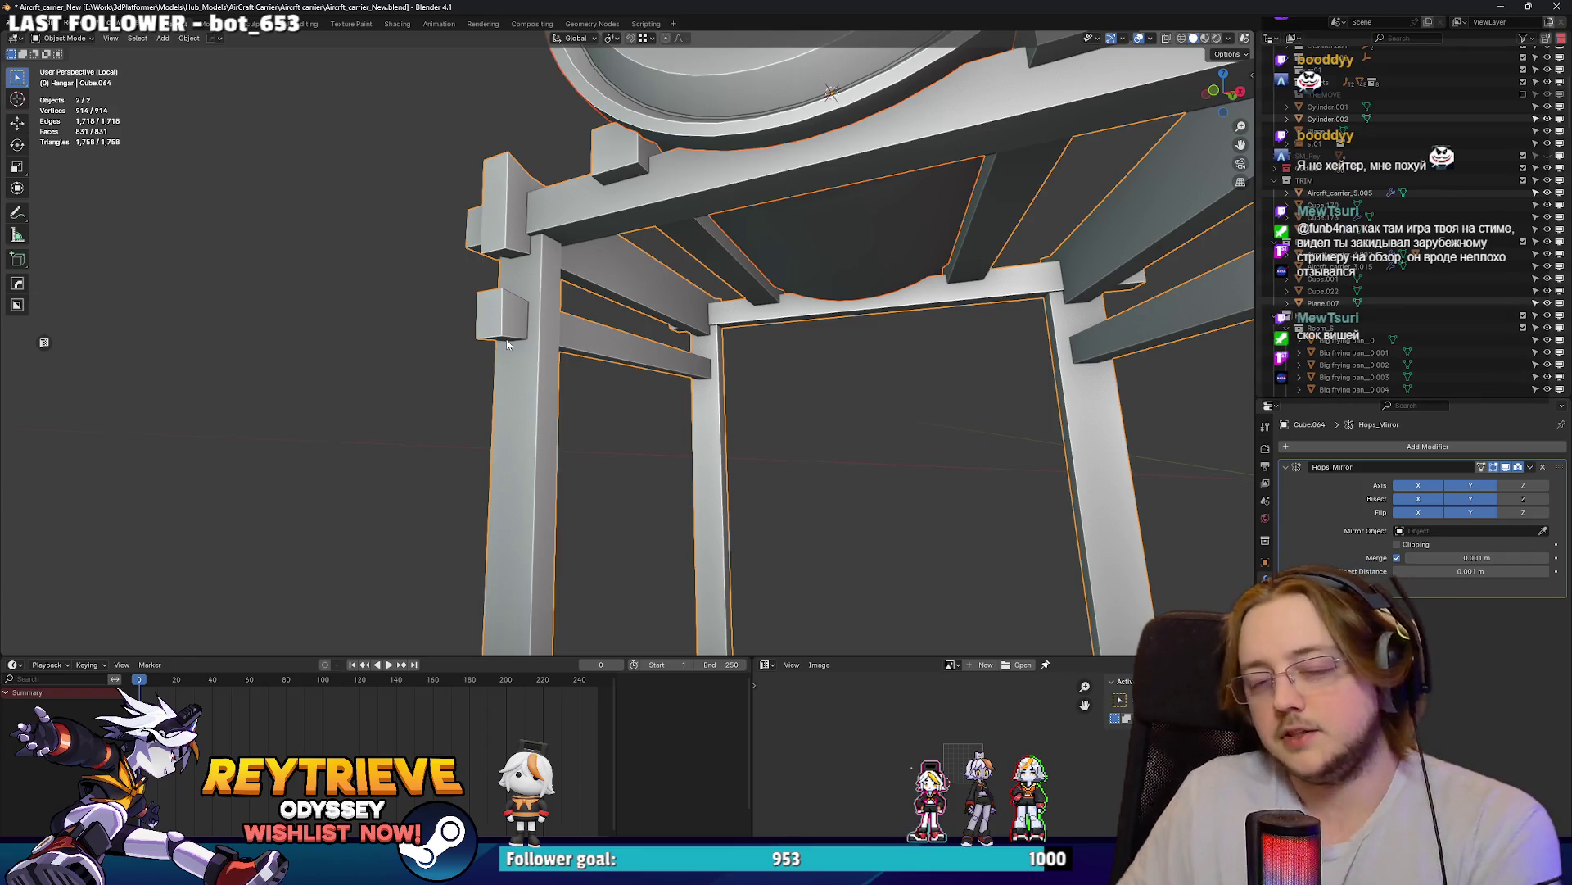
- Inspect the new lower crossbeam and frame the whole drum and stand
{"action": "mouse_move", "coordinate": [556, 303]}
{"action": "middle_mouse_down"}
{"action": "mouse_move", "coordinate": [685, 332]}
{"action": "mouse_move", "coordinate": [594, 276]}
{"action": "mouse_move", "coordinate": [709, 280]}
{"action": "middle_mouse_up"}
{"action": "key", "text": "Tab"}
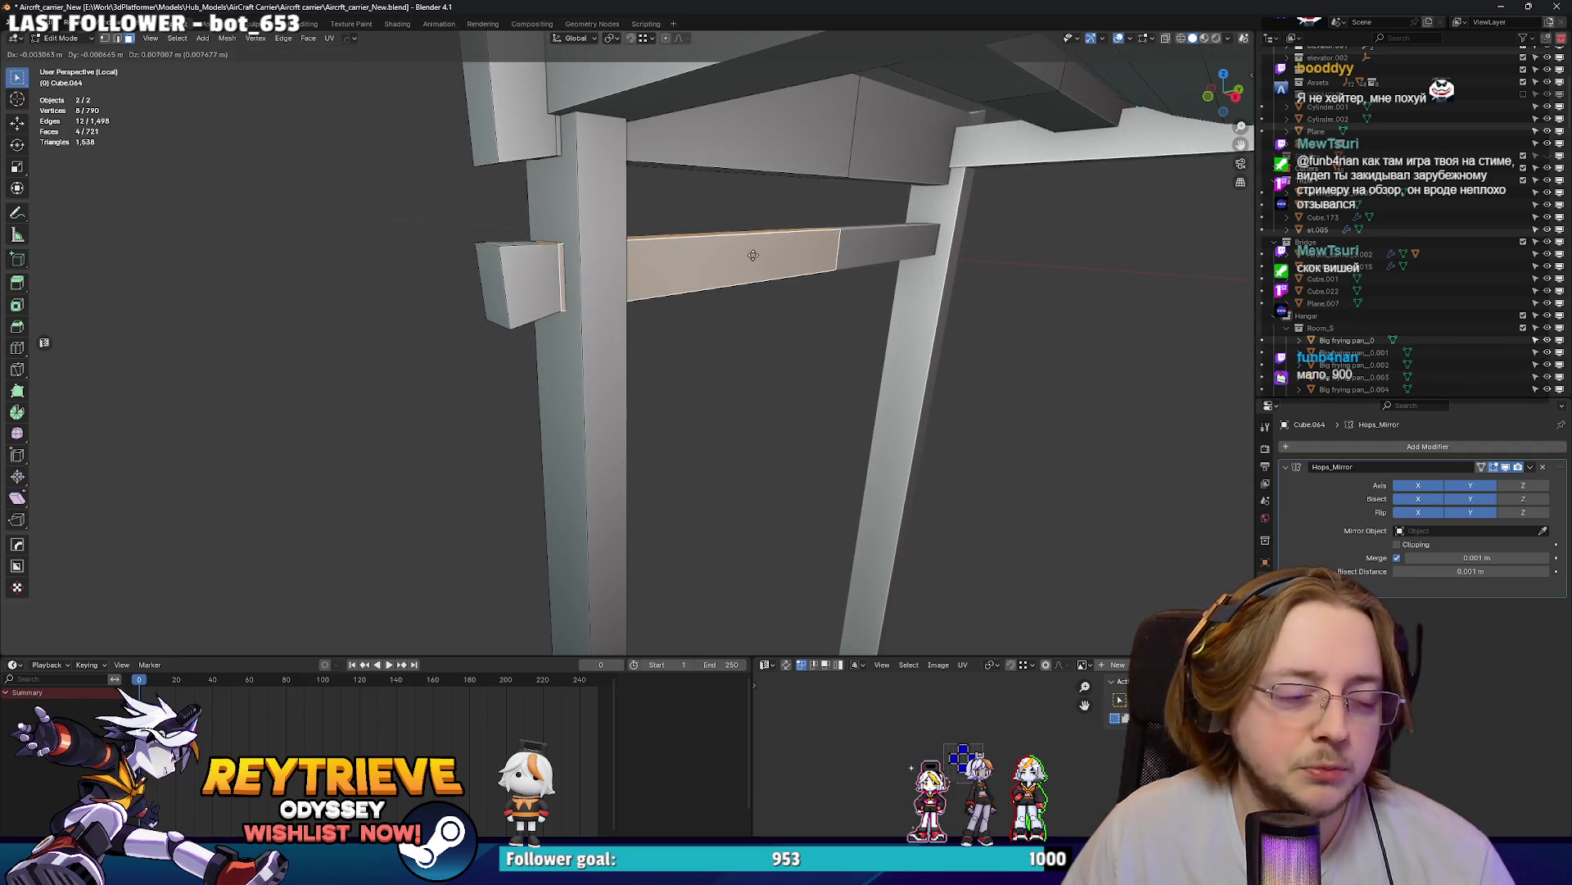
{"action": "key", "text": "Tab"}
{"action": "left_click", "coordinate": [606, 276]}
{"action": "mouse_move", "coordinate": [607, 276]}
{"action": "middle_mouse_down"}
{"action": "mouse_move", "coordinate": [766, 234]}
{"action": "mouse_move", "coordinate": [687, 249]}
{"action": "middle_mouse_up"}
{"action": "mouse_move", "coordinate": [559, 318]}
{"action": "middle_mouse_down"}
{"action": "mouse_move", "coordinate": [753, 337]}
{"action": "mouse_move", "coordinate": [636, 268]}
{"action": "mouse_move", "coordinate": [483, 288]}
{"action": "mouse_move", "coordinate": [595, 290]}
{"action": "middle_mouse_up"}
{"action": "key", "text": "Tab"}
{"action": "key", "text": "Tab"}
{"action": "key", "text": "KP_Decimal"}
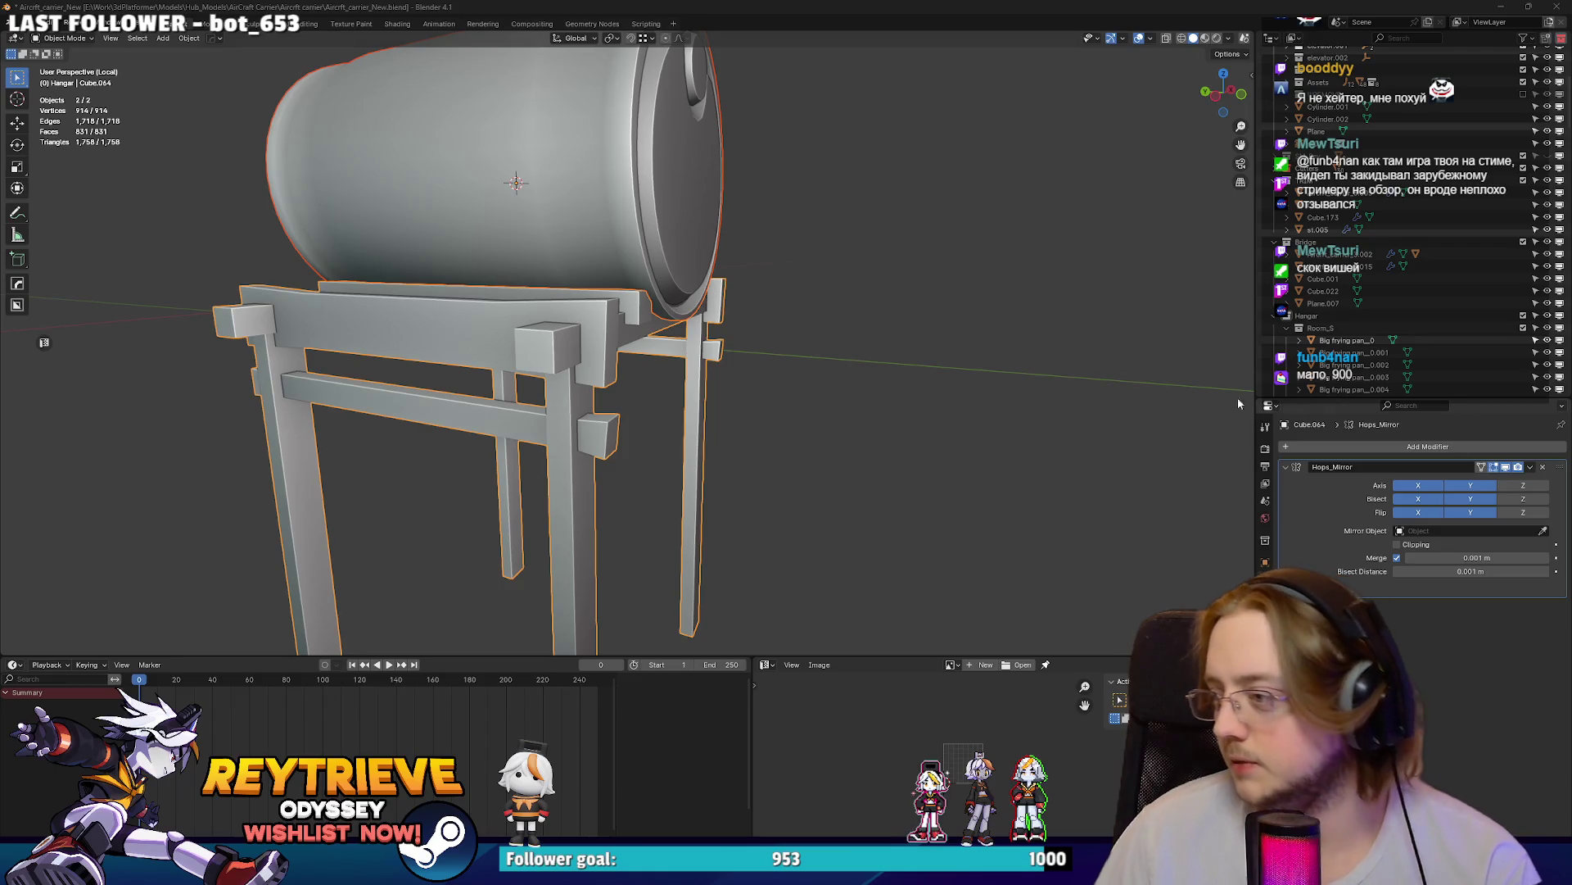
{"action": "mouse_move", "coordinate": [648, 346]}
{"action": "middle_mouse_down"}
{"action": "mouse_move", "coordinate": [500, 307]}
{"action": "mouse_move", "coordinate": [675, 270]}
{"action": "mouse_move", "coordinate": [680, 242]}
{"action": "middle_mouse_up"}
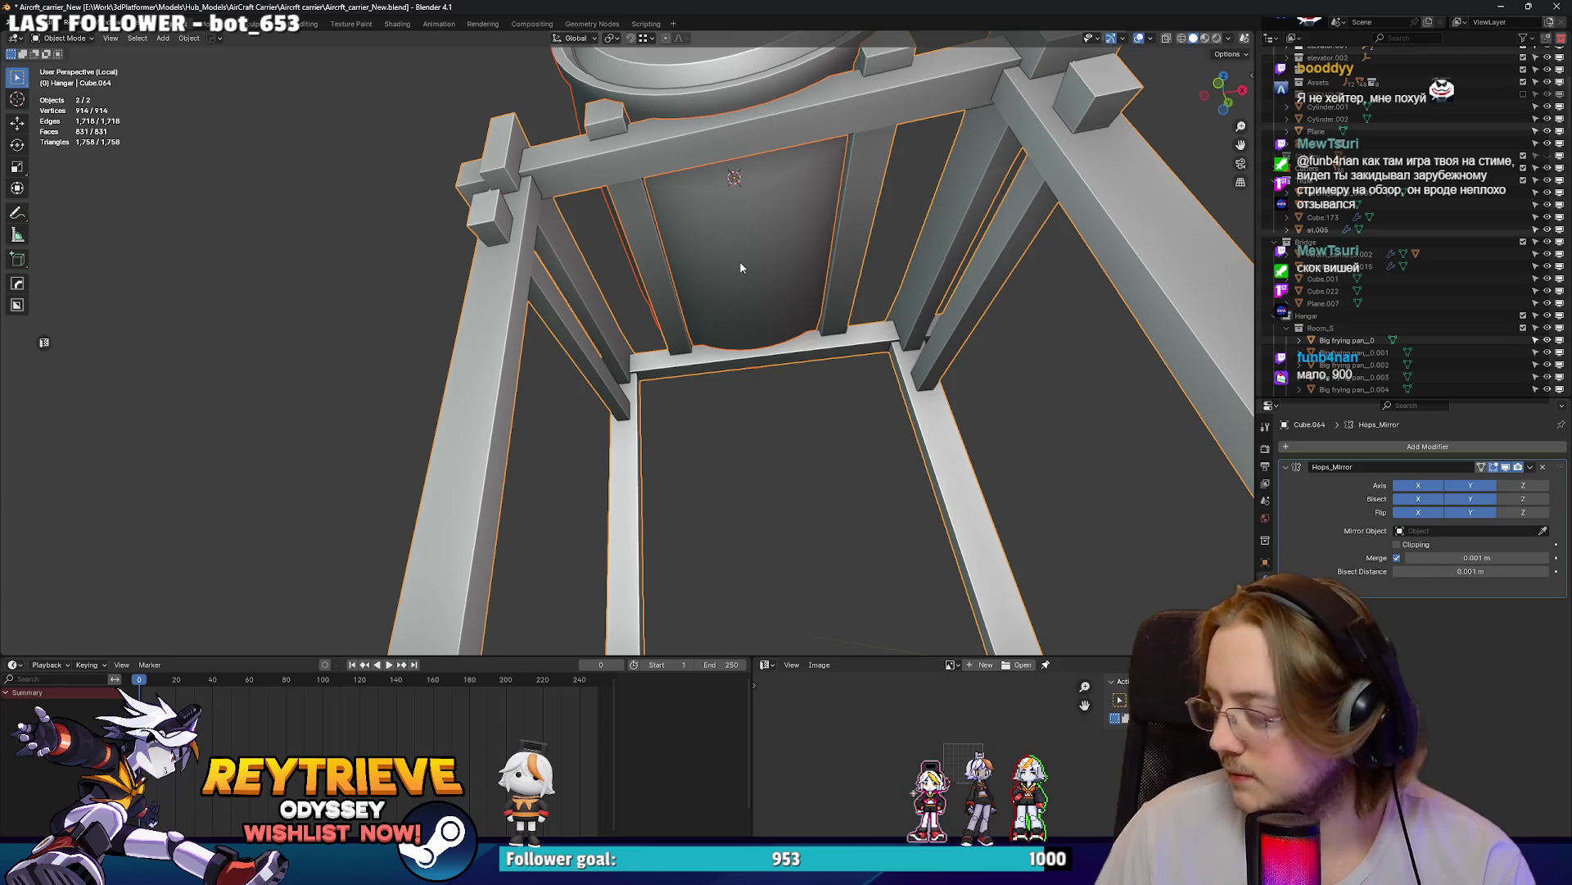
{"action": "mouse_move", "coordinate": [684, 282]}
{"action": "middle_mouse_down"}
{"action": "mouse_move", "coordinate": [676, 270]}
{"action": "mouse_move", "coordinate": [808, 291]}
{"action": "middle_mouse_up"}
{"action": "key", "text": "Tab"}
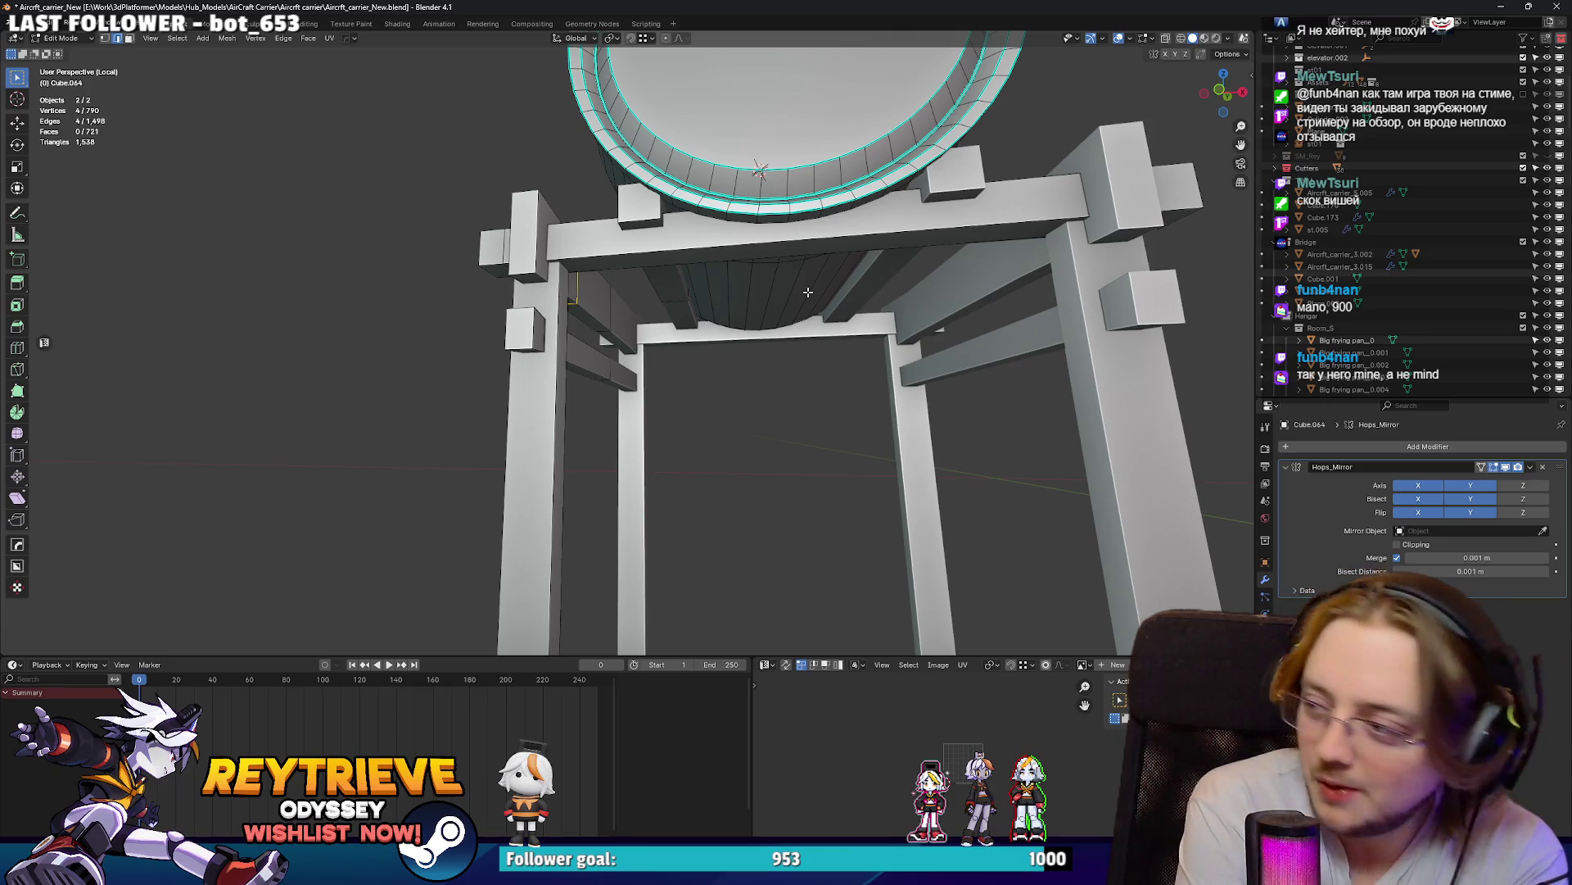
{"action": "mouse_move", "coordinate": [807, 291]}
{"action": "middle_mouse_down"}
{"action": "mouse_move", "coordinate": [805, 235]}
{"action": "mouse_move", "coordinate": [815, 406]}
{"action": "mouse_move", "coordinate": [749, 279]}
{"action": "middle_mouse_up"}
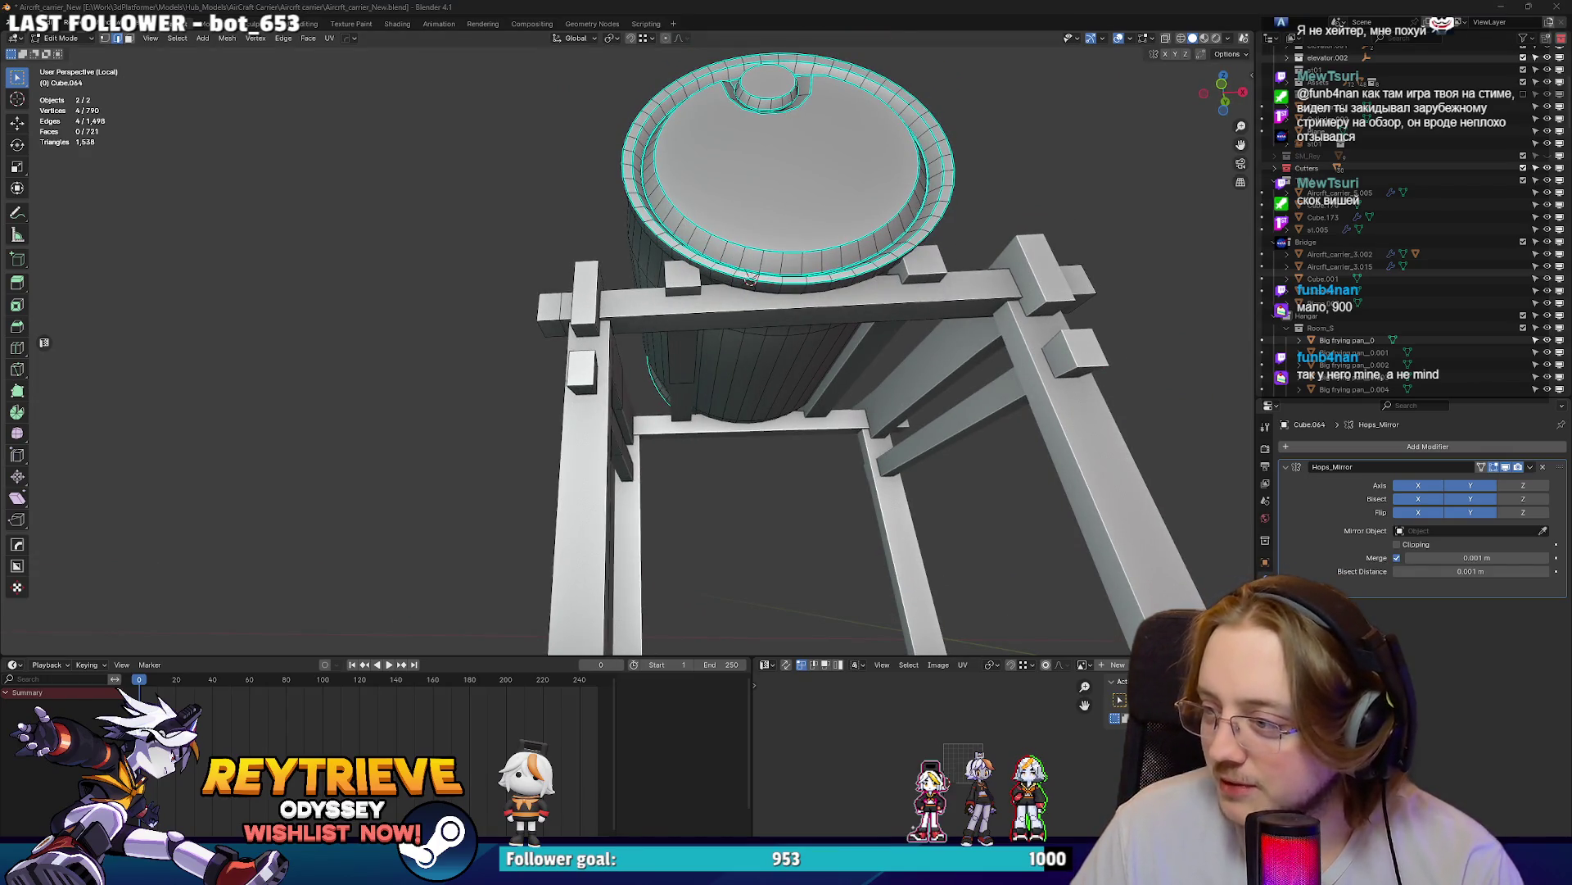
{"action": "mouse_move", "coordinate": [611, 194]}
{"action": "middle_mouse_down"}
{"action": "mouse_move", "coordinate": [634, 243]}
{"action": "mouse_move", "coordinate": [662, 238]}
{"action": "mouse_move", "coordinate": [675, 271]}
{"action": "mouse_move", "coordinate": [724, 159]}
{"action": "mouse_move", "coordinate": [720, 382]}
{"action": "mouse_move", "coordinate": [677, 239]}
{"action": "mouse_move", "coordinate": [662, 269]}
{"action": "middle_mouse_up"}
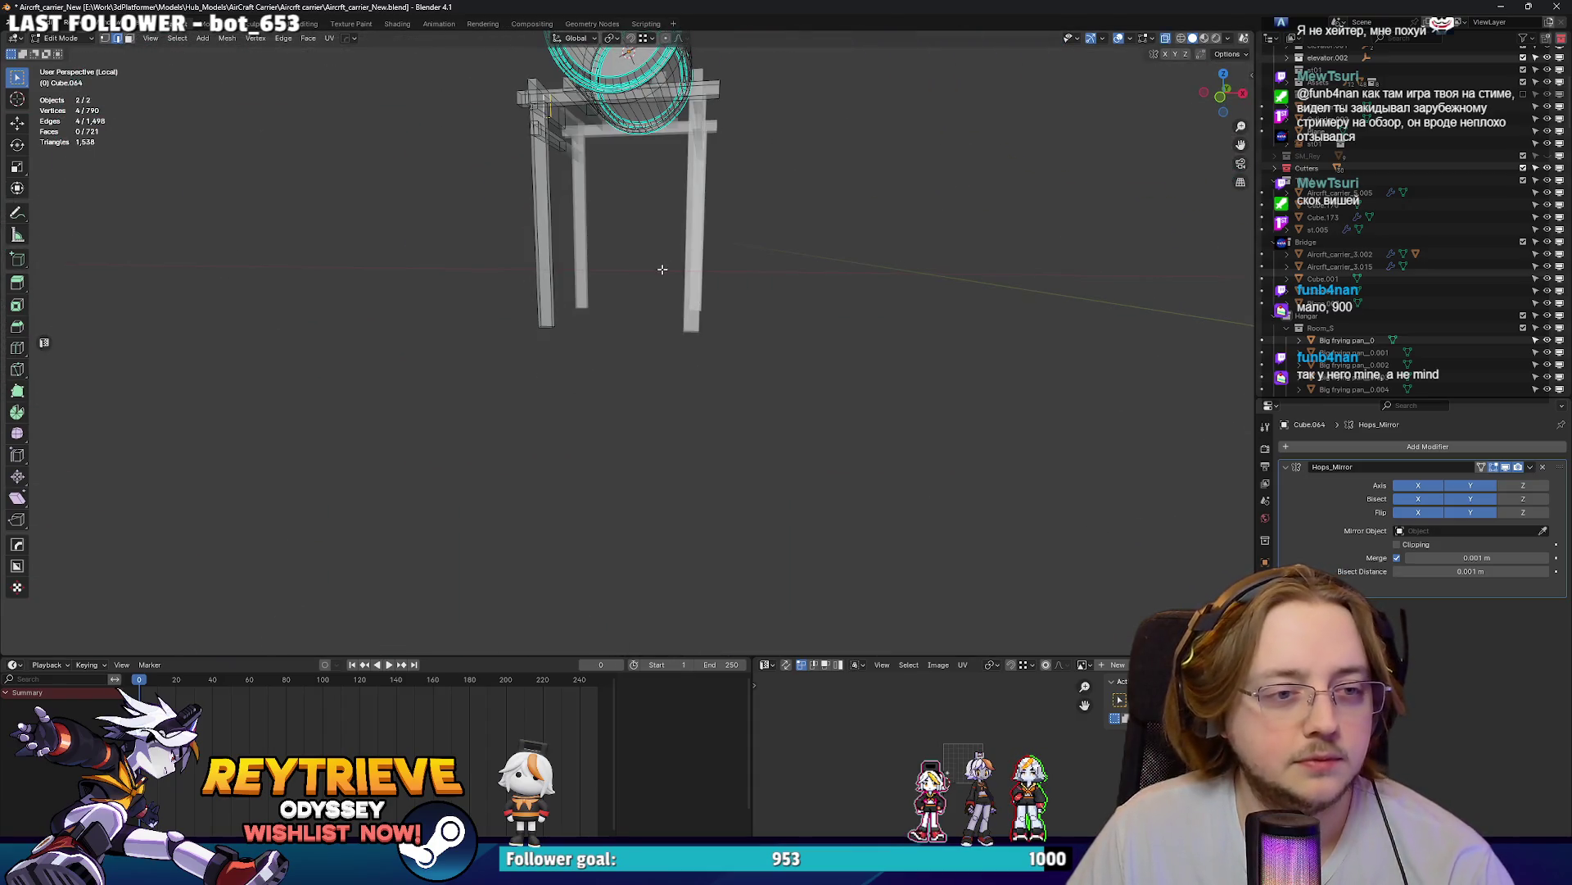
{"action": "key", "text": "Tab"}
{"action": "mouse_move", "coordinate": [703, 398]}
{"action": "middle_mouse_down"}
{"action": "mouse_move", "coordinate": [720, 474]}
{"action": "mouse_move", "coordinate": [565, 427]}
{"action": "mouse_move", "coordinate": [668, 400]}
{"action": "mouse_move", "coordinate": [632, 382]}
{"action": "mouse_move", "coordinate": [573, 401]}
{"action": "middle_mouse_up"}
- Return to the full hangar scene and lower the stand along Z
{"action": "key", "text": "KP_Divide"}
{"action": "mouse_move", "coordinate": [628, 335]}
{"action": "middle_mouse_down"}
{"action": "mouse_move", "coordinate": [614, 344]}
{"action": "mouse_move", "coordinate": [654, 382]}
{"action": "mouse_move", "coordinate": [556, 386]}
{"action": "mouse_move", "coordinate": [770, 363]}
{"action": "mouse_move", "coordinate": [687, 368]}
{"action": "middle_mouse_up"}
{"action": "key", "text": "Tab"}
{"action": "key", "text": "g"}
{"action": "key", "text": "z"}
{"action": "left_click", "coordinate": [654, 383]}
{"action": "key", "text": "Tab"}
- Move the drum and stand into position in the hangar along Y and X
{"action": "key", "text": "g"}
{"action": "key", "text": "y"}
{"action": "left_click", "coordinate": [533, 385]}
{"action": "key", "text": "g"}
{"action": "key", "text": "x"}
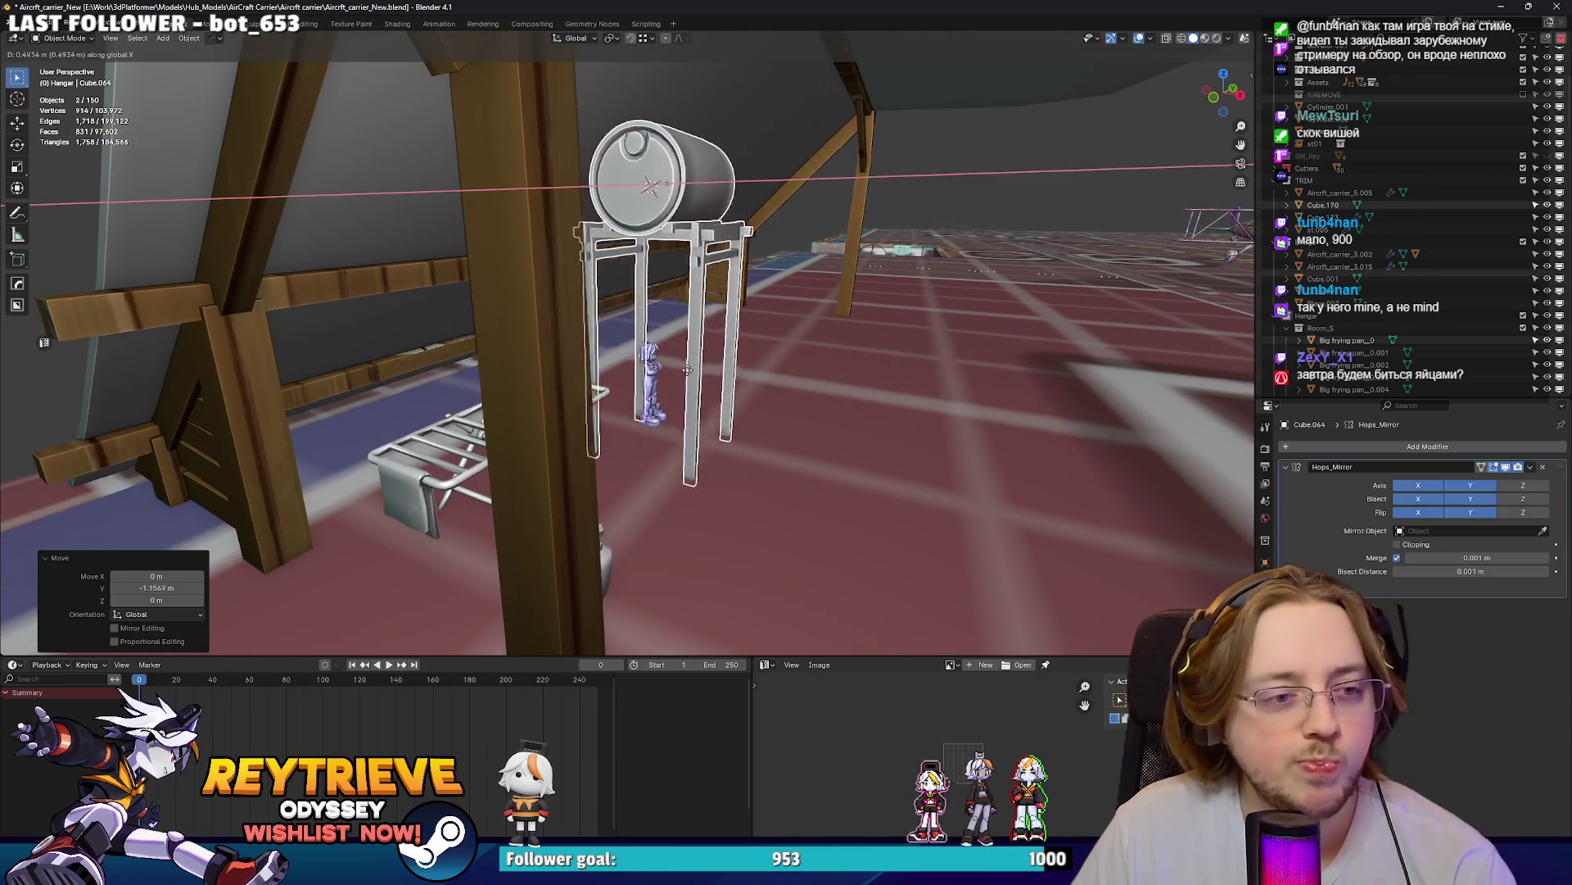
{"action": "left_click", "coordinate": [751, 391]}
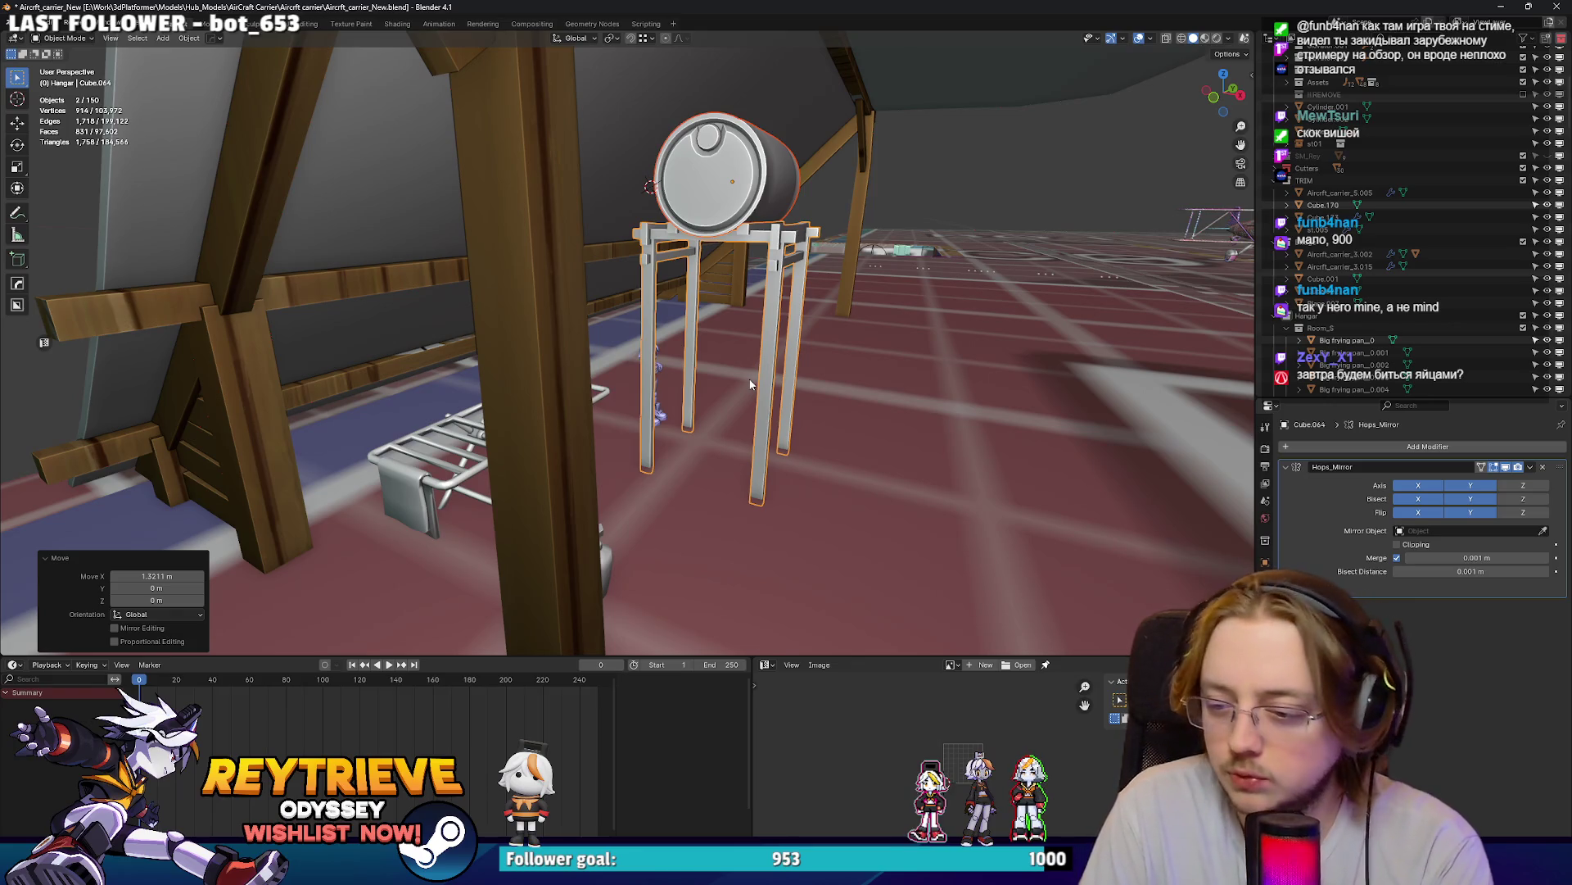
- Thicken all of the stand's pieces by 0.0691 m with shrink/fatten
{"action": "middle_click_drag", "start_coordinate": [860, 246], "coordinate": [760, 303]}
{"action": "scroll", "coordinate": [819, 271], "scroll_direction": "up", "scroll_amount": 2}
{"action": "key", "text": "Tab"}
{"action": "key", "text": "a"}
{"action": "key", "text": "alt+s"}
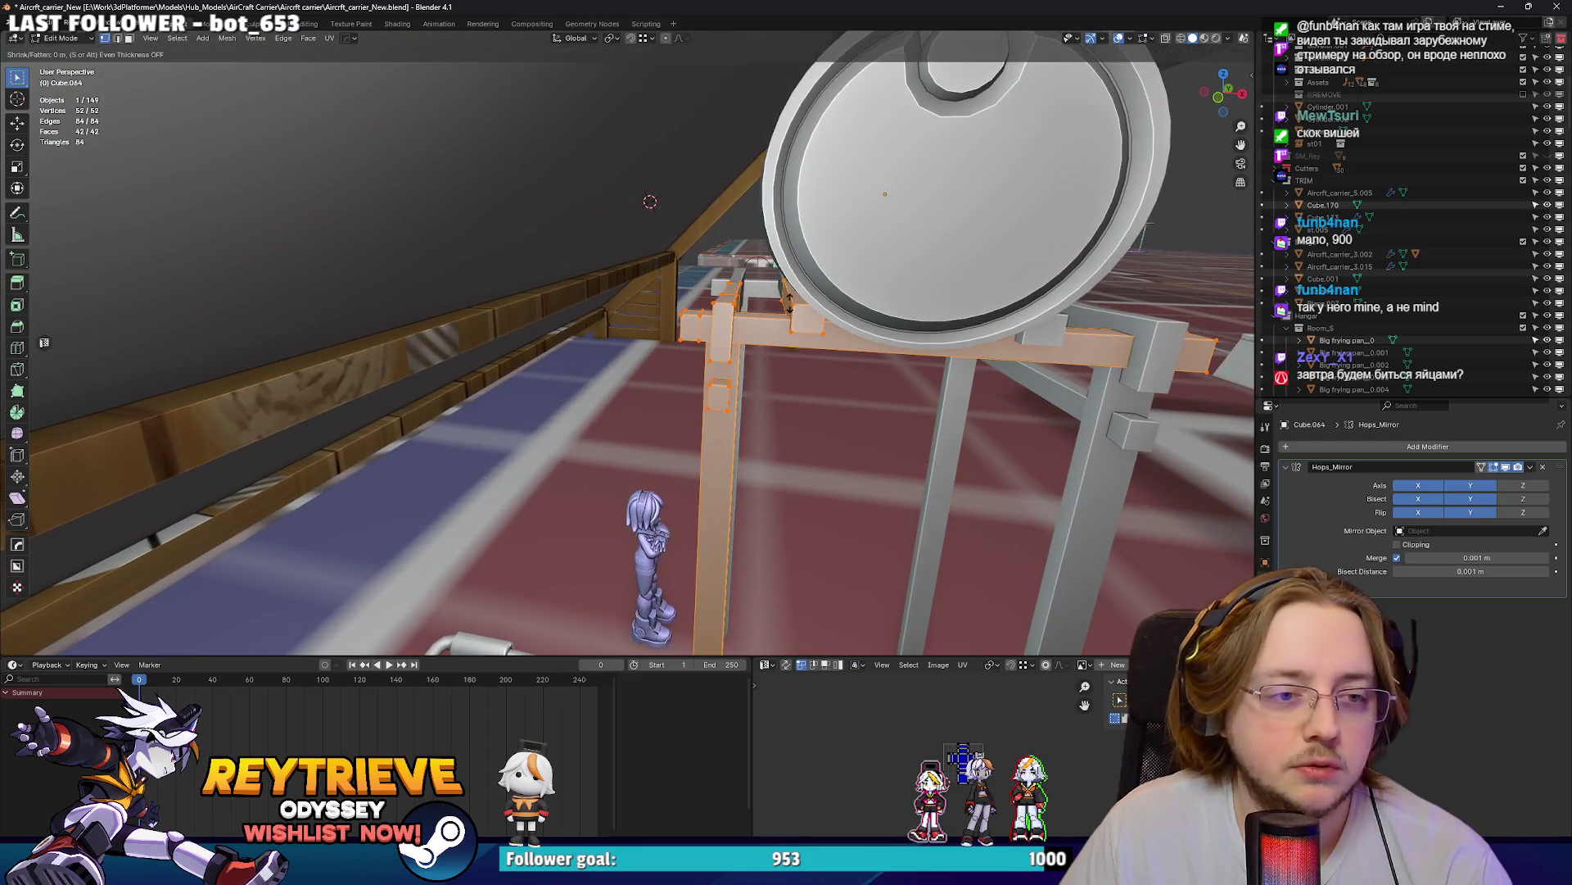
{"action": "left_click", "coordinate": [819, 283]}
{"action": "mouse_move", "coordinate": [819, 283]}
{"action": "middle_mouse_down"}
{"action": "mouse_move", "coordinate": [732, 247]}
{"action": "mouse_move", "coordinate": [1163, 288]}
{"action": "middle_mouse_up"}
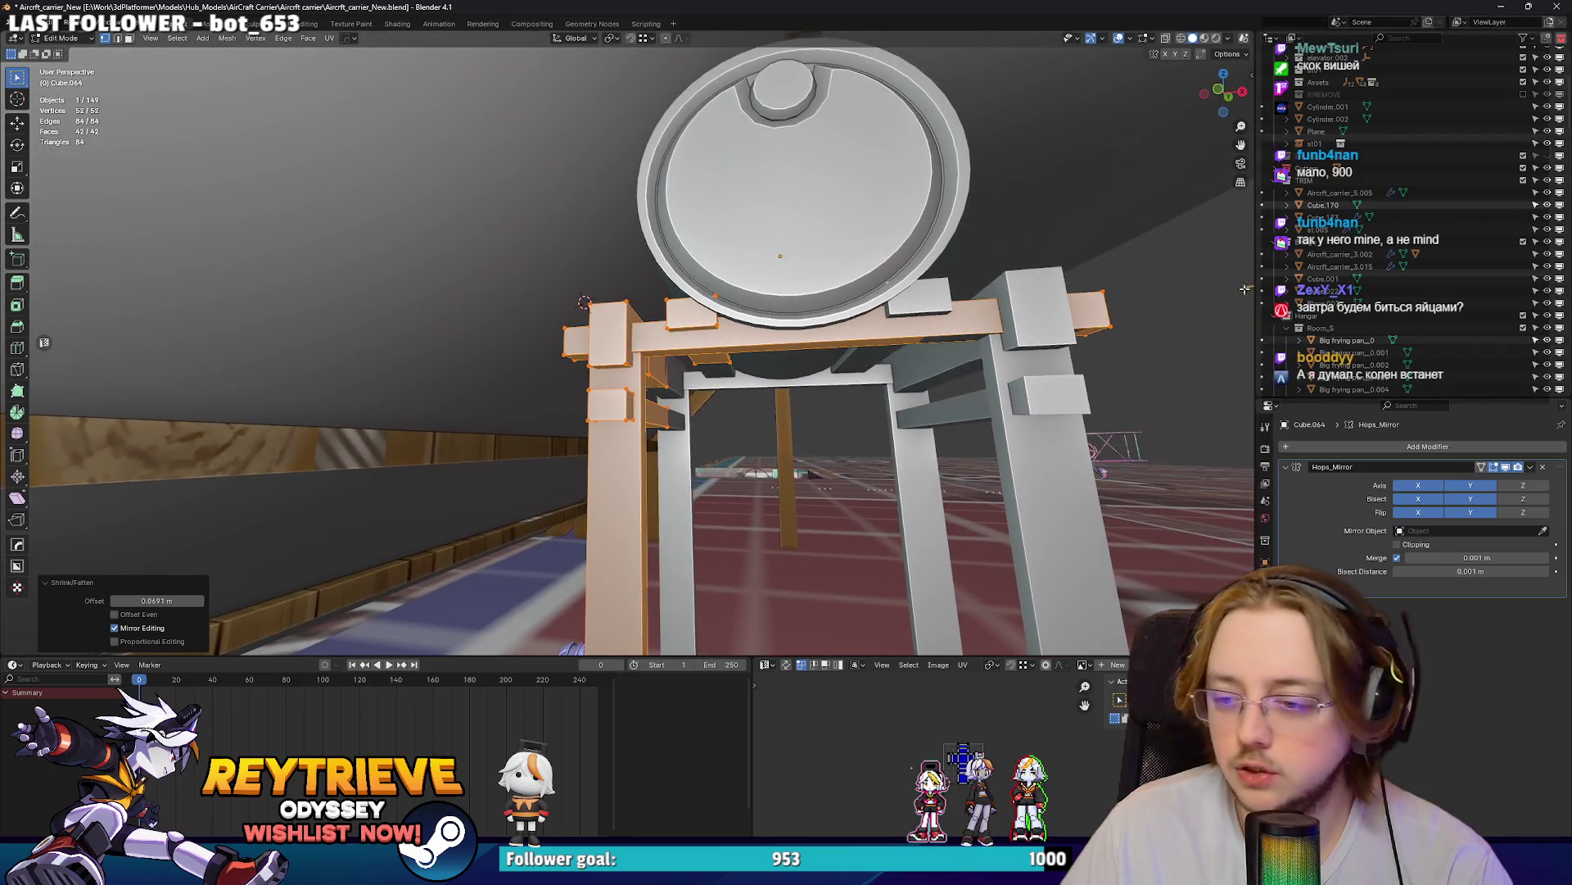
- Lower one stand edge about 0.035 m along Z and save the file
{"action": "key", "text": "2"}
{"action": "left_click", "coordinate": [859, 257]}
{"action": "scroll", "coordinate": [769, 322], "scroll_direction": "up", "scroll_amount": 6}
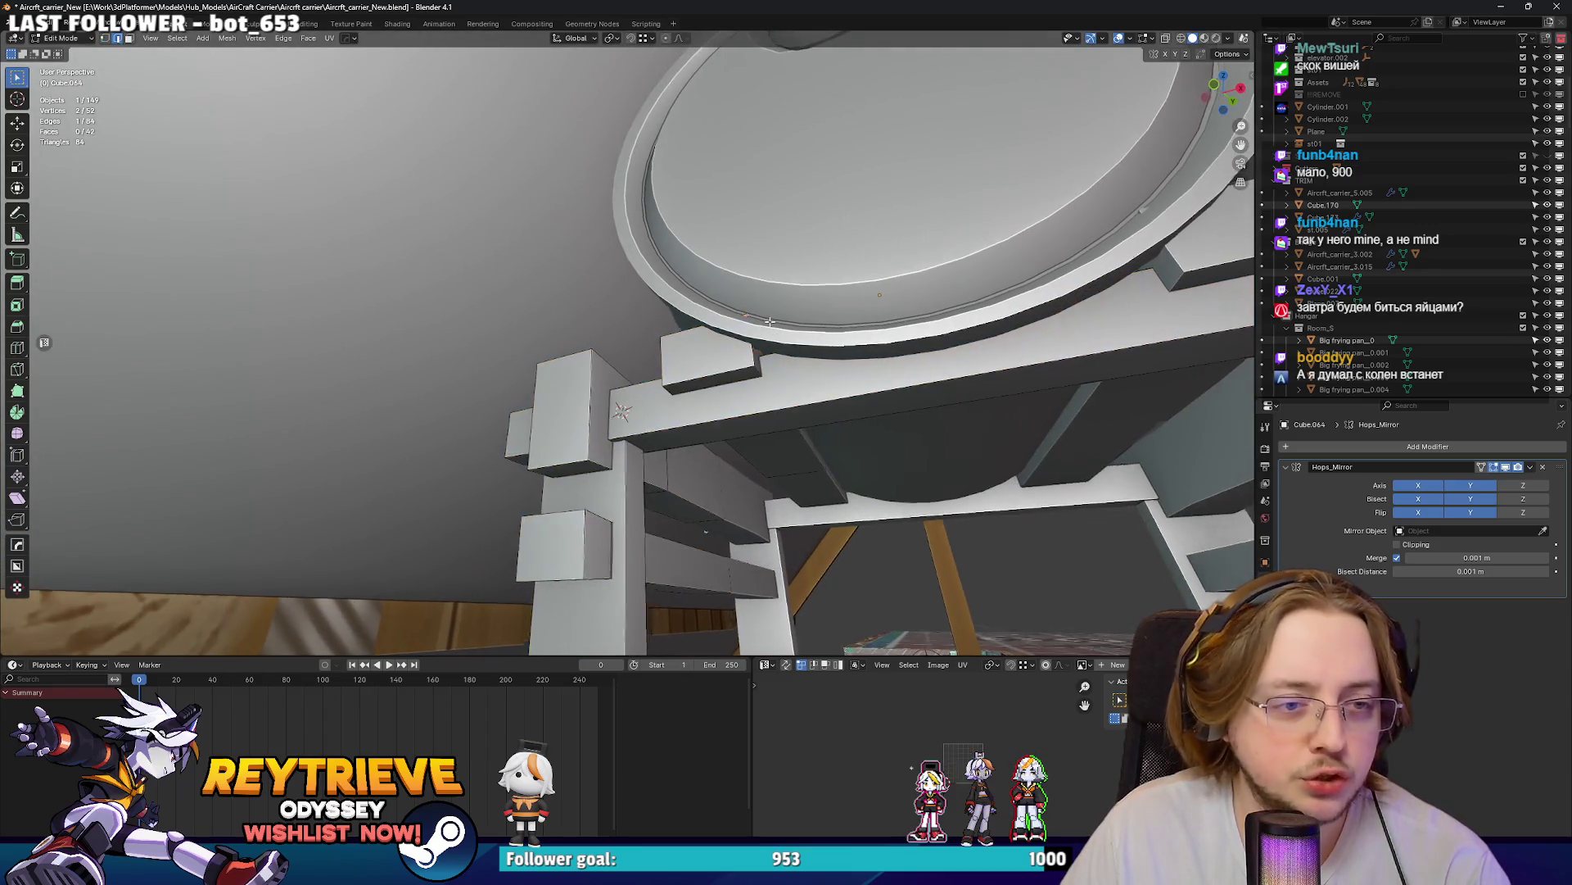
{"action": "key", "text": "g"}
{"action": "key", "text": "z"}
{"action": "left_click", "coordinate": [778, 319]}
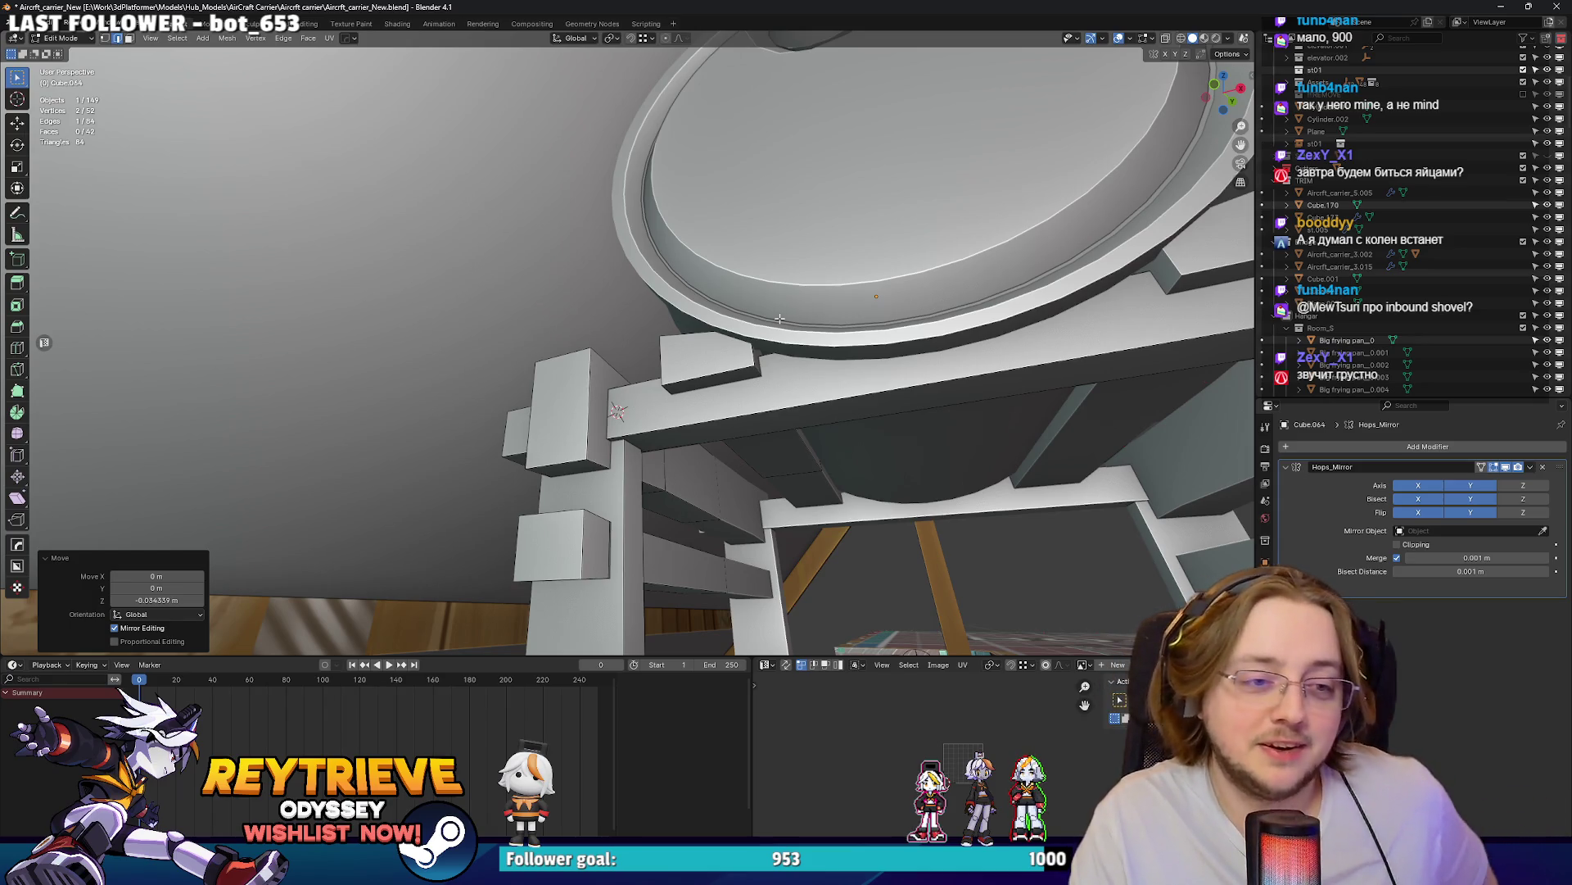
{"action": "key", "text": "Tab"}
{"action": "mouse_move", "coordinate": [779, 318]}
{"action": "middle_mouse_down"}
{"action": "mouse_move", "coordinate": [608, 254]}
{"action": "mouse_move", "coordinate": [749, 270]}
{"action": "mouse_move", "coordinate": [662, 273]}
{"action": "mouse_move", "coordinate": [729, 273]}
{"action": "middle_mouse_up"}
{"action": "key", "text": "ctrl+s"}
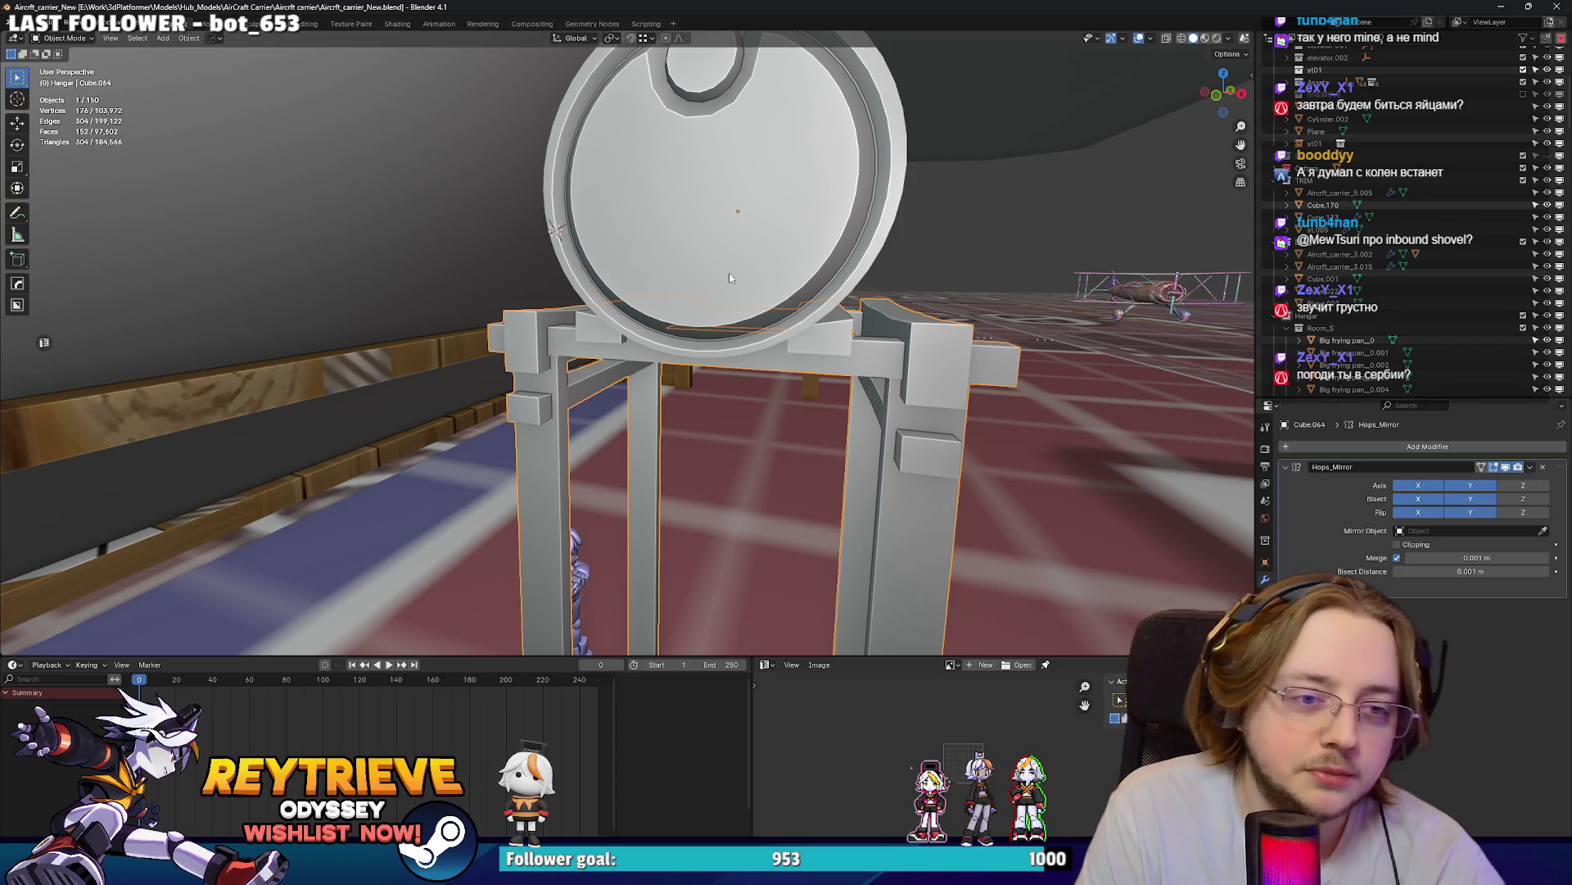
- Shift the diagonal leg brace faces along Y
{"action": "mouse_move", "coordinate": [729, 278]}
{"action": "middle_mouse_down"}
{"action": "mouse_move", "coordinate": [696, 313]}
{"action": "mouse_move", "coordinate": [668, 316]}
{"action": "mouse_move", "coordinate": [678, 340]}
{"action": "mouse_move", "coordinate": [737, 342]}
{"action": "middle_mouse_up"}
{"action": "key", "text": "Tab"}
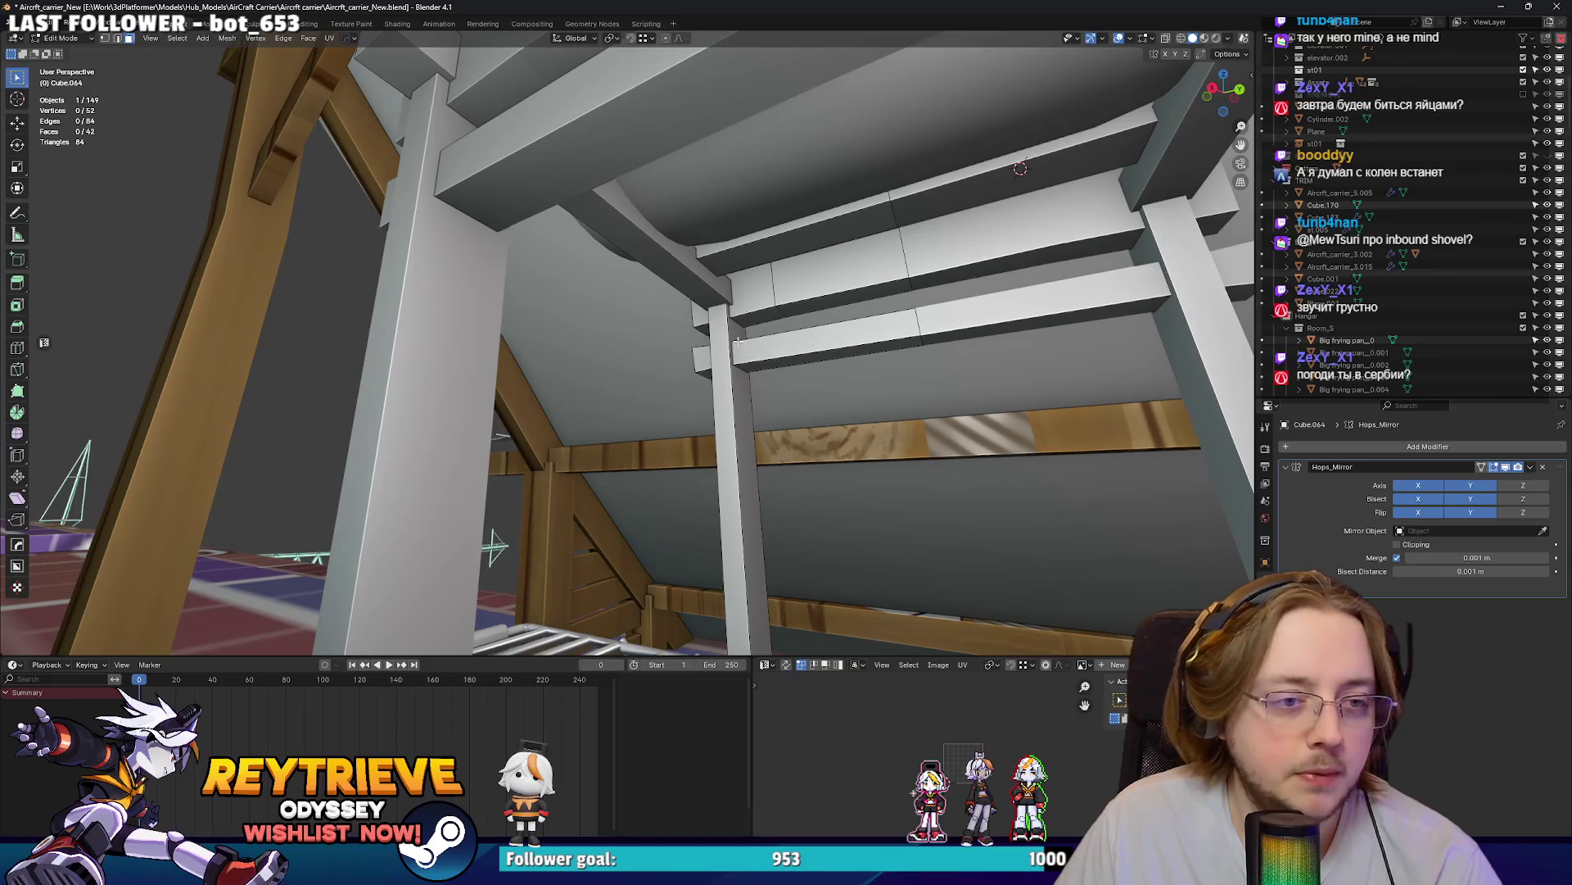
{"action": "left_click", "coordinate": [718, 281]}
{"action": "mouse_move", "coordinate": [718, 281]}
{"action": "middle_mouse_down"}
{"action": "mouse_move", "coordinate": [706, 264]}
{"action": "mouse_move", "coordinate": [607, 245]}
{"action": "mouse_move", "coordinate": [558, 290]}
{"action": "middle_mouse_up"}
{"action": "key", "text": "g"}
{"action": "key", "text": "y"}
{"action": "left_click", "coordinate": [705, 262]}
{"action": "mouse_move", "coordinate": [761, 246]}
{"action": "middle_mouse_down"}
{"action": "mouse_move", "coordinate": [719, 266]}
{"action": "mouse_move", "coordinate": [673, 236]}
{"action": "mouse_move", "coordinate": [615, 301]}
{"action": "middle_mouse_up"}
{"action": "key", "text": "g"}
{"action": "key", "text": "y"}
{"action": "left_click", "coordinate": [719, 266]}
- Select the connected leg post and scale it to 0.919 along Y
{"action": "left_click", "coordinate": [672, 236]}
{"action": "left_click", "coordinate": [673, 236], "text": "shift"}
{"action": "key", "text": "ctrl+l"}
{"action": "key", "text": "s"}
{"action": "key", "text": "x"}
{"action": "key", "text": "y"}
{"action": "left_click", "coordinate": [839, 275]}
{"action": "middle_click_drag", "start_coordinate": [840, 275], "coordinate": [599, 193]}
{"action": "scroll", "coordinate": [558, 190], "scroll_direction": "up", "scroll_amount": 3}
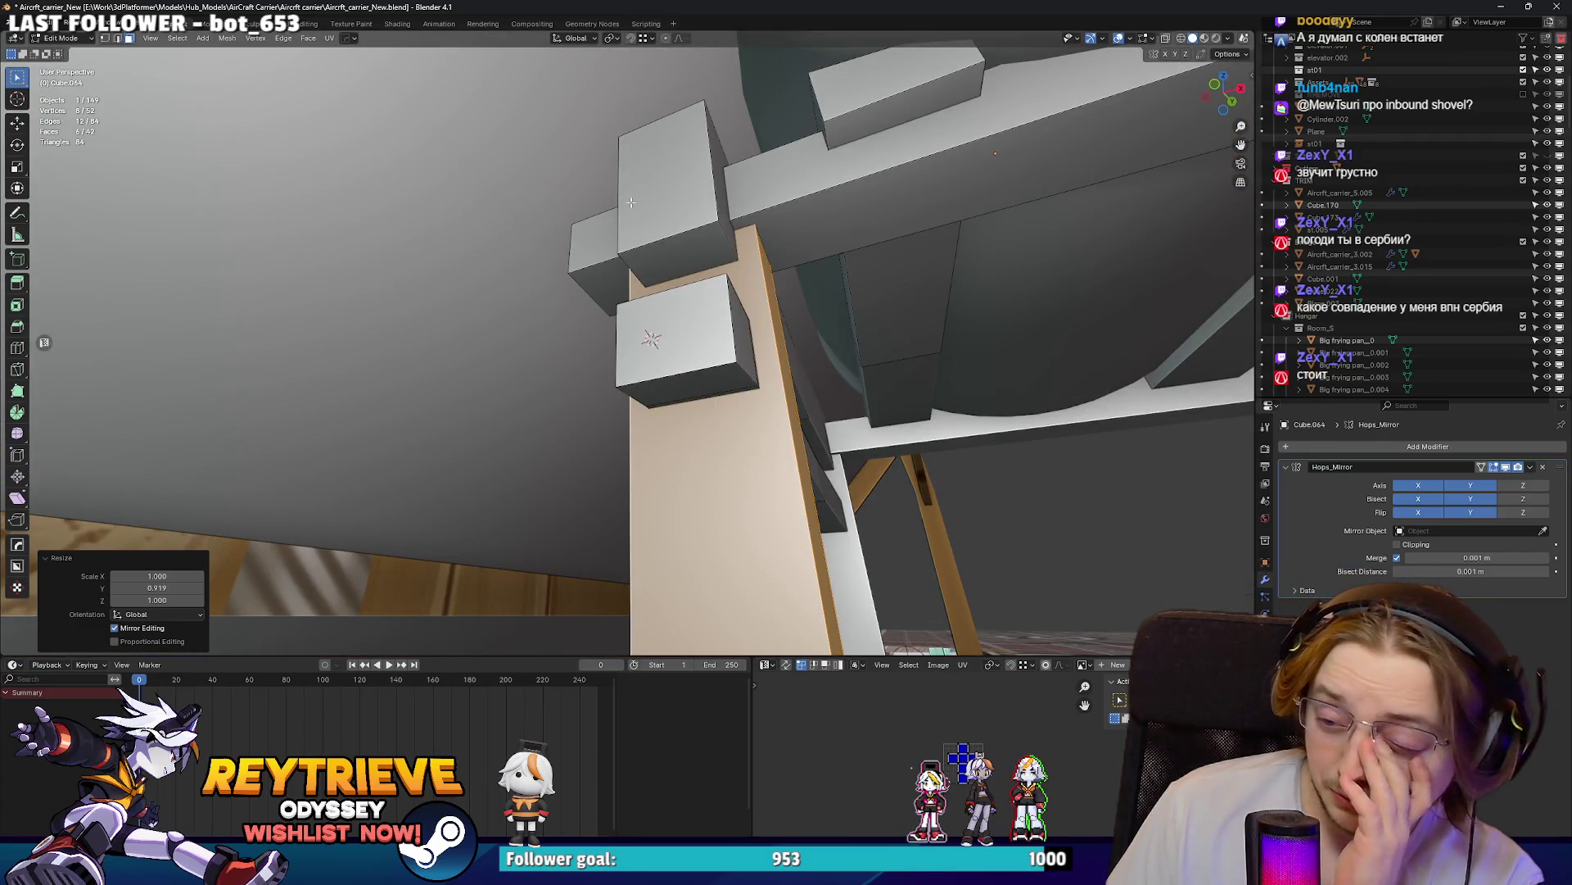
{"action": "mouse_move", "coordinate": [631, 203]}
{"action": "middle_mouse_down"}
{"action": "mouse_move", "coordinate": [584, 169]}
{"action": "mouse_move", "coordinate": [650, 315]}
{"action": "mouse_move", "coordinate": [745, 226]}
{"action": "mouse_move", "coordinate": [851, 239]}
{"action": "mouse_move", "coordinate": [652, 322]}
{"action": "middle_mouse_up"}
{"action": "key", "text": "Tab"}
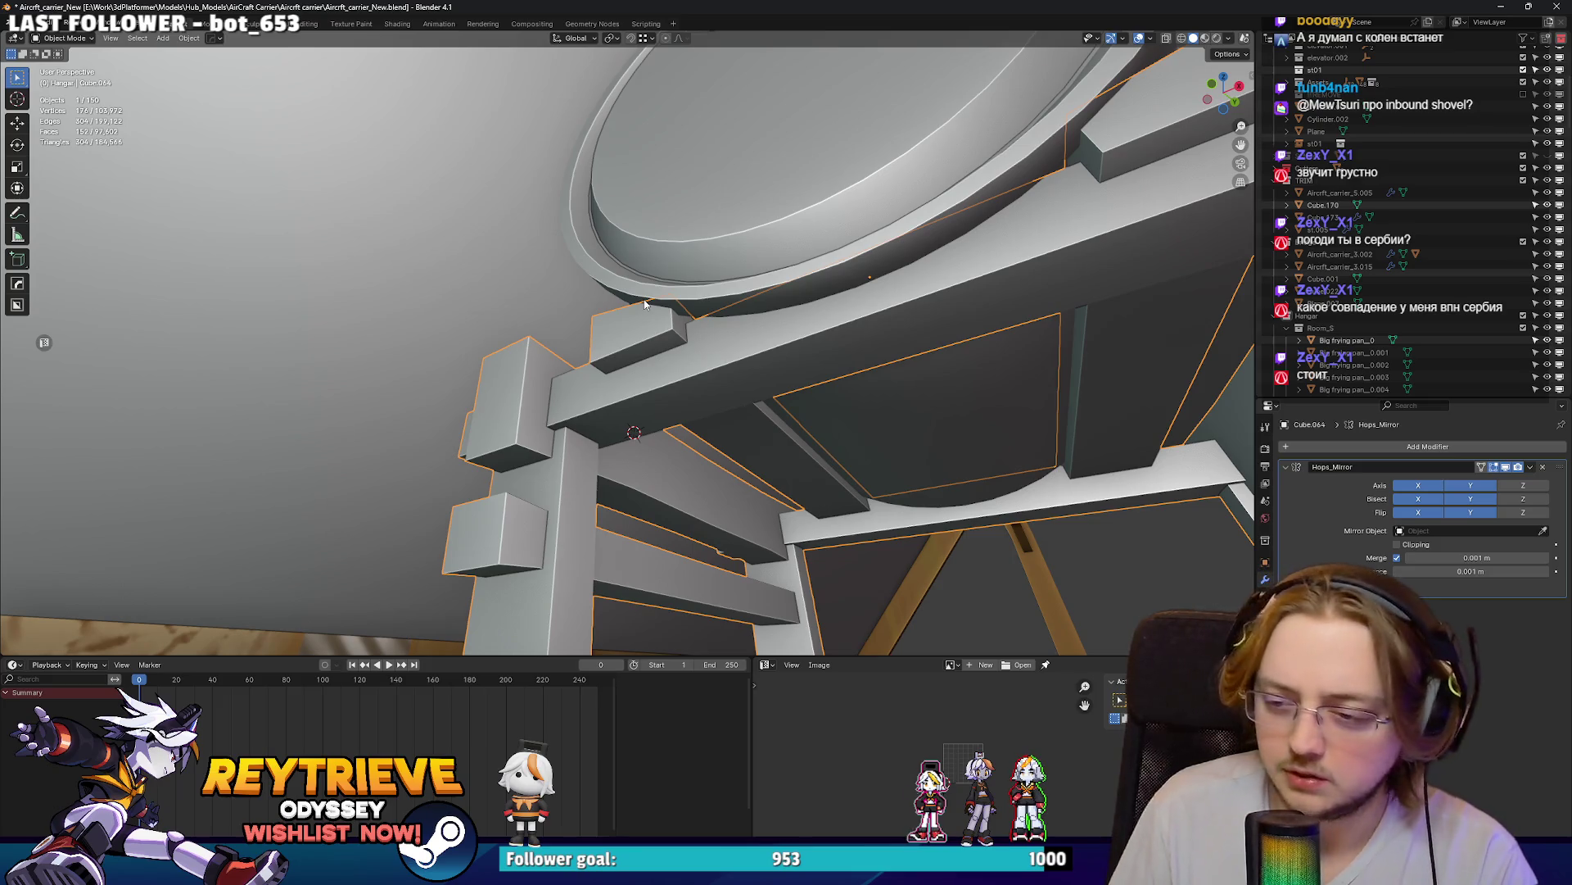
{"action": "mouse_move", "coordinate": [717, 186]}
{"action": "middle_mouse_down"}
{"action": "mouse_move", "coordinate": [744, 332]}
{"action": "mouse_move", "coordinate": [725, 360]}
{"action": "middle_mouse_up"}
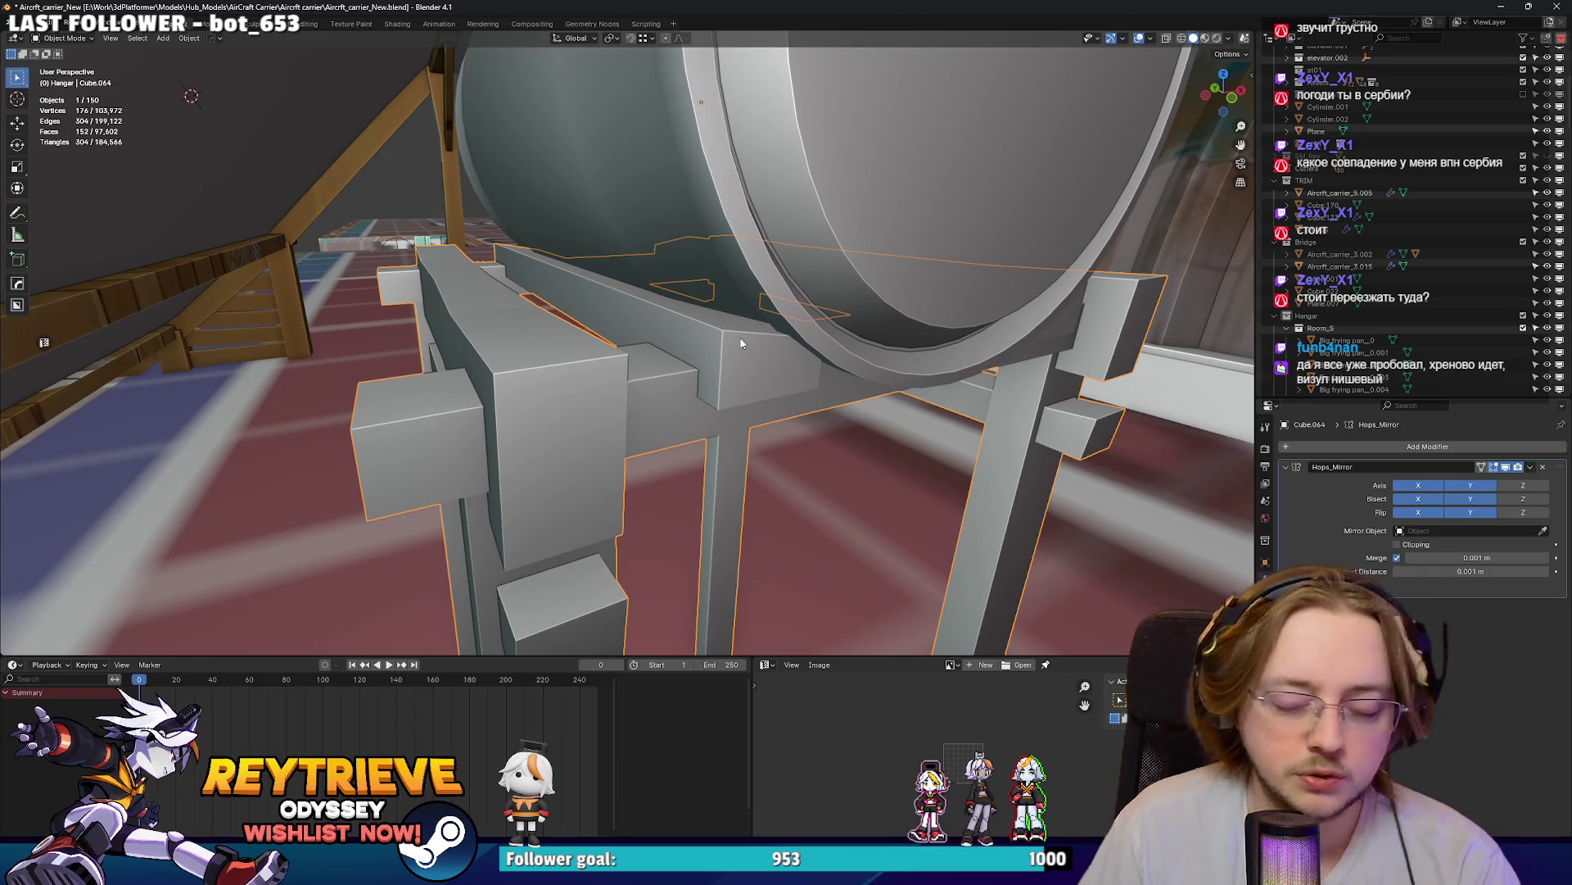
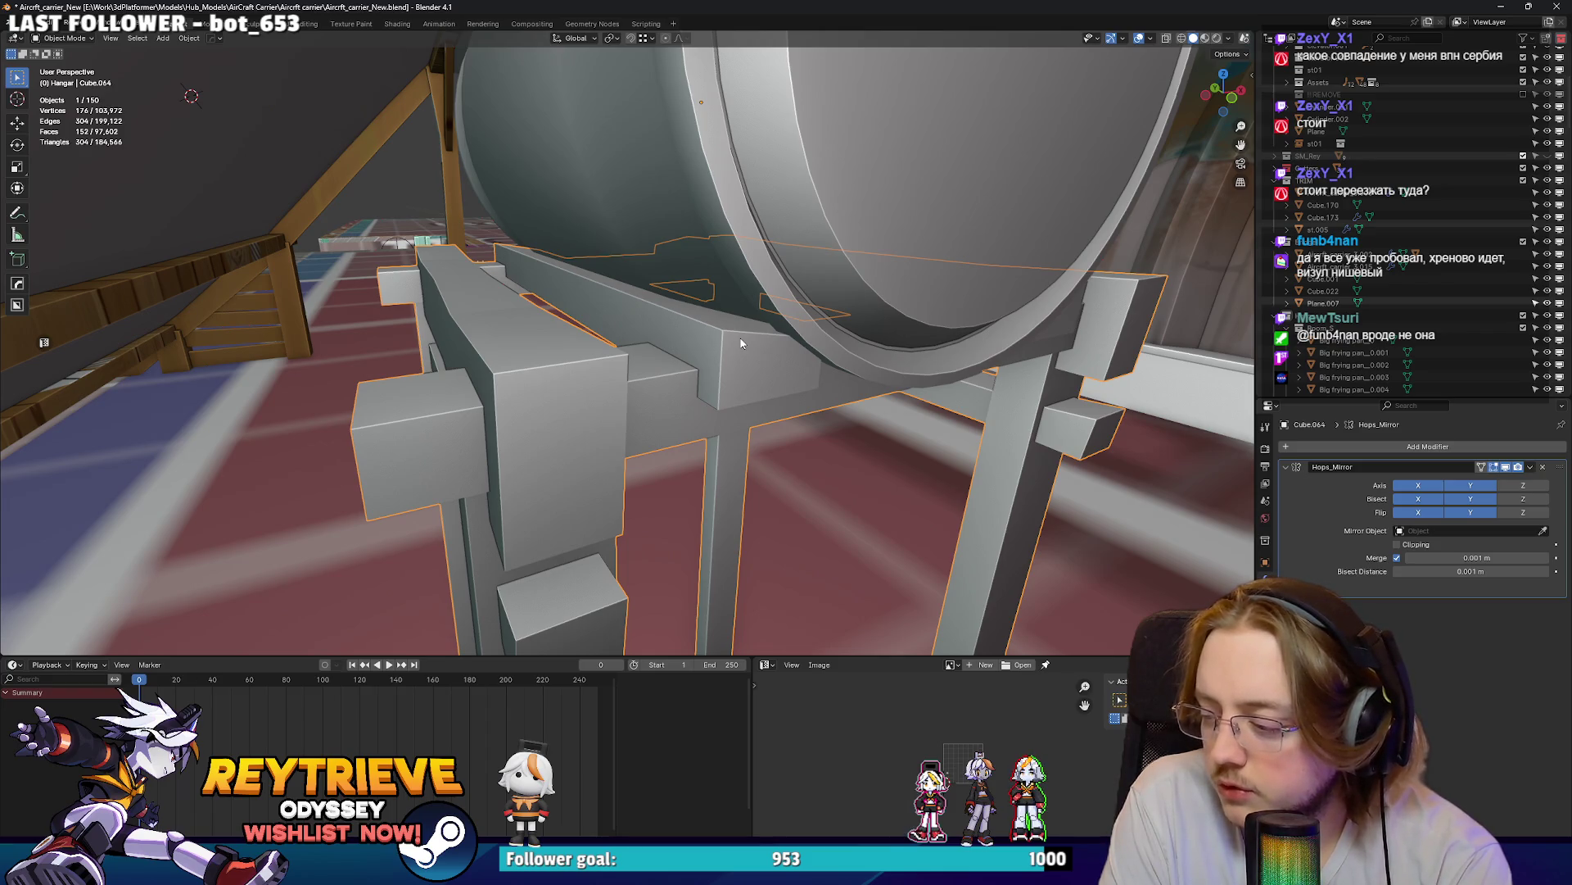
- Select one of the stand's blocks and scale it vertically along Z
{"action": "mouse_move", "coordinate": [741, 343]}
{"action": "middle_mouse_down"}
{"action": "mouse_move", "coordinate": [678, 209]}
{"action": "mouse_move", "coordinate": [737, 344]}
{"action": "mouse_move", "coordinate": [667, 291]}
{"action": "mouse_move", "coordinate": [719, 253]}
{"action": "mouse_move", "coordinate": [620, 279]}
{"action": "mouse_move", "coordinate": [656, 282]}
{"action": "middle_mouse_up"}
{"action": "key", "text": "Tab"}
{"action": "left_click", "coordinate": [620, 280]}
{"action": "key", "text": "ctrl+l"}
{"action": "key", "text": "s"}
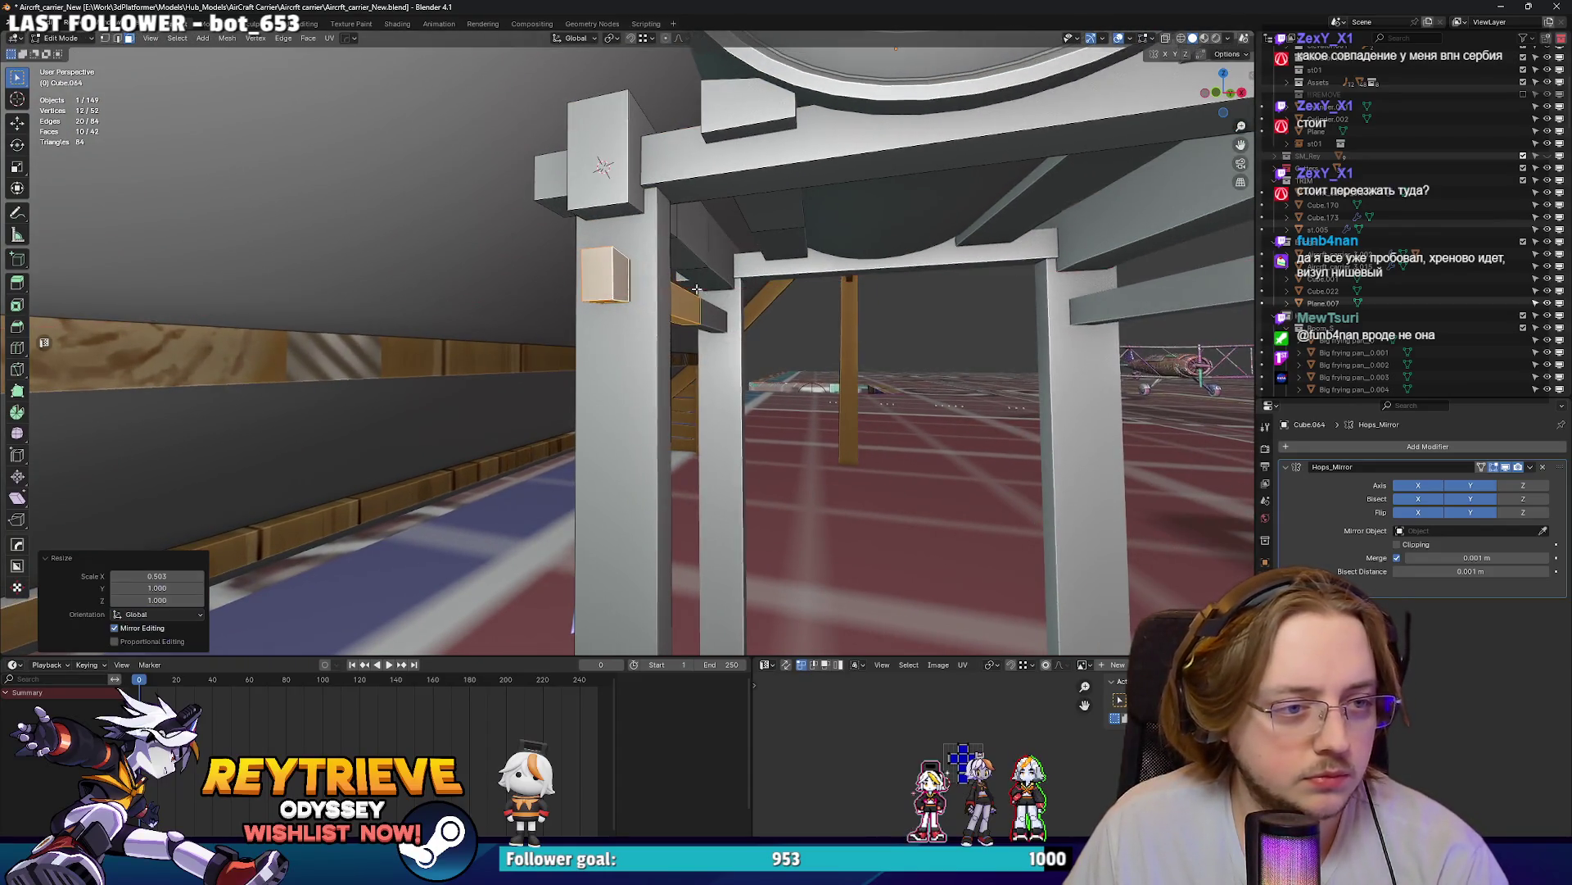
{"action": "key", "text": "z"}
{"action": "middle_click_drag", "start_coordinate": [717, 284], "coordinate": [865, 308]}
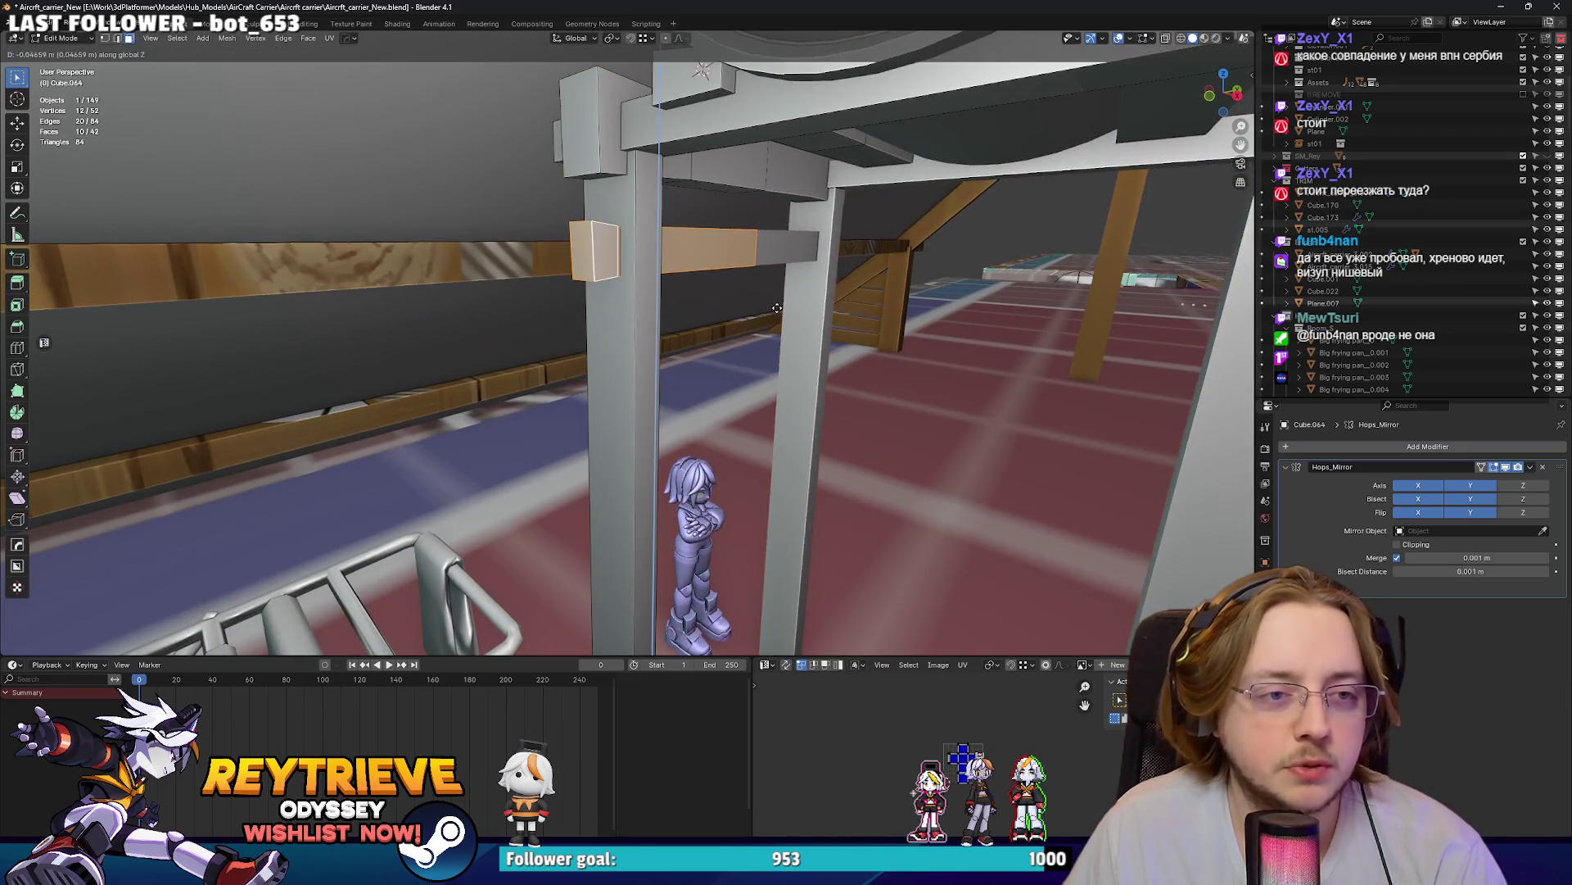
{"action": "key", "text": "Tab"}
- Duplicate a beam piece under the tank and rotate the copy 90° around Z
{"action": "key", "text": "KP_Decimal"}
{"action": "mouse_move", "coordinate": [688, 214]}
{"action": "middle_mouse_down"}
{"action": "mouse_move", "coordinate": [611, 262]}
{"action": "mouse_move", "coordinate": [645, 195]}
{"action": "mouse_move", "coordinate": [626, 272]}
{"action": "mouse_move", "coordinate": [627, 254]}
{"action": "middle_mouse_up"}
{"action": "key", "text": "Tab"}
{"action": "key", "text": "shift+d"}
{"action": "key", "text": "Escape"}
{"action": "type", "text": "r90"}
{"action": "key", "text": "Return"}
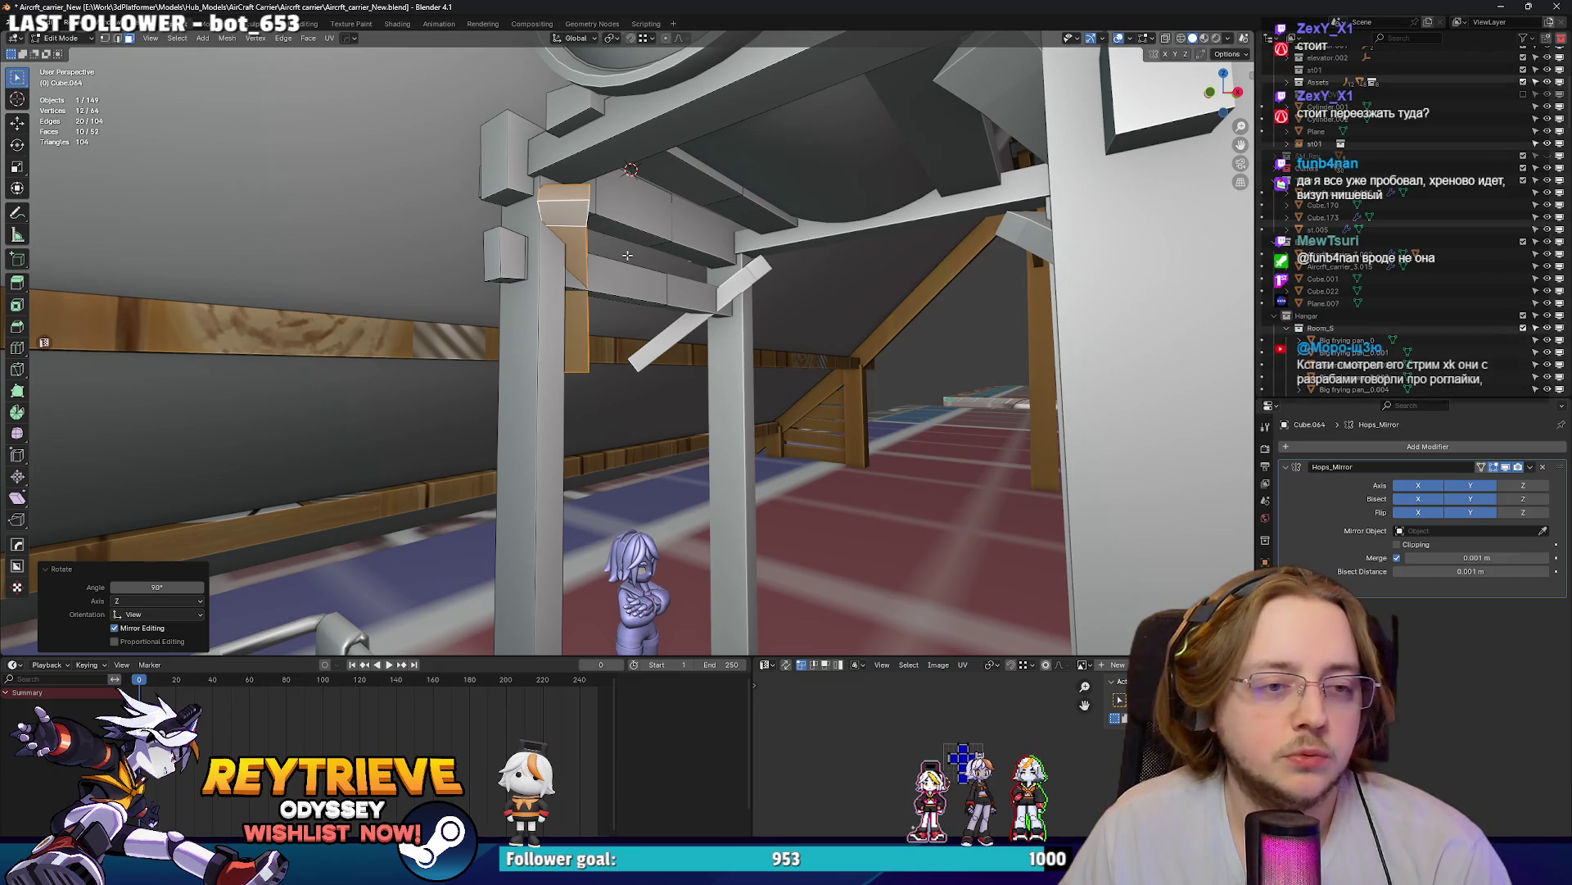
{"action": "key", "text": "ctrl+z"}
{"action": "type", "text": "rz90"}
{"action": "key", "text": "Return"}
- Move the duplicated beam along Y, then along X into place under the frame
{"action": "mouse_move", "coordinate": [628, 255]}
{"action": "middle_mouse_down"}
{"action": "mouse_move", "coordinate": [704, 369]}
{"action": "mouse_move", "coordinate": [728, 295]}
{"action": "middle_mouse_up"}
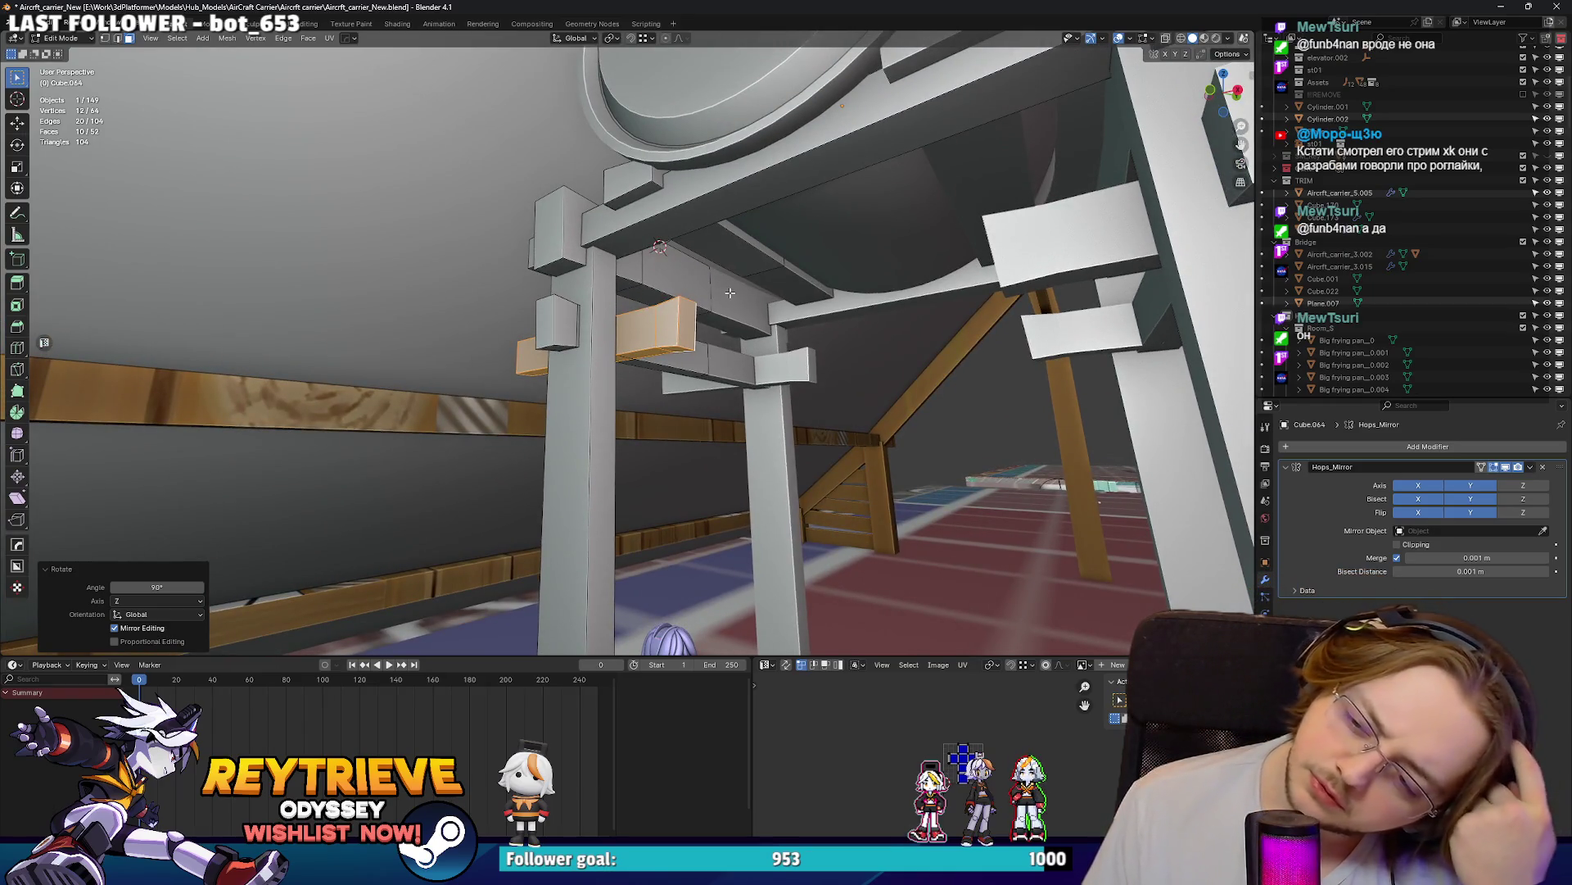
{"action": "mouse_move", "coordinate": [682, 267]}
{"action": "middle_mouse_down"}
{"action": "mouse_move", "coordinate": [737, 417]}
{"action": "mouse_move", "coordinate": [565, 379]}
{"action": "middle_mouse_up"}
{"action": "key", "text": "g"}
{"action": "key", "text": "y"}
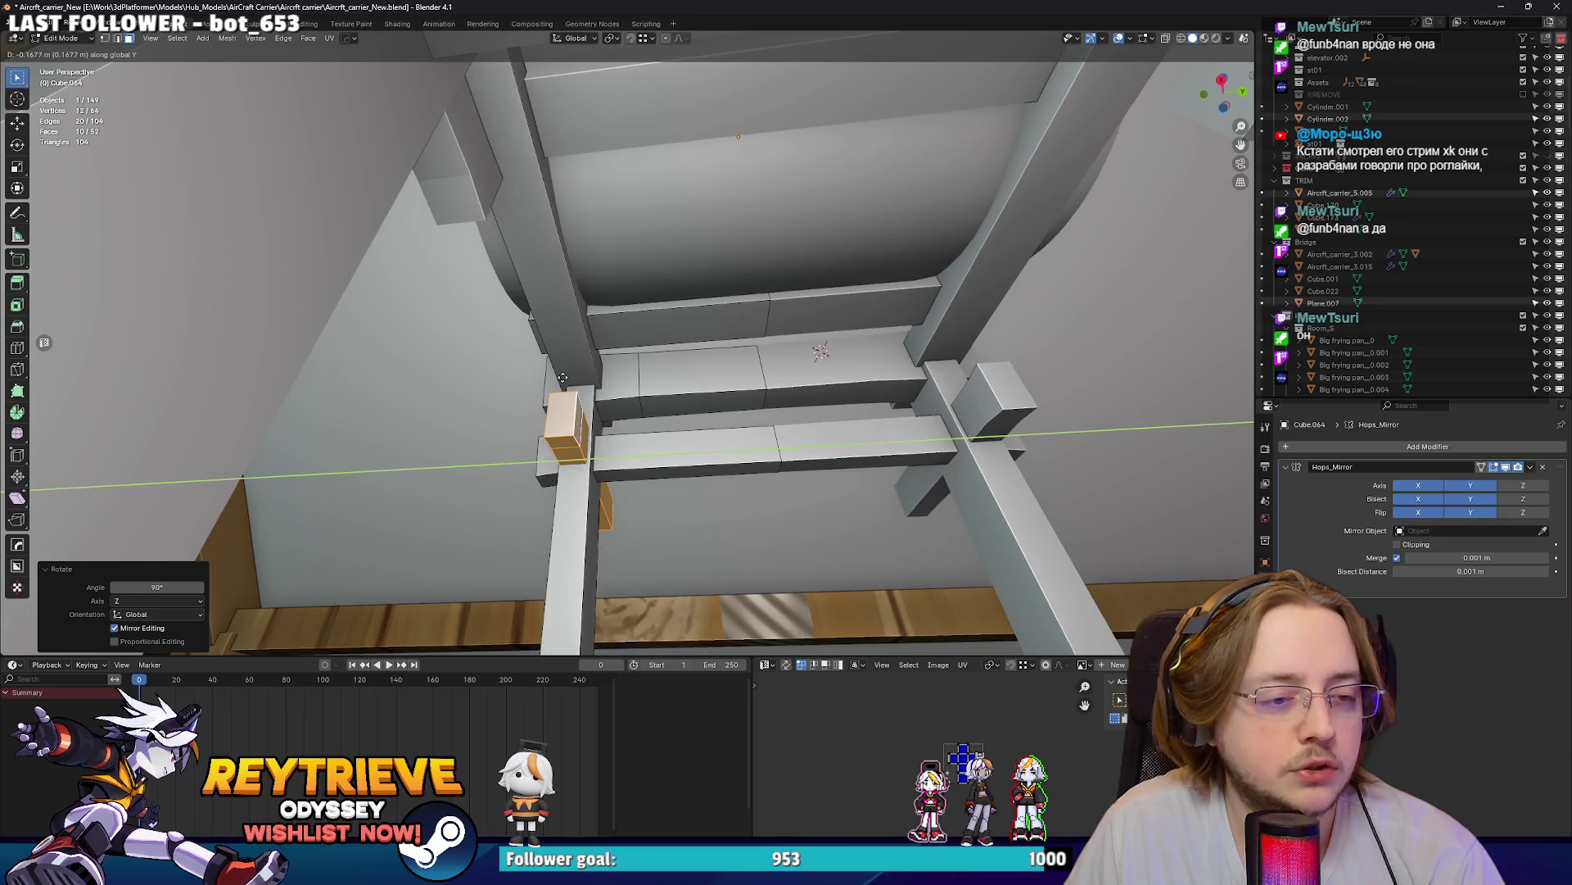
{"action": "left_click", "coordinate": [564, 378]}
{"action": "key", "text": "g"}
{"action": "key", "text": "x"}
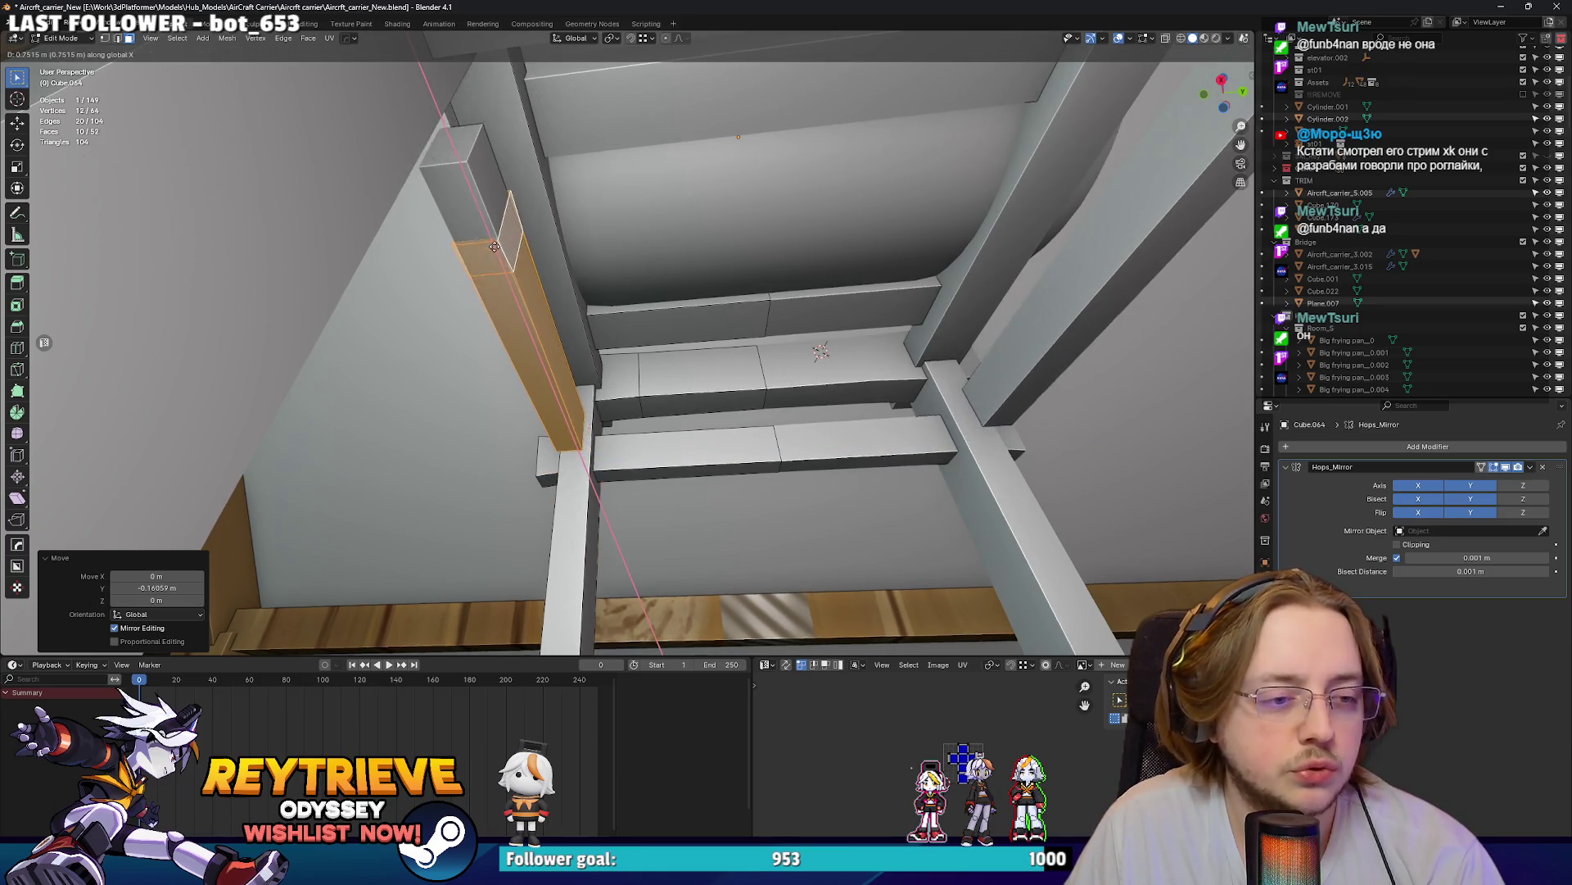
{"action": "key", "text": "z"}
{"action": "left_click", "coordinate": [506, 284]}
{"action": "mouse_move", "coordinate": [506, 284]}
{"action": "middle_mouse_down"}
{"action": "mouse_move", "coordinate": [663, 341]}
{"action": "mouse_move", "coordinate": [692, 286]}
{"action": "mouse_move", "coordinate": [696, 328]}
{"action": "mouse_move", "coordinate": [553, 479]}
{"action": "mouse_move", "coordinate": [508, 409]}
{"action": "middle_mouse_up"}
- Narrow the beam to 0.470 scale so it fits between the posts
{"action": "key", "text": "s"}
{"action": "key", "text": "x"}
{"action": "left_click", "coordinate": [743, 285]}
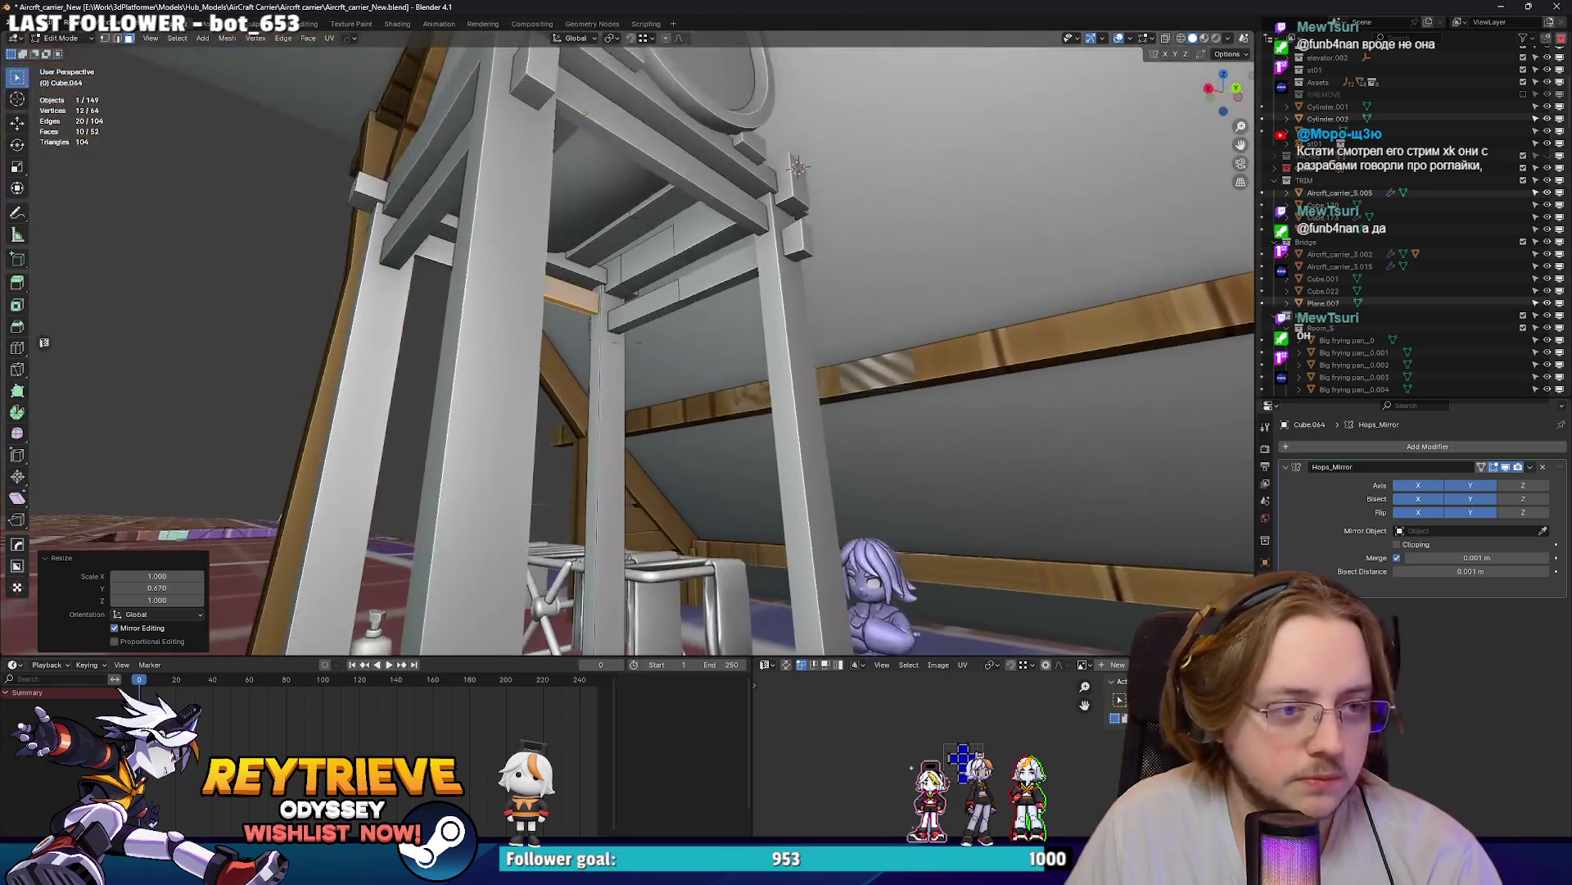
{"action": "middle_click_drag", "start_coordinate": [608, 372], "coordinate": [710, 402]}
{"action": "left_click", "coordinate": [710, 403]}
{"action": "scroll", "coordinate": [711, 402], "scroll_direction": "up", "scroll_amount": 8}
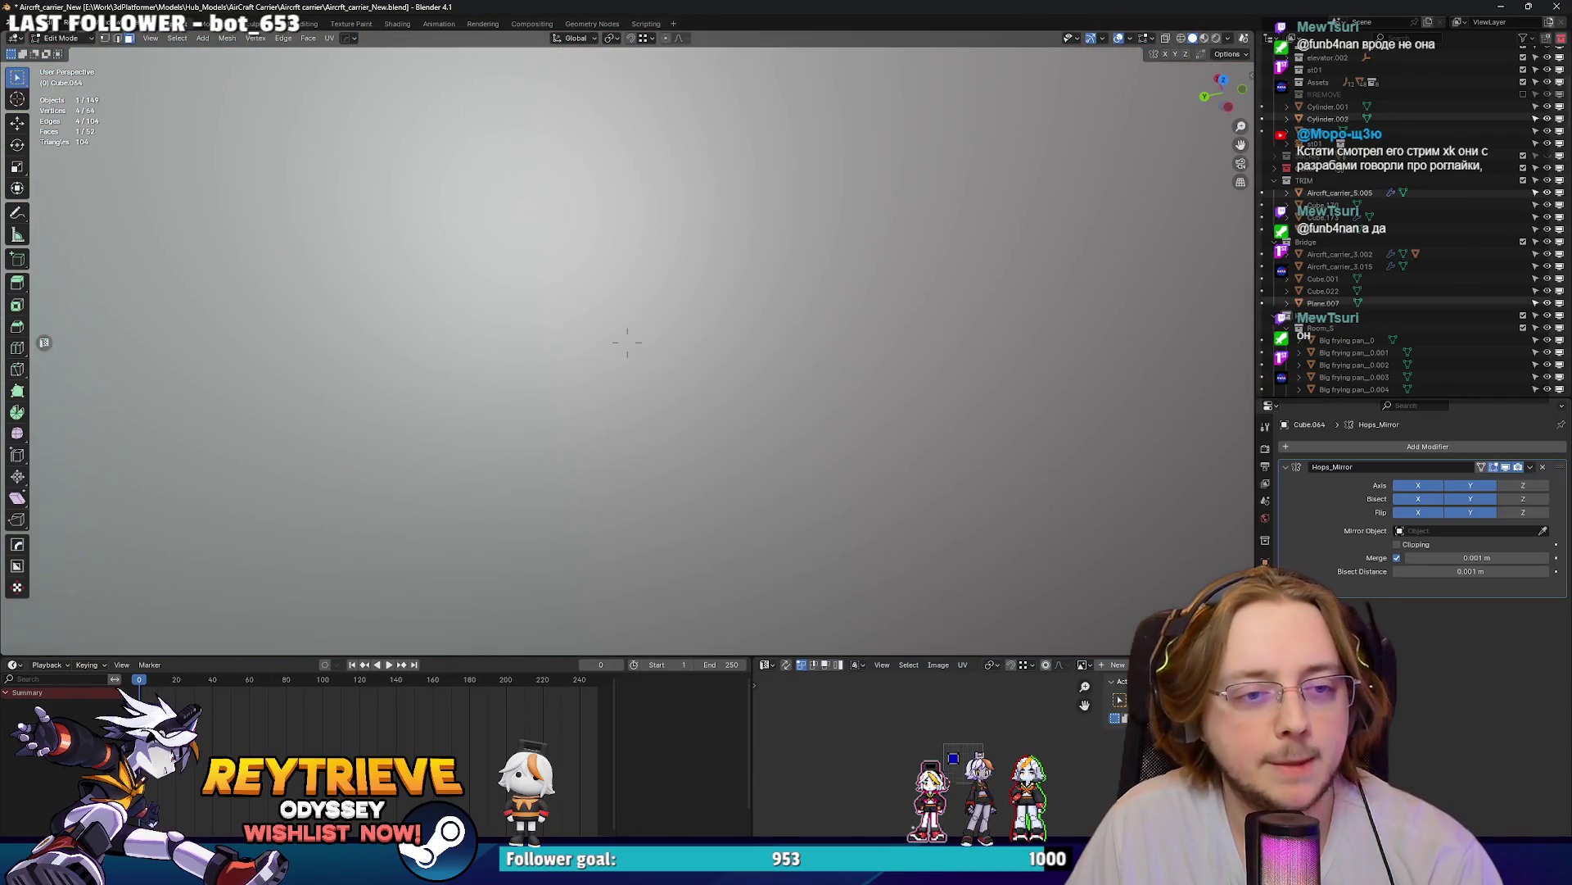
- Fly beneath the stand and move the crossbeam faces along Y
{"action": "key", "text": "w"}
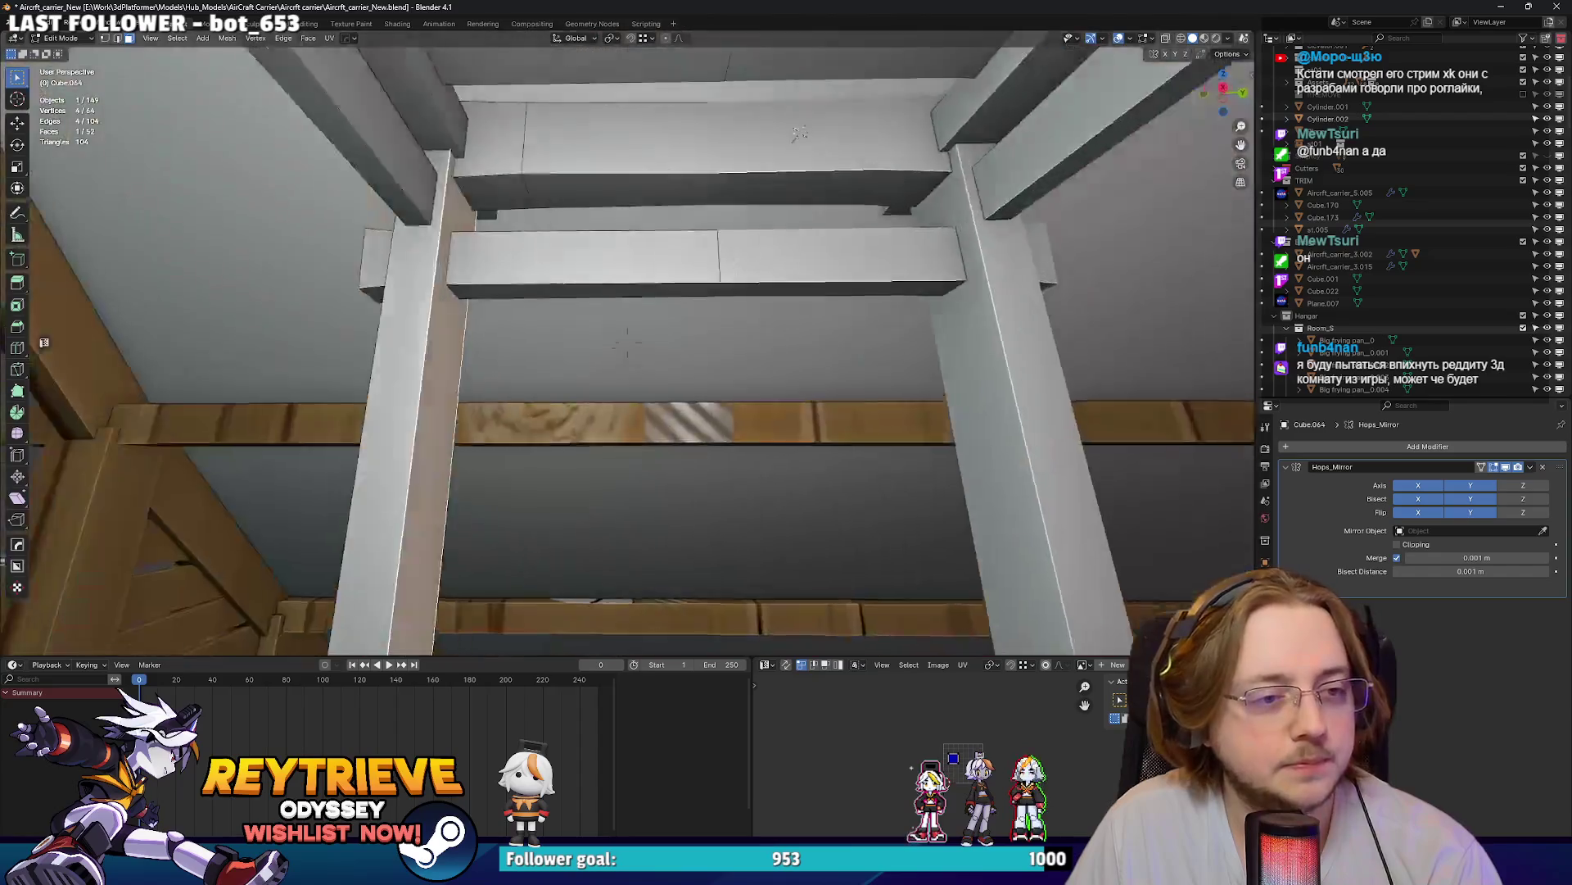
{"action": "left_click", "coordinate": [865, 406]}
{"action": "left_click", "coordinate": [896, 394]}
{"action": "middle_click_drag", "start_coordinate": [896, 395], "coordinate": [522, 285]}
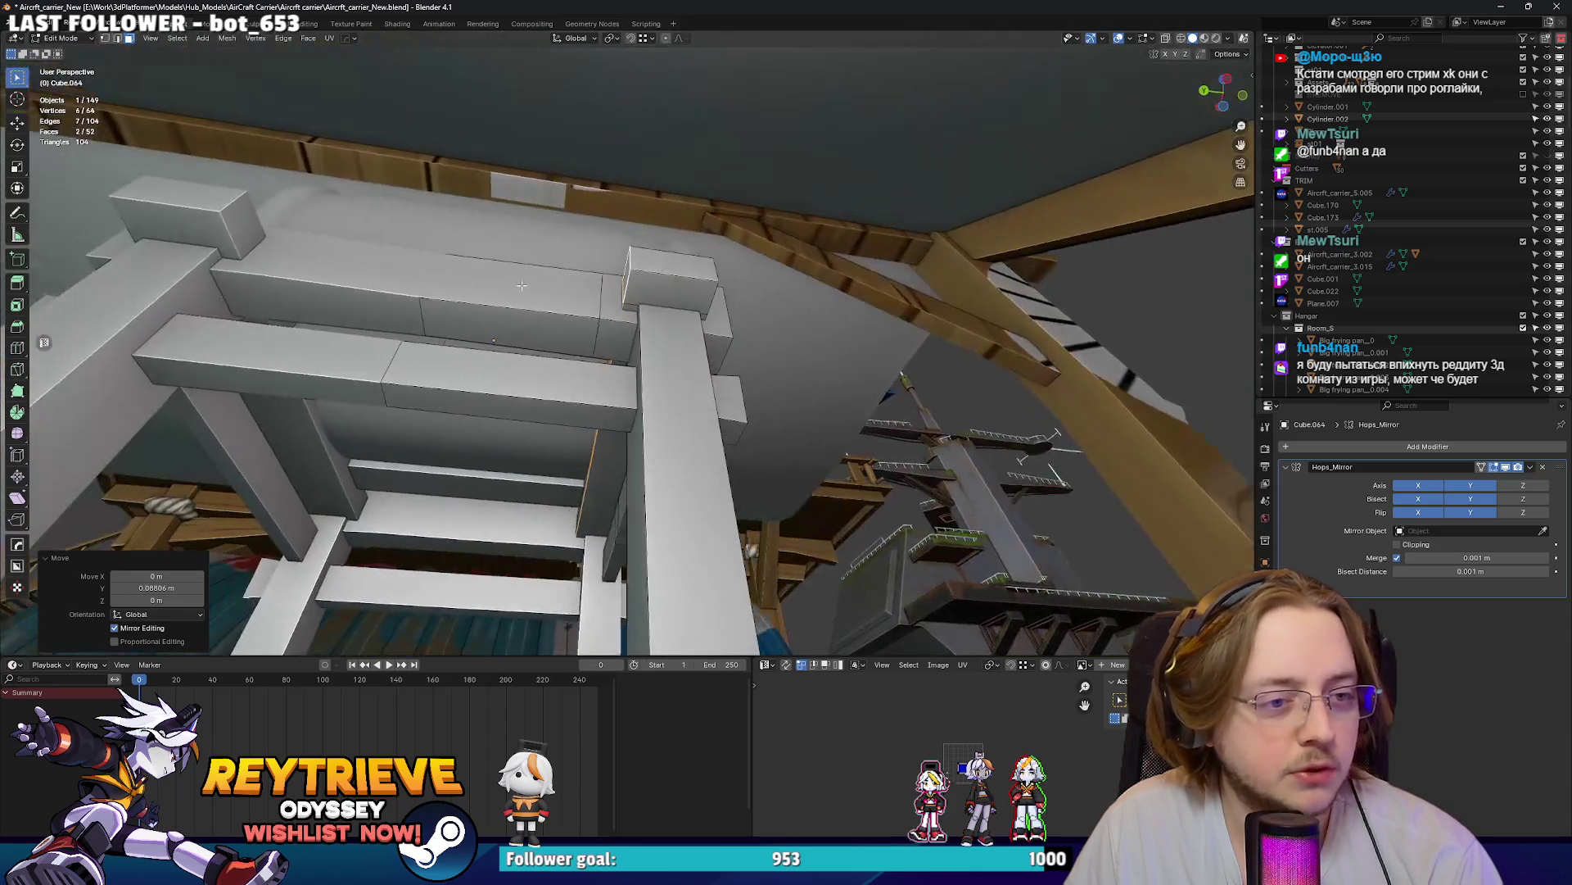
- Turn off X-ray and raise a crossbeam face vertically
{"action": "key", "text": "Tab"}
{"action": "mouse_move", "coordinate": [592, 321]}
{"action": "middle_mouse_down"}
{"action": "mouse_move", "coordinate": [726, 415]}
{"action": "mouse_move", "coordinate": [693, 320]}
{"action": "middle_mouse_up"}
{"action": "key", "text": "Tab"}
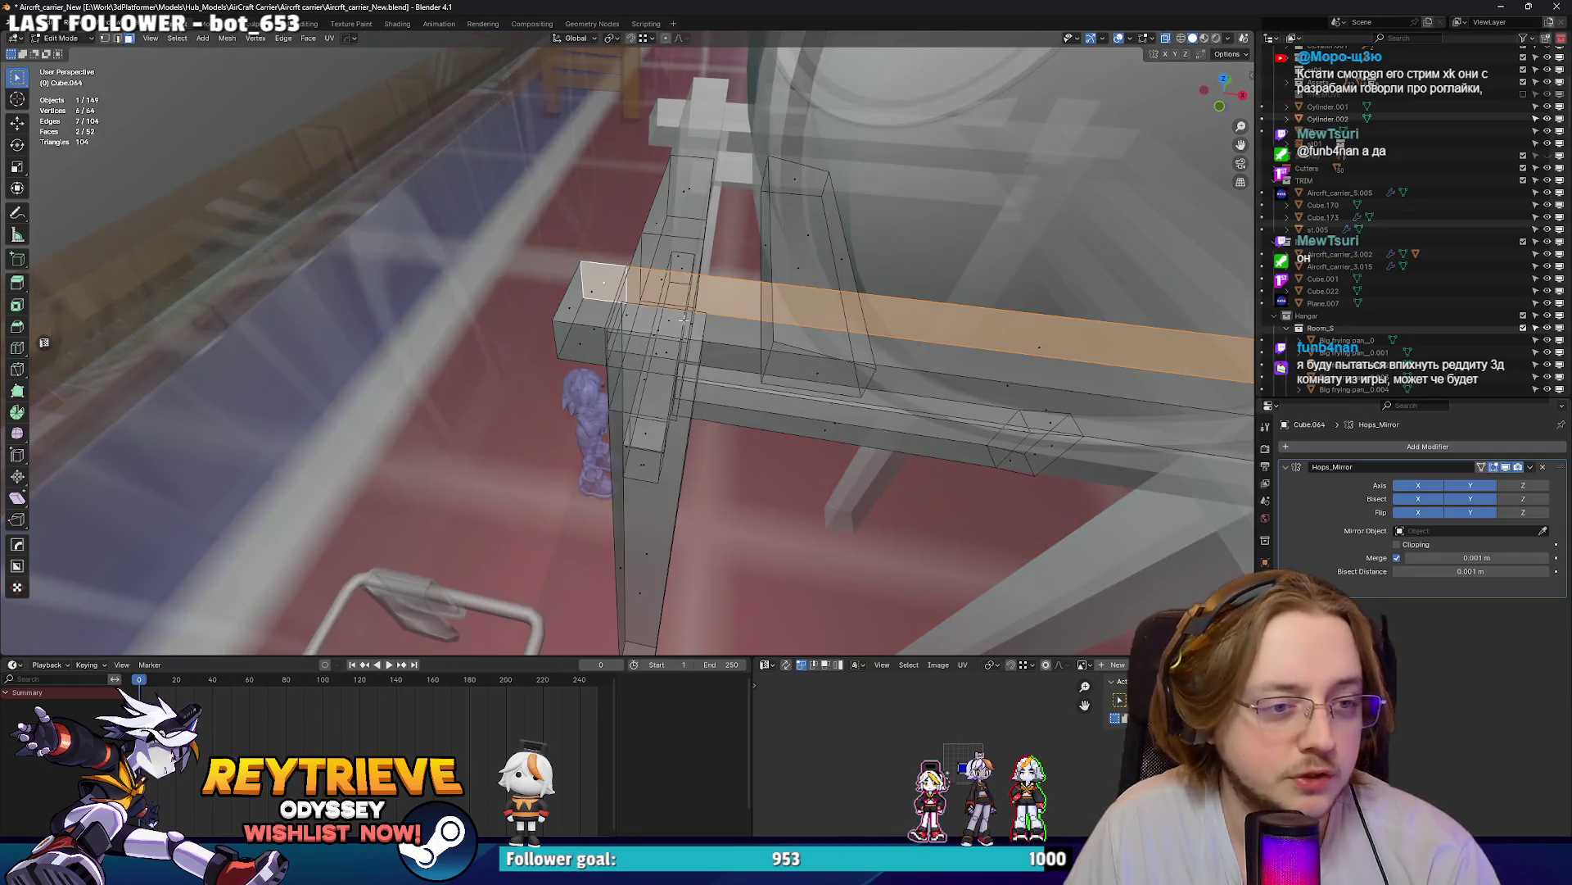
{"action": "key", "text": "alt+z"}
{"action": "left_click", "coordinate": [672, 236]}
{"action": "mouse_move", "coordinate": [671, 236]}
{"action": "middle_mouse_down"}
{"action": "mouse_move", "coordinate": [671, 276]}
{"action": "mouse_move", "coordinate": [686, 245]}
{"action": "mouse_move", "coordinate": [667, 222]}
{"action": "mouse_move", "coordinate": [687, 281]}
{"action": "mouse_move", "coordinate": [770, 292]}
{"action": "mouse_move", "coordinate": [807, 320]}
{"action": "middle_mouse_up"}
- In edge select, raise one stand edge along Z and return to Object Mode
{"action": "key", "text": "2"}
{"action": "left_click", "coordinate": [673, 219]}
{"action": "key", "text": "g"}
{"action": "key", "text": "z"}
{"action": "left_click", "coordinate": [662, 227]}
{"action": "key", "text": "Tab"}
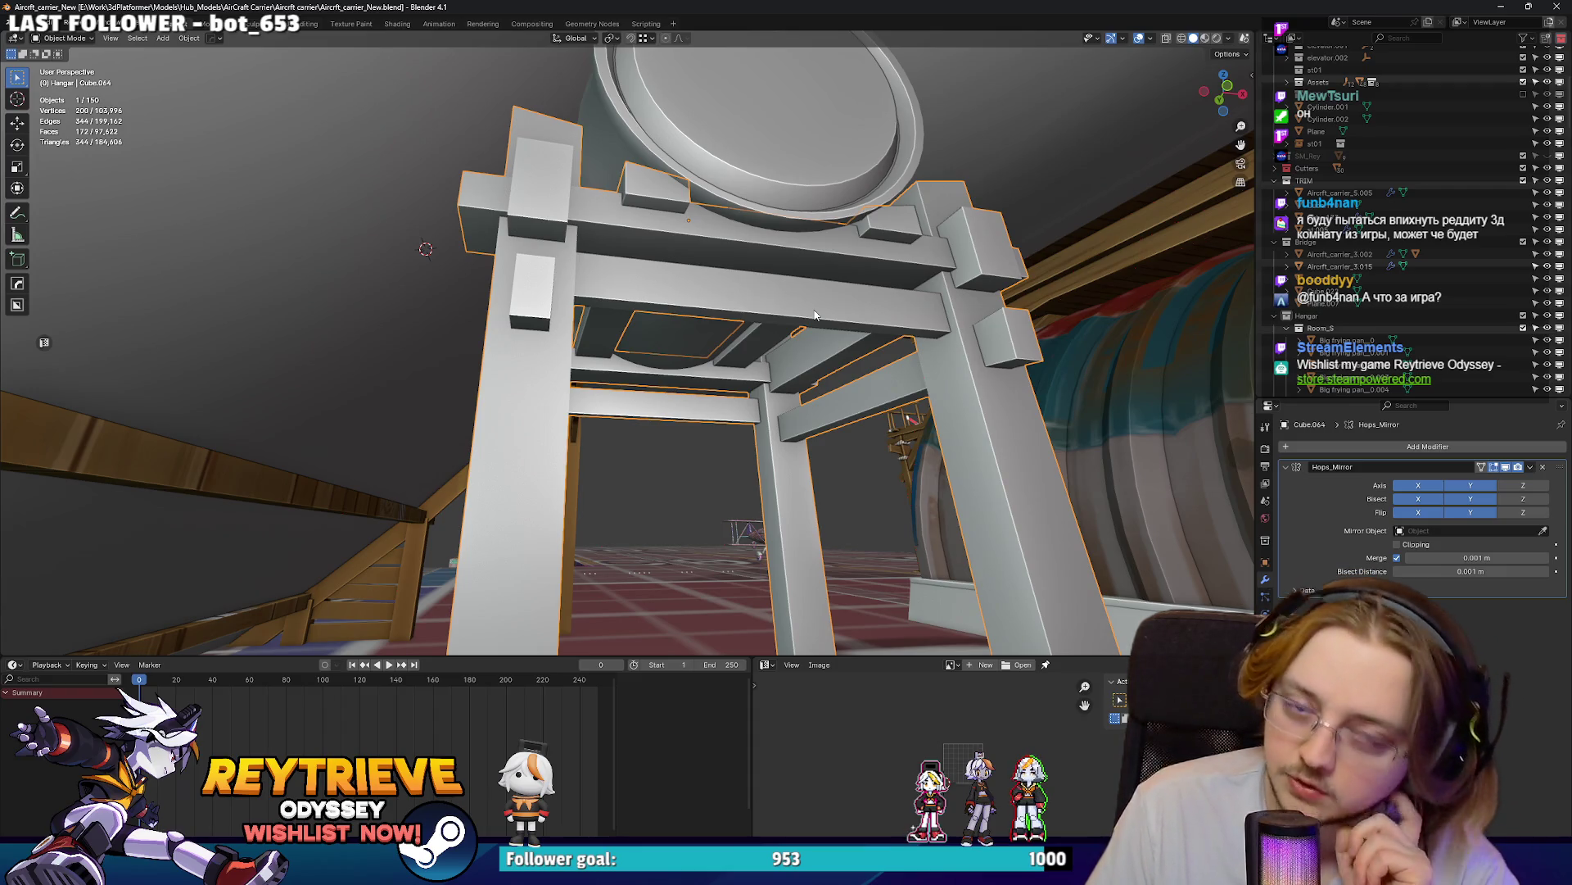
{"action": "mouse_move", "coordinate": [1084, 74]}
{"action": "middle_mouse_down"}
{"action": "mouse_move", "coordinate": [640, 426]}
{"action": "mouse_move", "coordinate": [742, 321]}
{"action": "mouse_move", "coordinate": [693, 337]}
{"action": "mouse_move", "coordinate": [901, 356]}
{"action": "mouse_move", "coordinate": [588, 288]}
{"action": "mouse_move", "coordinate": [715, 287]}
{"action": "mouse_move", "coordinate": [690, 281]}
{"action": "mouse_move", "coordinate": [770, 311]}
{"action": "middle_mouse_up"}
{"action": "key", "text": "ctrl+Tab"}
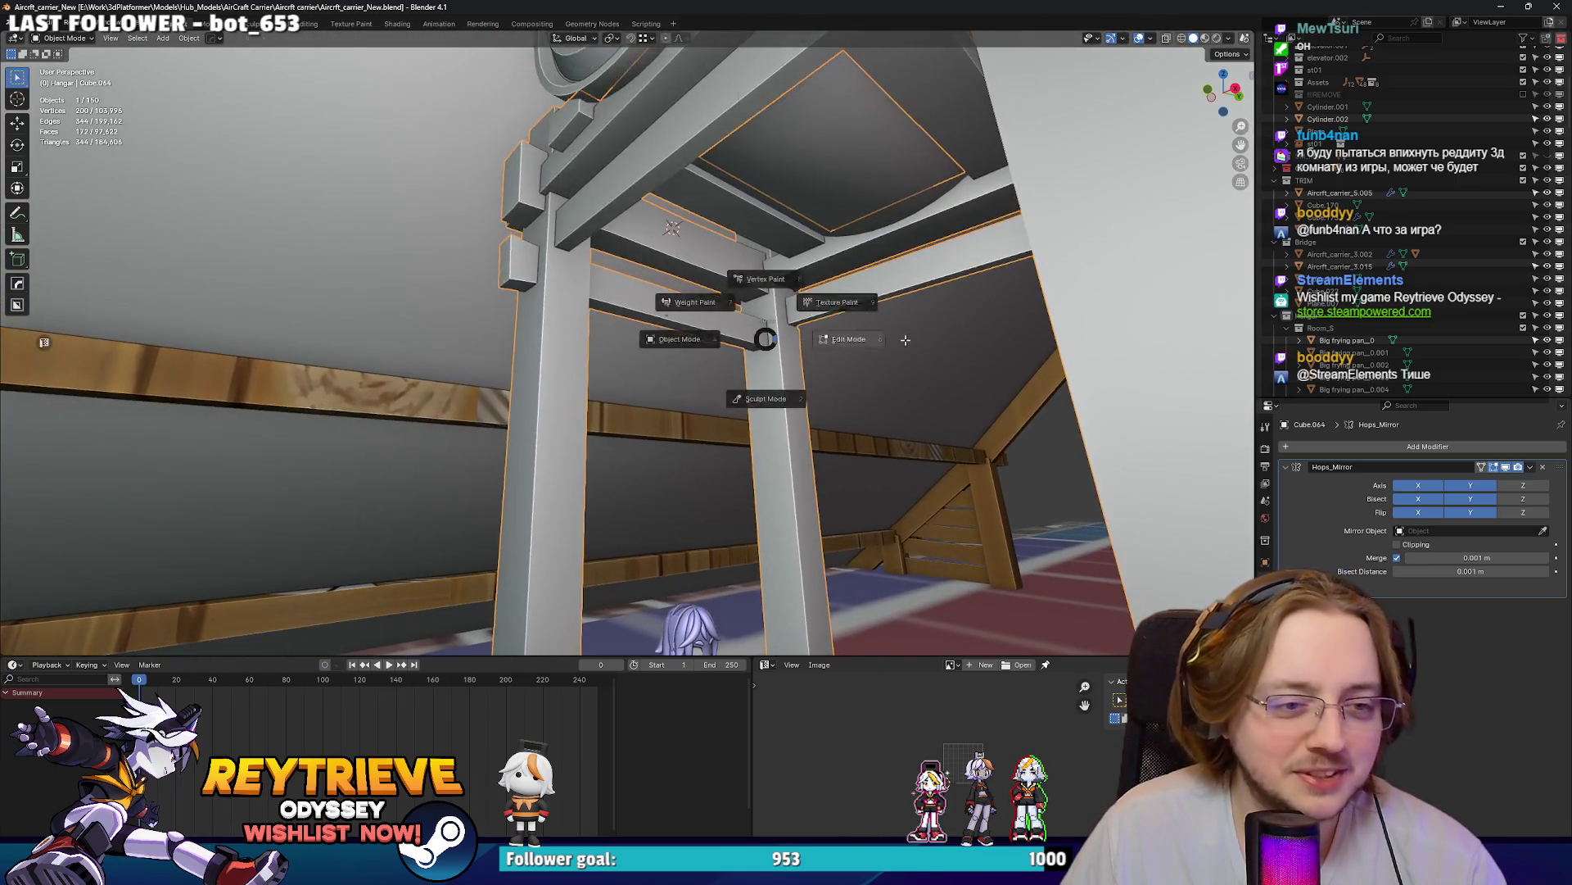
{"action": "left_click", "coordinate": [886, 338]}
{"action": "middle_click_drag", "start_coordinate": [886, 337], "coordinate": [761, 327]}
{"action": "key", "text": "l"}
{"action": "key", "text": "Tab"}
{"action": "scroll", "coordinate": [626, 317], "scroll_direction": "down", "scroll_amount": 10}
{"action": "scroll", "coordinate": [626, 317], "scroll_direction": "up", "scroll_amount": 6}
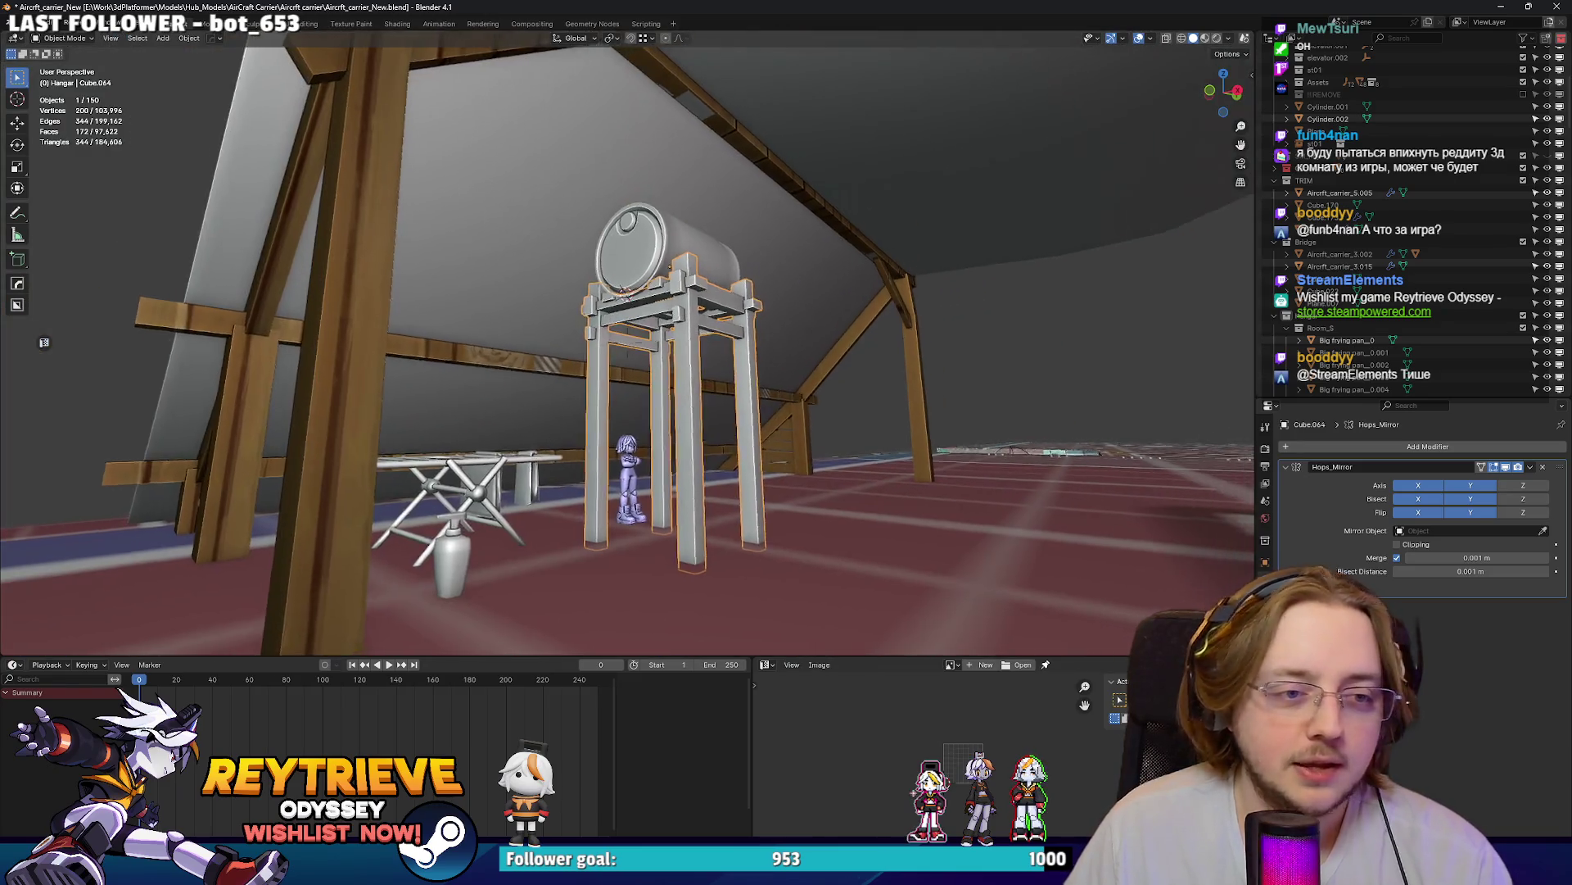
{"action": "scroll", "coordinate": [655, 320], "scroll_direction": "down", "scroll_amount": 2}
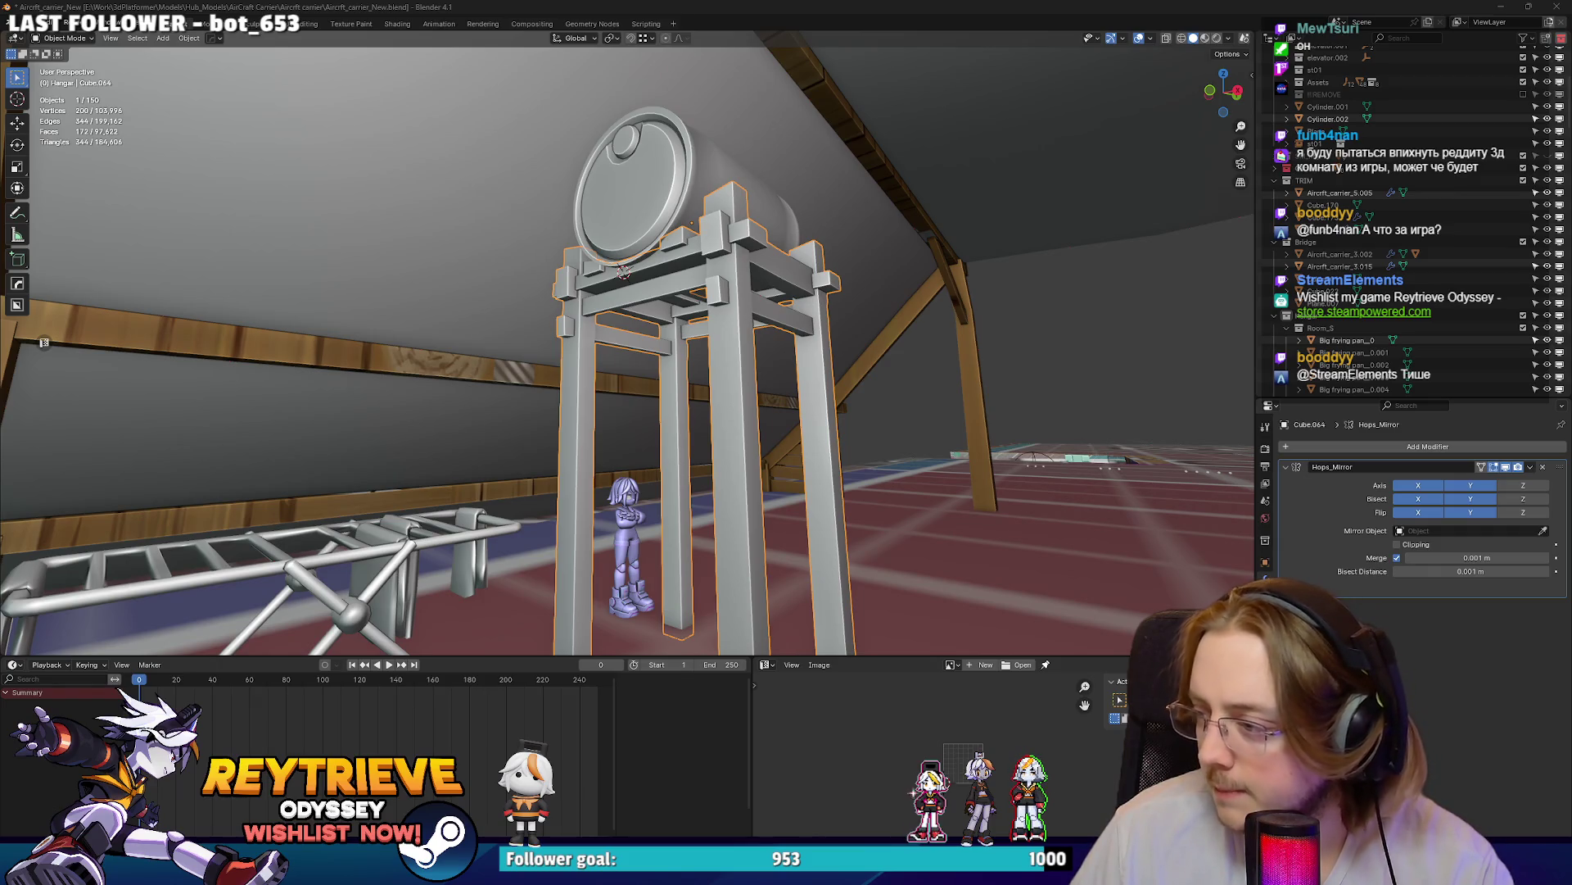
{"action": "middle_click_drag", "start_coordinate": [660, 361], "coordinate": [704, 369]}
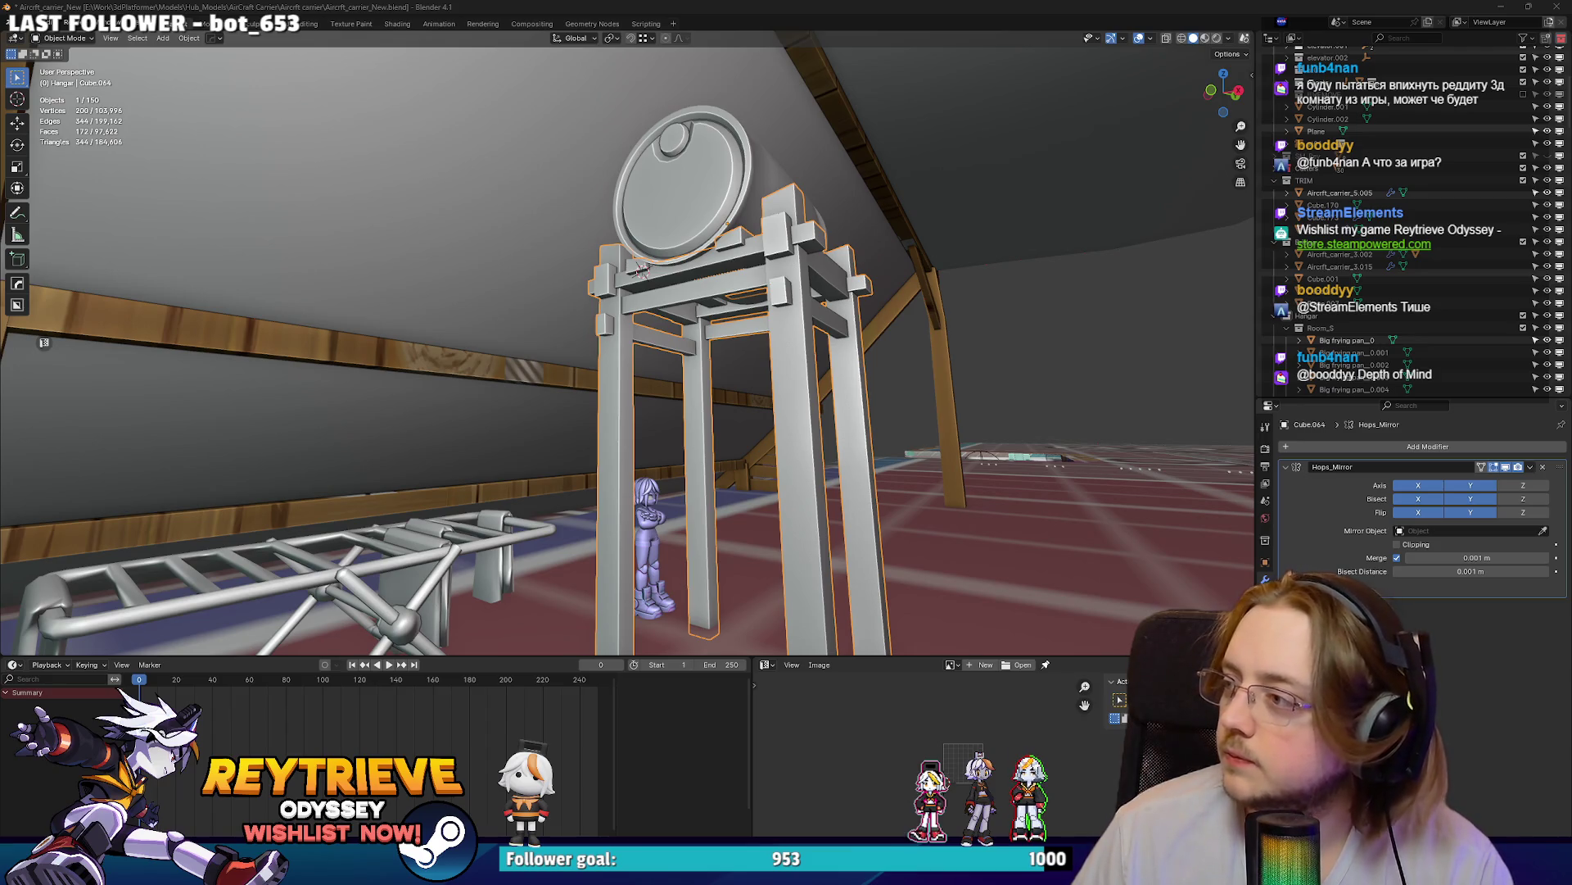
{"action": "key", "text": "alt+Tab"}
- Search SteamDB for 'Depth of Mind' and open its Charts page showing 36 followers
{"action": "left_click", "coordinate": [616, 65]}
{"action": "type", "text": "Depth of Mind"}
{"action": "key", "text": "Return"}
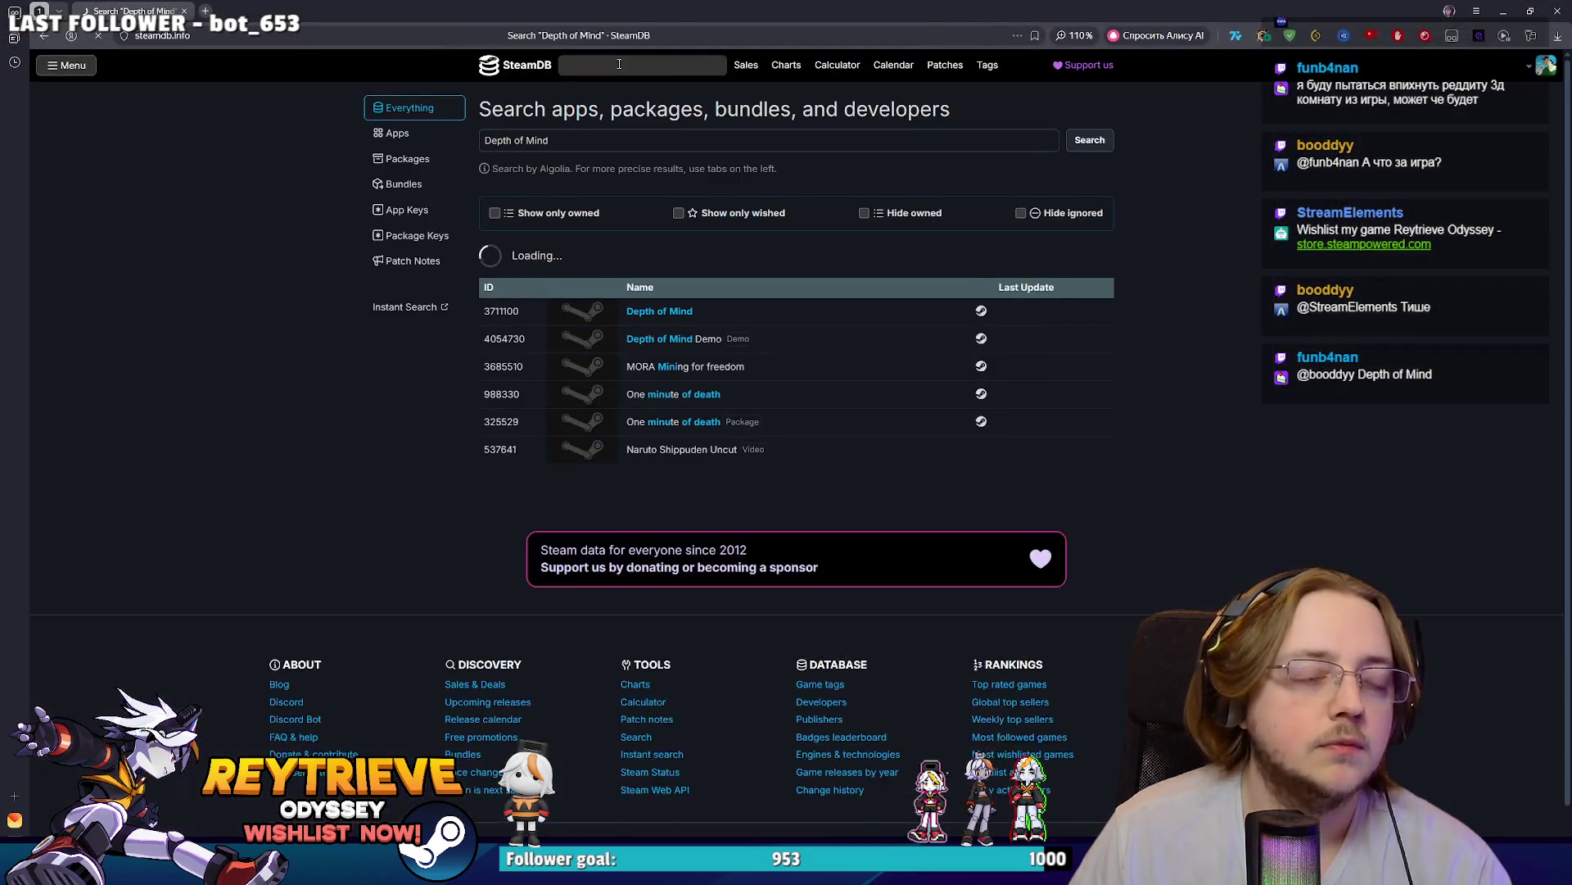
{"action": "left_click", "coordinate": [670, 311]}
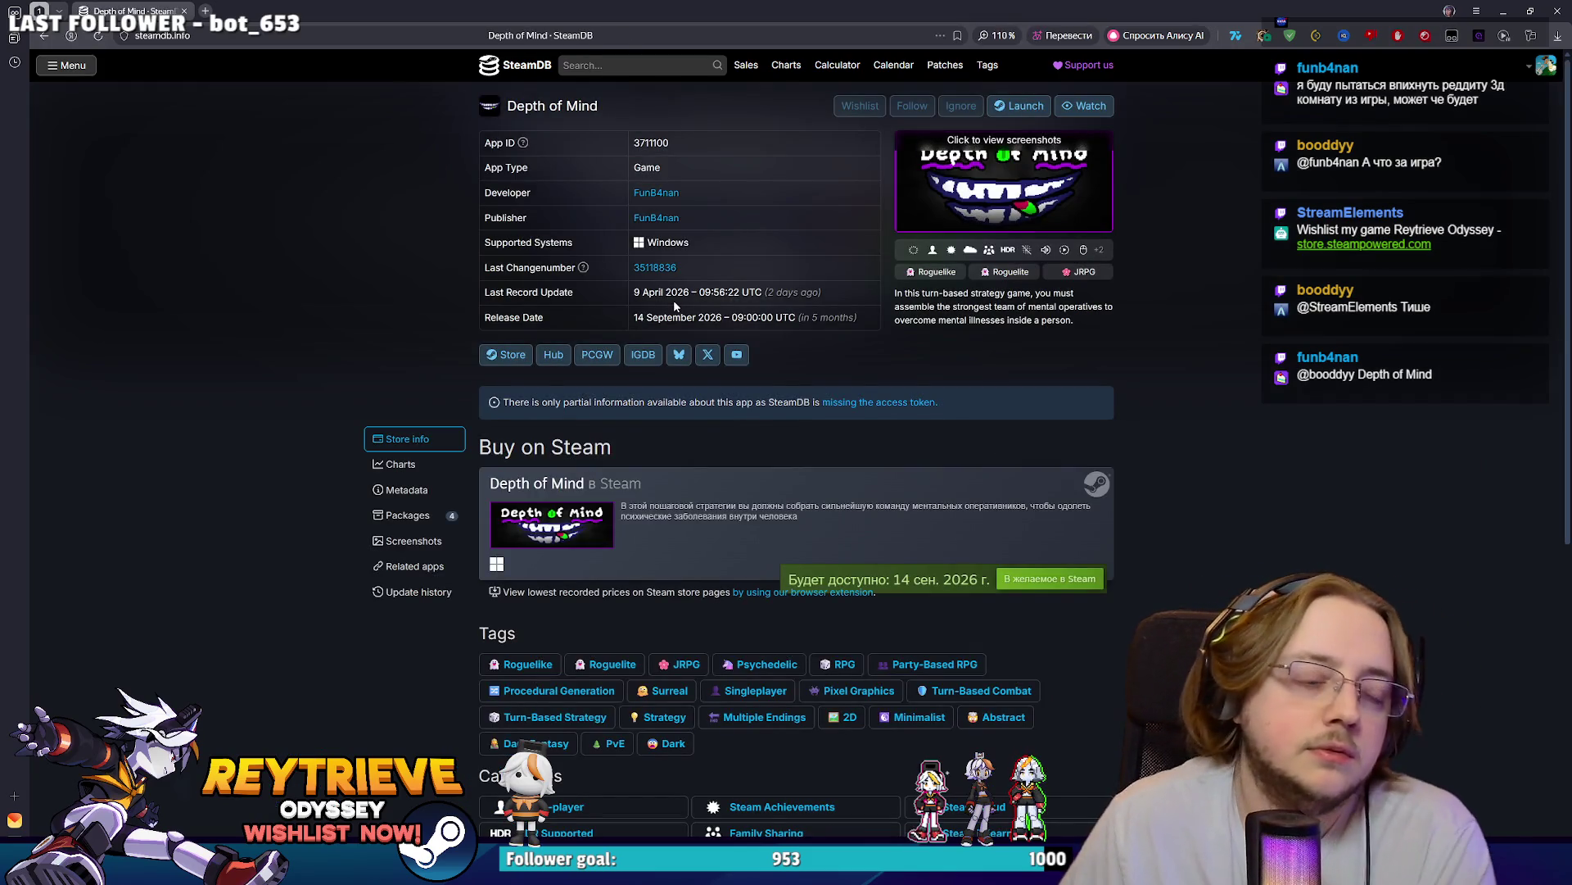
{"action": "left_click", "coordinate": [401, 464]}
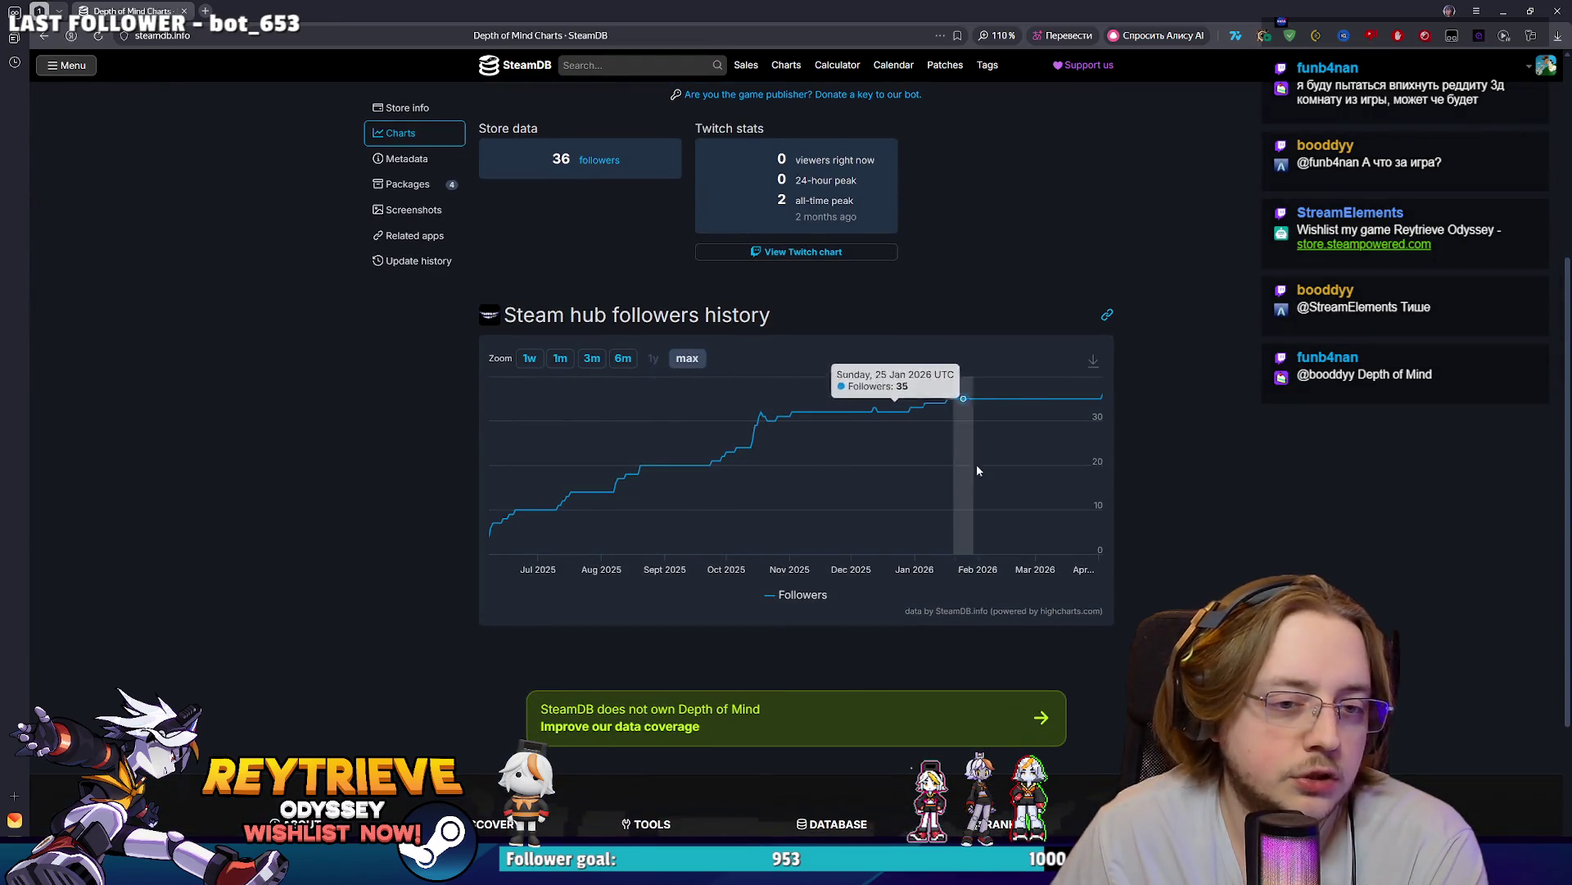
{"action": "scroll", "coordinate": [819, 459], "scroll_direction": "up", "scroll_amount": 3}
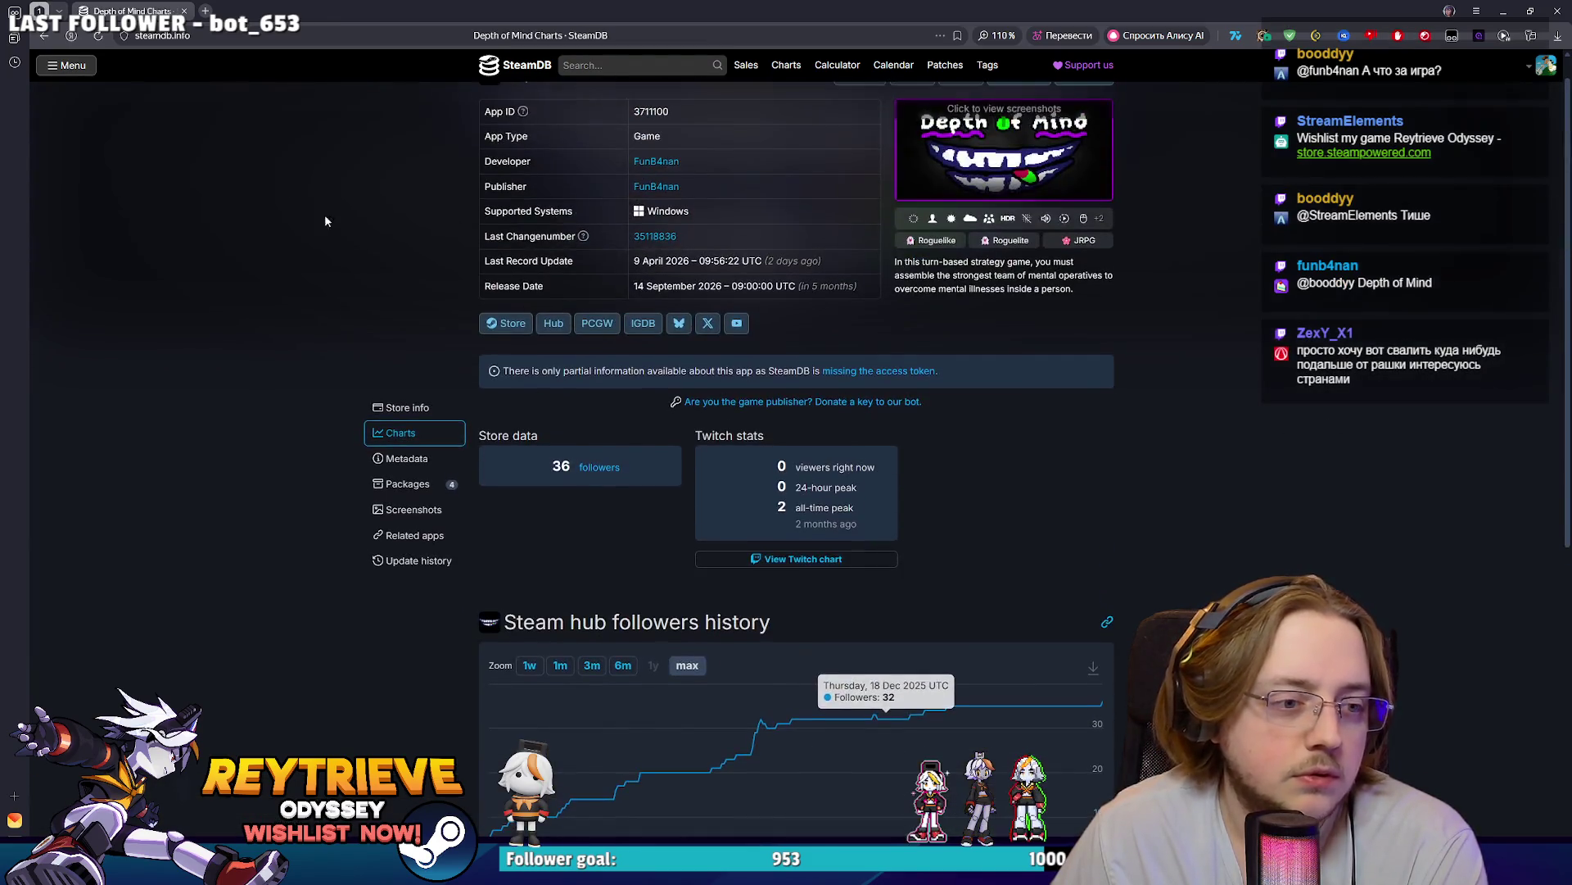
{"action": "scroll", "coordinate": [508, 252], "scroll_direction": "up", "scroll_amount": 1}
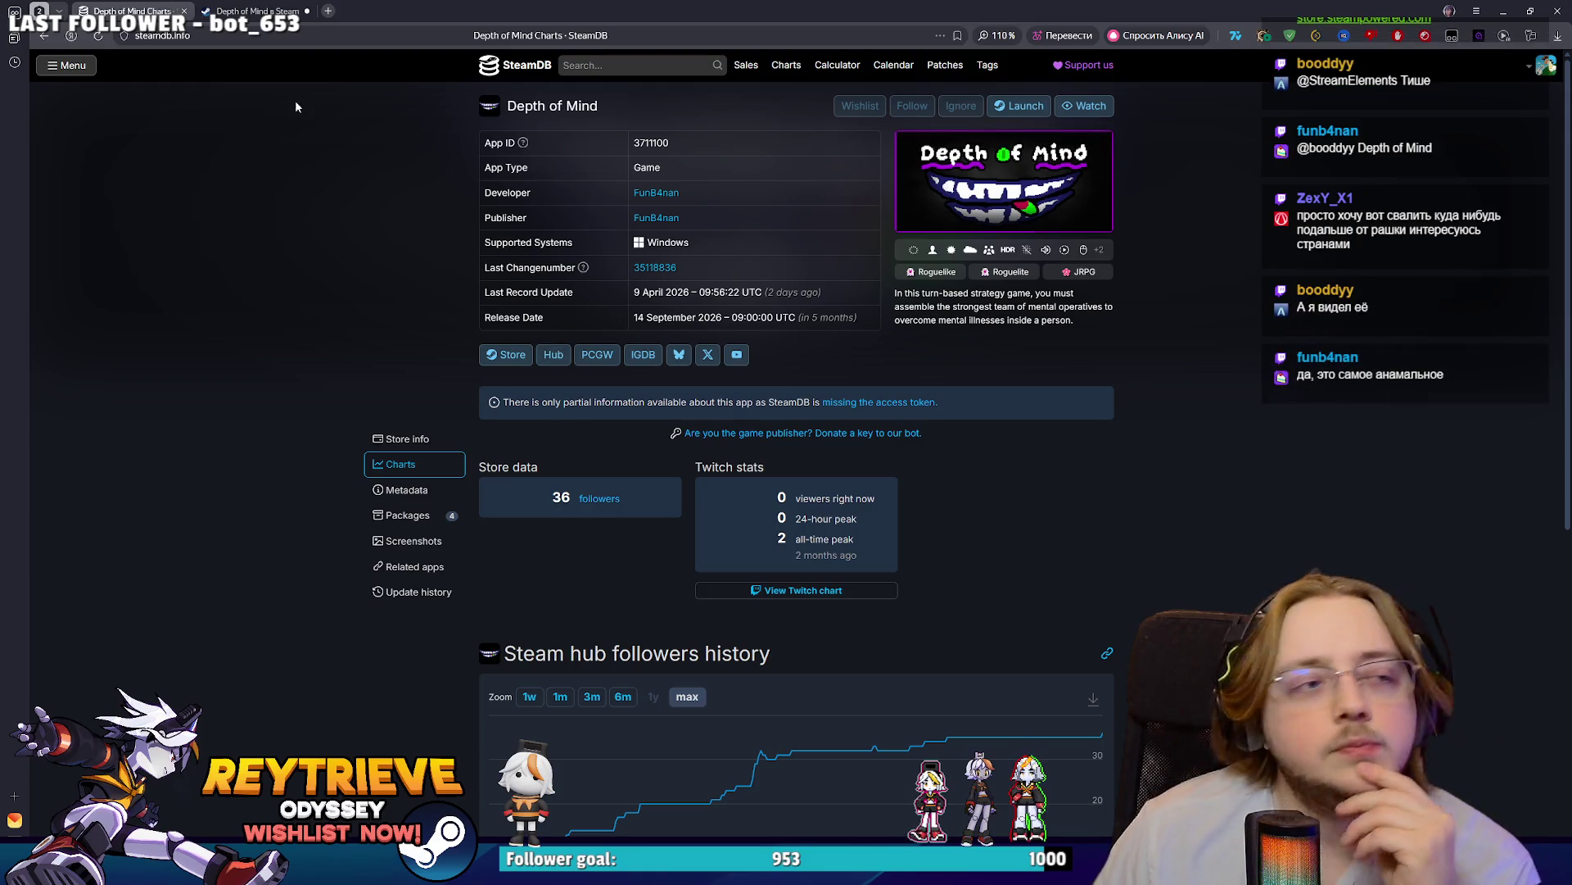
- Page through the Depth of Mind screenshots in the full-size viewer, then close it
{"action": "left_click", "coordinate": [255, 13]}
{"action": "left_click", "coordinate": [564, 445]}
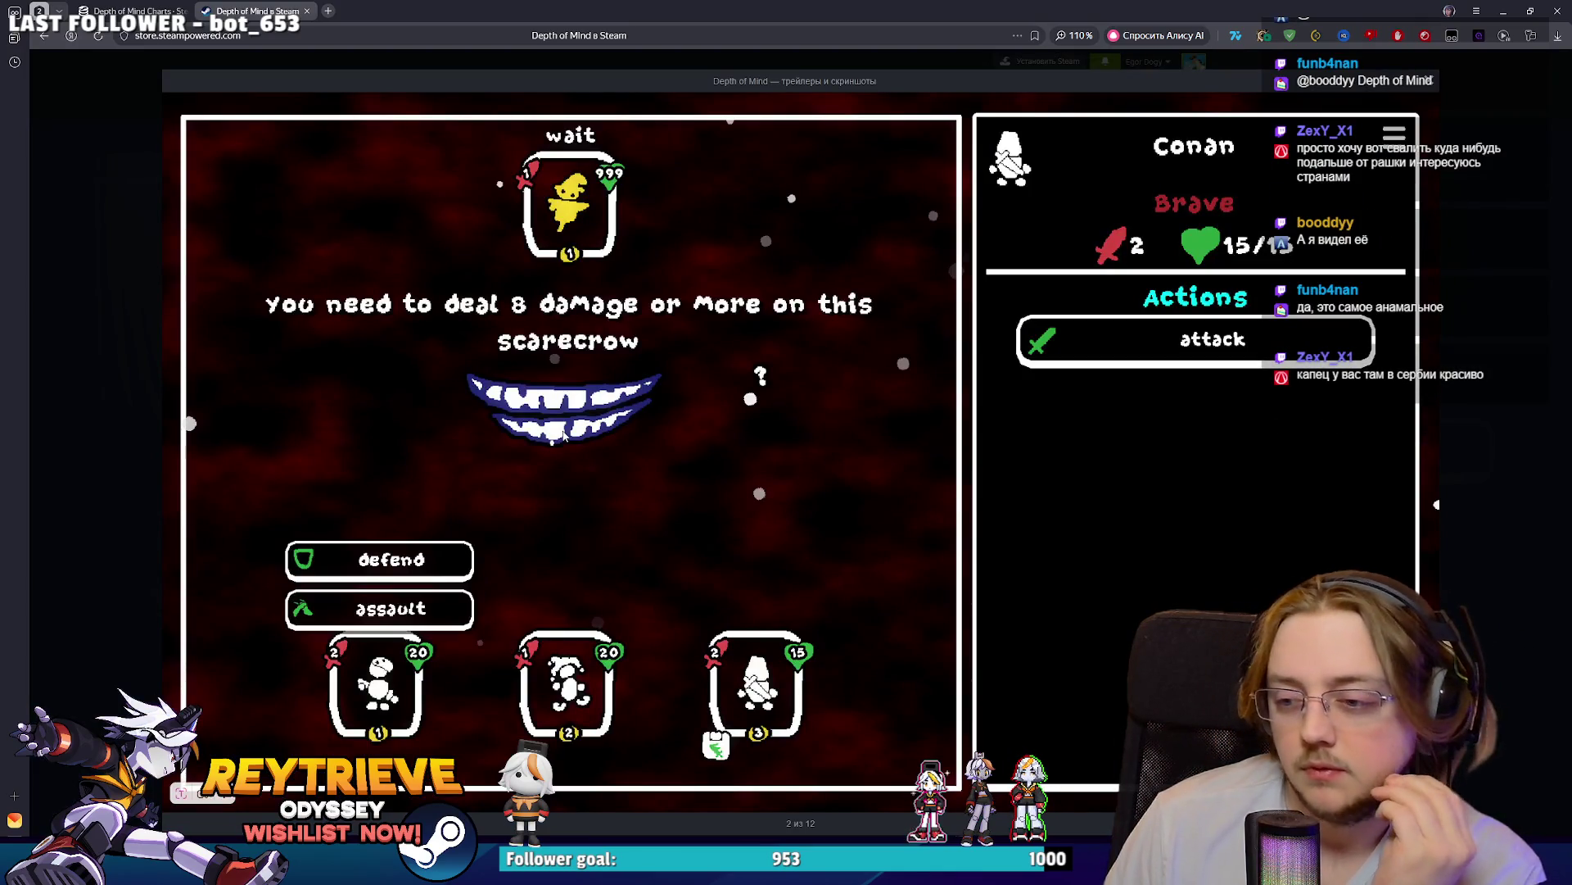
{"action": "left_click", "coordinate": [564, 436]}
{"action": "left_click", "coordinate": [562, 436]}
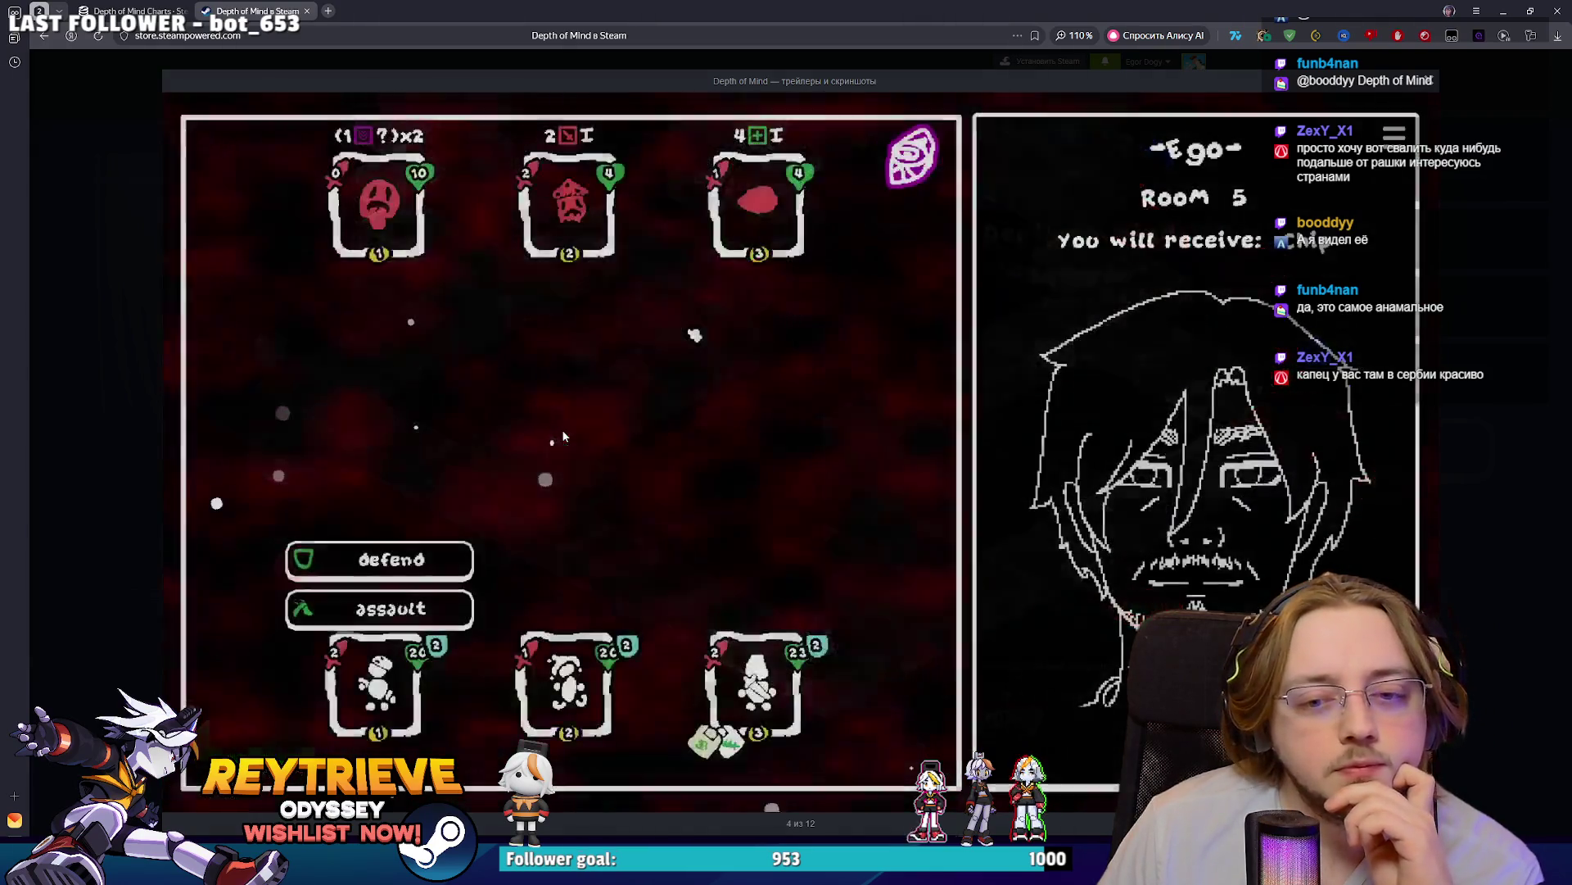
{"action": "left_click", "coordinate": [564, 436]}
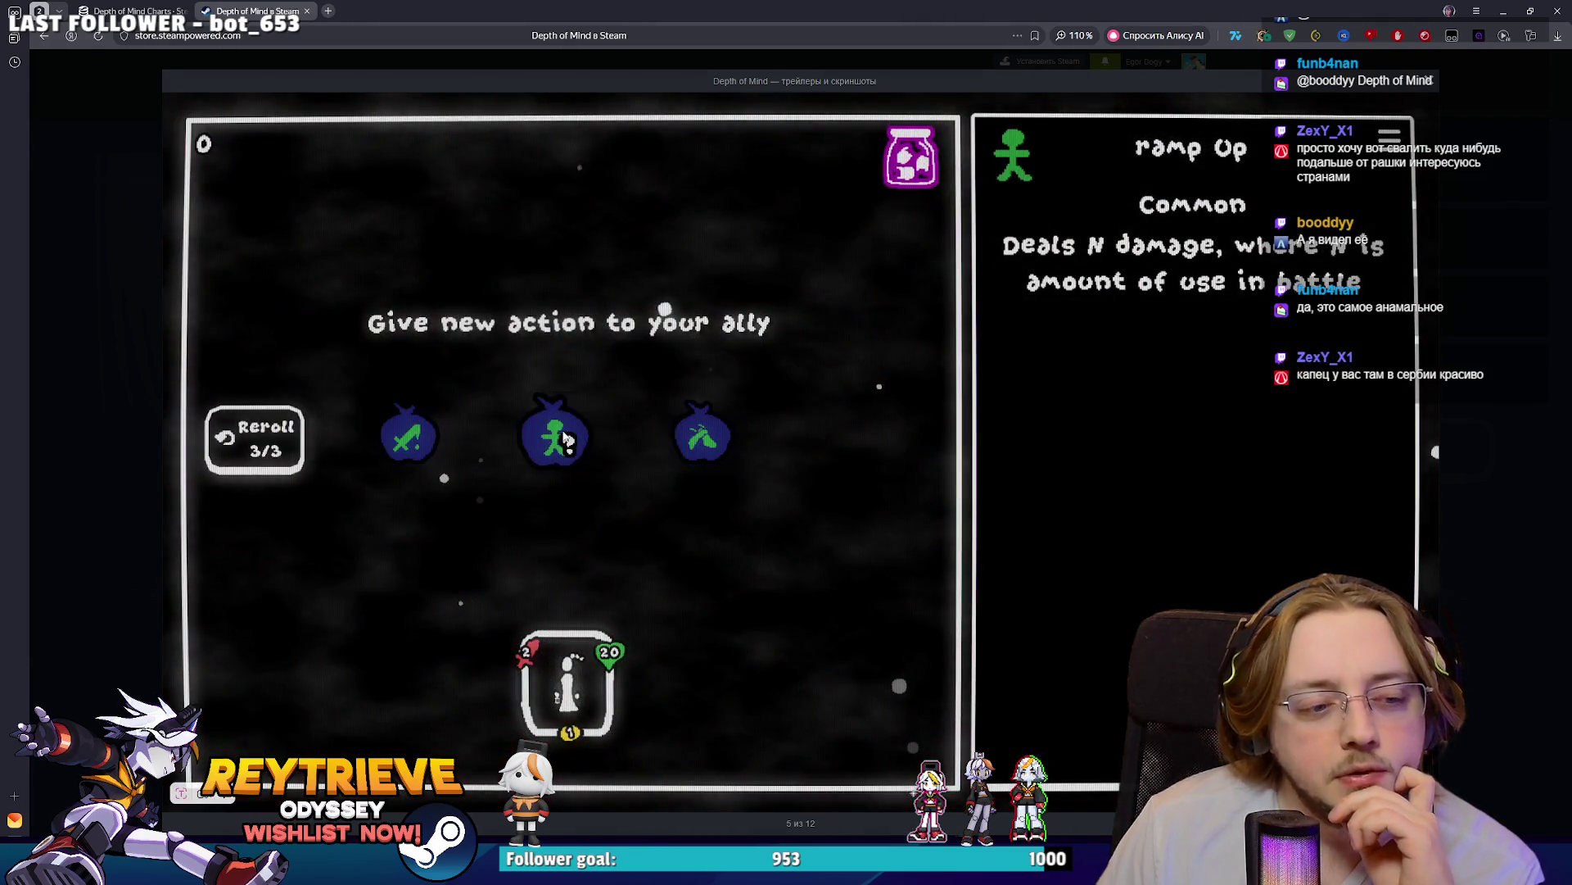
{"action": "left_click", "coordinate": [563, 437]}
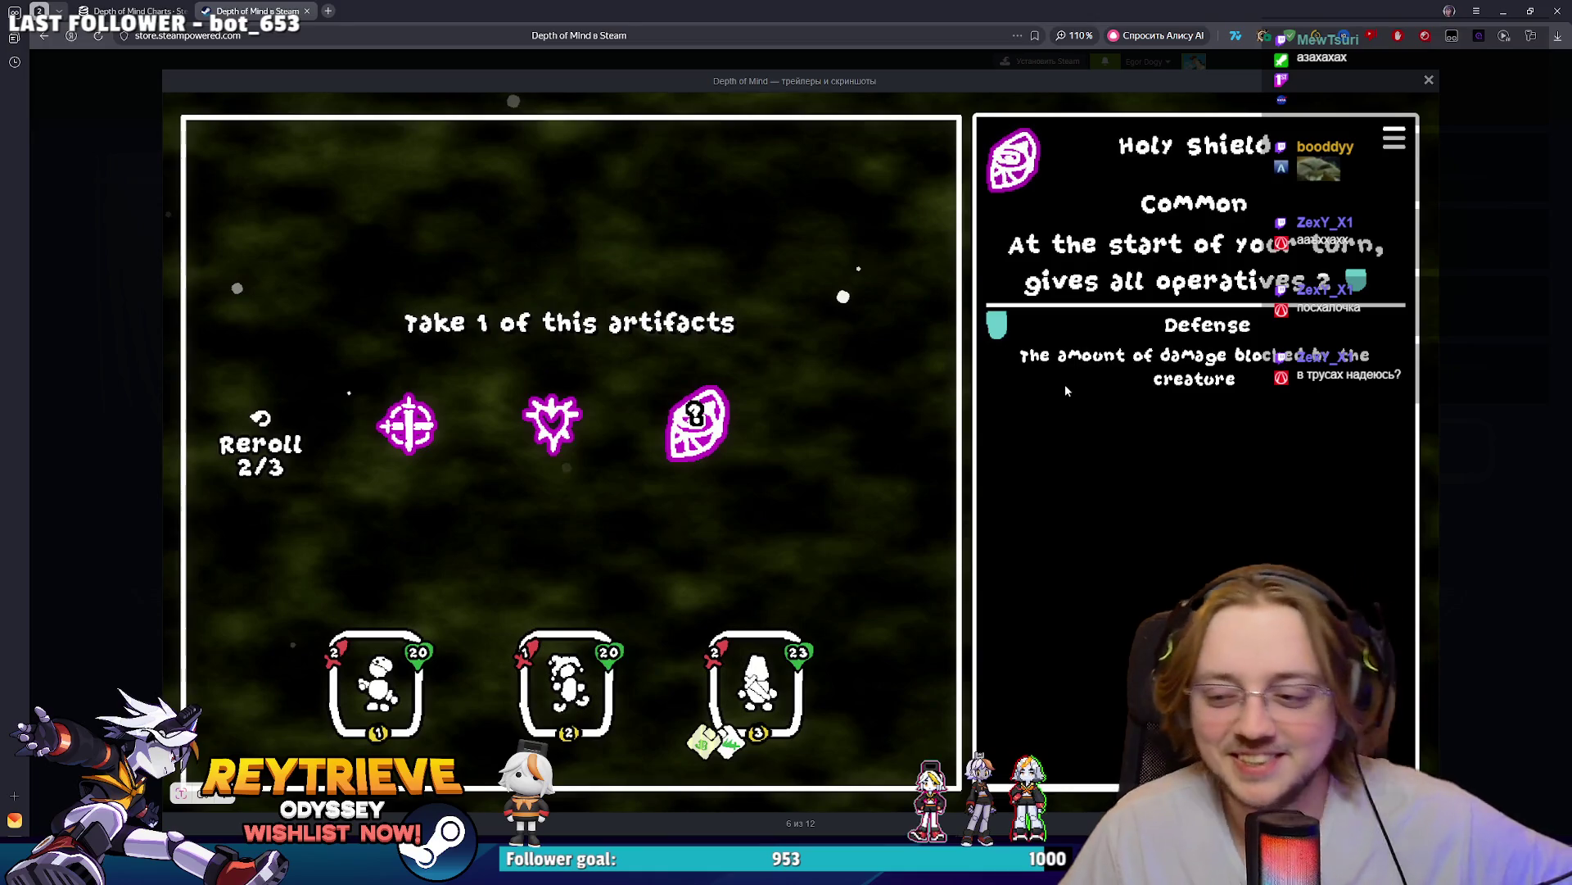
{"action": "left_click", "coordinate": [1416, 446]}
{"action": "left_click", "coordinate": [1416, 446]}
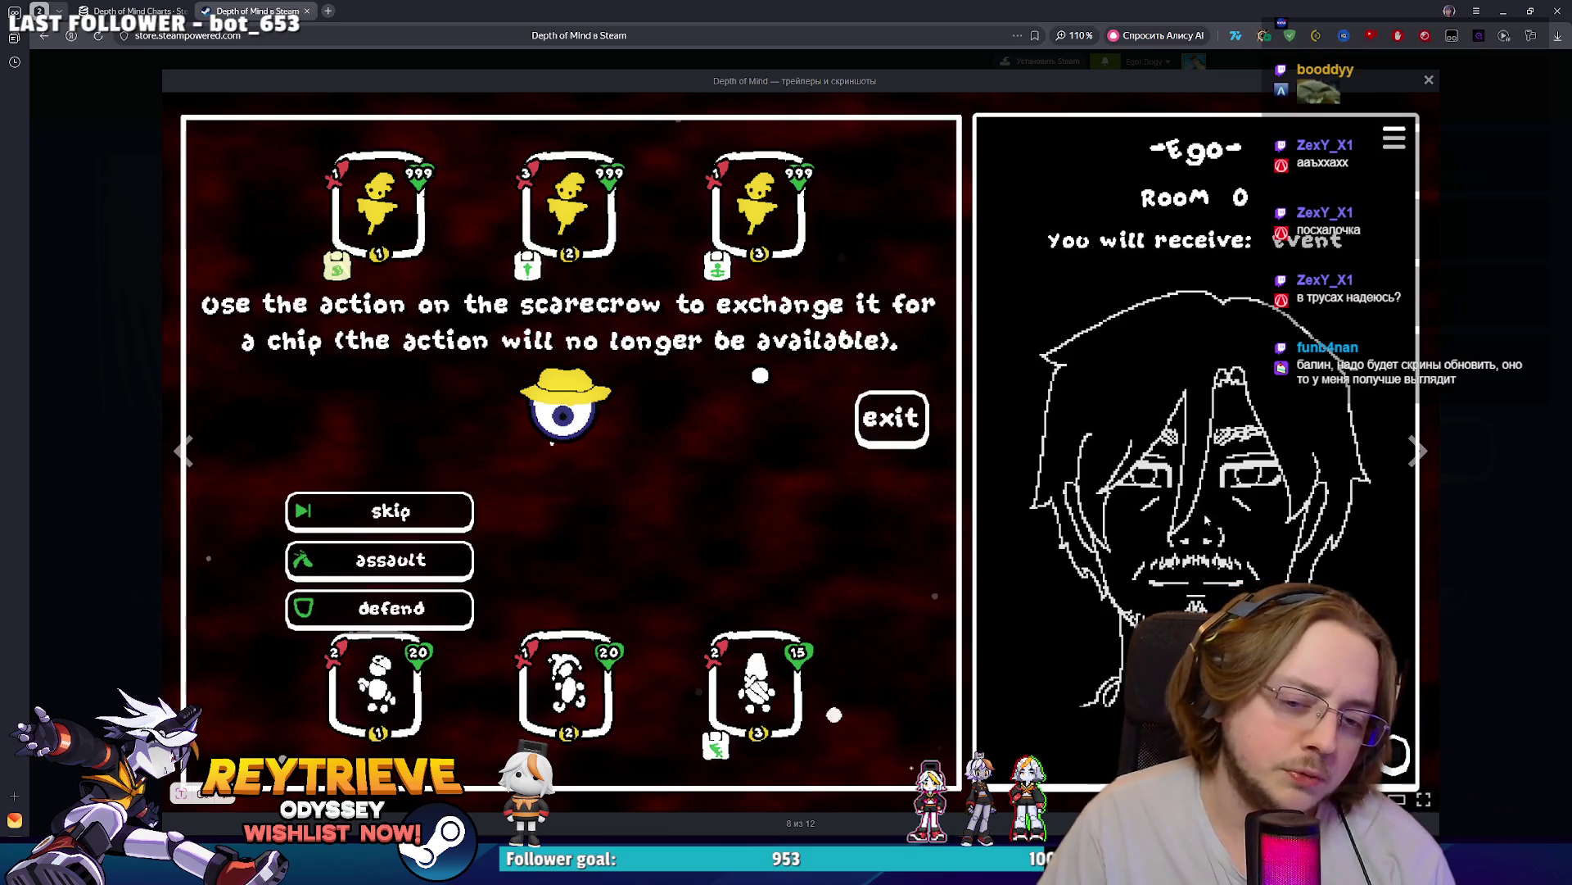
{"action": "left_click", "coordinate": [1467, 675]}
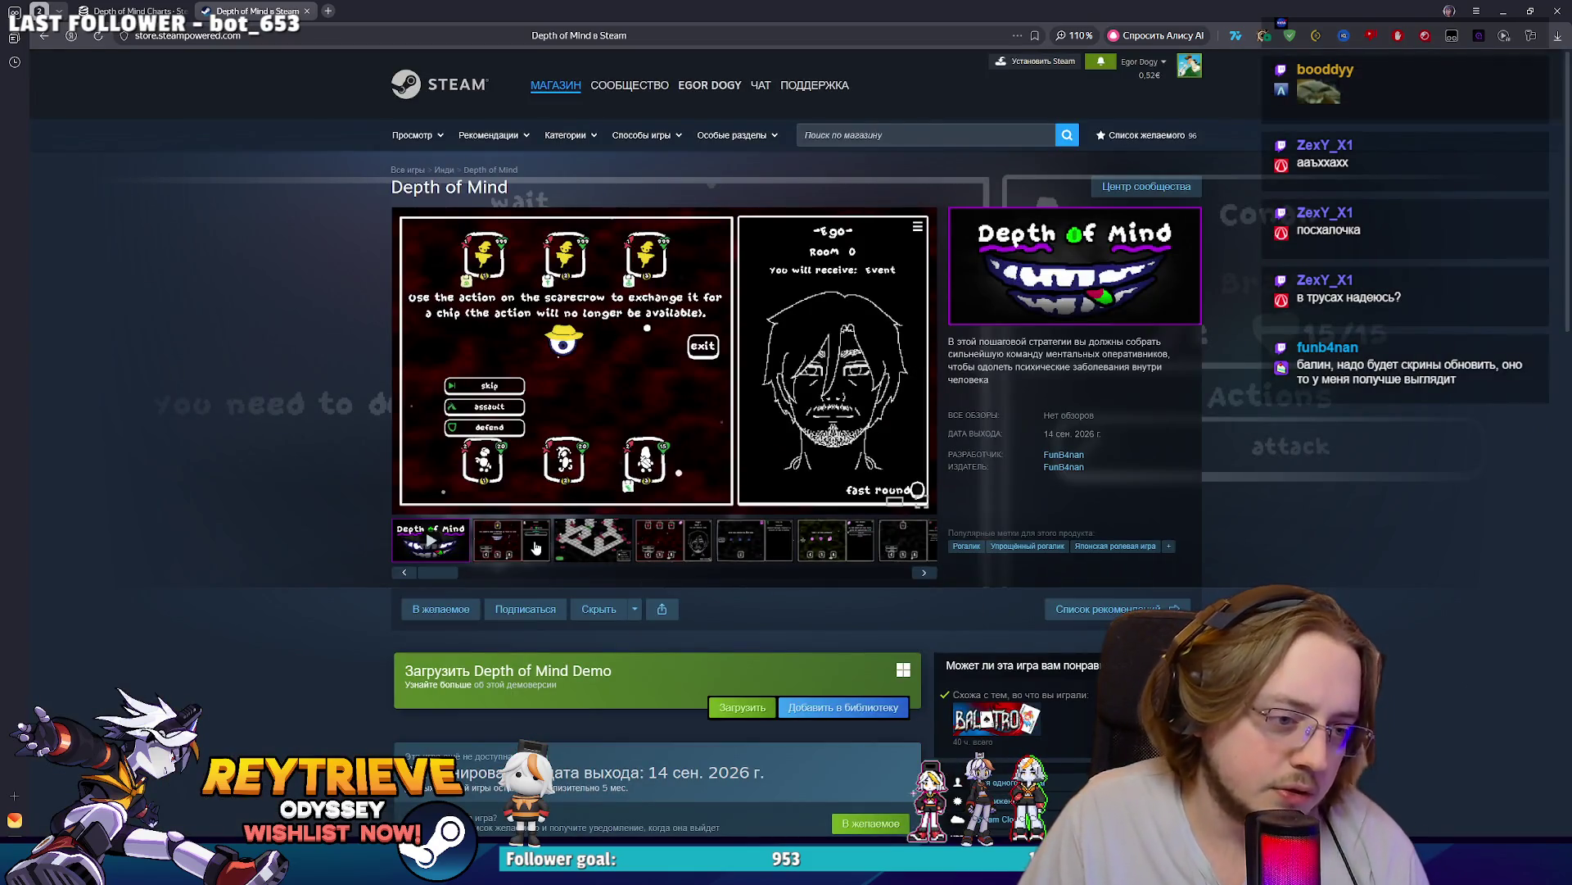
- Open steamdb.info in a new tab and focus its search box
{"action": "left_click", "coordinate": [547, 534]}
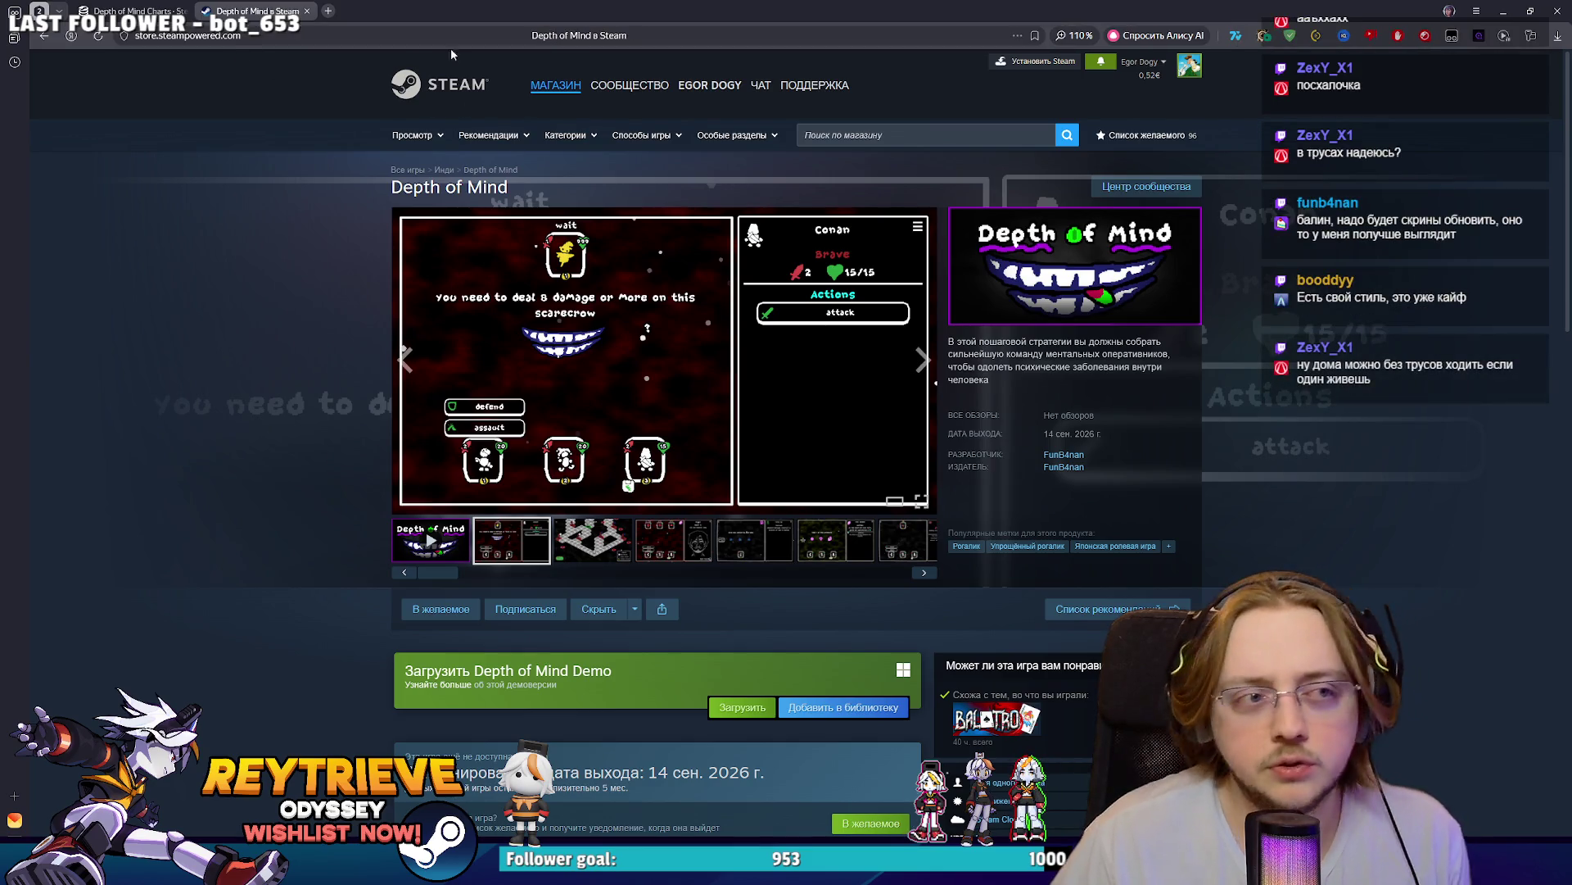
{"action": "key", "text": "ctrl+t"}
{"action": "type", "text": "steamdb.info"}
{"action": "key", "text": "Return"}
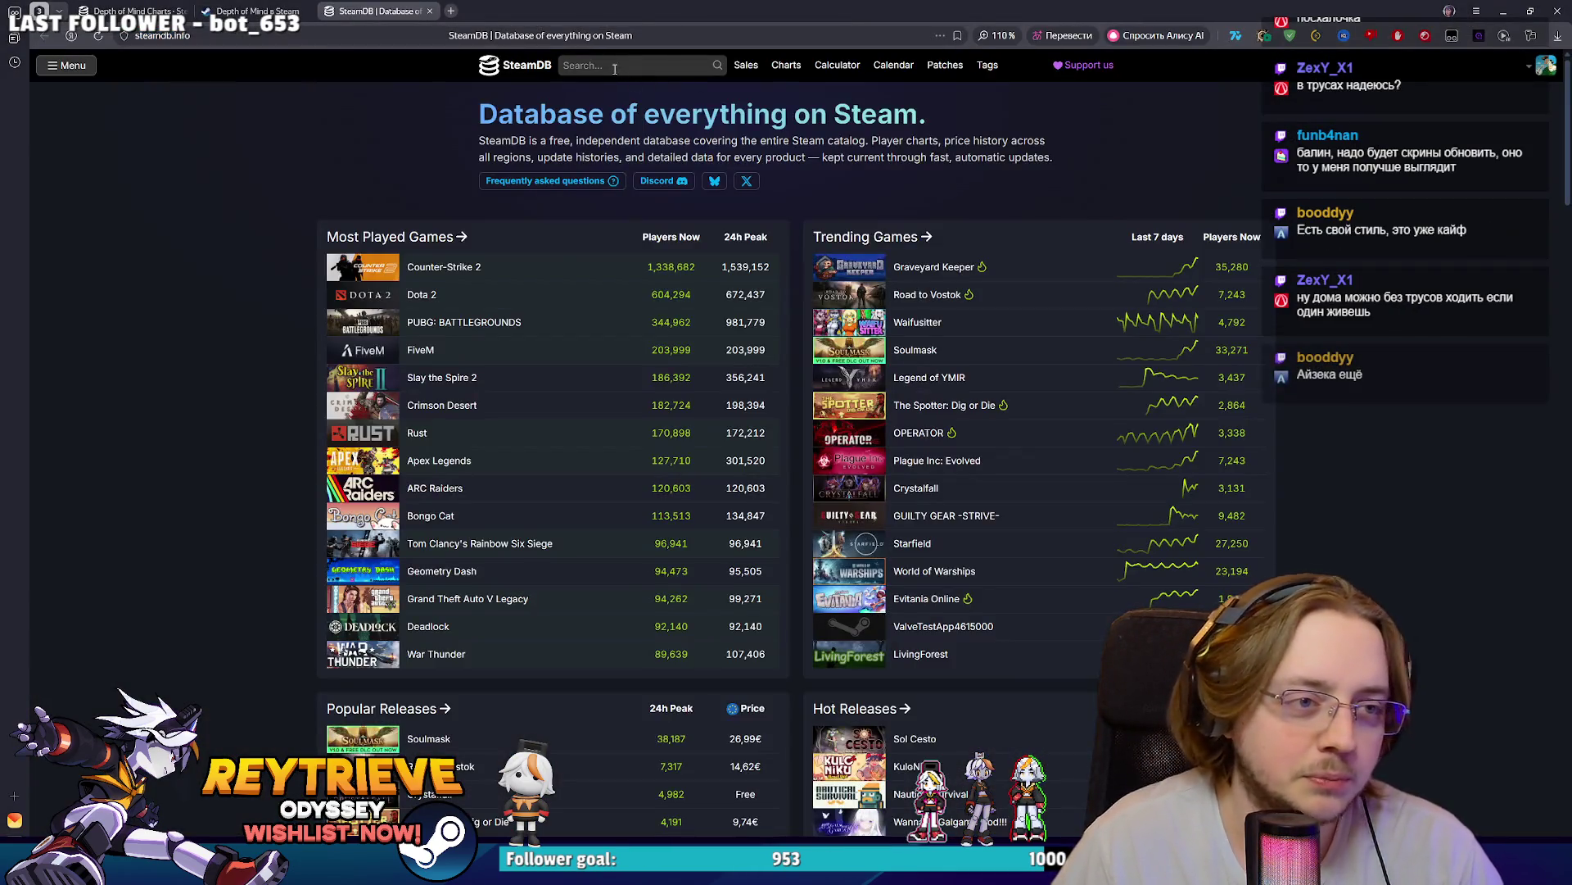
{"action": "left_click", "coordinate": [627, 66]}
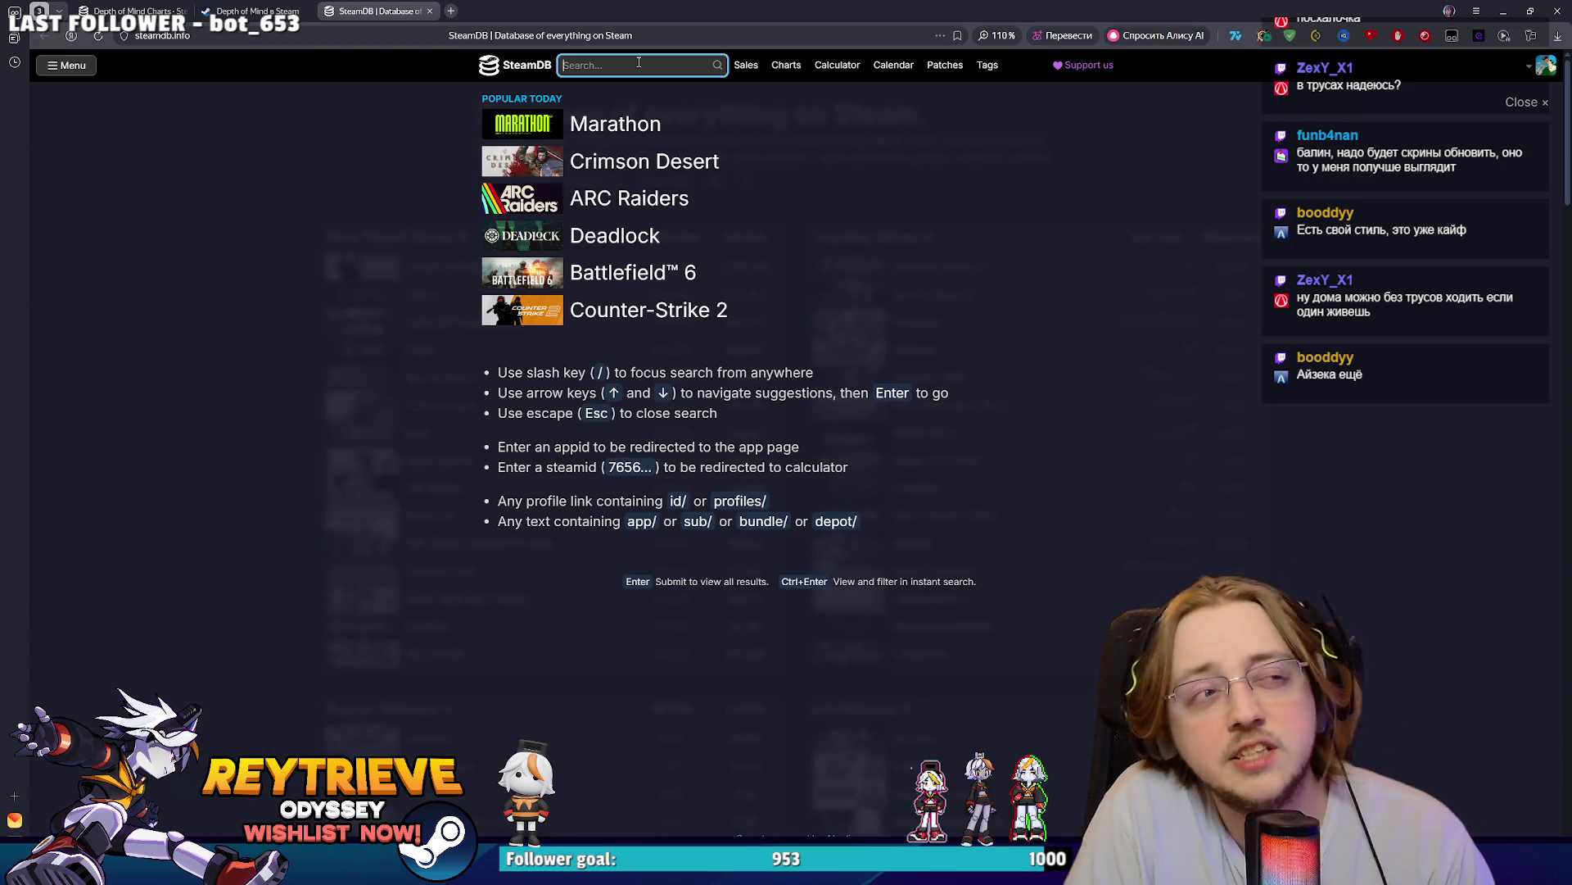
- Glance at an enlarged Depth of Mind screenshot, then return to the SteamDB tab
{"action": "left_click", "coordinate": [254, 11]}
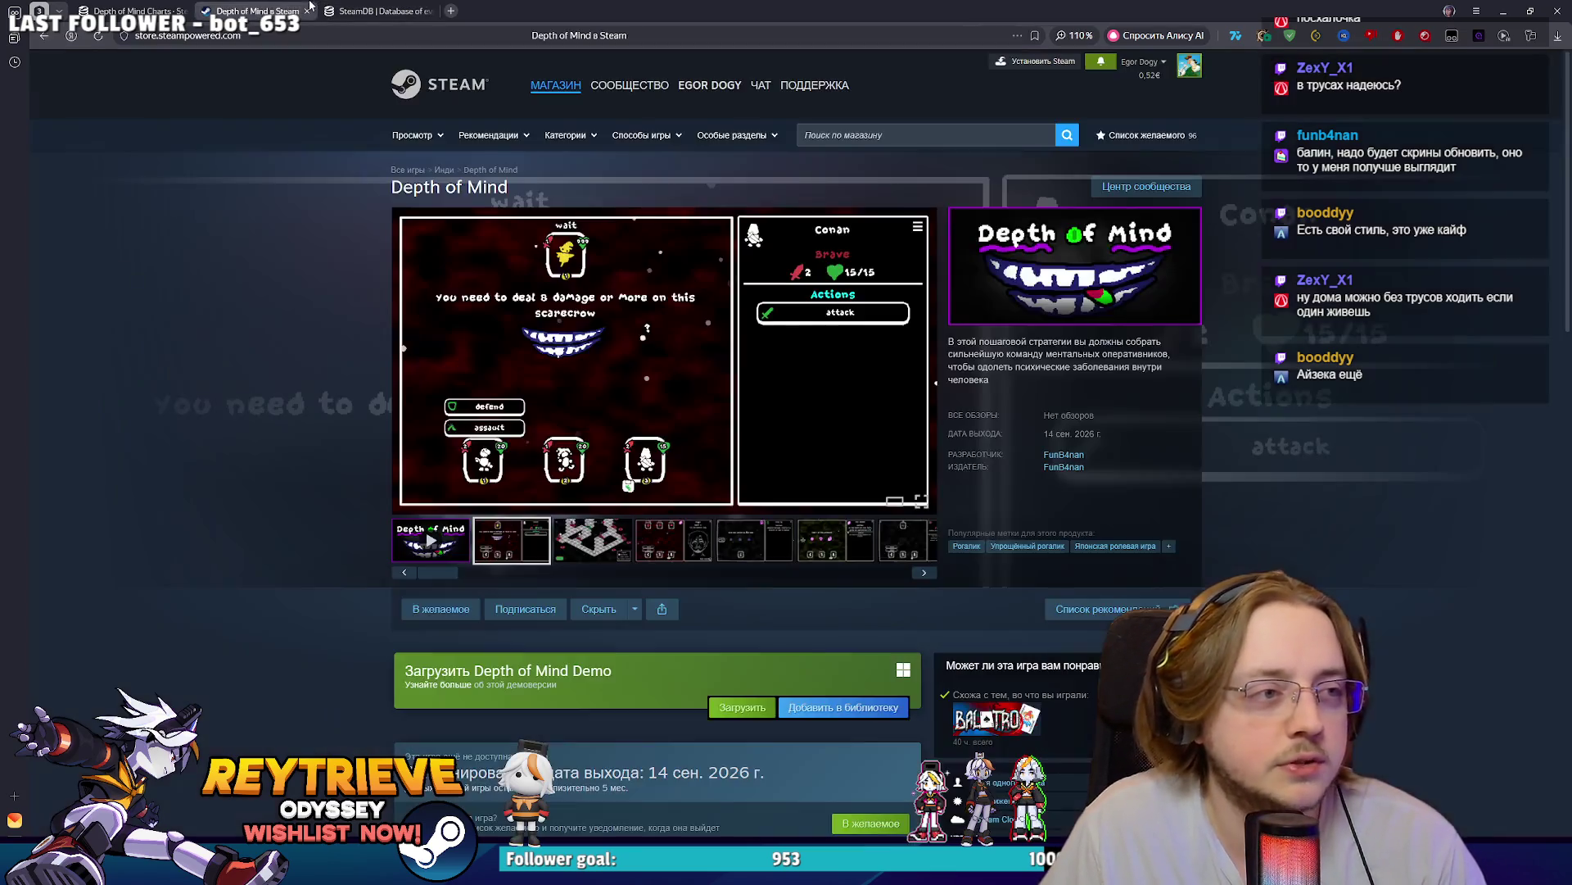
{"action": "left_click", "coordinate": [901, 312]}
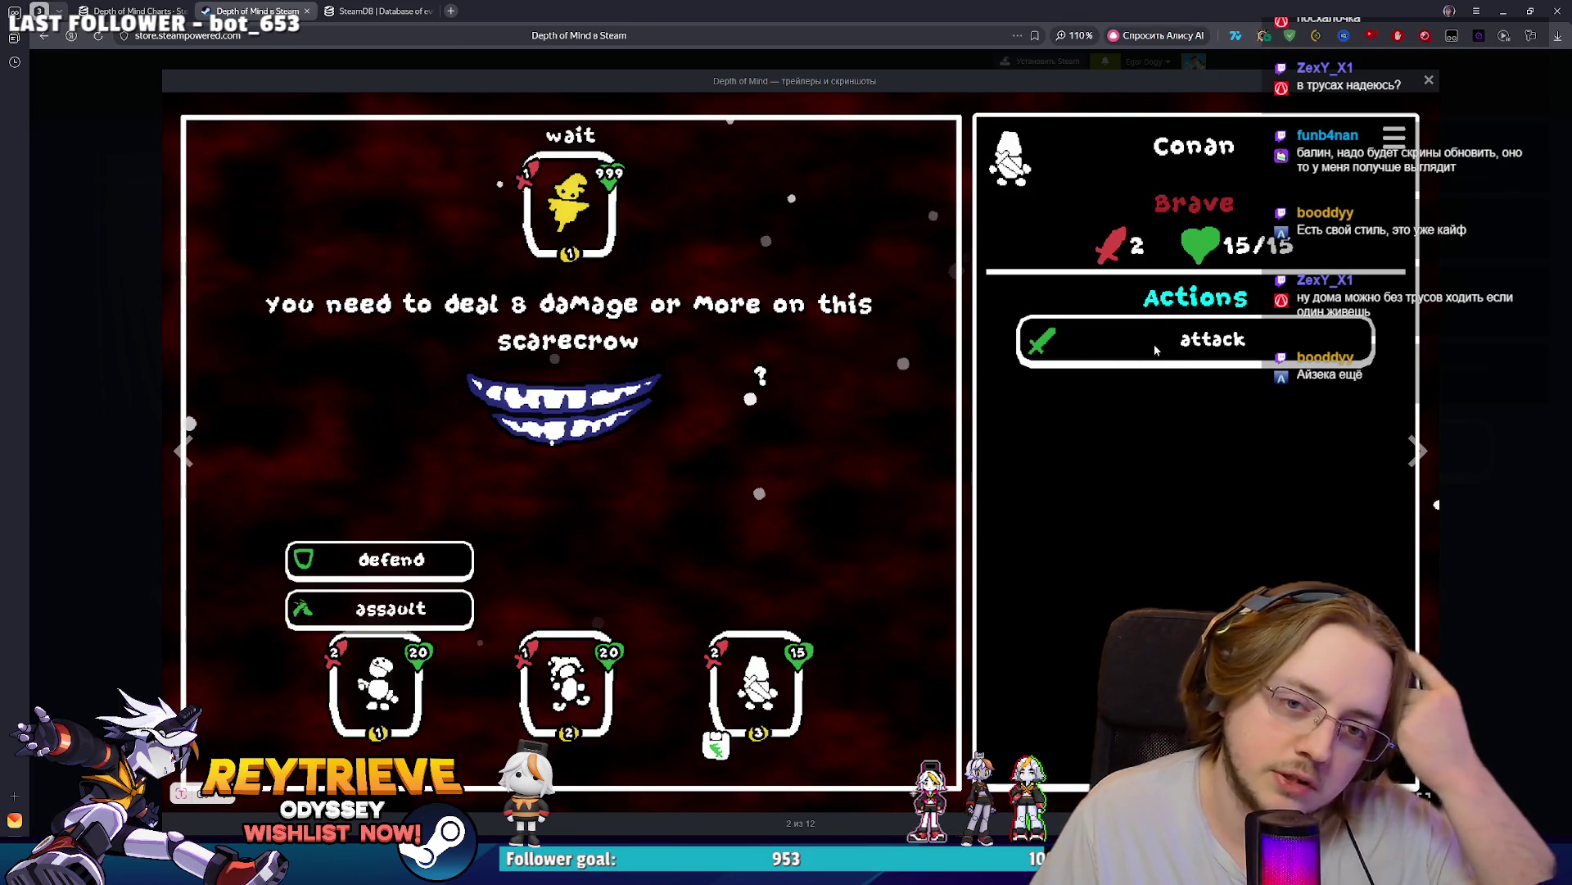
{"action": "left_click", "coordinate": [373, 11]}
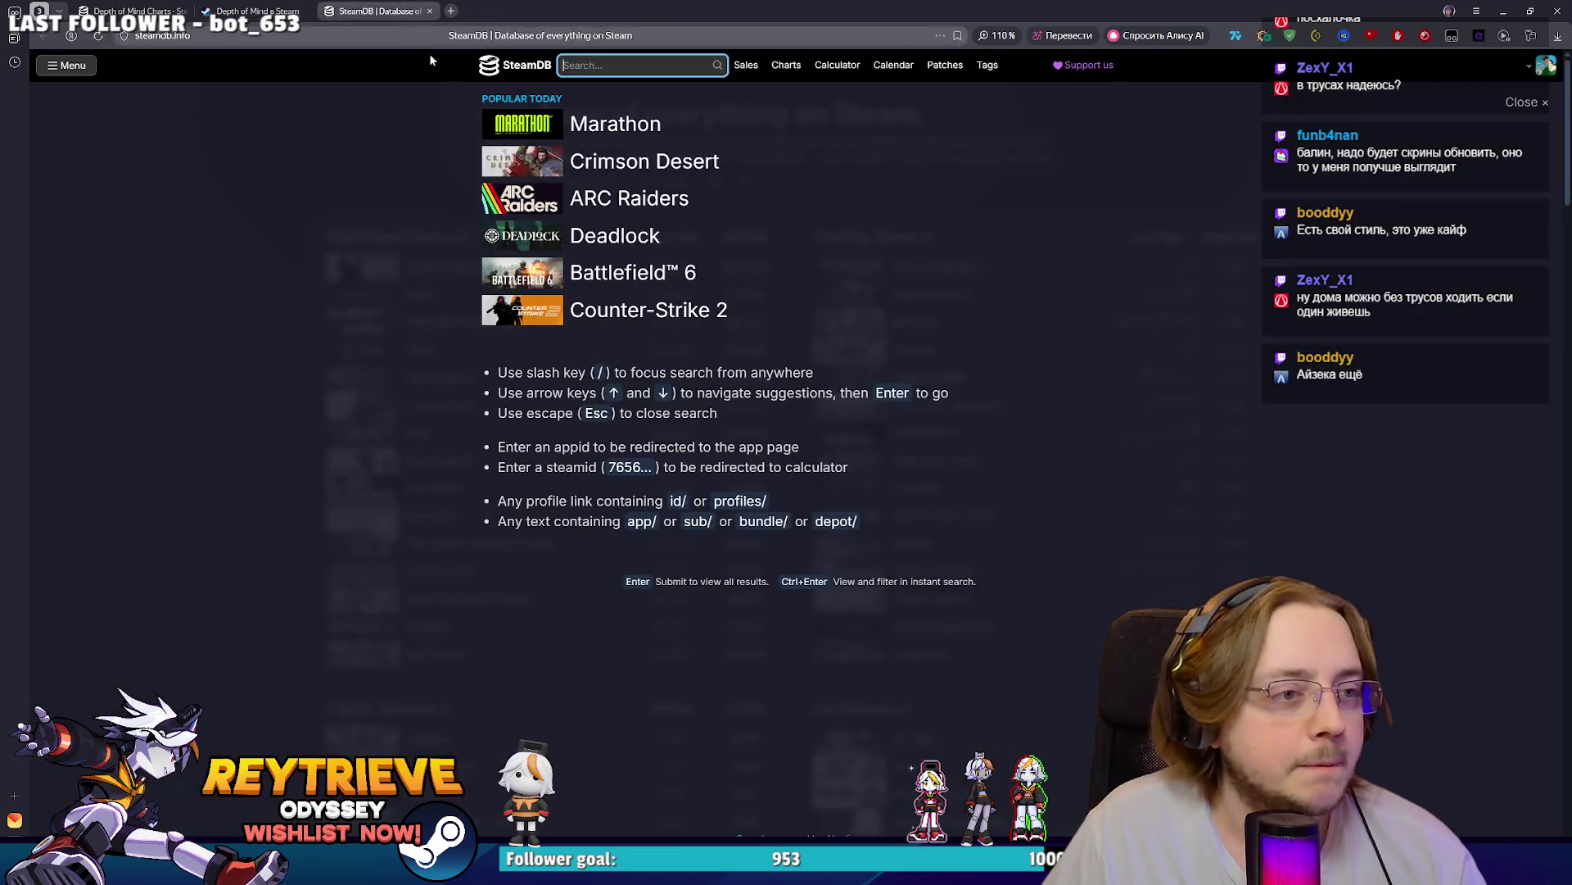
- Search 'reytr' and open Reytrieve Odyssey's Charts, showing 836 followers and #2629 wishlist rank
{"action": "type", "text": "reytr"}
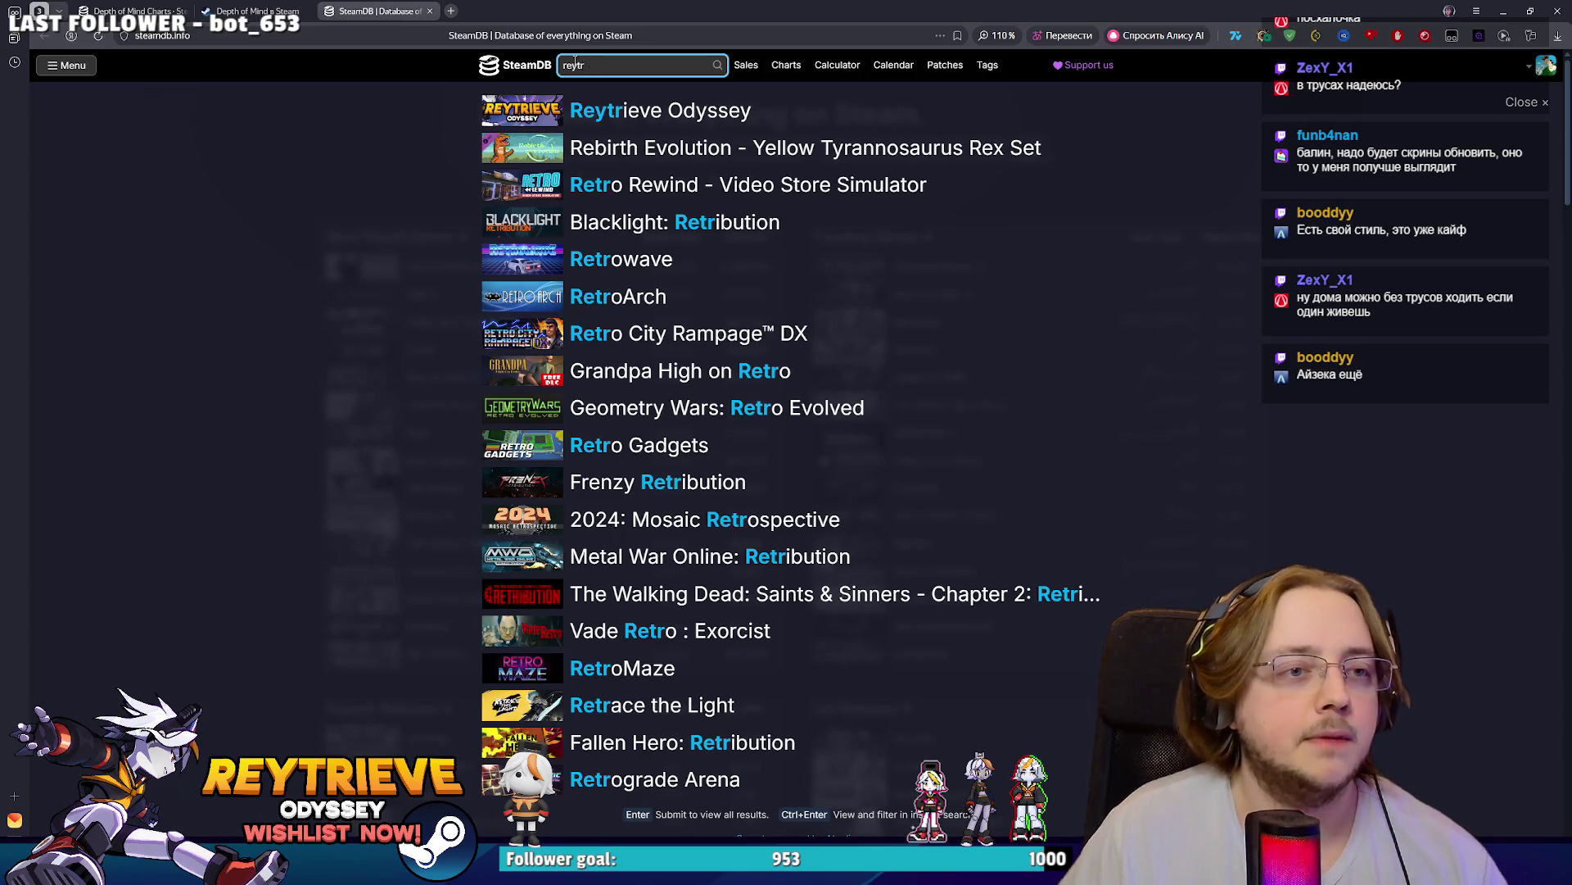
{"action": "left_click", "coordinate": [587, 123]}
{"action": "scroll", "coordinate": [647, 474], "scroll_direction": "down", "scroll_amount": 5}
{"action": "scroll", "coordinate": [647, 458], "scroll_direction": "up", "scroll_amount": 3}
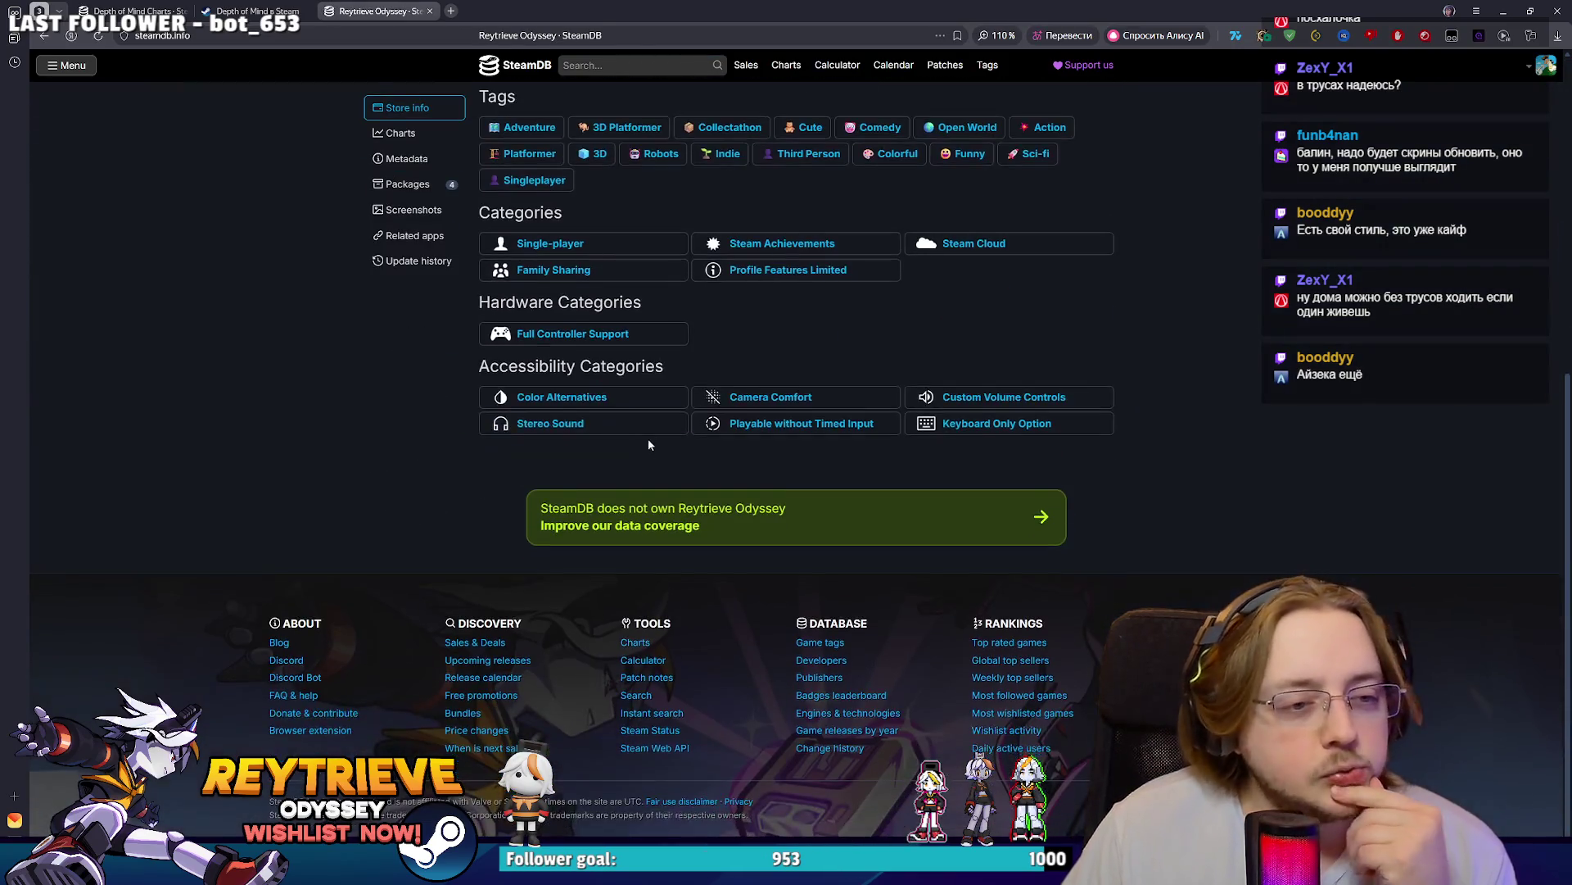
{"action": "left_click", "coordinate": [401, 138]}
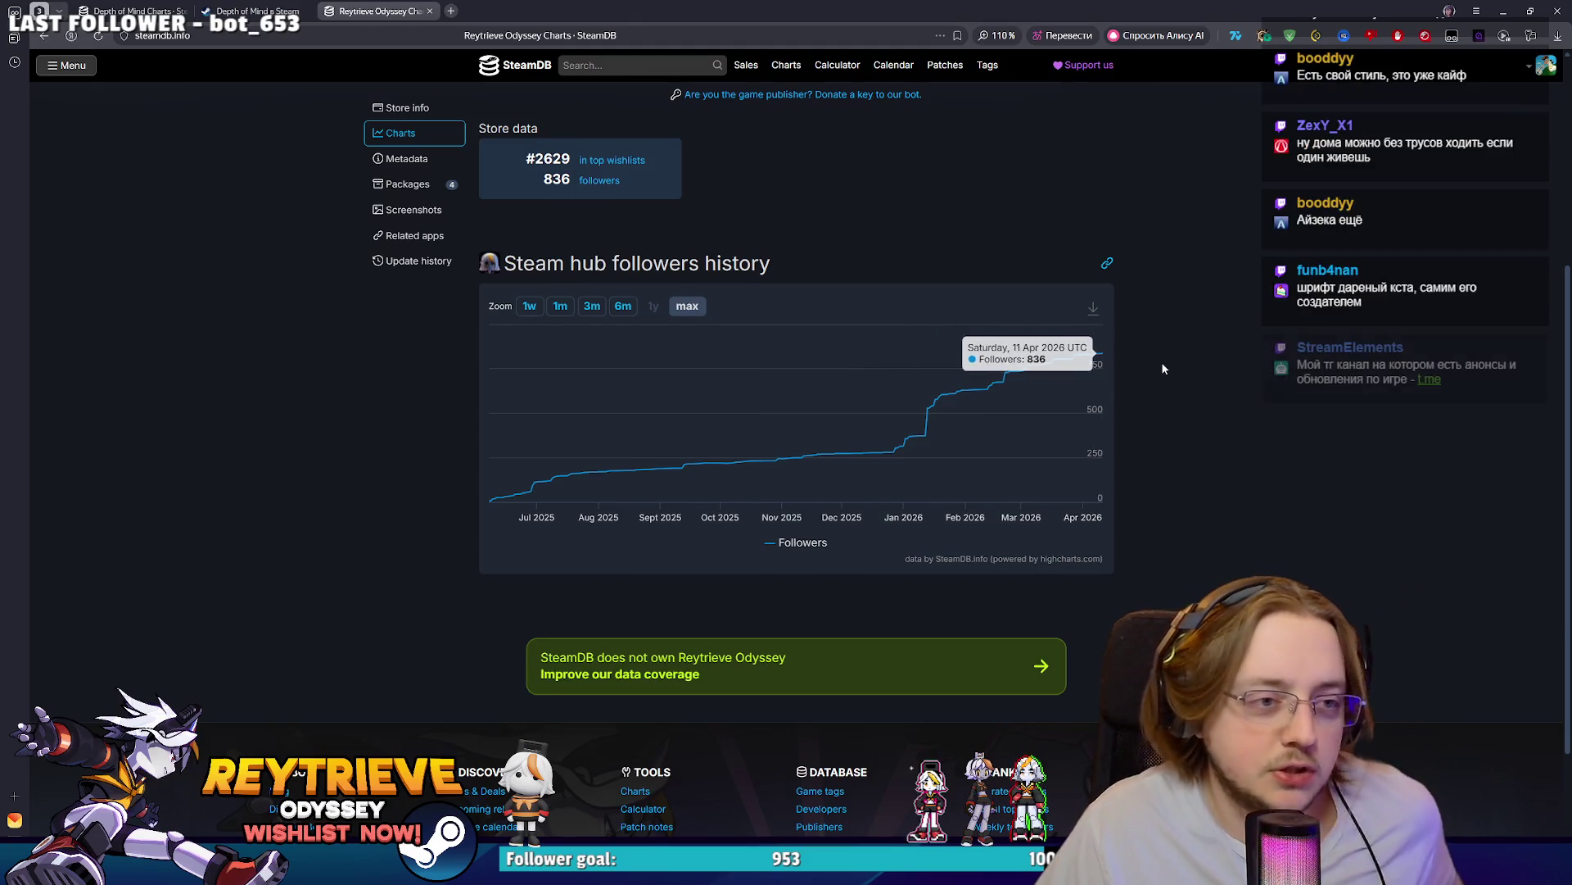
{"action": "scroll", "coordinate": [1159, 369], "scroll_direction": "up", "scroll_amount": 3}
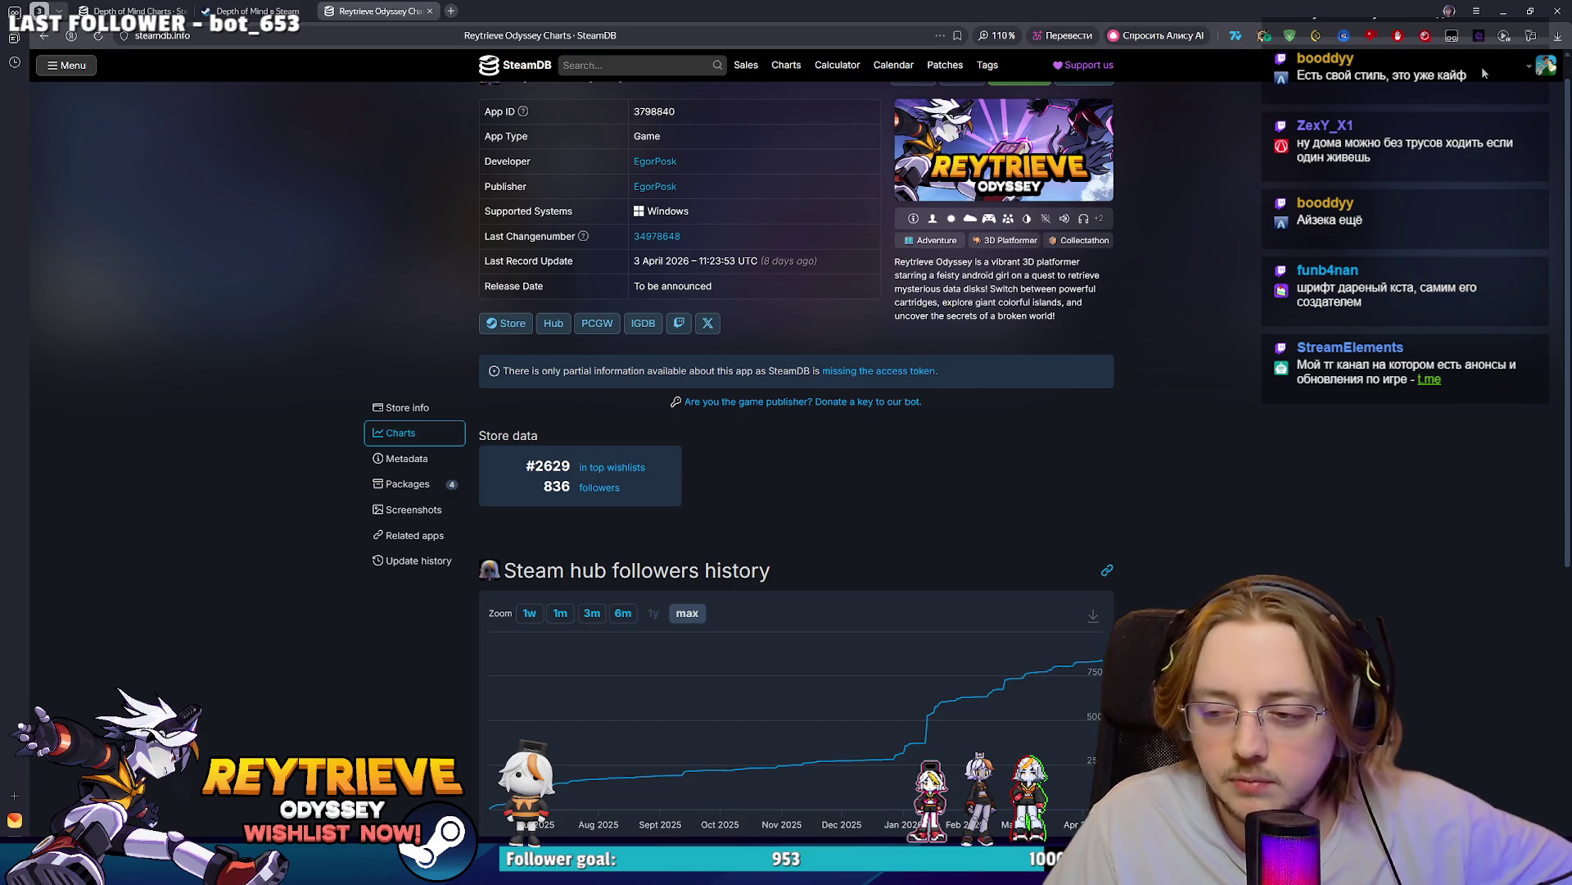
- Back on the Depth of Mind store page, close the viewer and add the game to the wishlist
{"action": "left_click", "coordinate": [175, 10]}
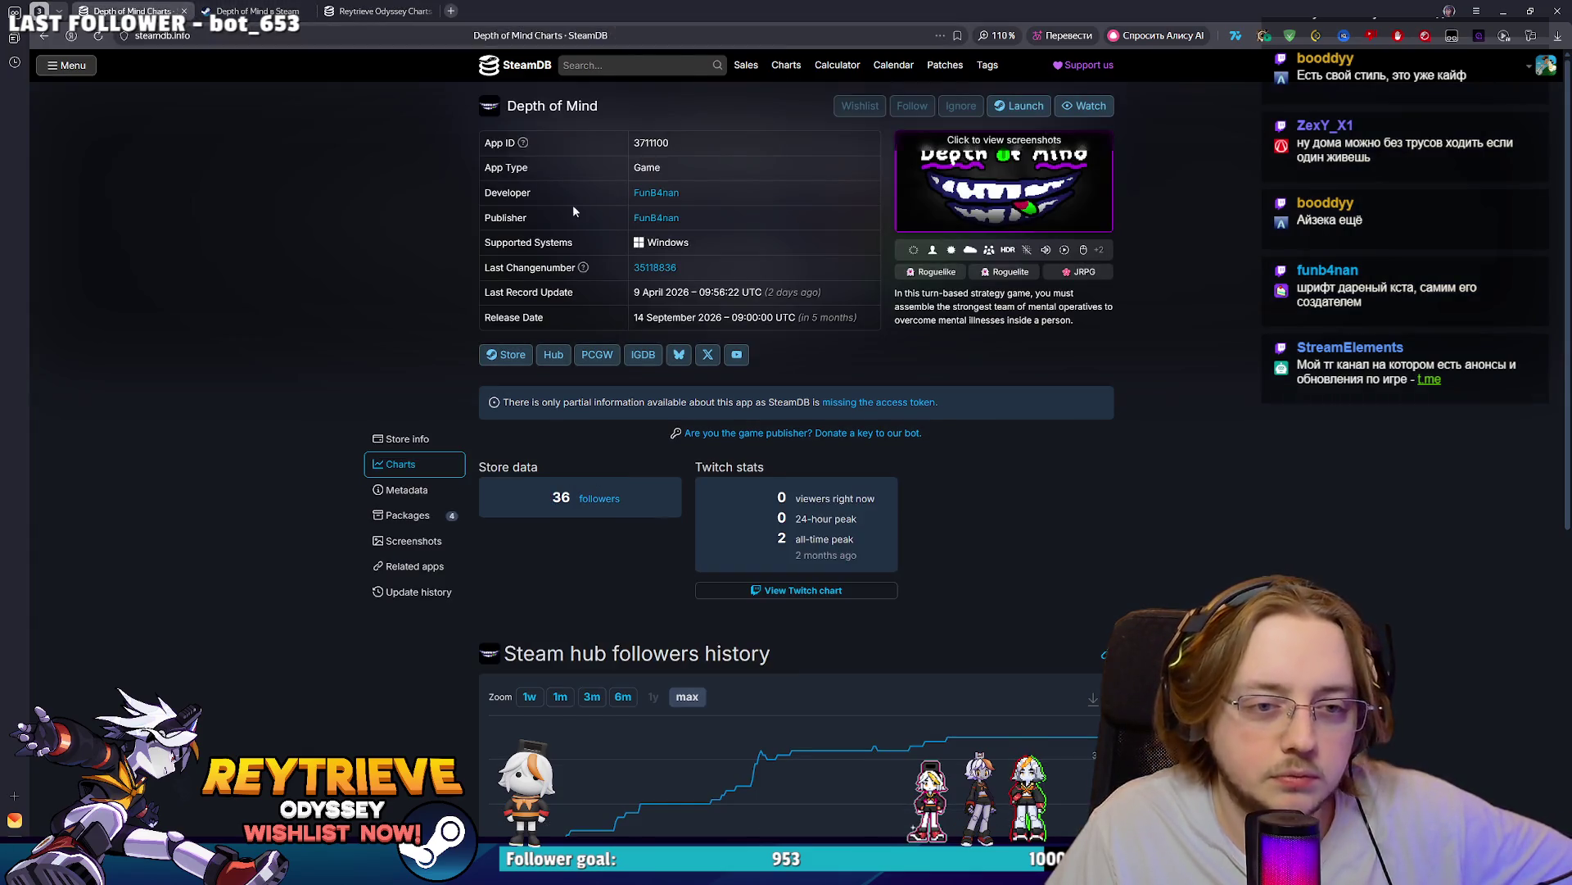
{"action": "left_click", "coordinate": [250, 11]}
{"action": "left_click", "coordinate": [1485, 378]}
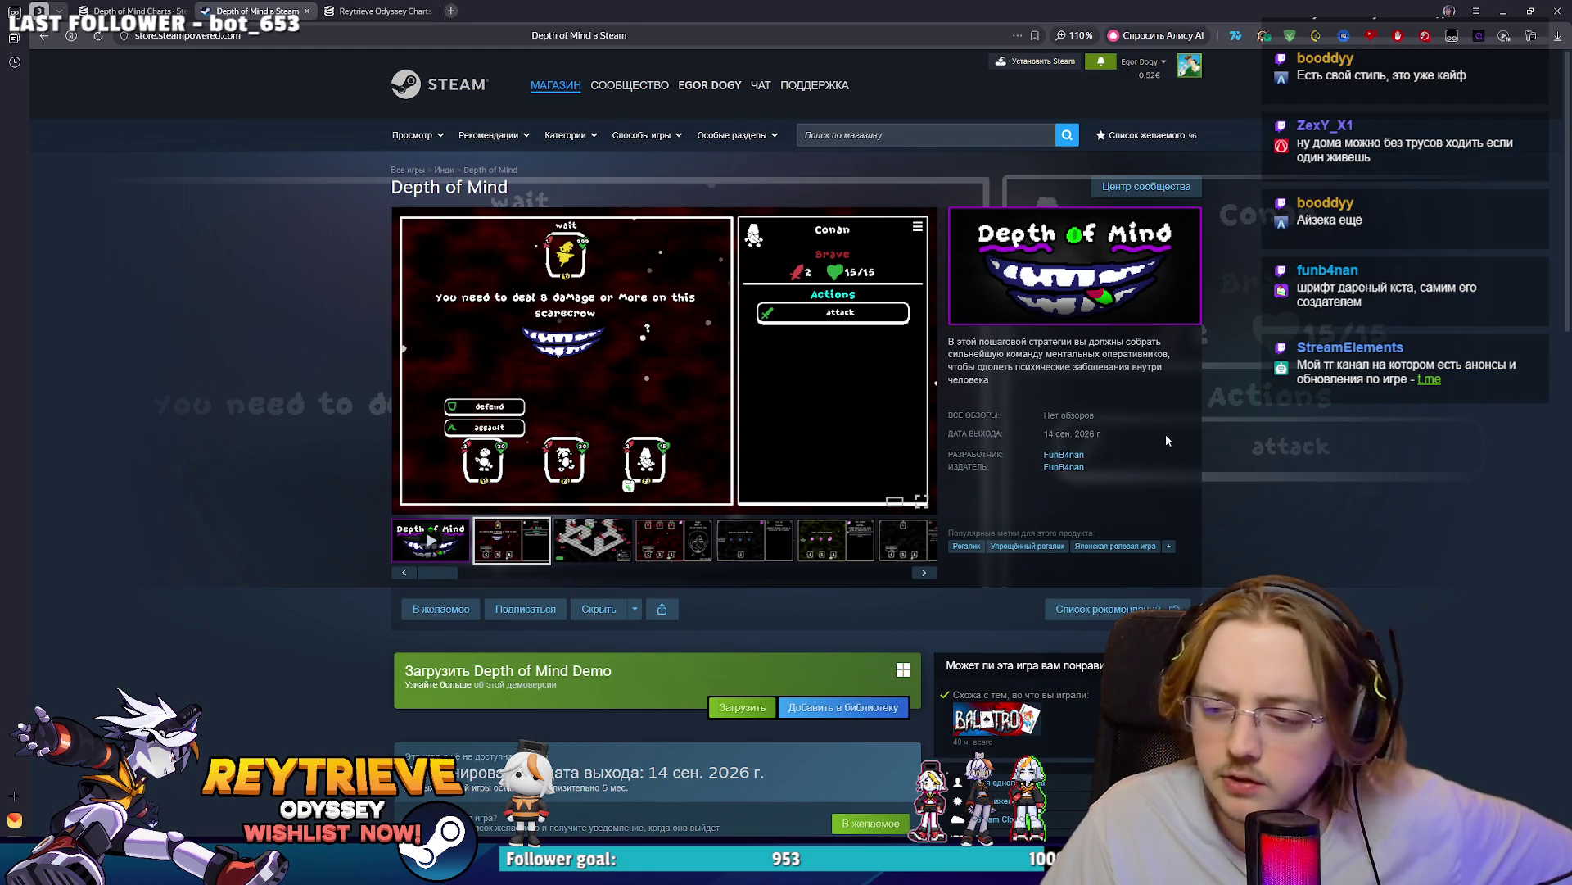
{"action": "left_click_drag", "start_coordinate": [1112, 470], "coordinate": [1305, 502]}
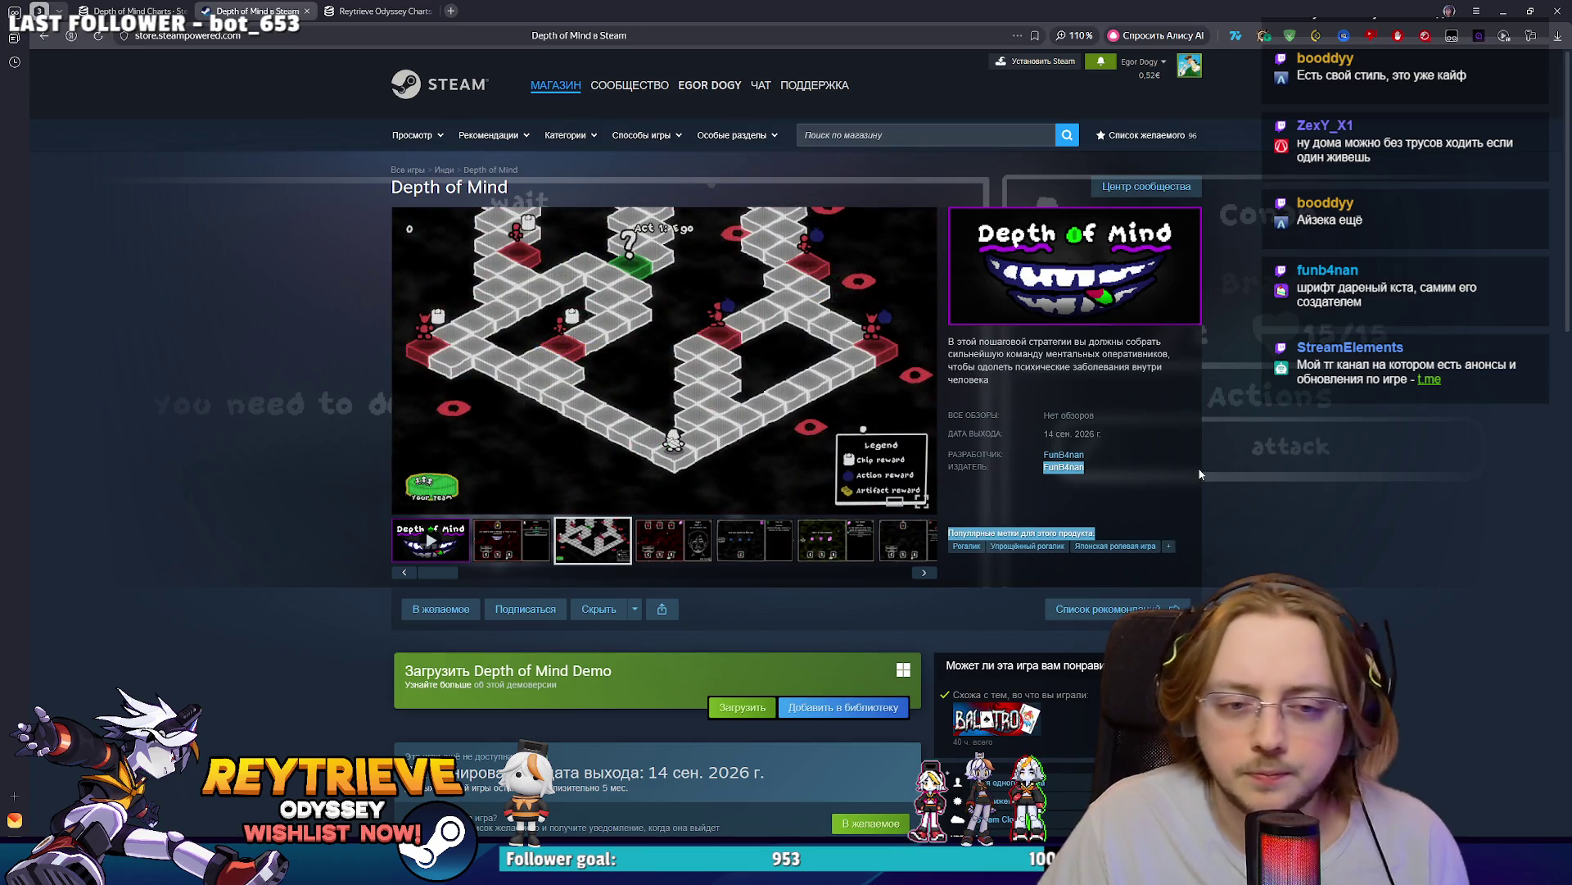
{"action": "mouse_move", "coordinate": [978, 467]}
{"action": "left_mouse_down"}
{"action": "mouse_move", "coordinate": [934, 450]}
{"action": "mouse_move", "coordinate": [983, 477]}
{"action": "left_mouse_up"}
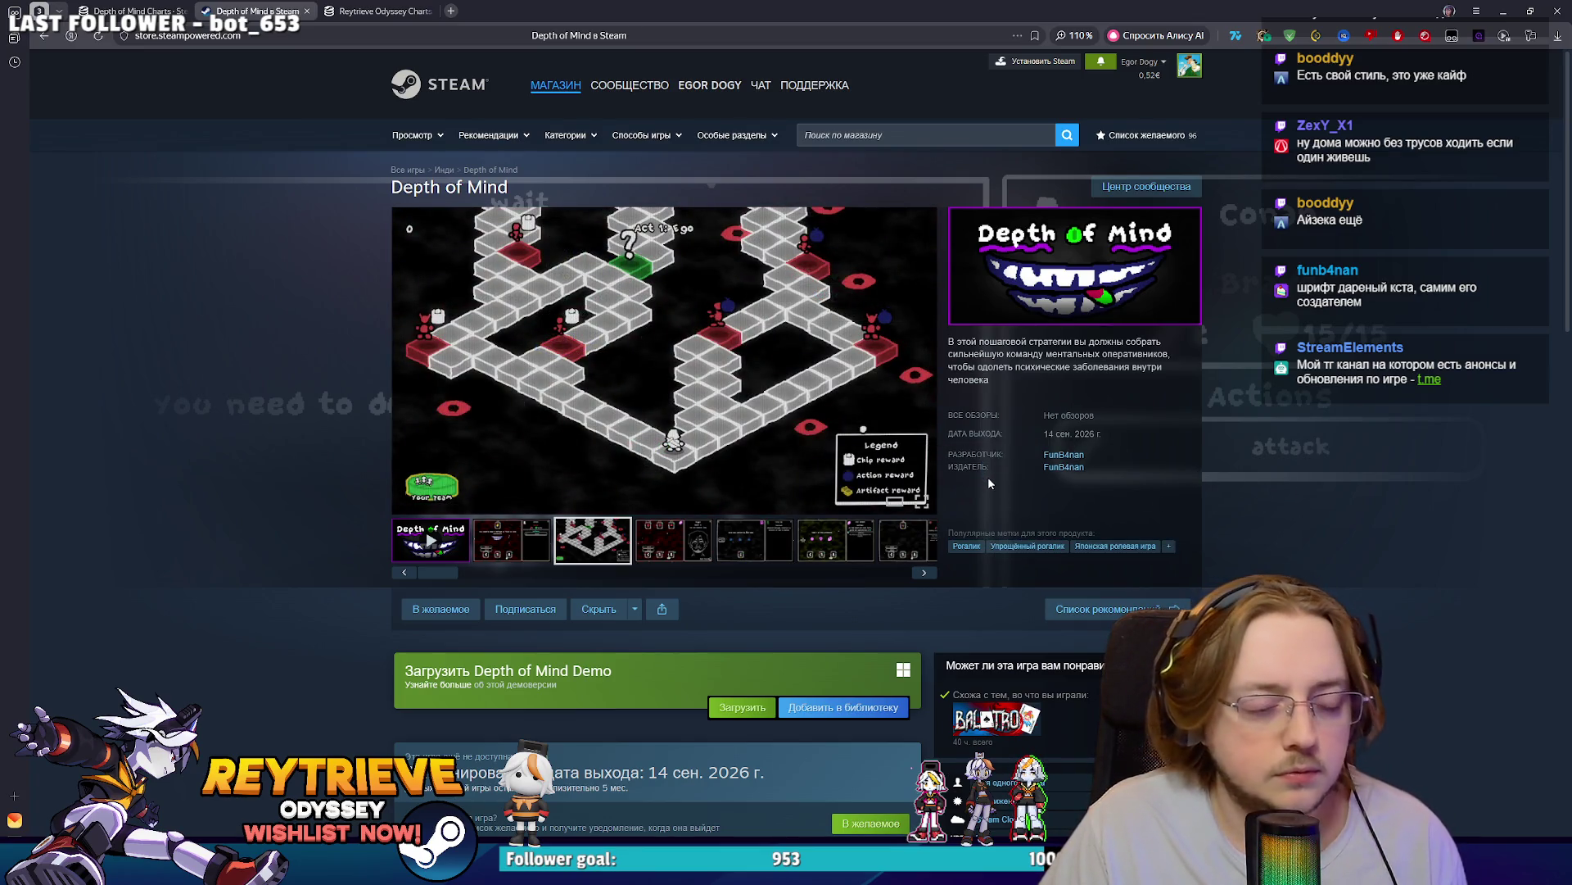
{"action": "right_click", "coordinate": [986, 478]}
{"action": "left_click", "coordinate": [1352, 396]}
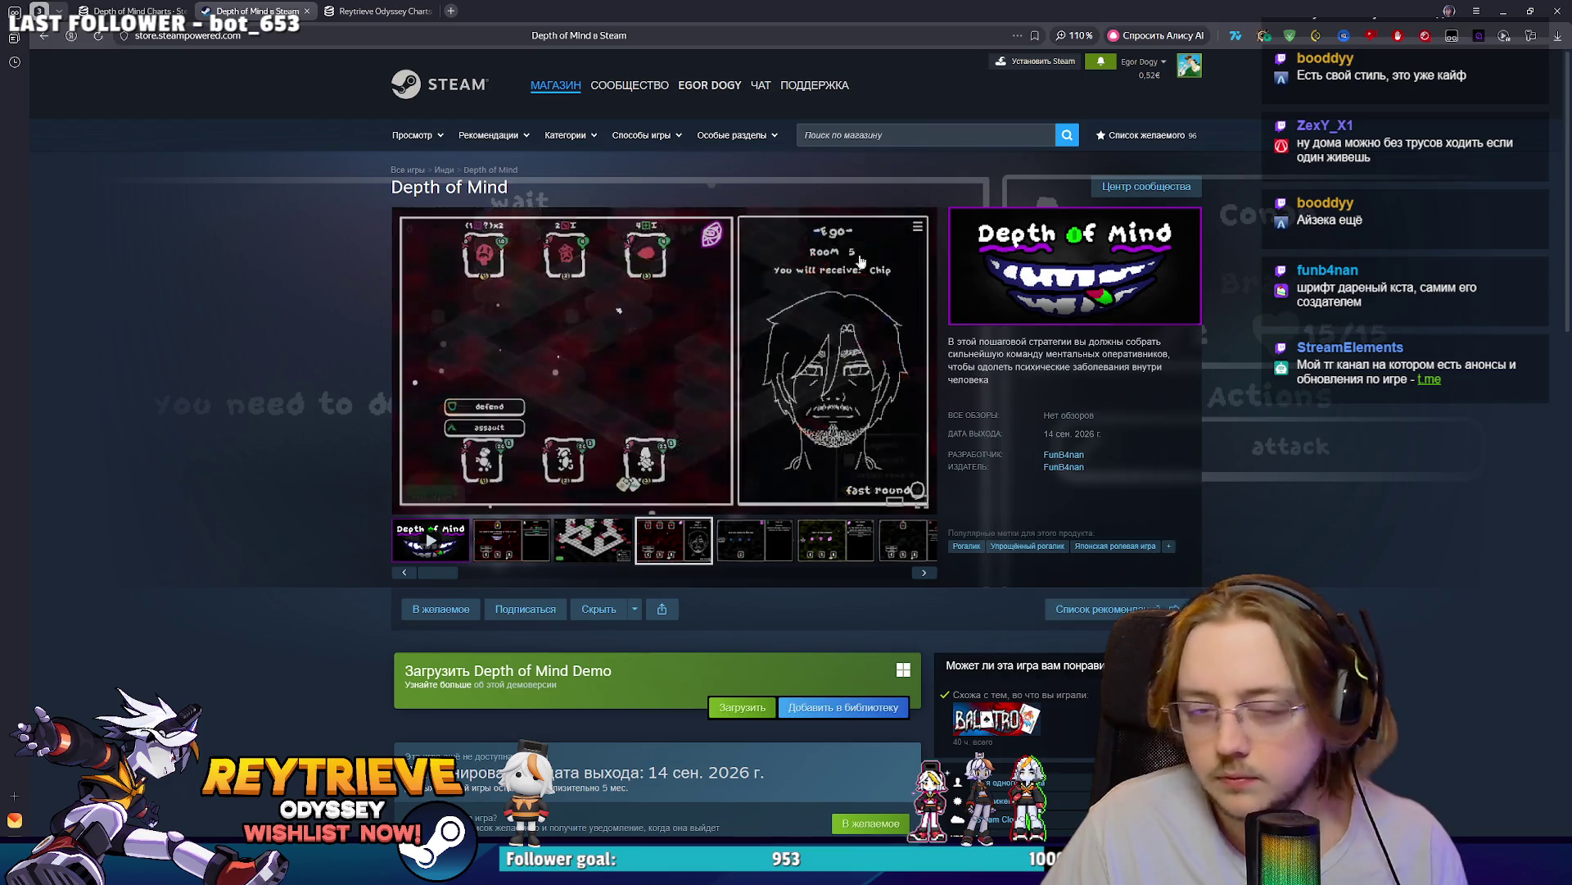
{"action": "scroll", "coordinate": [994, 372], "scroll_direction": "down", "scroll_amount": 4}
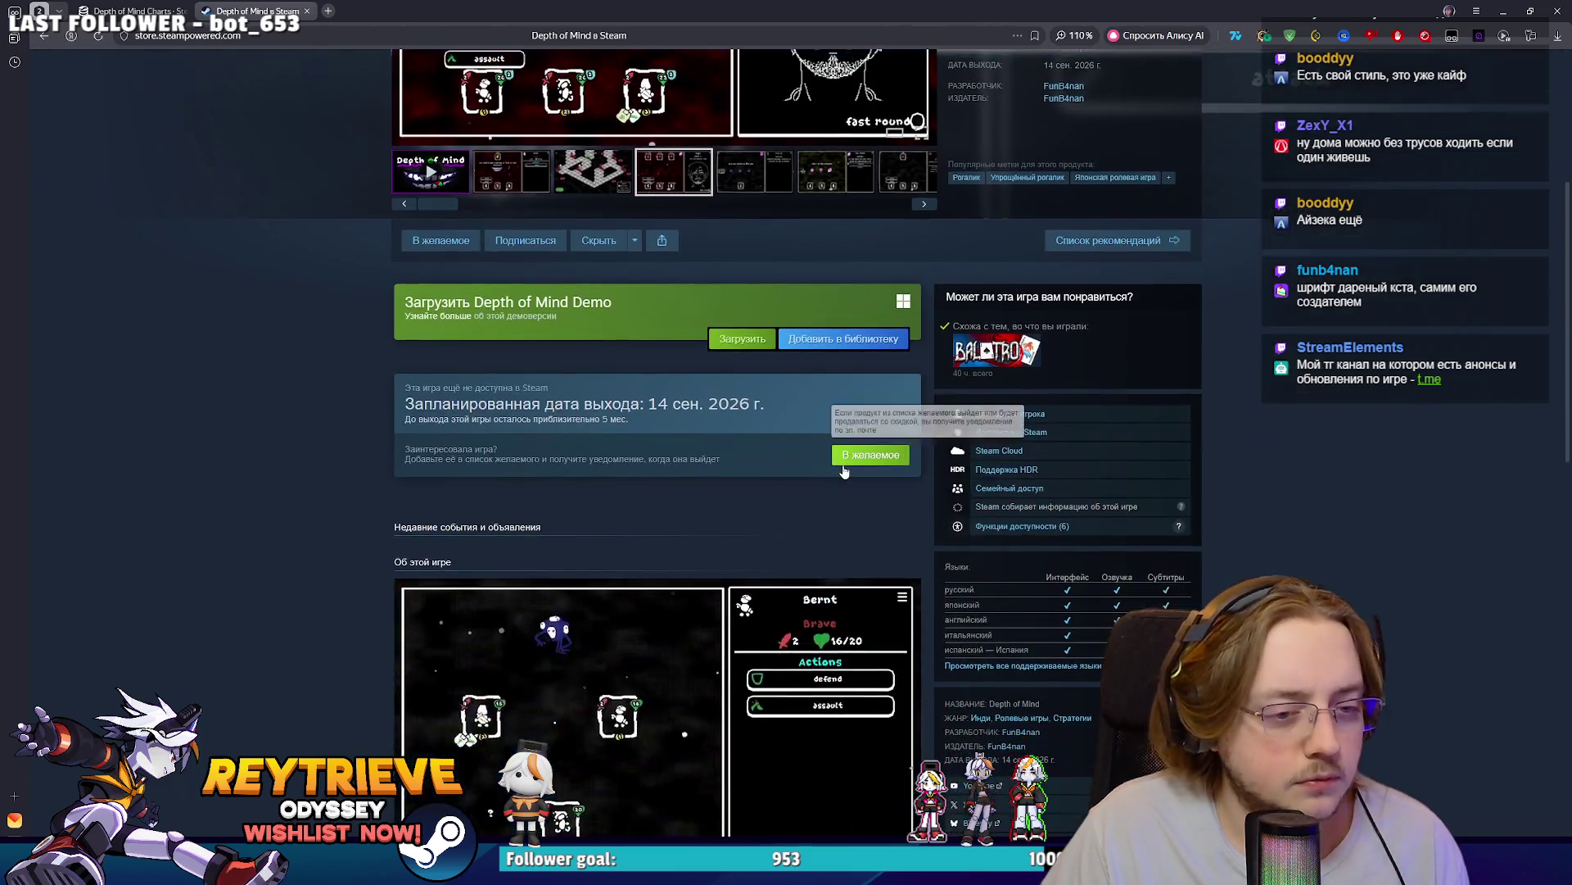
{"action": "left_click", "coordinate": [440, 240]}
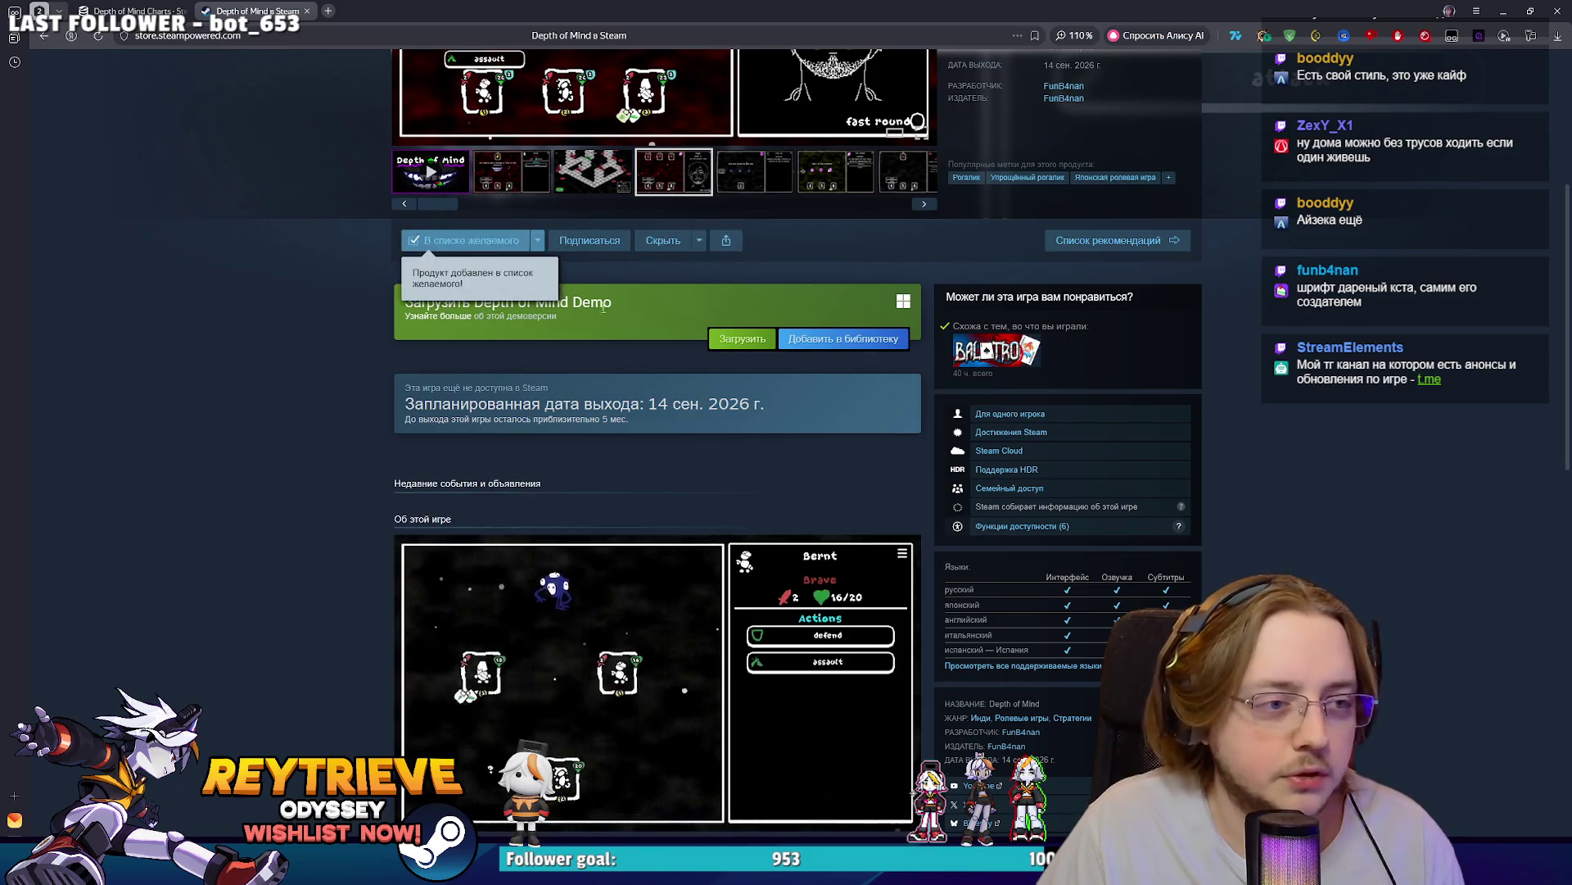
- Open RACCOIN: Coin Pusher Roguelike from Similar Items in a new tab
{"action": "scroll", "coordinate": [694, 318], "scroll_direction": "up", "scroll_amount": 4}
{"action": "scroll", "coordinate": [694, 318], "scroll_direction": "down", "scroll_amount": 5}
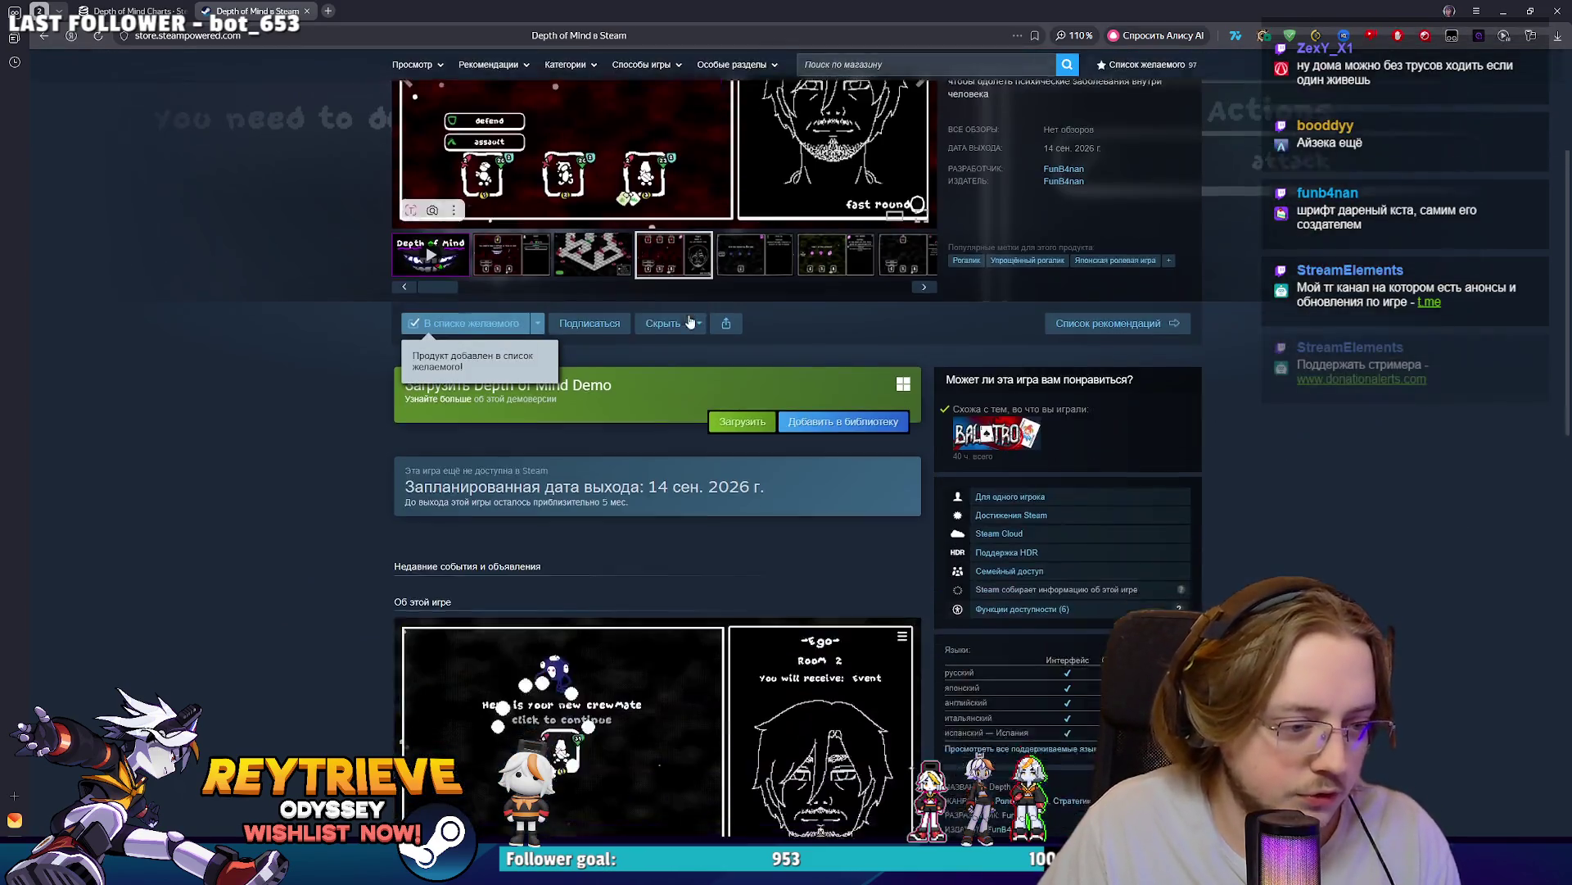
{"action": "scroll", "coordinate": [693, 304], "scroll_direction": "down", "scroll_amount": 12}
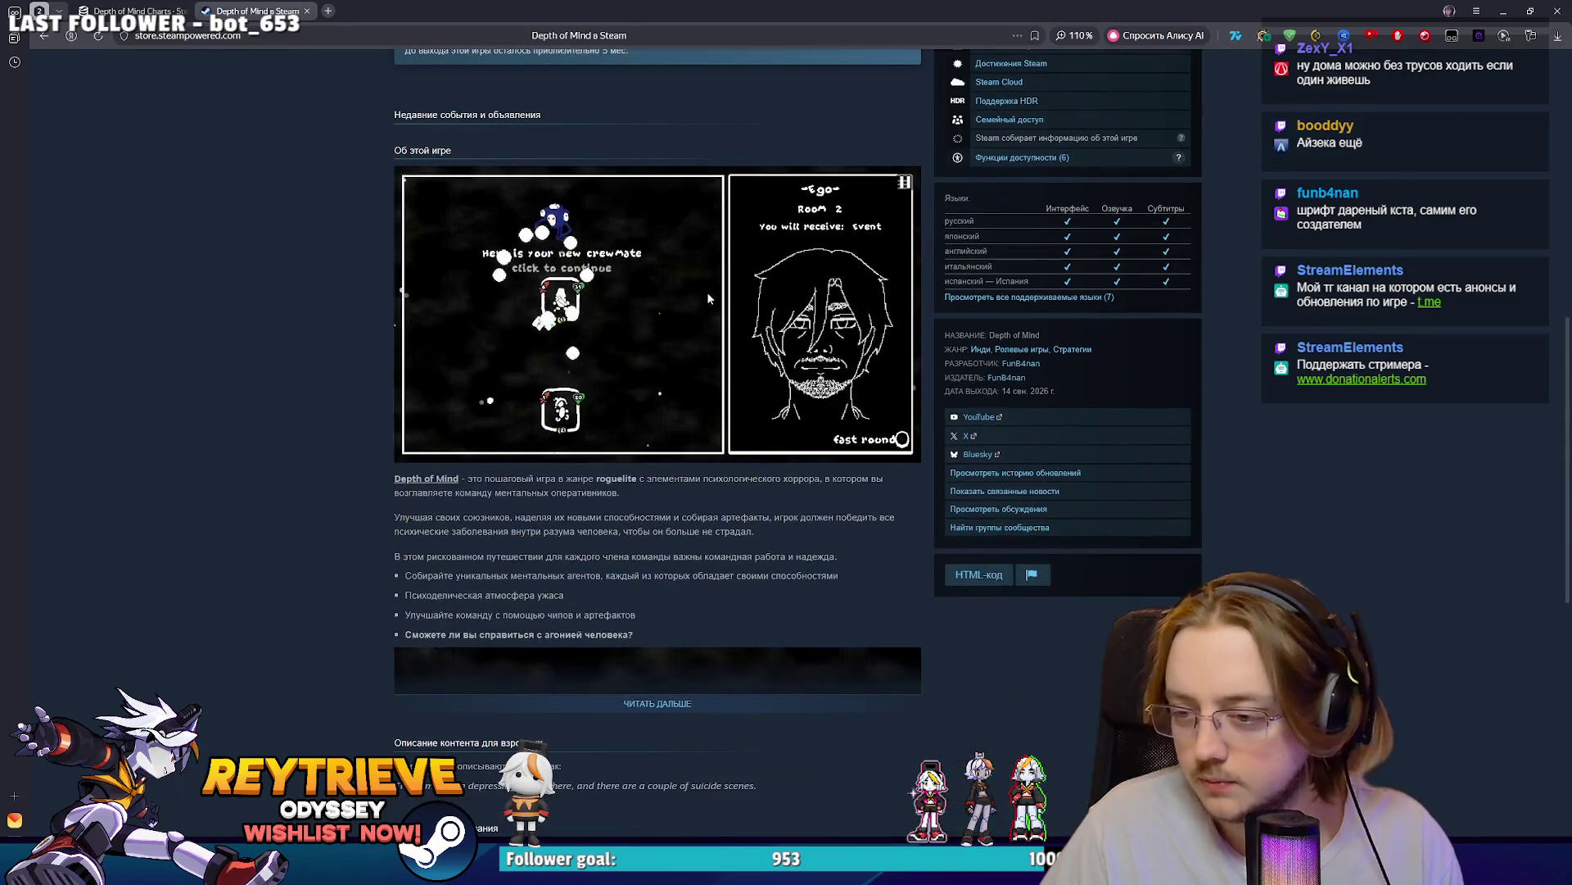
{"action": "scroll", "coordinate": [697, 327], "scroll_direction": "down", "scroll_amount": 1}
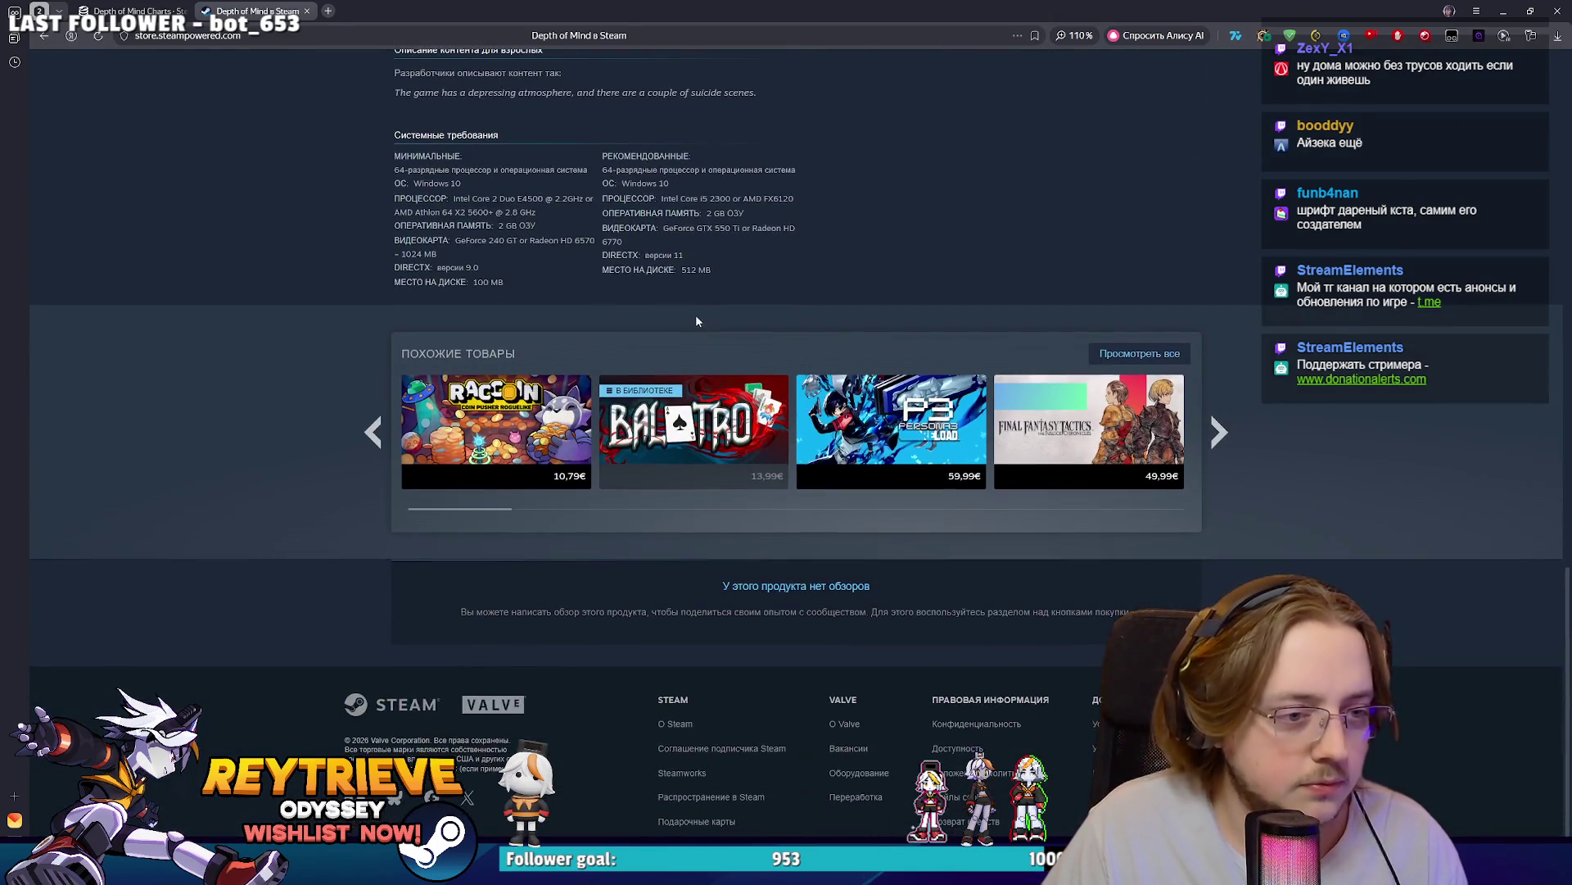
{"action": "mouse_move", "coordinate": [523, 417]}
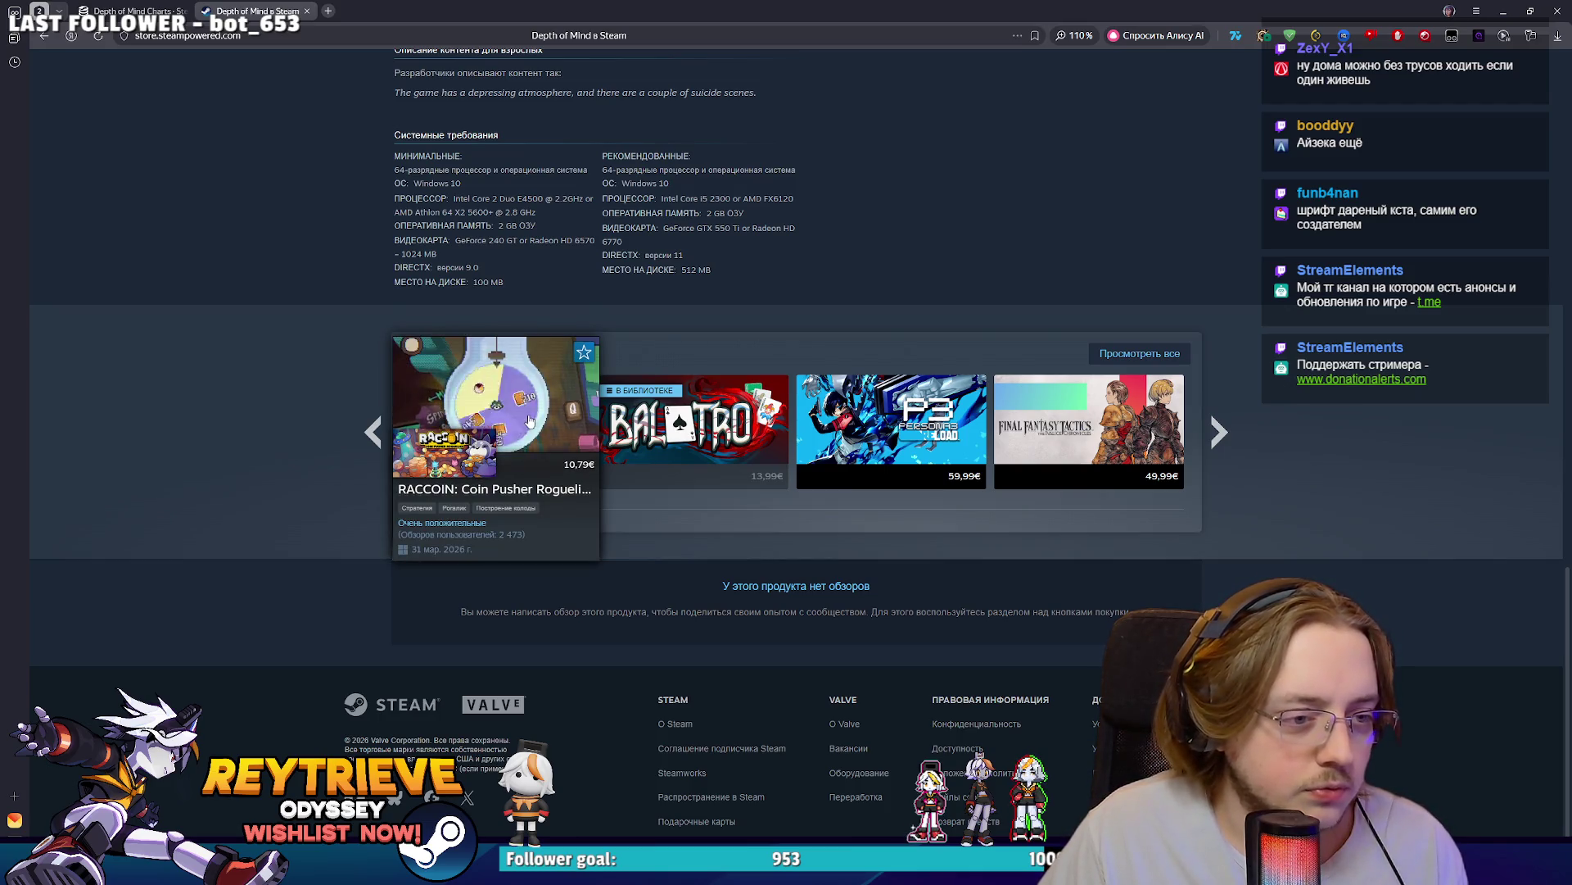
{"action": "middle_click", "coordinate": [526, 420]}
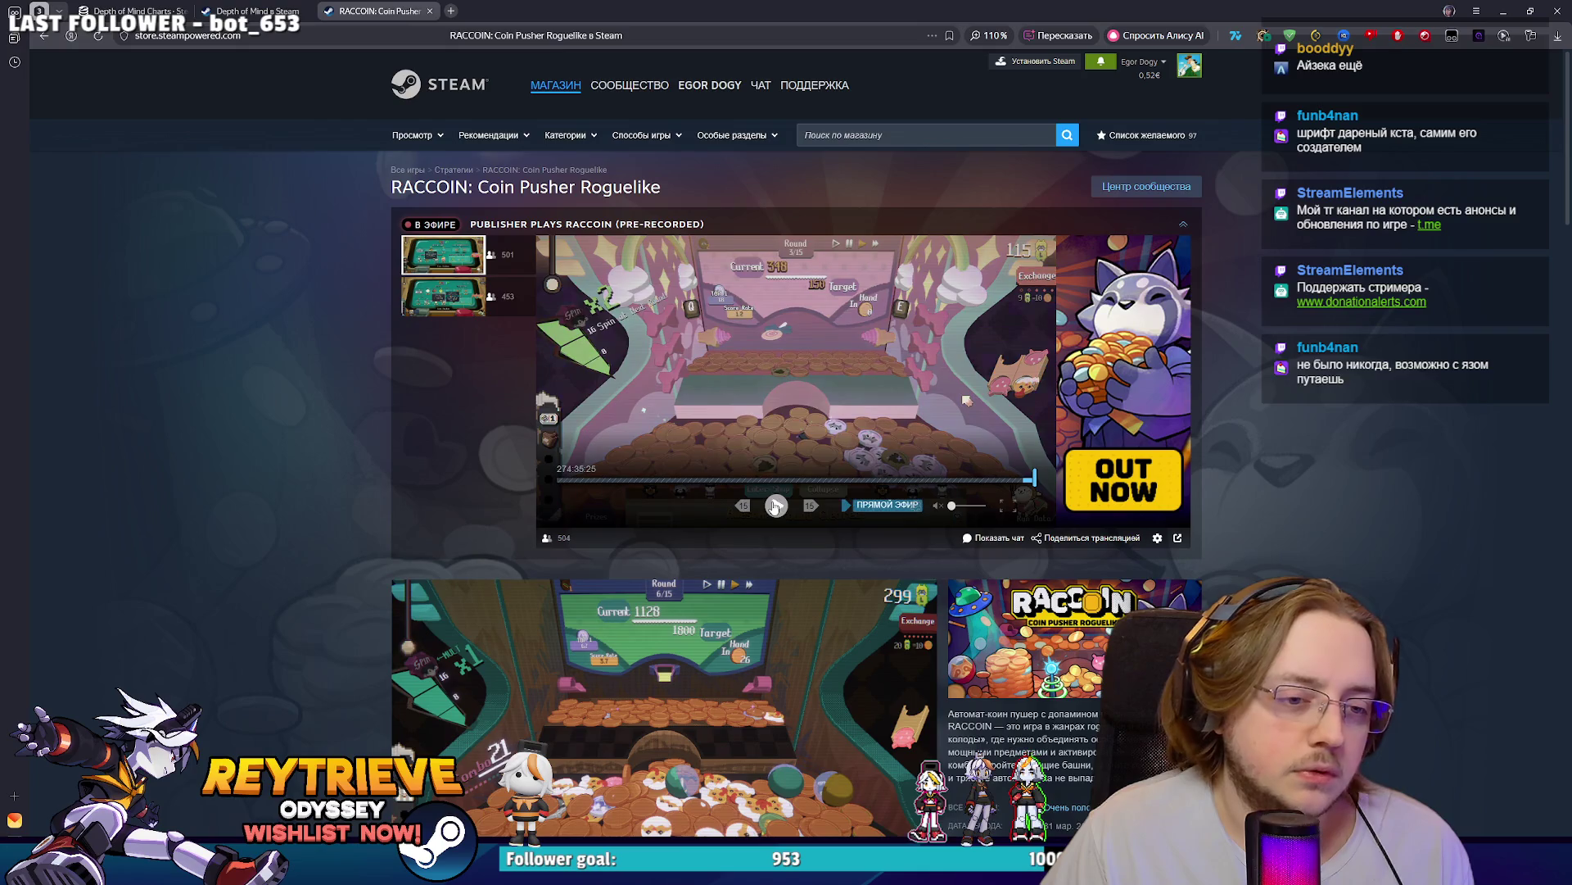
{"action": "left_click", "coordinate": [250, 11]}
{"action": "scroll", "coordinate": [606, 299], "scroll_direction": "up", "scroll_amount": 15}
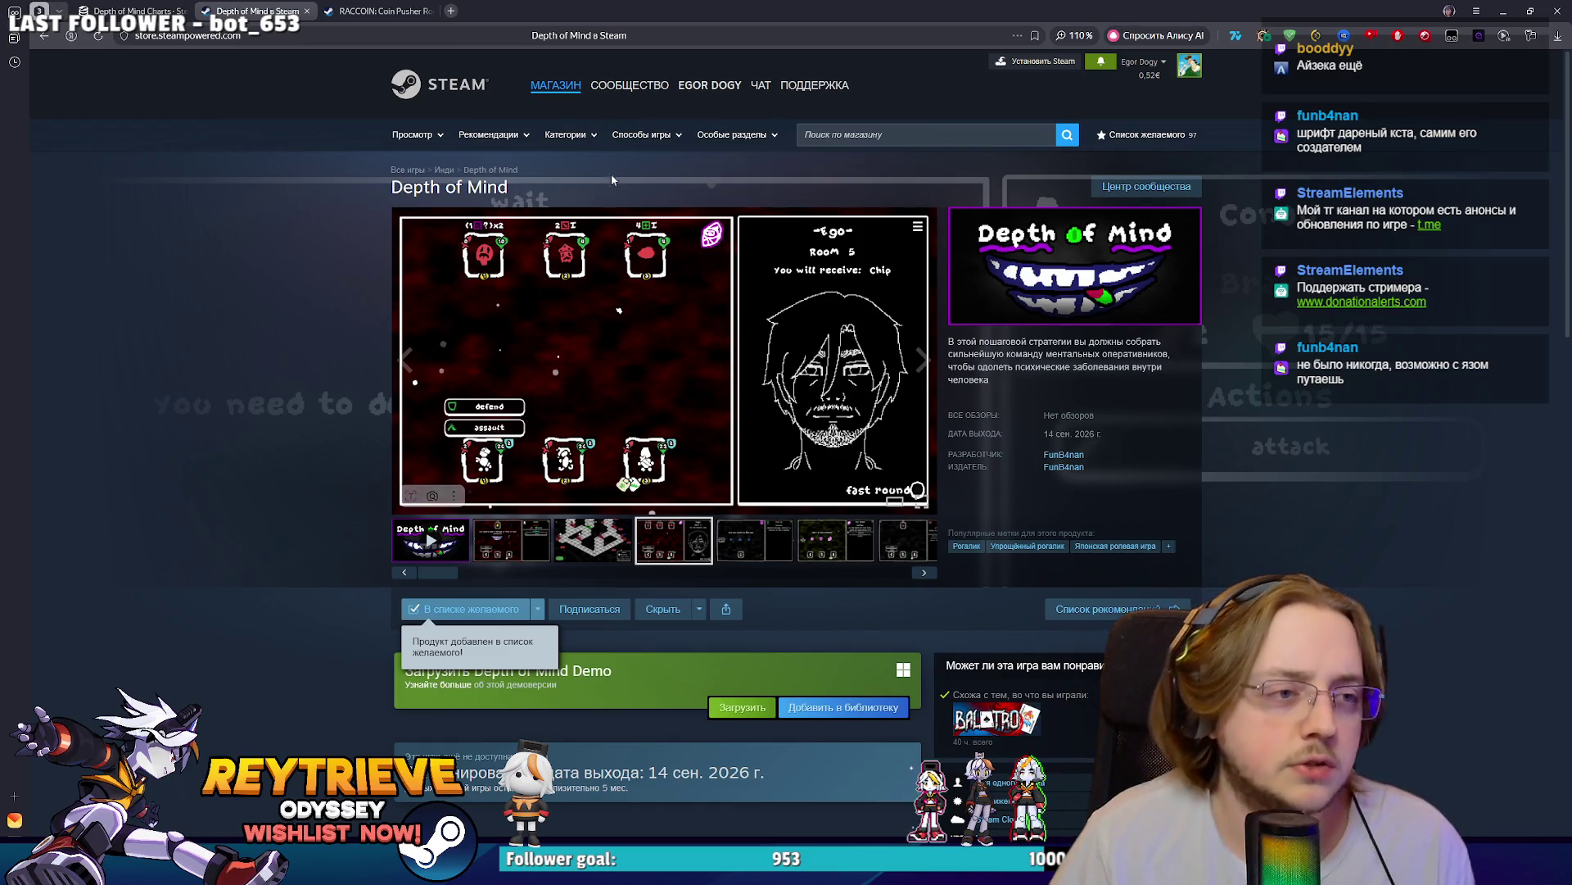
{"action": "left_click", "coordinate": [370, 9]}
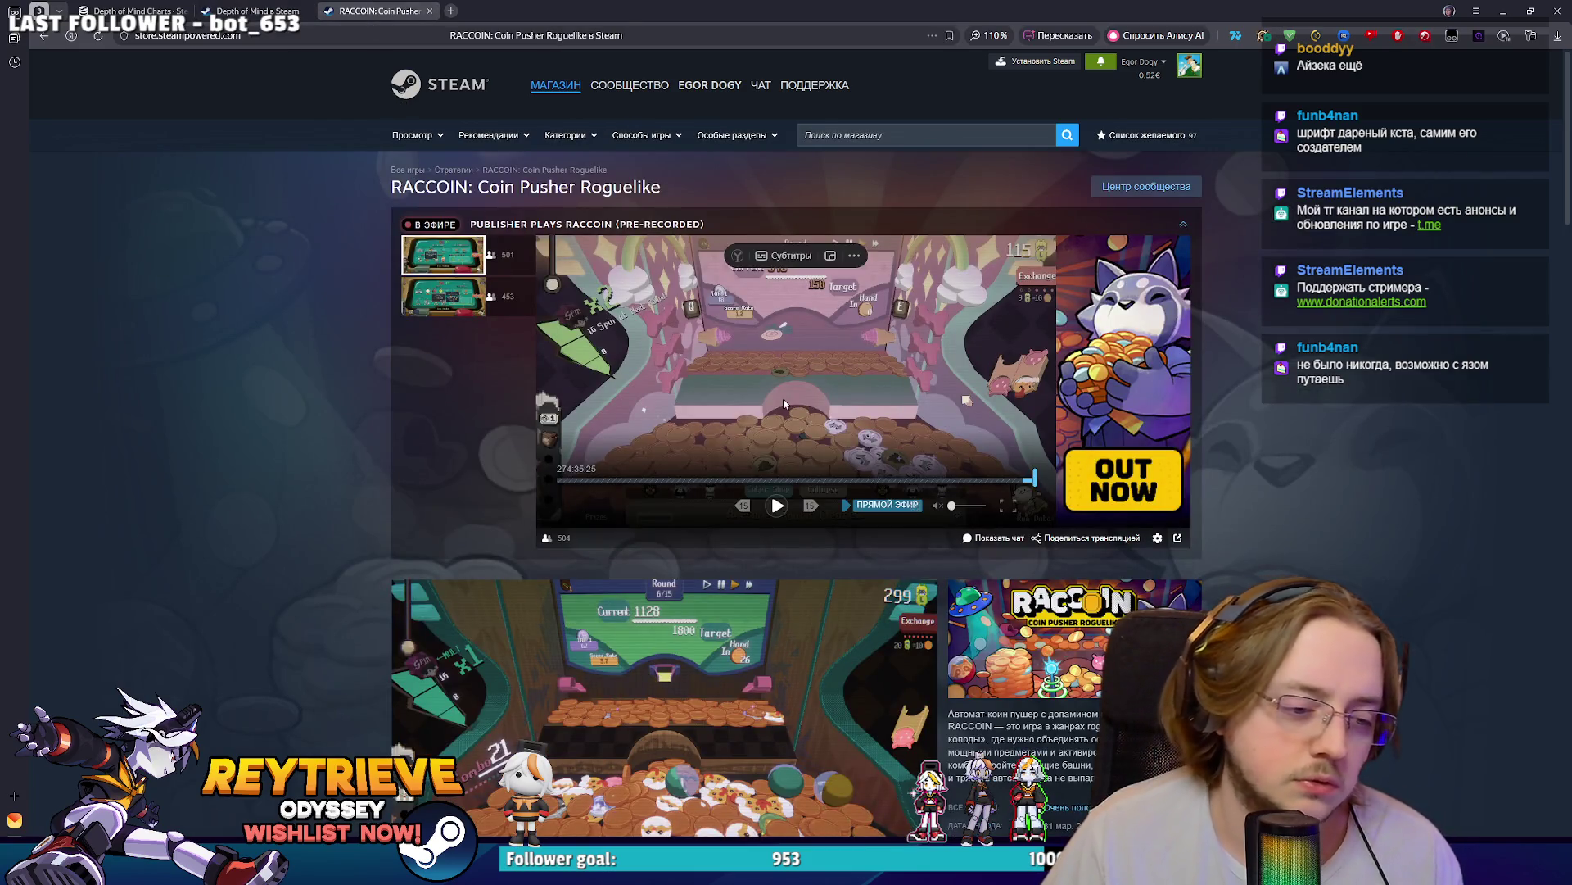
{"action": "scroll", "coordinate": [778, 393], "scroll_direction": "down", "scroll_amount": 3}
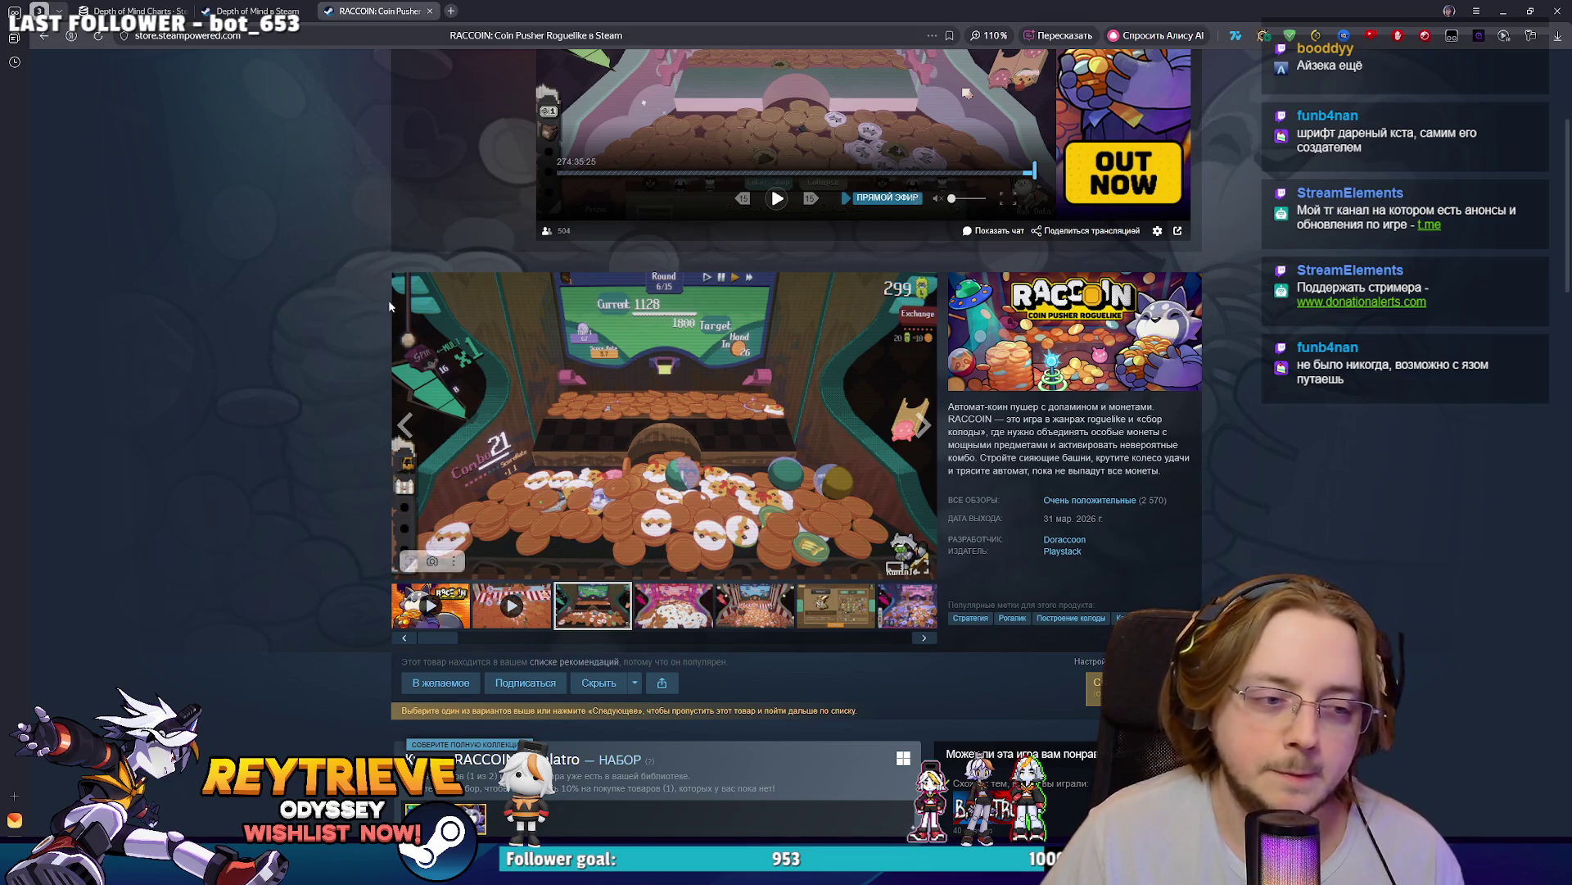
{"action": "scroll", "coordinate": [860, 451], "scroll_direction": "down", "scroll_amount": 3}
{"action": "scroll", "coordinate": [922, 504], "scroll_direction": "up", "scroll_amount": 1}
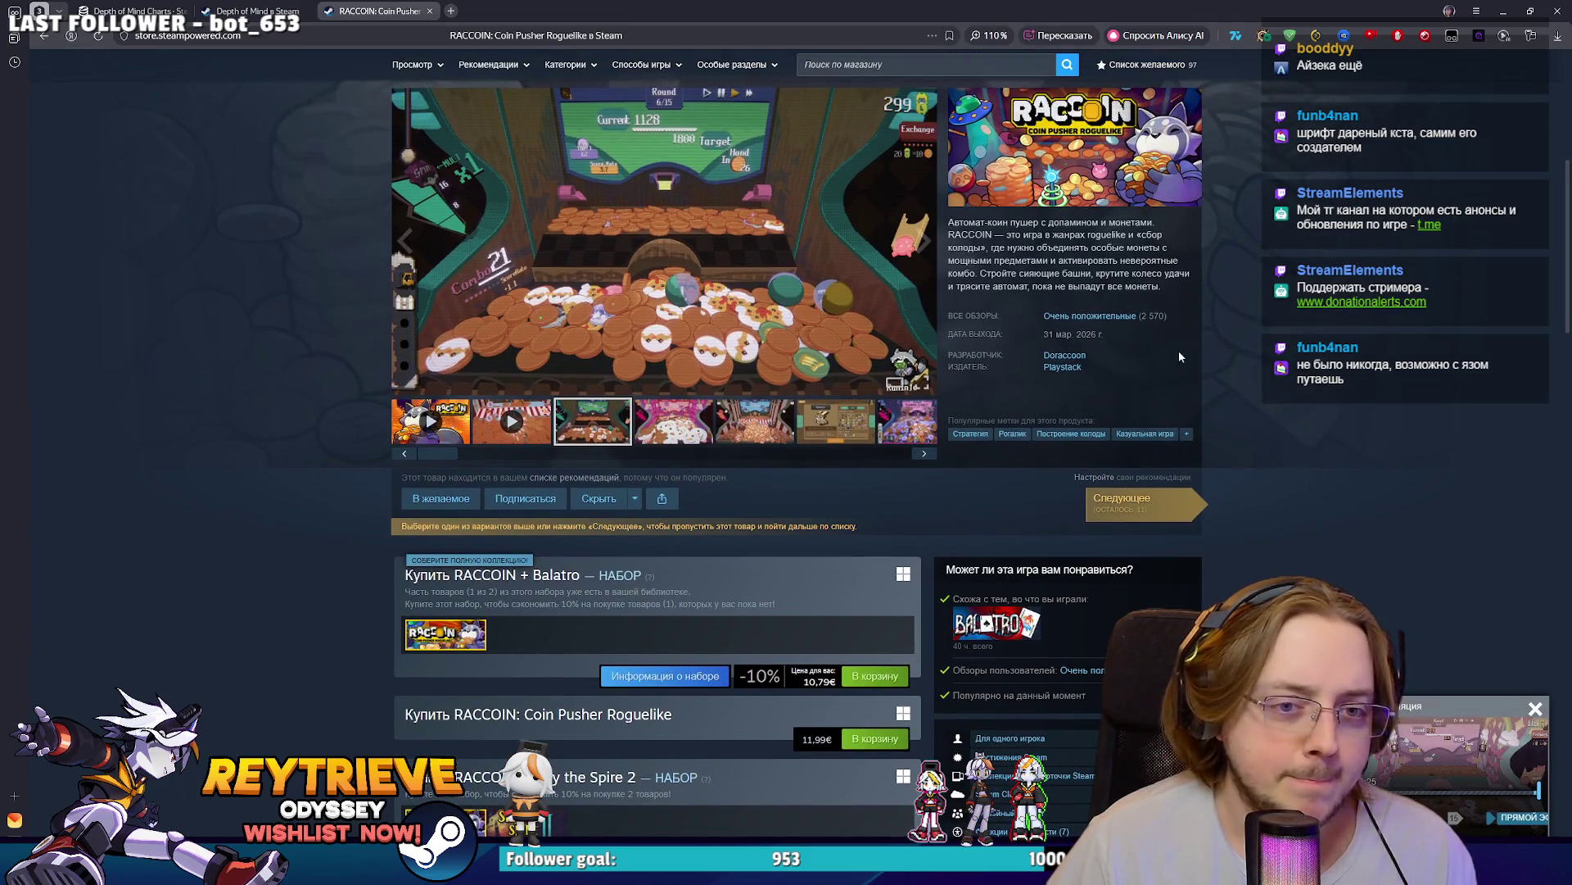
{"action": "scroll", "coordinate": [901, 409], "scroll_direction": "up", "scroll_amount": 2}
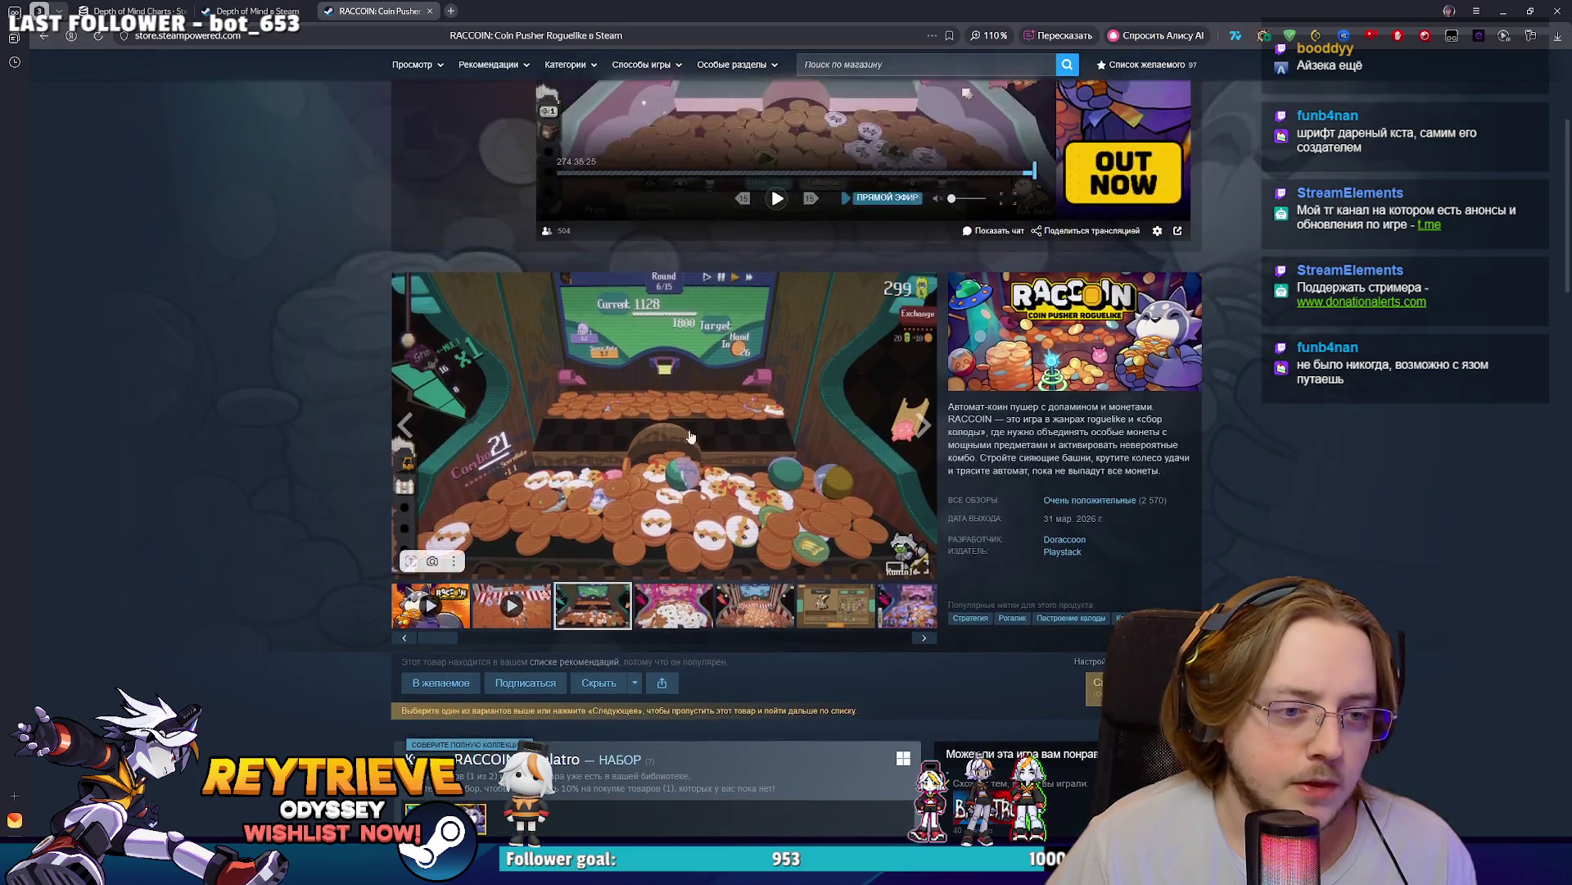
{"action": "left_click", "coordinate": [801, 456]}
{"action": "left_click", "coordinate": [801, 456]}
{"action": "left_click", "coordinate": [800, 456]}
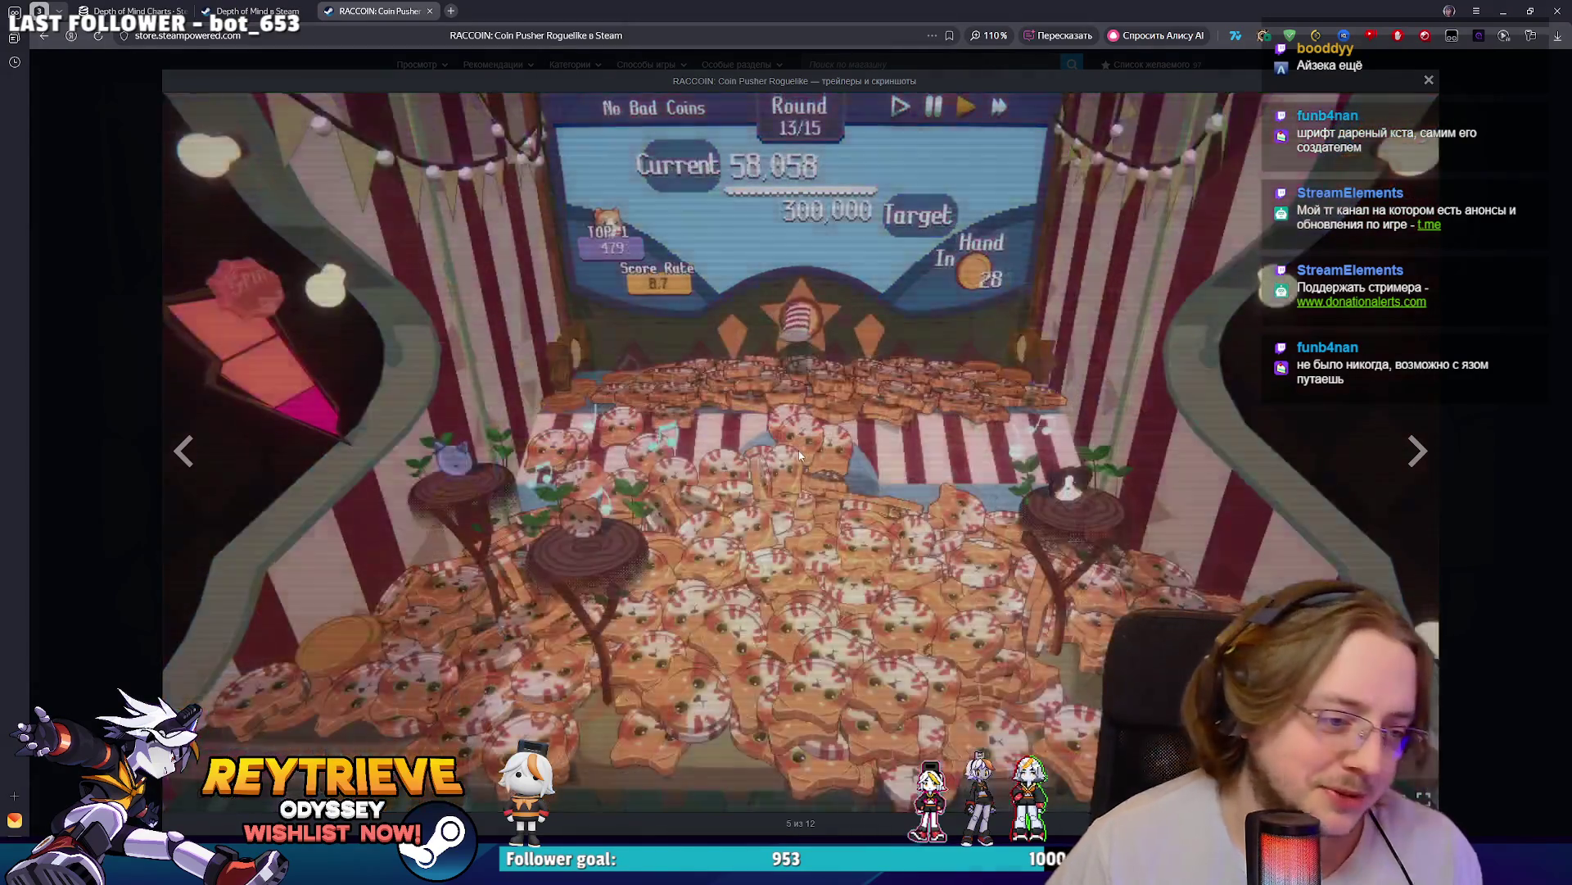
{"action": "left_click", "coordinate": [800, 456]}
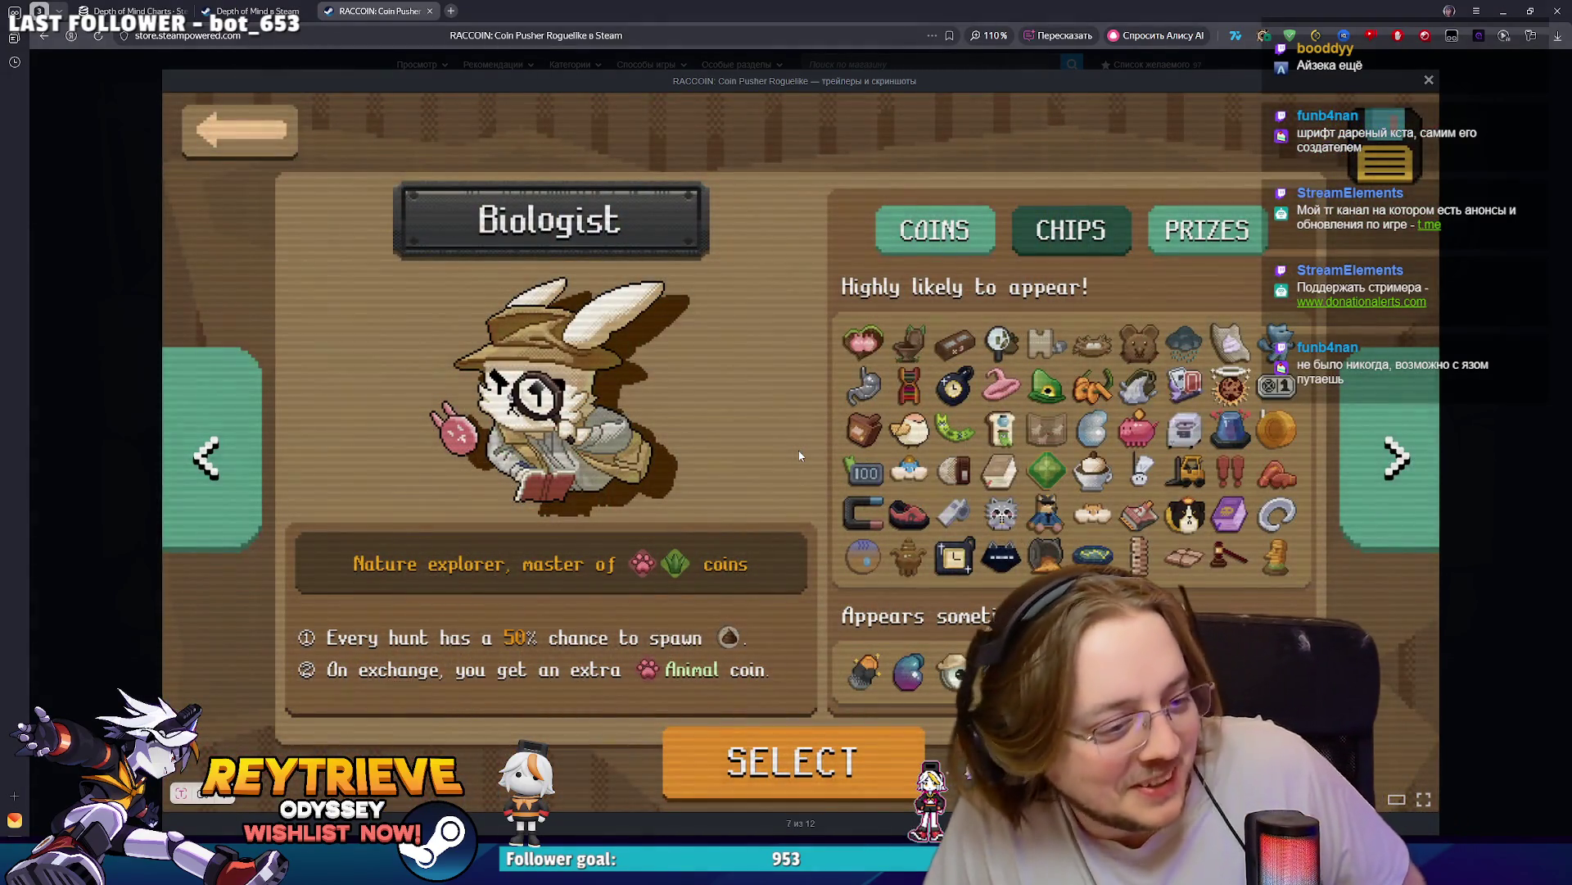
{"action": "left_click", "coordinate": [801, 456]}
{"action": "left_click", "coordinate": [1511, 333]}
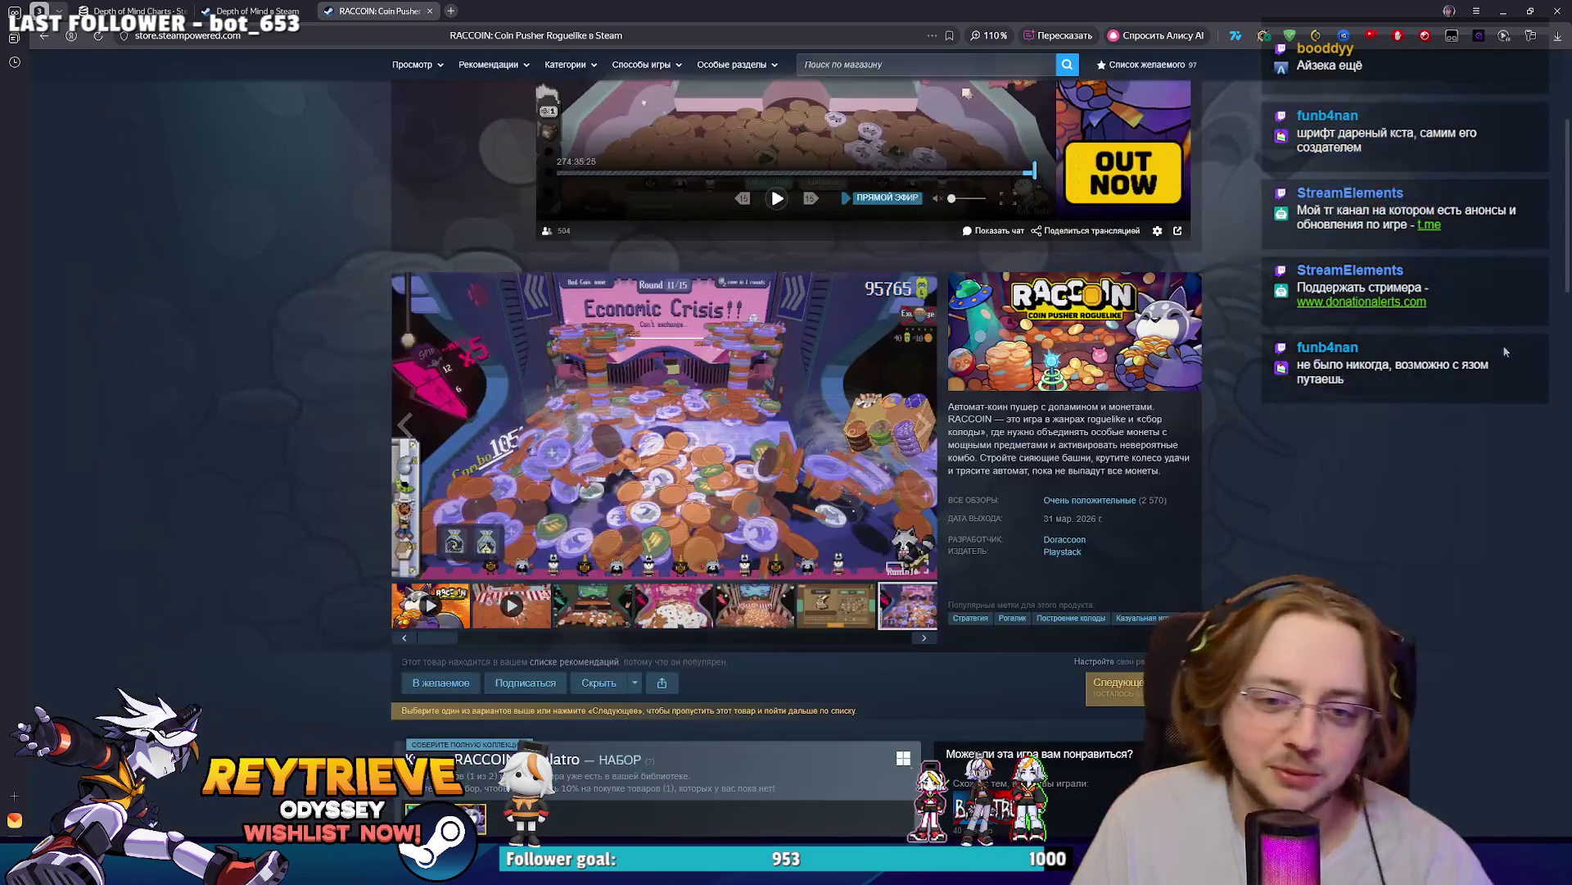
{"action": "left_click", "coordinate": [807, 478]}
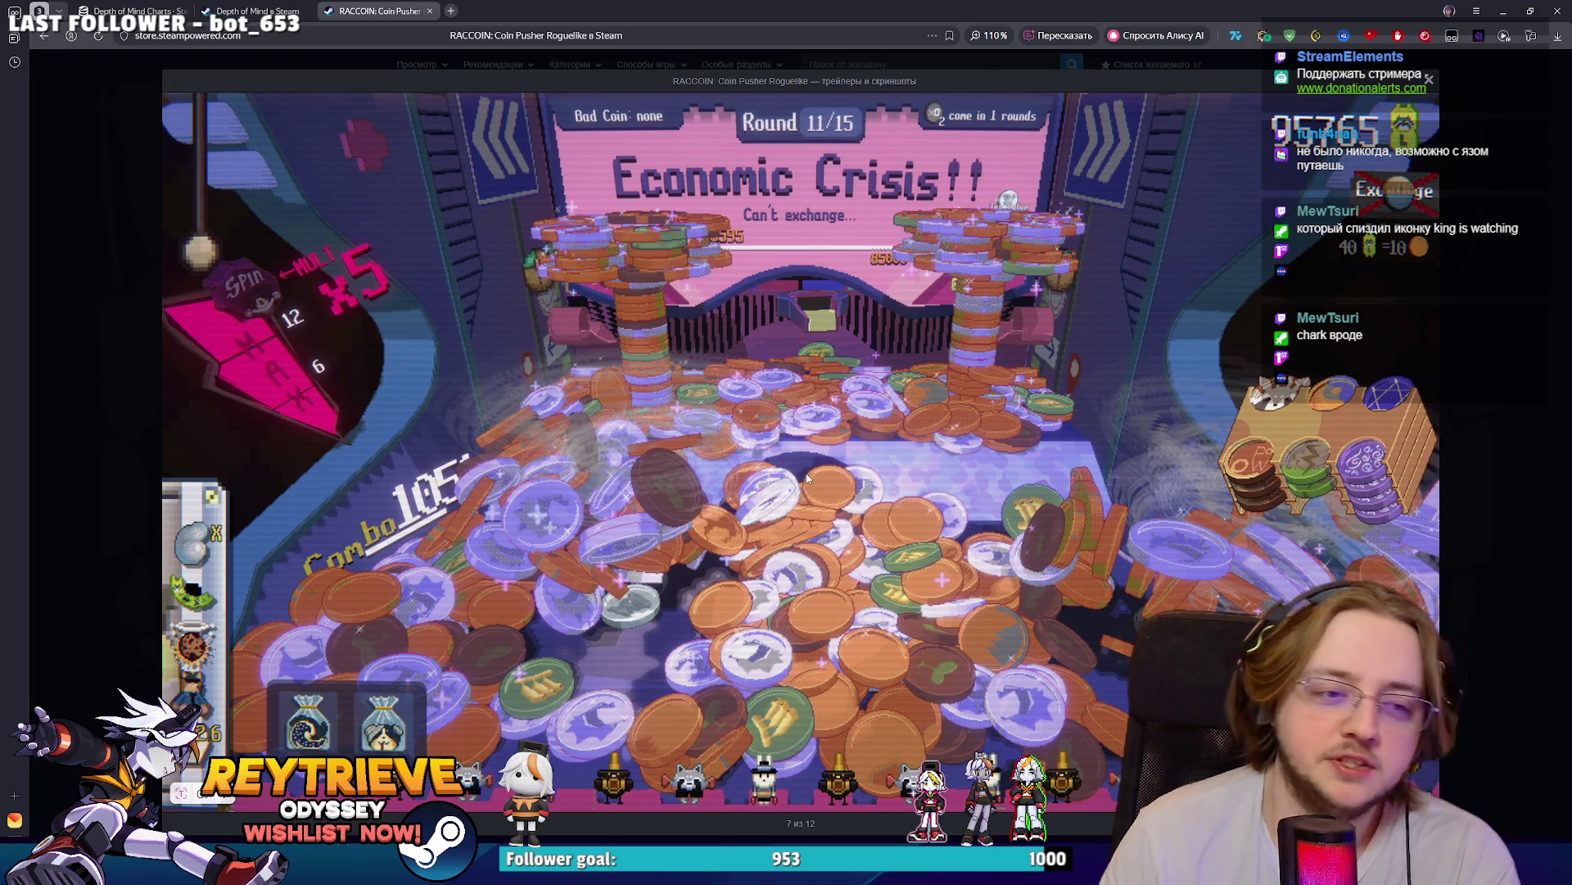
{"action": "left_click", "coordinate": [1476, 473]}
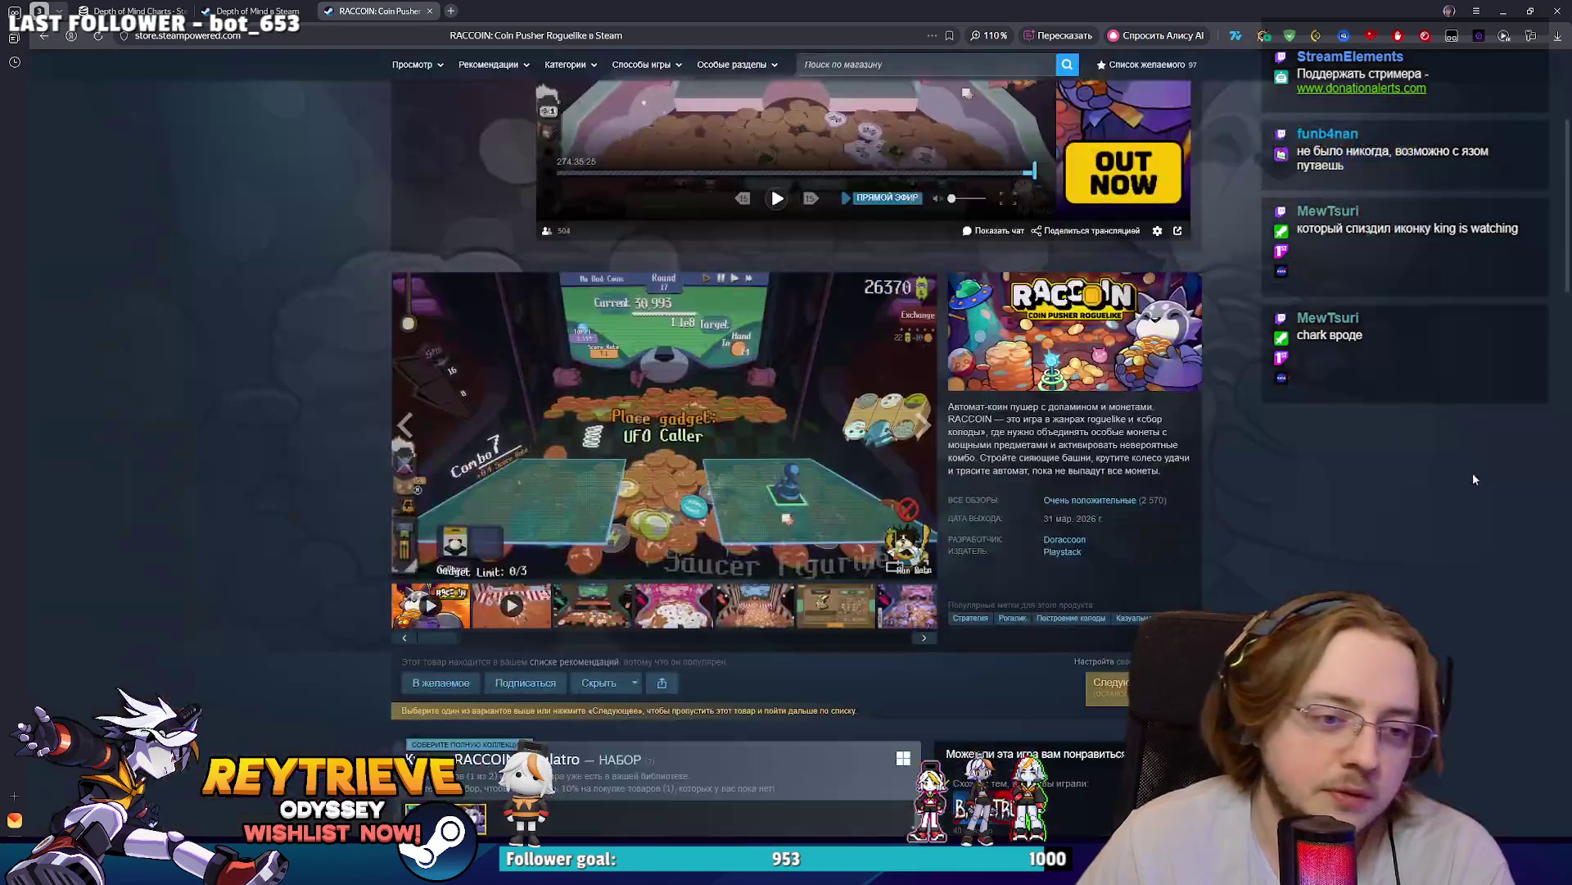
{"action": "left_click", "coordinate": [734, 446]}
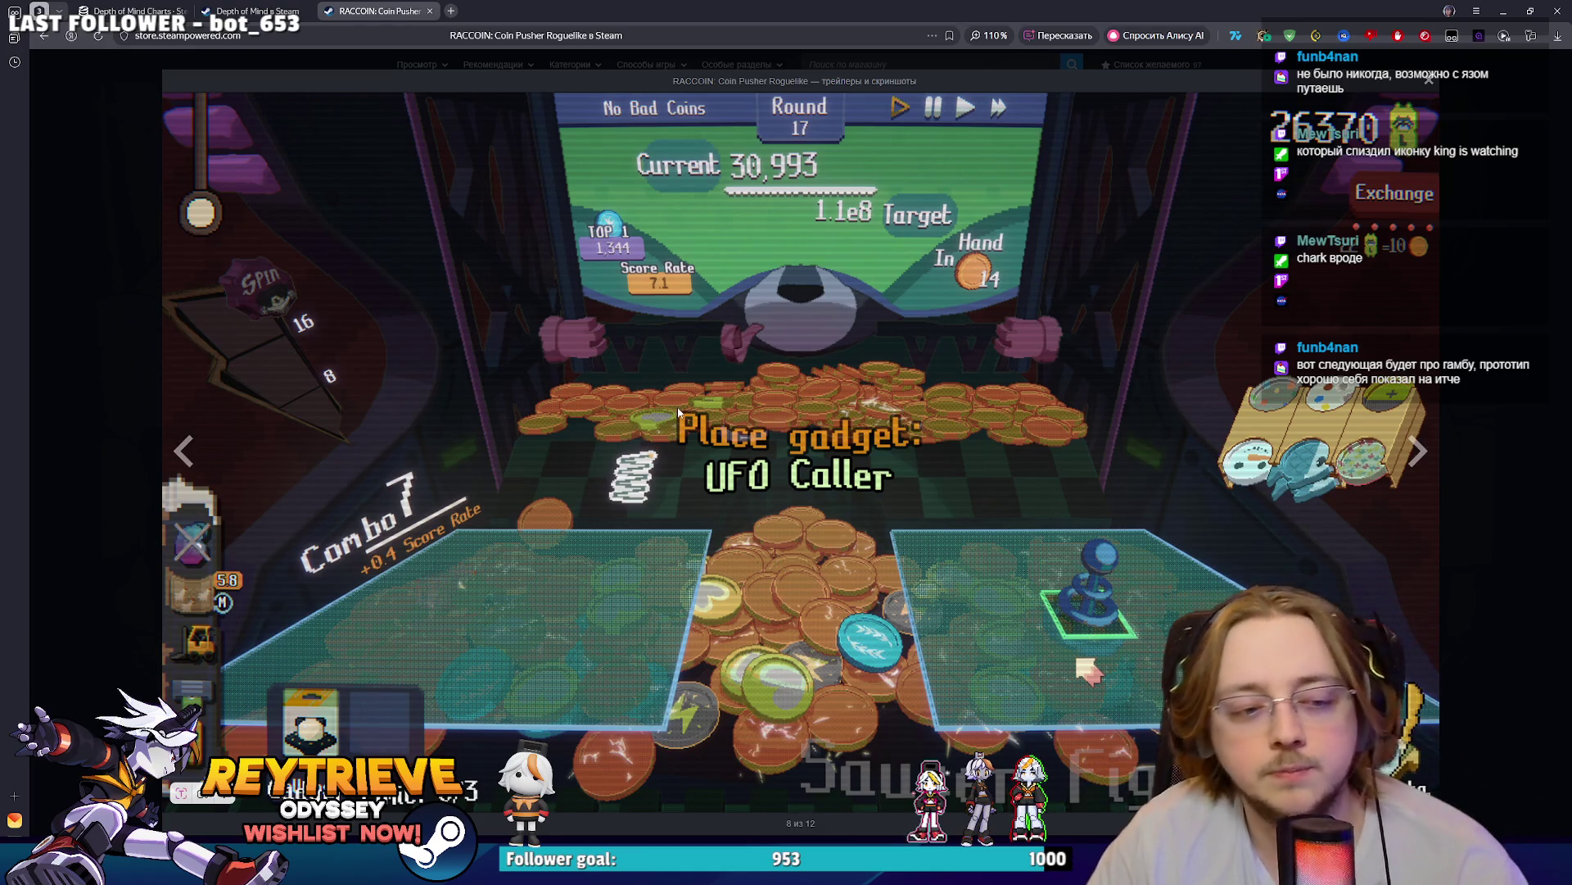
{"action": "left_click", "coordinate": [1476, 443]}
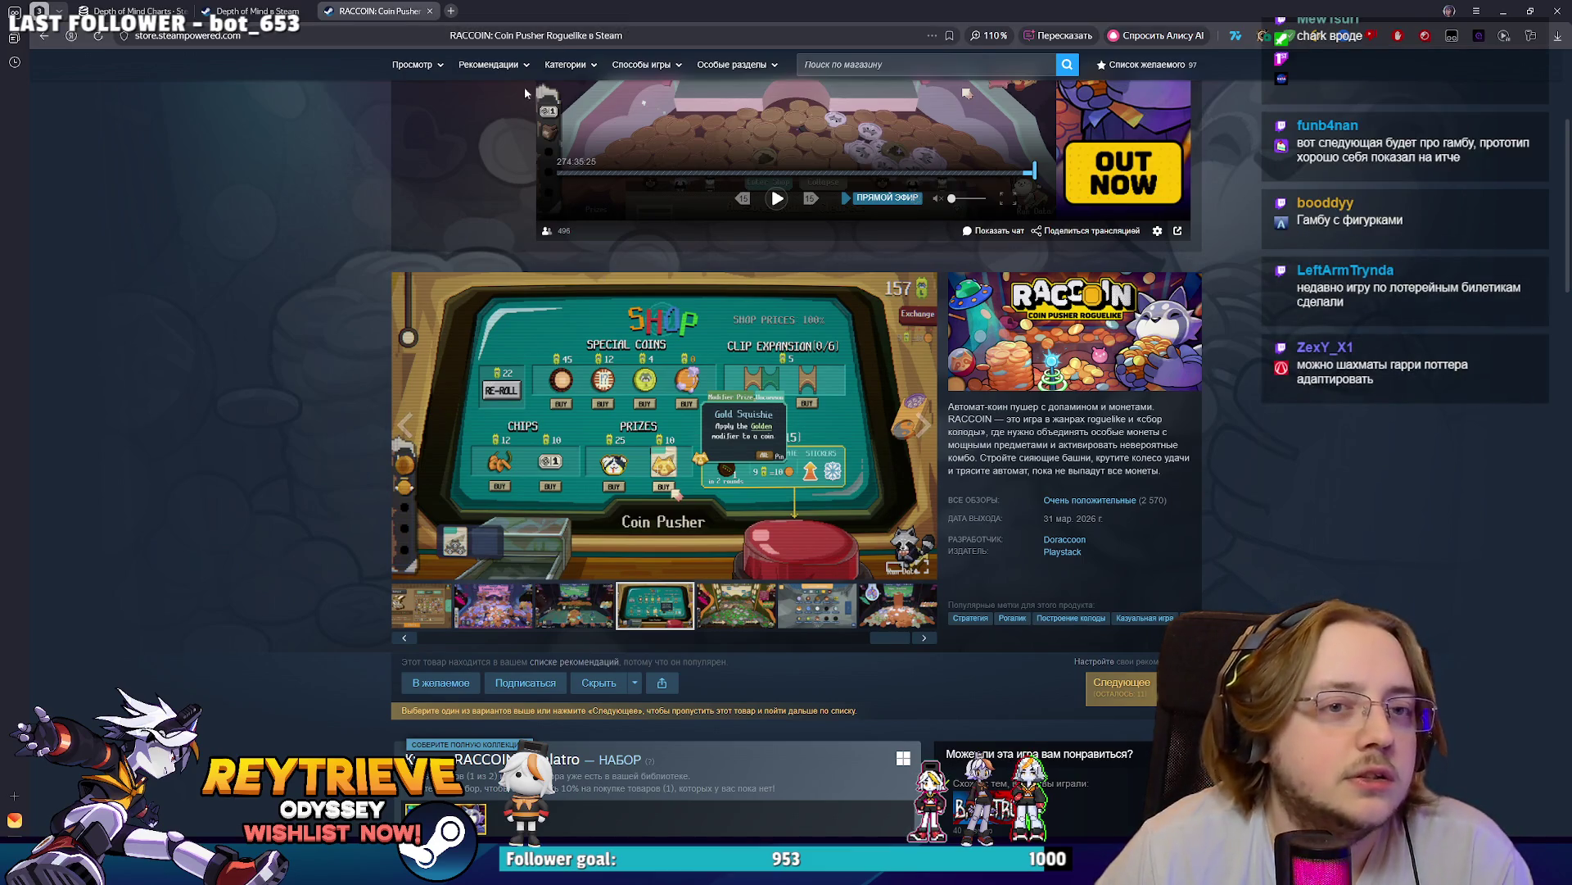
{"action": "scroll", "coordinate": [789, 237], "scroll_direction": "up", "scroll_amount": 5}
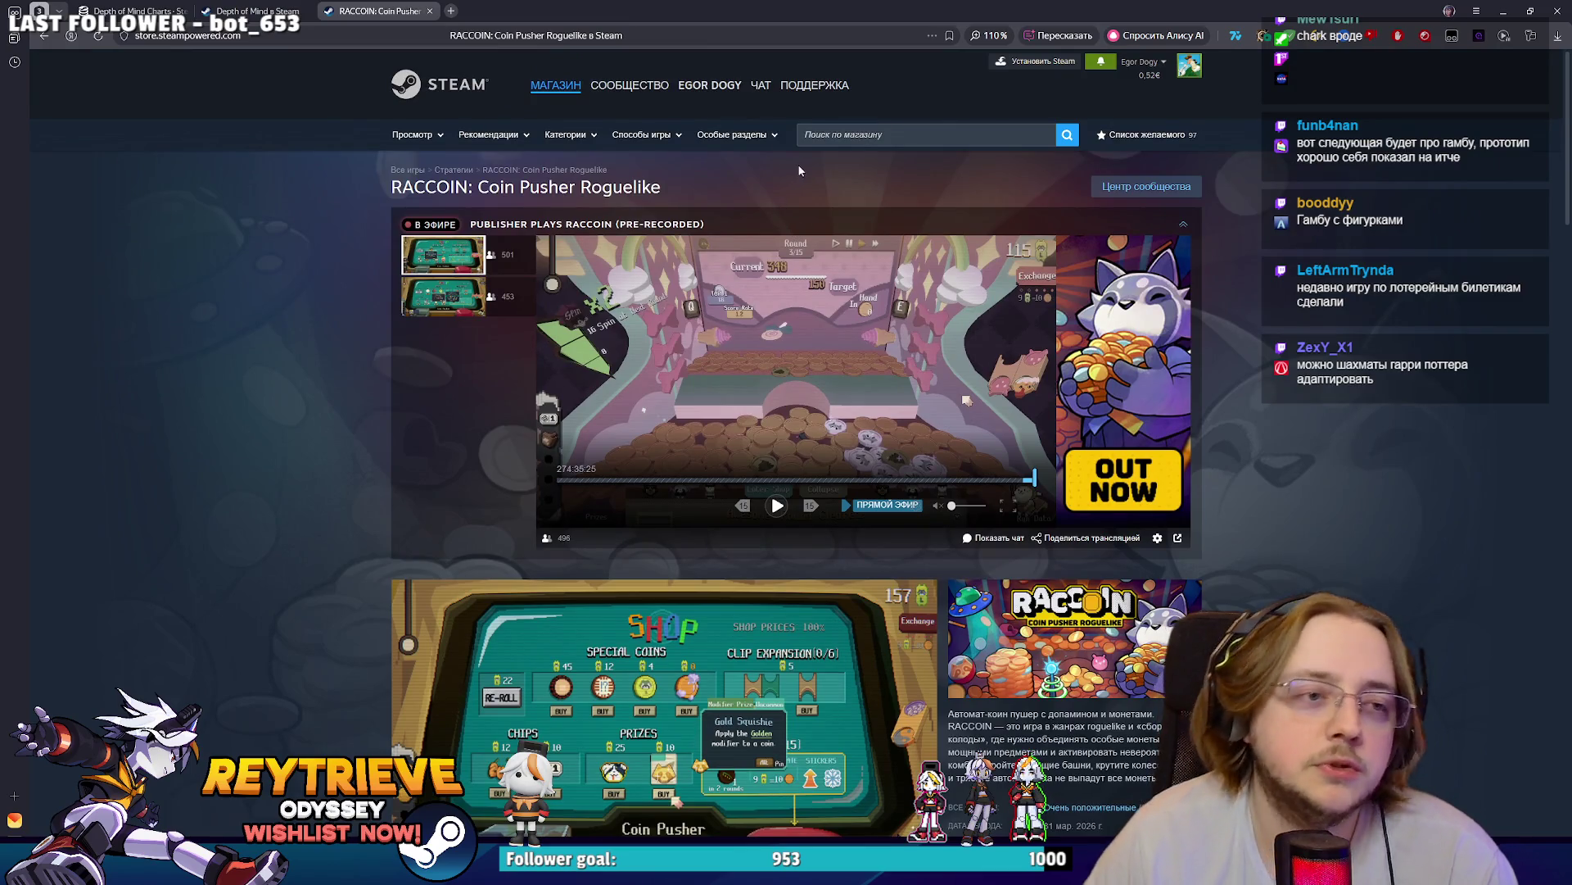
{"action": "left_click", "coordinate": [824, 140]}
- Search the store for 'Chark', open CHARK and add it to the wishlist
{"action": "type", "text": "Chark"}
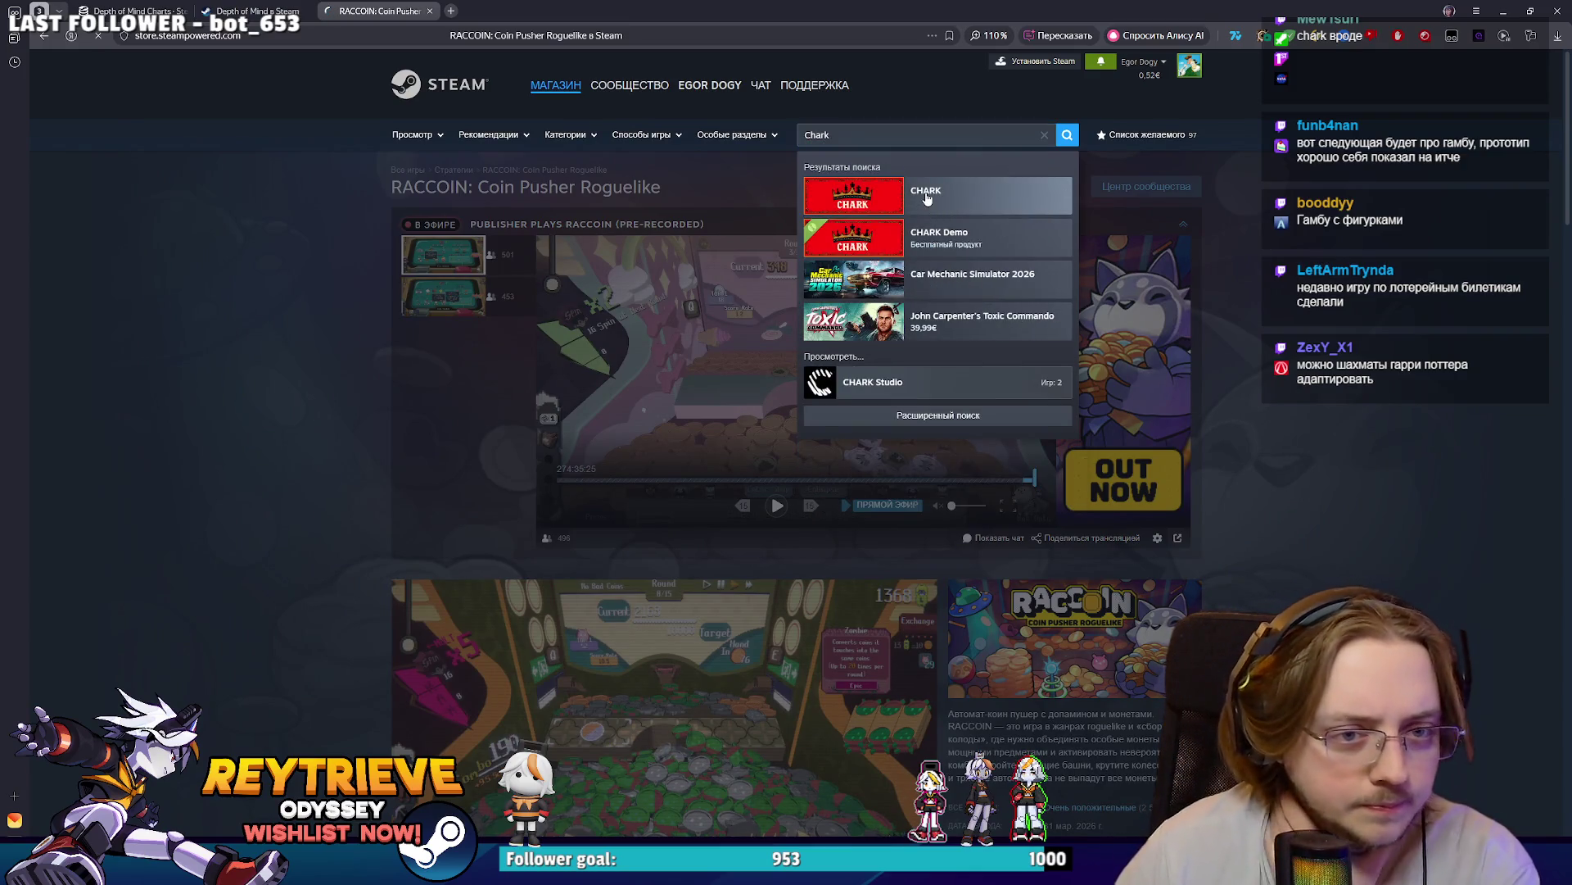
{"action": "left_click", "coordinate": [926, 198]}
{"action": "scroll", "coordinate": [860, 206], "scroll_direction": "down", "scroll_amount": 3}
{"action": "left_click", "coordinate": [462, 341]}
- Look over CHARK's store page and clear an accidental text selection
{"action": "scroll", "coordinate": [761, 414], "scroll_direction": "up", "scroll_amount": 2}
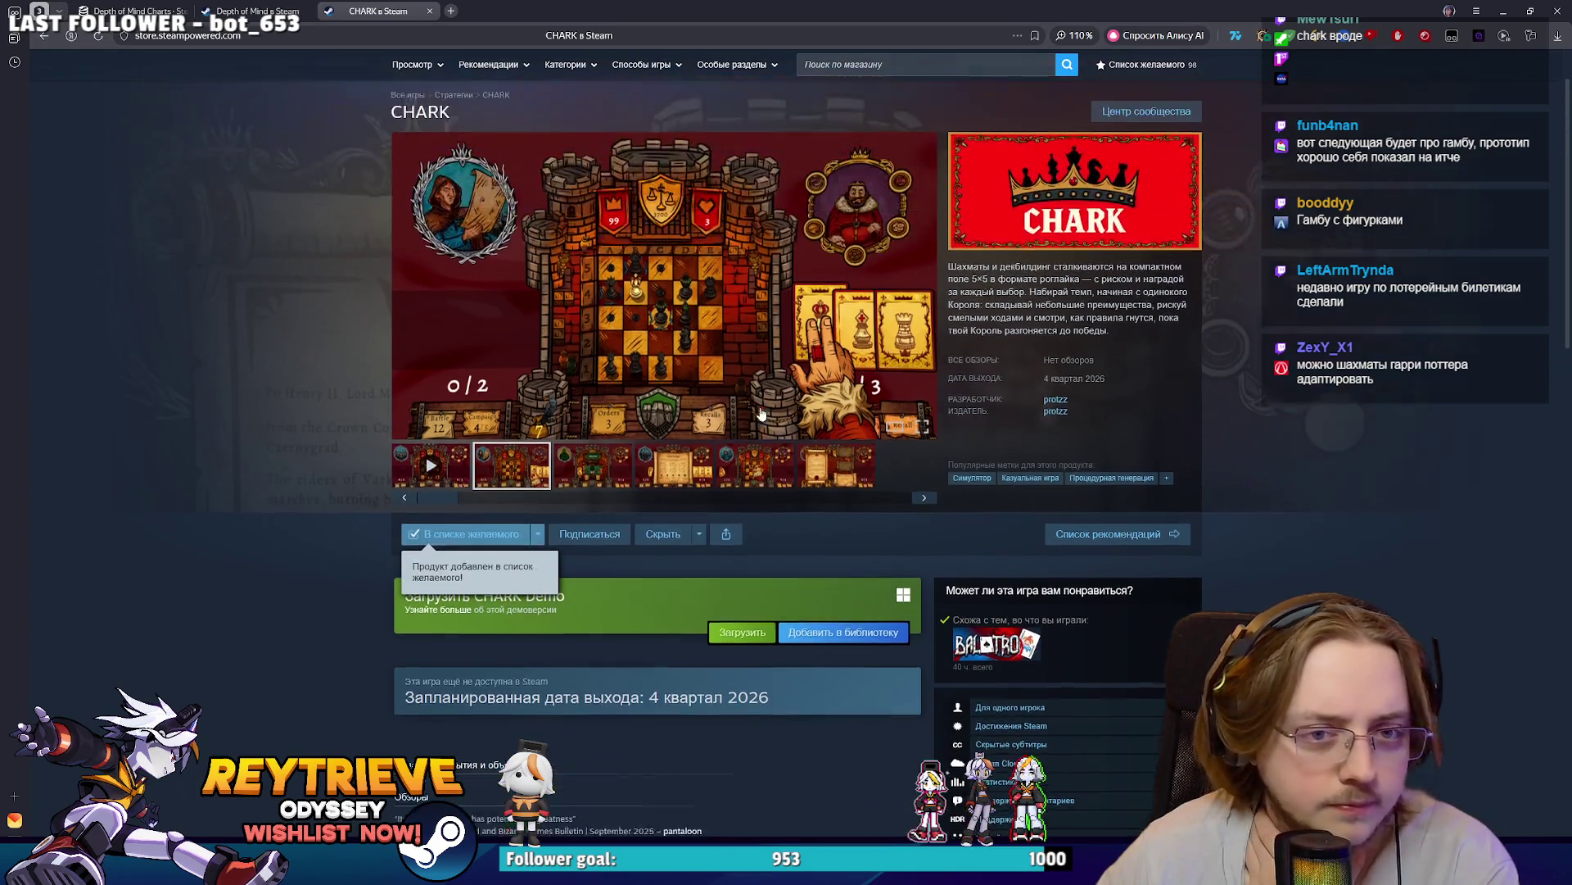
{"action": "scroll", "coordinate": [761, 413], "scroll_direction": "down", "scroll_amount": 2}
{"action": "scroll", "coordinate": [793, 415], "scroll_direction": "up", "scroll_amount": 1}
{"action": "left_click_drag", "start_coordinate": [1069, 303], "coordinate": [1024, 295]}
{"action": "left_click", "coordinate": [1236, 327]}
{"action": "scroll", "coordinate": [1200, 283], "scroll_direction": "up", "scroll_amount": 2}
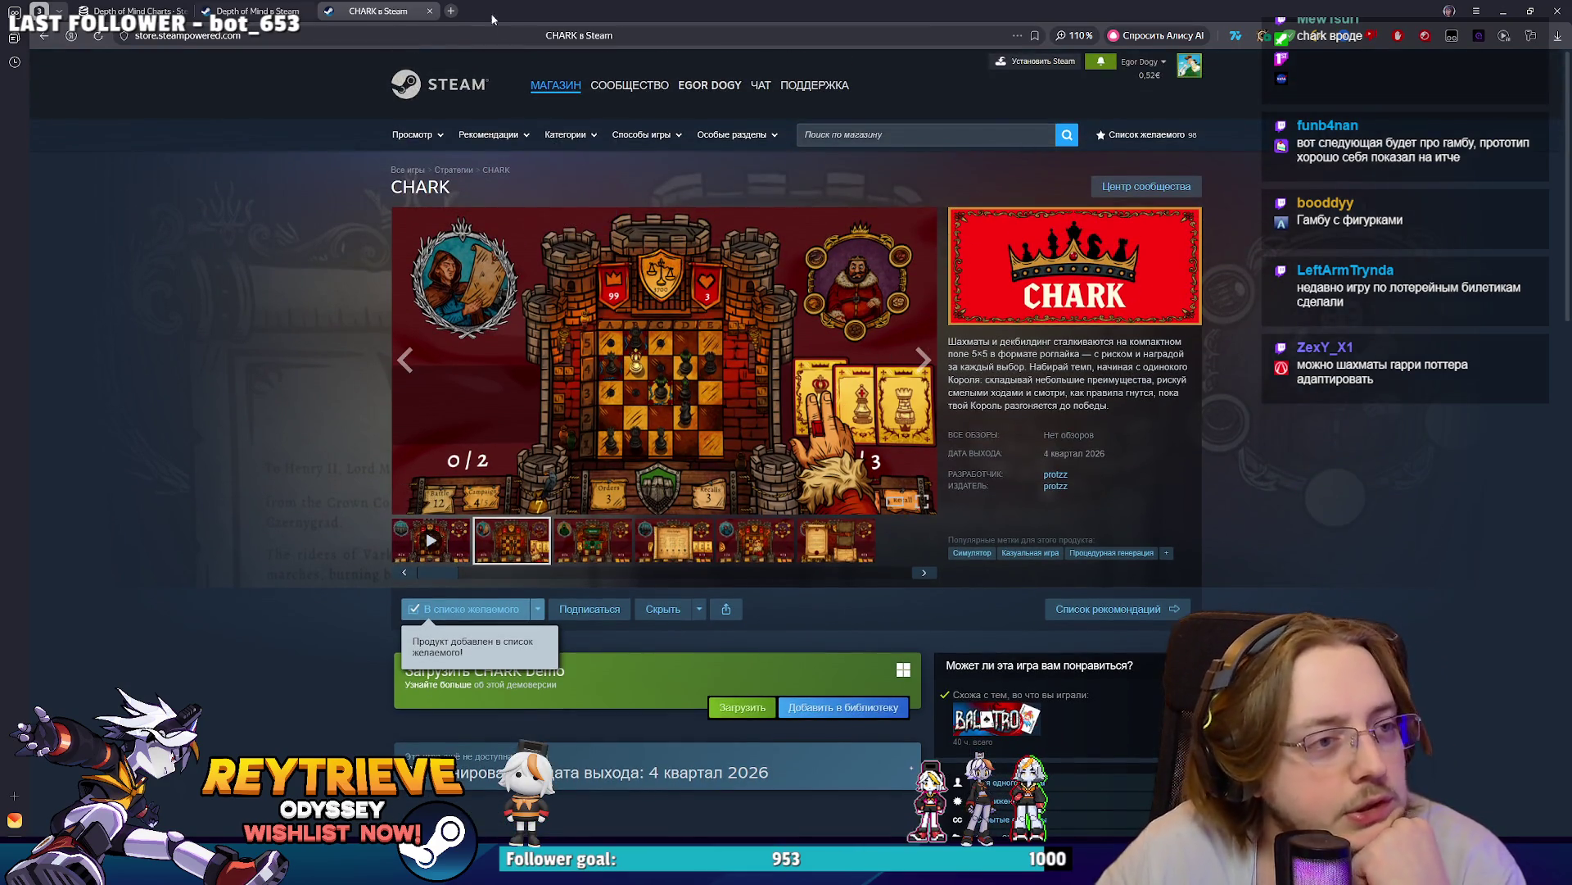
{"action": "scroll", "coordinate": [729, 322], "scroll_direction": "down", "scroll_amount": 4}
{"action": "scroll", "coordinate": [716, 304], "scroll_direction": "down", "scroll_amount": 4}
{"action": "scroll", "coordinate": [715, 304], "scroll_direction": "up", "scroll_amount": 8}
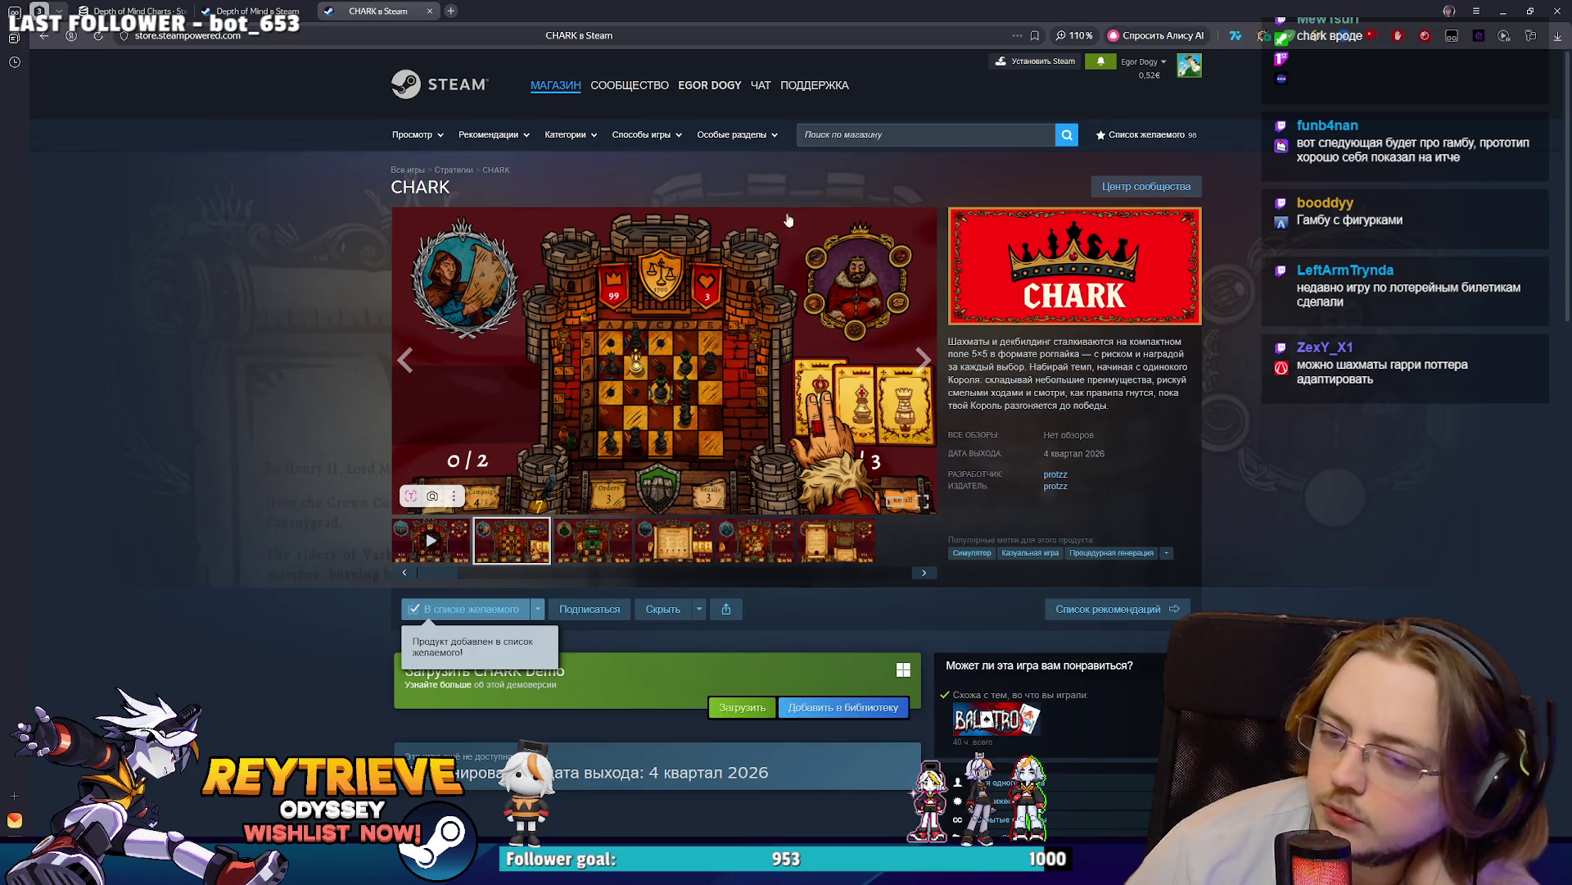
{"action": "left_click", "coordinate": [908, 135]}
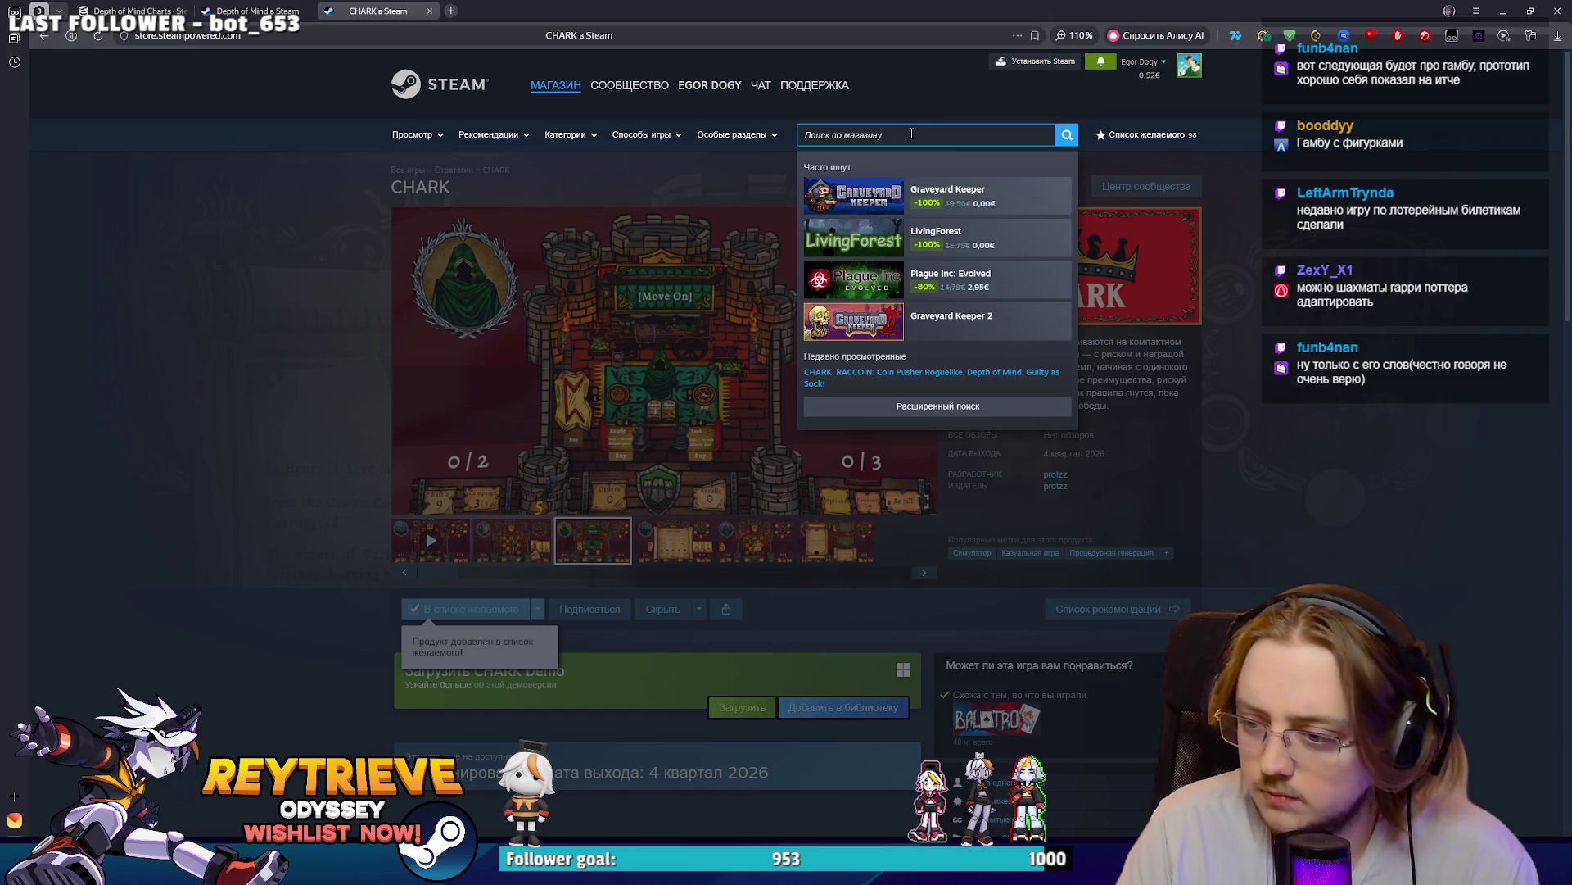
- Exit the full-screen viewport, minimize the Unreal Editor and restore the browser
{"action": "double_click", "coordinate": [1117, 7]}
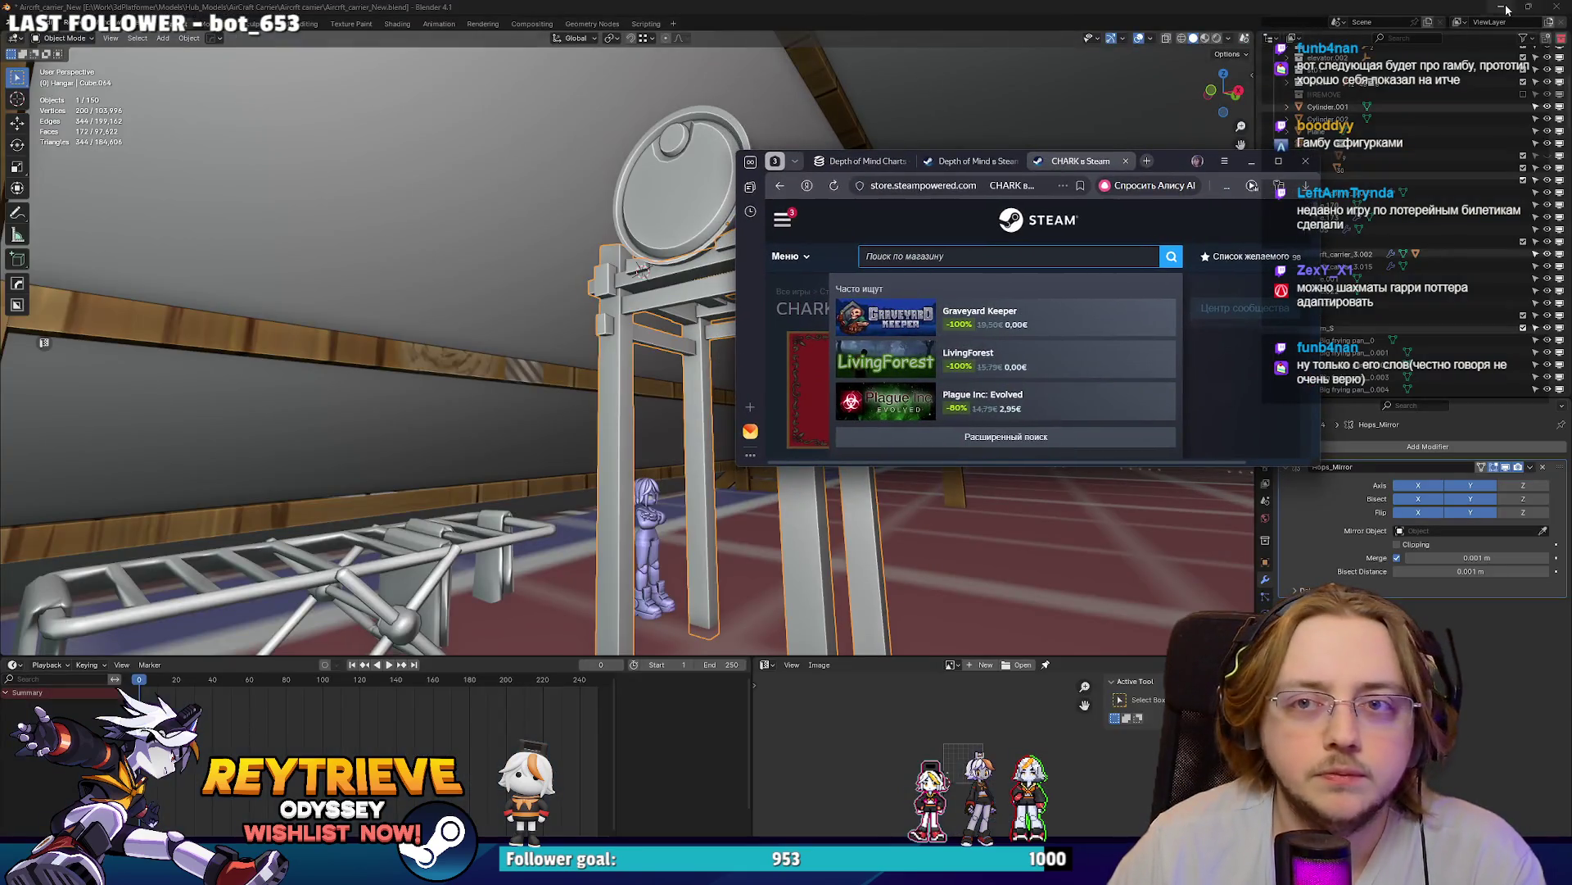
{"action": "key", "text": "F11"}
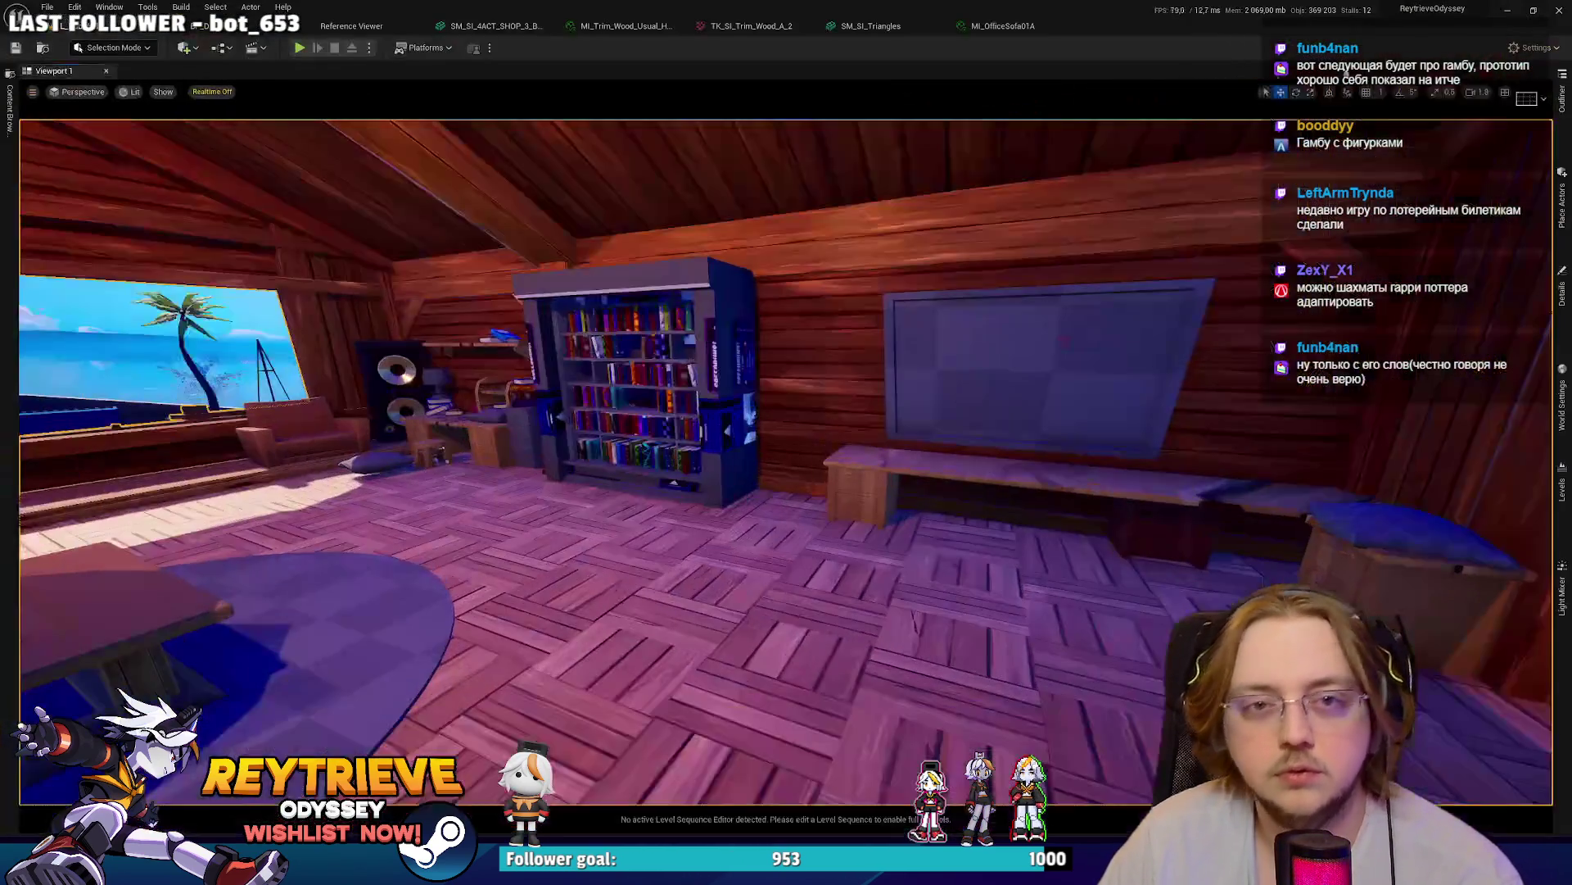
{"action": "key", "text": "F11"}
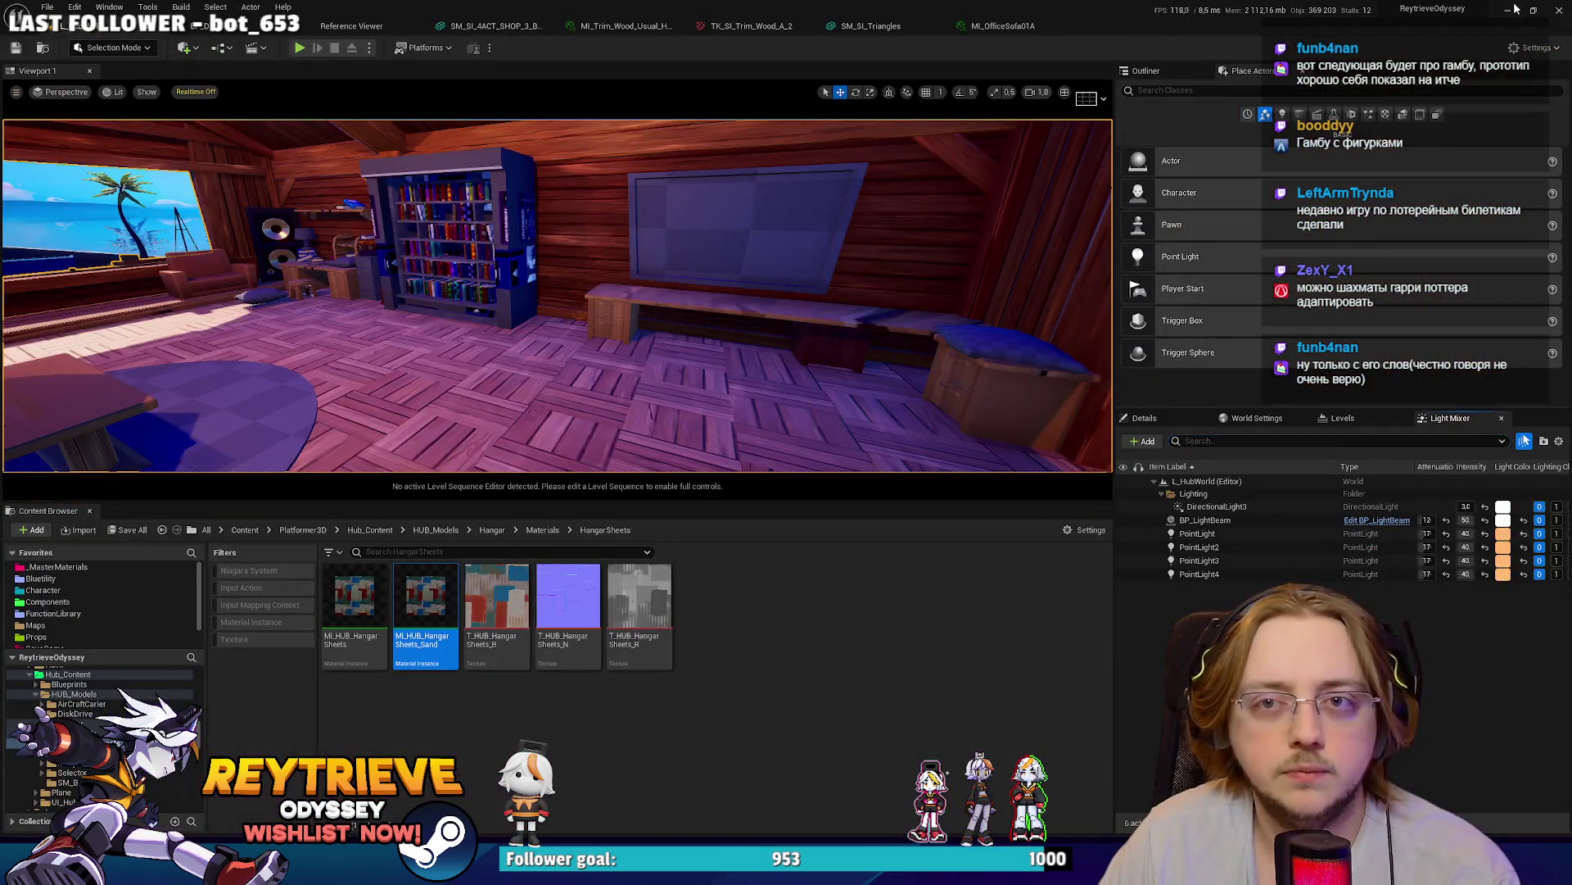
{"action": "left_click", "coordinate": [1514, 9]}
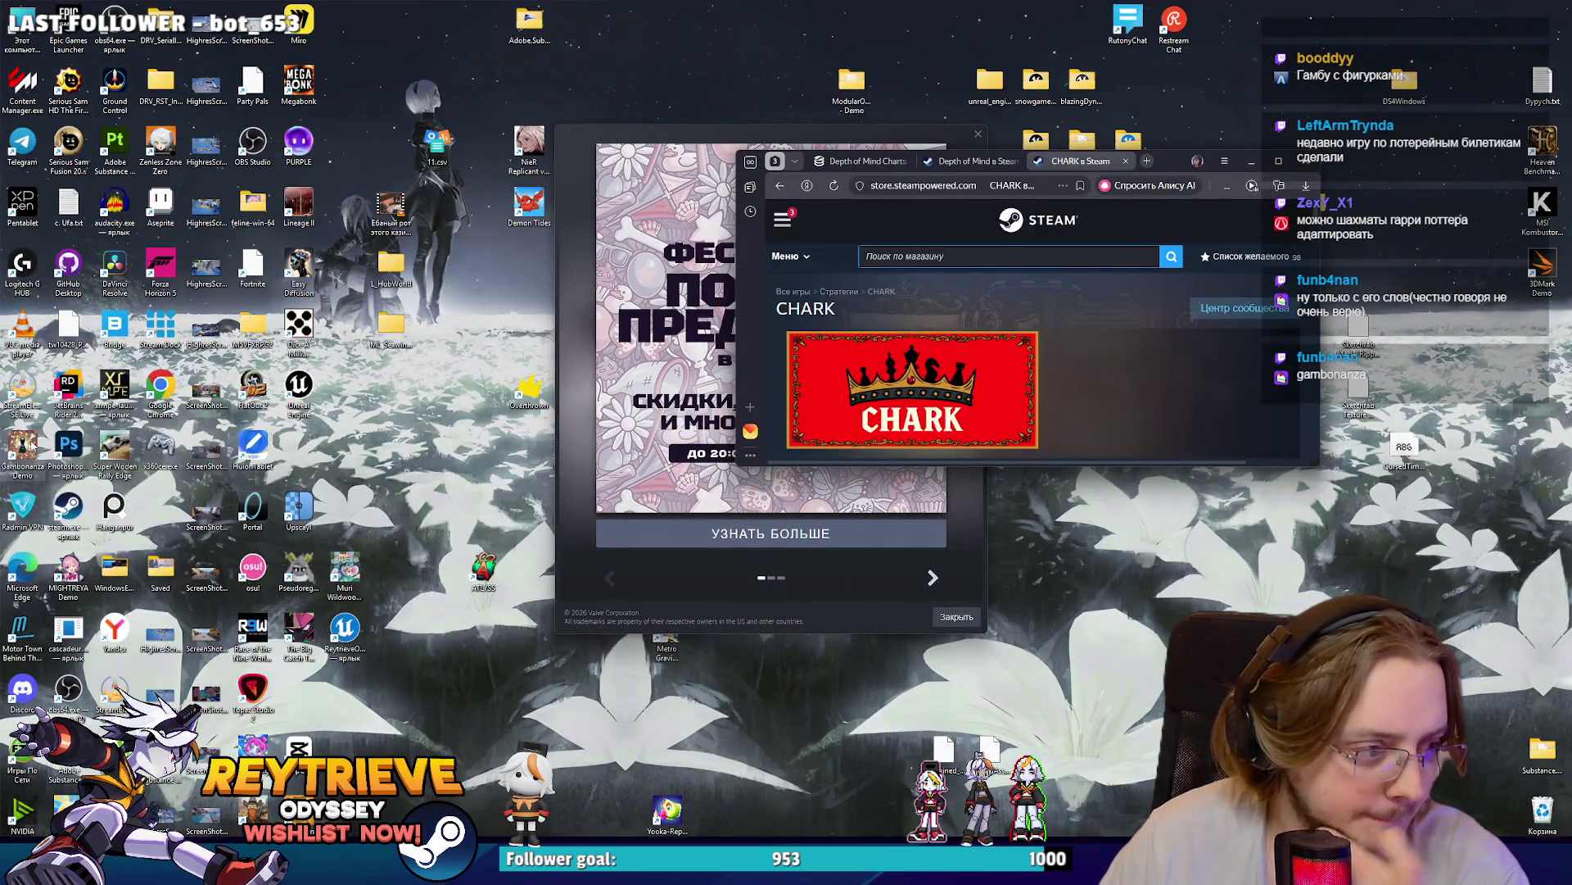
{"action": "key", "text": "Escape"}
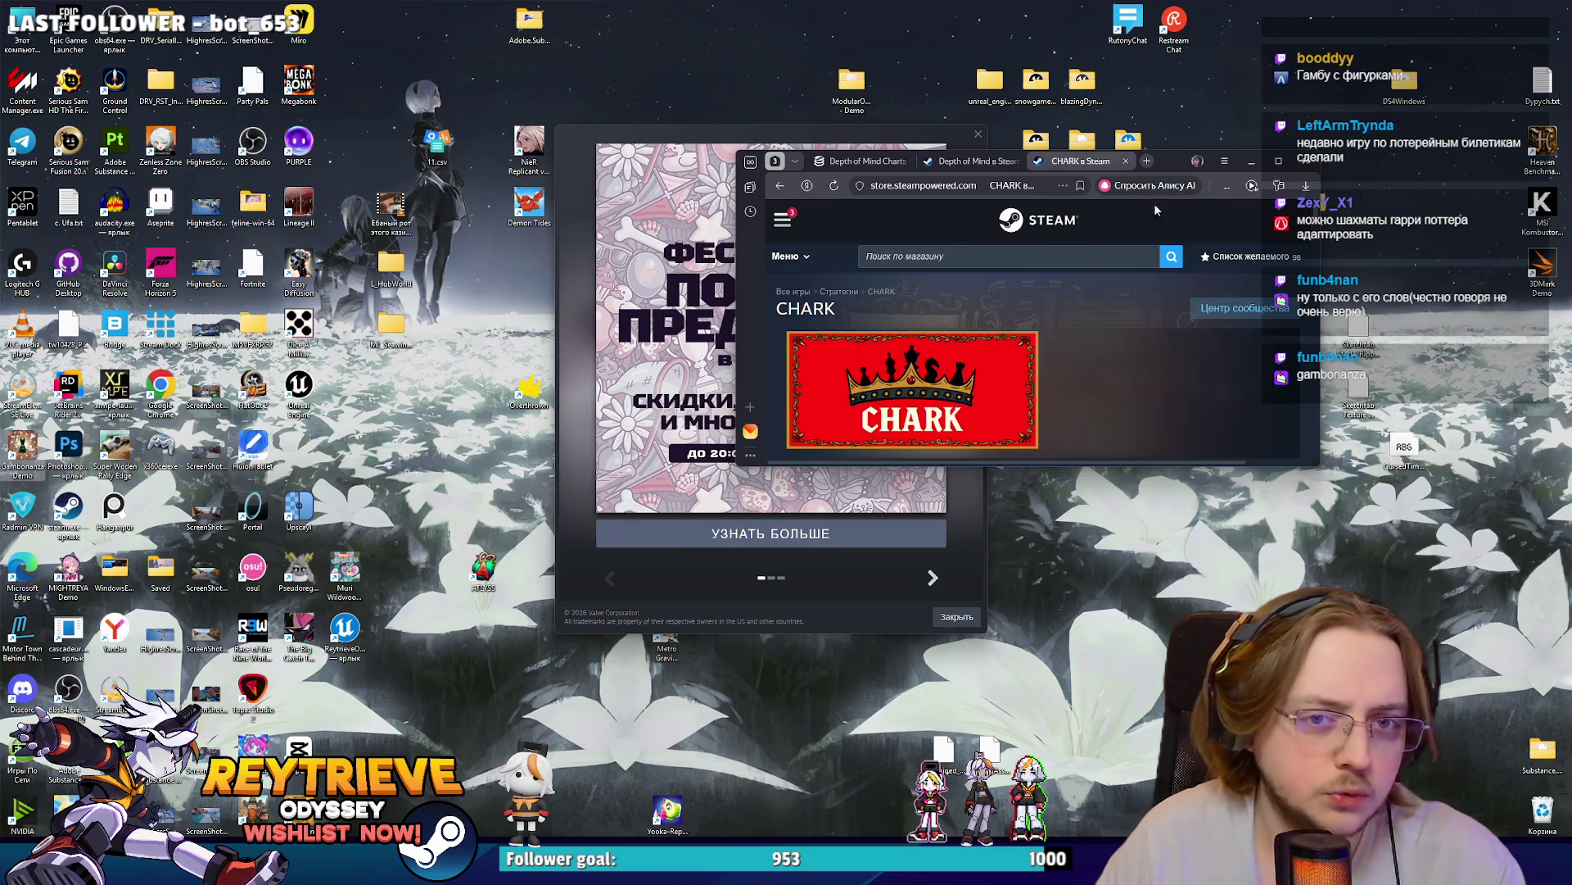
{"action": "left_click", "coordinate": [1278, 161]}
- Search the Steam store for 'Gambonanza' and open its store page
{"action": "left_click", "coordinate": [983, 139]}
{"action": "type", "text": "Gambonanza Demo"}
{"action": "key", "text": "BackSpace"}
{"action": "key", "text": "BackSpace"}
{"action": "key", "text": "BackSpace"}
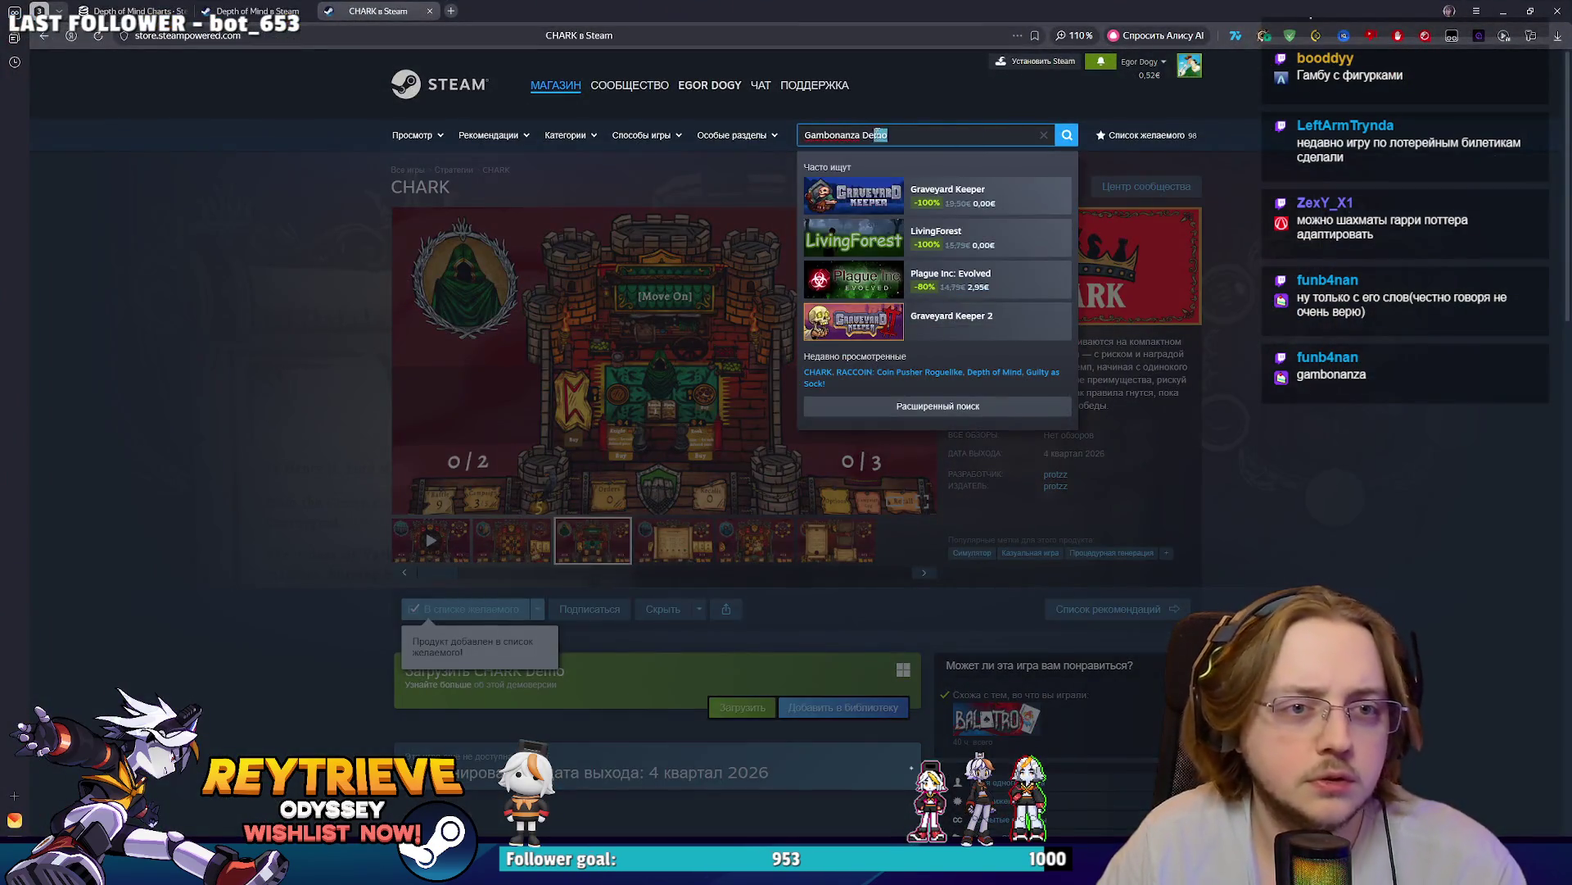
{"action": "left_click", "coordinate": [946, 184]}
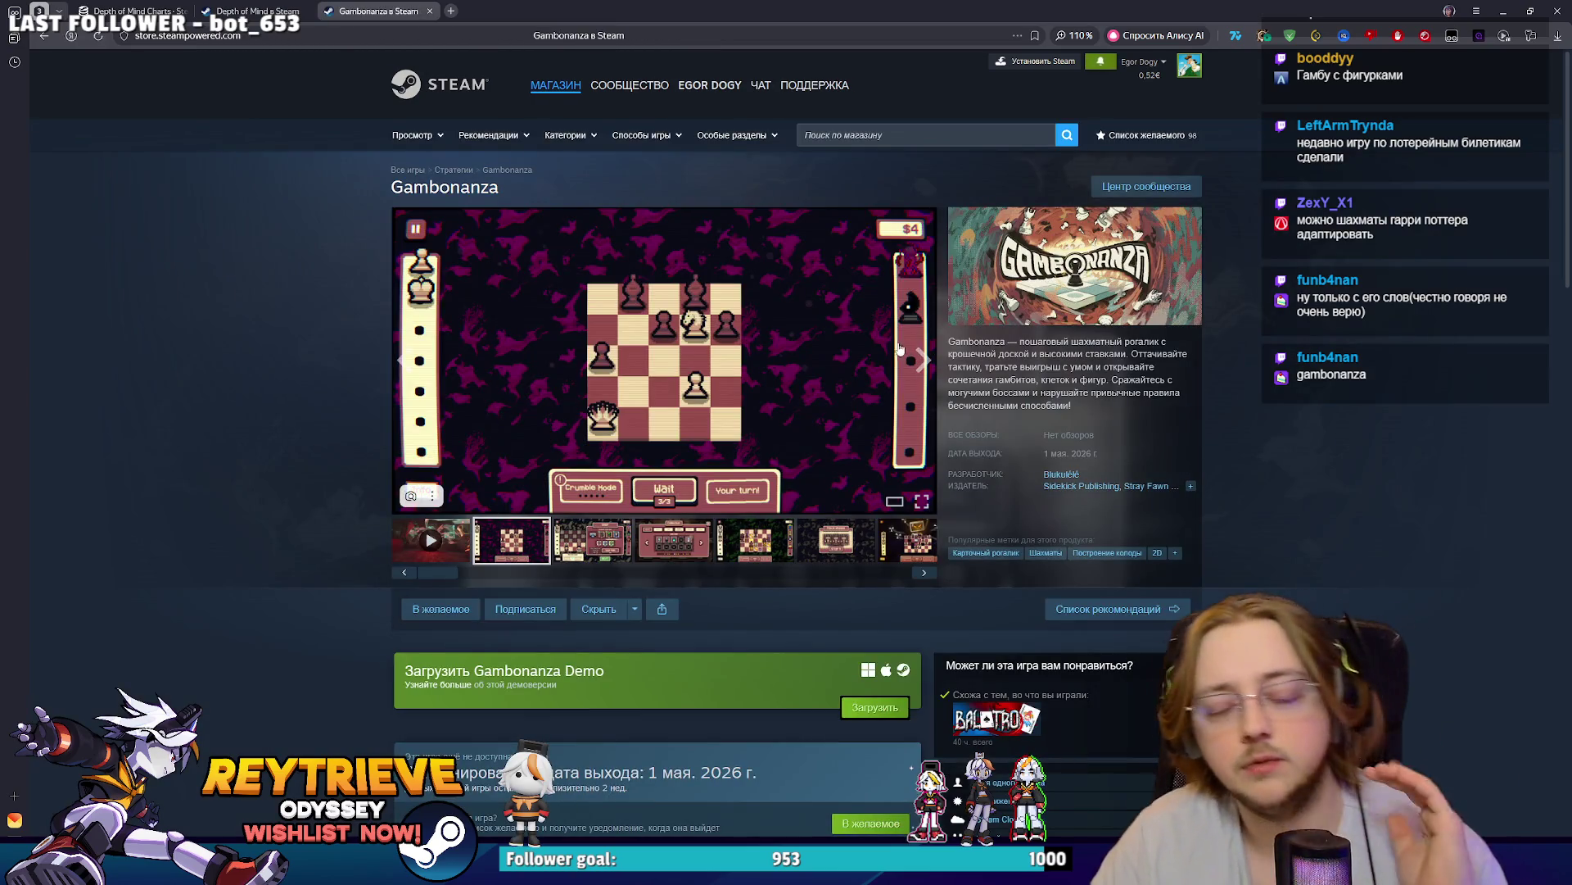
- Page through the seven Gambonanza screenshots to the last one in the full-size viewer
{"action": "left_click", "coordinate": [679, 336]}
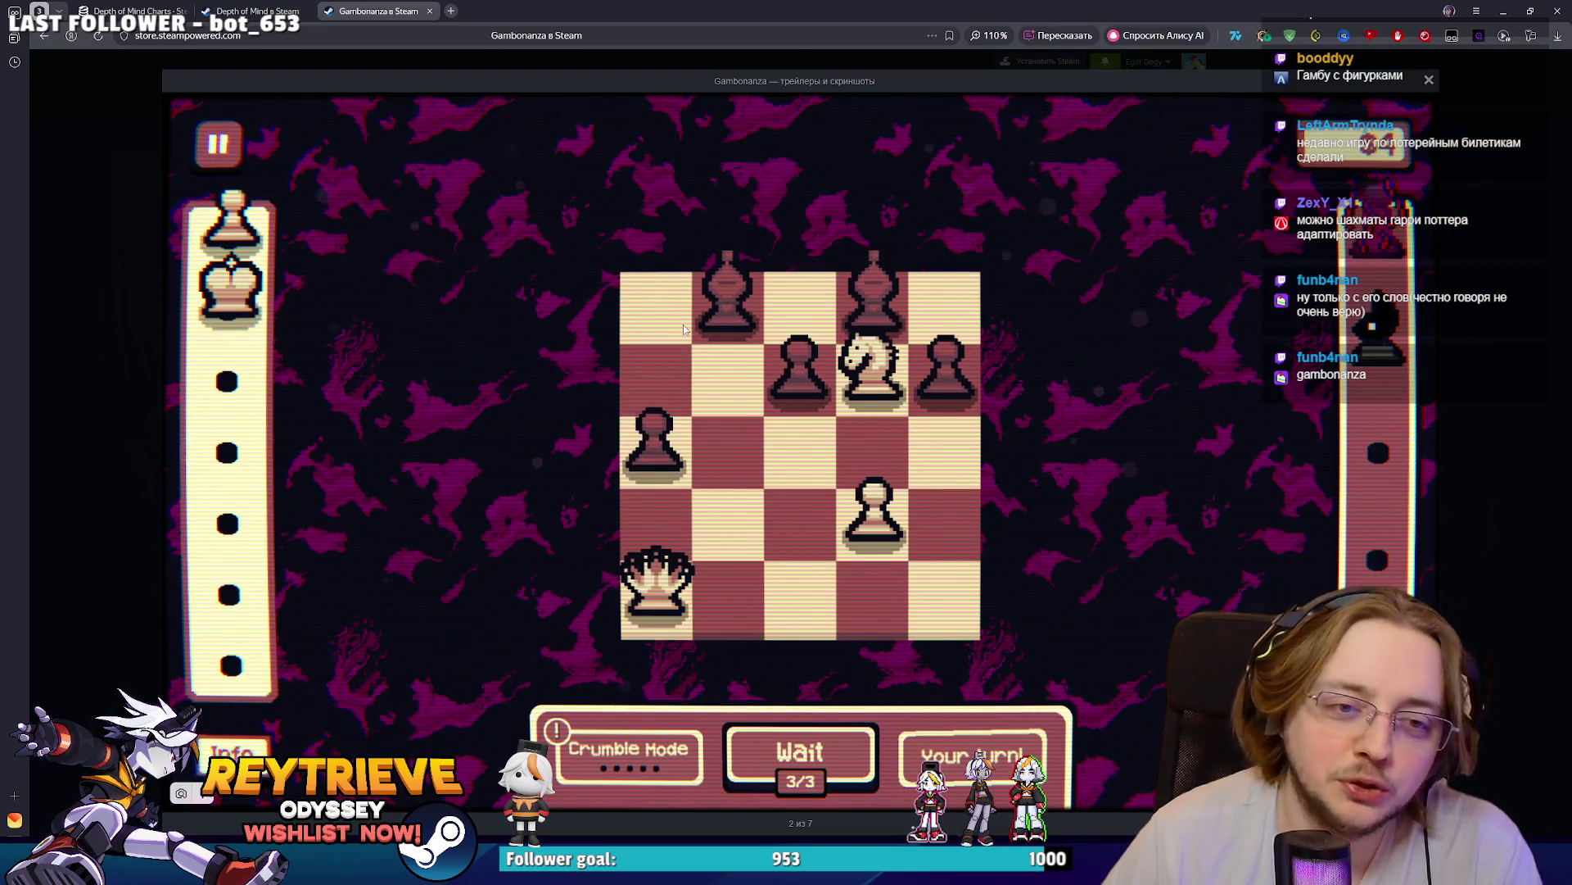
{"action": "key", "text": "Right"}
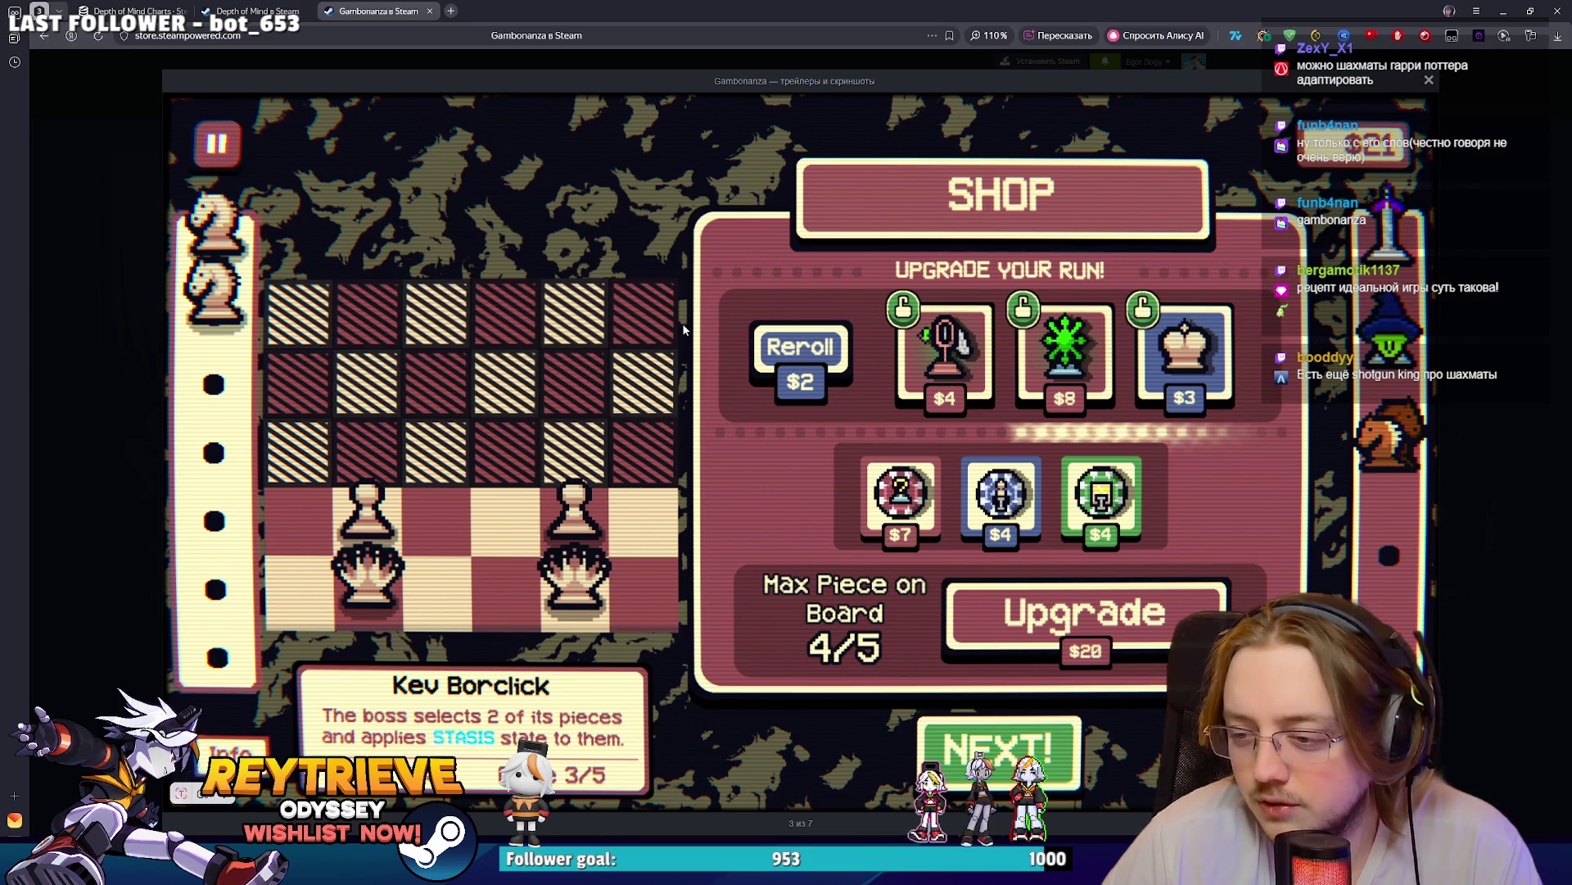
{"action": "key", "text": "Right"}
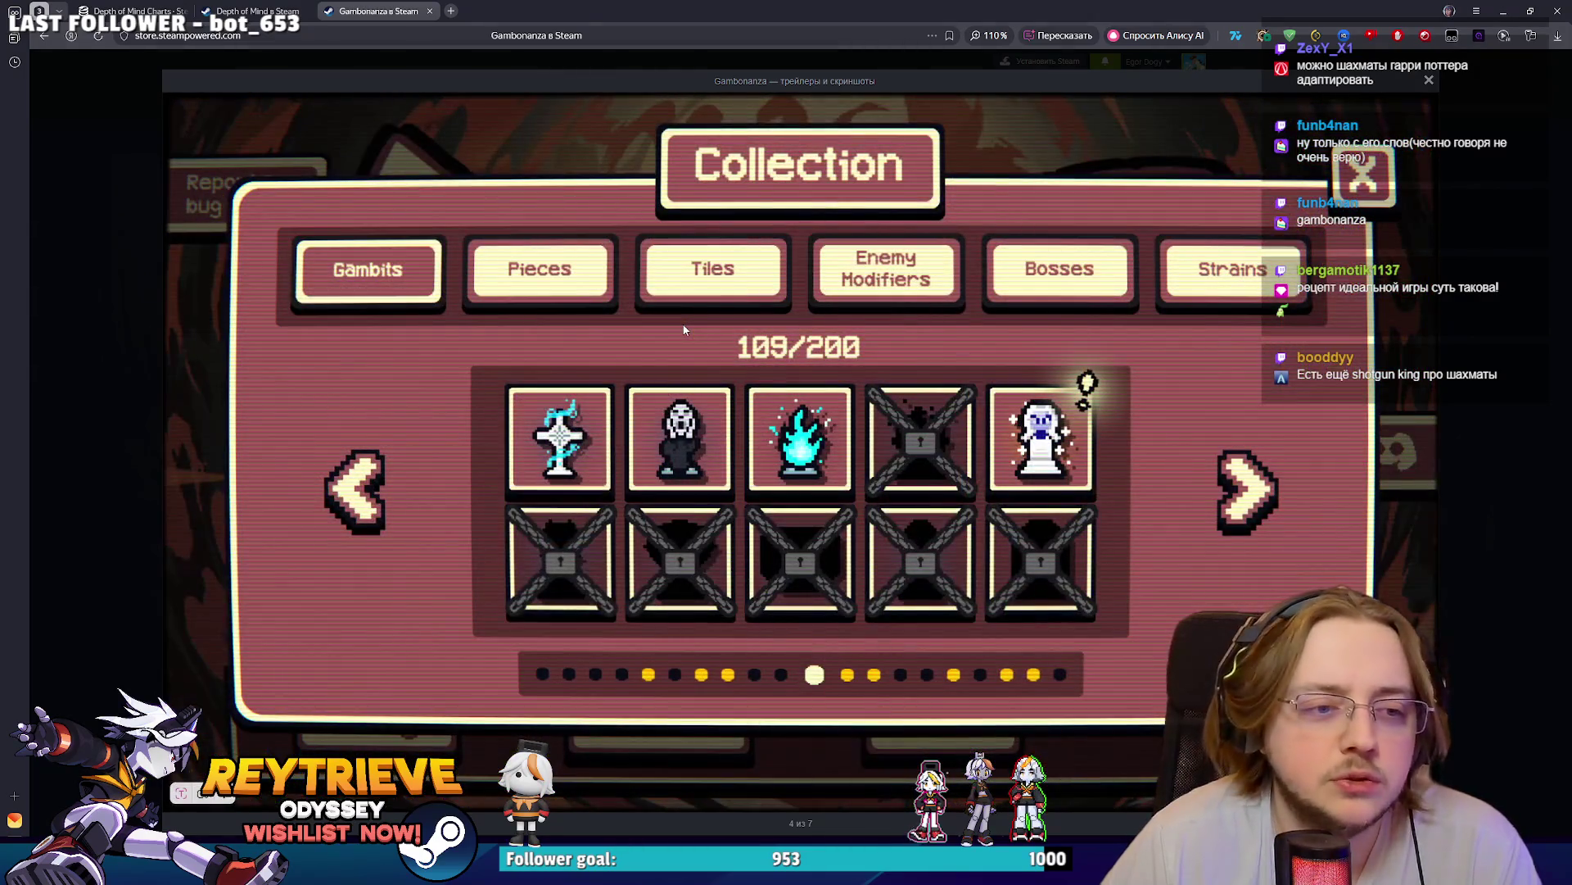
{"action": "key", "text": "Right"}
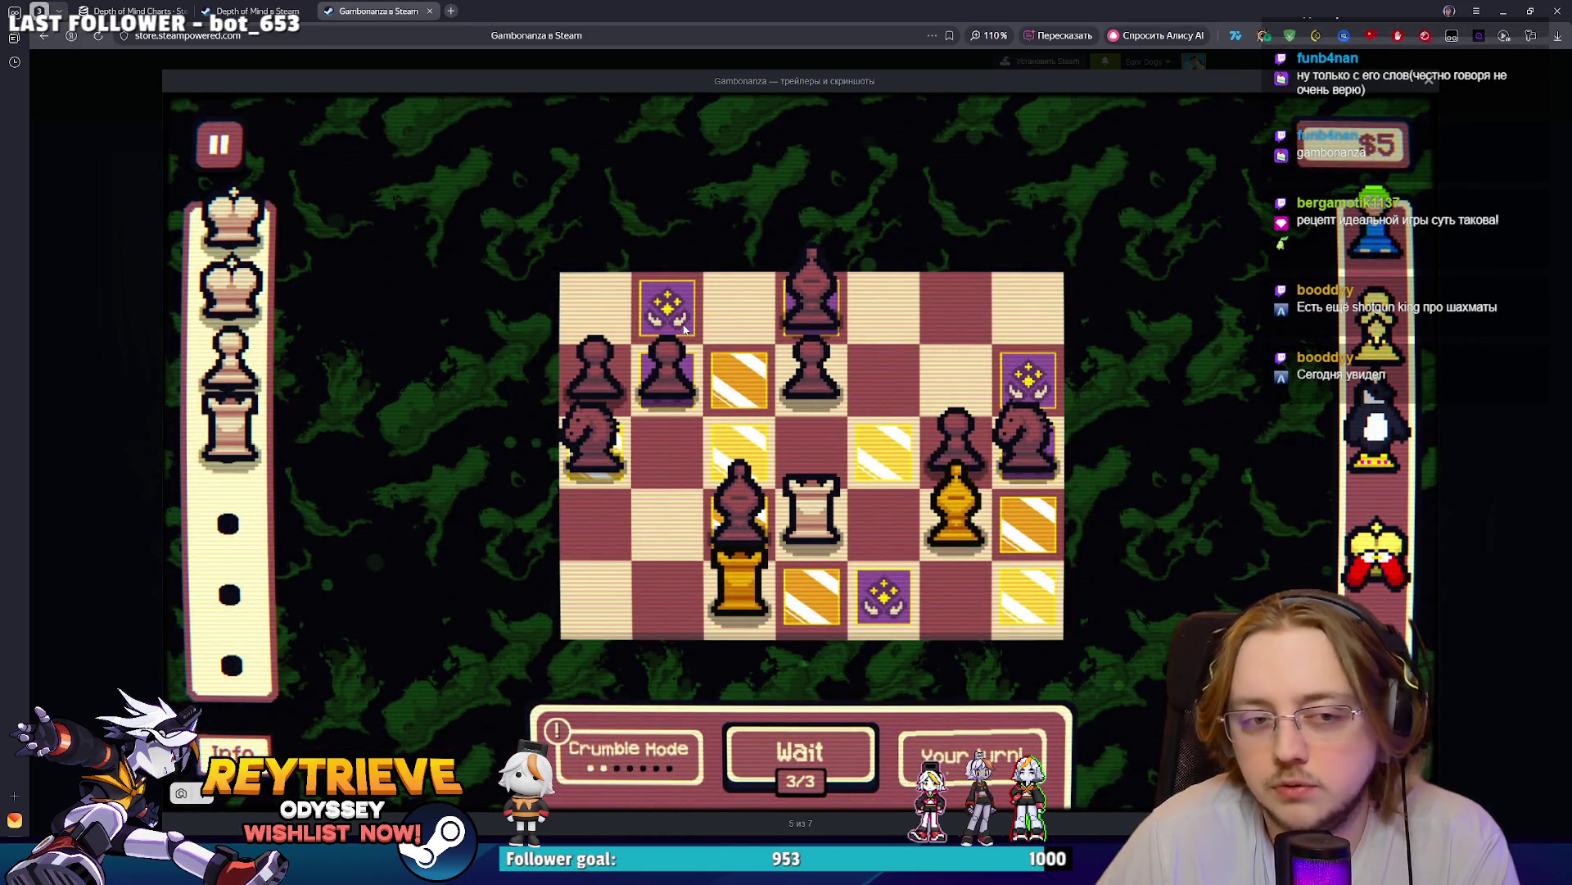
{"action": "key", "text": "Right"}
{"action": "key", "text": "Left"}
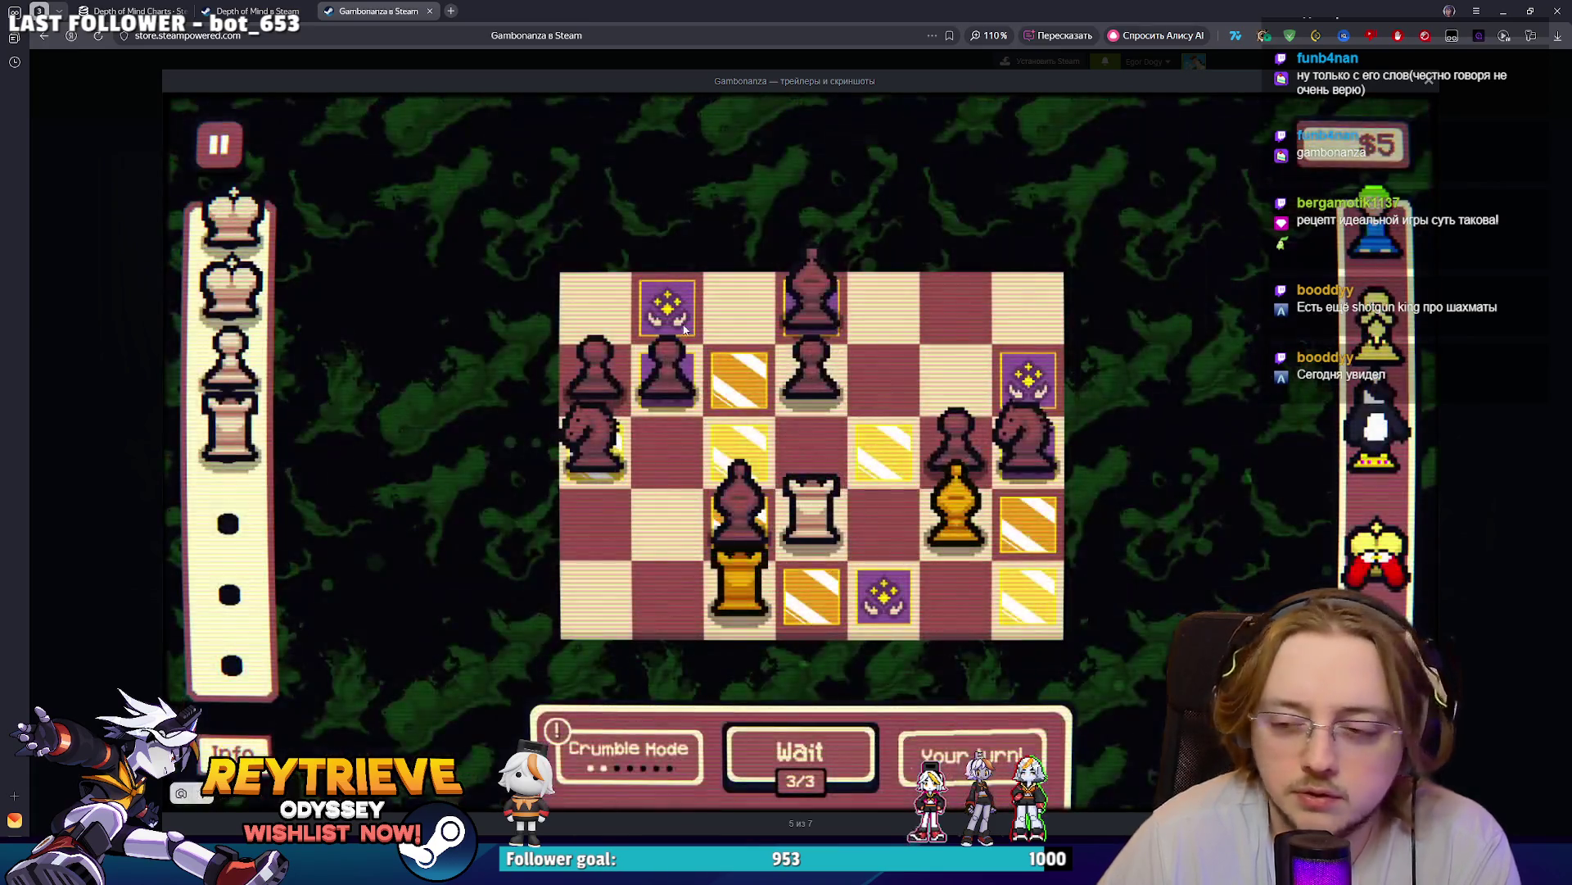
{"action": "key", "text": "Right"}
{"action": "key", "text": "Right"}
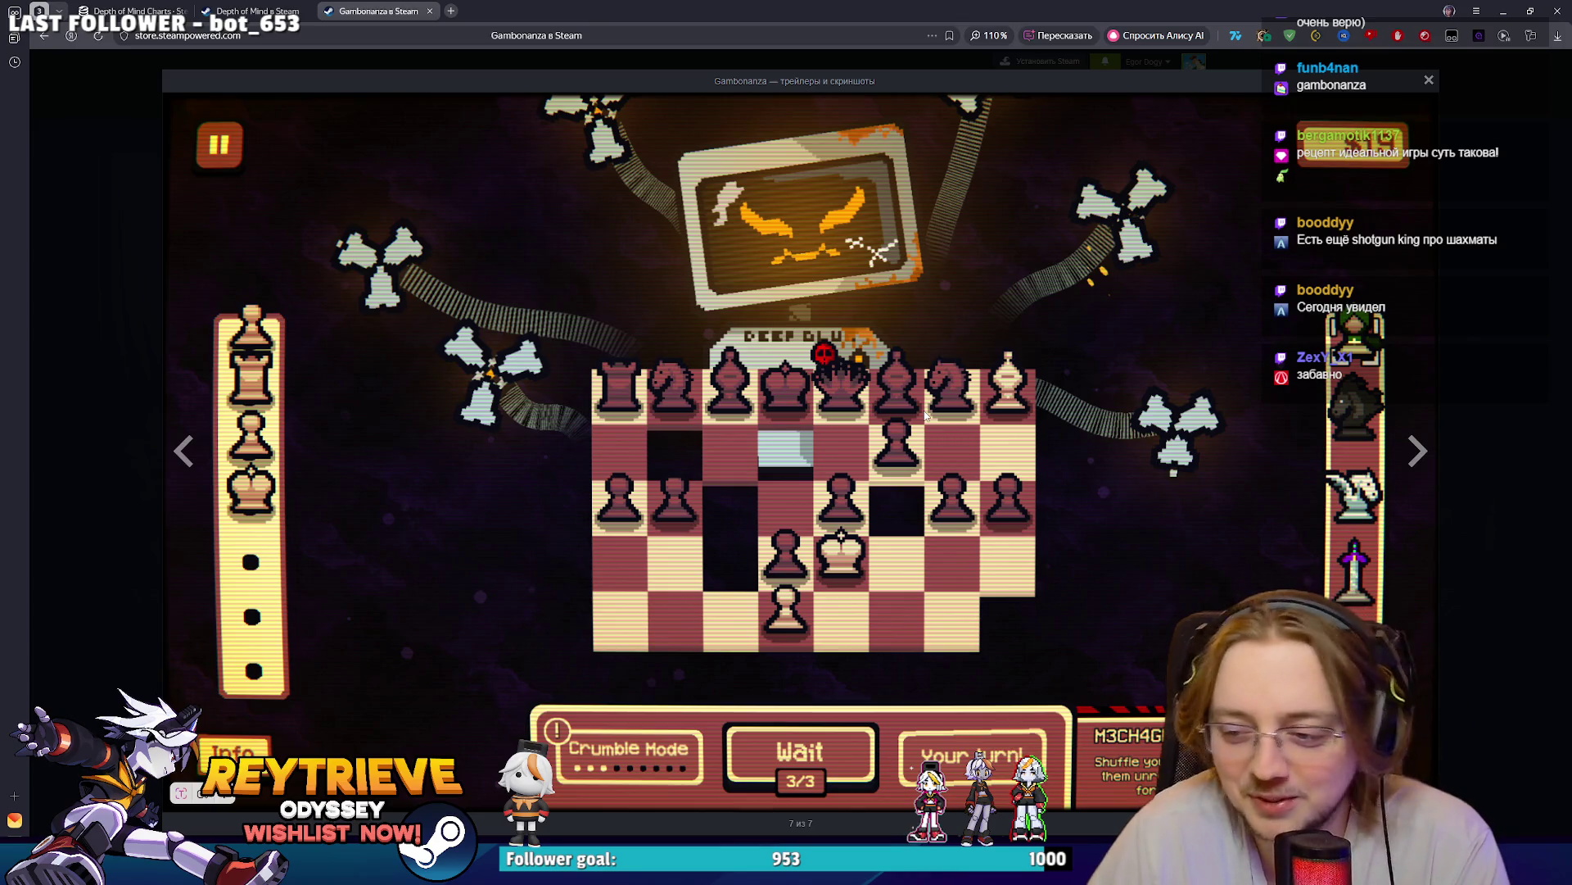
{"action": "key", "text": "Right"}
{"action": "key", "text": "Right"}
{"action": "key", "text": "Right"}
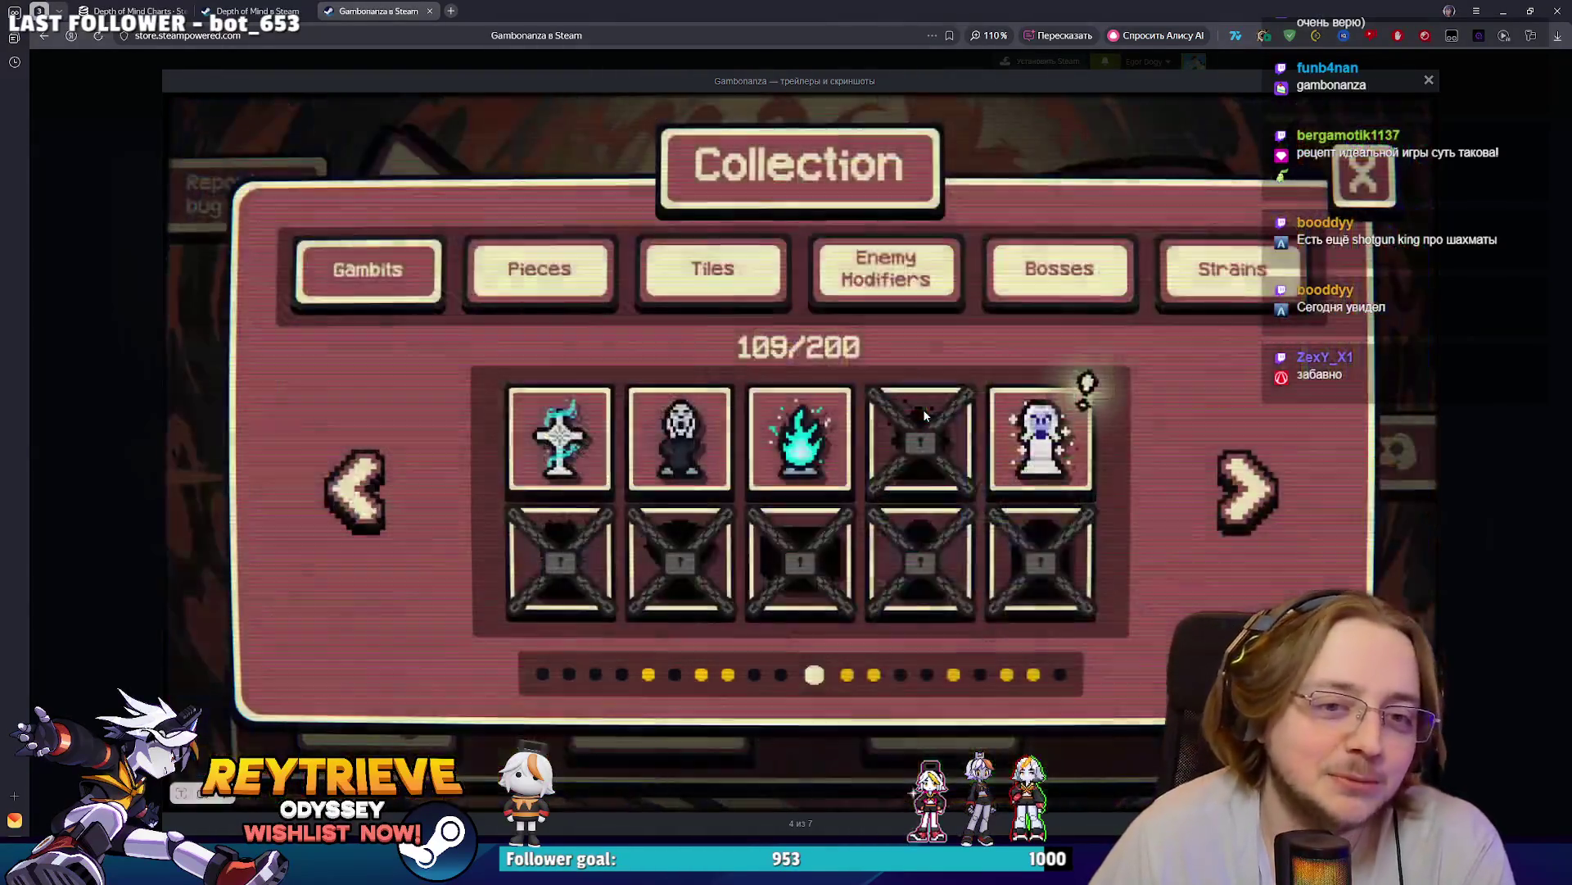
{"action": "key", "text": "Right"}
{"action": "key", "text": "Right"}
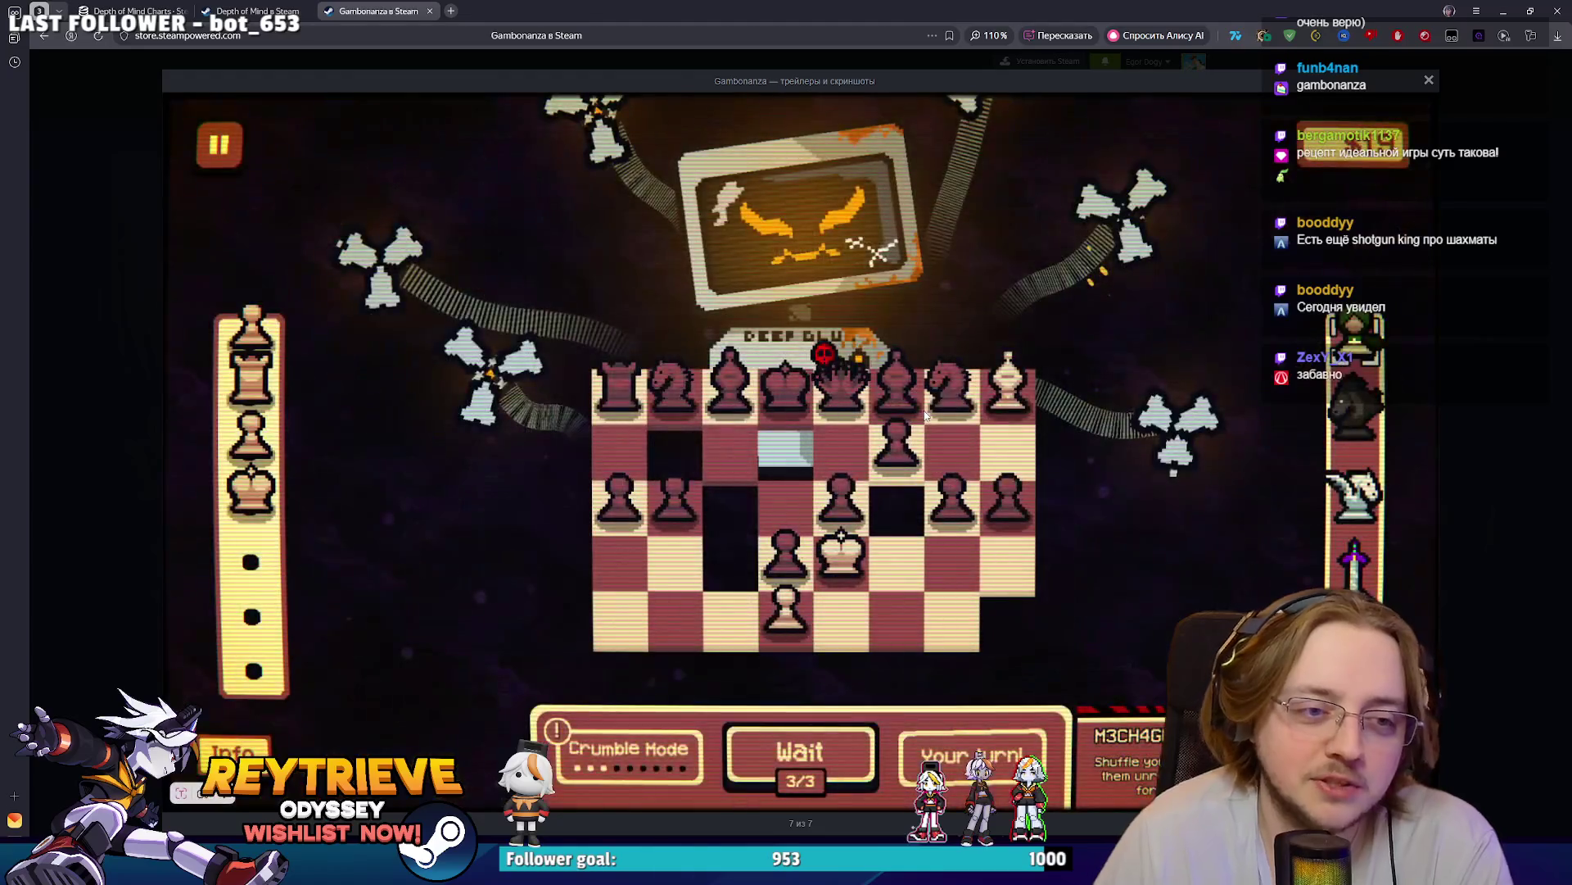
- Close the screenshot viewer and scroll back to the top of the store page
{"action": "left_click", "coordinate": [1429, 79]}
{"action": "scroll", "coordinate": [837, 508], "scroll_direction": "down", "scroll_amount": 4}
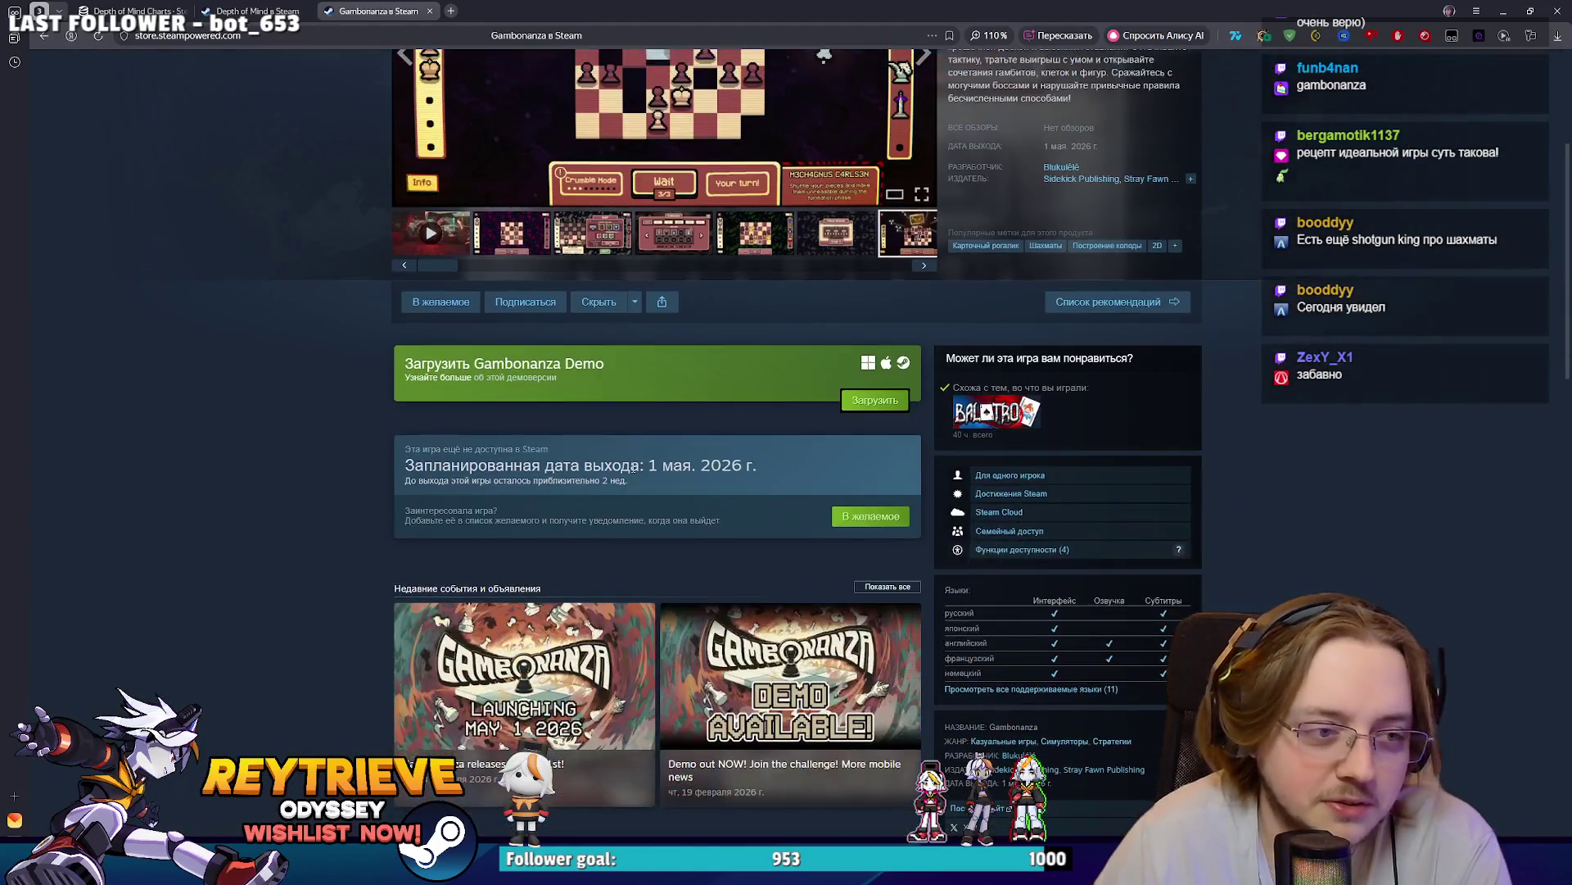
{"action": "scroll", "coordinate": [837, 509], "scroll_direction": "up", "scroll_amount": 3}
{"action": "scroll", "coordinate": [837, 508], "scroll_direction": "up", "scroll_amount": 2}
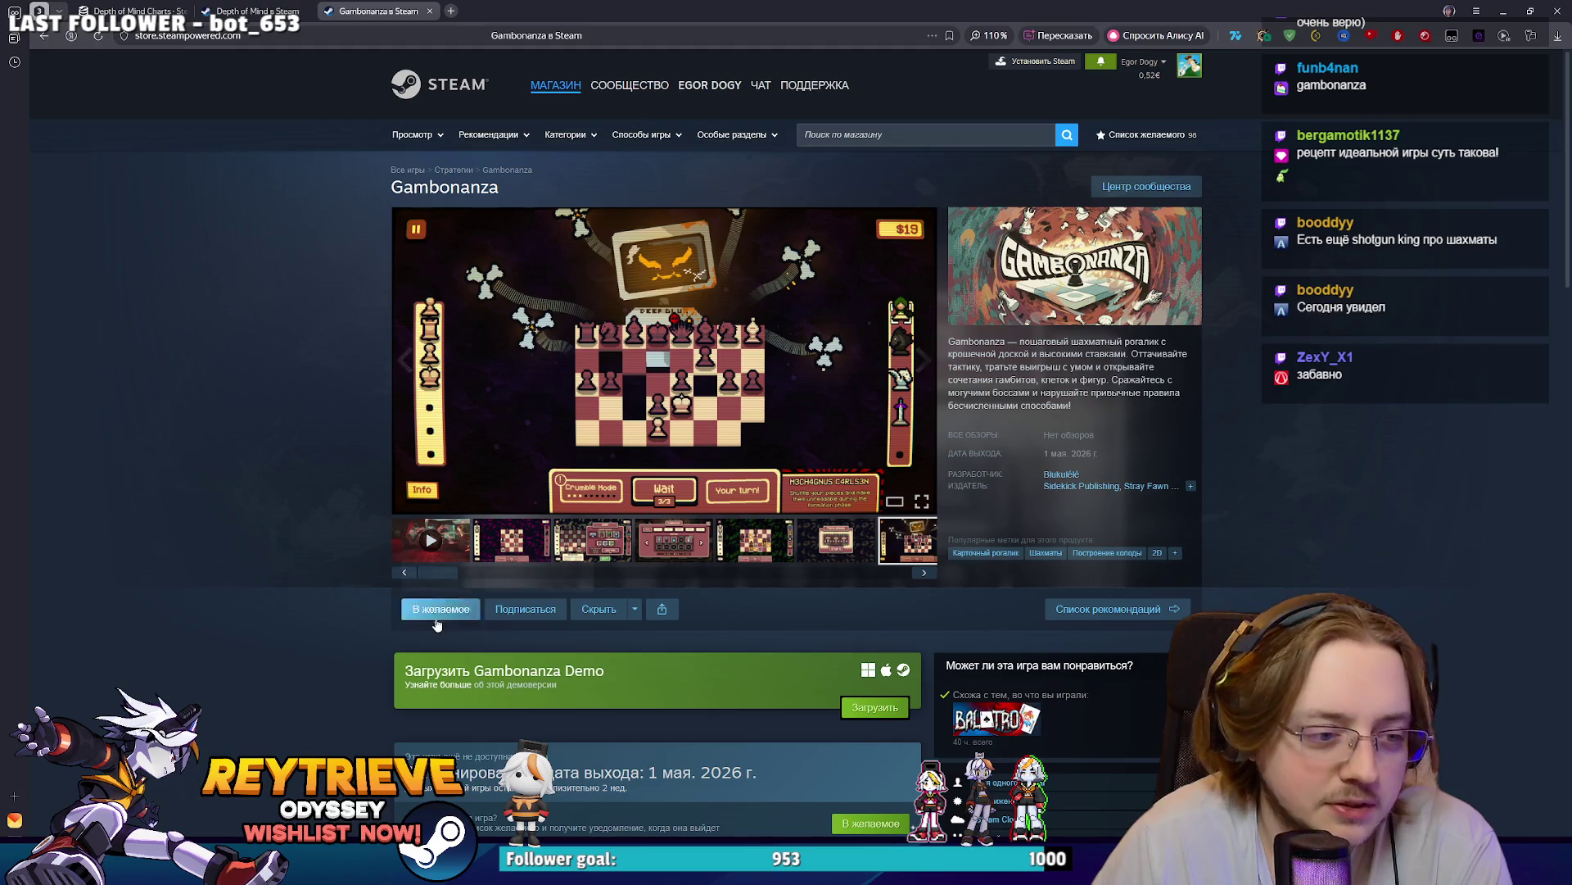
- Search the Steam store for 'super battle'
{"action": "scroll", "coordinate": [895, 578], "scroll_direction": "down", "scroll_amount": 2}
{"action": "scroll", "coordinate": [872, 578], "scroll_direction": "up", "scroll_amount": 2}
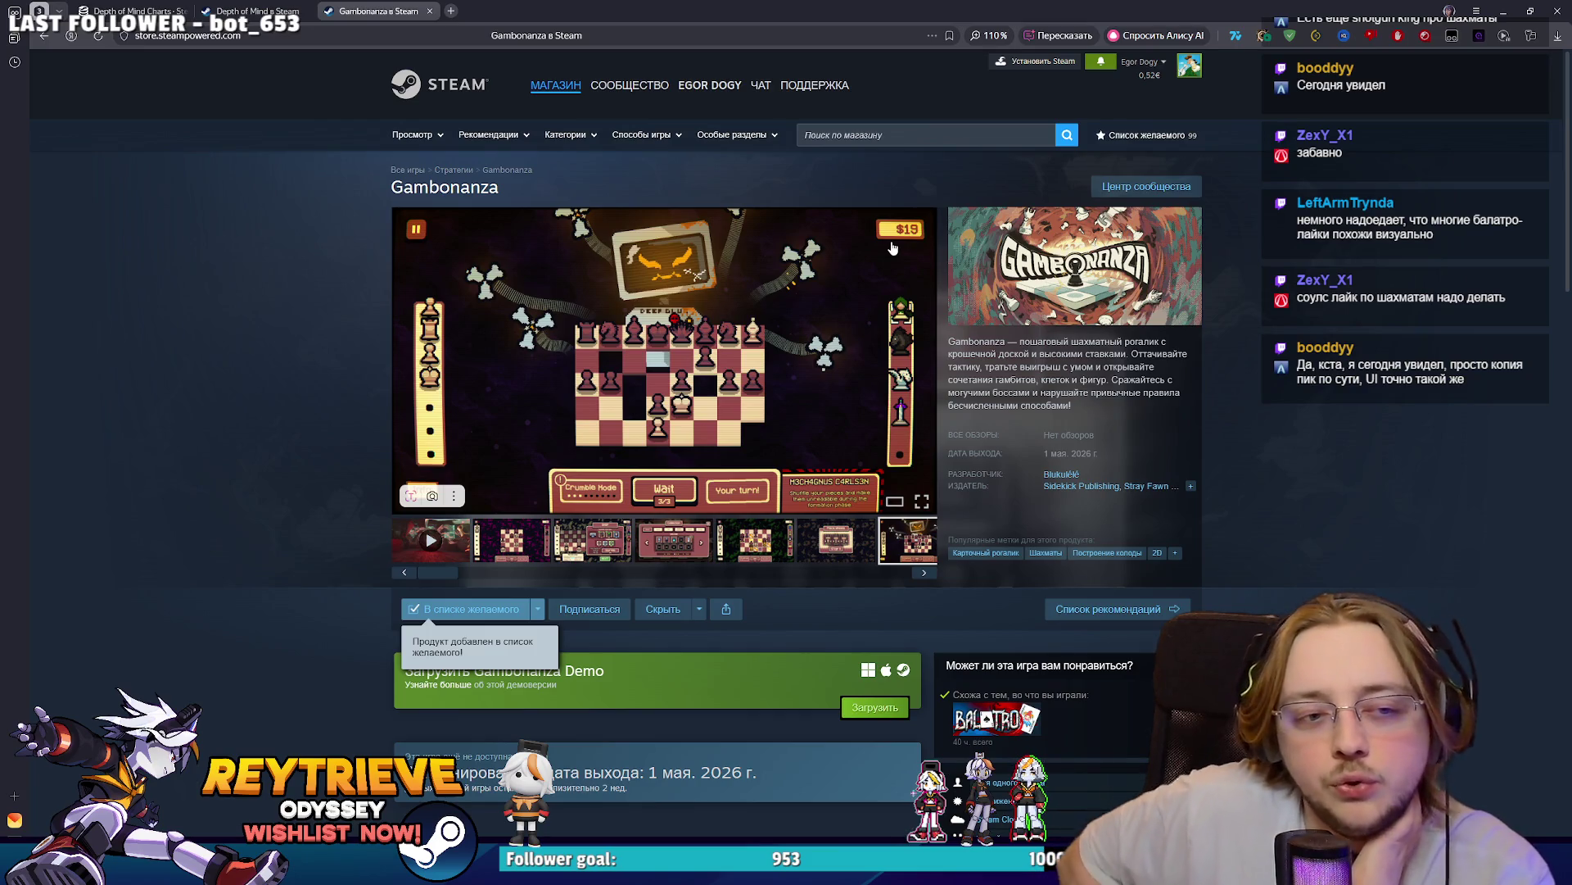
{"action": "left_click", "coordinate": [866, 135]}
{"action": "type", "text": "s"}
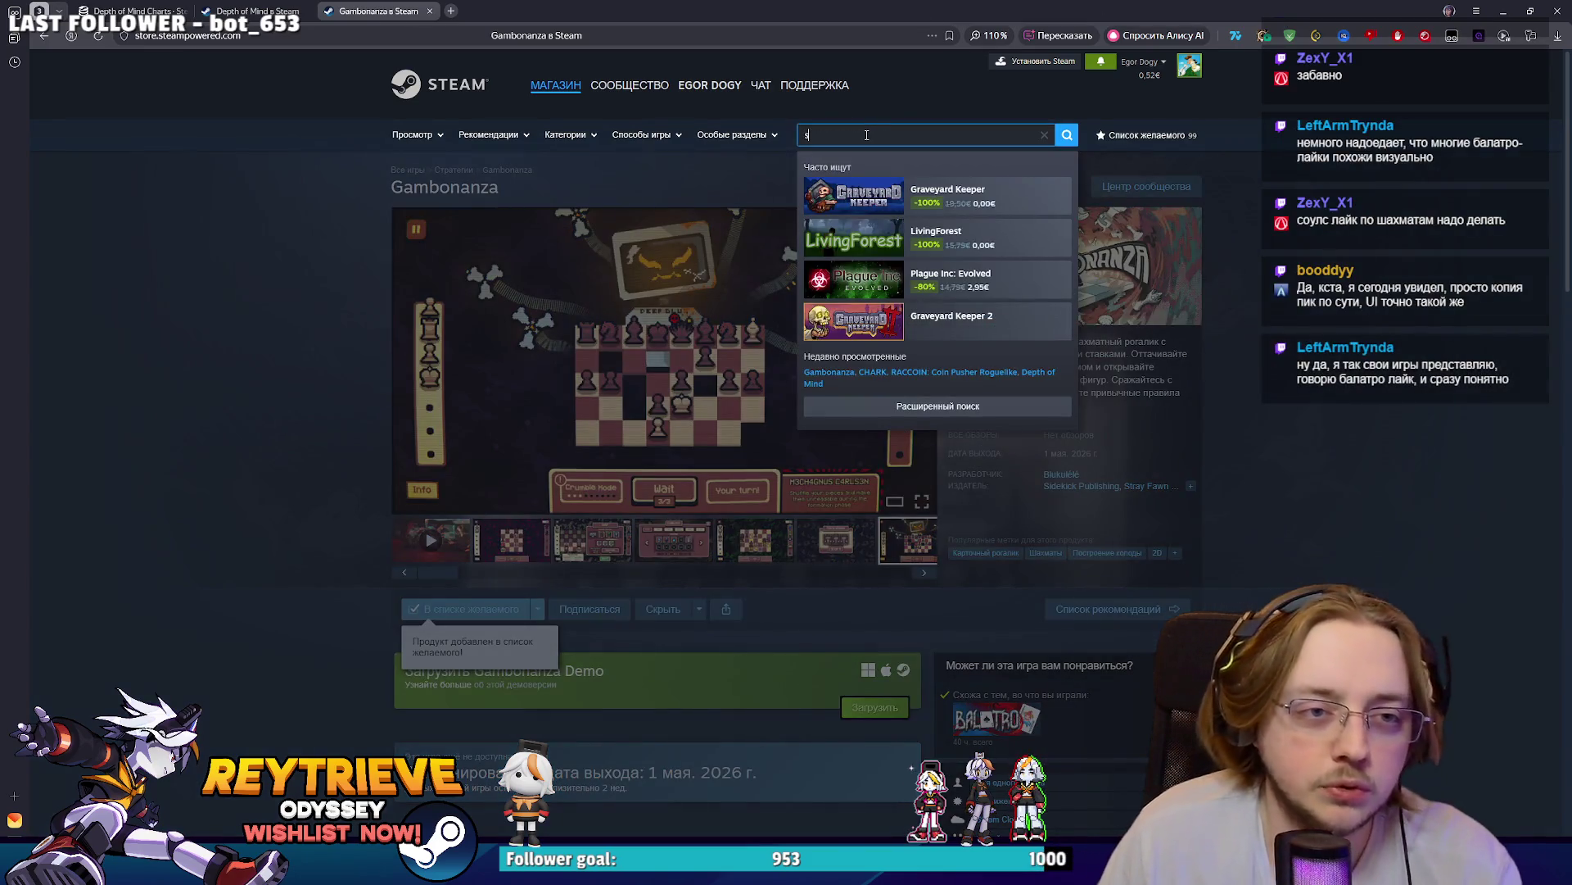
{"action": "type", "text": "uper"}
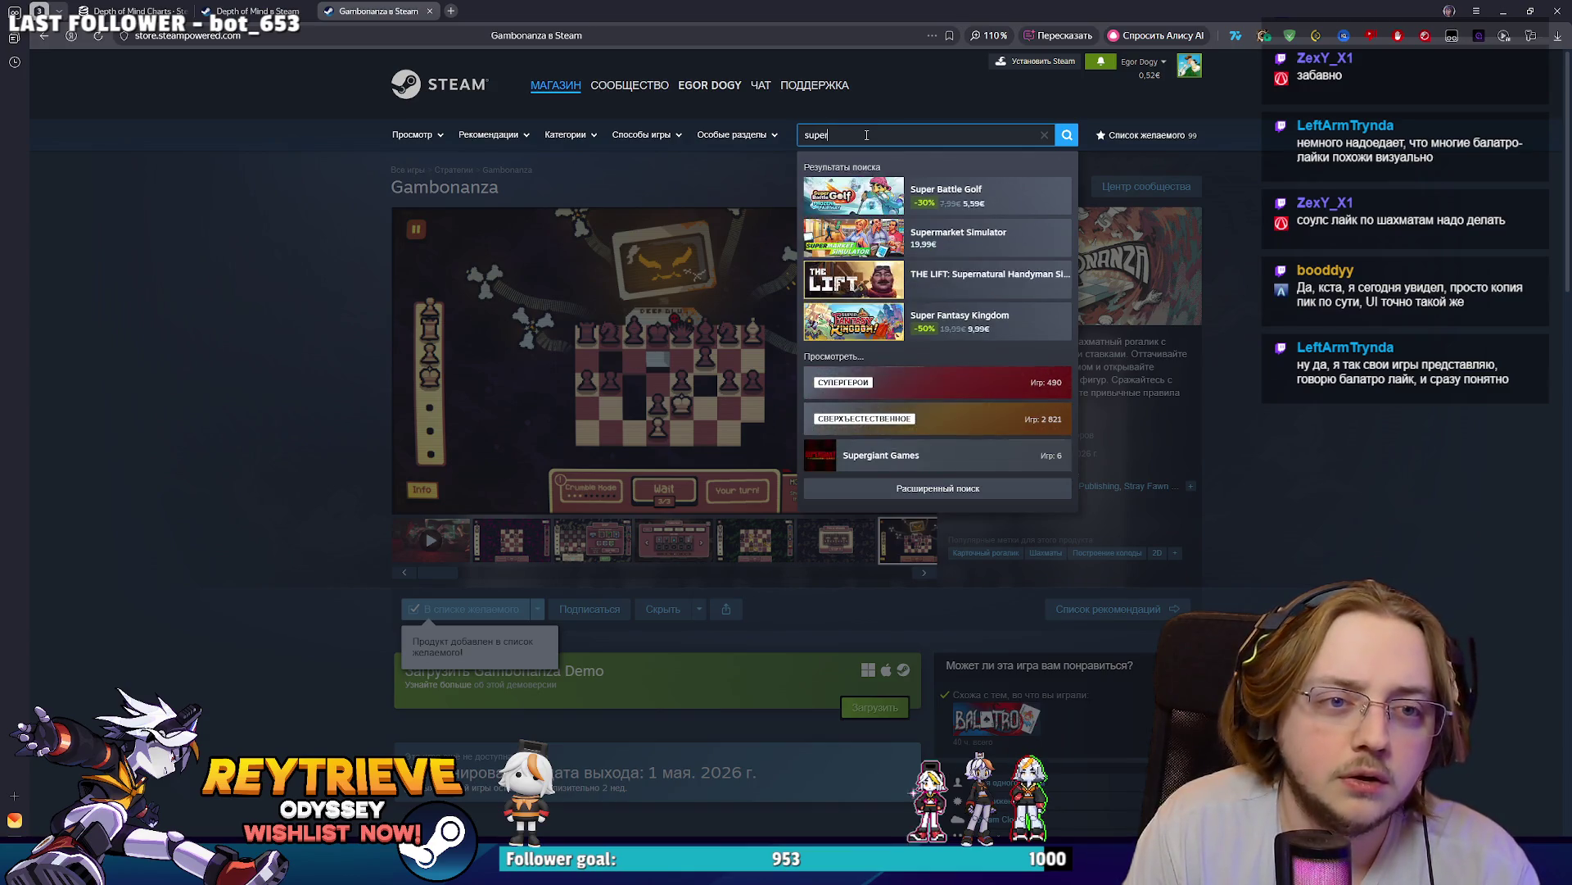
{"action": "type", "text": " bat"}
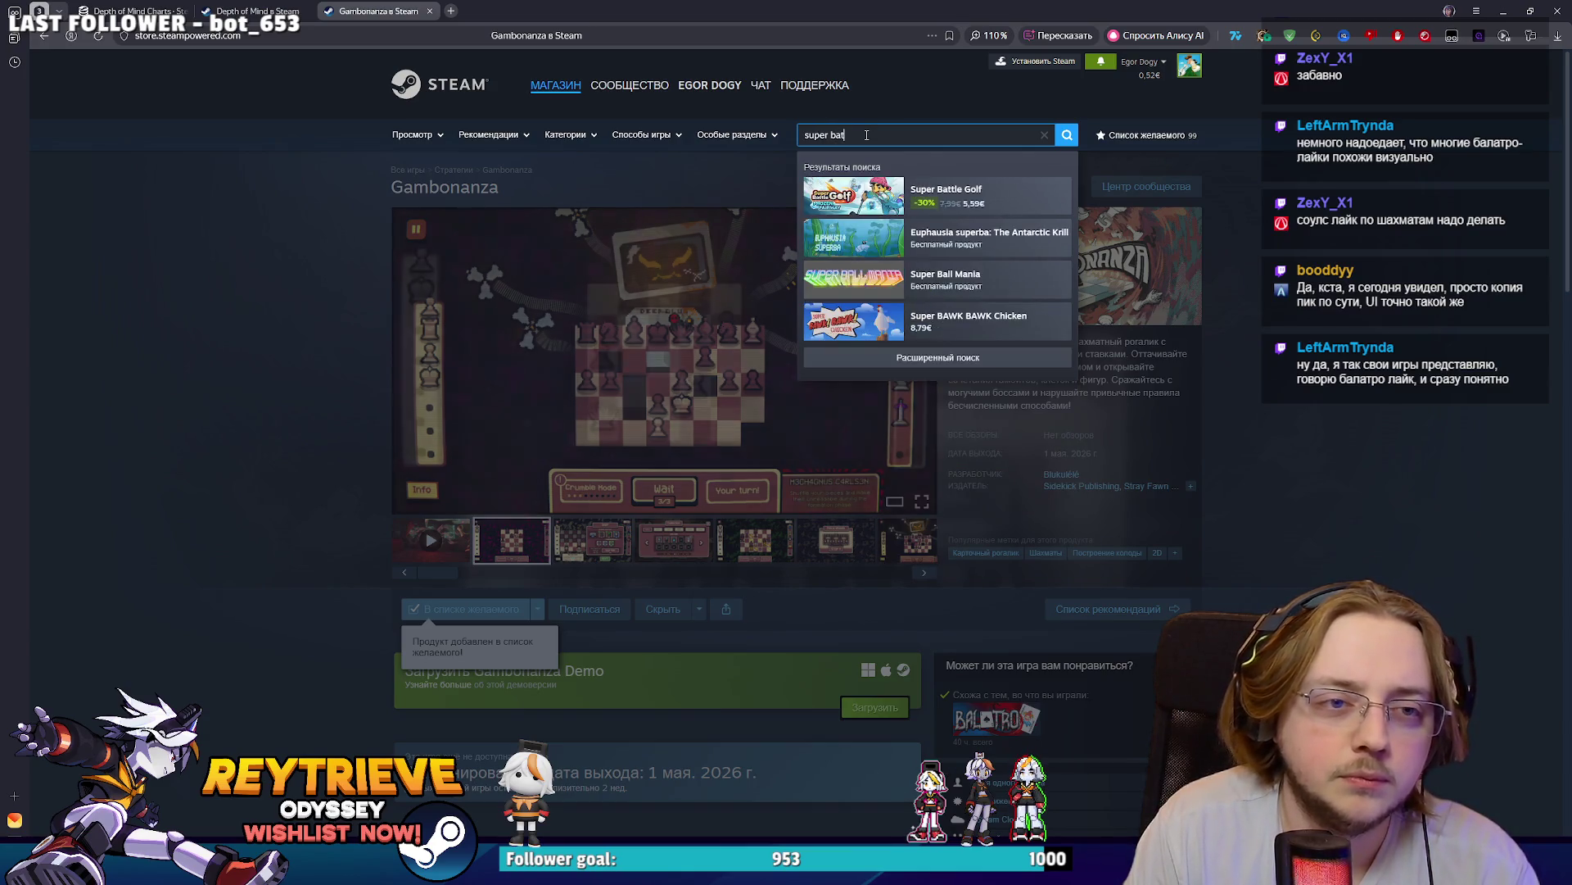
{"action": "type", "text": "tle"}
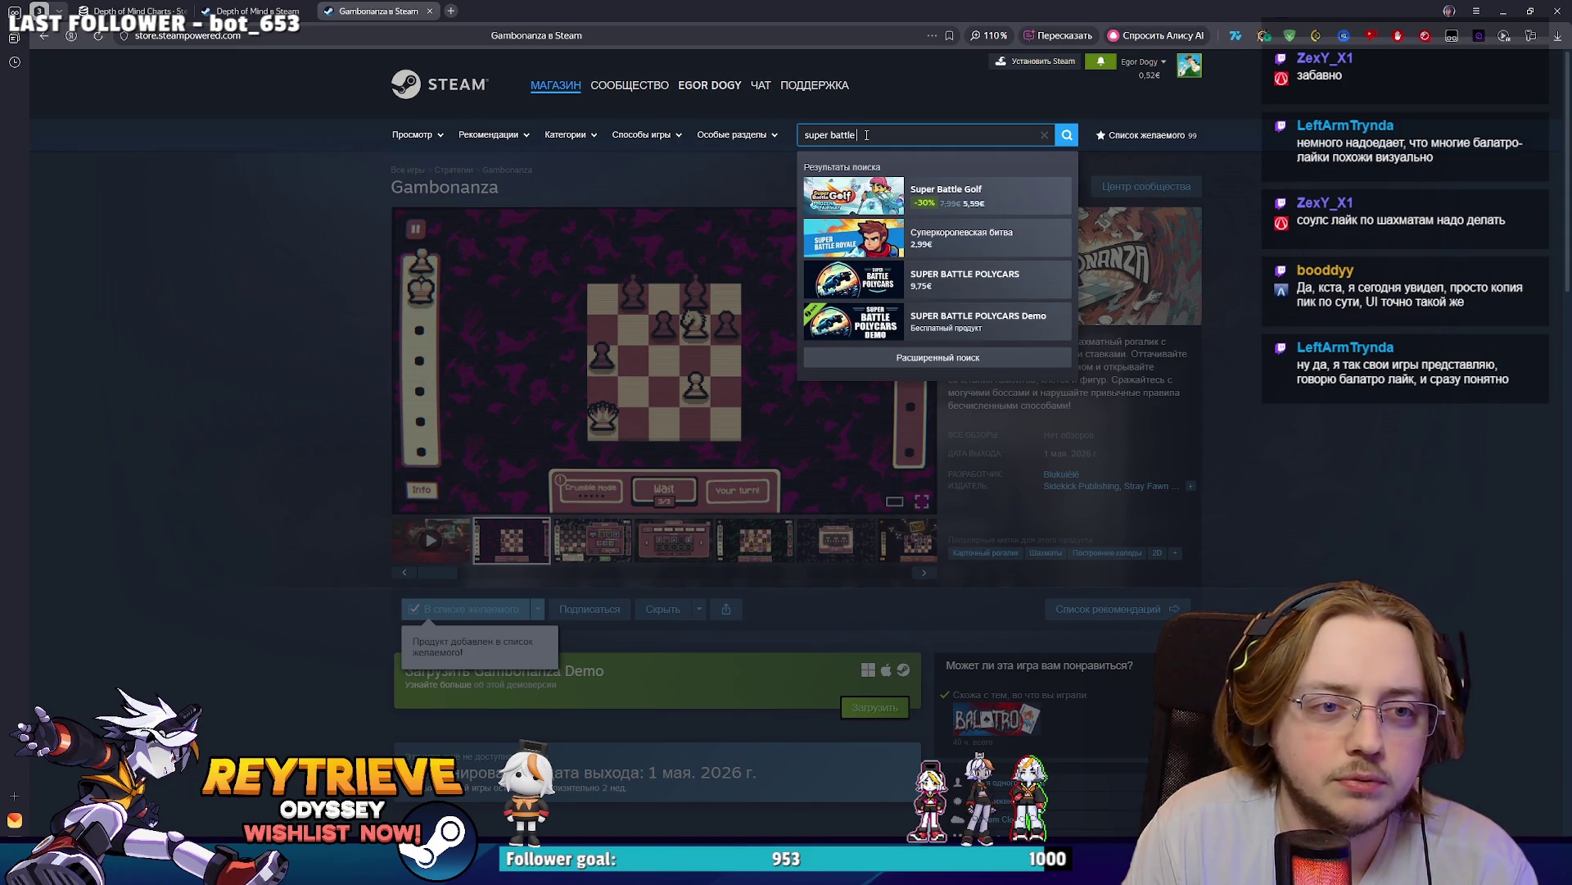
- Open the Super Battle Golf store page, pause its live broadcast, and enlarge the fourth screenshot
{"action": "left_click", "coordinate": [852, 197]}
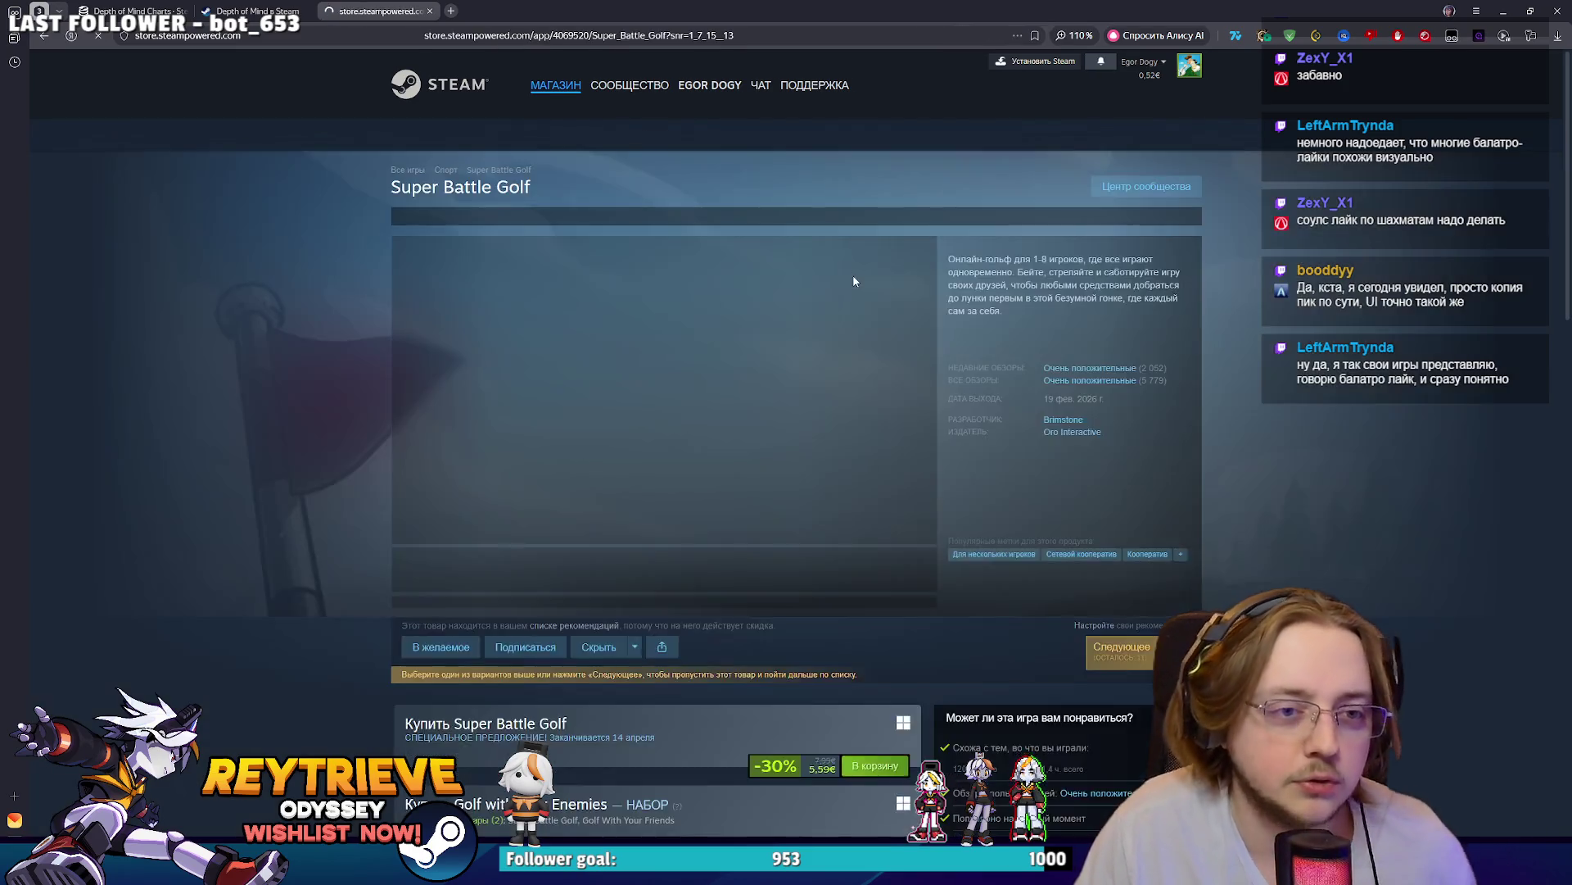
{"action": "scroll", "coordinate": [819, 344], "scroll_direction": "down", "scroll_amount": 3}
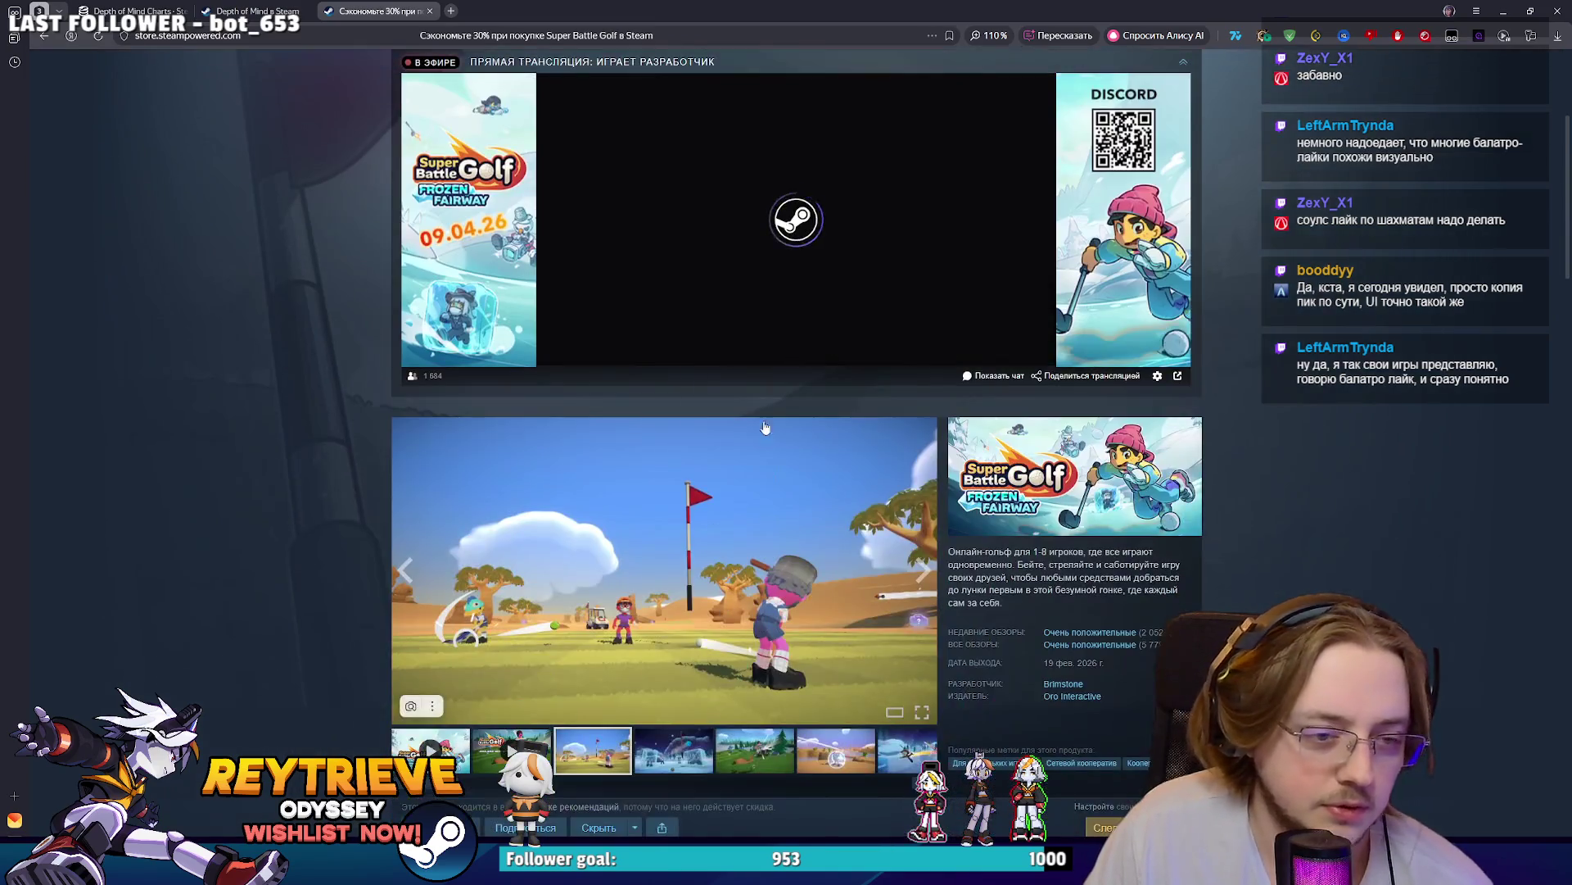
{"action": "left_click", "coordinate": [778, 351]}
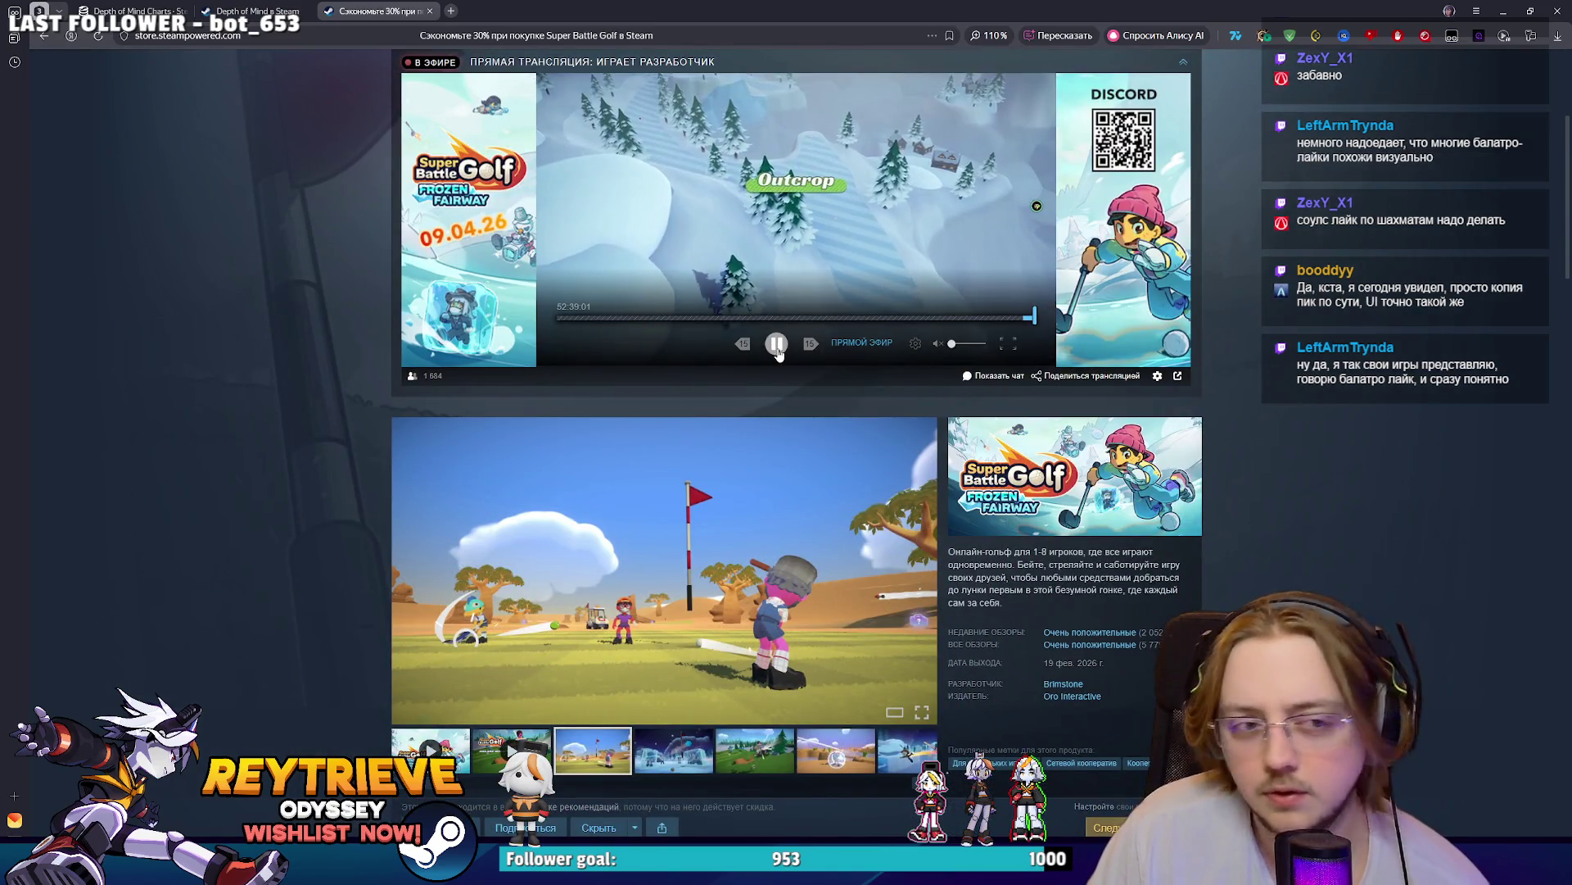
{"action": "scroll", "coordinate": [739, 423], "scroll_direction": "down", "scroll_amount": 2}
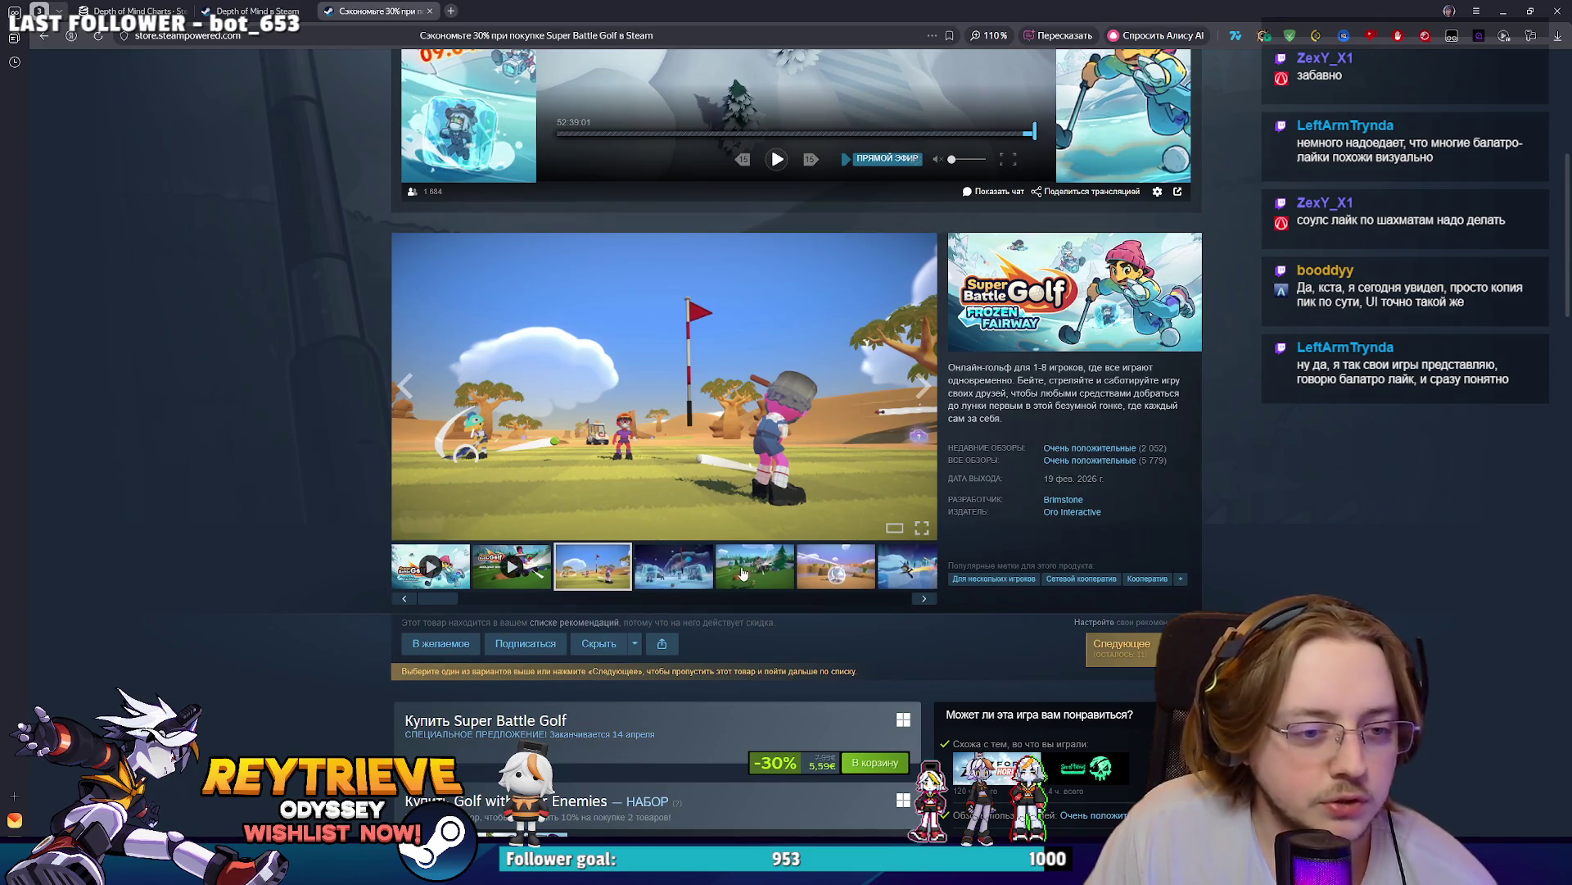
{"action": "left_click", "coordinate": [670, 492]}
- Step through seven more Super Battle Golf screenshots, then show the final beach scene full size
{"action": "key", "text": "Right"}
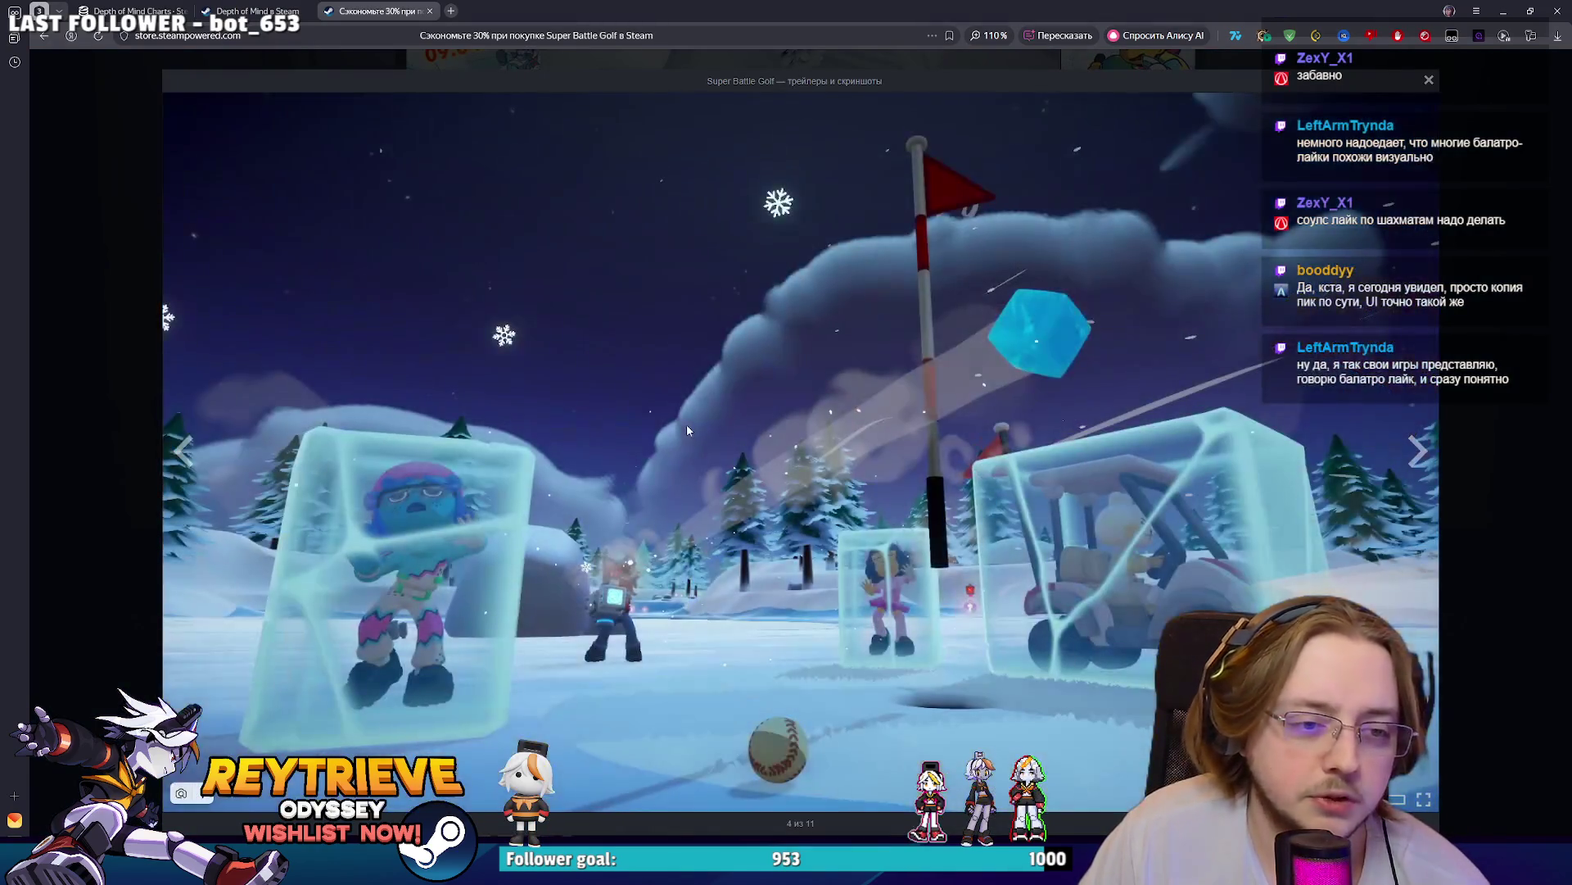
{"action": "key", "text": "Right"}
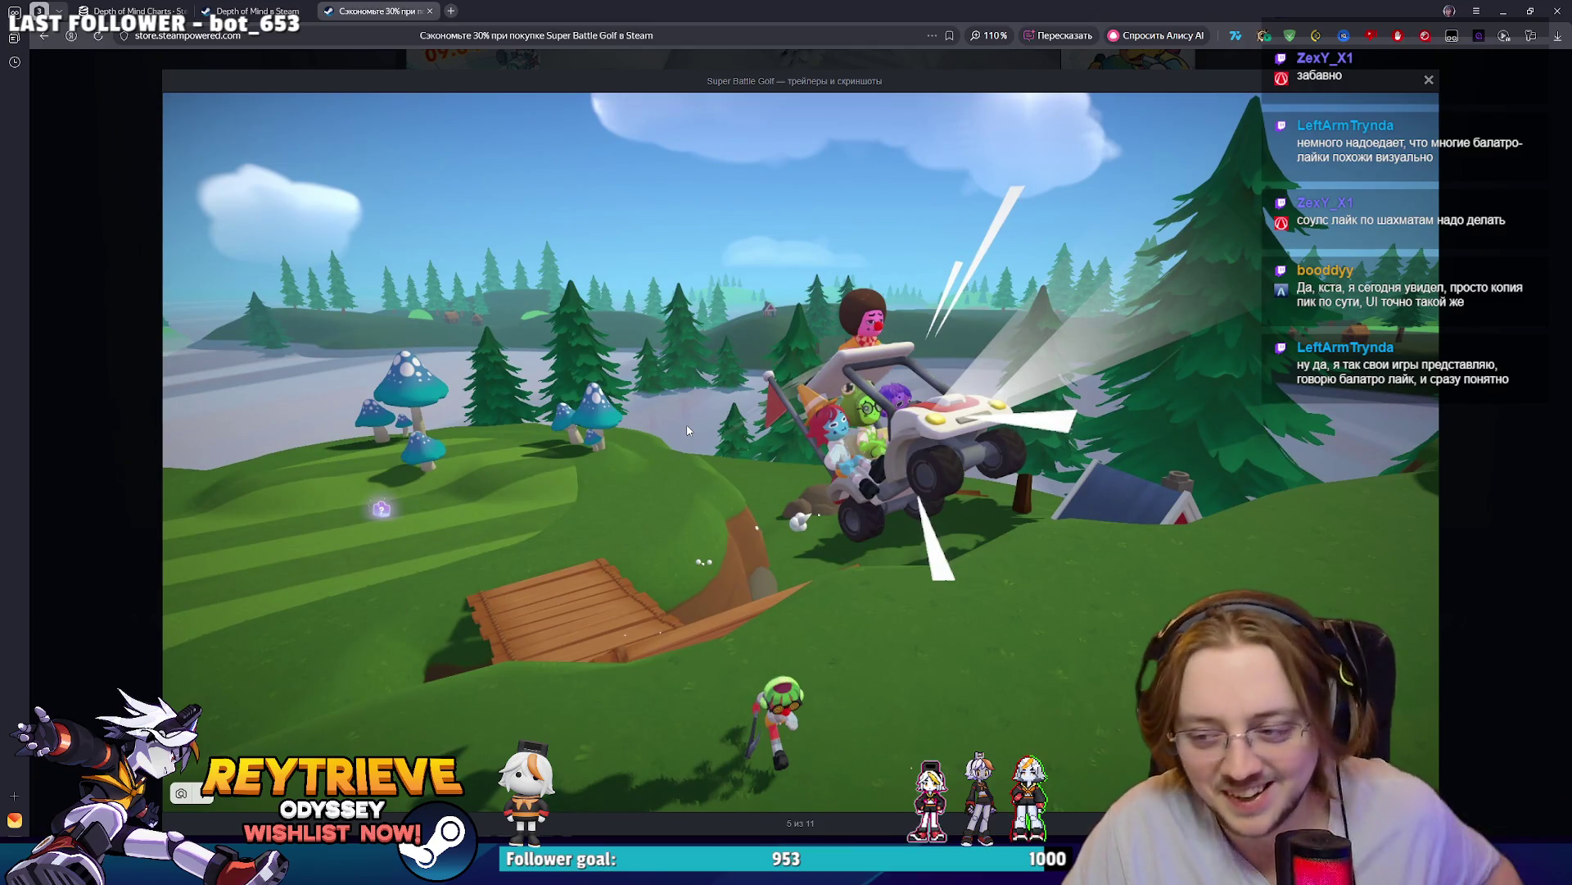
{"action": "key", "text": "Right"}
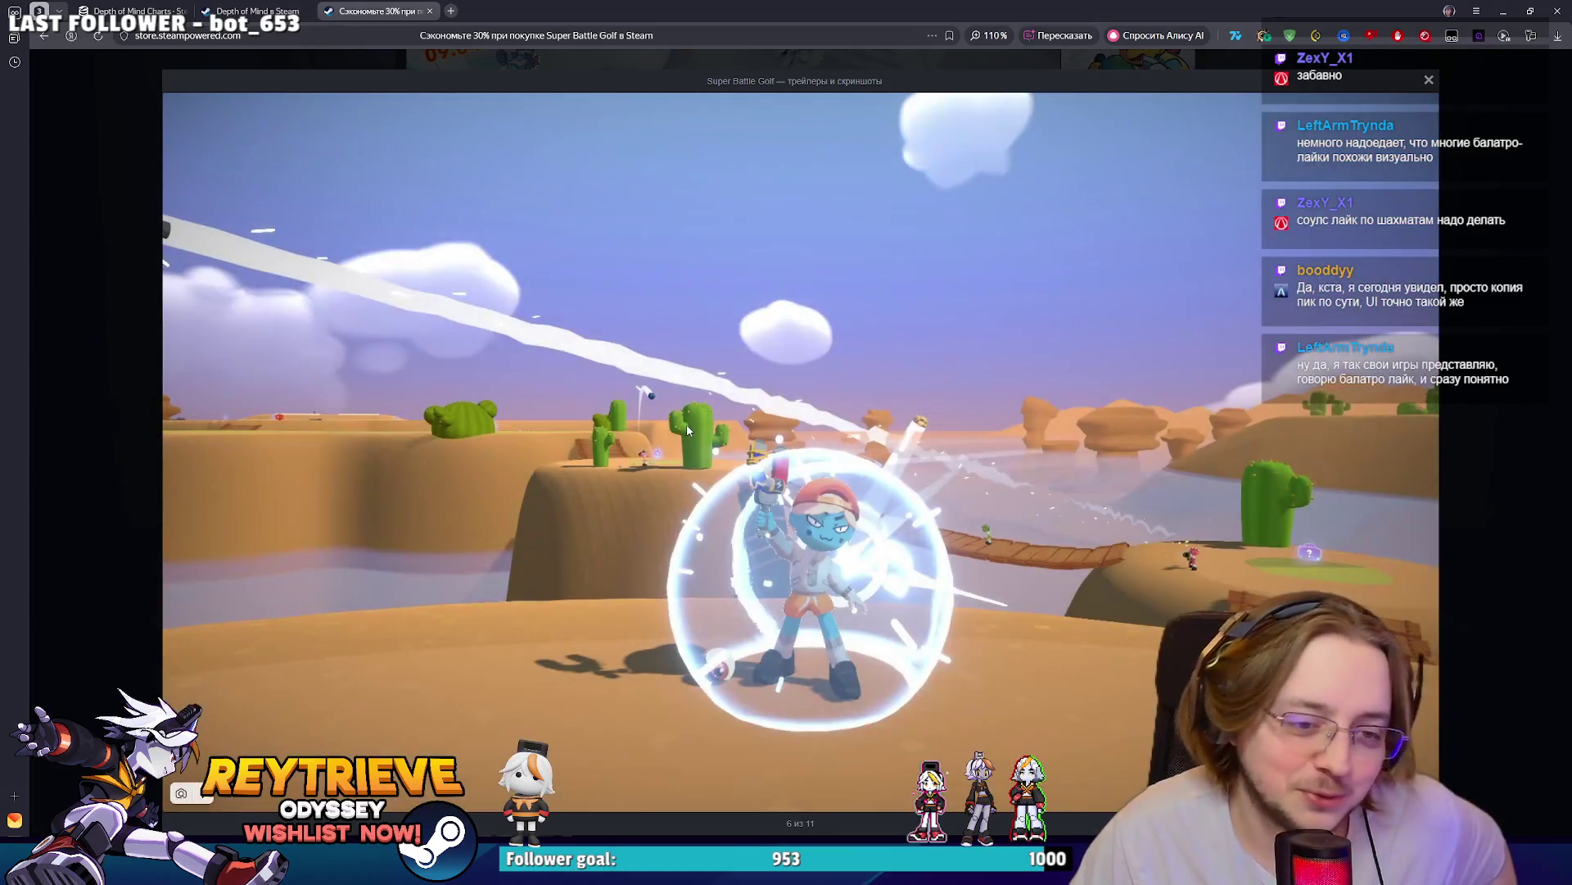
{"action": "key", "text": "Right"}
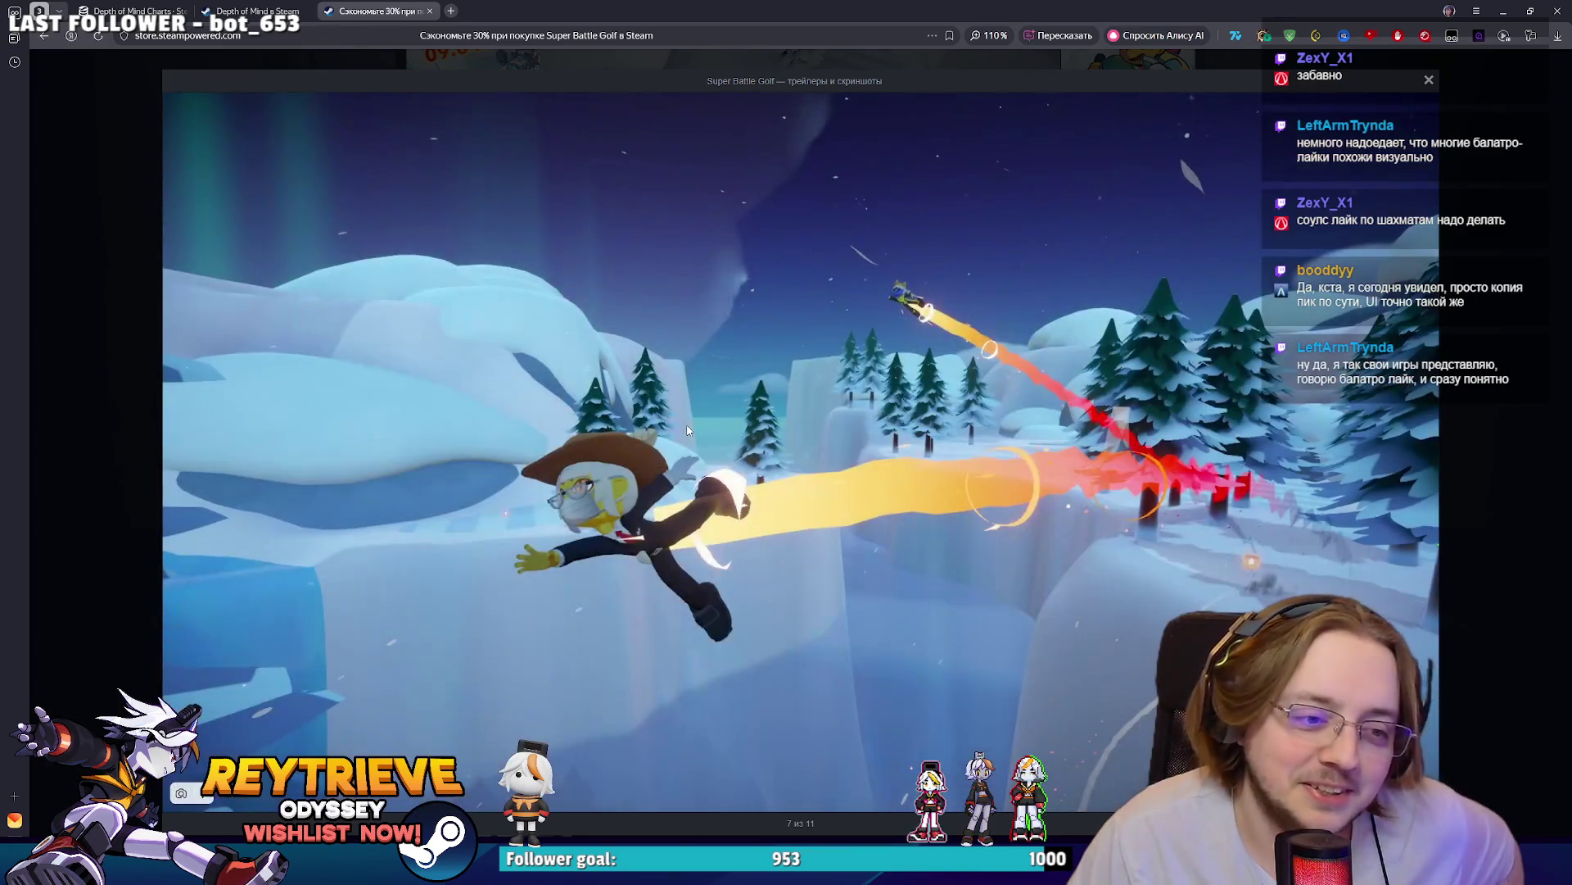
{"action": "key", "text": "Right"}
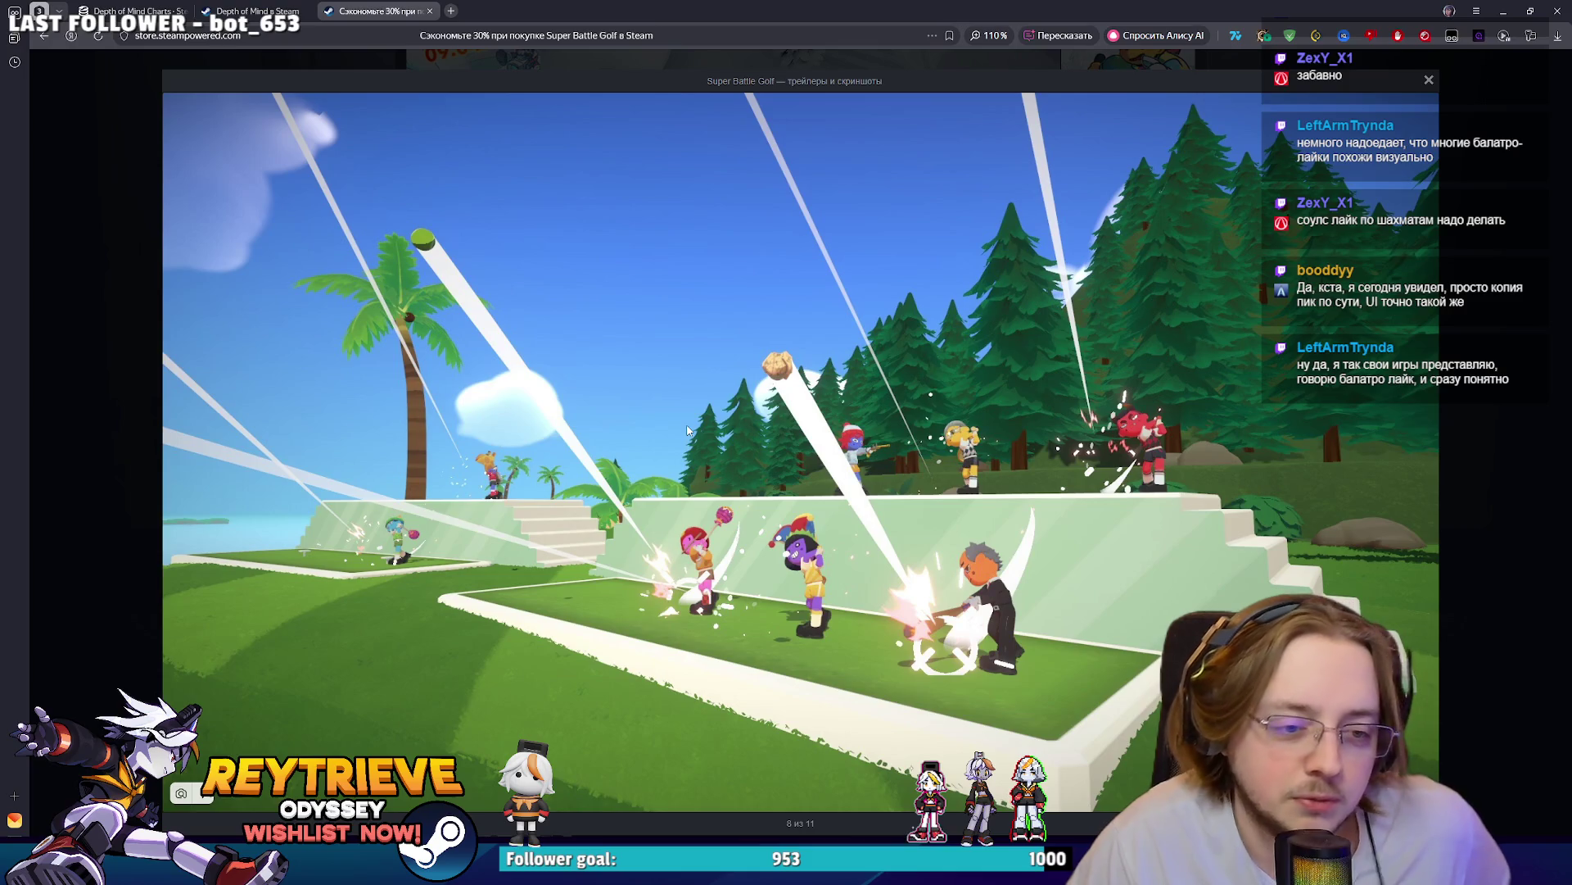
{"action": "key", "text": "Right"}
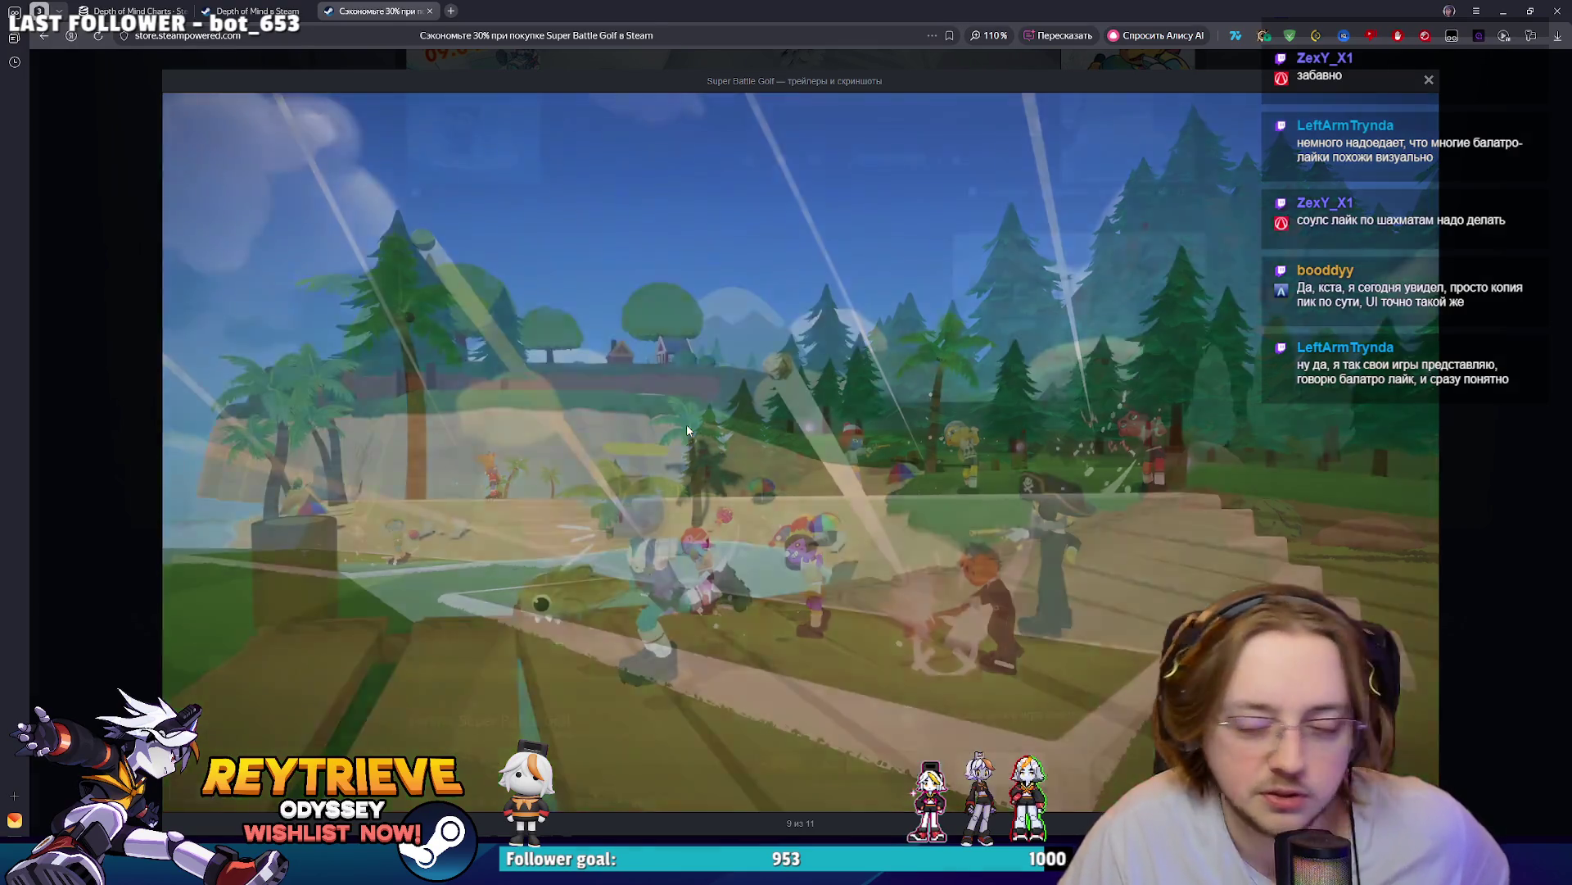
{"action": "key", "text": "Right"}
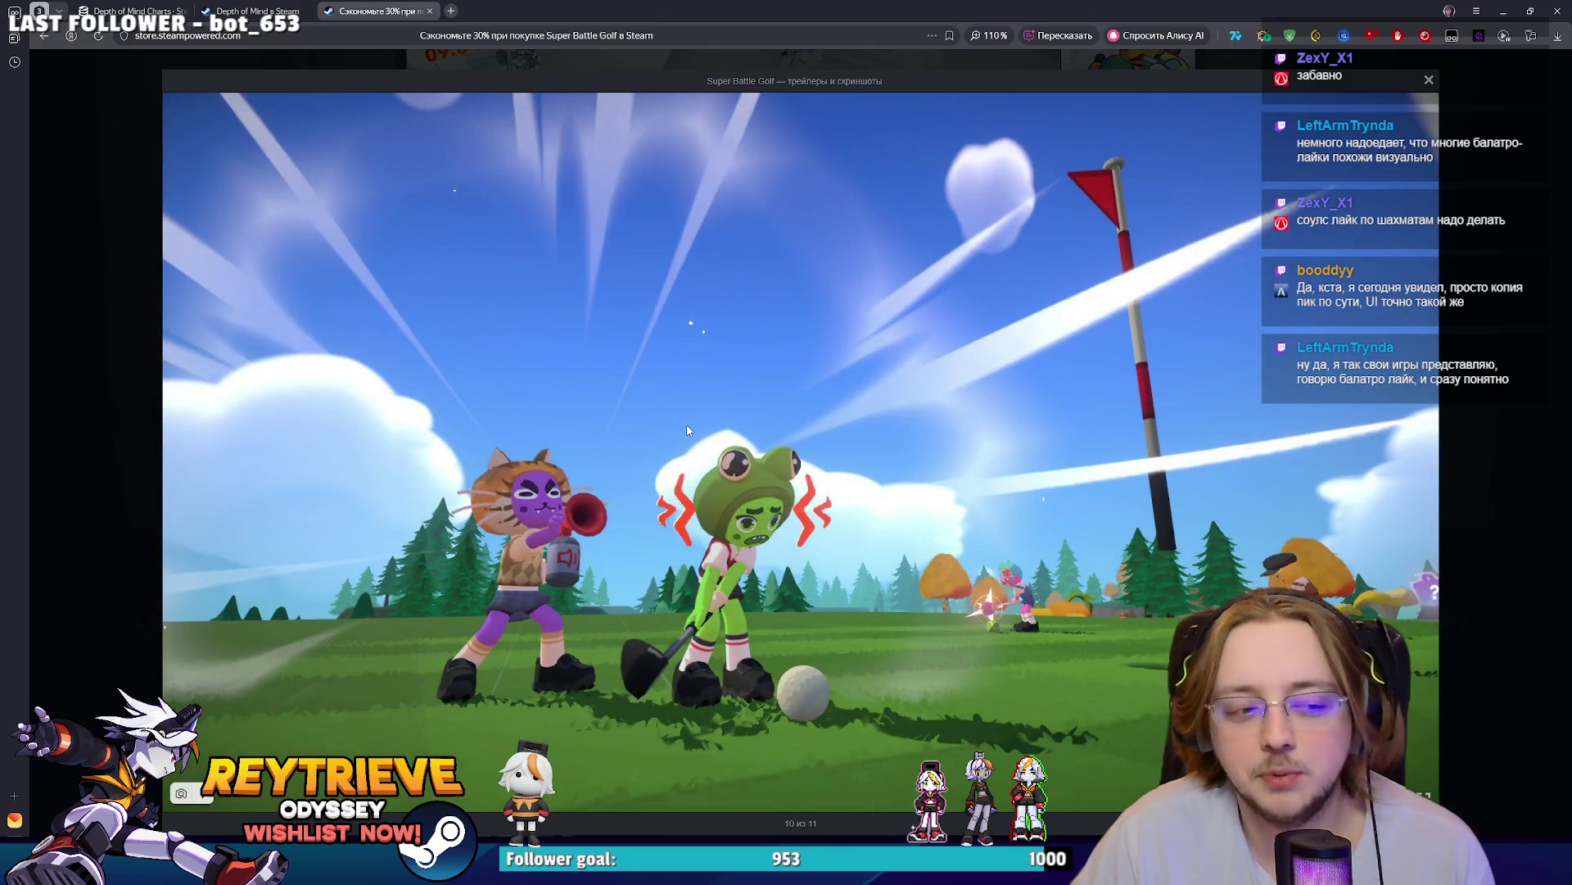
{"action": "left_click", "coordinate": [1461, 431]}
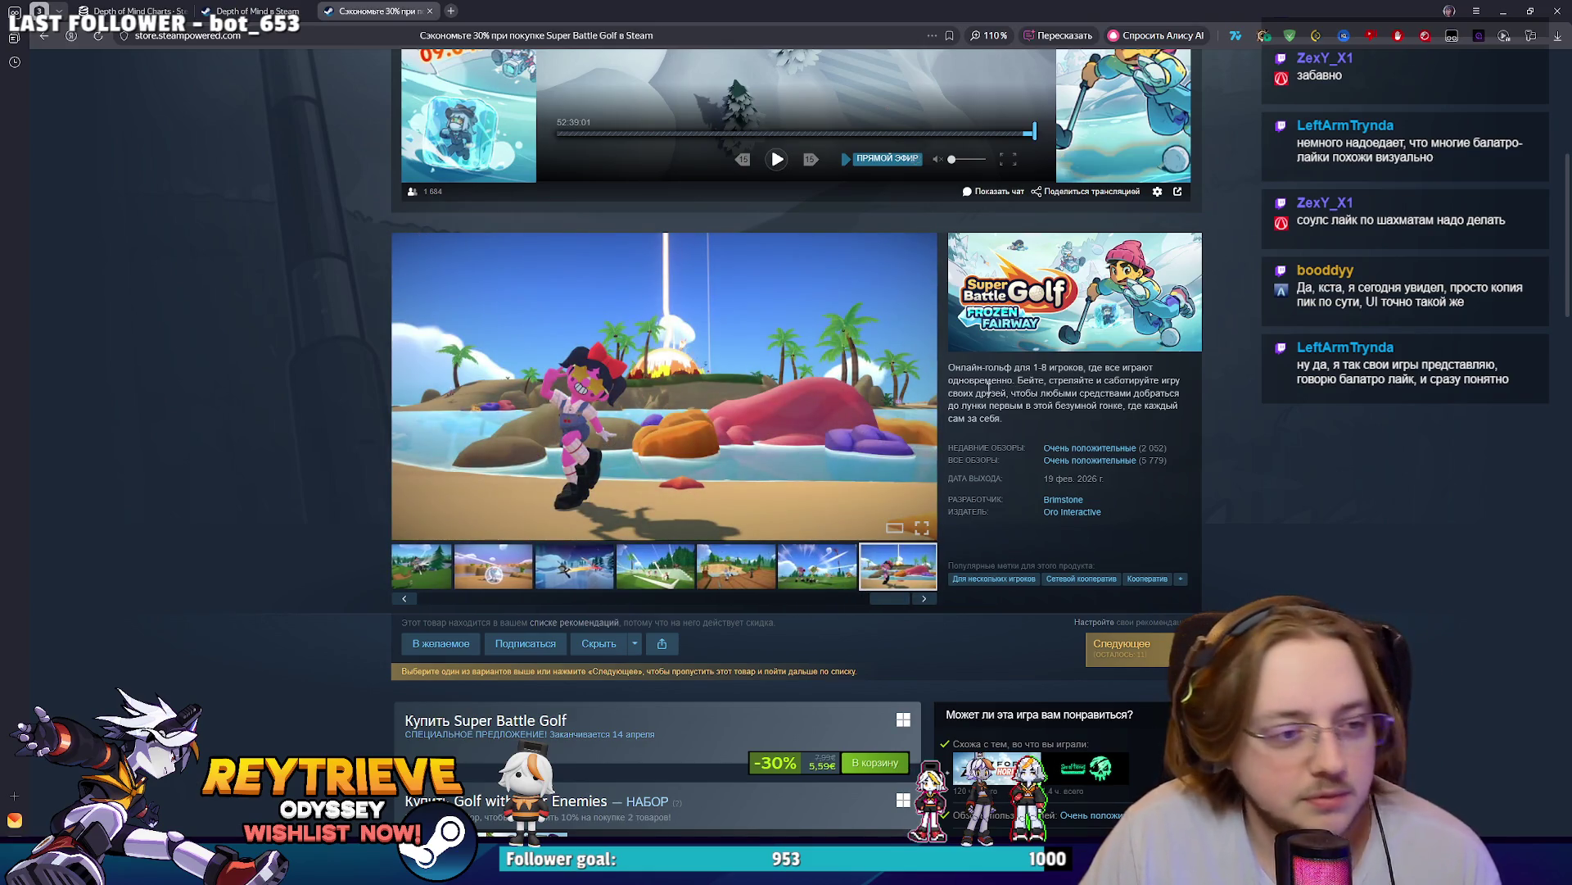
{"action": "left_click", "coordinate": [778, 374]}
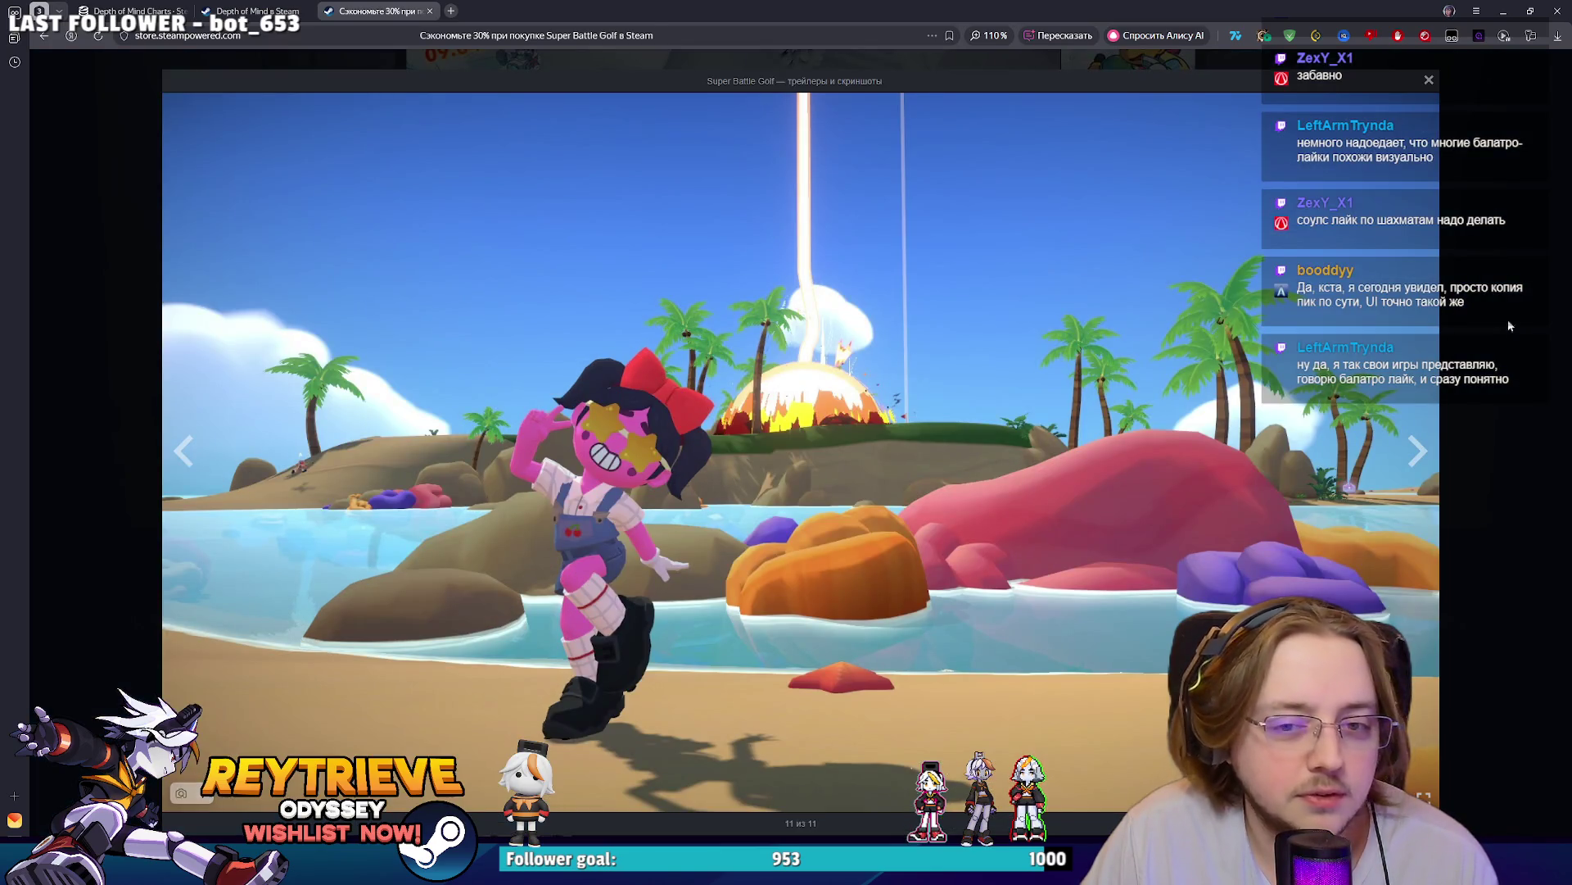
- Close the enlarged screenshot, reopen and close it once more, then dismiss the new tab's address suggestions
{"action": "left_click", "coordinate": [1499, 323]}
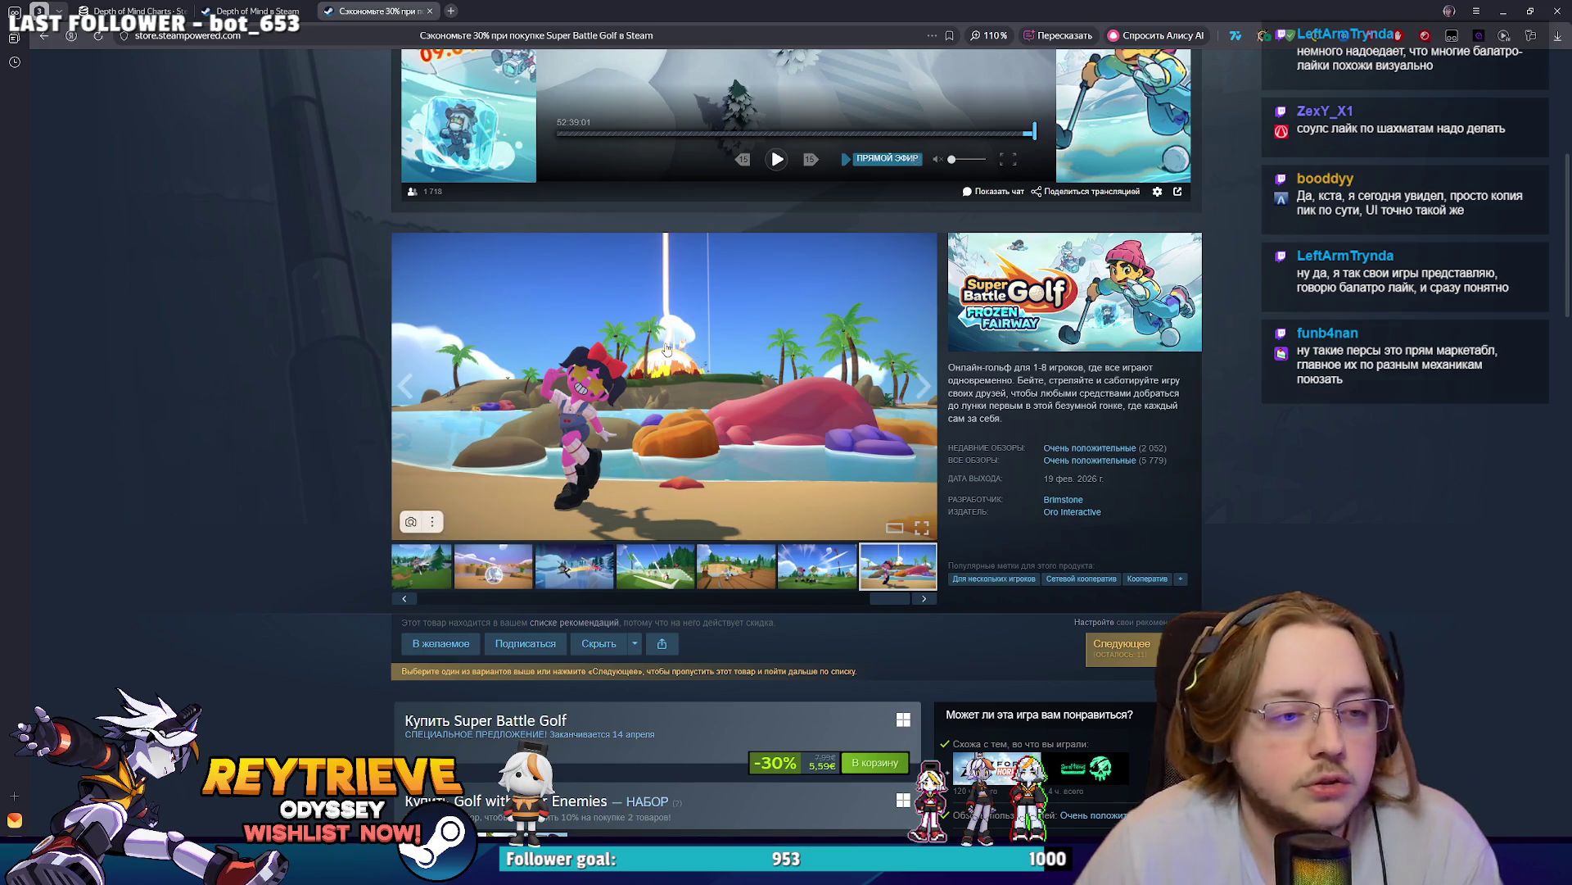
{"action": "left_click", "coordinate": [664, 385]}
{"action": "left_click", "coordinate": [1496, 358]}
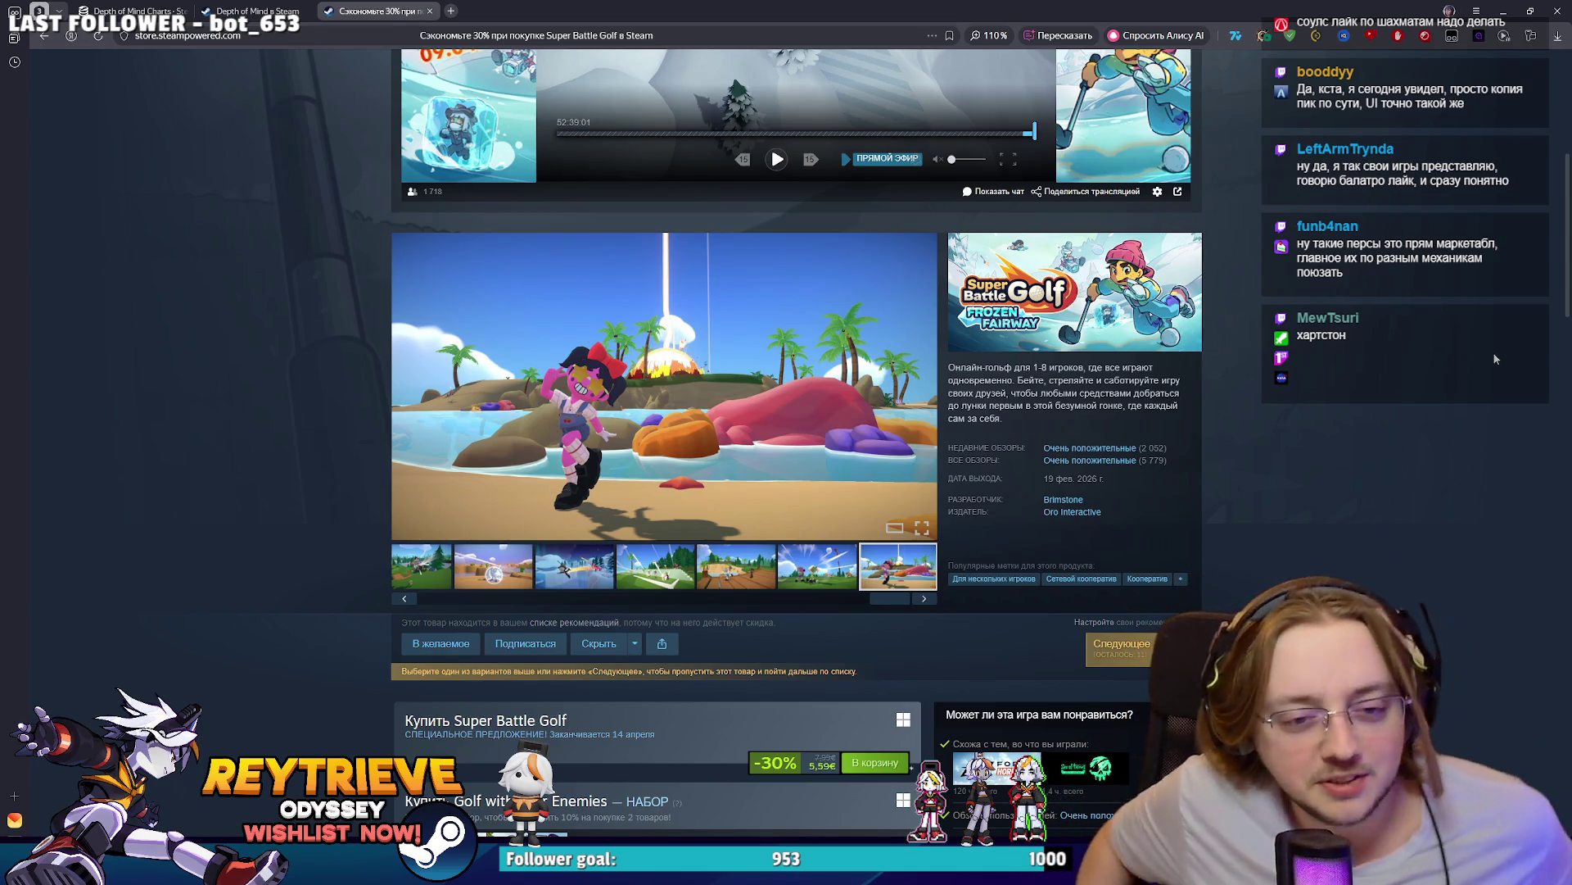
{"action": "left_click", "coordinate": [518, 41]}
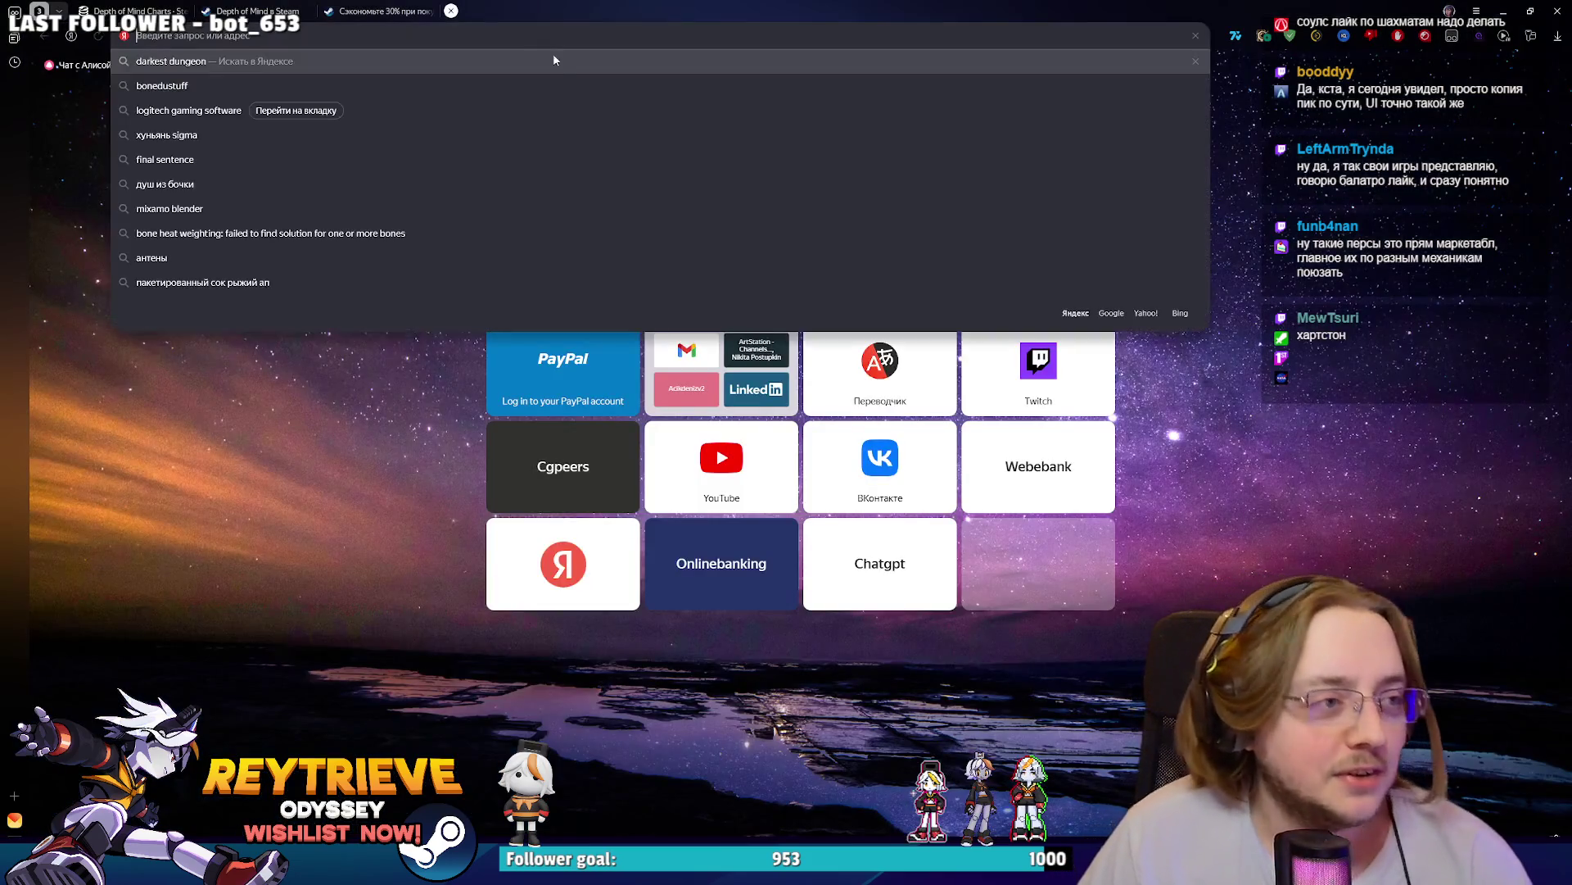
- Expand the saved-sites folder on the new tab page and launch ArtStation
{"action": "left_click", "coordinate": [665, 336]}
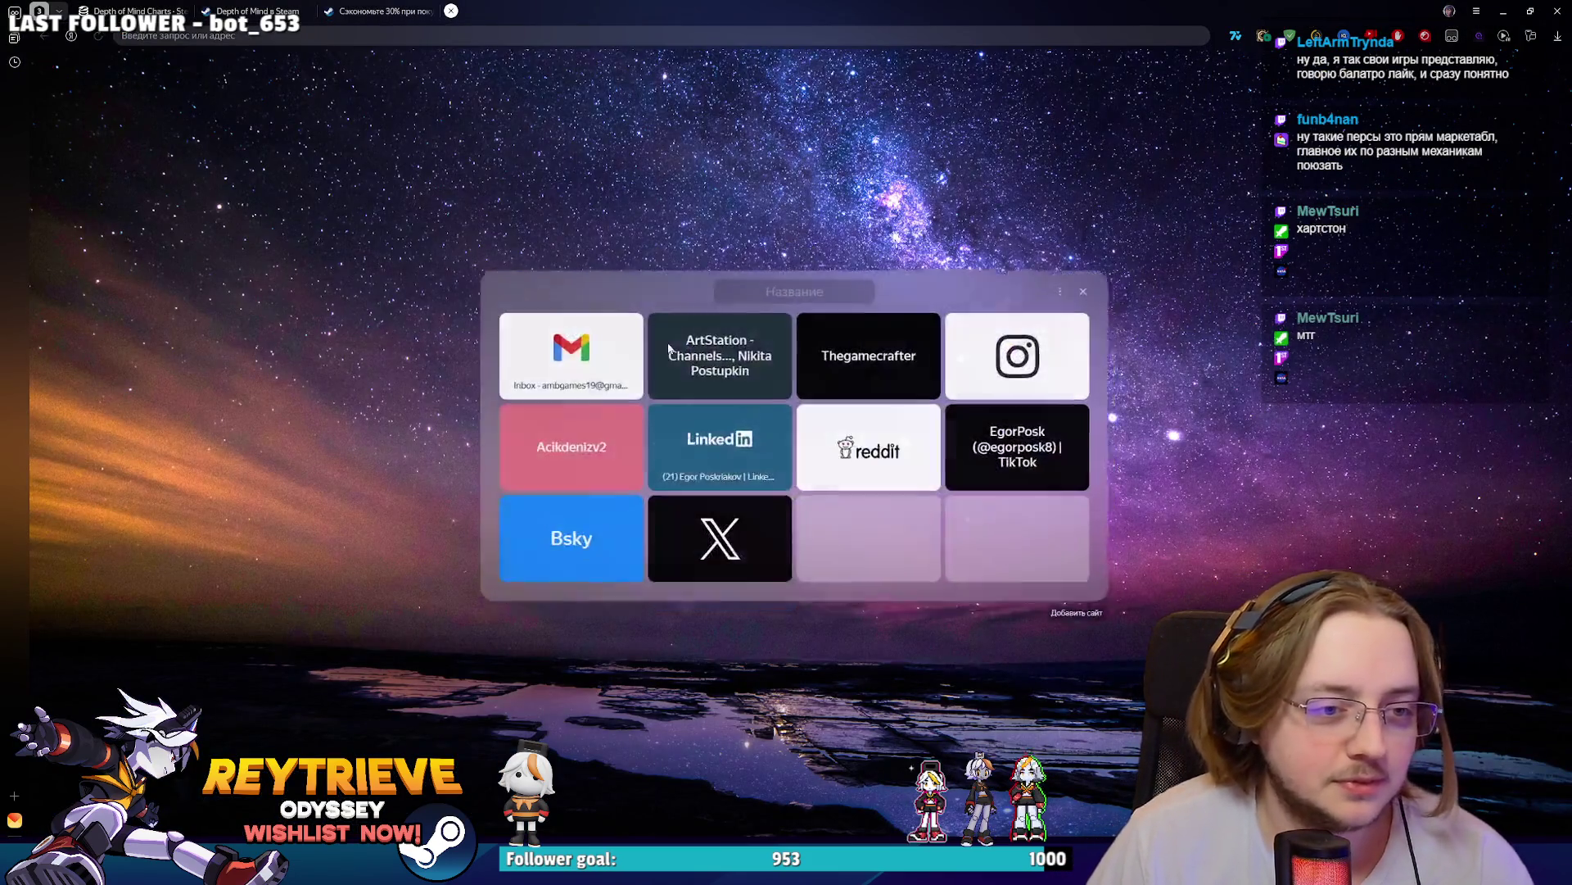
{"action": "left_click", "coordinate": [665, 333]}
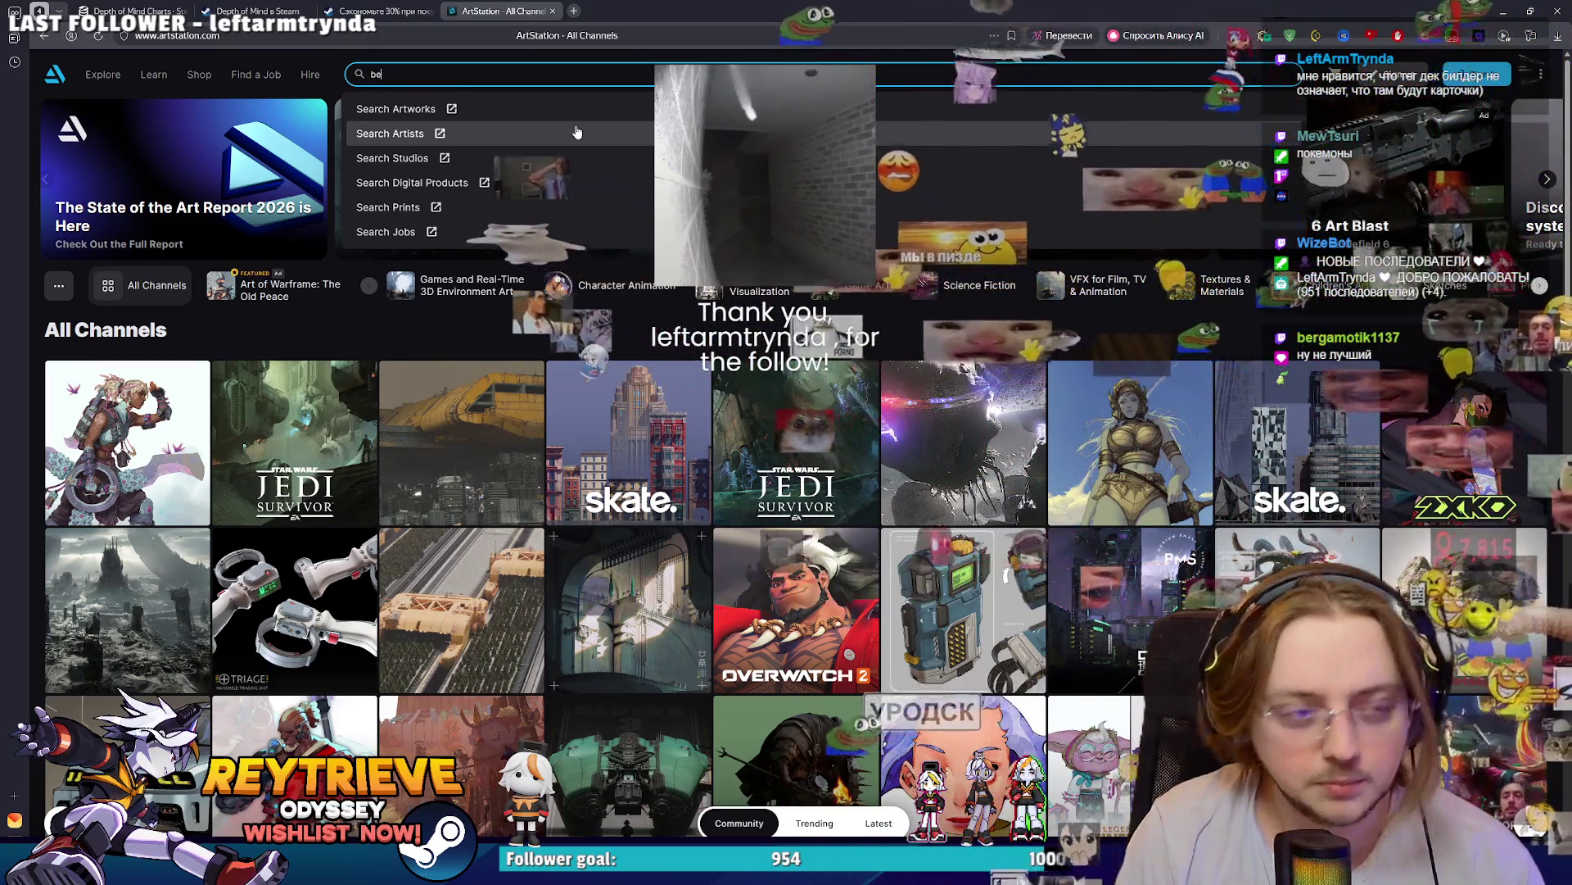
- Search ArtStation for 'berga', open the matching artist's profile, and scroll through the 34-artwork portfolio
{"action": "type", "text": "berga"}
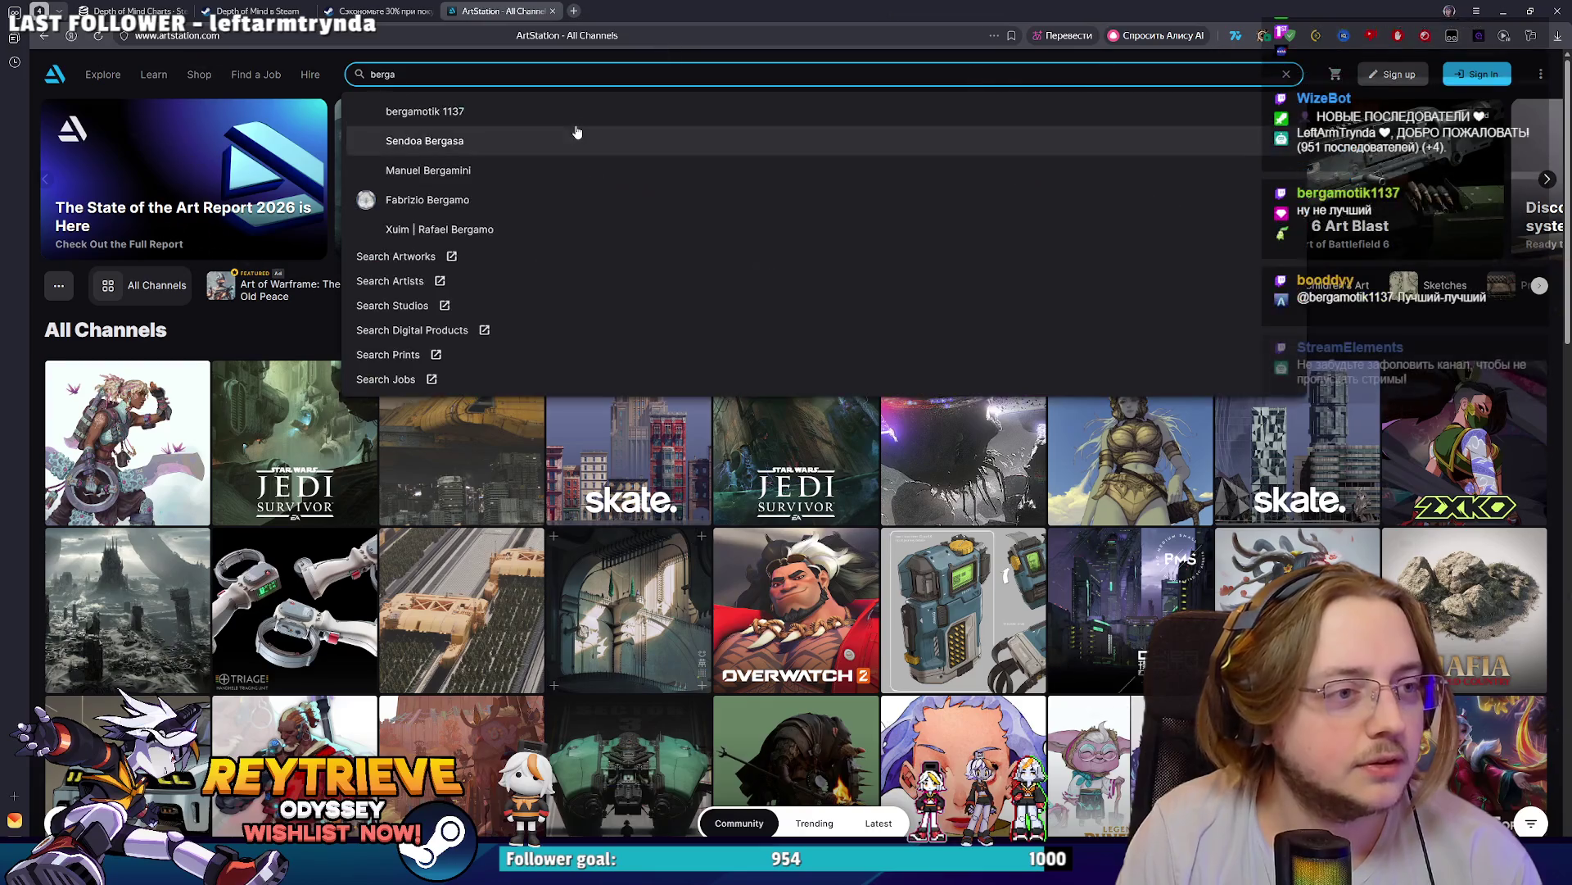
{"action": "left_click", "coordinate": [563, 116]}
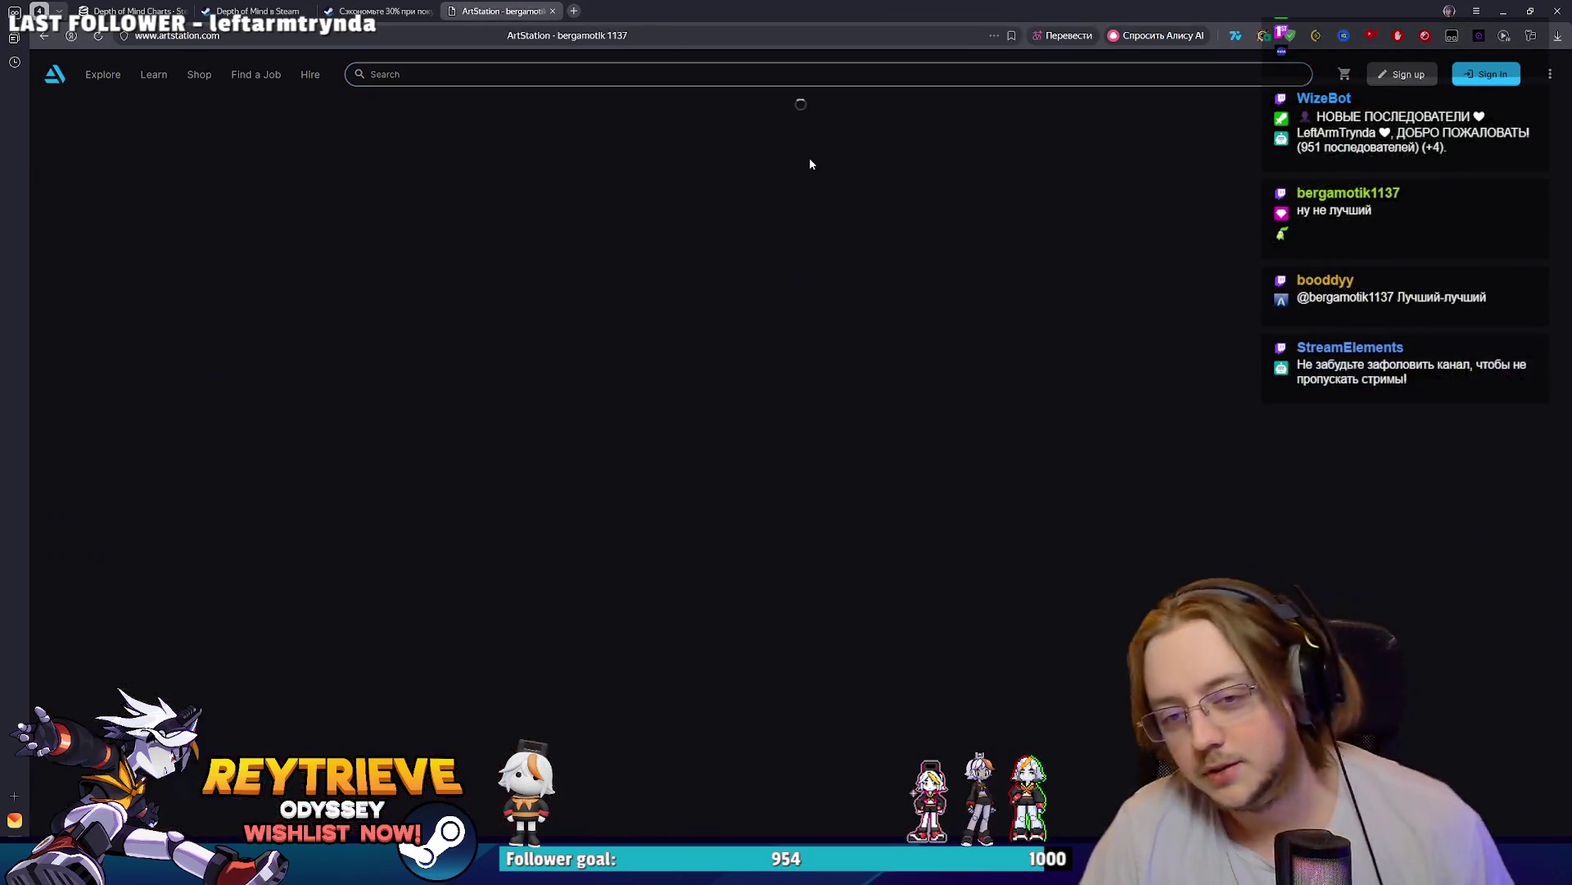
{"action": "scroll", "coordinate": [1135, 254], "scroll_direction": "down", "scroll_amount": 2}
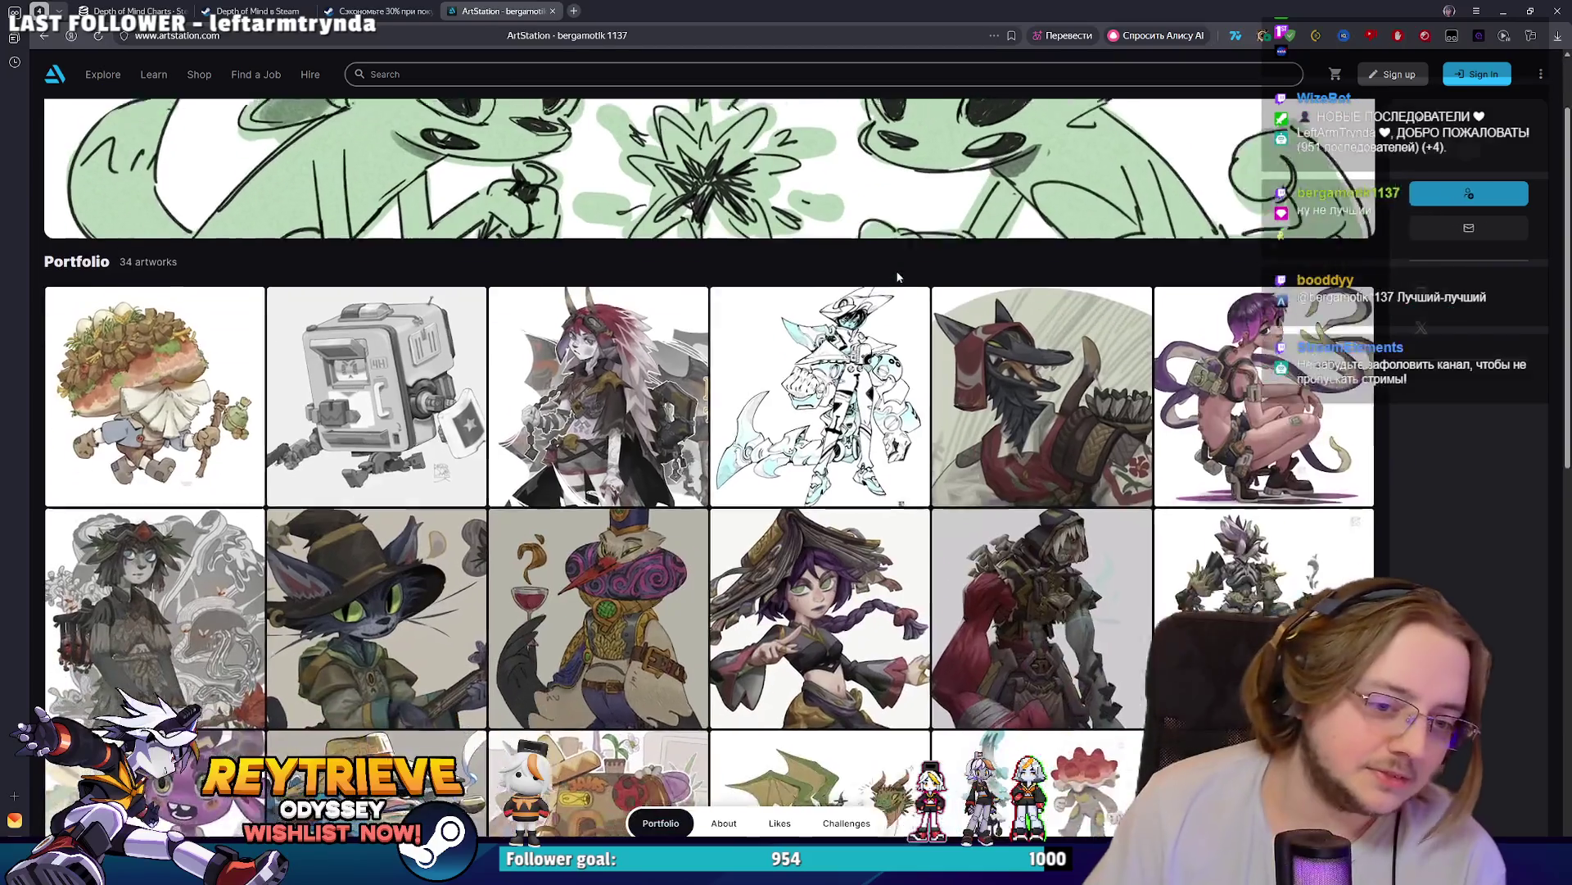
{"action": "scroll", "coordinate": [942, 328], "scroll_direction": "down", "scroll_amount": 3}
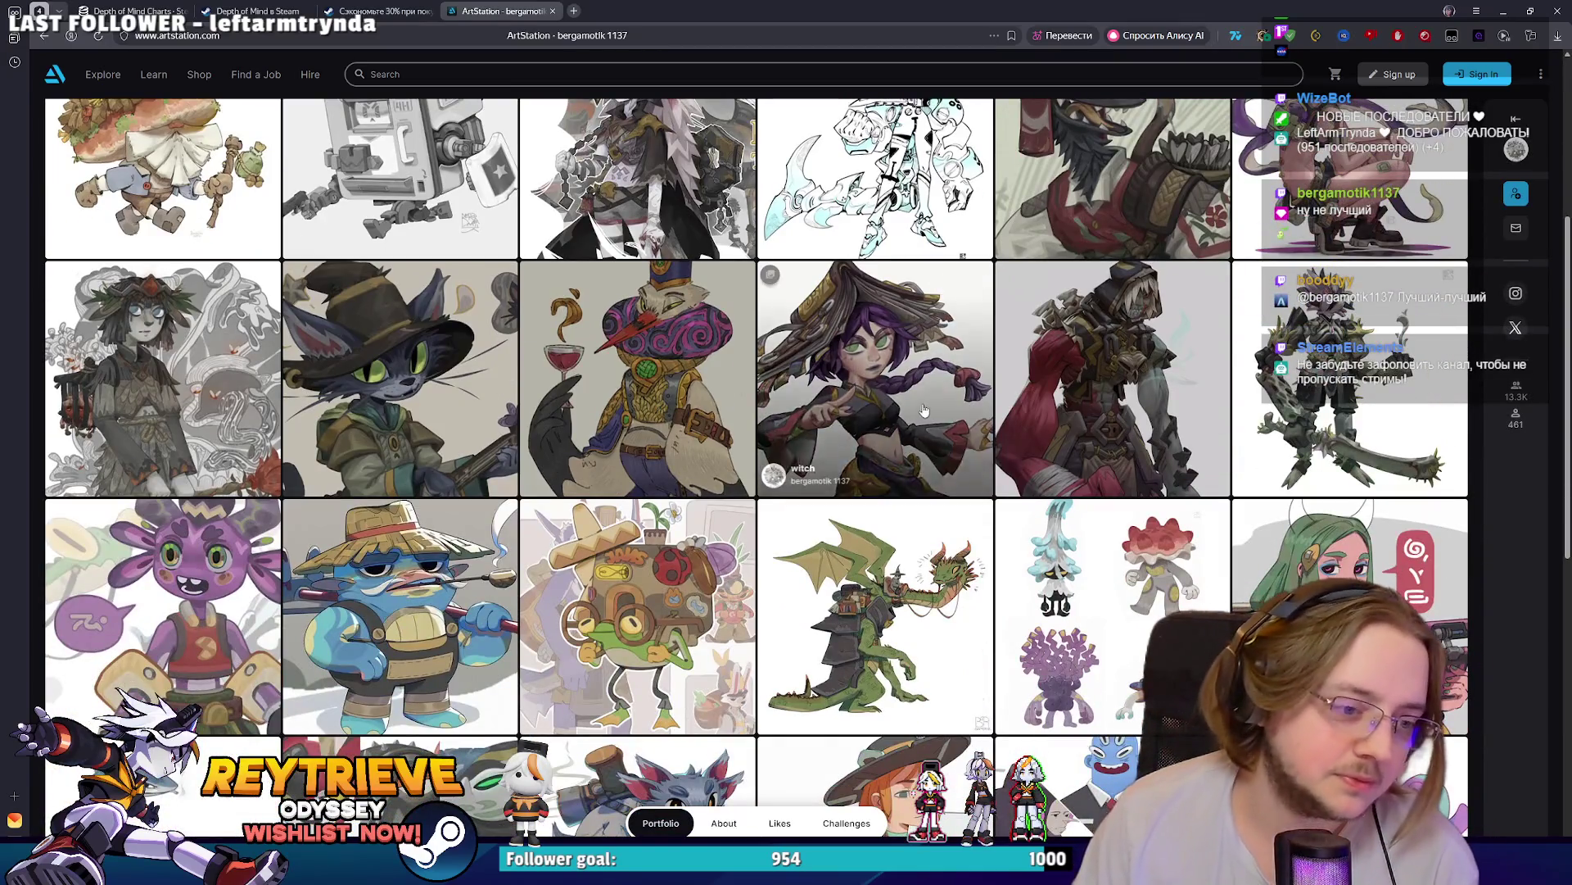
{"action": "scroll", "coordinate": [862, 381], "scroll_direction": "down", "scroll_amount": 3}
{"action": "scroll", "coordinate": [862, 381], "scroll_direction": "down", "scroll_amount": 3}
{"action": "scroll", "coordinate": [906, 323], "scroll_direction": "up", "scroll_amount": 9}
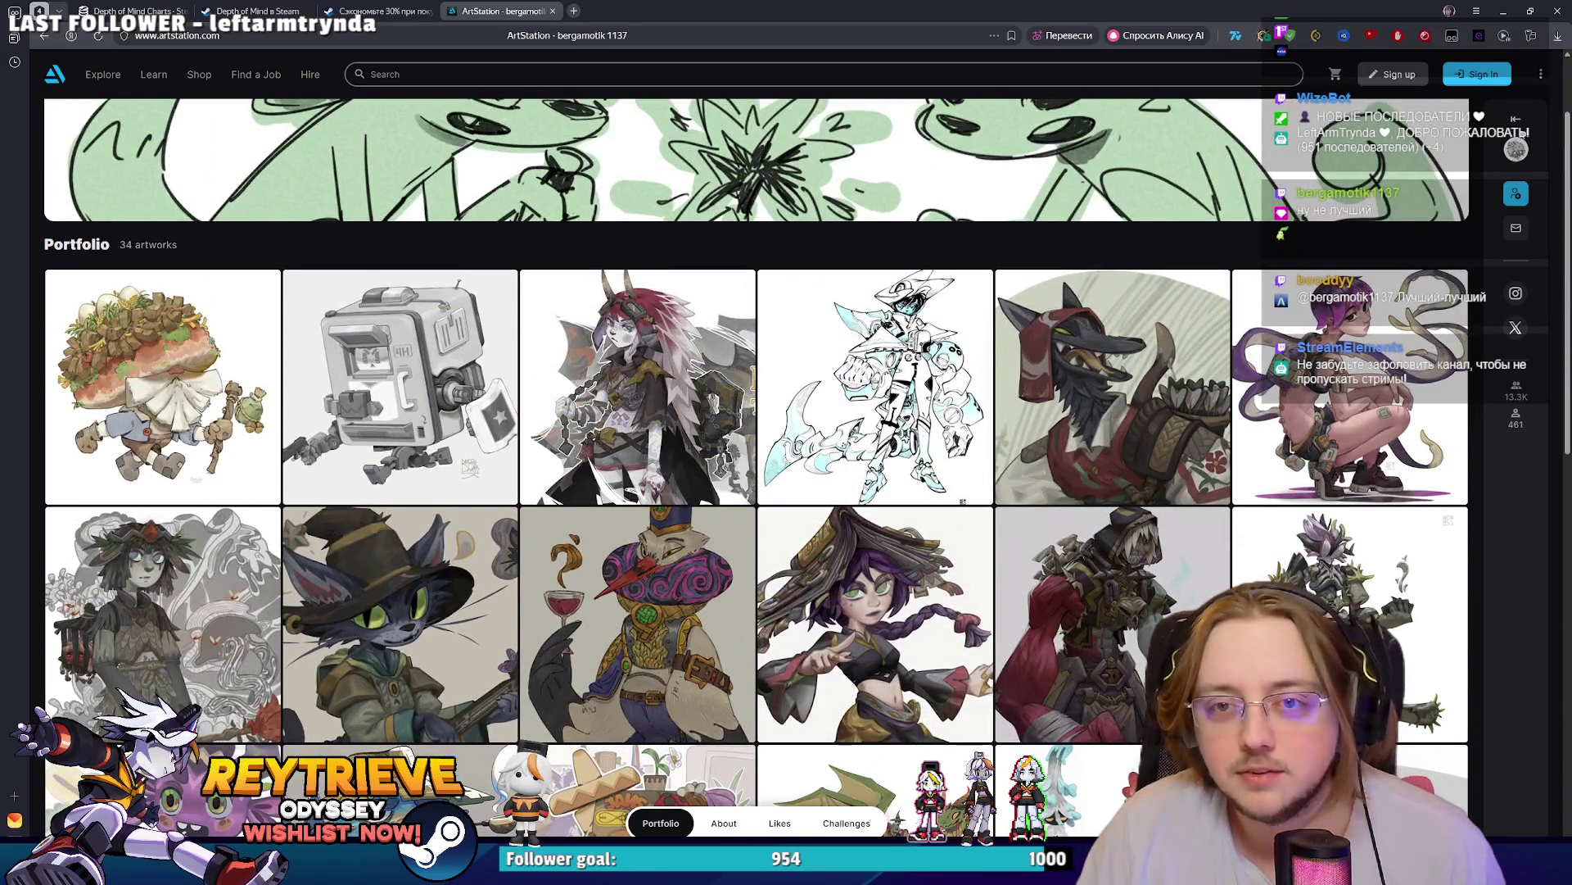
{"action": "scroll", "coordinate": [1132, 522], "scroll_direction": "down", "scroll_amount": 2}
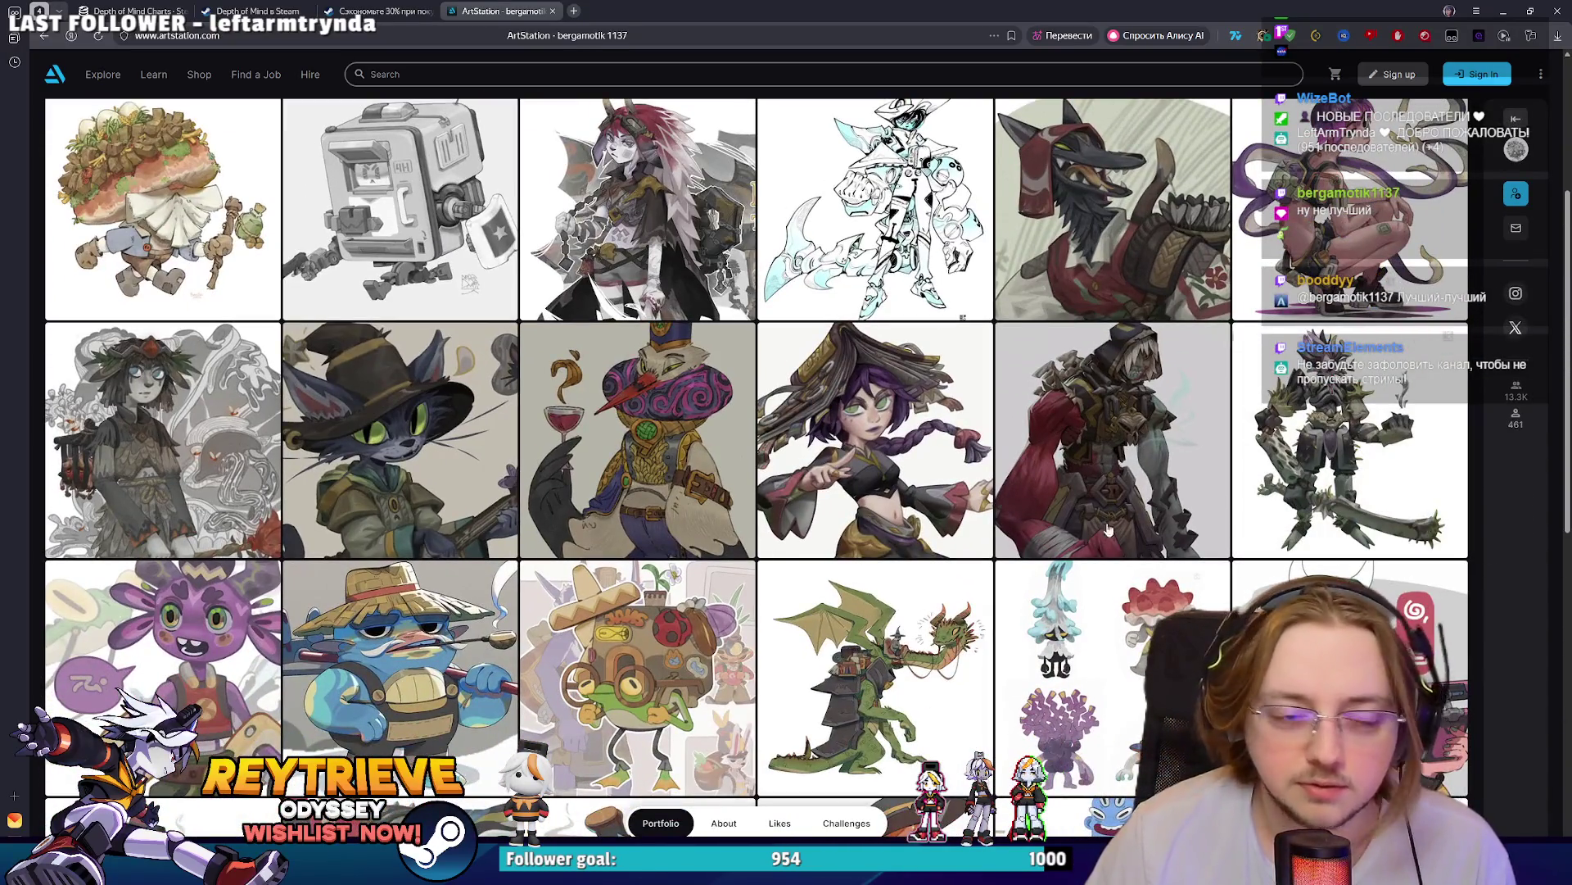
{"action": "scroll", "coordinate": [1132, 522], "scroll_direction": "up", "scroll_amount": 3}
{"action": "scroll", "coordinate": [924, 499], "scroll_direction": "down", "scroll_amount": 3}
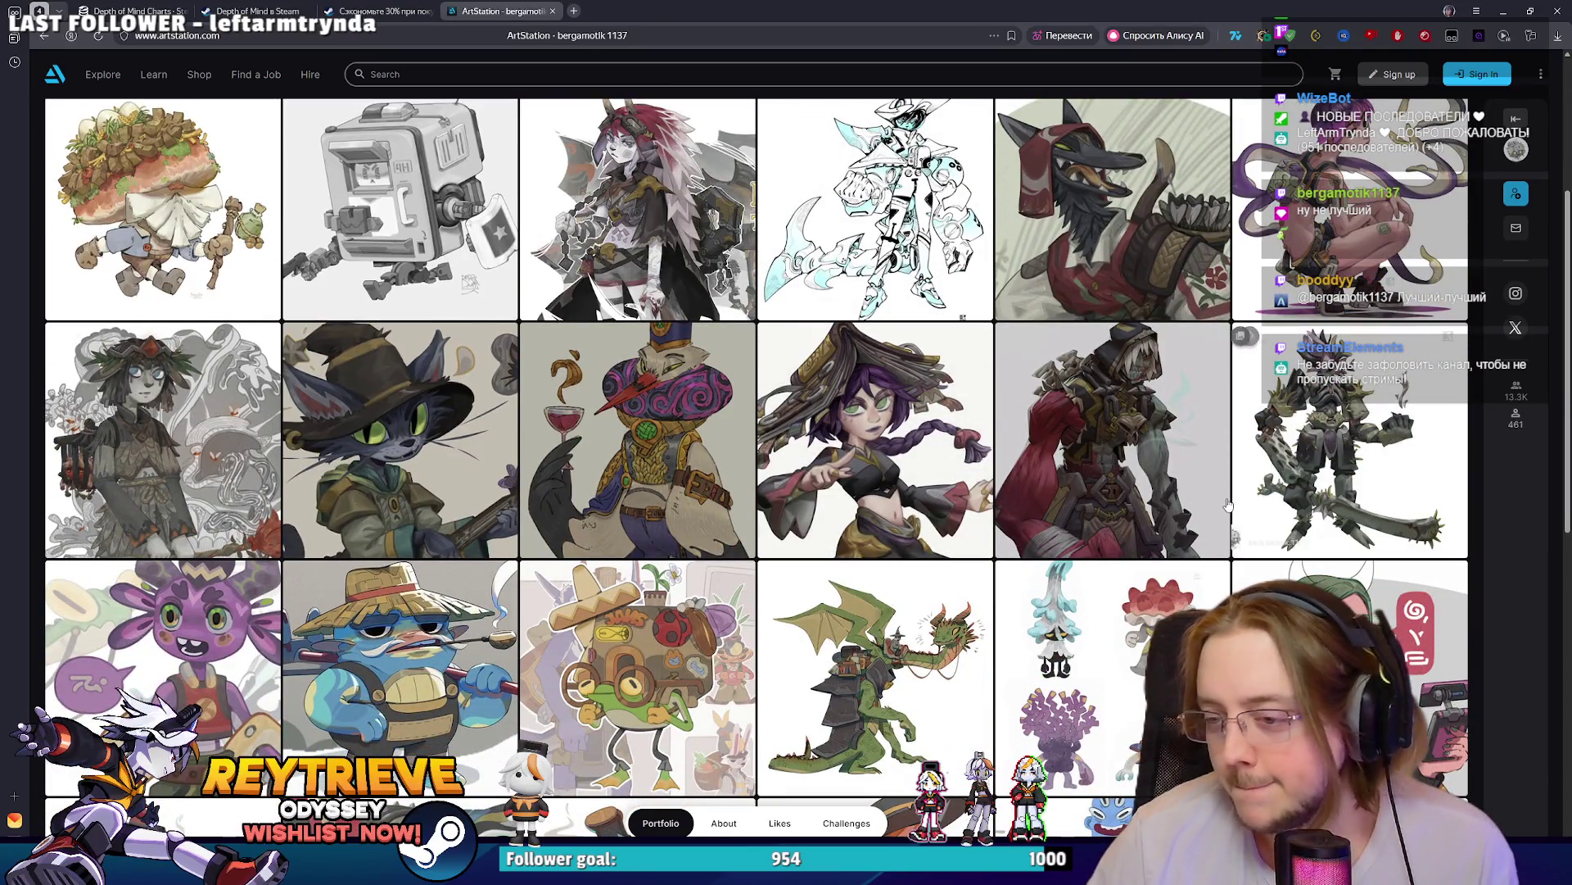
{"action": "scroll", "coordinate": [655, 263], "scroll_direction": "up", "scroll_amount": 3}
{"action": "left_click", "coordinate": [364, 9]}
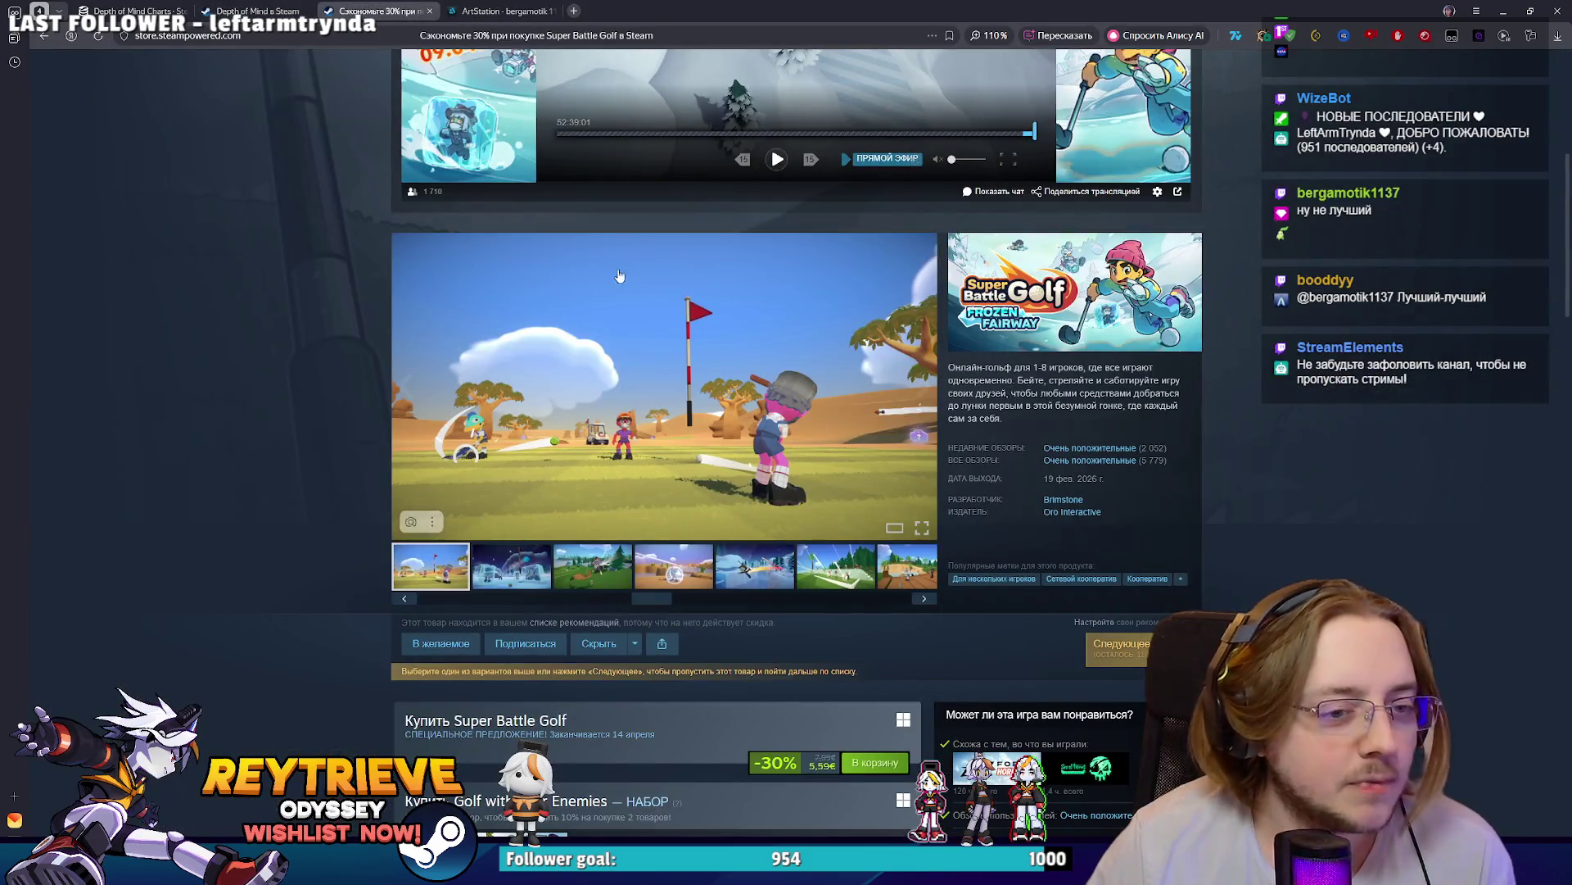
- From the Super Battle Golf page, list developer Brimstone's games and open Overthrown's store page
{"action": "left_click", "coordinate": [268, 8]}
{"action": "left_click", "coordinate": [357, 10]}
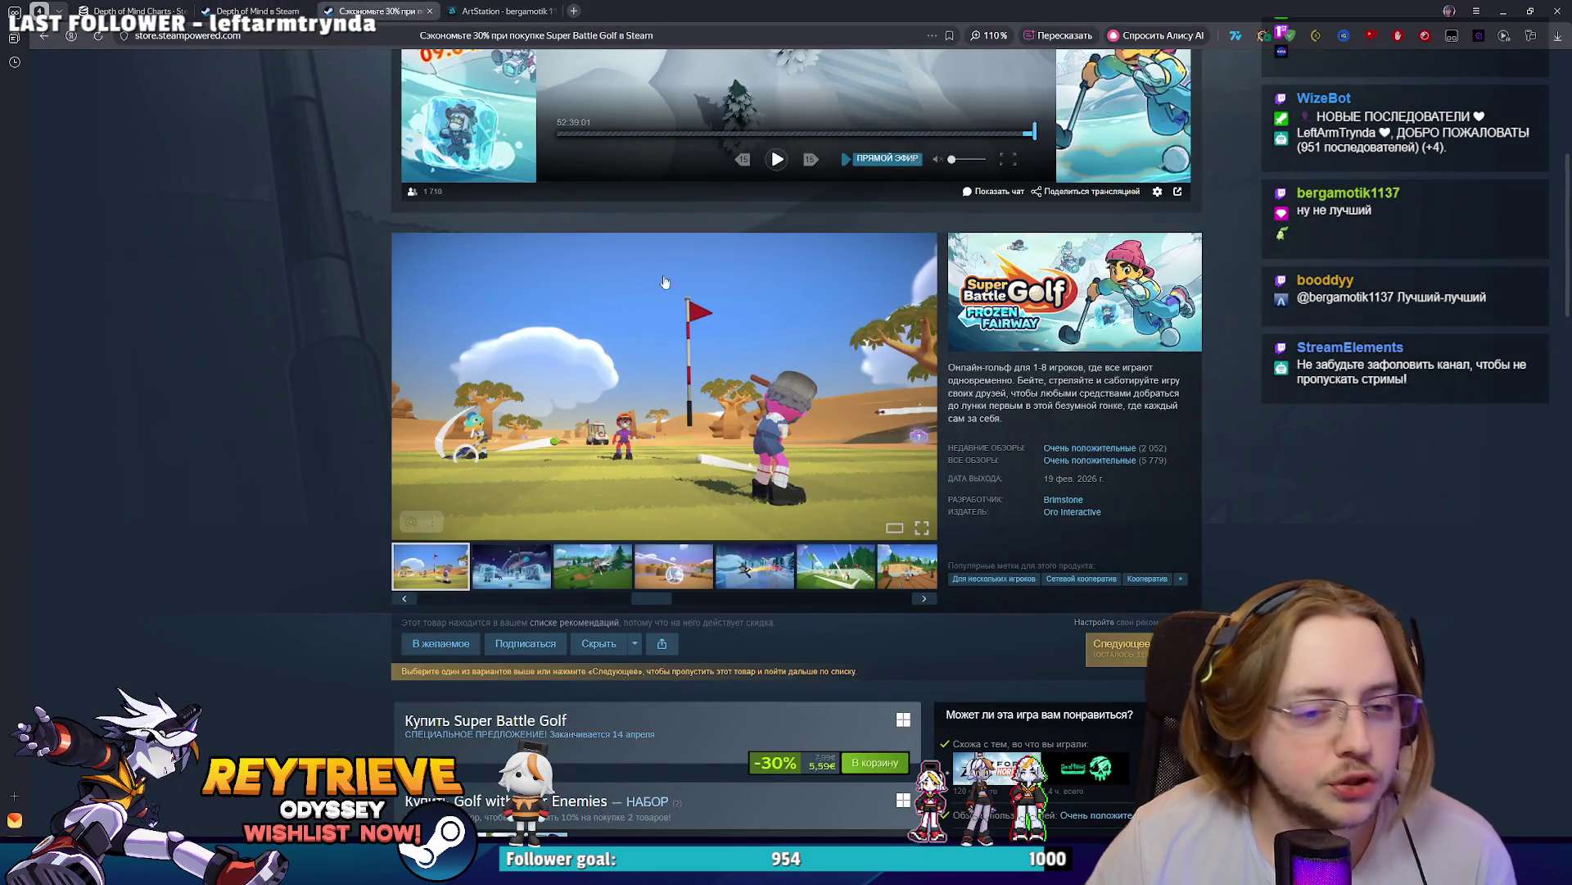
{"action": "left_click", "coordinate": [1051, 497]}
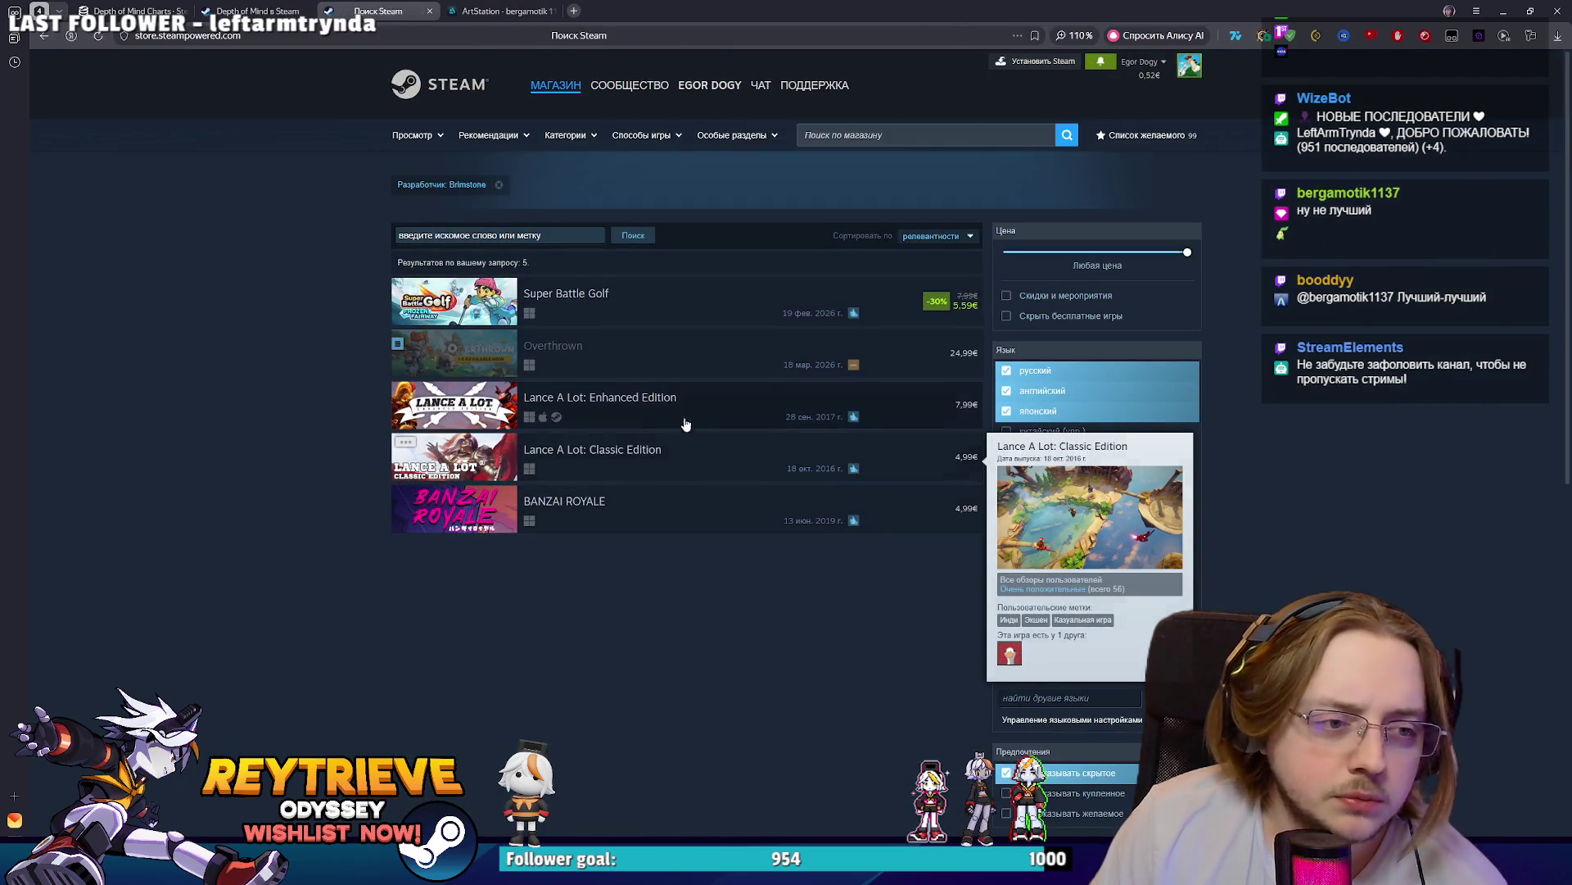
{"action": "left_click", "coordinate": [643, 367]}
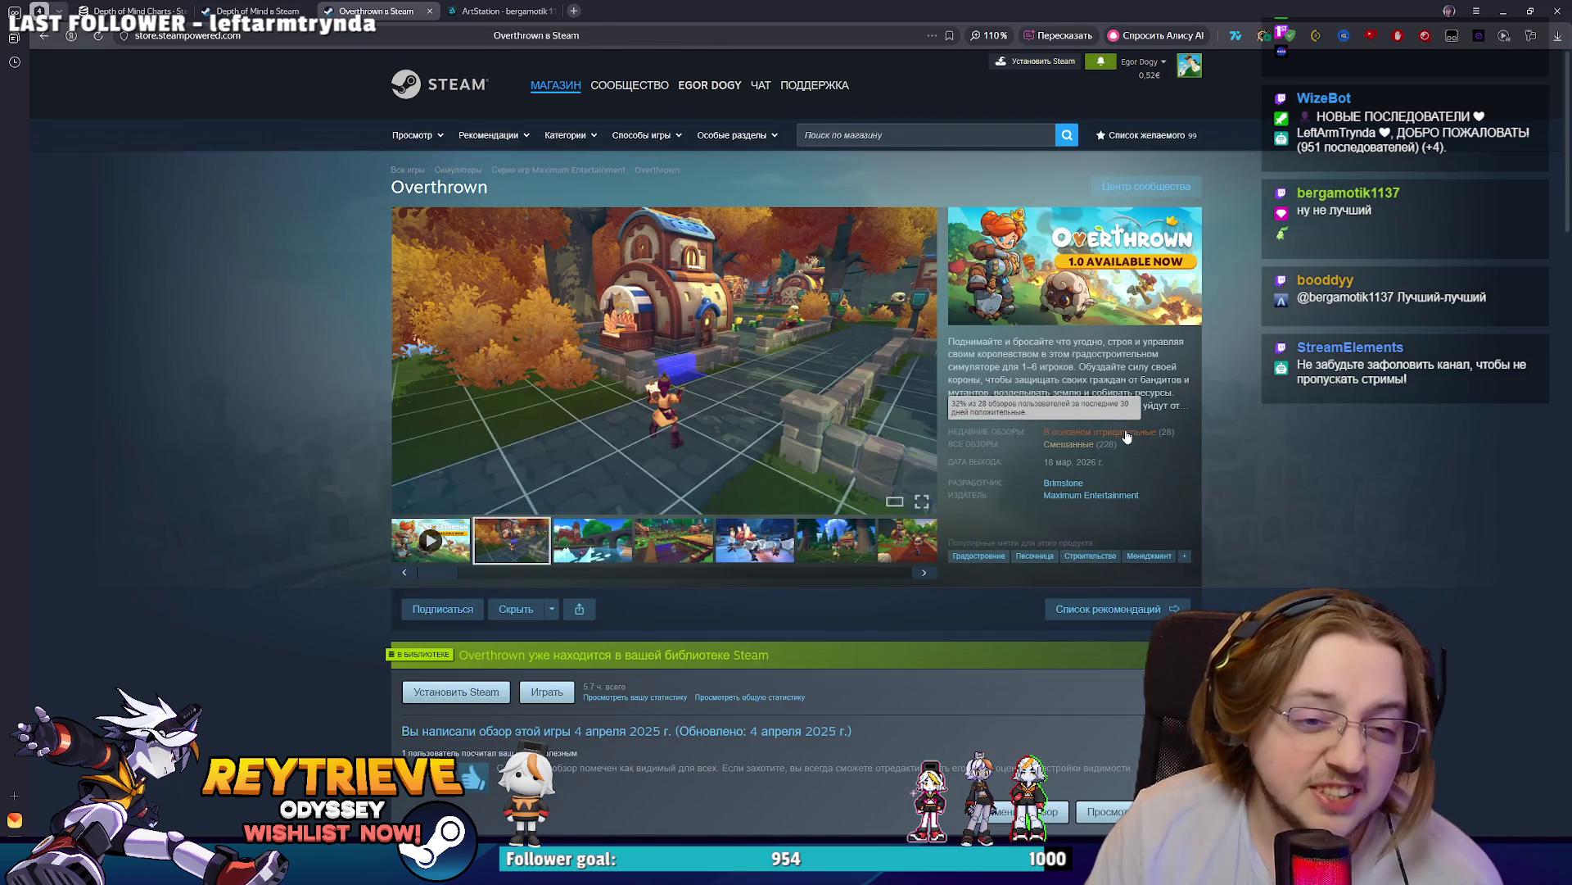
{"action": "mouse_move", "coordinate": [1102, 433]}
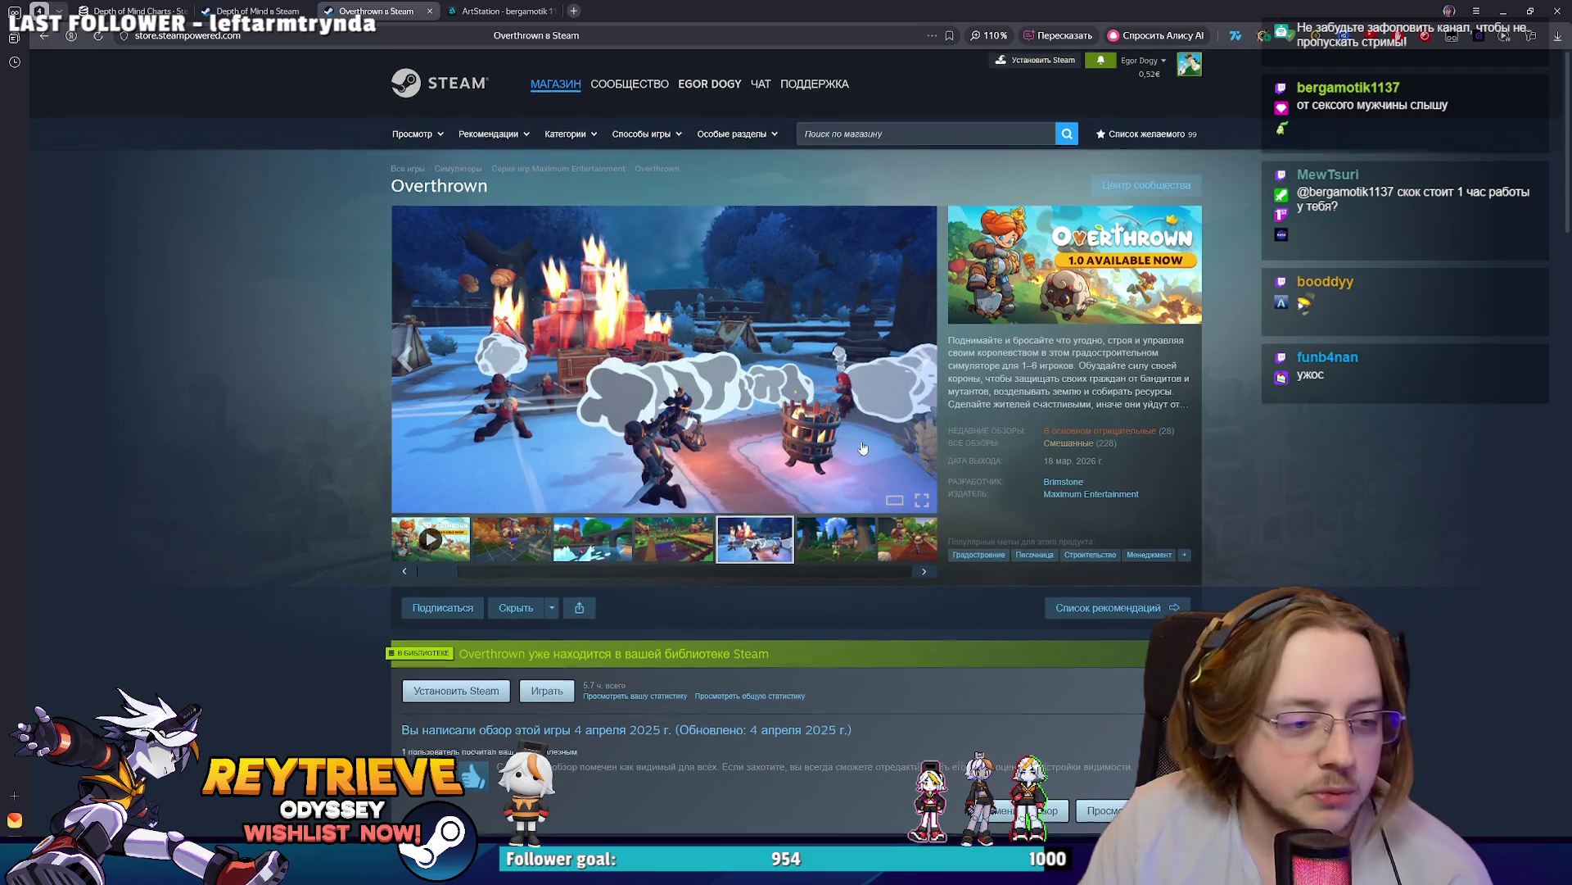
- Scroll down to Overthrown's user reviews: Mixed overall, Mostly Negative recently
{"action": "scroll", "coordinate": [863, 447], "scroll_direction": "down", "scroll_amount": 5}
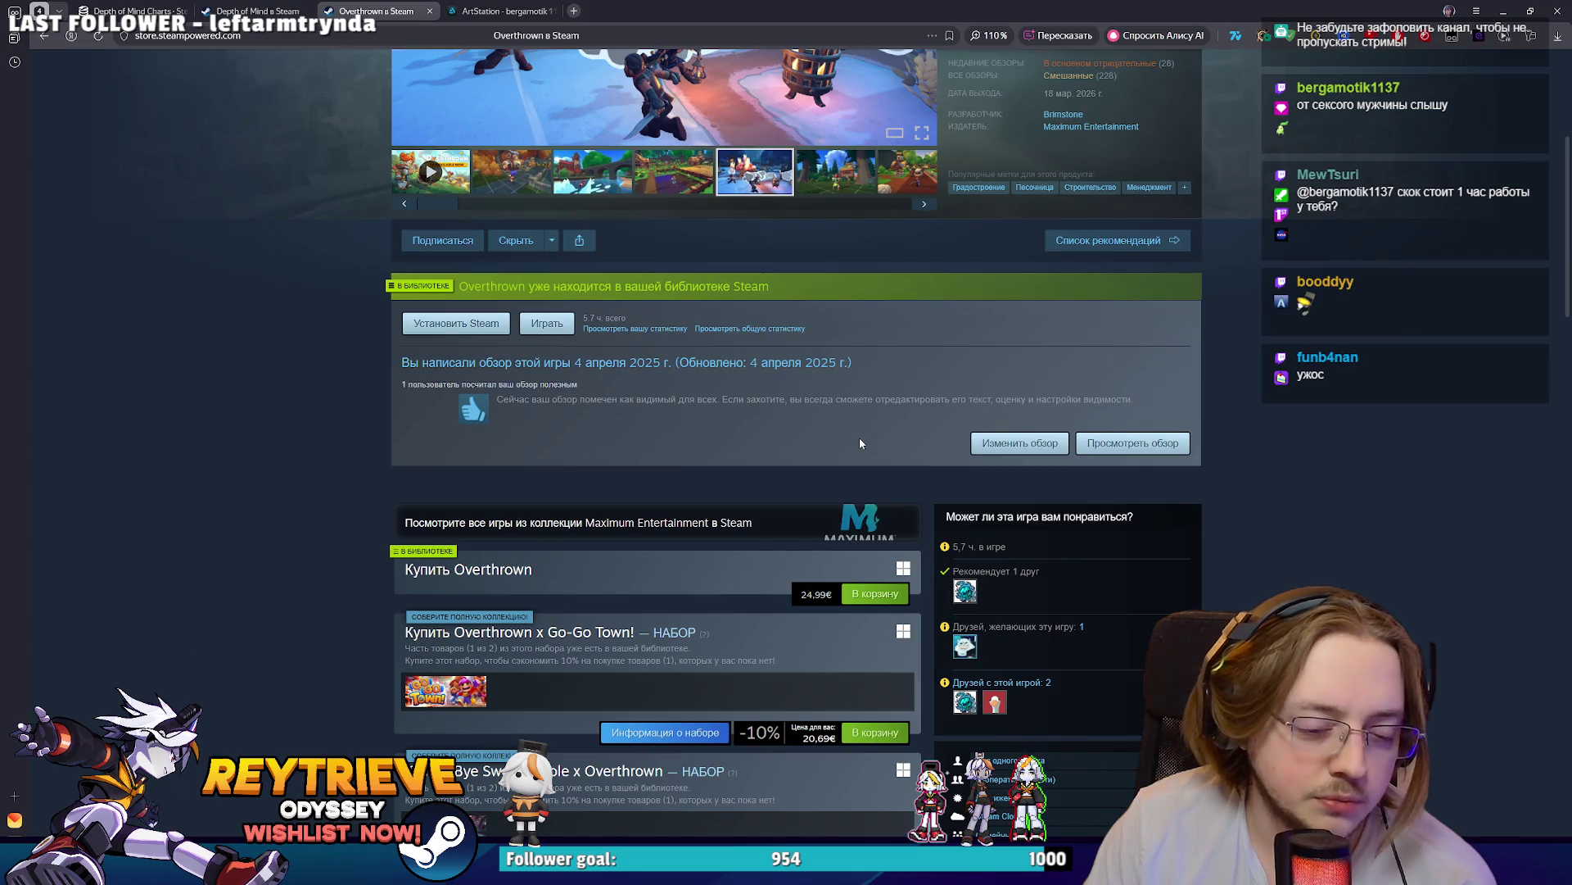
{"action": "scroll", "coordinate": [859, 440], "scroll_direction": "down", "scroll_amount": 4}
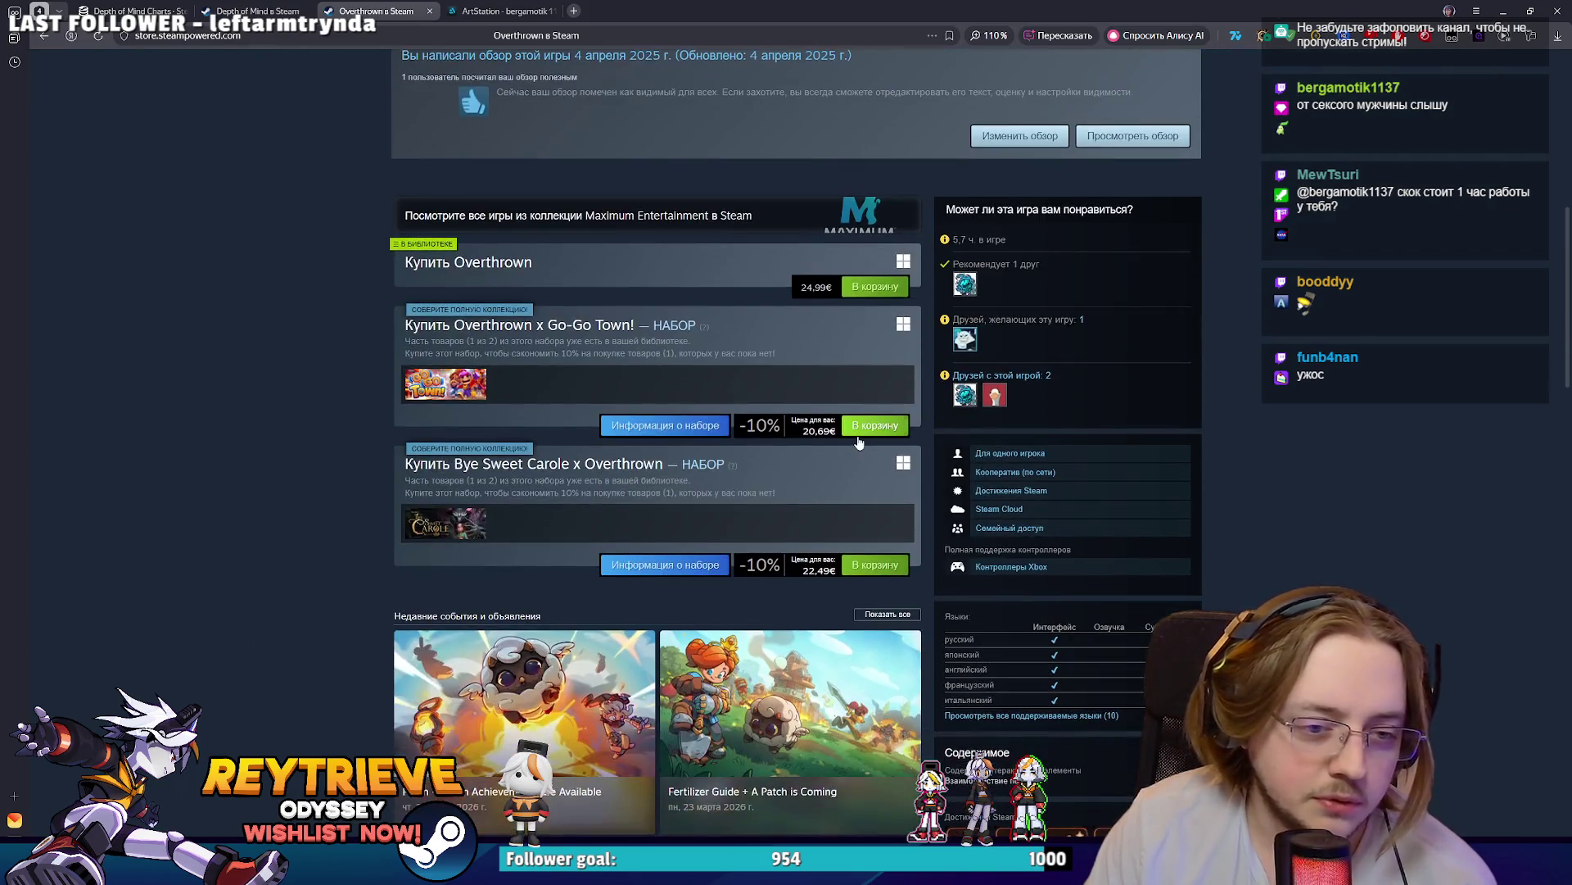
{"action": "scroll", "coordinate": [859, 442], "scroll_direction": "down", "scroll_amount": 3}
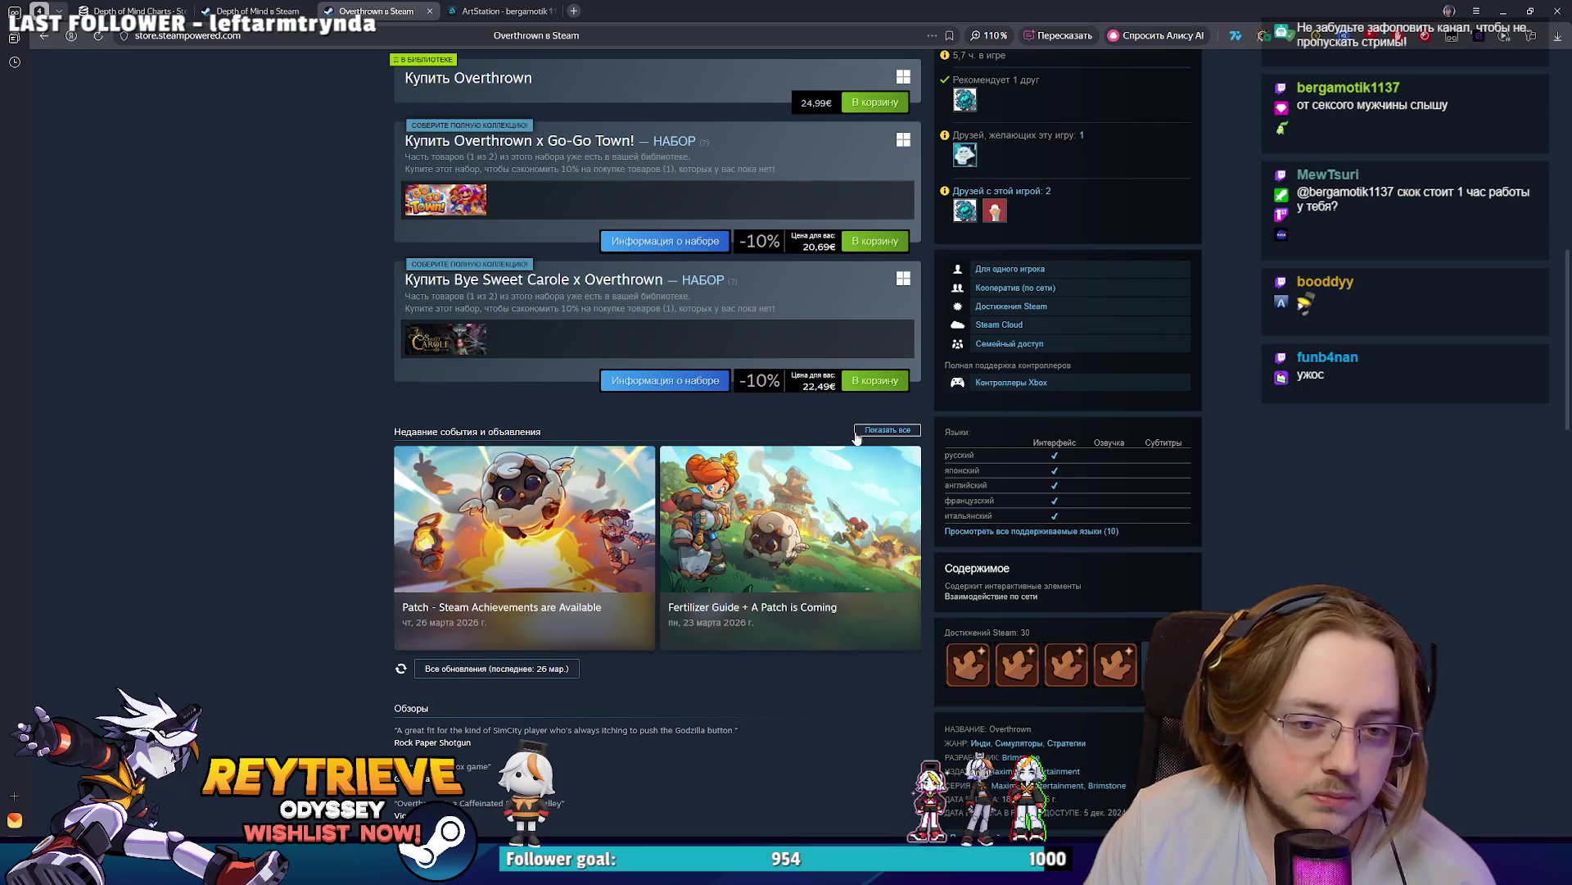
{"action": "scroll", "coordinate": [852, 431], "scroll_direction": "down", "scroll_amount": 2}
{"action": "scroll", "coordinate": [851, 434], "scroll_direction": "up", "scroll_amount": 9}
{"action": "scroll", "coordinate": [854, 439], "scroll_direction": "down", "scroll_amount": 8}
{"action": "scroll", "coordinate": [853, 453], "scroll_direction": "down", "scroll_amount": 20}
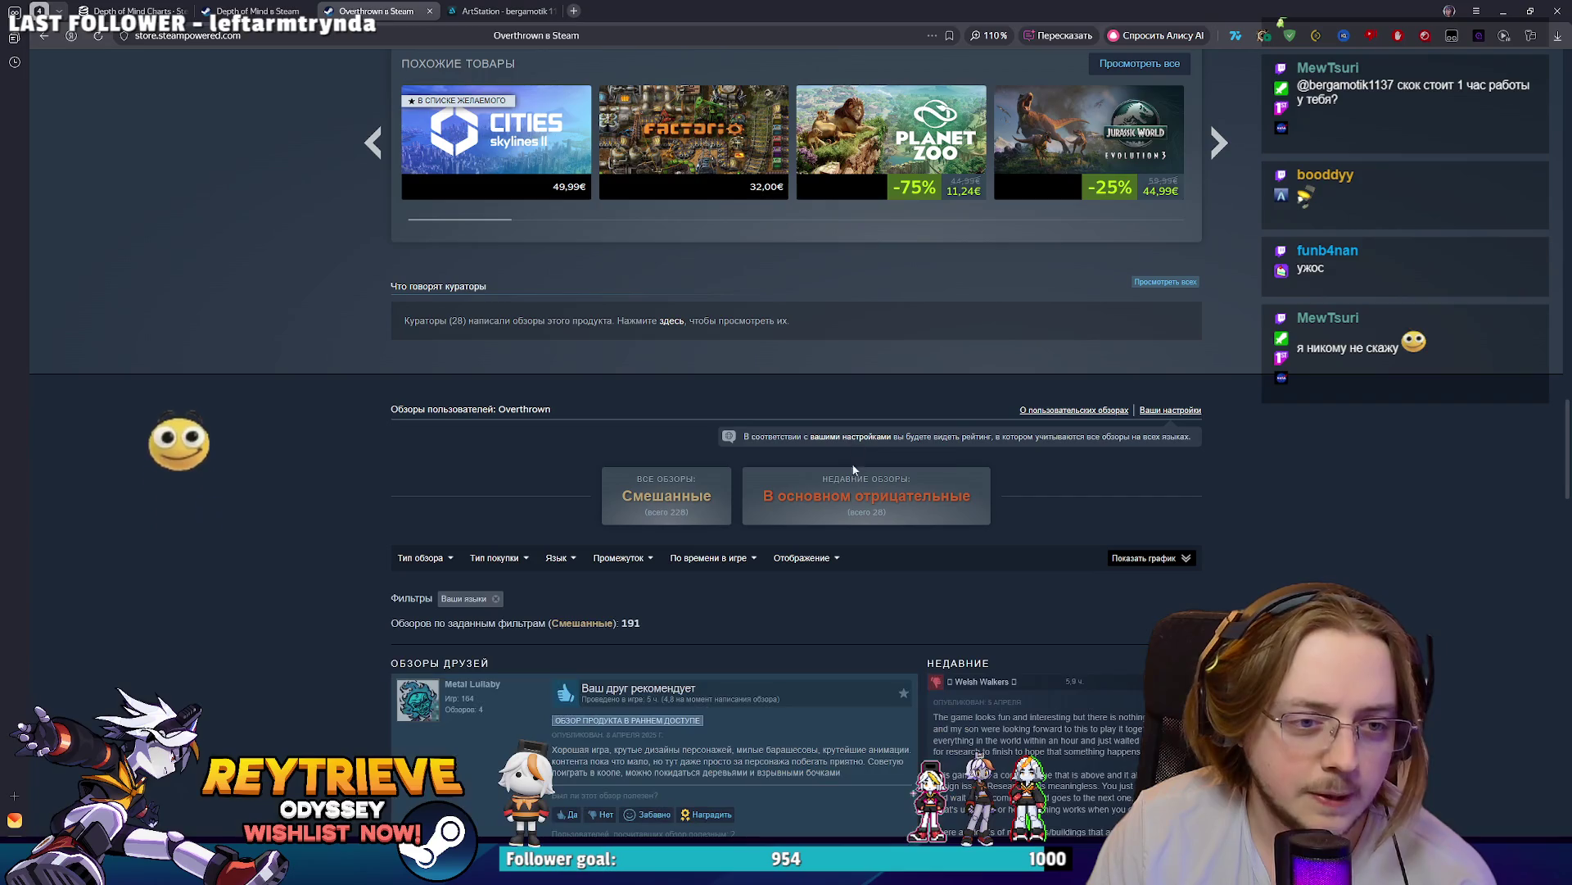
{"action": "scroll", "coordinate": [854, 457], "scroll_direction": "down", "scroll_amount": 5}
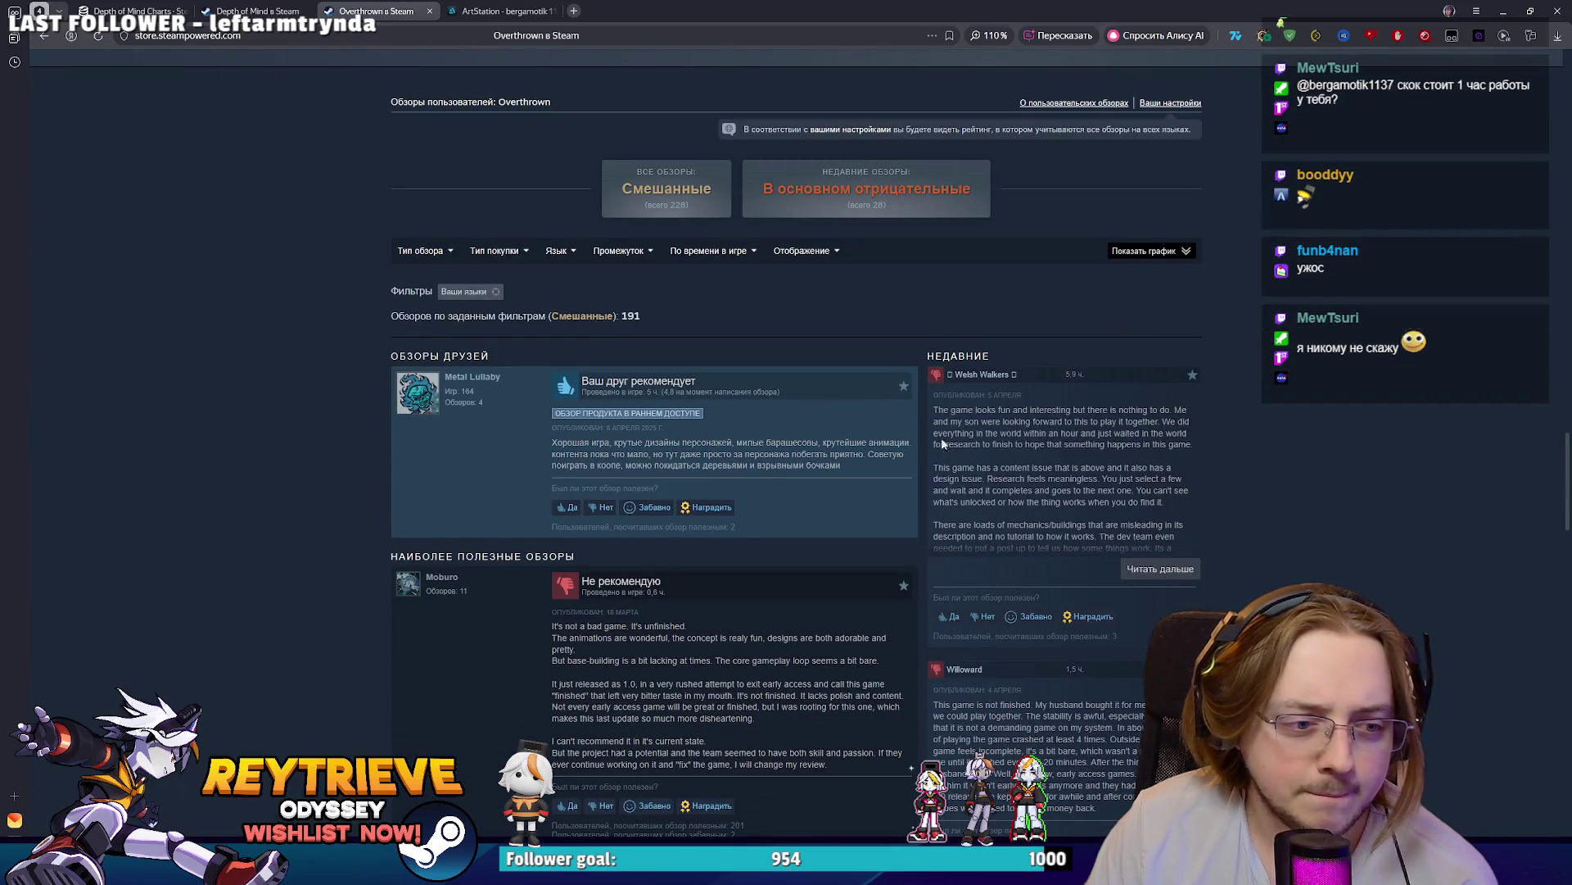
{"action": "scroll", "coordinate": [824, 519], "scroll_direction": "down", "scroll_amount": 7}
{"action": "scroll", "coordinate": [824, 508], "scroll_direction": "down", "scroll_amount": 5}
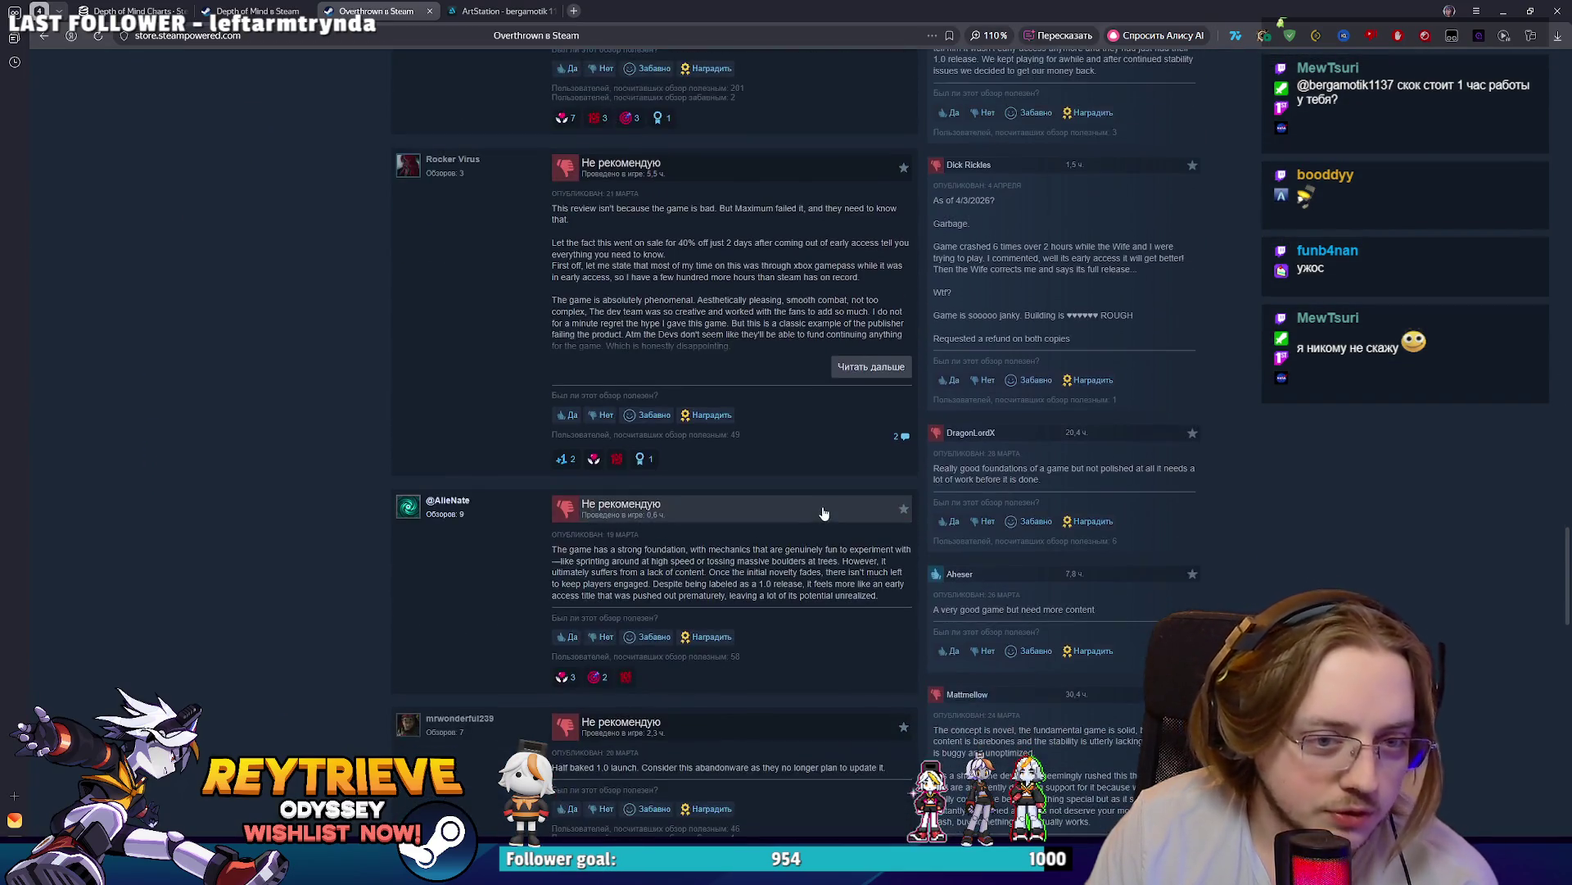
{"action": "scroll", "coordinate": [823, 510], "scroll_direction": "down", "scroll_amount": 4}
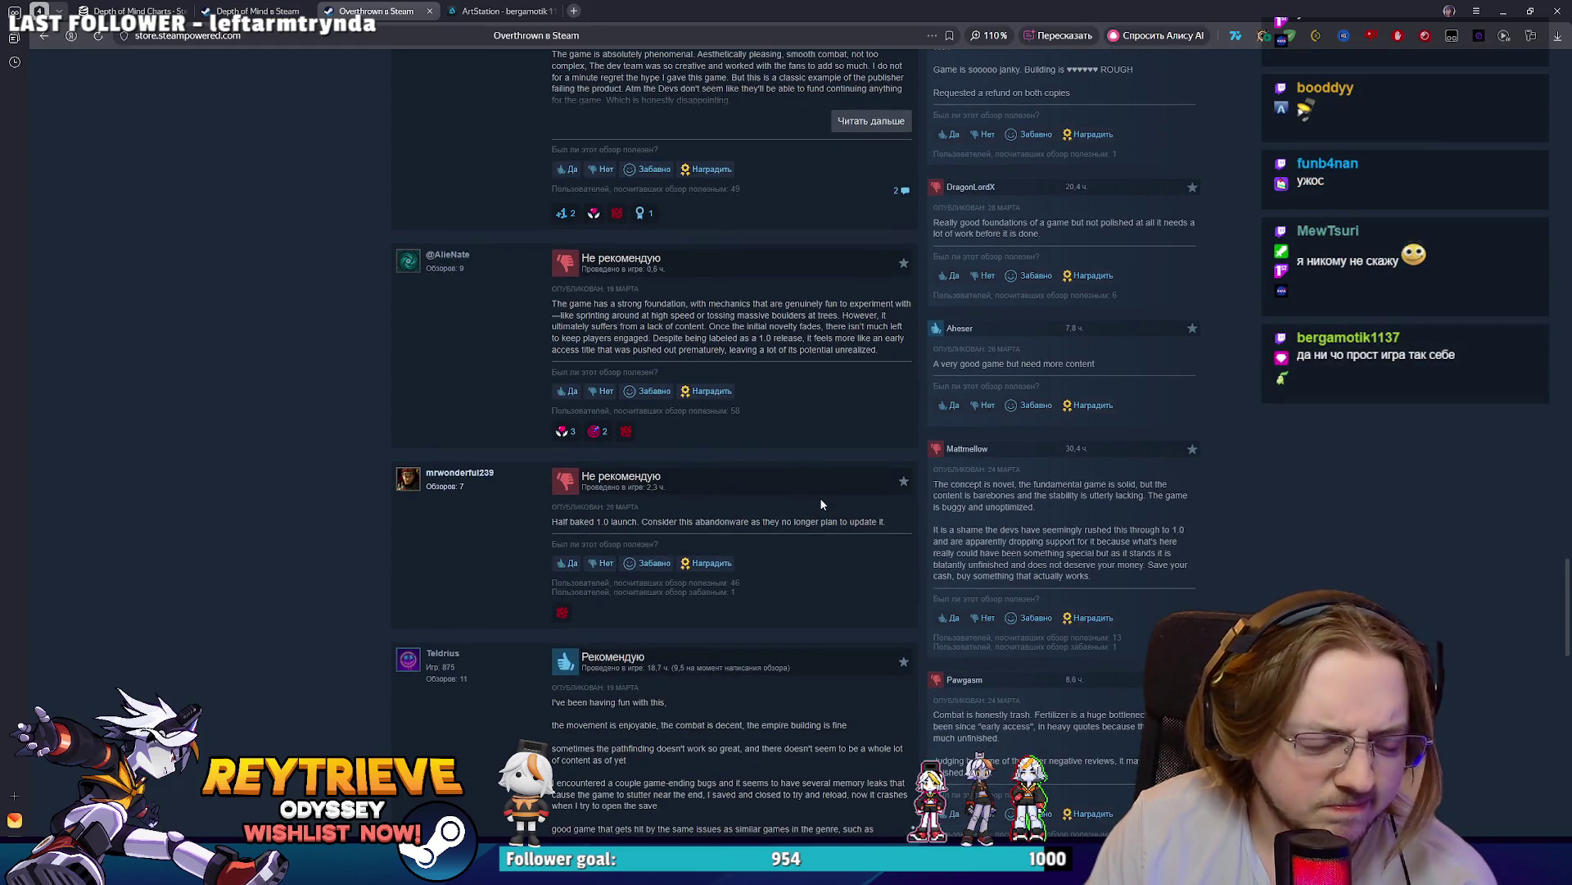
- Select the 'Half baked 1.0 launch' review line, open its context menu, and dismiss it
{"action": "triple_click", "coordinate": [745, 524]}
{"action": "right_click", "coordinate": [744, 521]}
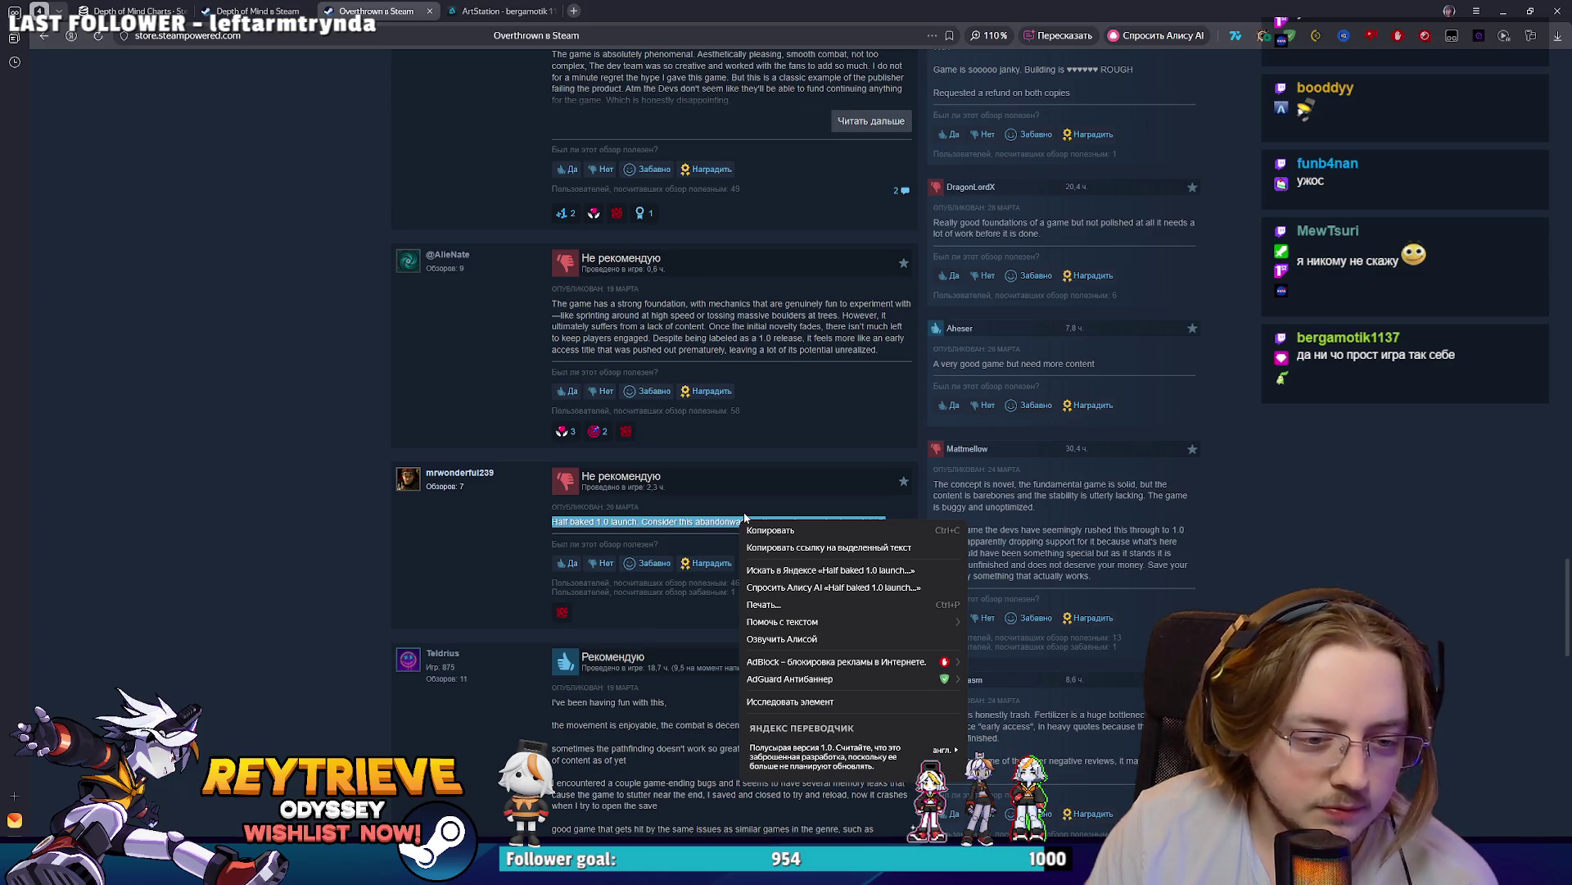
{"action": "left_click", "coordinate": [1266, 543]}
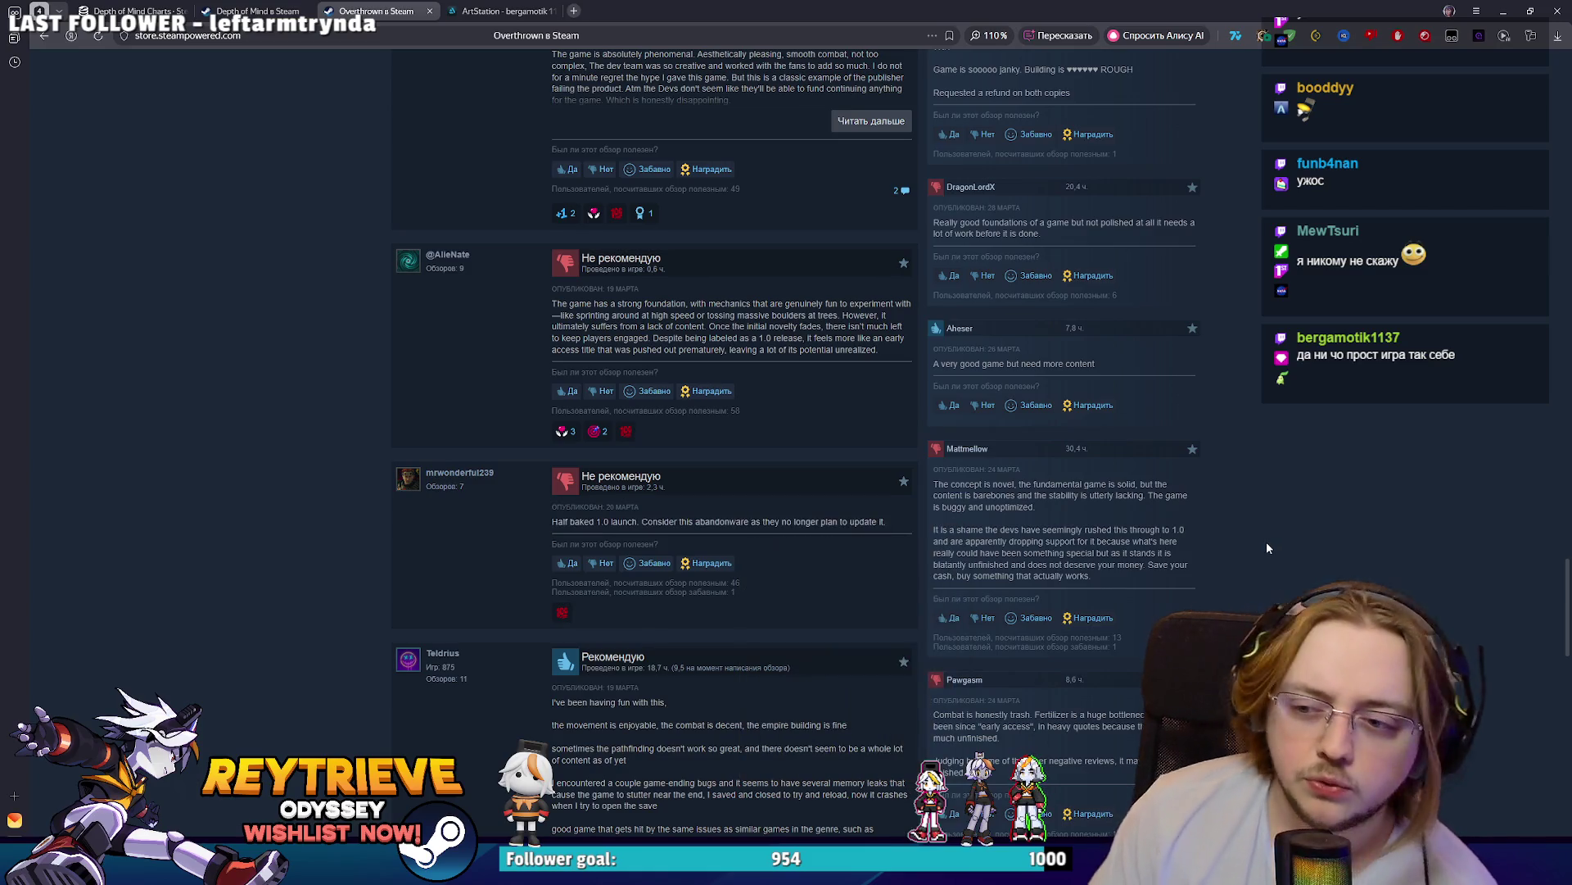
{"action": "scroll", "coordinate": [1245, 532], "scroll_direction": "up", "scroll_amount": 10}
{"action": "scroll", "coordinate": [1245, 503], "scroll_direction": "up", "scroll_amount": 20}
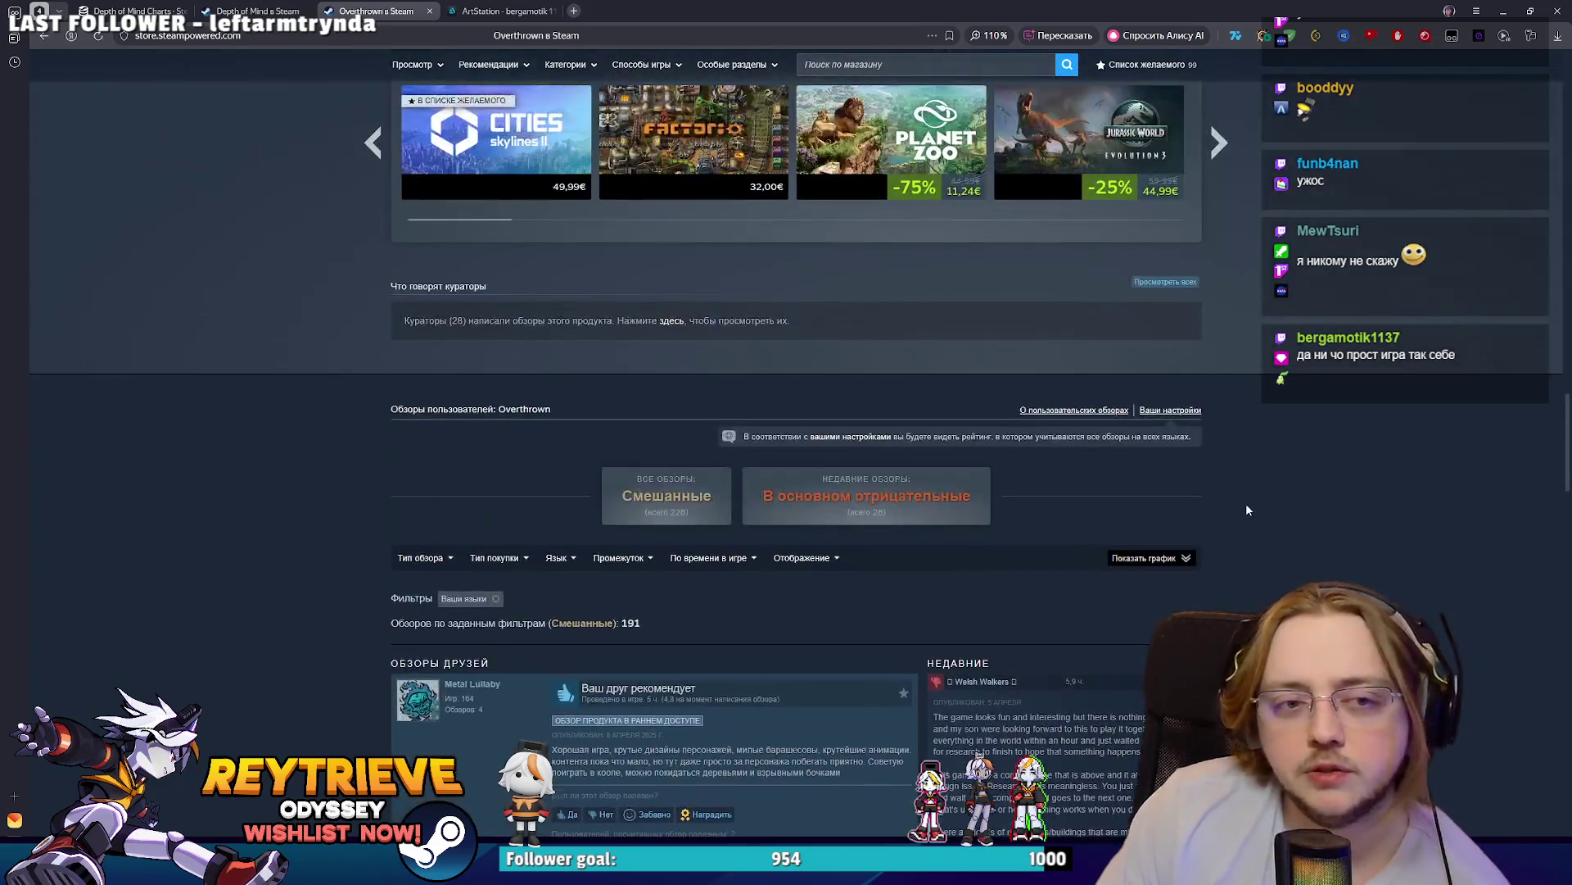
- Scroll back to the top of the Overthrown page and dismiss the Depth of Mind tab's menu
{"action": "scroll", "coordinate": [1268, 483], "scroll_direction": "up", "scroll_amount": 15}
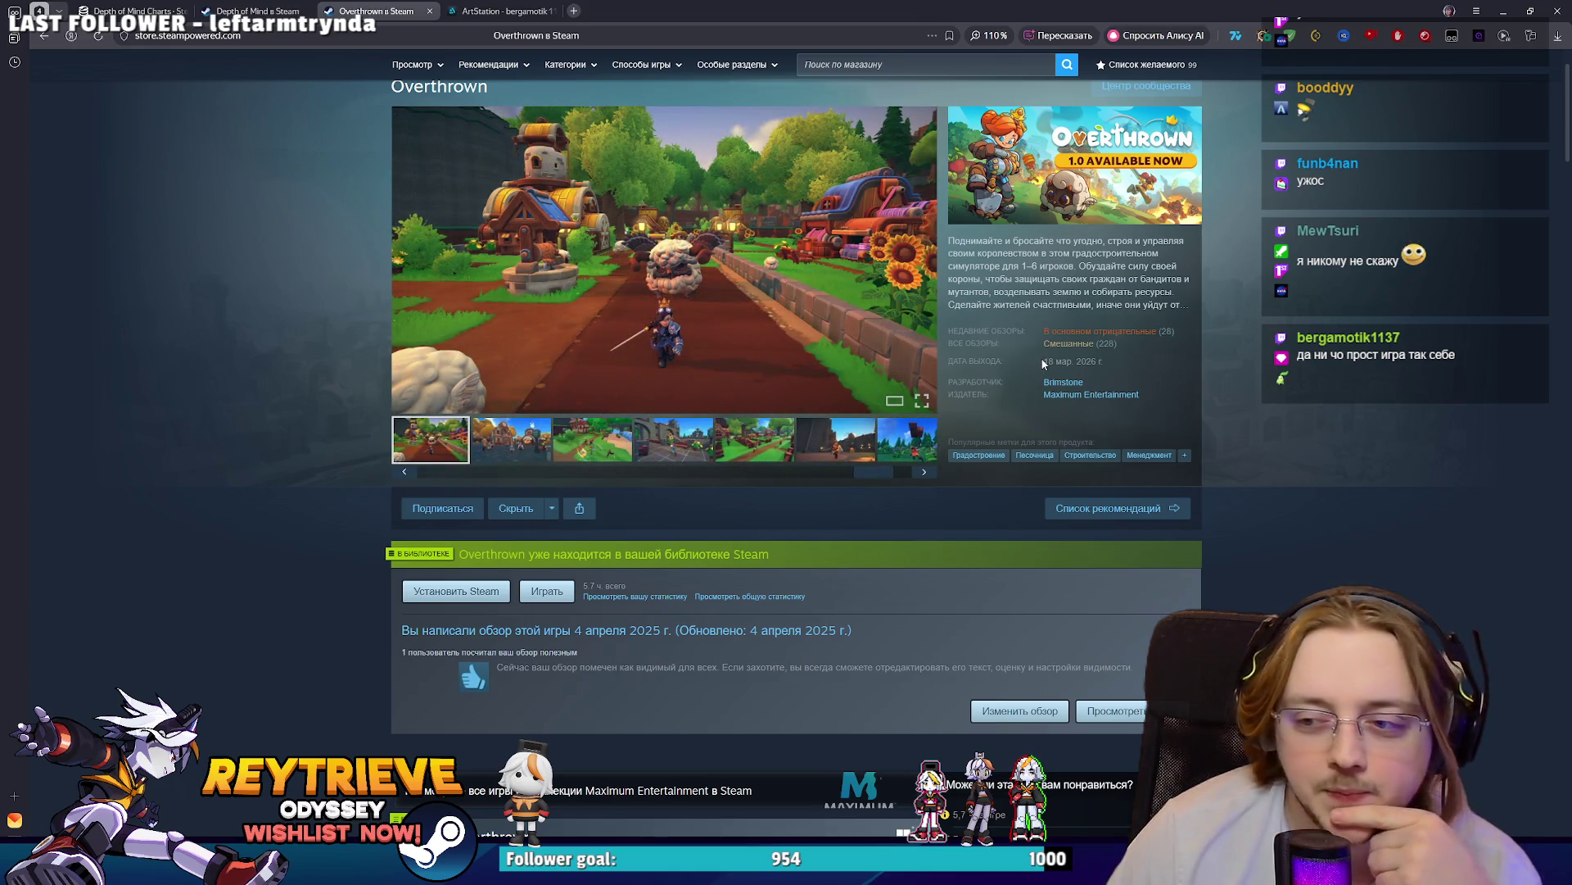
{"action": "right_click", "coordinate": [270, 8]}
{"action": "left_click", "coordinate": [226, 297]}
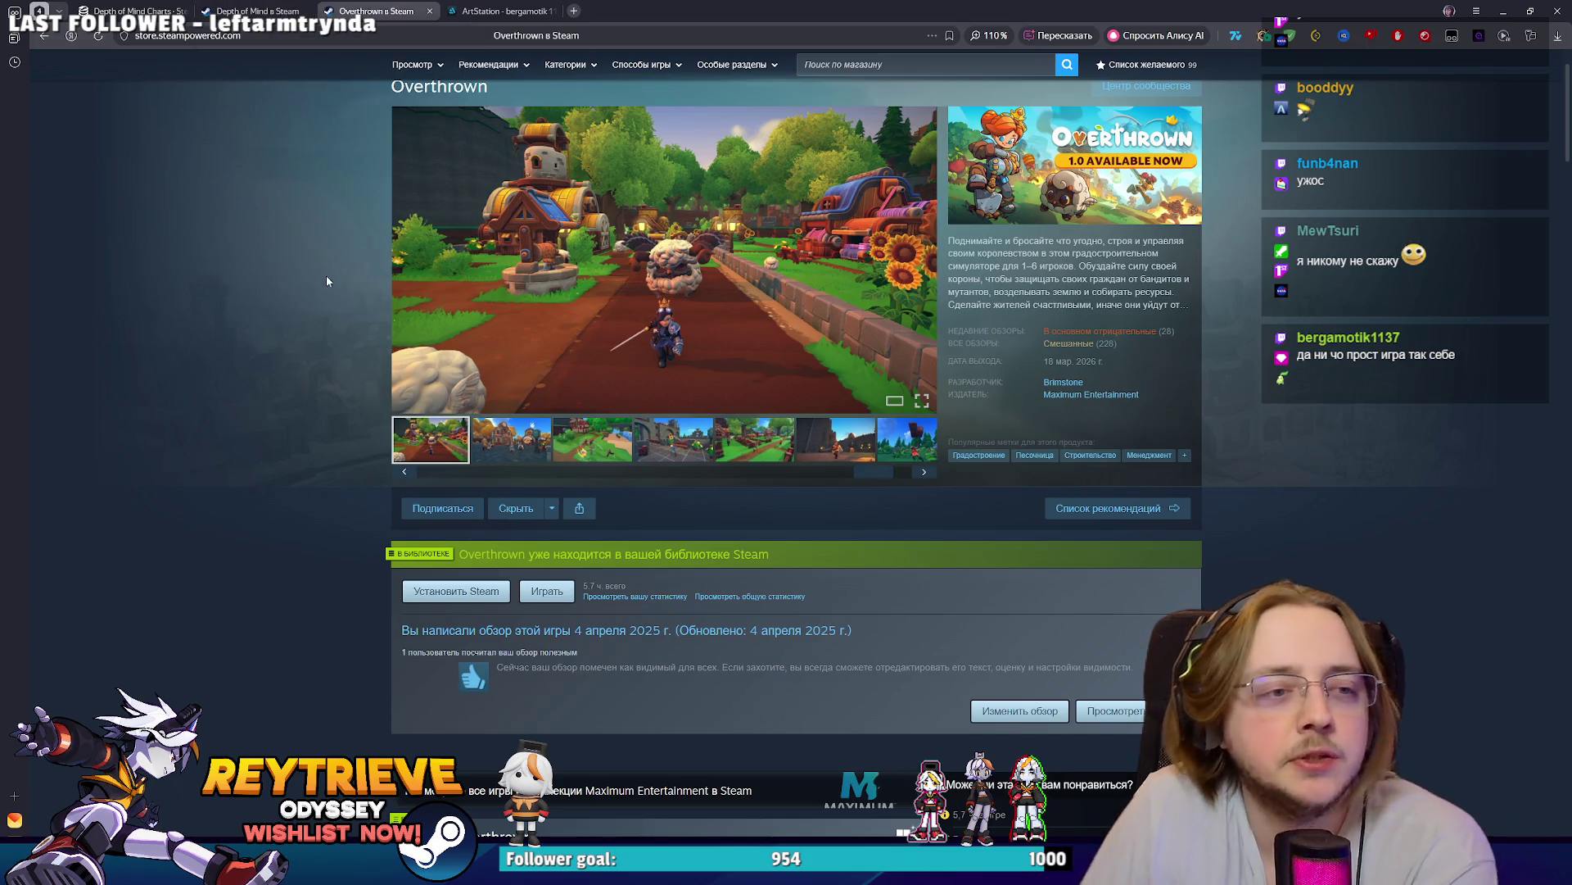